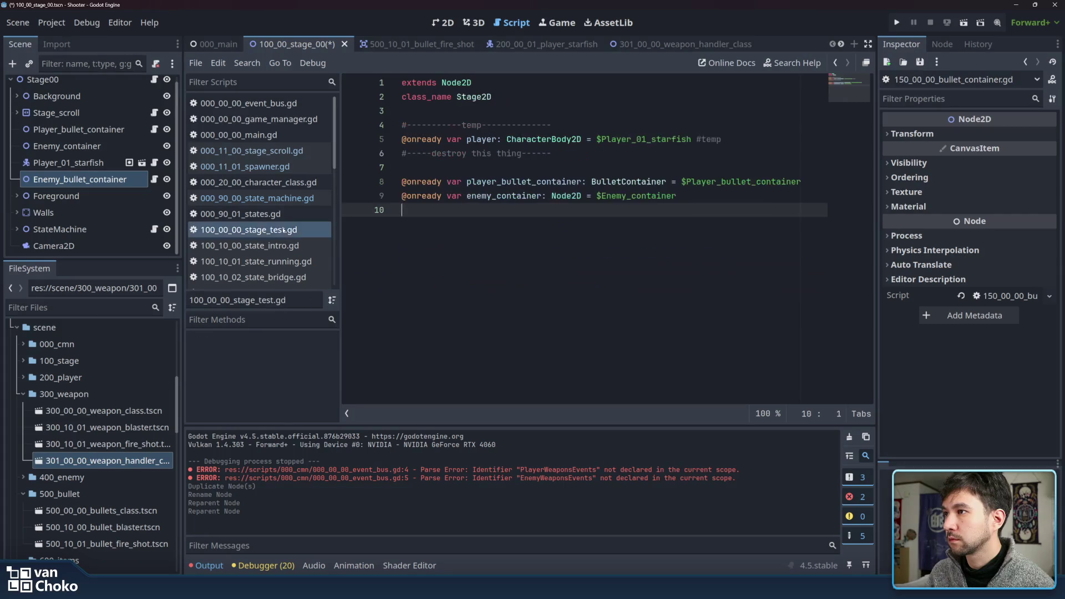
# On line 10 of the stage script, declare Enemy_bullet_container as an onready variable
pyautogui.click(507, 144)
pyautogui.click(717, 201)
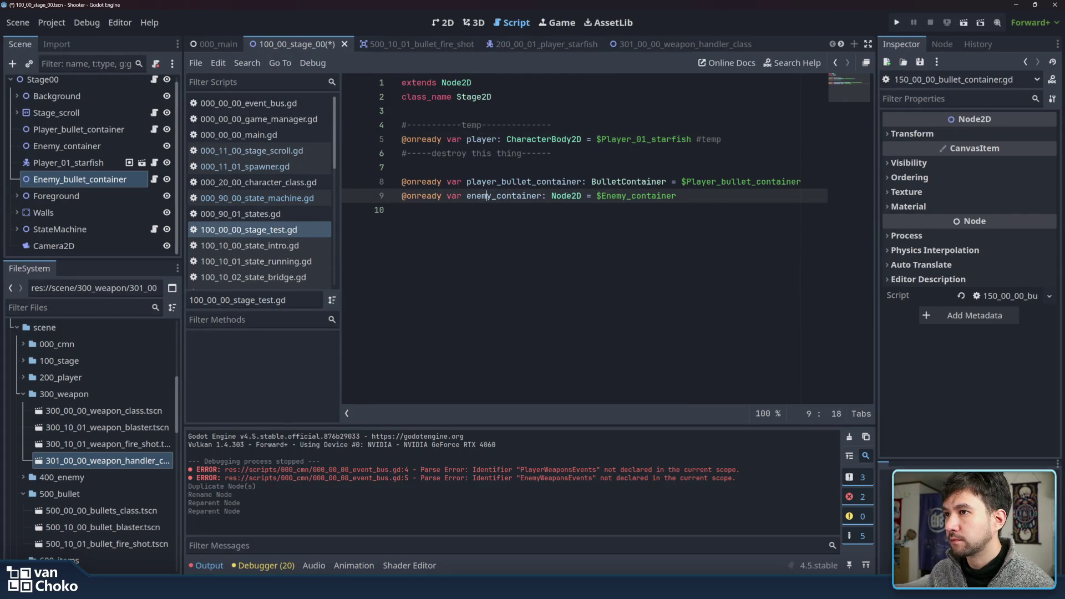
pyautogui.click(811, 180)
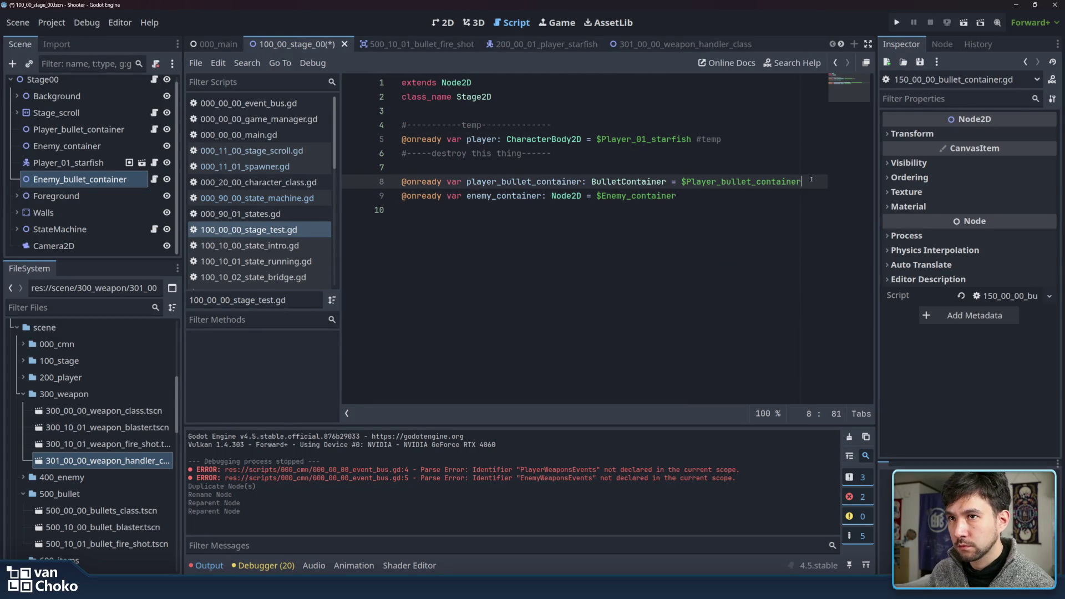
pyautogui.click(394, 206)
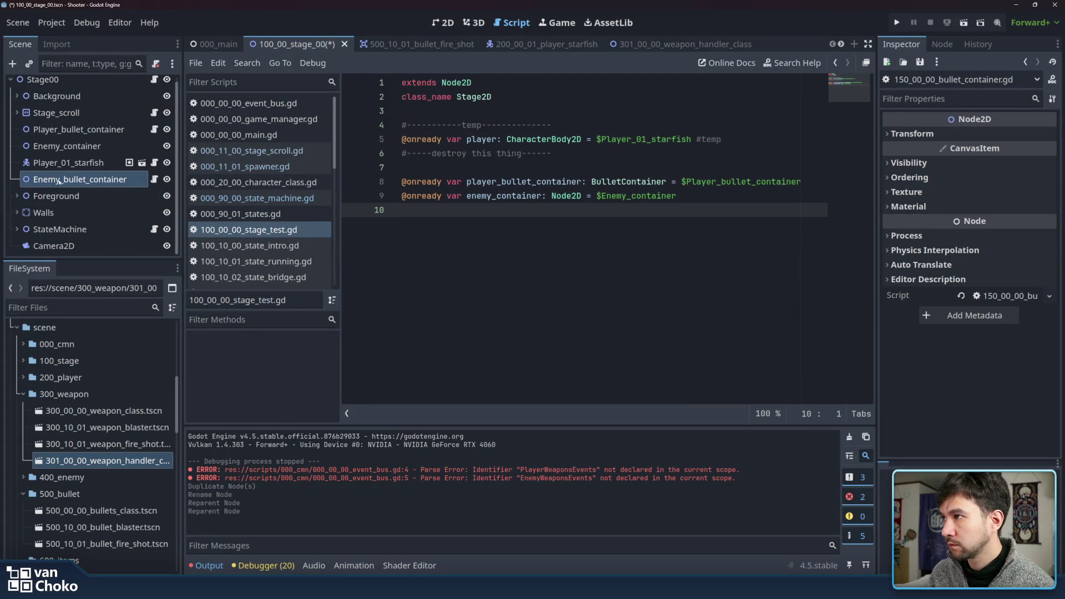
pyautogui.moveTo(72, 185)
pyautogui.mouseDown()
pyautogui.moveTo(471, 214)
pyautogui.moveTo(449, 214)
pyautogui.mouseUp()
pyautogui.click(499, 210)
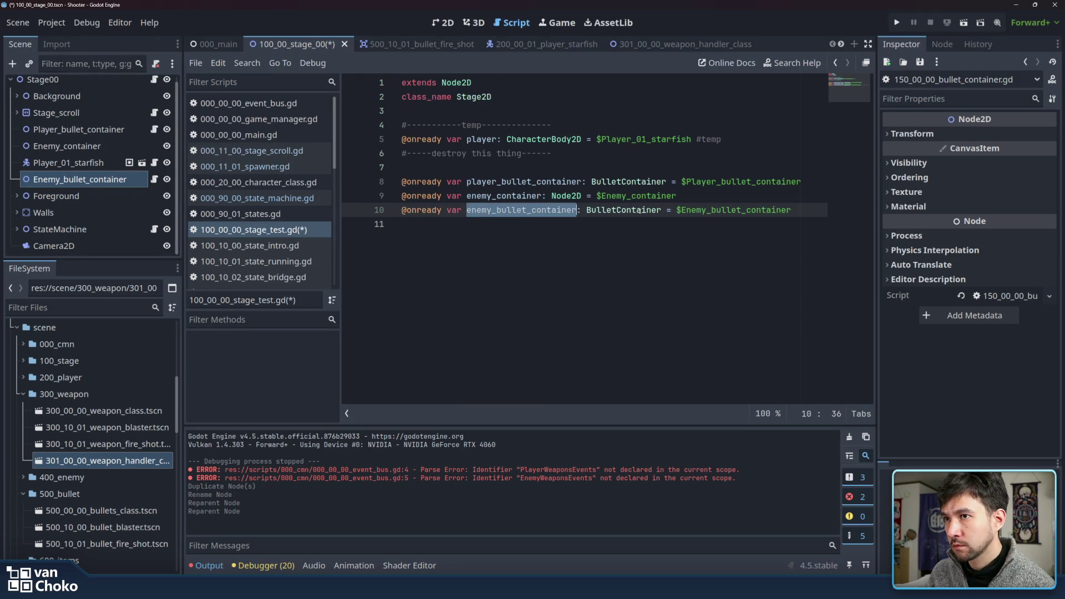
pyautogui.click(726, 210)
pyautogui.click(759, 240)
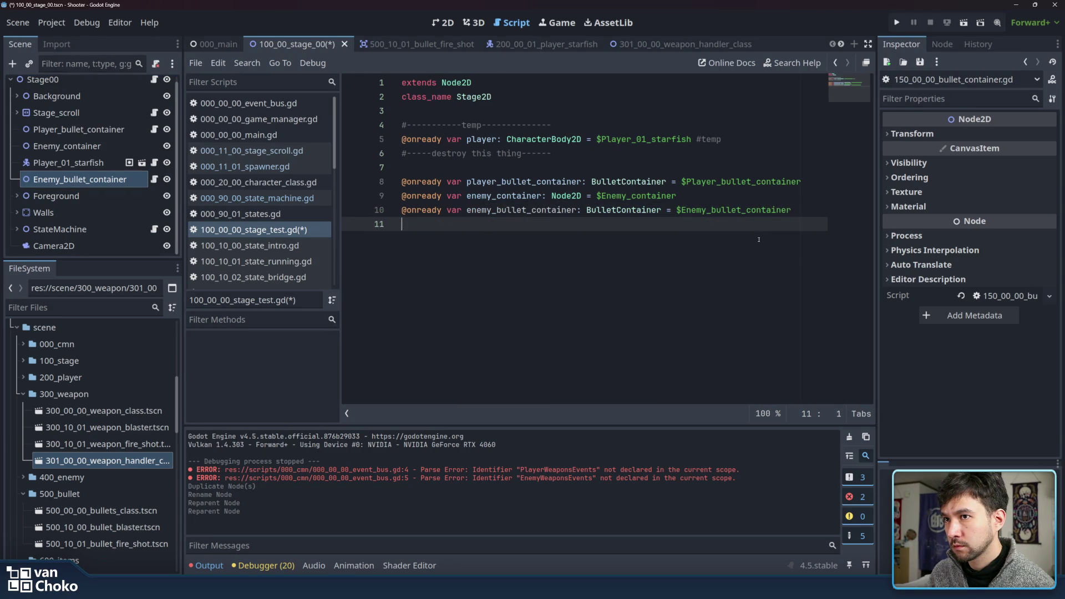
# Save the scene and stage script, then switch to 300_00_00_weapon_class.gd
pyautogui.hotkey('ctrl', 's')
pyautogui.scroll(-1, 302, 214)
pyautogui.scroll(-4, 302, 214)
pyautogui.click(256, 252)
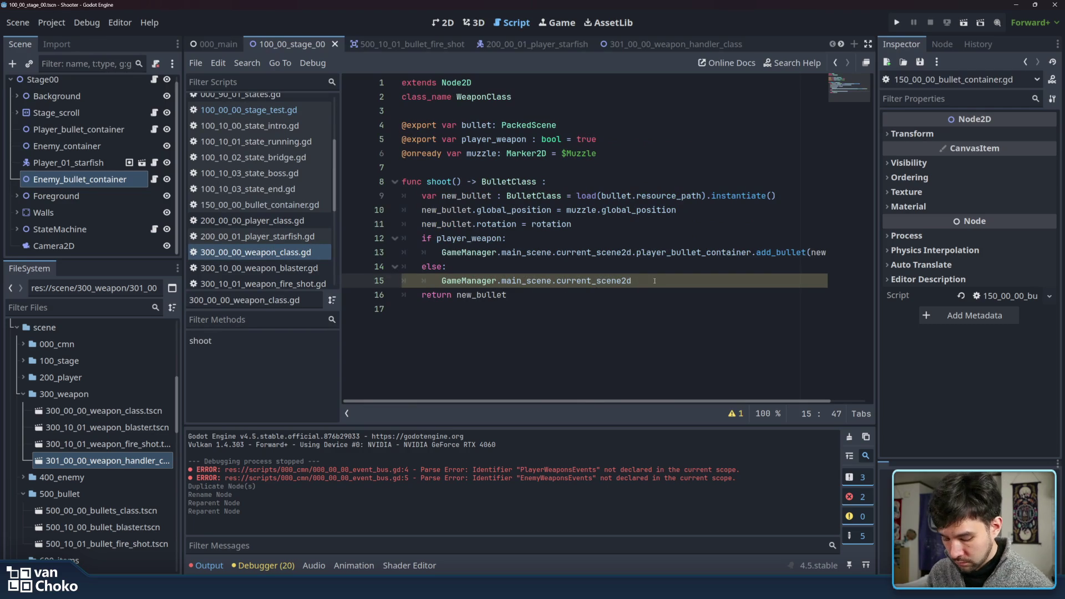
# On line 15, call enemy_bullet_container.add_bullet(new_bullet) using autocomplete
pyautogui.write('ene')
pyautogui.press('Return')
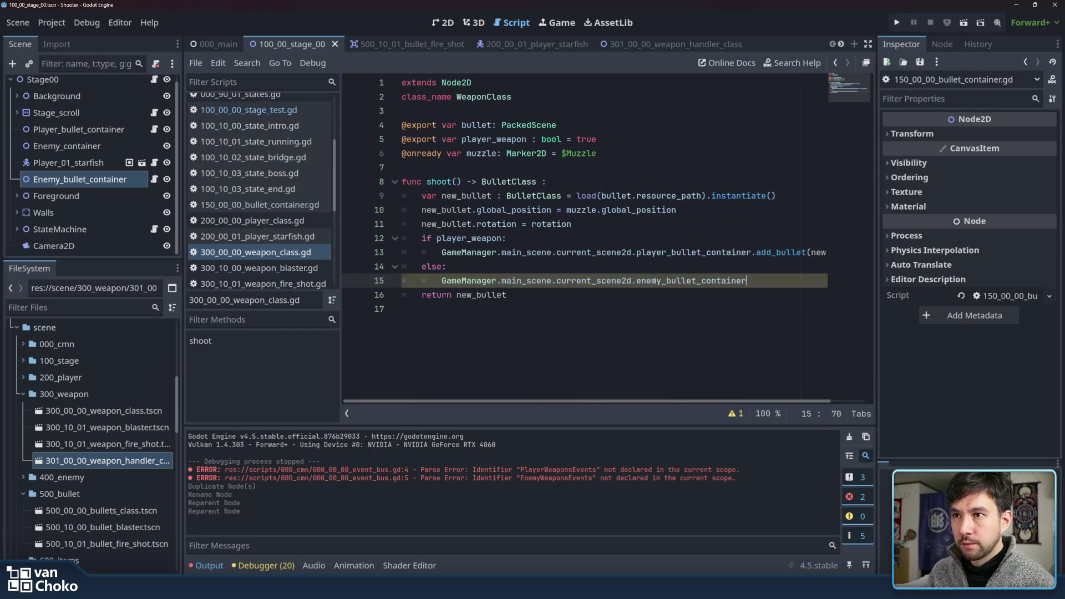
pyautogui.write('add')
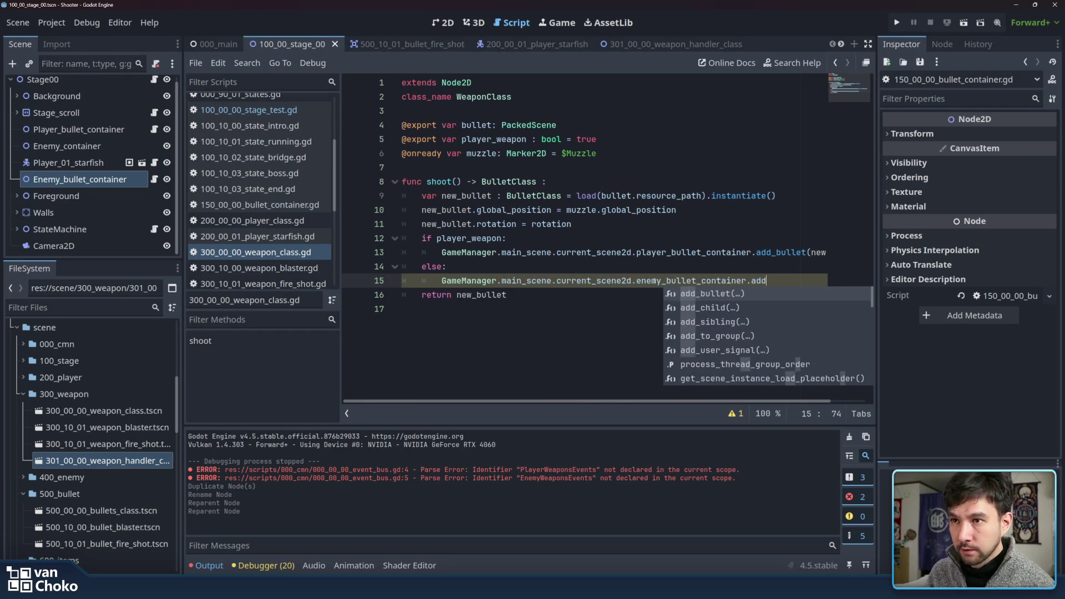
pyautogui.press('Return')
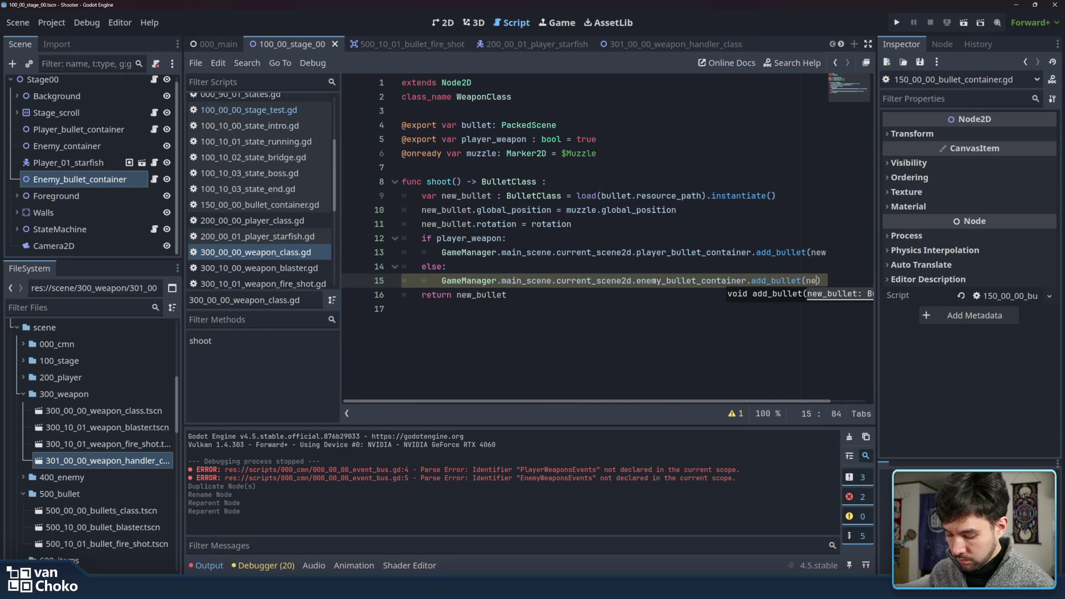
pyautogui.write('new_bullet')
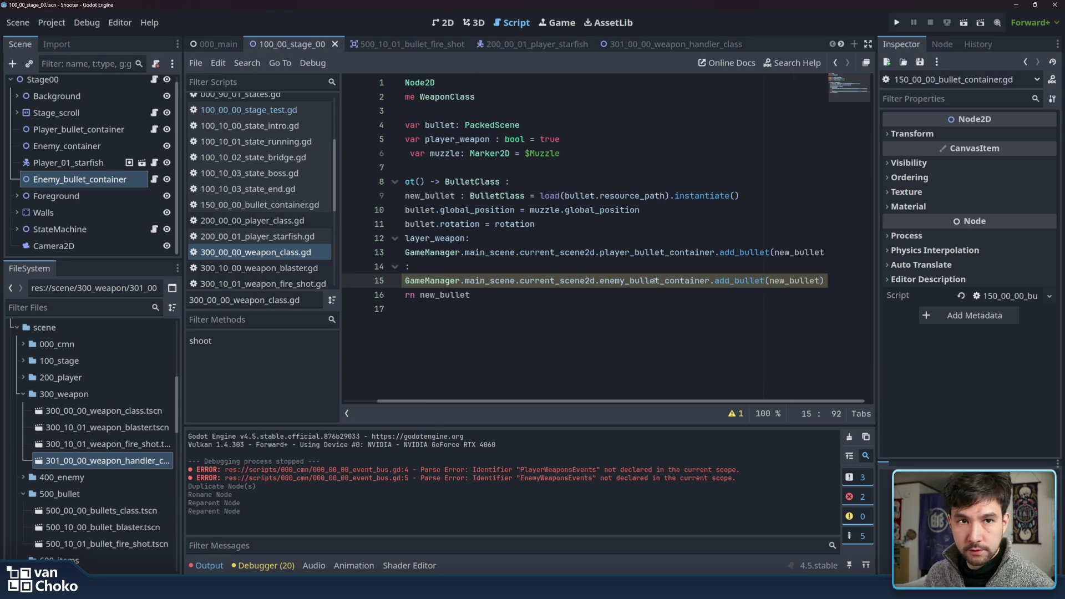
# Save the weapon class script with the updated shoot() branch
pyautogui.click(755, 297)
pyautogui.click(754, 311)
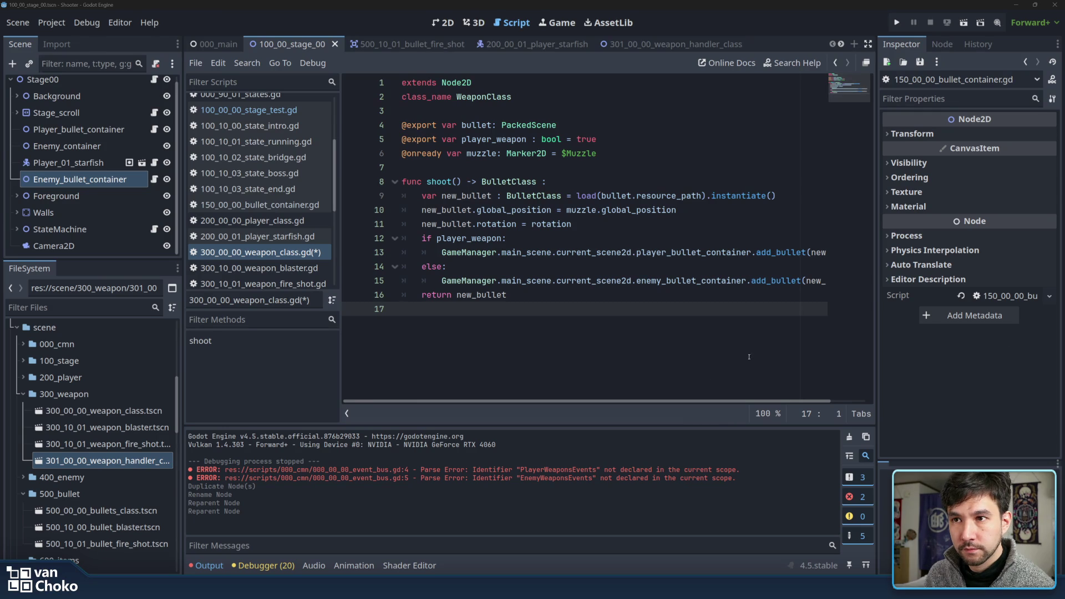
pyautogui.click(648, 294)
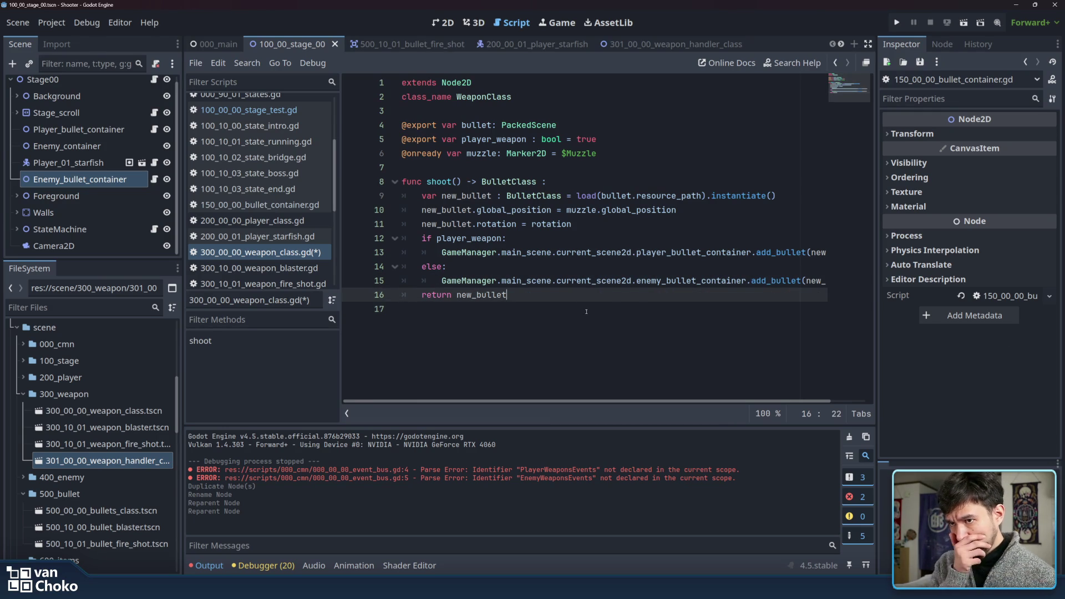
pyautogui.click(589, 341)
pyautogui.hotkey('ctrl', 's')
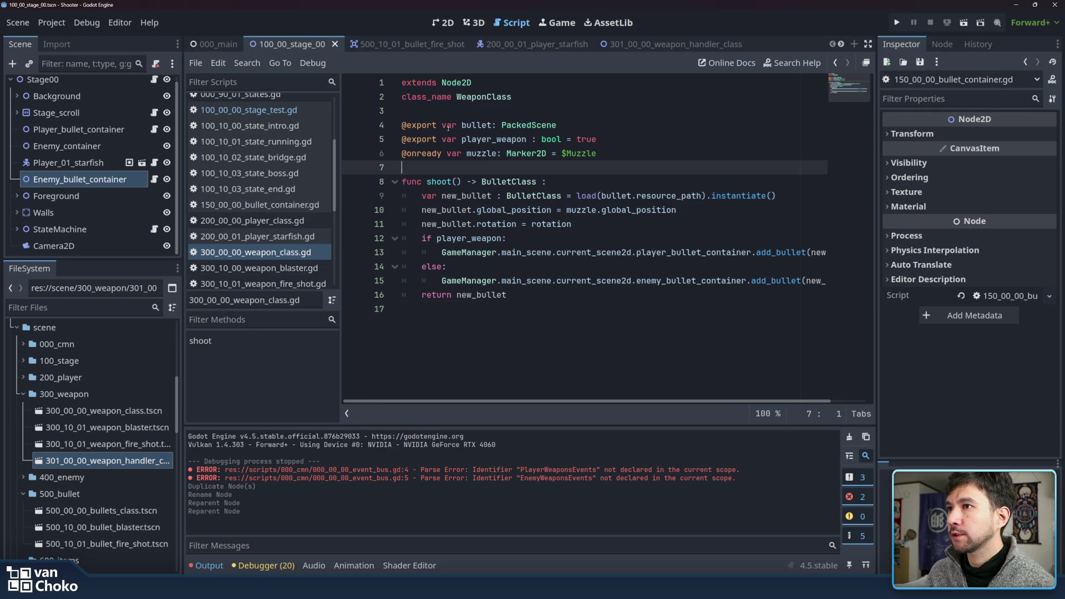
# Open 150_00_00_bullet_container.gd from the Player_bullet_container node and inspect its bullets Array
pyautogui.click(480, 153)
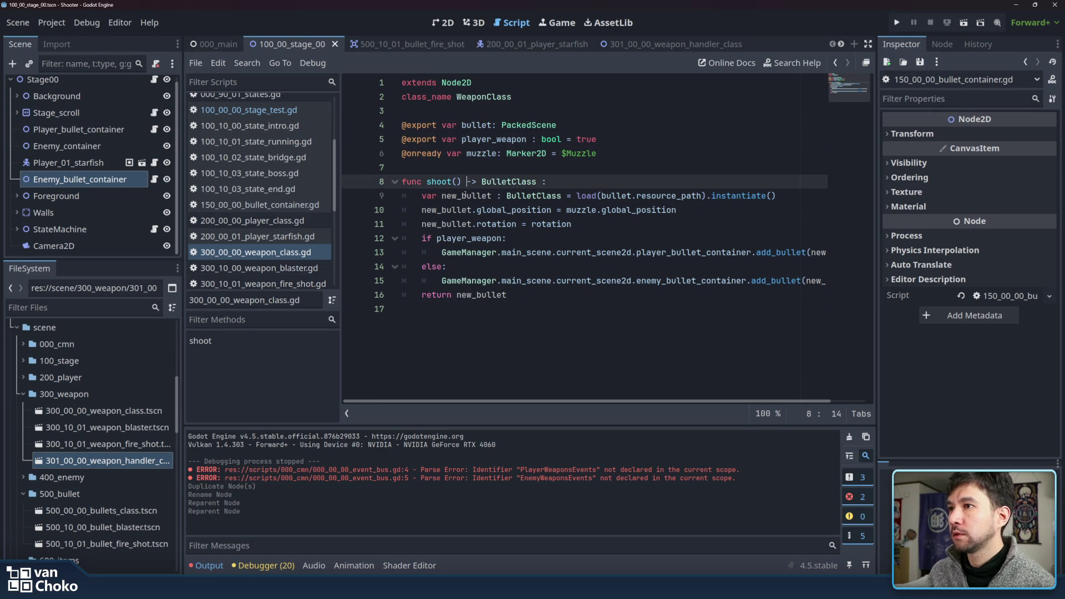
pyautogui.click(465, 281)
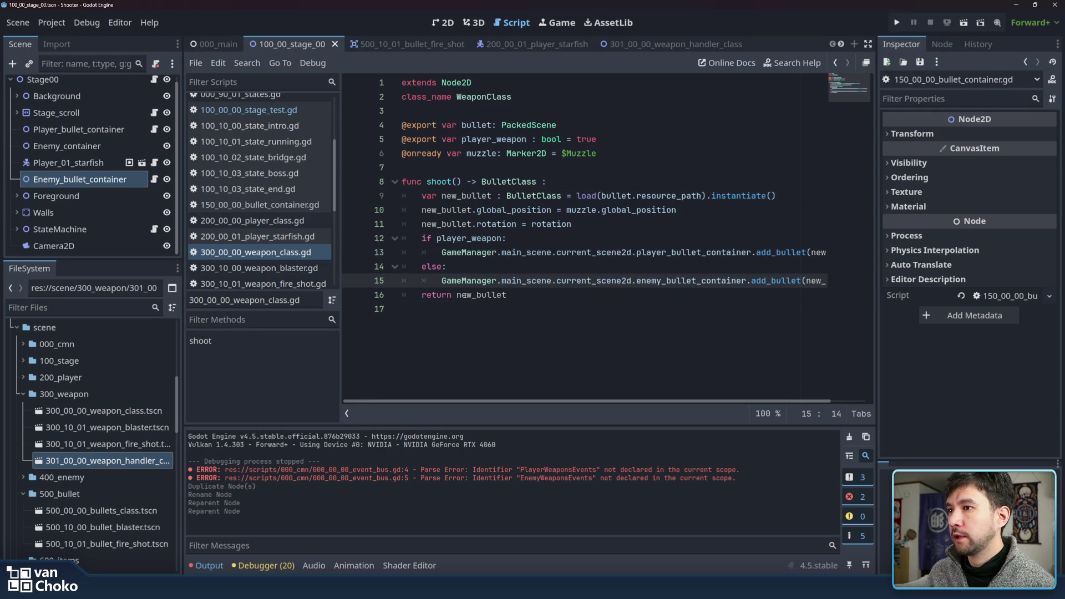
pyautogui.click(466, 294)
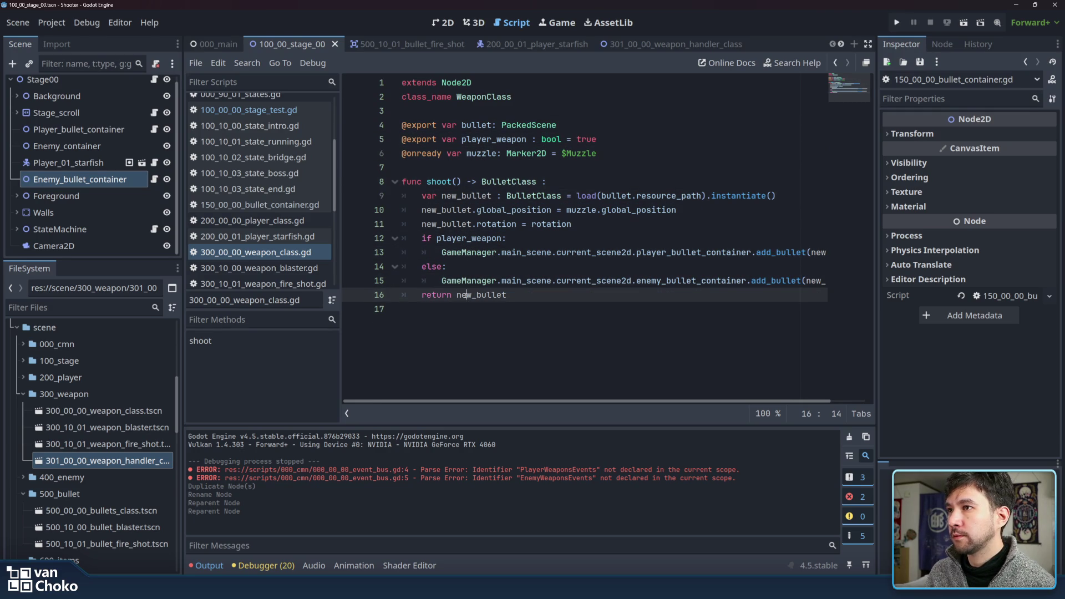
pyautogui.click(91, 180)
pyautogui.click(85, 129)
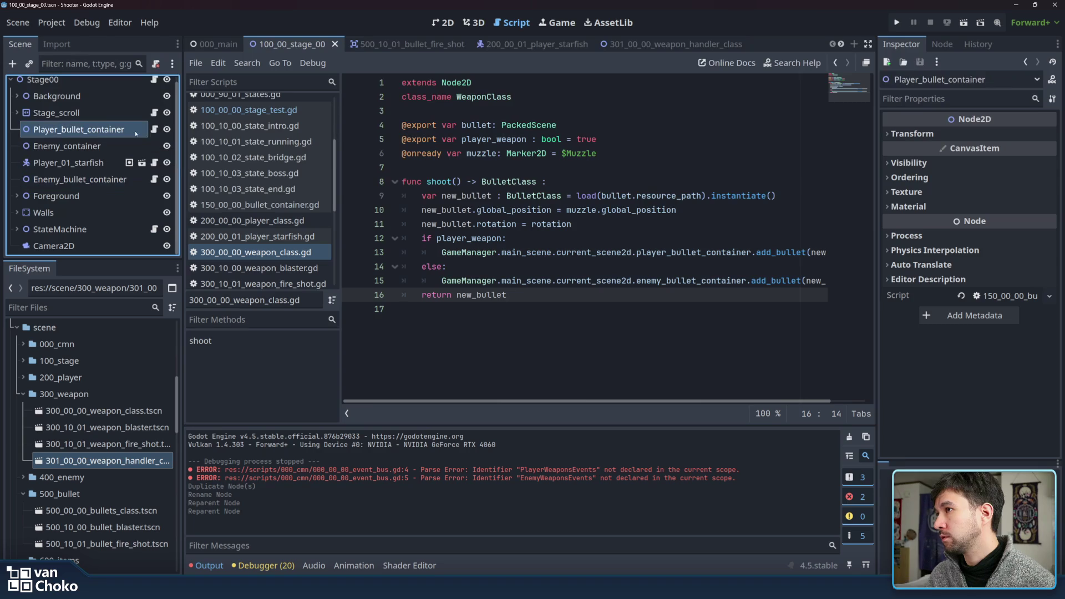
pyautogui.click(154, 129)
pyautogui.click(575, 122)
pyautogui.doubleClick(474, 124)
pyautogui.click(438, 113)
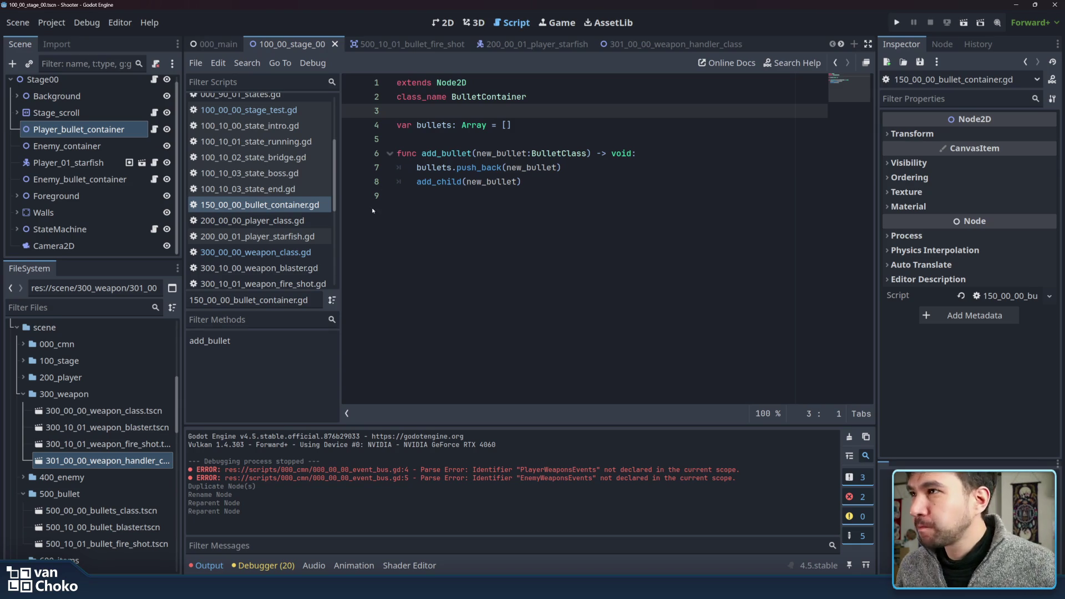
# Look through the player class and starfish scripts, ending on 300_00_00_weapon_class.gd
pyautogui.click(289, 220)
pyautogui.click(290, 205)
pyautogui.click(289, 221)
pyautogui.click(287, 236)
pyautogui.click(286, 220)
pyautogui.click(286, 251)
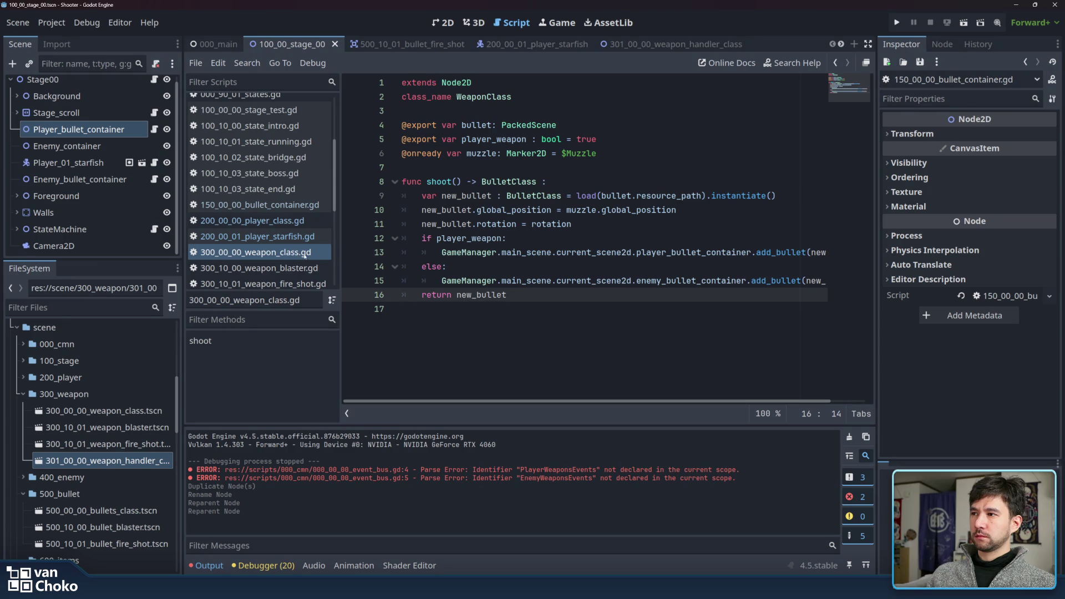
# Review the weapon class code around BulletClass, then select the Player_01_starfish node
pyautogui.scroll(-5, 304, 255)
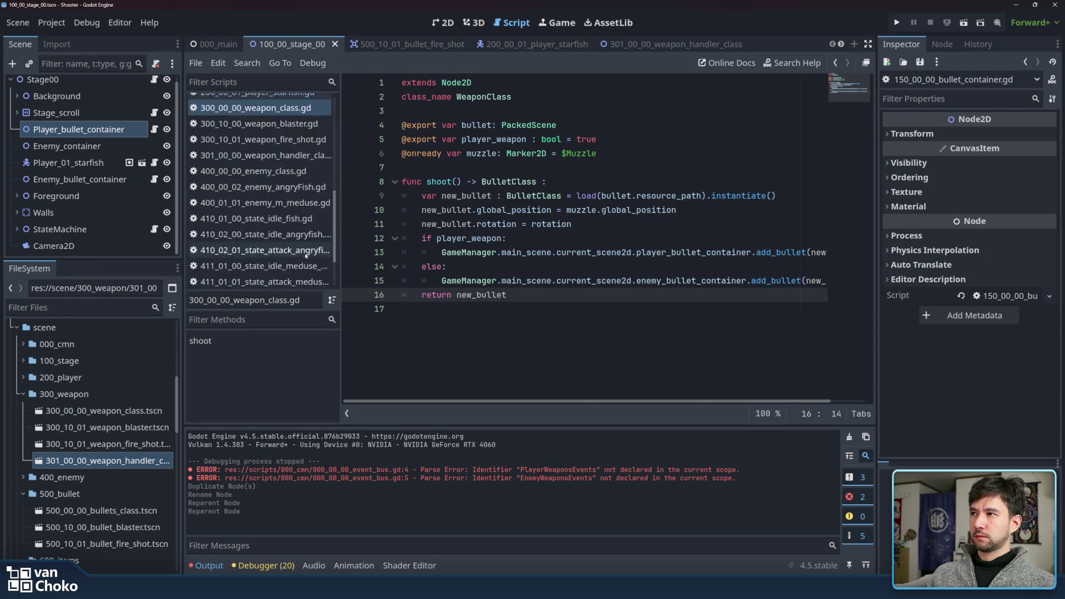
pyautogui.scroll(10, 304, 244)
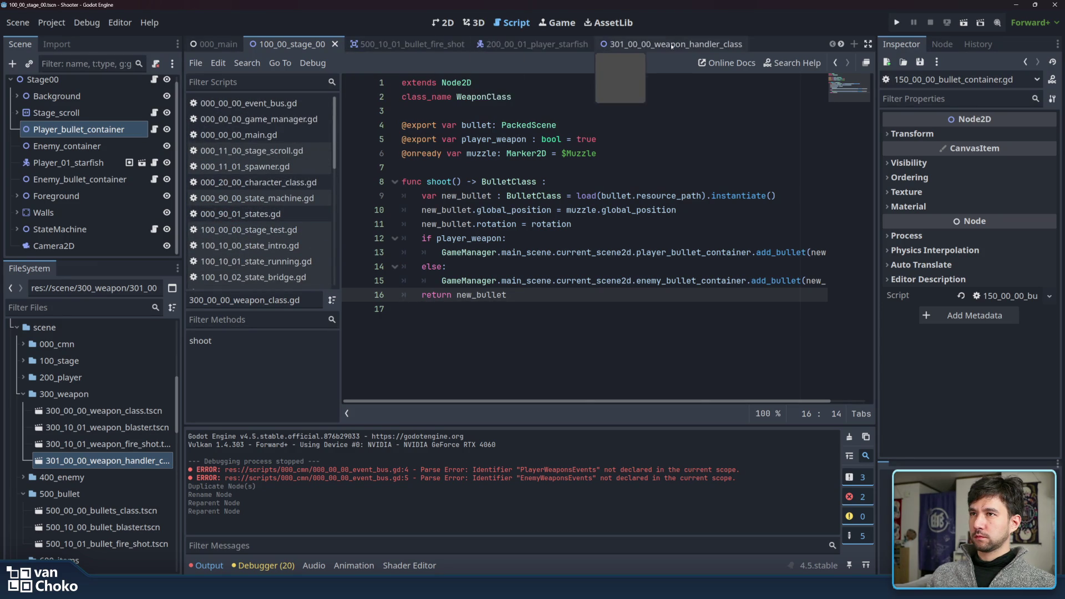
pyautogui.click(512, 181)
pyautogui.click(69, 162)
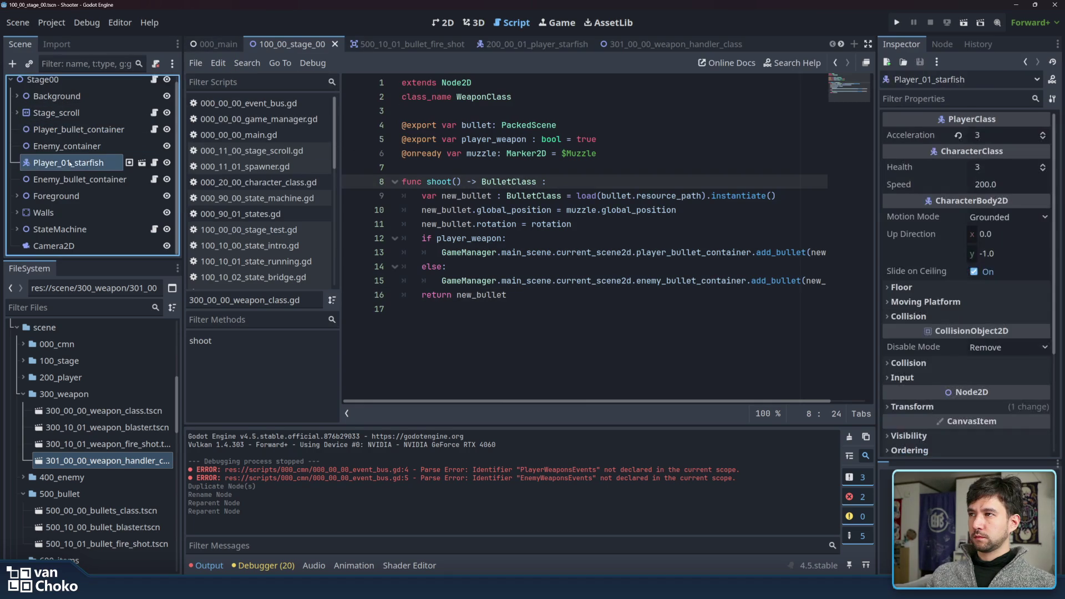
pyautogui.click(142, 163)
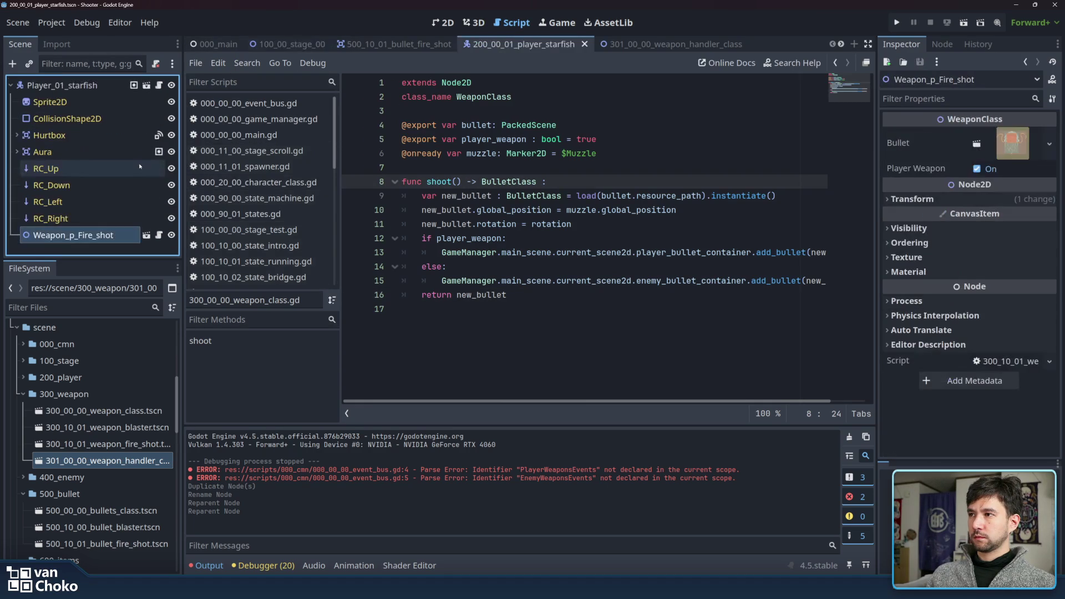
pyautogui.click(443, 22)
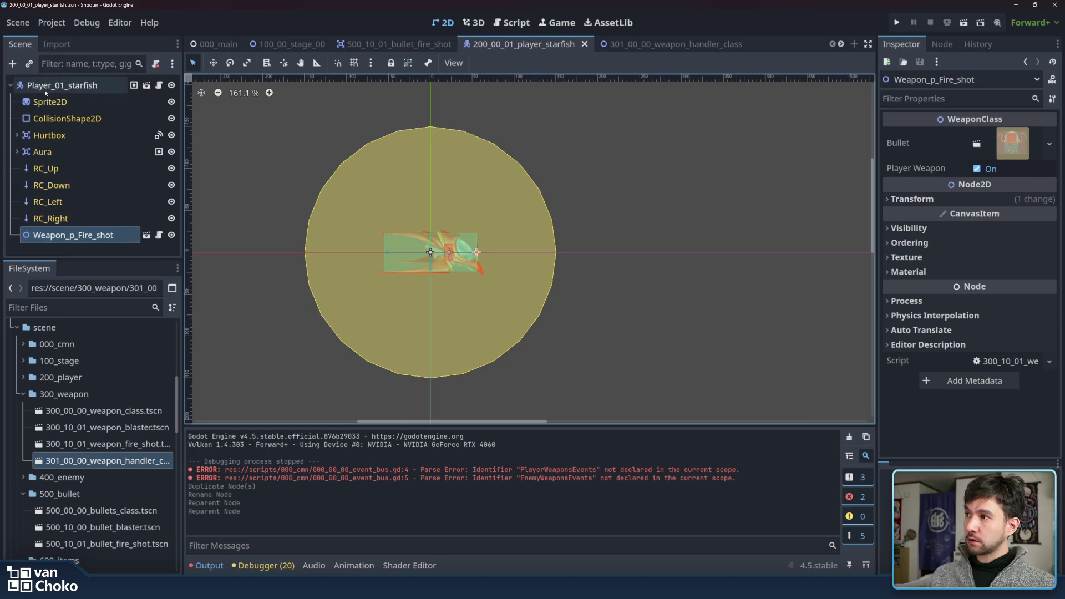
pyautogui.click(80, 86)
pyautogui.click(159, 85)
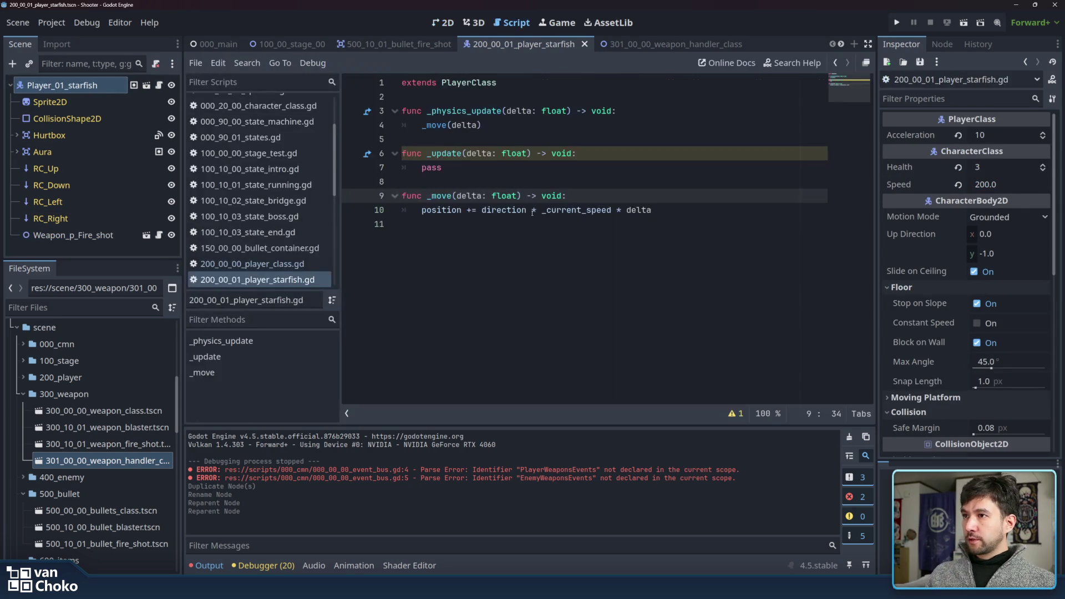
pyautogui.click(283, 280)
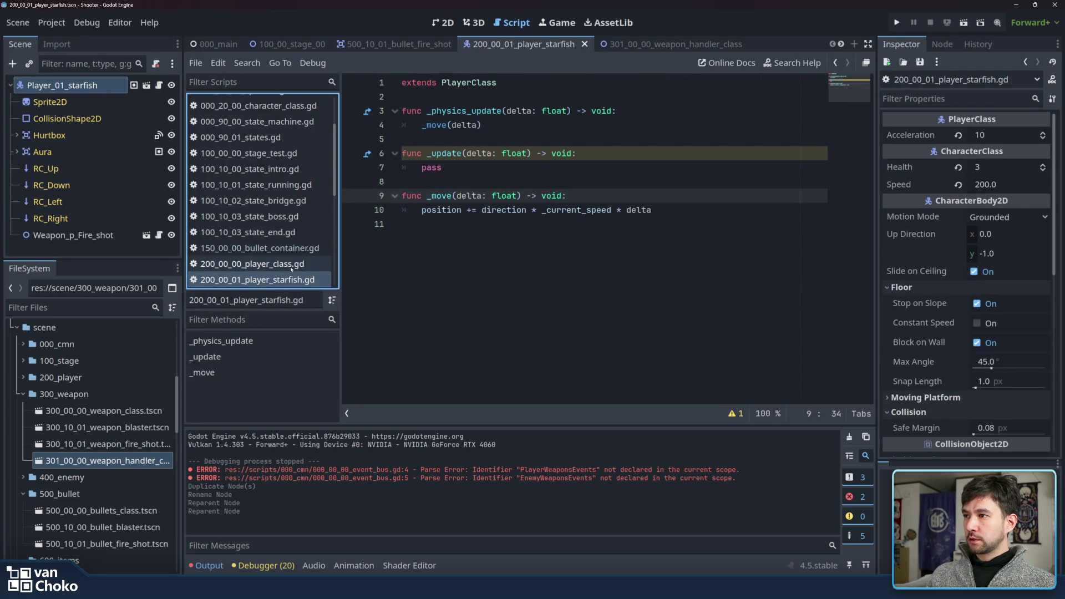
pyautogui.click(290, 264)
pyautogui.click(469, 281)
pyautogui.press('Up')
pyautogui.press('Up')
pyautogui.press('Up')
pyautogui.press('Down')
pyautogui.press('Down')
pyautogui.press('Down')
pyautogui.click(714, 311)
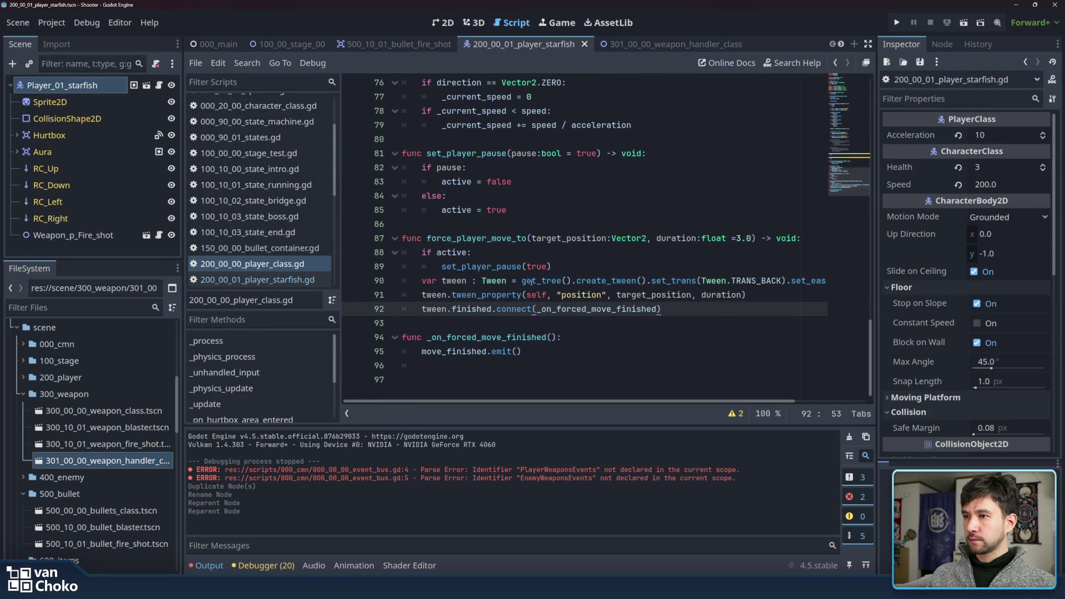
pyautogui.scroll(15, 532, 283)
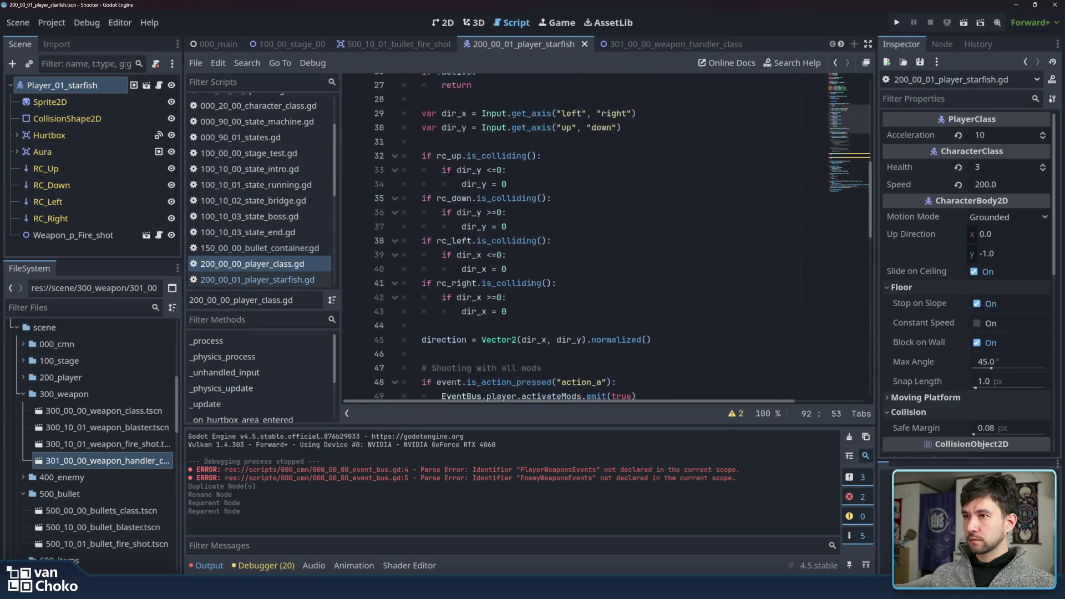
pyautogui.scroll(7, 532, 283)
pyautogui.scroll(-7, 531, 283)
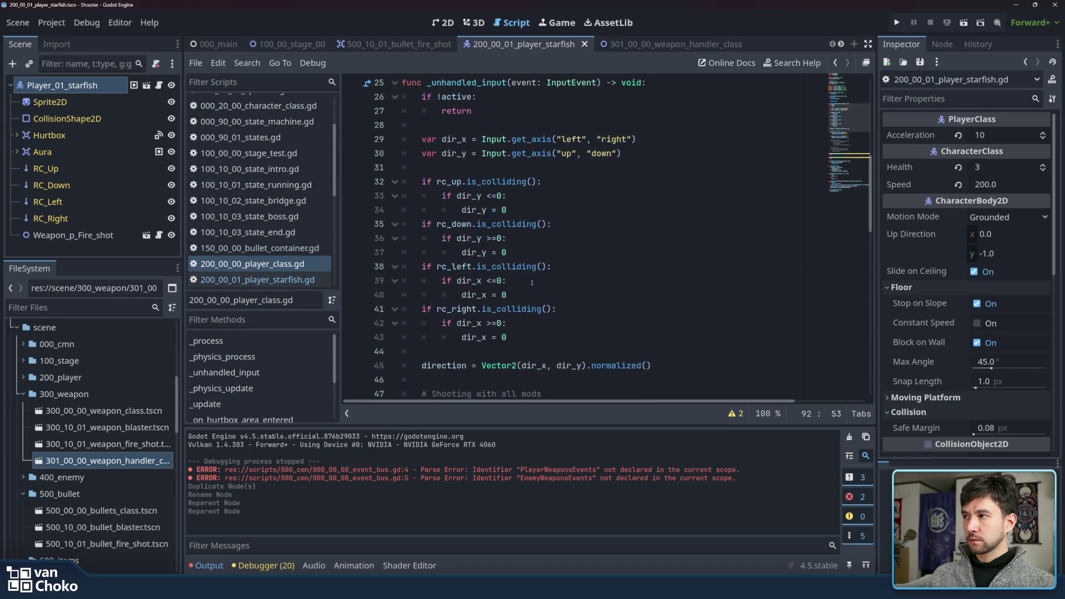
pyautogui.click(532, 282)
pyautogui.click(539, 296)
pyautogui.scroll(-4, 540, 296)
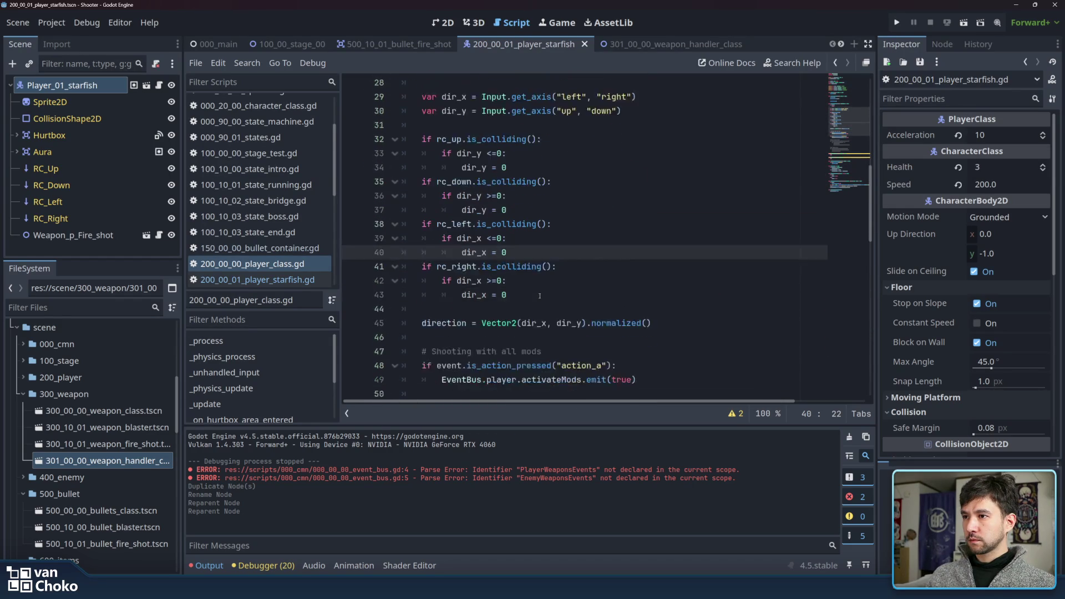
pyautogui.click(675, 295)
pyautogui.scroll(-4, 676, 294)
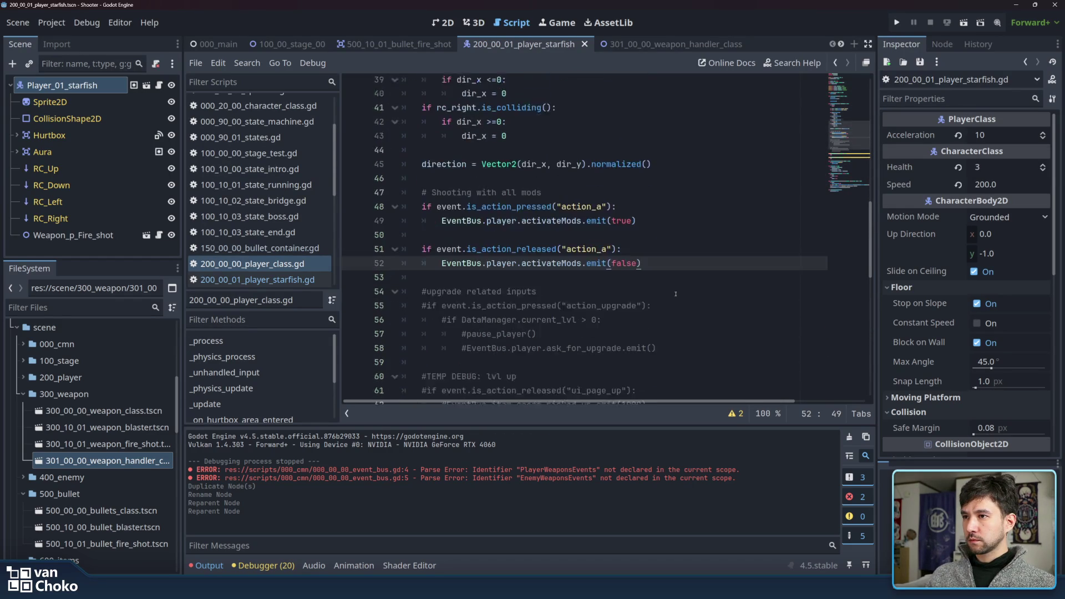
pyautogui.scroll(1, 665, 290)
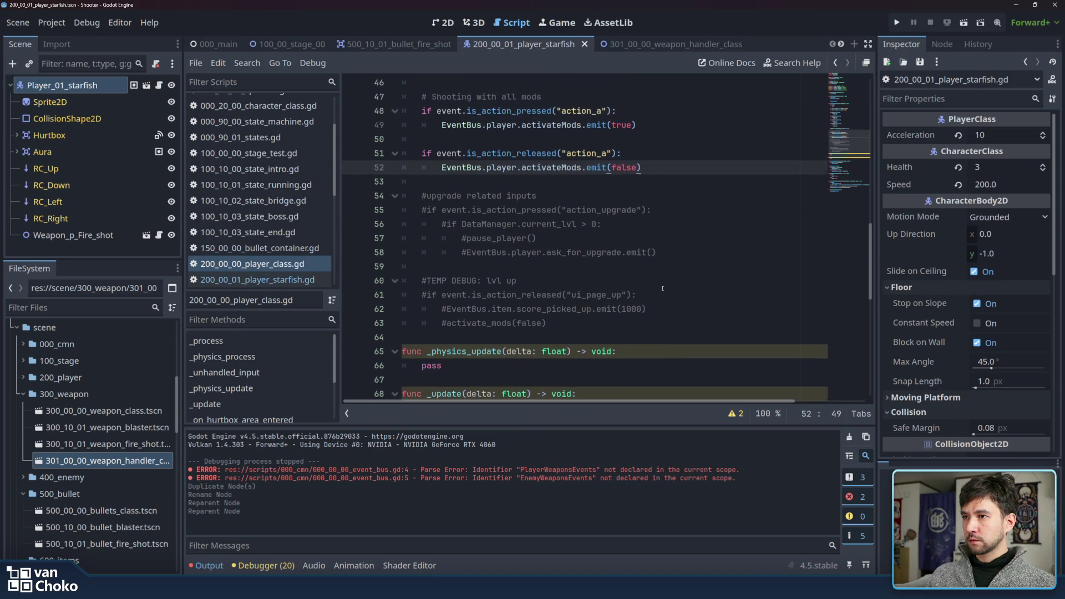
pyautogui.scroll(3, 662, 288)
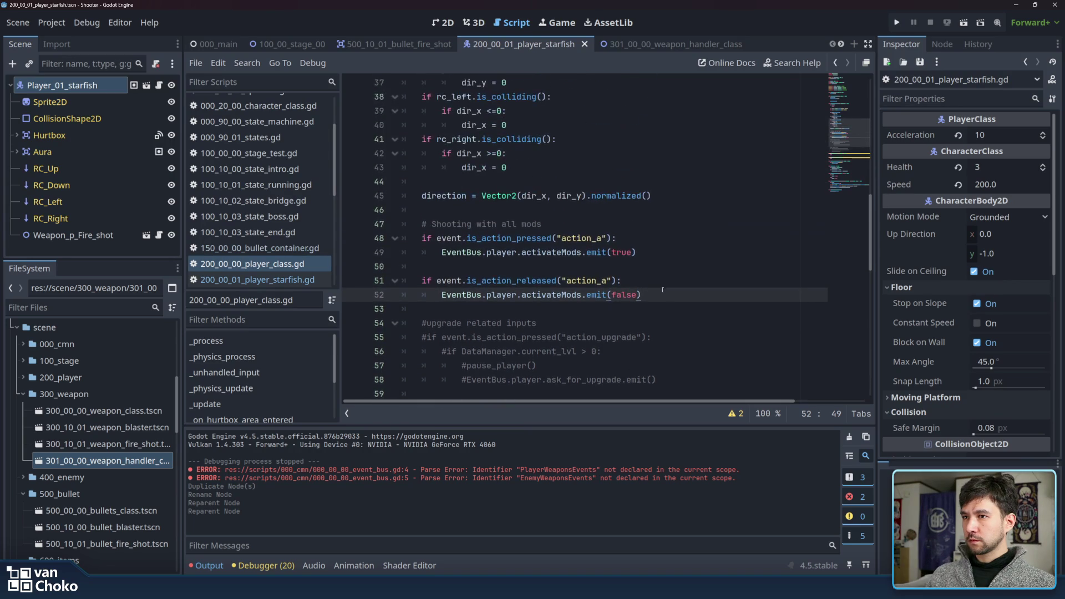
pyautogui.hotkey('shift', 'Home')
pyautogui.hotkey('ctrl', 'shift', 'Right')
pyautogui.hotkey('ctrl', 'shift', 'Right')
pyautogui.hotkey('ctrl', 'shift', 'Right')
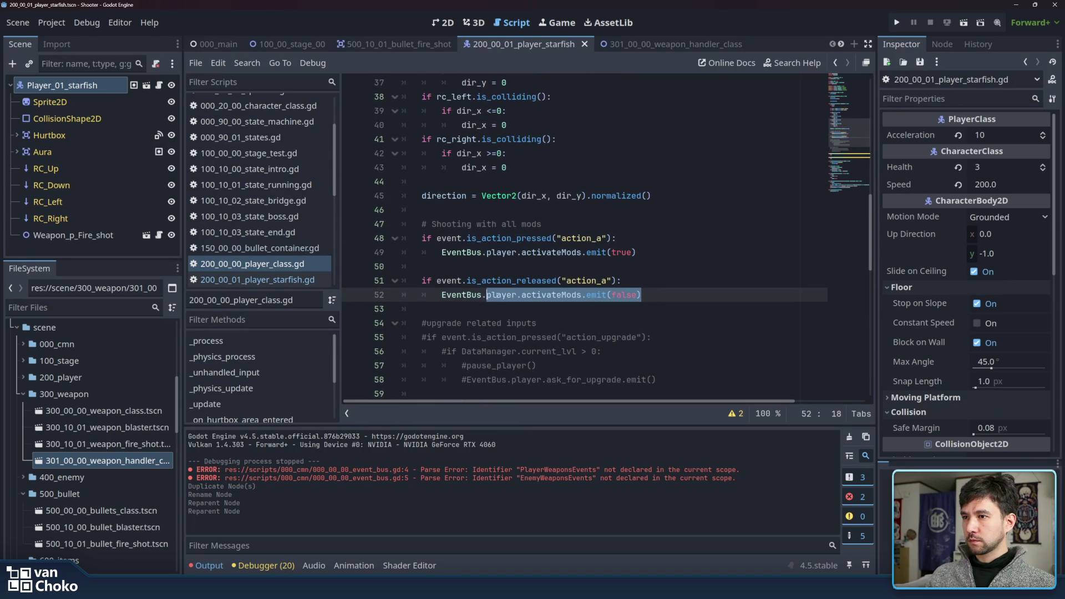
pyautogui.keyDown('shift'); pyautogui.click(589, 295); pyautogui.keyUp('shift')
pyautogui.doubleClick(590, 296)
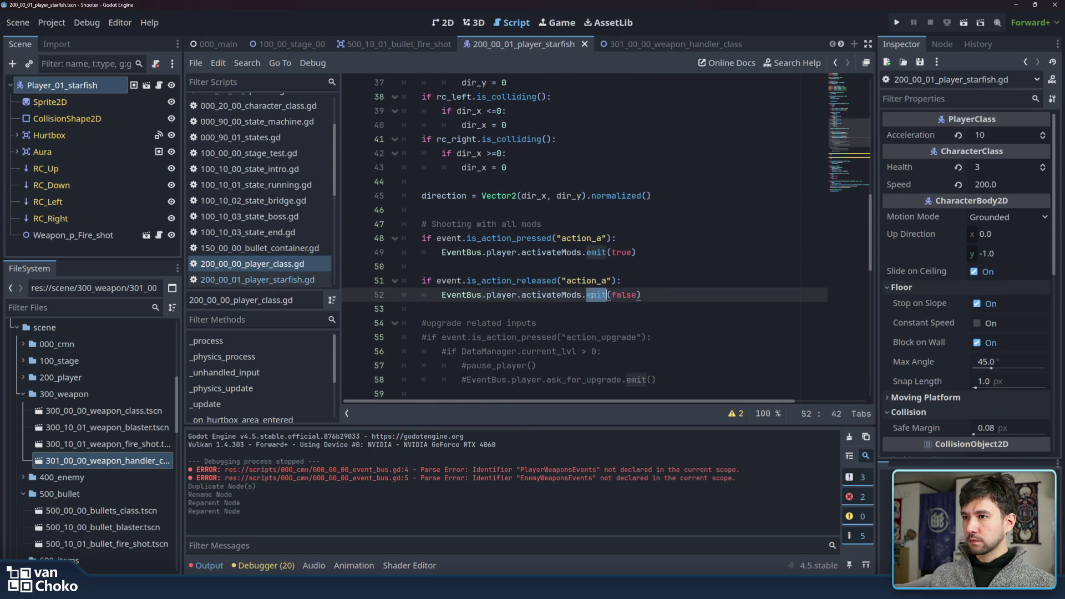
pyautogui.moveTo(642, 296)
pyautogui.mouseDown()
pyautogui.moveTo(461, 295)
pyautogui.moveTo(663, 294)
pyautogui.mouseUp()
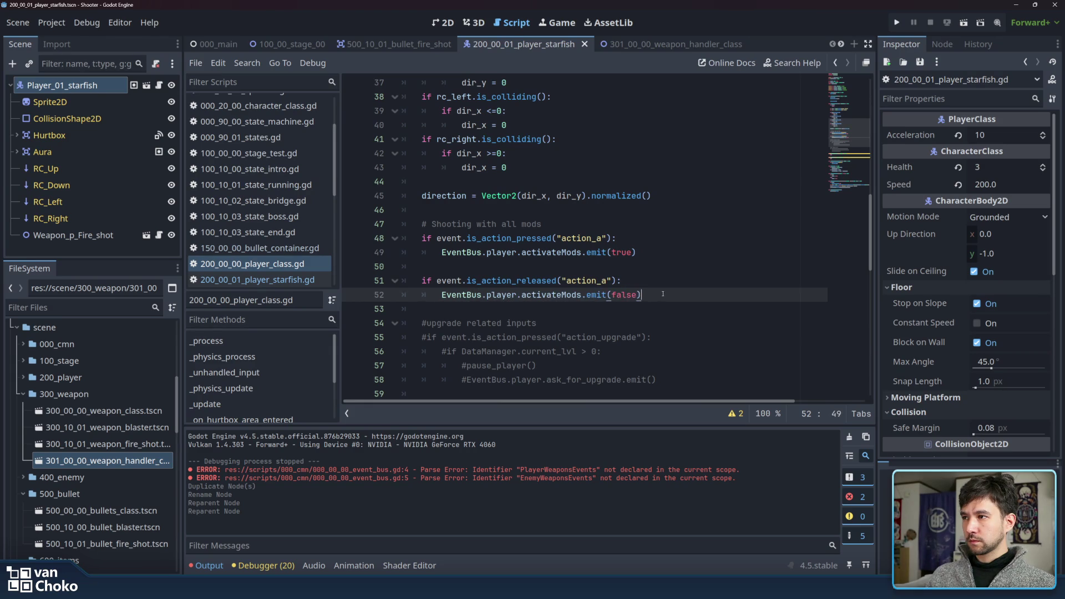
pyautogui.doubleClick(452, 295)
pyautogui.moveTo(452, 294); pyautogui.dragTo(650, 298)
pyautogui.click(650, 297)
pyautogui.scroll(10, 660, 294)
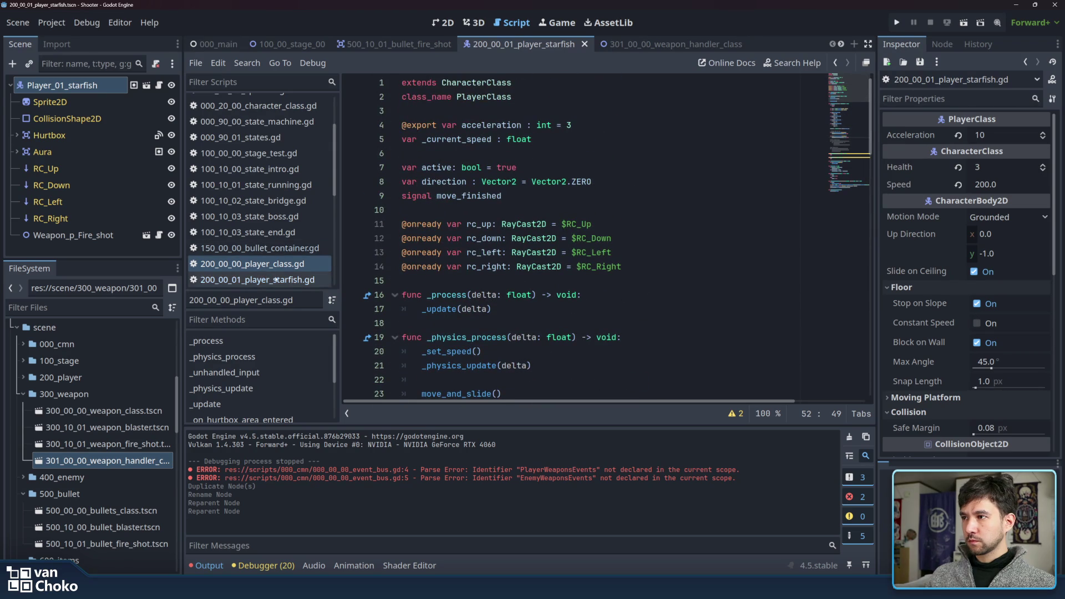
# Return to 150_00_00_bullet_container.gd, start a func line below add_bullet, then erase it
pyautogui.click(257, 281)
pyautogui.click(280, 247)
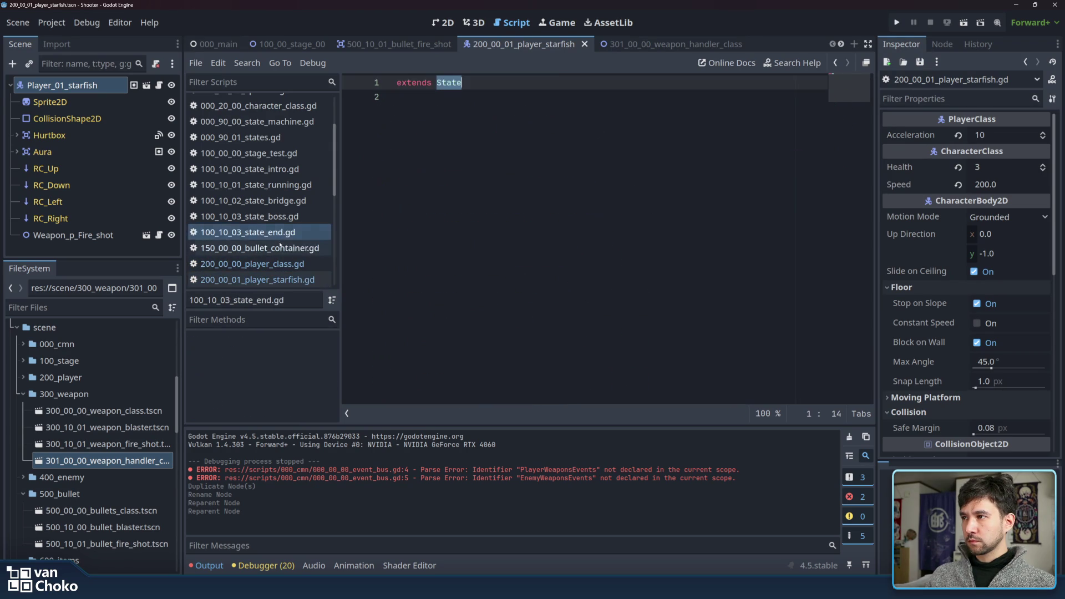
pyautogui.click(260, 232)
pyautogui.click(266, 248)
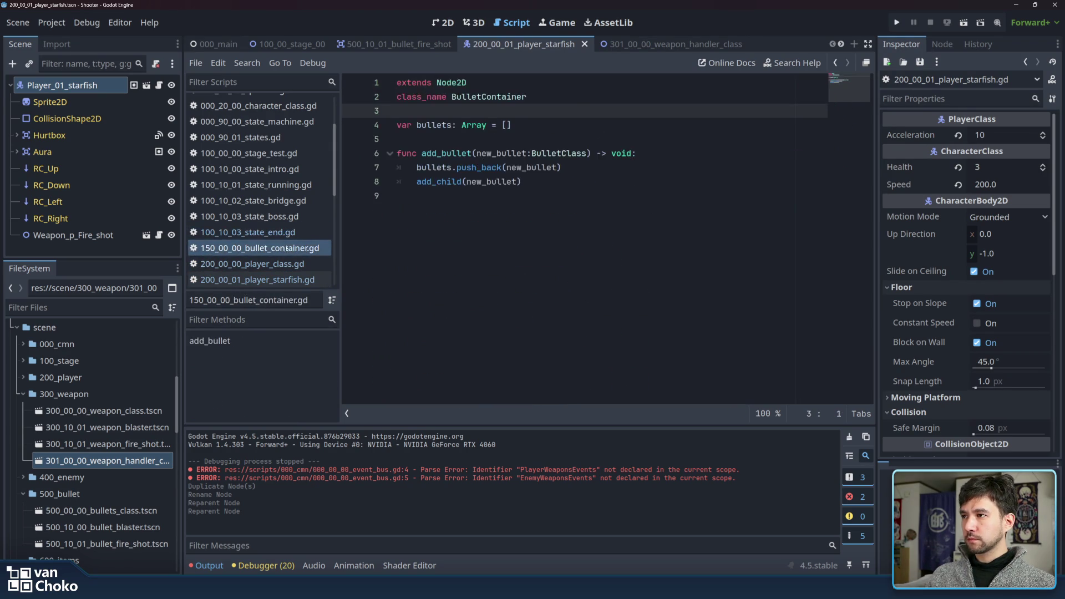
pyautogui.click(516, 201)
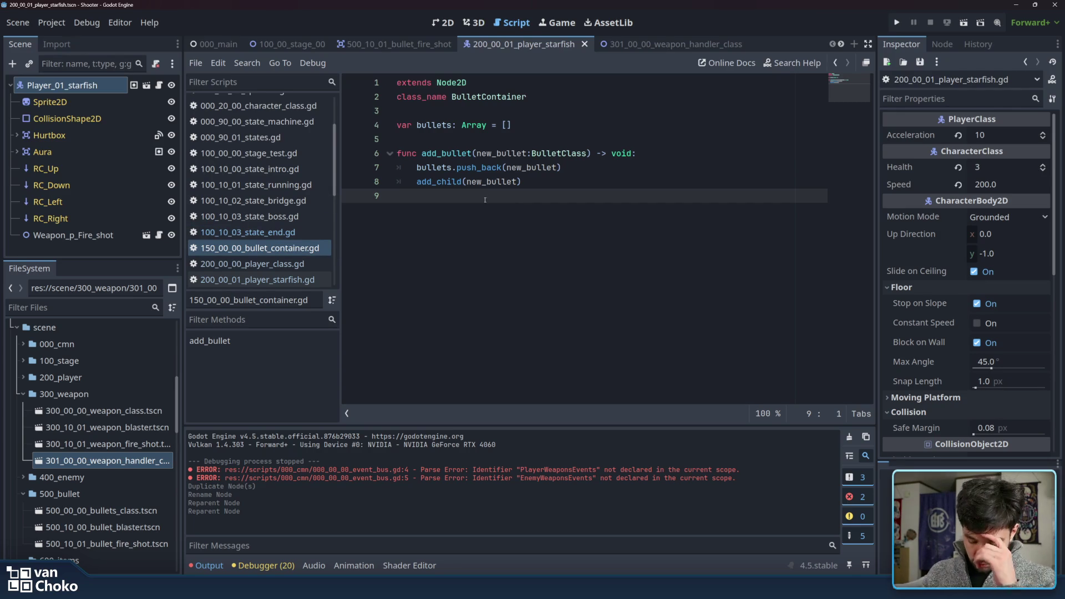
pyautogui.press('Return')
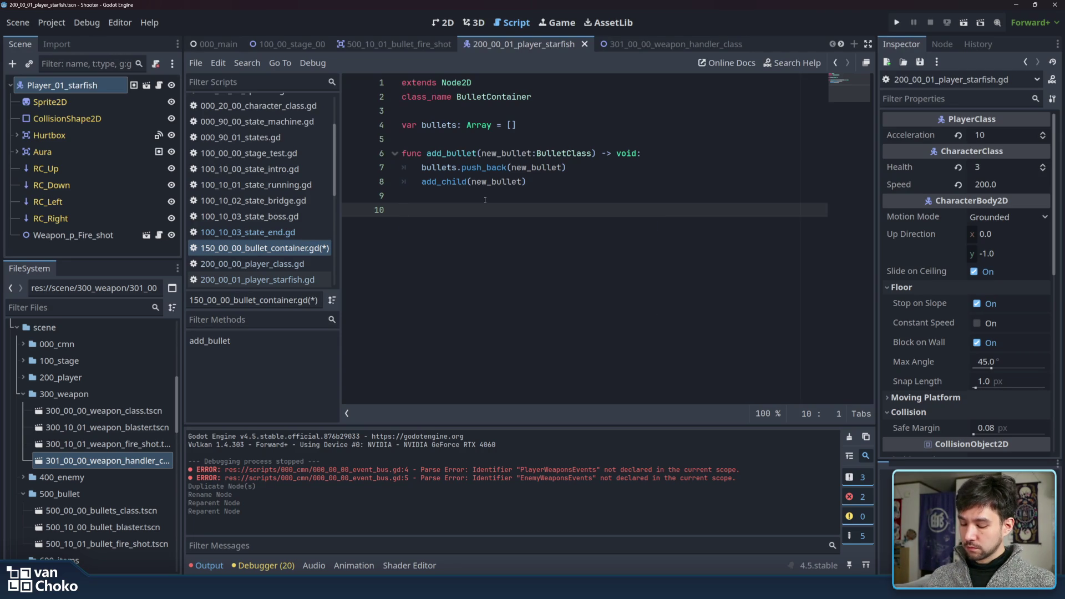
pyautogui.write('func')
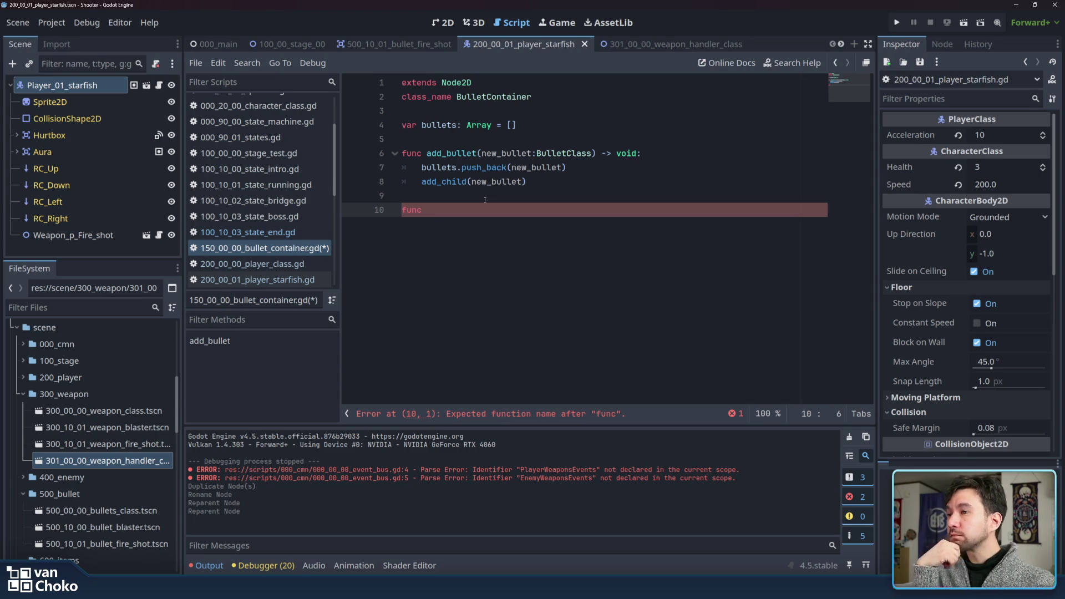
pyautogui.press('BackSpace')
pyautogui.press('BackSpace')
pyautogui.press('BackSpace')
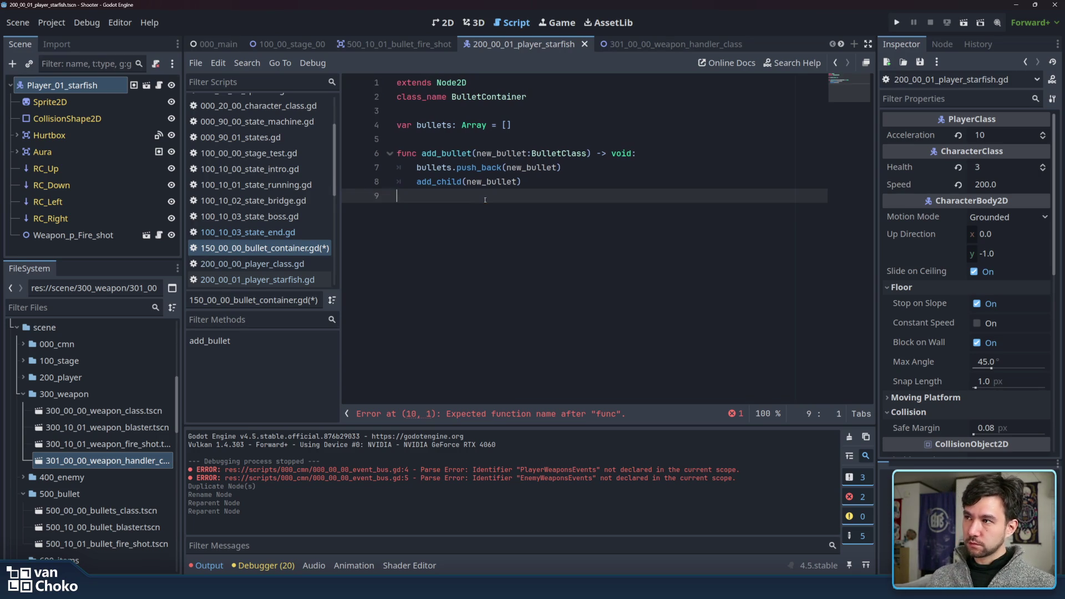
# Browse the neighbouring state scripts and settle on 100_10_02_state_bridge.gd
pyautogui.click(295, 233)
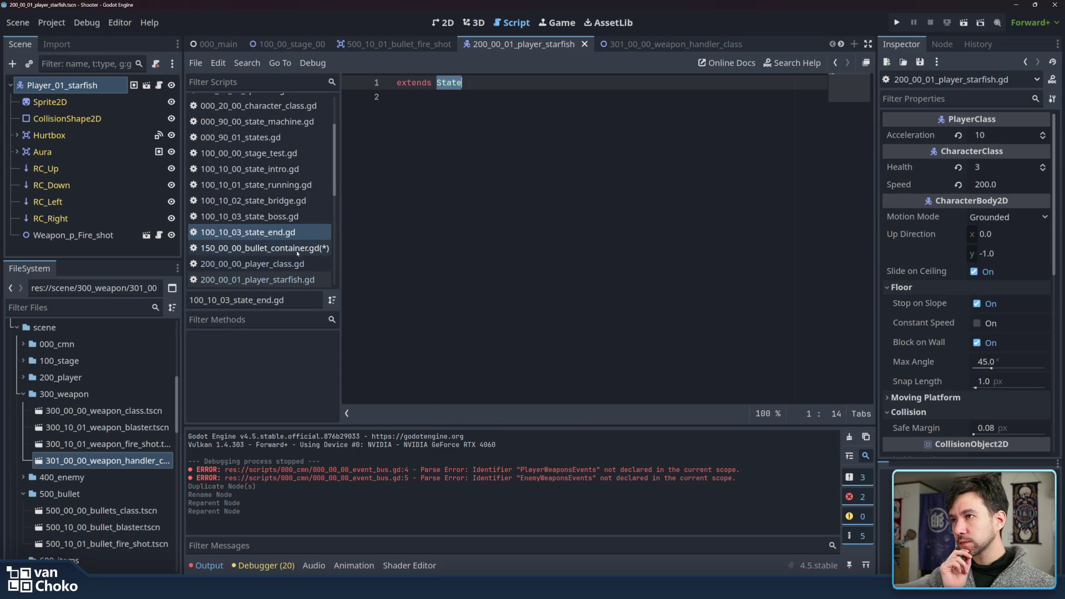
pyautogui.click(294, 217)
pyautogui.click(291, 200)
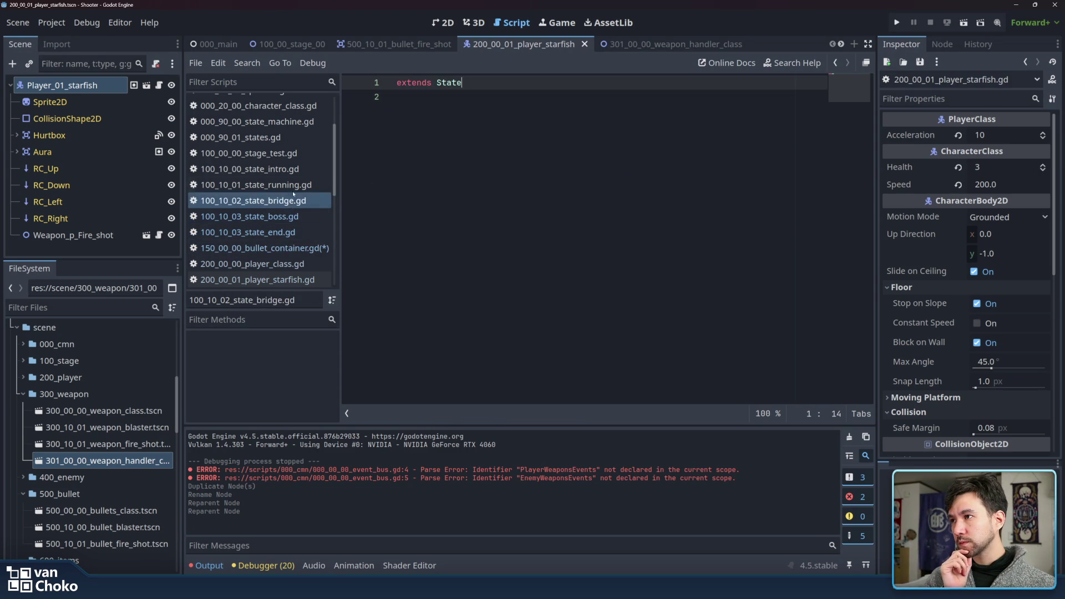
pyautogui.click(287, 185)
pyautogui.click(285, 171)
pyautogui.click(291, 201)
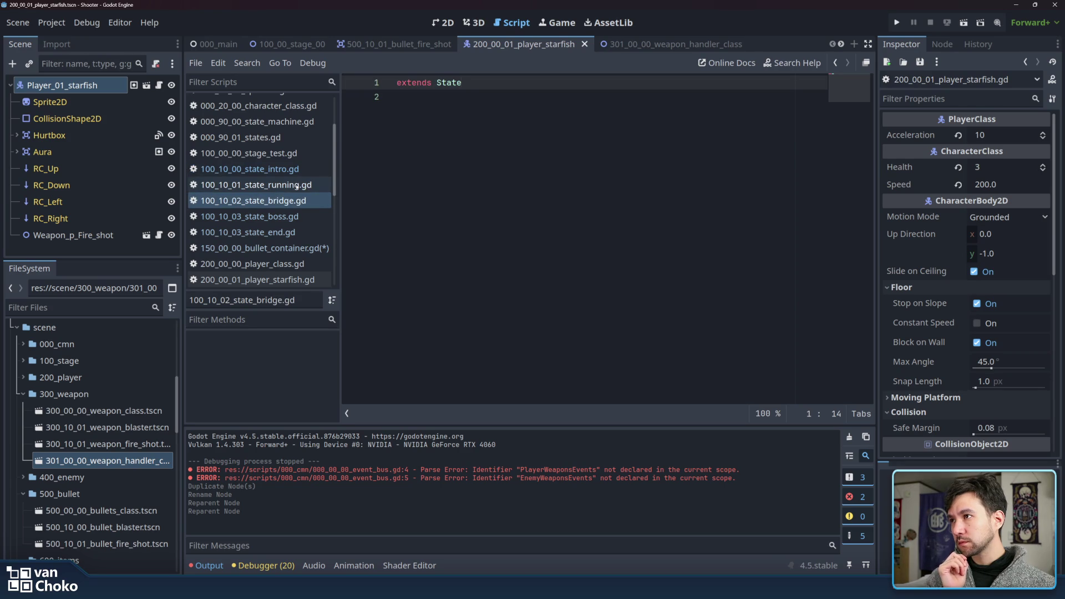
# Browse the scripts at the top of the list, from the state machine up to 000_00_00_main.gd
pyautogui.scroll(3, 297, 187)
pyautogui.click(296, 194)
pyautogui.click(297, 179)
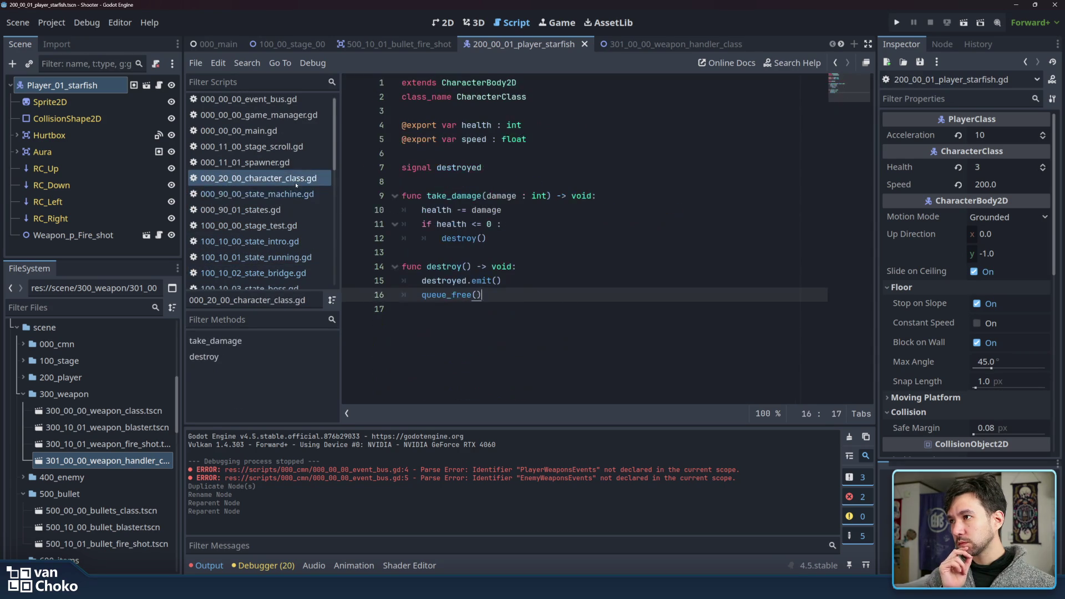
pyautogui.click(296, 194)
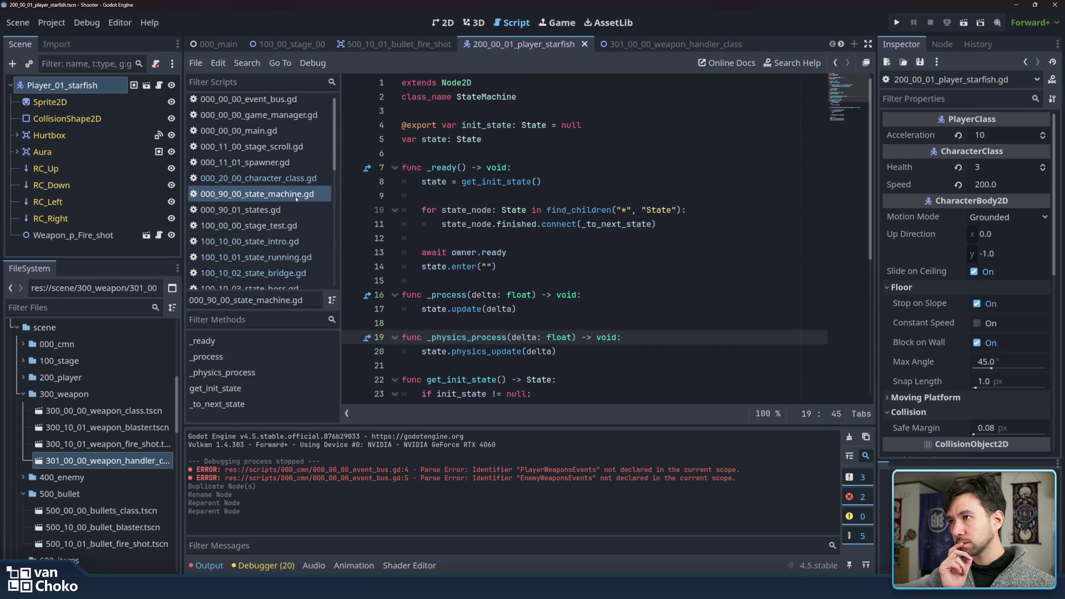
pyautogui.click(284, 162)
pyautogui.click(283, 147)
pyautogui.click(281, 131)
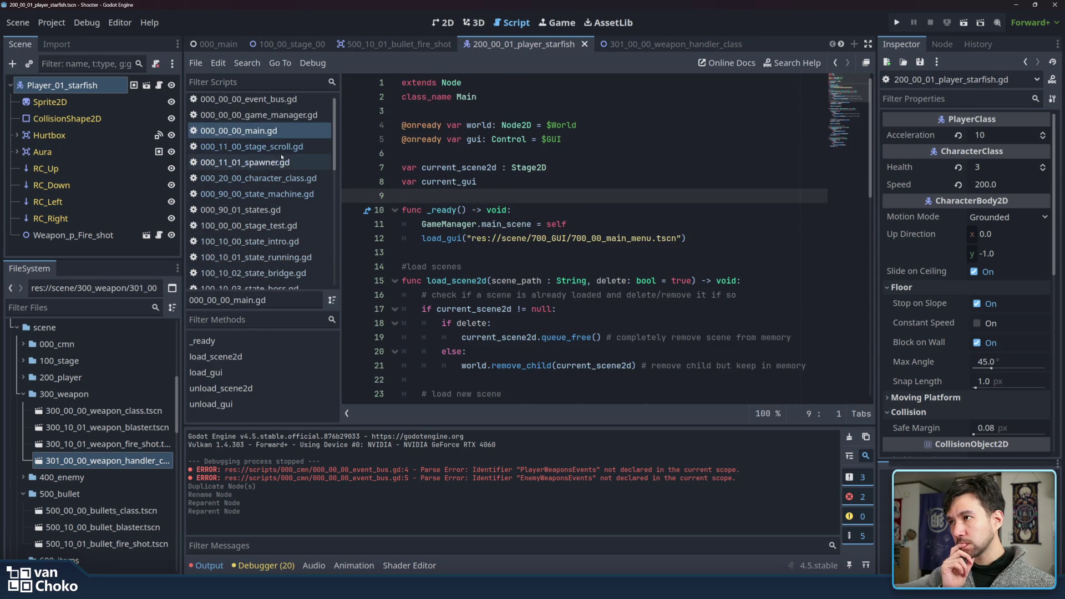
# Settle on 000_90_01_states.gd, with the caret at the end of line 13
pyautogui.click(308, 179)
pyautogui.click(299, 209)
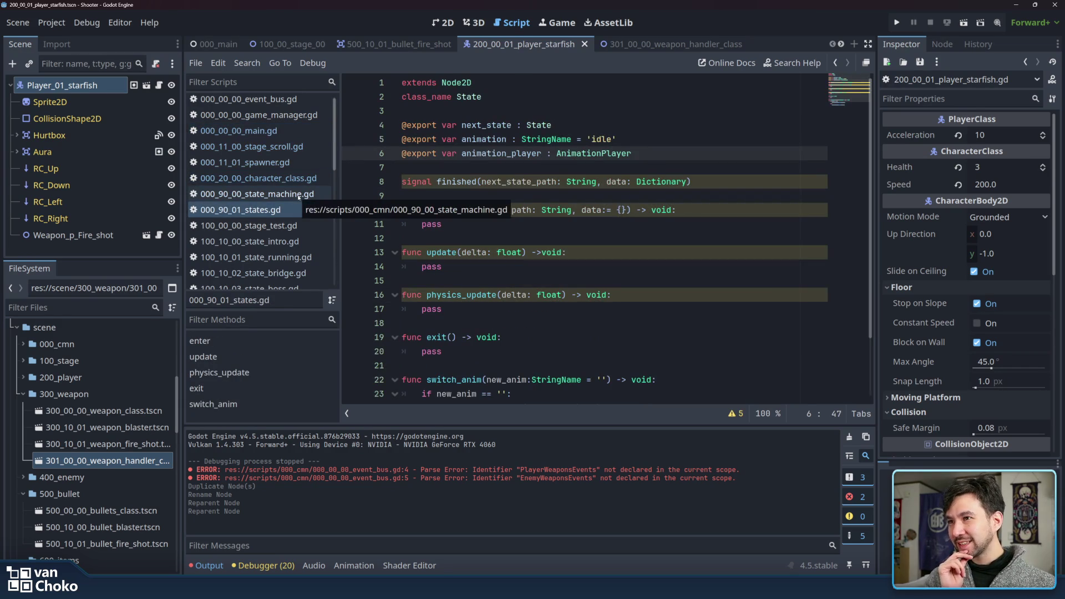
pyautogui.click(298, 196)
pyautogui.click(293, 223)
pyautogui.click(293, 211)
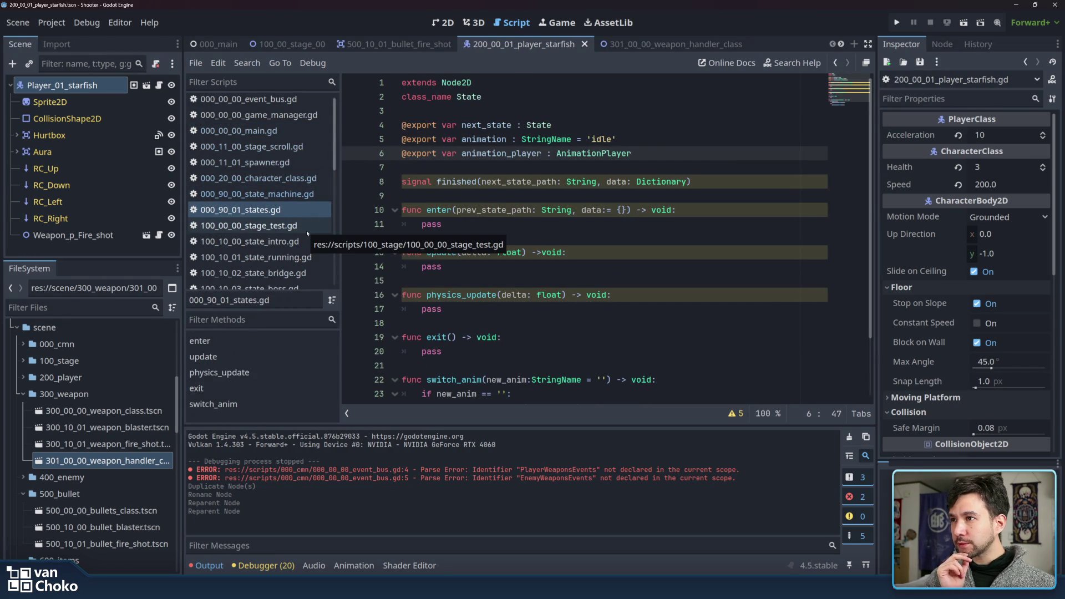
pyautogui.click(665, 253)
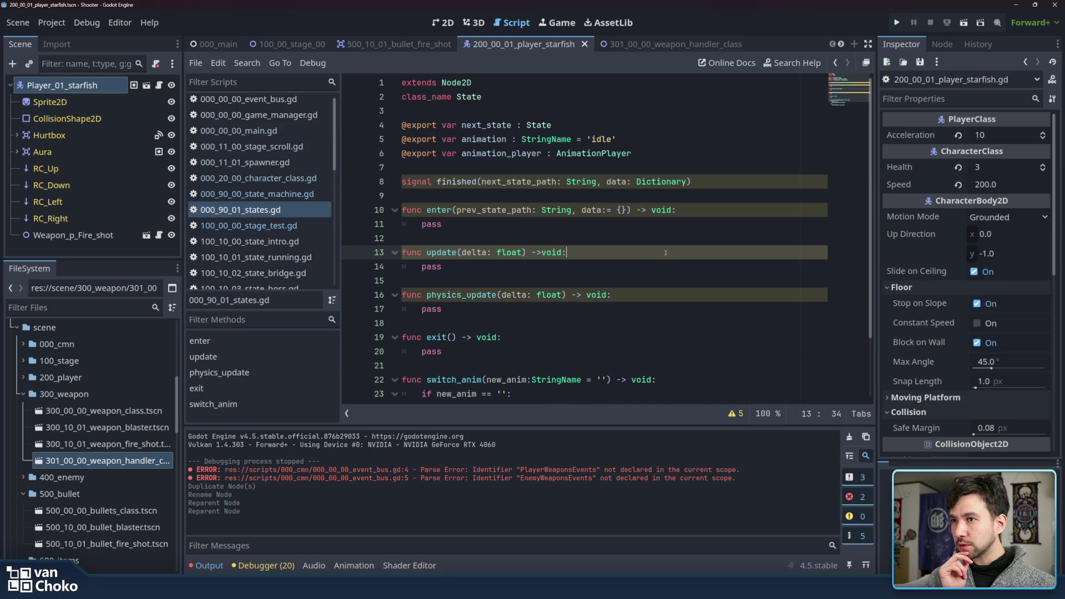
# Prefix underscores to delta in update and physics_update, prev_state_path in enter, and the signal parameters
pyautogui.click(462, 253)
pyautogui.write('_')
pyautogui.click(503, 294)
pyautogui.write('_')
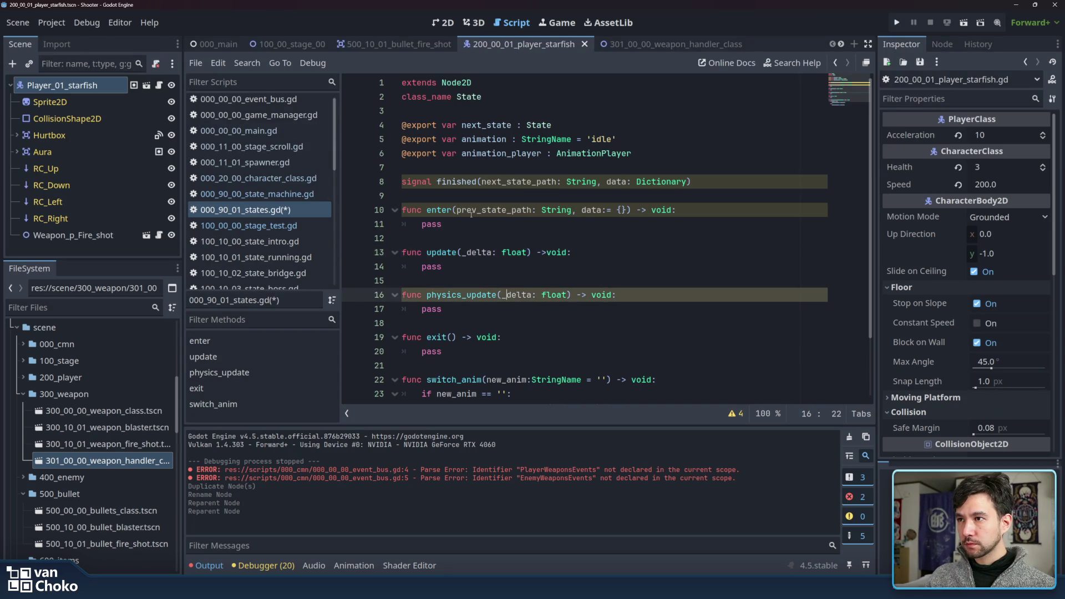
pyautogui.click(456, 210)
pyautogui.write('_')
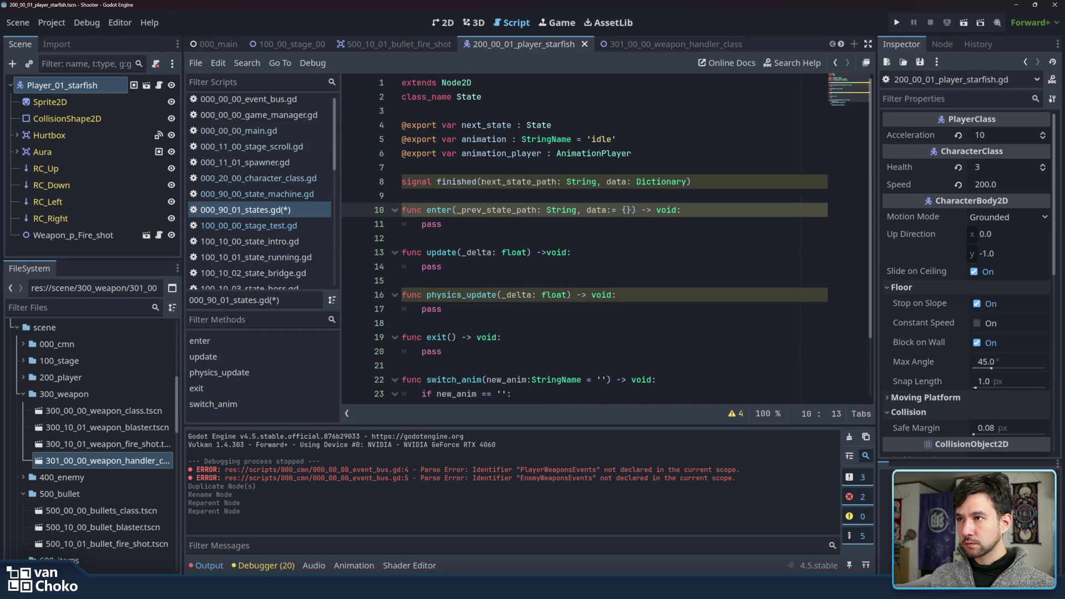
pyautogui.click(481, 182)
pyautogui.write('_')
pyautogui.click(614, 182)
pyautogui.write('_')
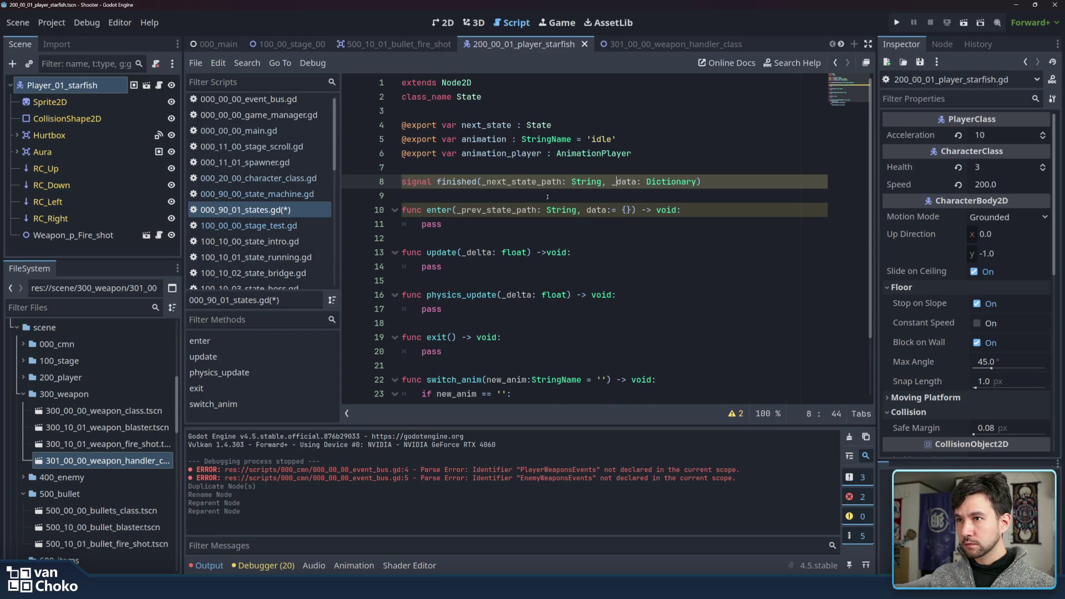
# Remove the underscores again from next_state_path and data in the signal
pyautogui.click(547, 196)
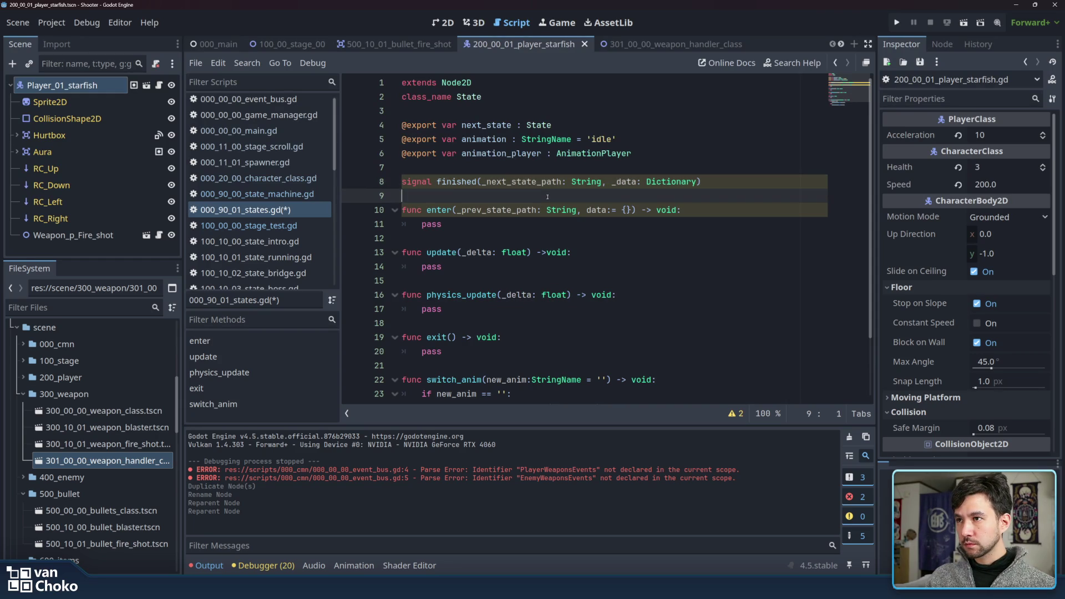
pyautogui.click(546, 229)
pyautogui.click(546, 252)
pyautogui.click(487, 182)
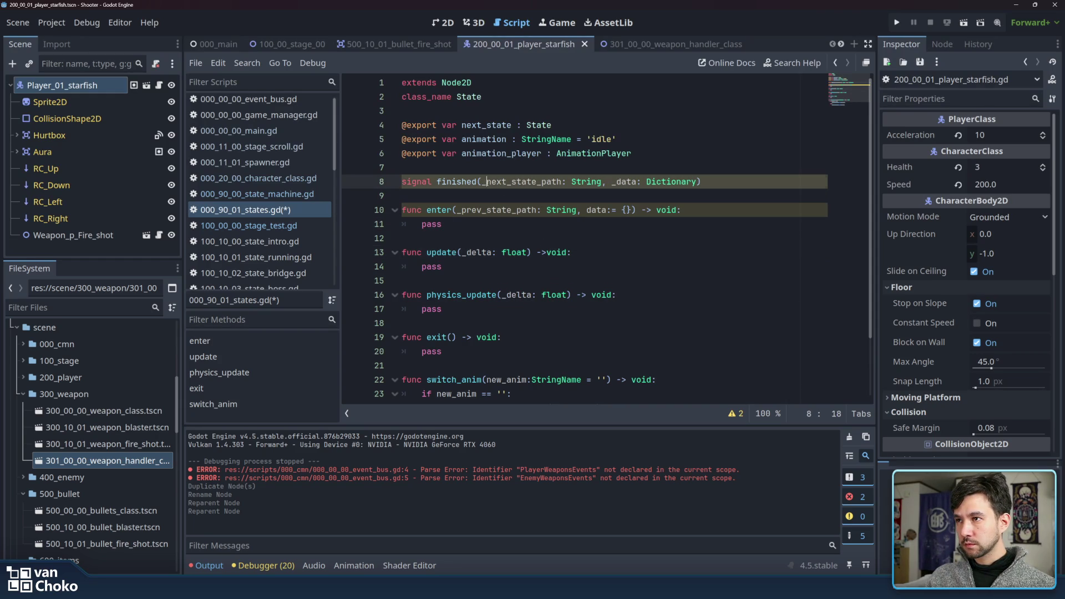
pyautogui.press('BackSpace')
pyautogui.click(611, 182)
pyautogui.press('BackSpace')
# Check the script warnings and rename enter's data parameter to _data
pyautogui.click(610, 199)
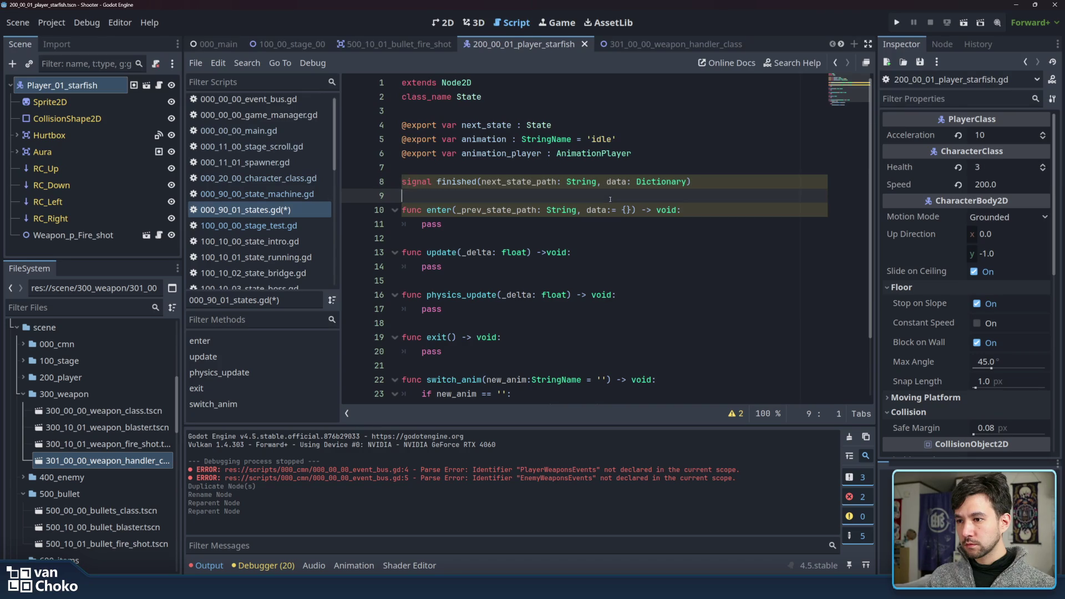
pyautogui.click(735, 413)
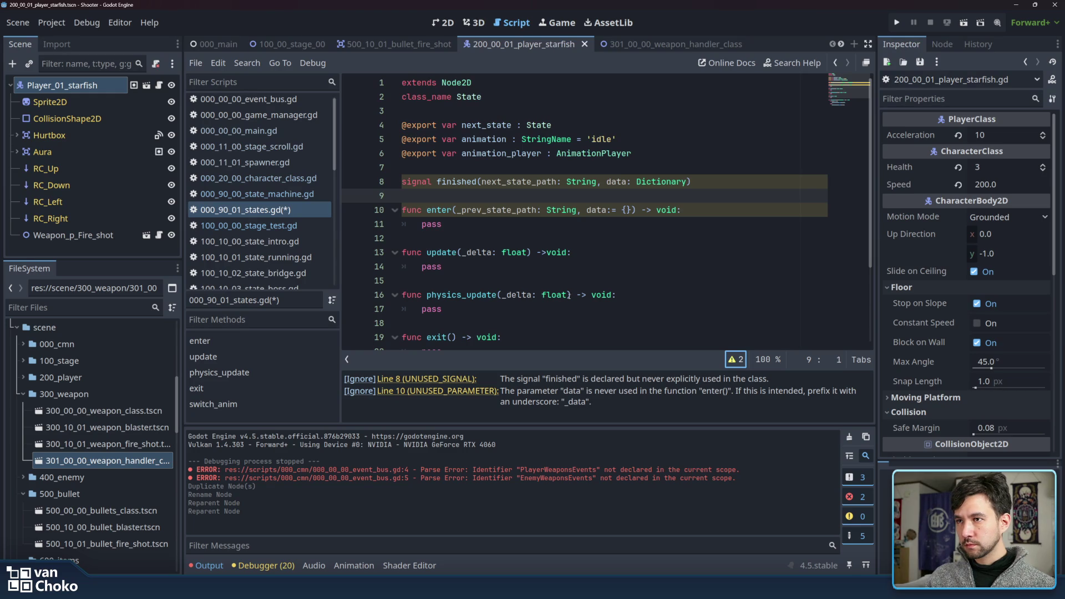
pyautogui.click(587, 210)
pyautogui.write('_')
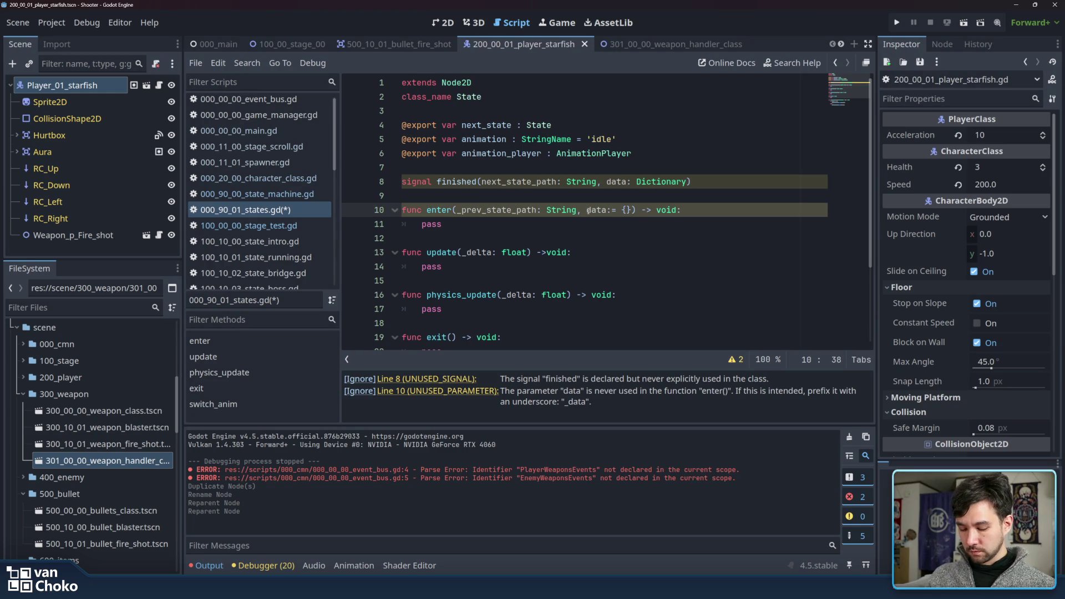
# Save the states script and open 100_00_00_stage_test.gd
pyautogui.click(629, 247)
pyautogui.scroll(-3, 630, 247)
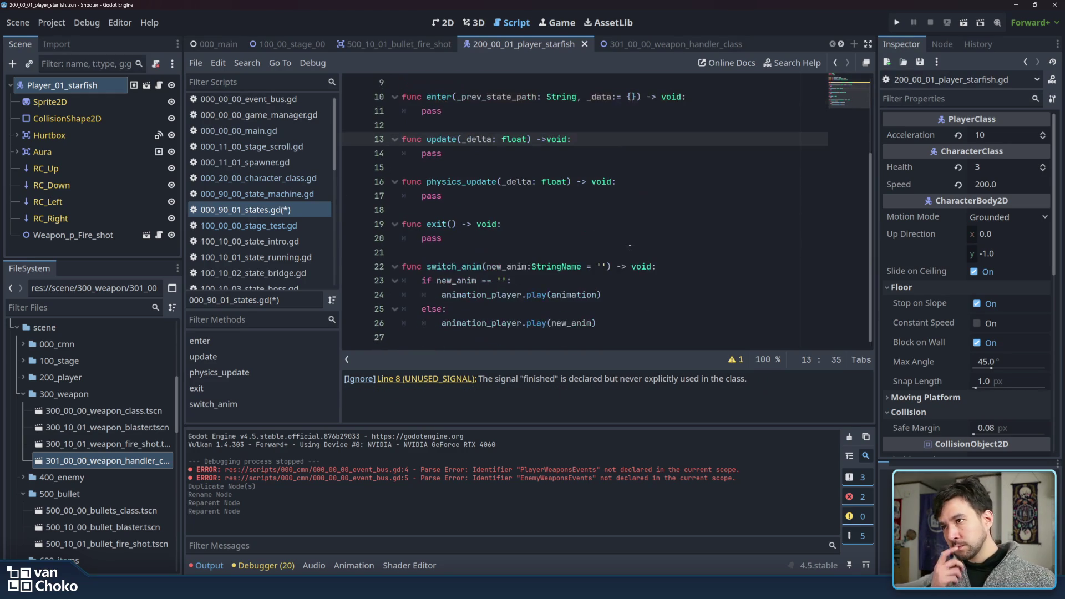
pyautogui.hotkey('ctrl', 's')
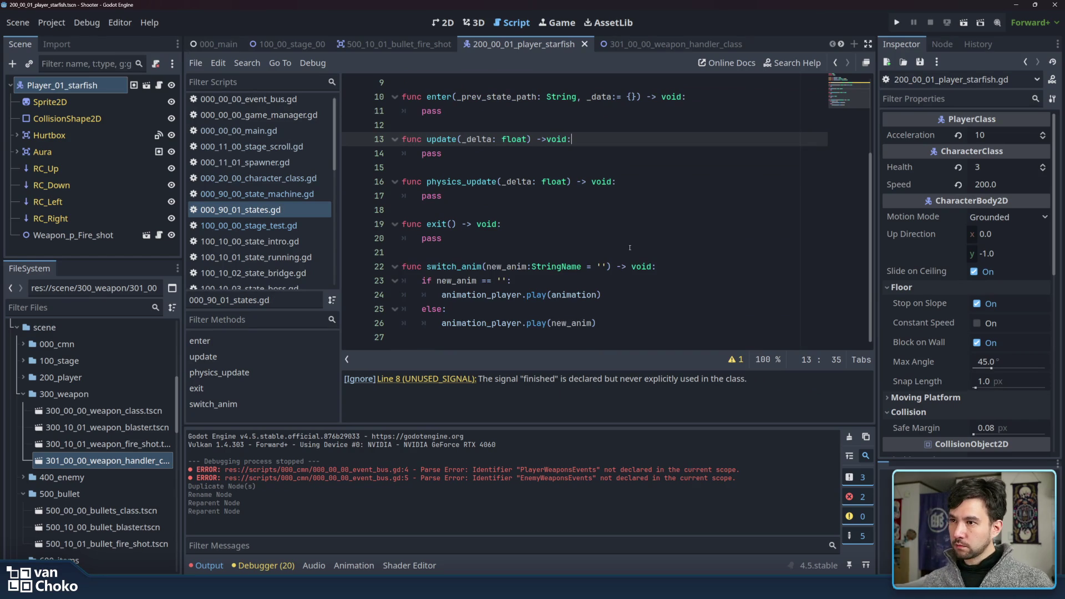
pyautogui.click(284, 224)
pyautogui.scroll(-5, 285, 228)
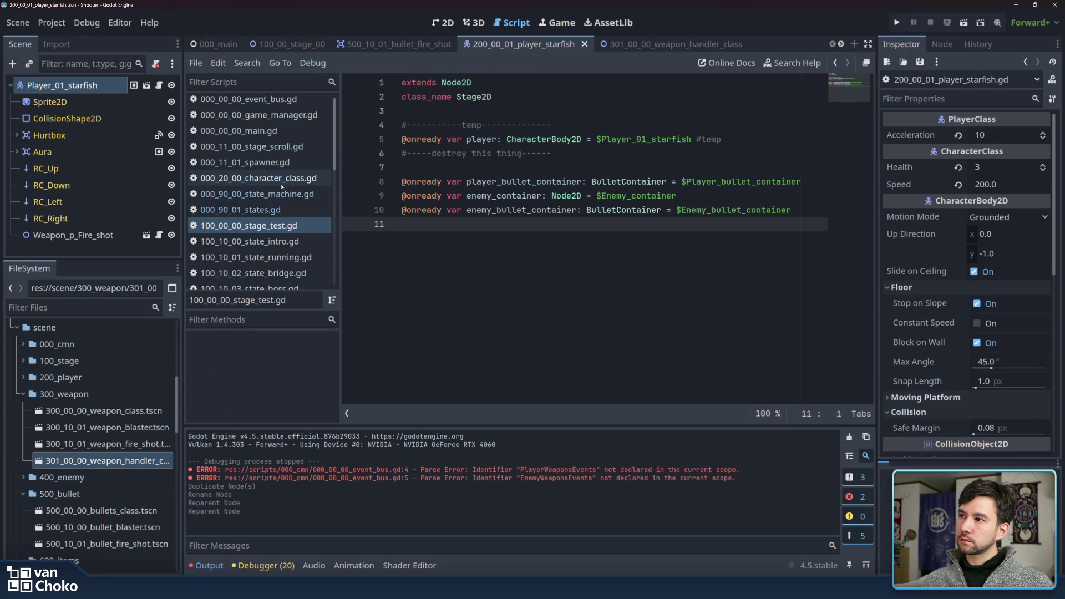
# Open 500_00_00_bullet_class.gd from the script list
pyautogui.scroll(-10, 297, 242)
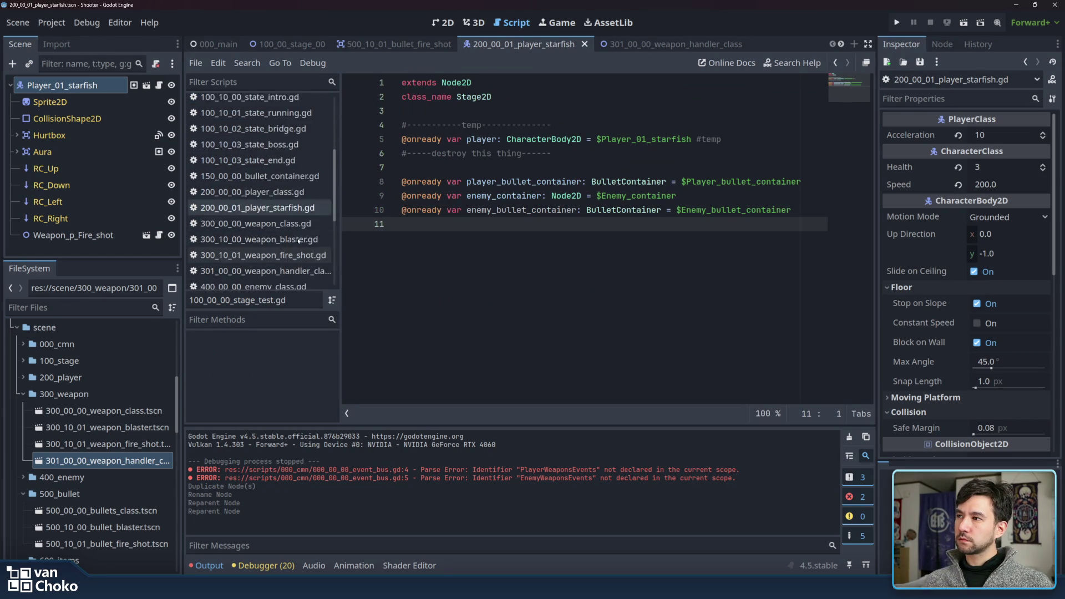
pyautogui.scroll(-5, 298, 241)
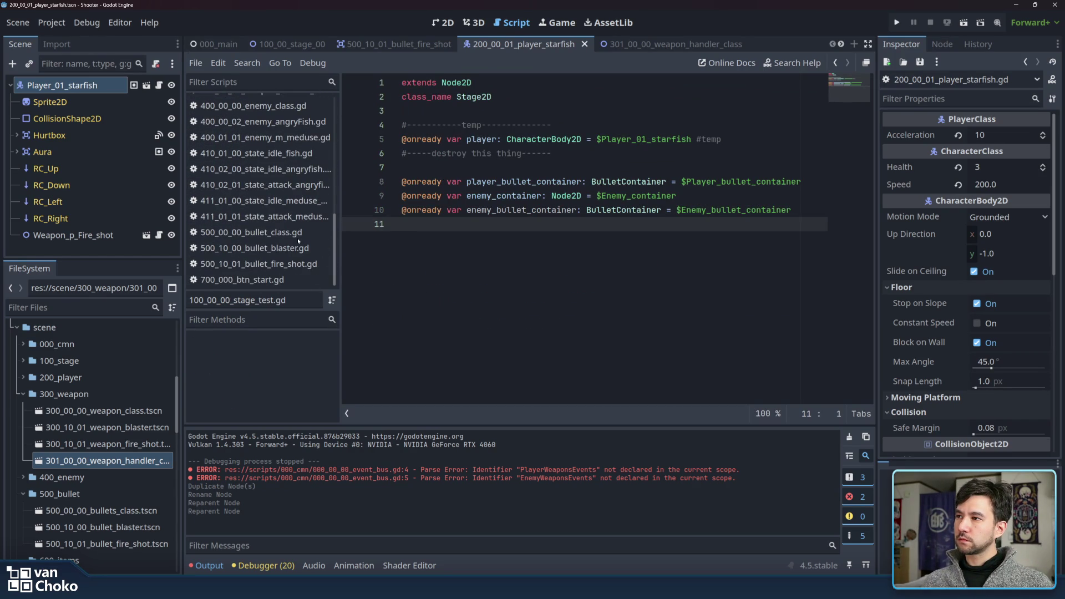
pyautogui.click(301, 232)
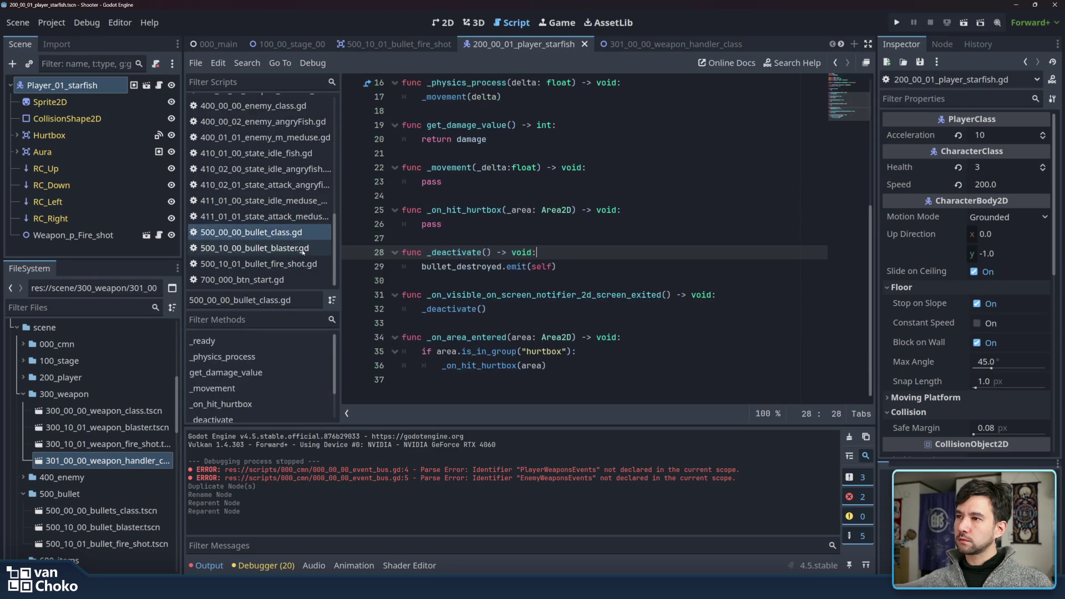
pyautogui.scroll(5, 558, 301)
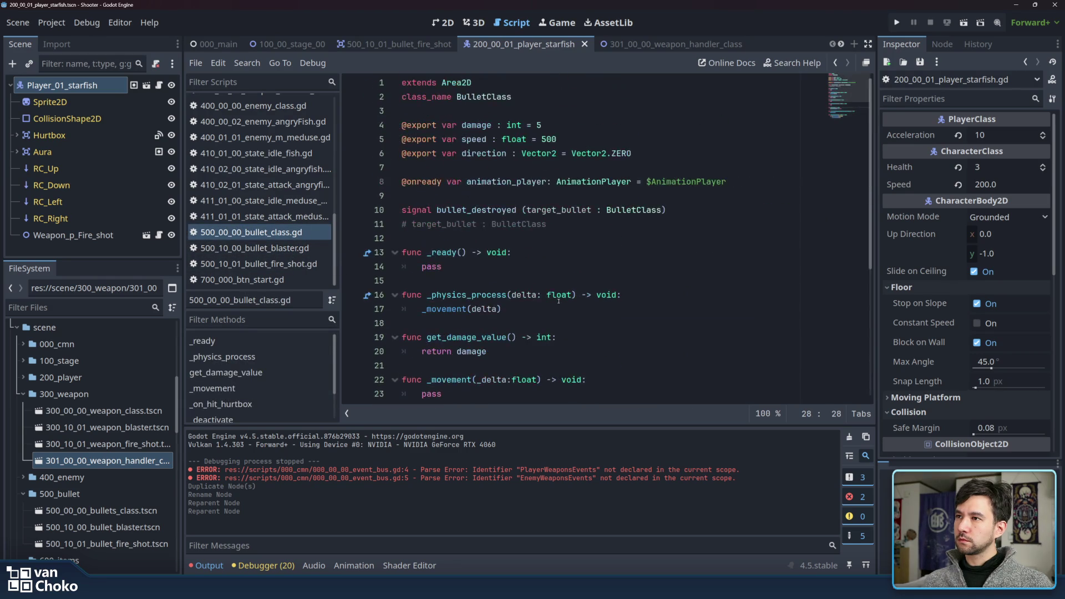
pyautogui.scroll(-5, 558, 301)
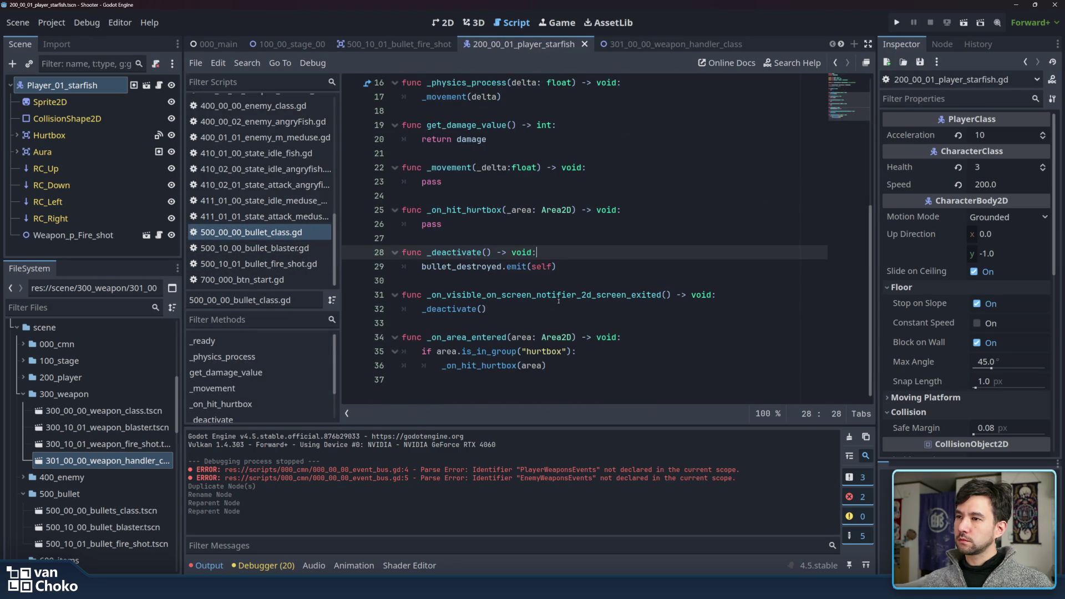
# Highlight the hurtbox group check on line 35 that leads to the _deactivate call
pyautogui.doubleClick(457, 355)
pyautogui.moveTo(471, 353); pyautogui.dragTo(583, 351)
pyautogui.click(581, 366)
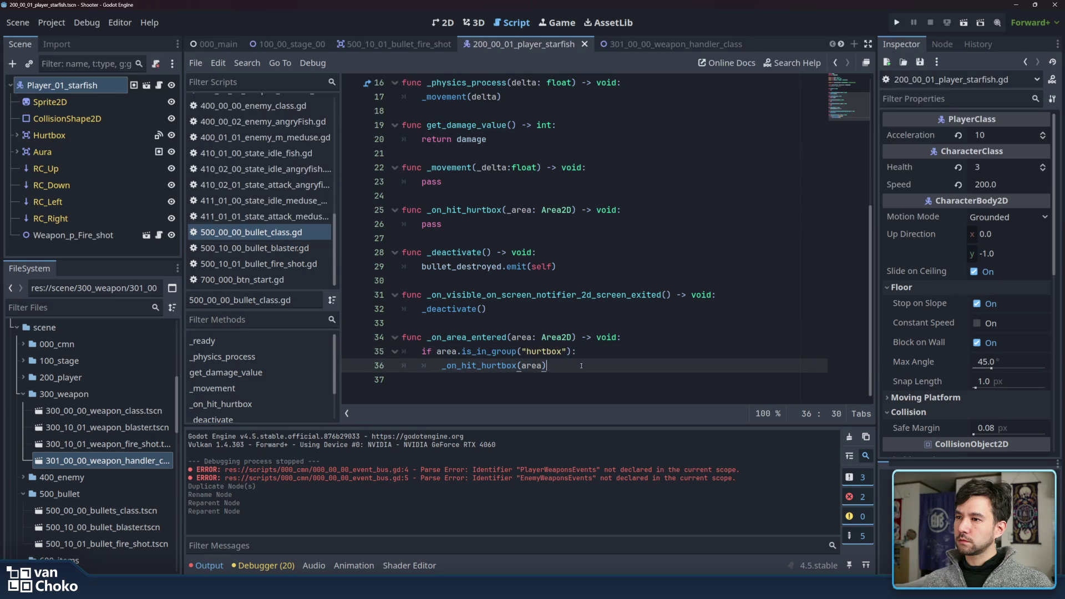
pyautogui.moveTo(437, 351); pyautogui.dragTo(603, 350)
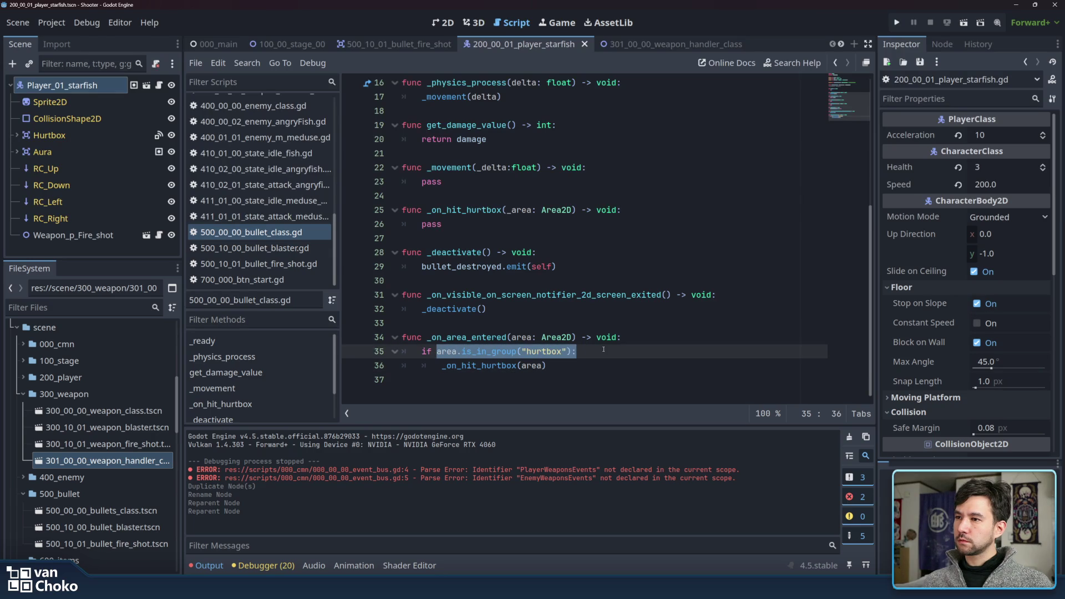
pyautogui.scroll(1, 604, 349)
pyautogui.click(603, 350)
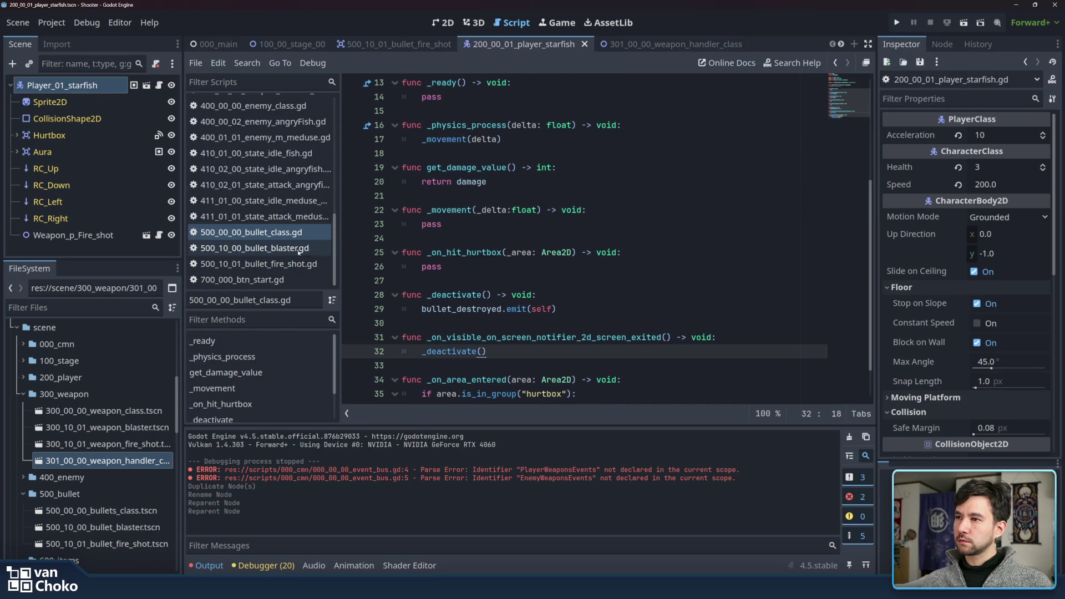
# Select the bullet_destroyed.emit(self) statement on line 29 in _deactivate()
pyautogui.click(478, 309)
pyautogui.tripleClick(478, 308)
pyautogui.click(478, 308)
pyautogui.doubleClick(478, 308)
pyautogui.keyDown('shift'); pyautogui.click(562, 306); pyautogui.keyUp('shift')
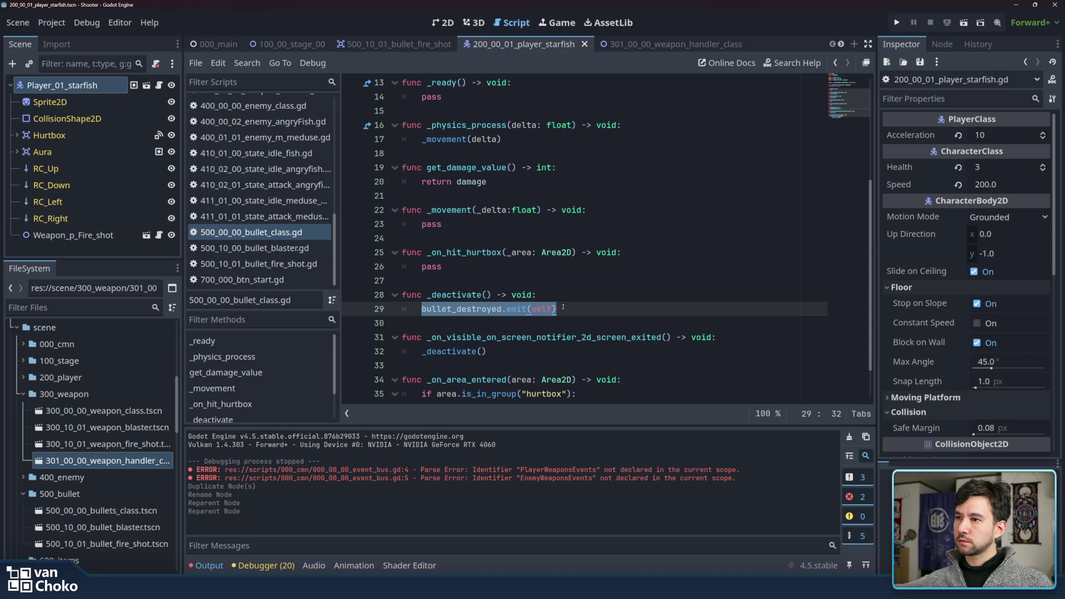
pyautogui.click(563, 307)
pyautogui.hotkey('ctrl', 'shift', 'Left')
pyautogui.hotkey('ctrl', 'shift', 'Left')
pyautogui.hotkey('ctrl', 'shift', 'Left')
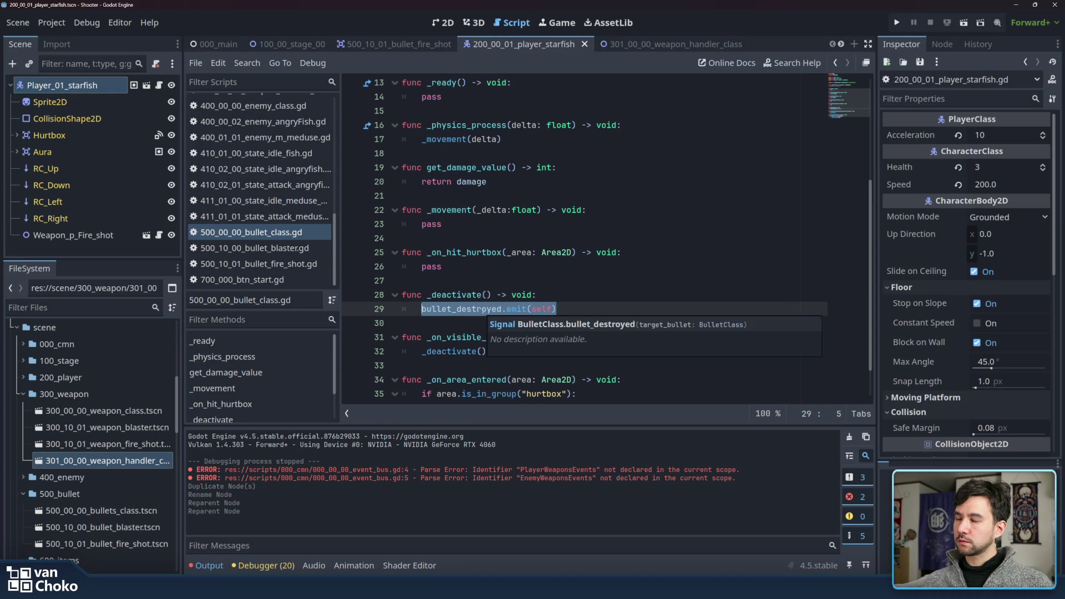
pyautogui.scroll(4, 625, 282)
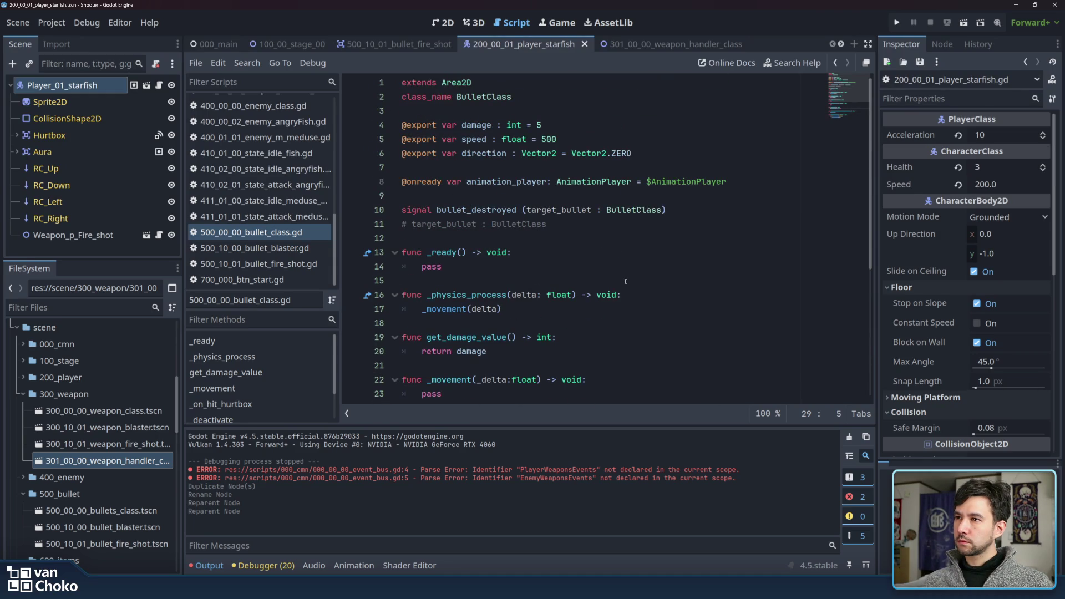
pyautogui.scroll(-5, 625, 282)
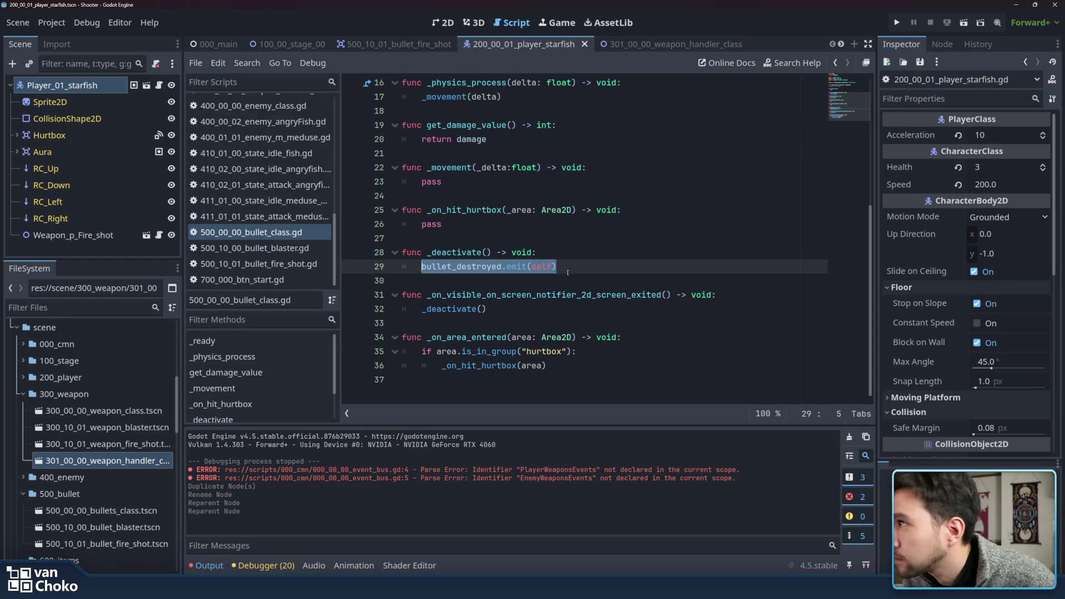
# Switch to the 100_00_stage_00 scene and select the Stage00 root node
pyautogui.click(289, 43)
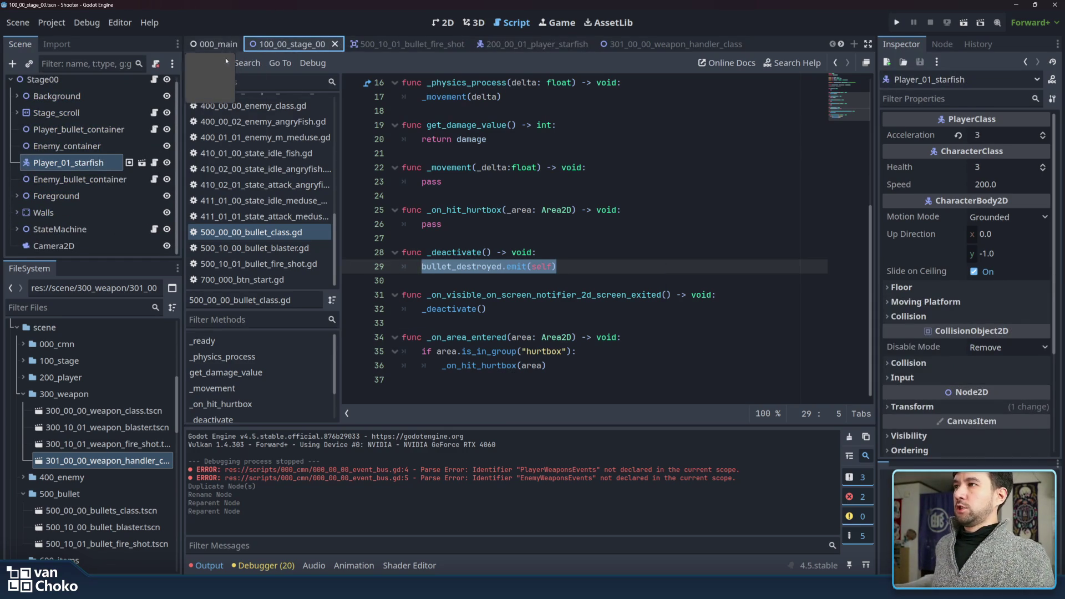
pyautogui.scroll(5, 438, 210)
pyautogui.scroll(-5, 438, 210)
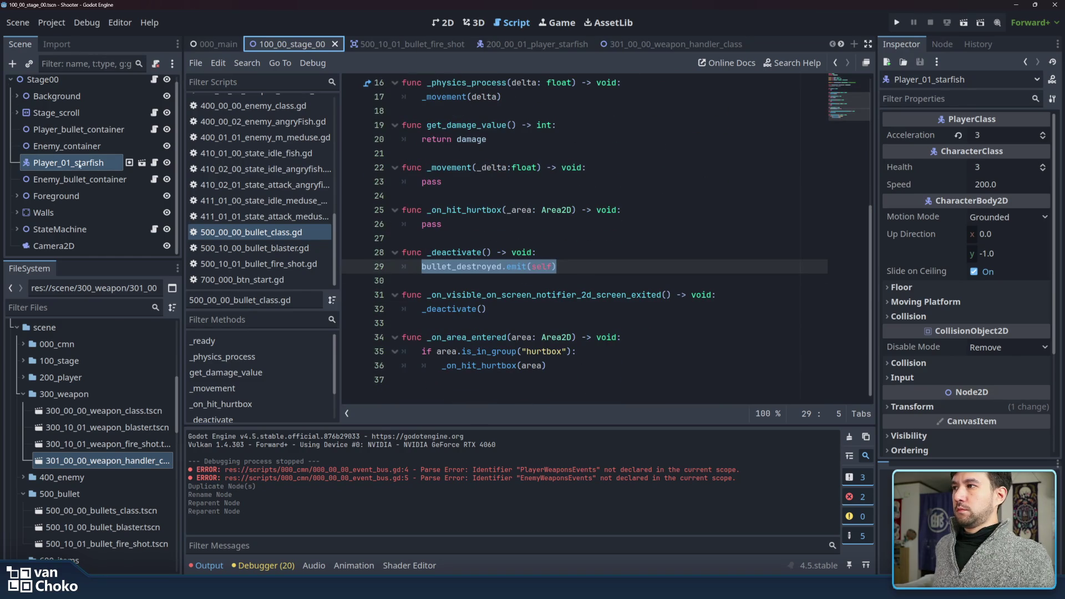
pyautogui.click(144, 83)
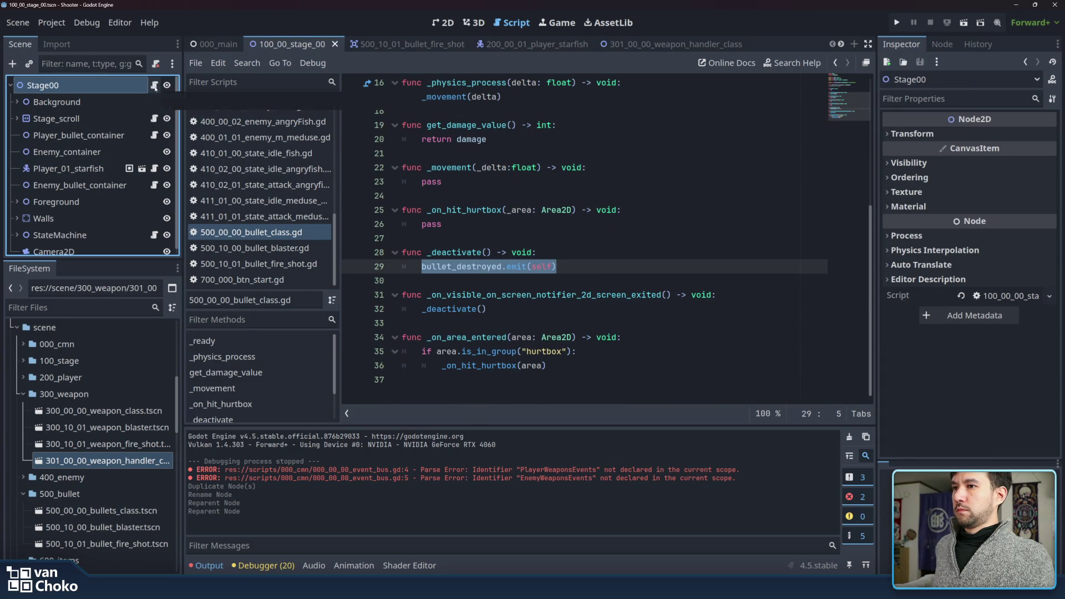
pyautogui.doubleClick(431, 267)
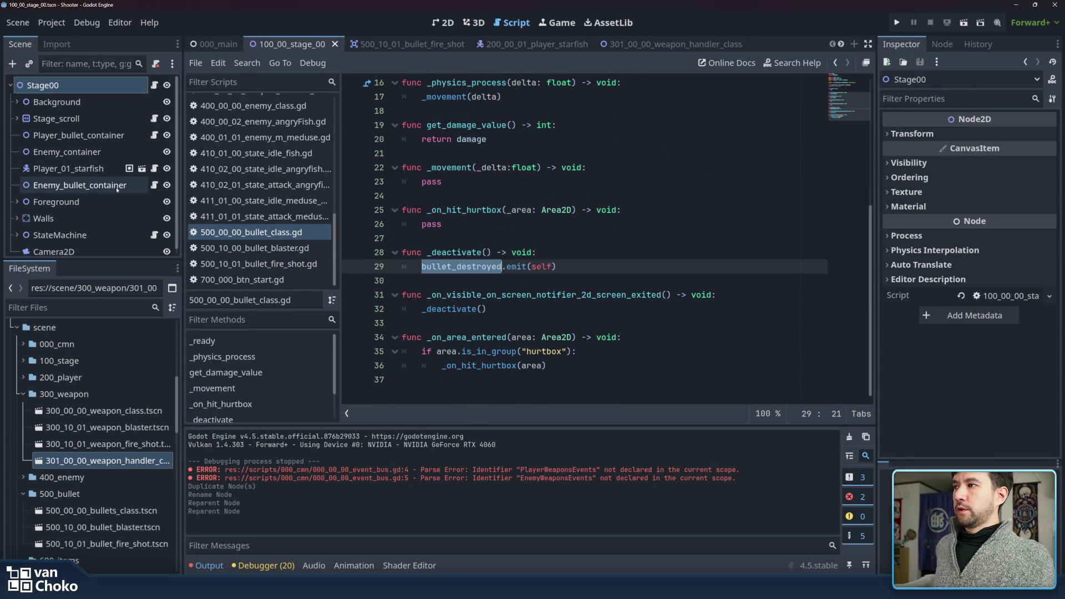
# Open Player_bullet_container's script and review the bullets array and add_bullet function
pyautogui.click(111, 135)
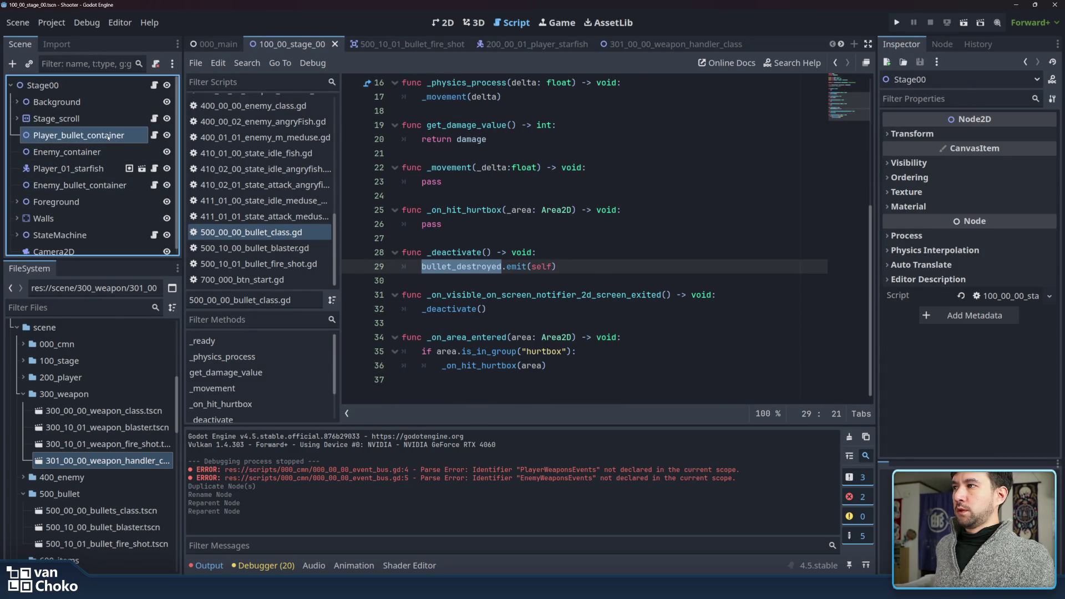
pyautogui.click(154, 135)
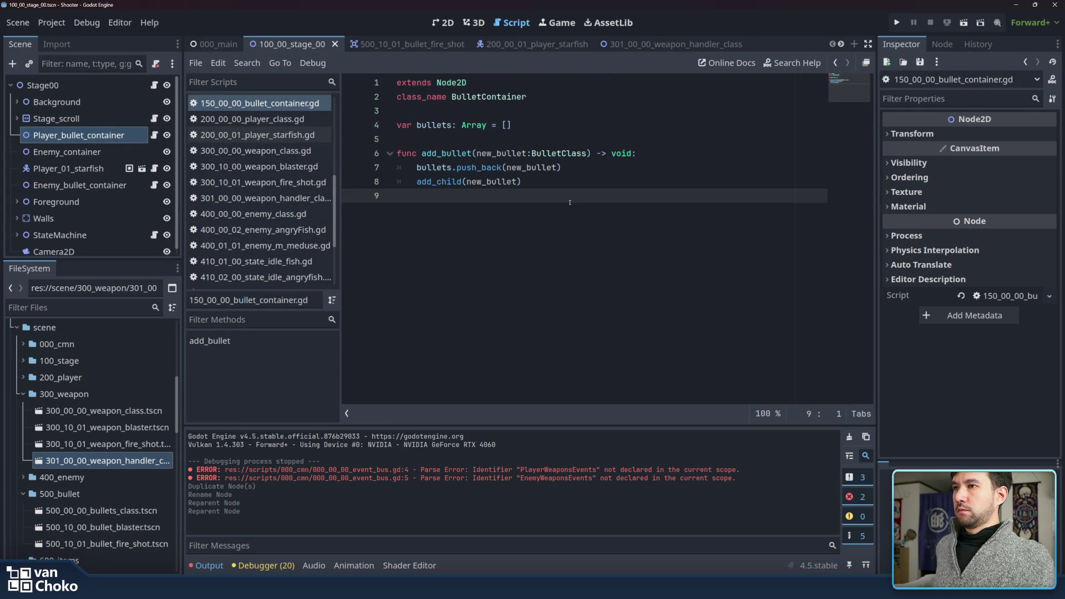
pyautogui.moveTo(526, 182)
pyautogui.mouseDown()
pyautogui.moveTo(483, 126)
pyautogui.moveTo(397, 125)
pyautogui.mouseUp()
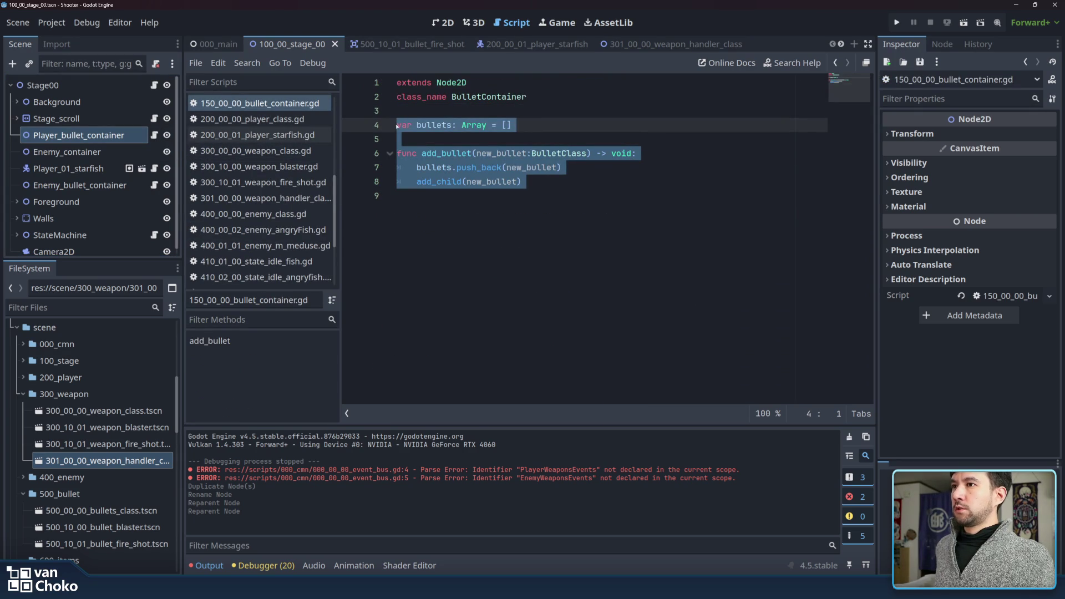
pyautogui.doubleClick(404, 125)
pyautogui.moveTo(405, 137)
pyautogui.mouseDown()
pyautogui.moveTo(407, 198)
pyautogui.moveTo(418, 157)
pyautogui.mouseUp()
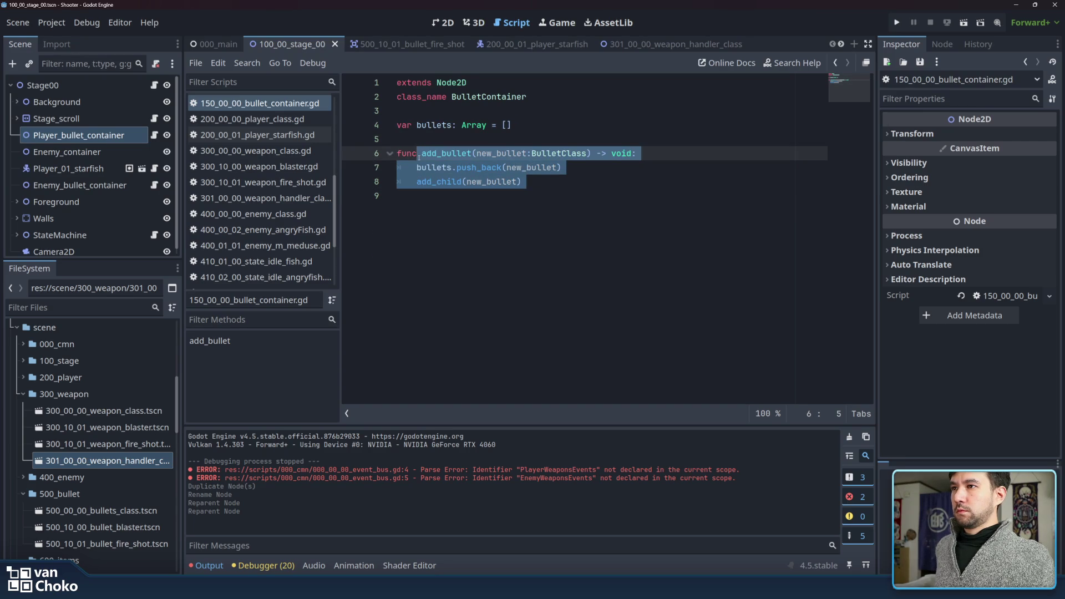
pyautogui.click(419, 157)
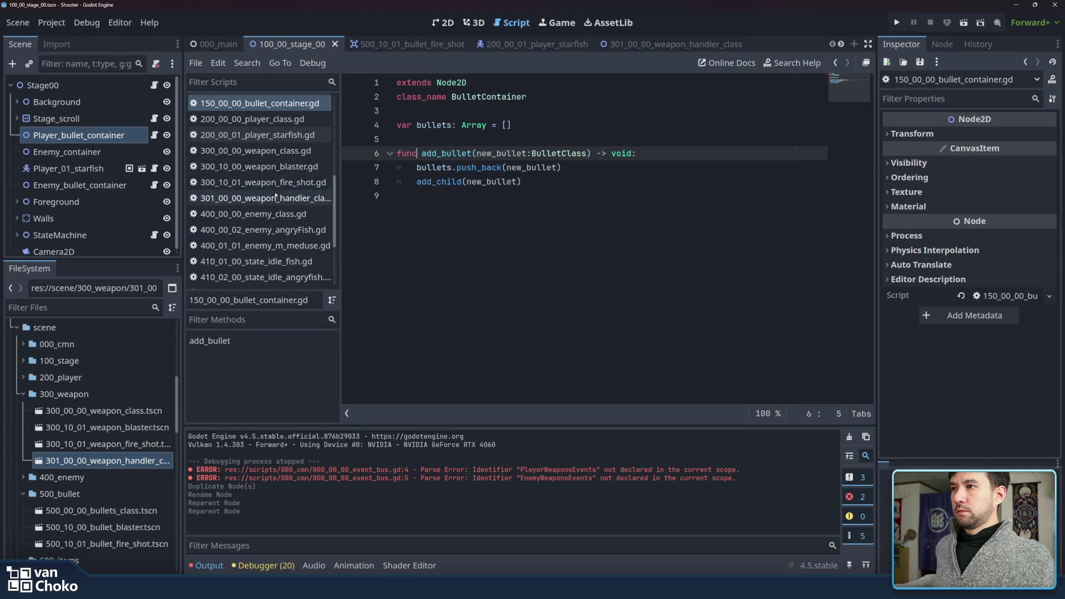
pyautogui.click(487, 213)
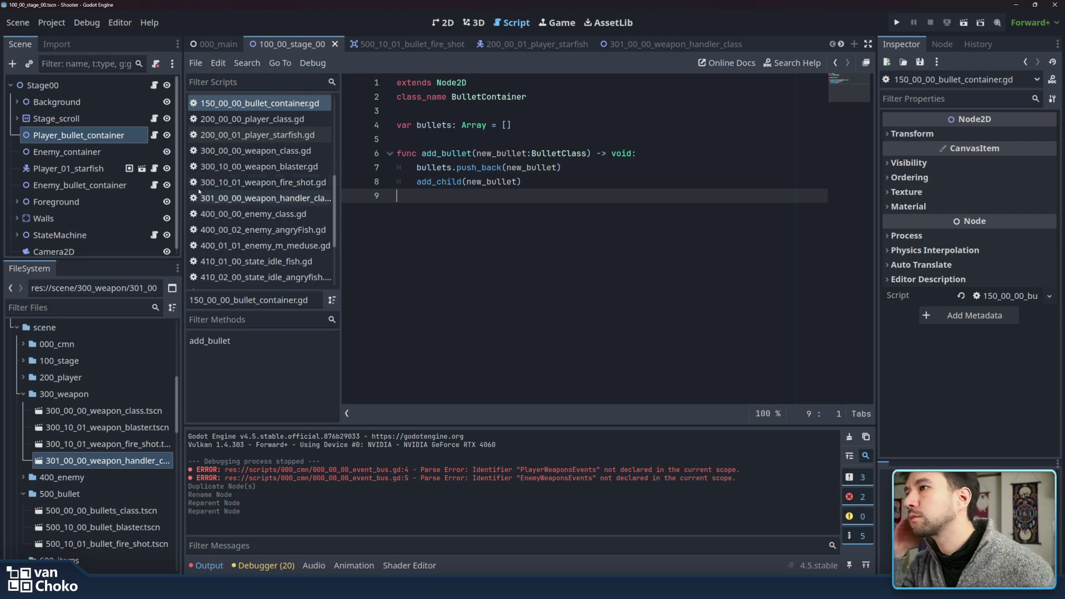
pyautogui.click(277, 182)
pyautogui.click(283, 166)
pyautogui.click(296, 156)
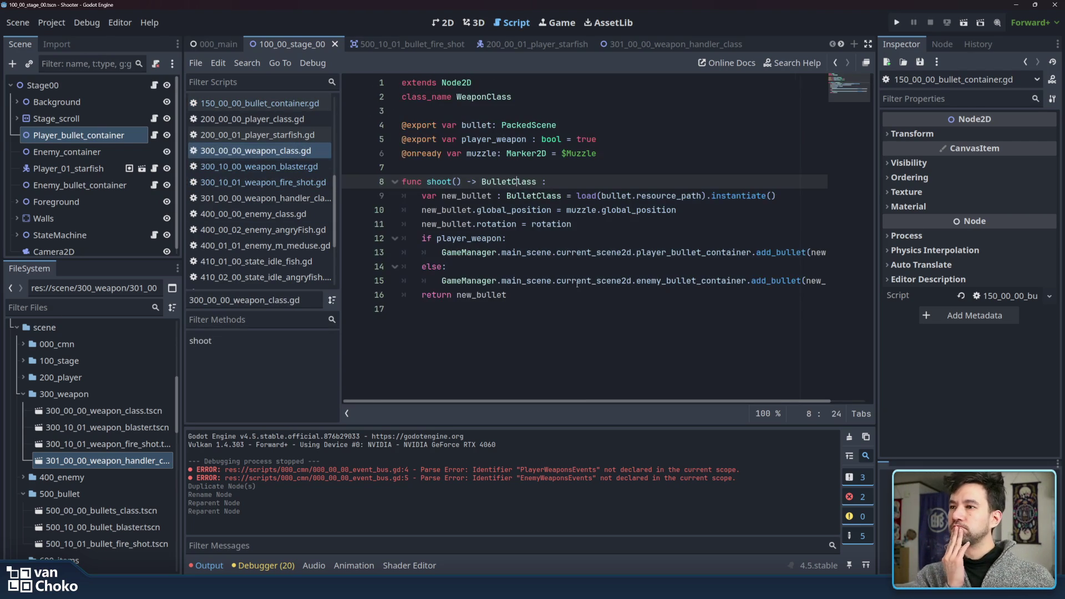
pyautogui.click(746, 280)
pyautogui.moveTo(442, 252); pyautogui.dragTo(825, 253)
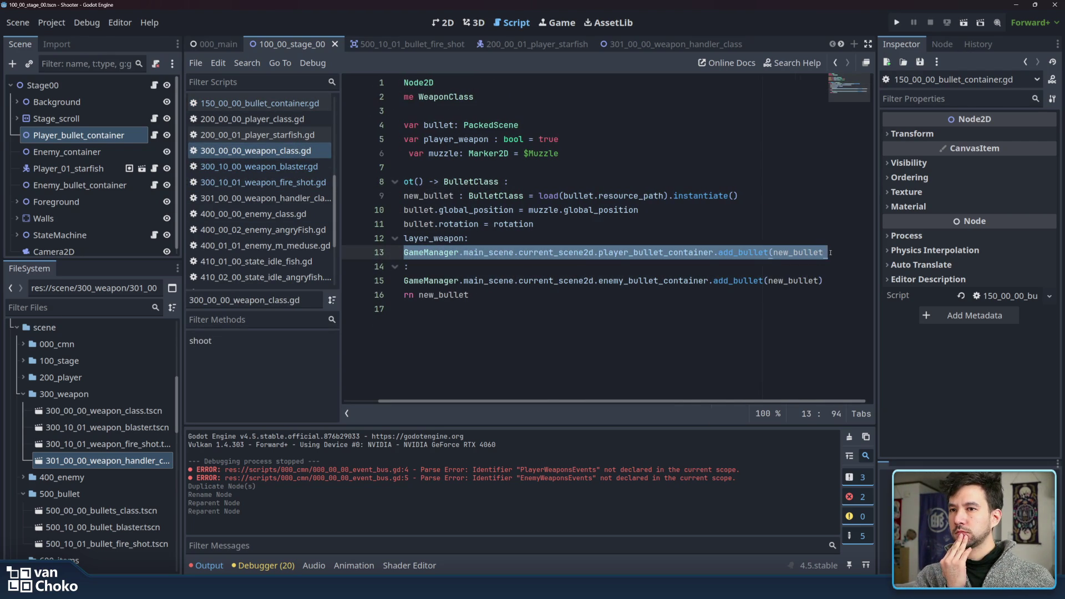
pyautogui.press('Left')
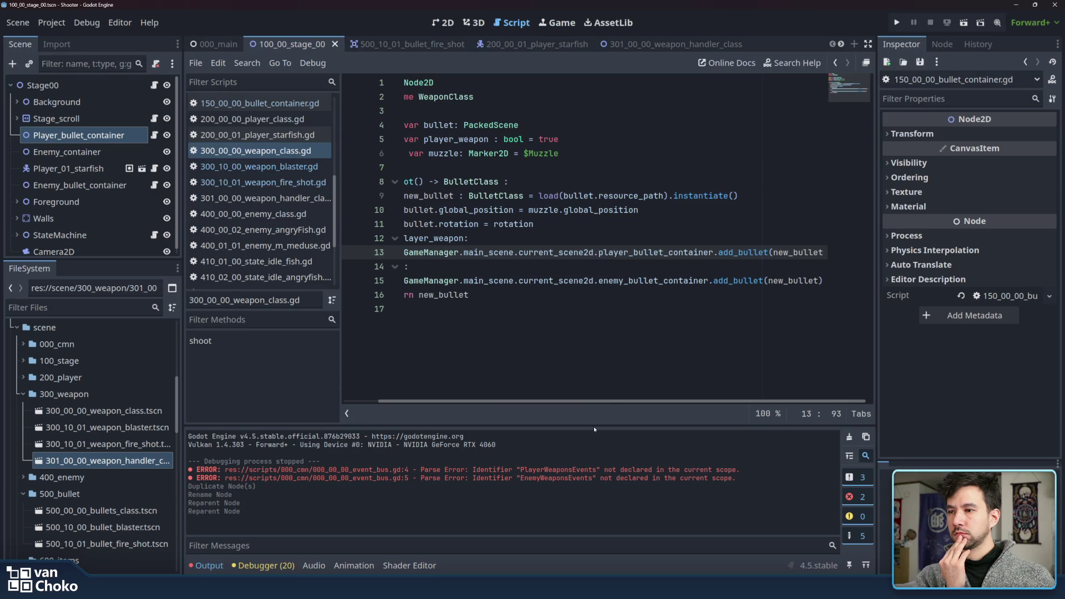
pyautogui.hscroll(-3, 574, 404)
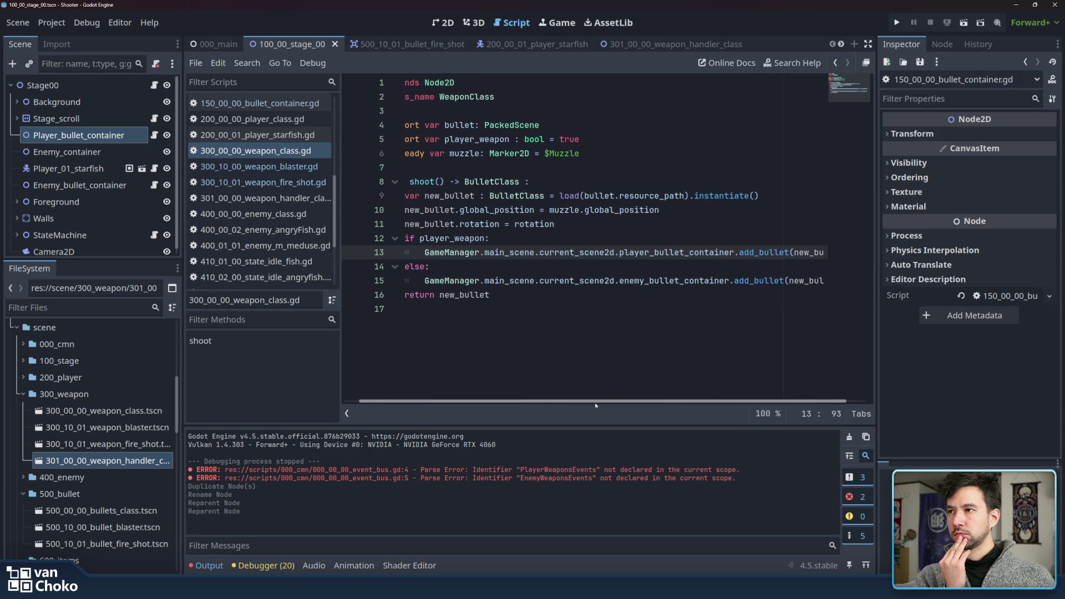
pyautogui.hscroll(-2, 596, 405)
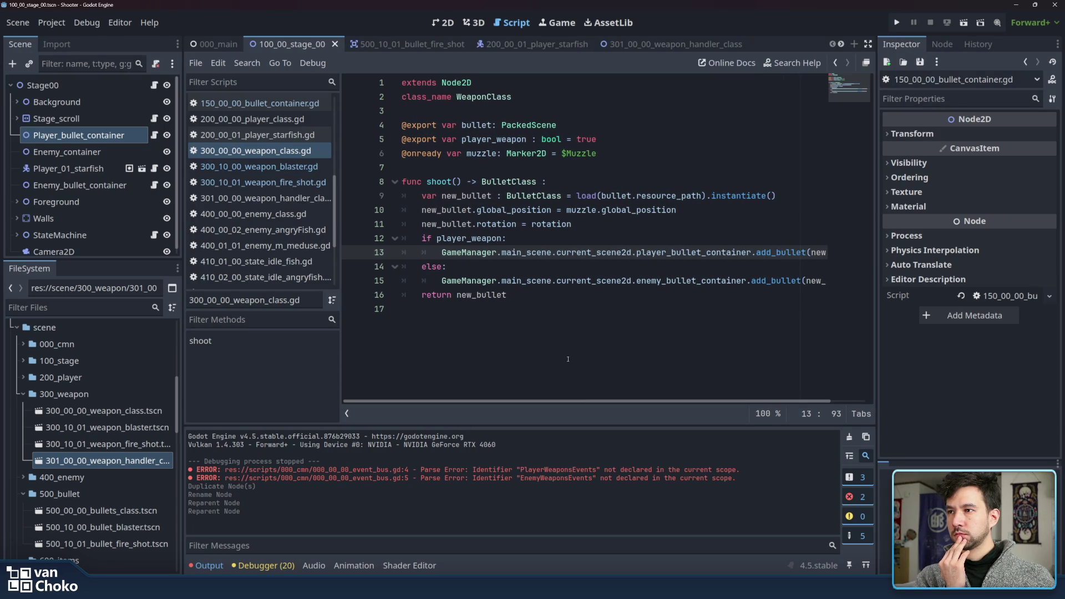
pyautogui.doubleClick(469, 252)
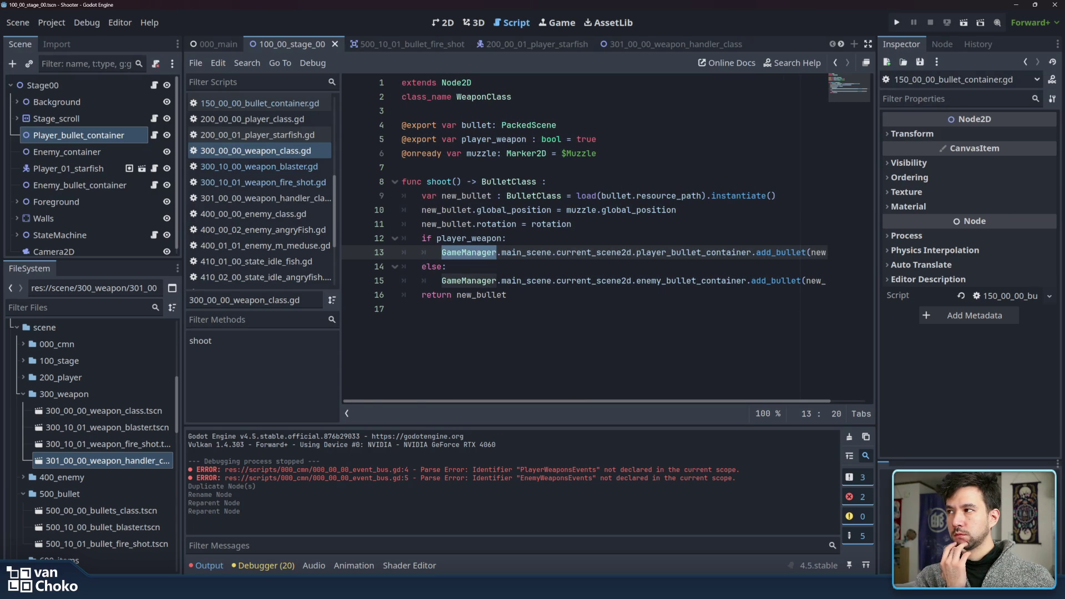
pyautogui.moveTo(478, 252)
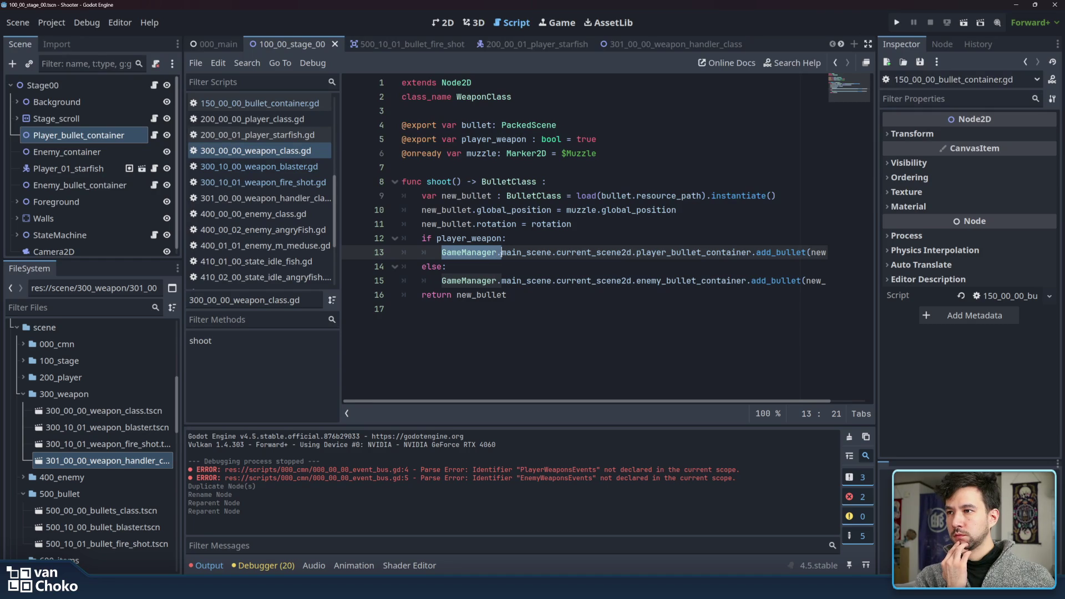
pyautogui.hotkey('ctrl', 'shift', 'Right')
pyautogui.click(502, 252)
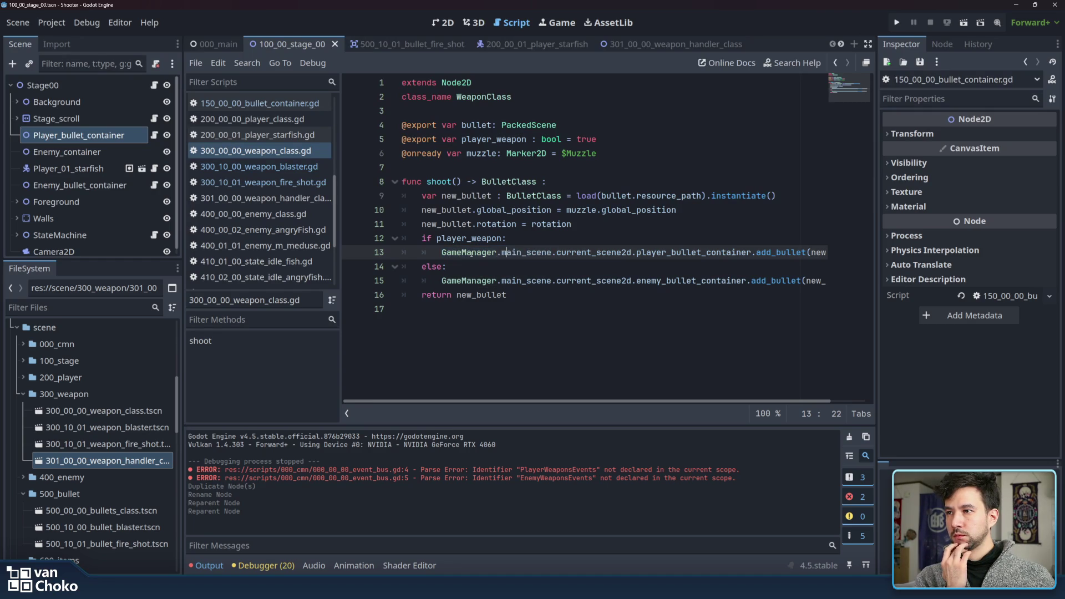
pyautogui.doubleClick(471, 253)
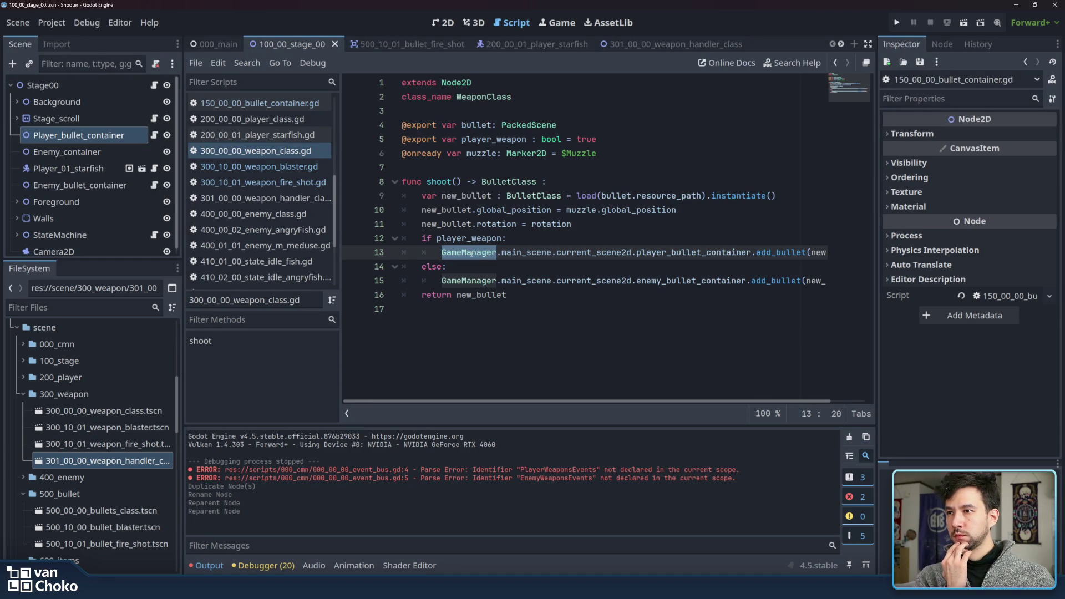
pyautogui.moveTo(470, 253)
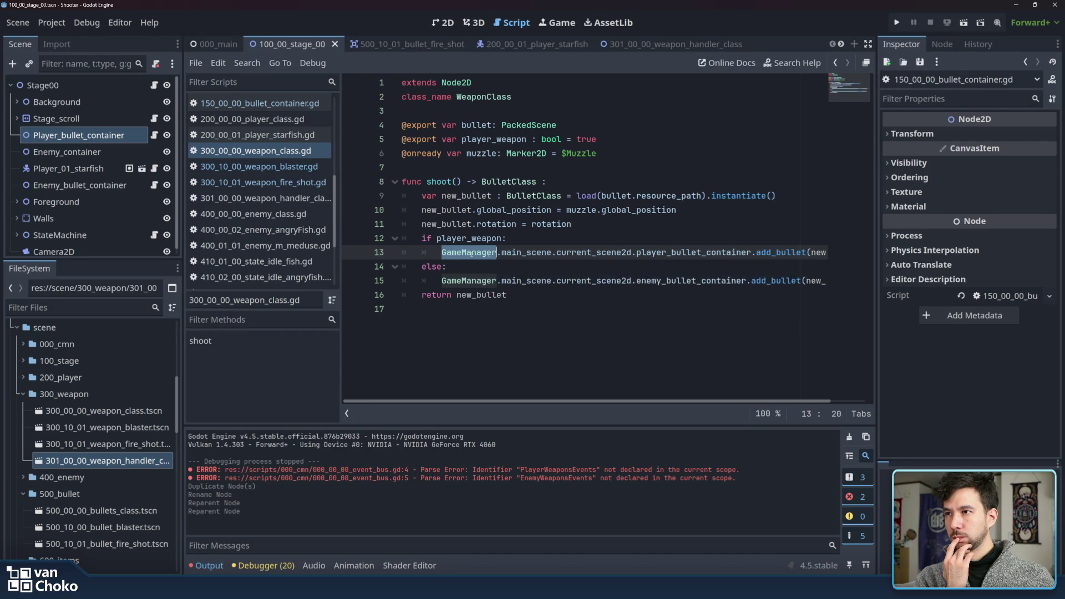
pyautogui.keyDown('shift'); pyautogui.click(631, 252); pyautogui.keyUp('shift')
pyautogui.moveTo(587, 253)
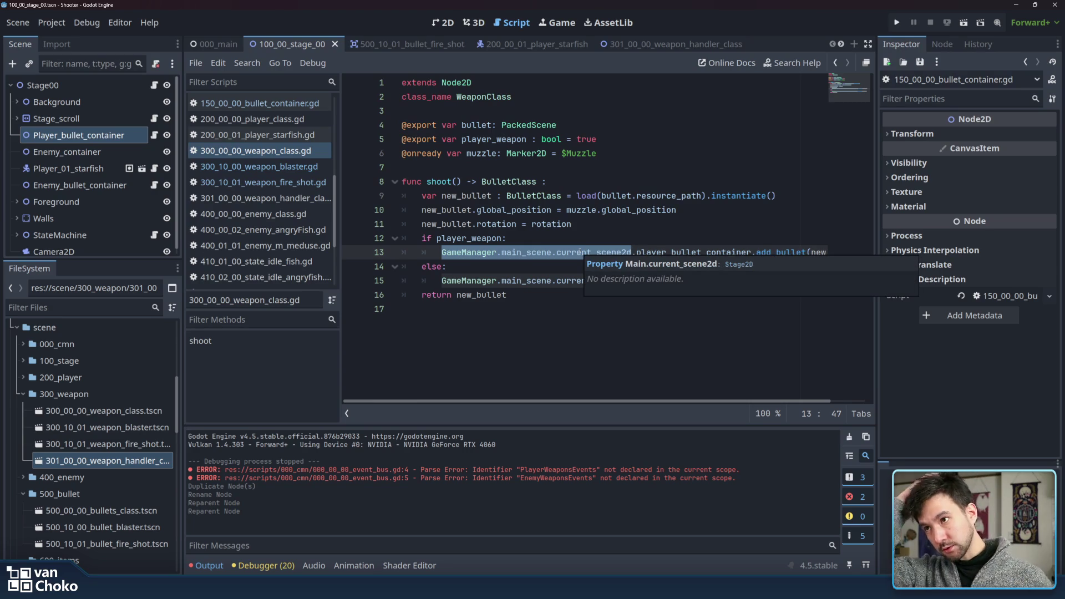
pyautogui.press('Left')
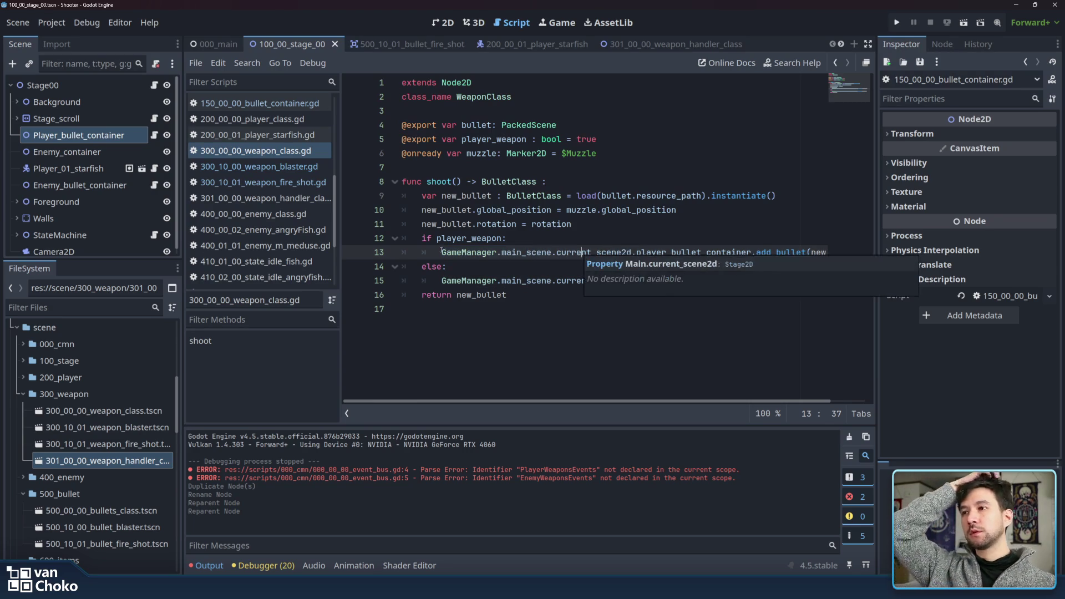
pyautogui.hotkey('shift', 'End')
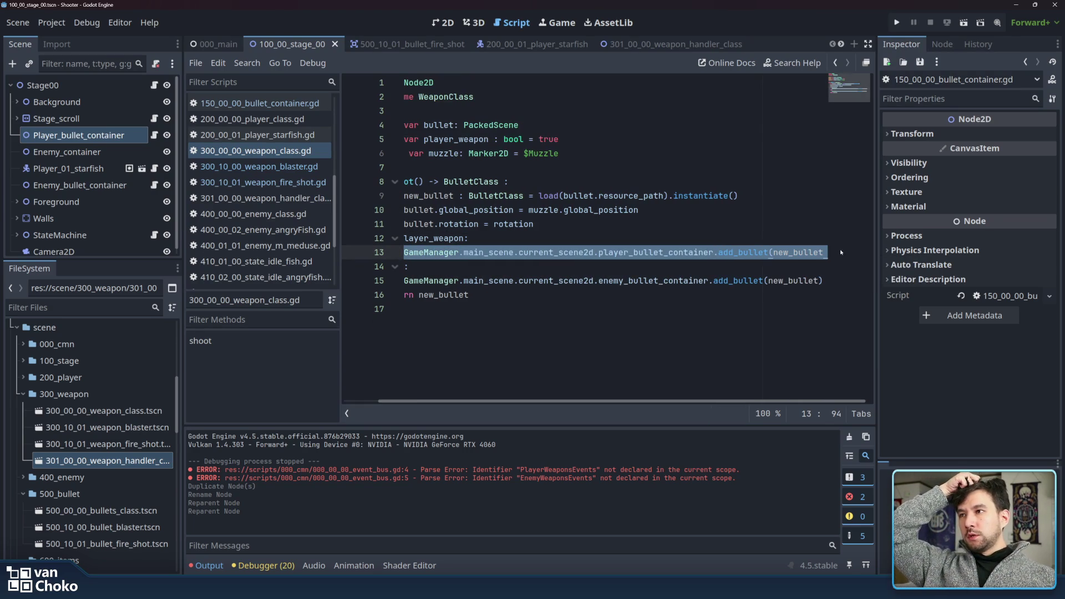
pyautogui.click(649, 258)
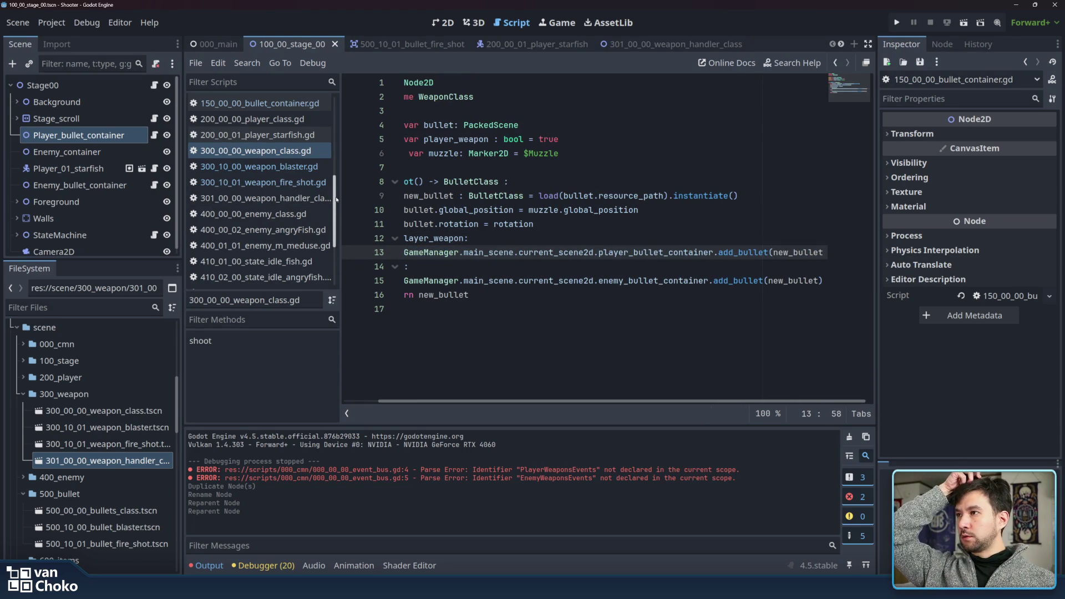
pyautogui.moveTo(337, 196); pyautogui.dragTo(330, 108)
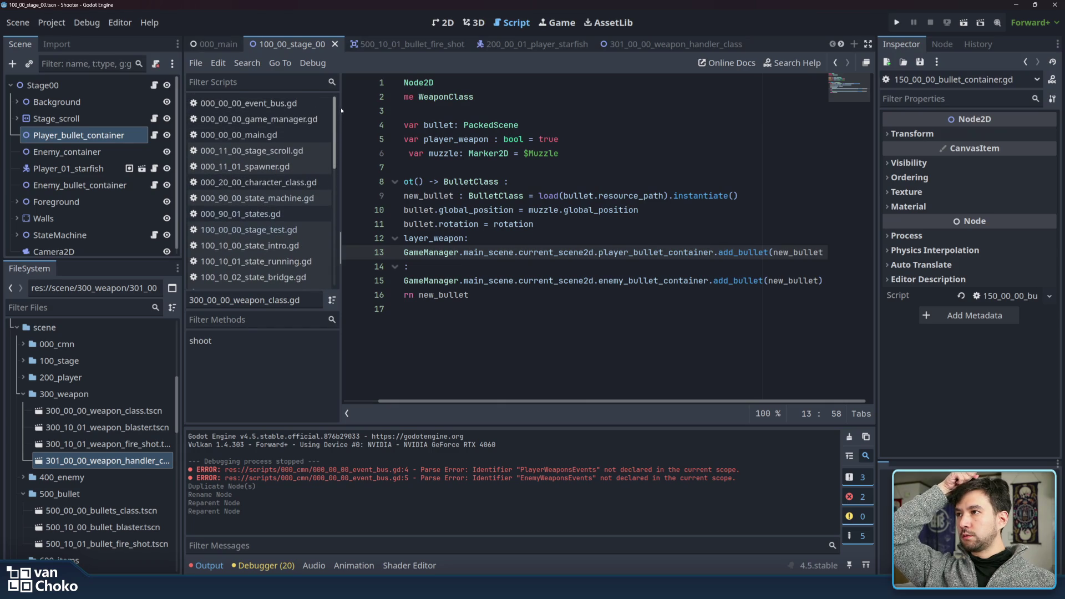
pyautogui.click(290, 108)
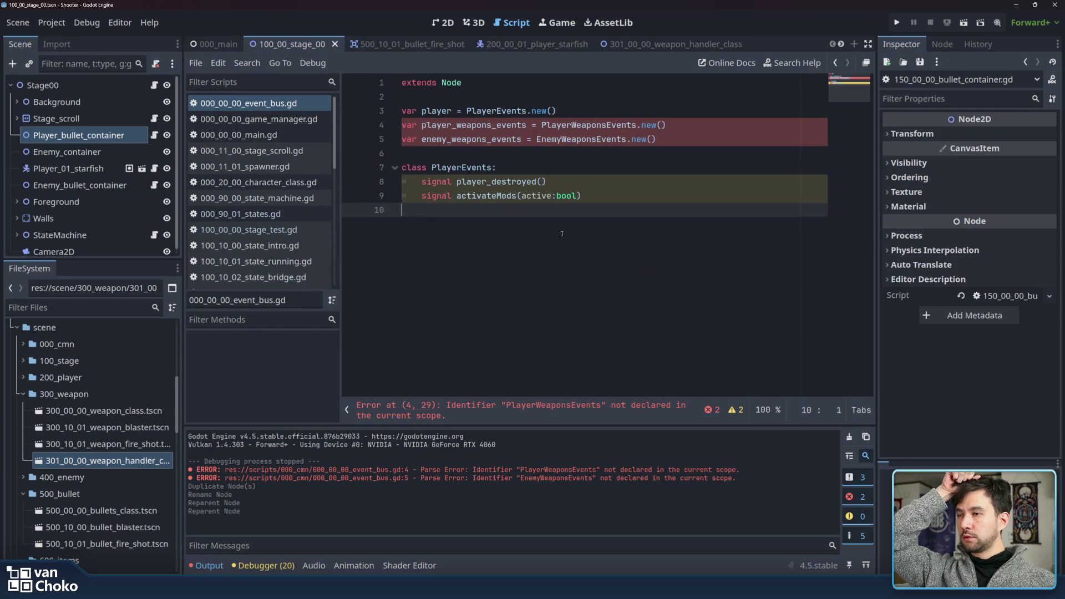
# Paste PlayerWeaponsEvents and EnemyWeaponsEvents classes with shot_bullet signals below PlayerEvents, and save
pyautogui.press('Return')
pyautogui.write('class PlayerWeaponsEvents: \tsignal shot_bullet(target_bullet:BulletClass)  class EnemyWeaponsEvents: \tsignal shot_bullet(target_bullet:BulletClass)')
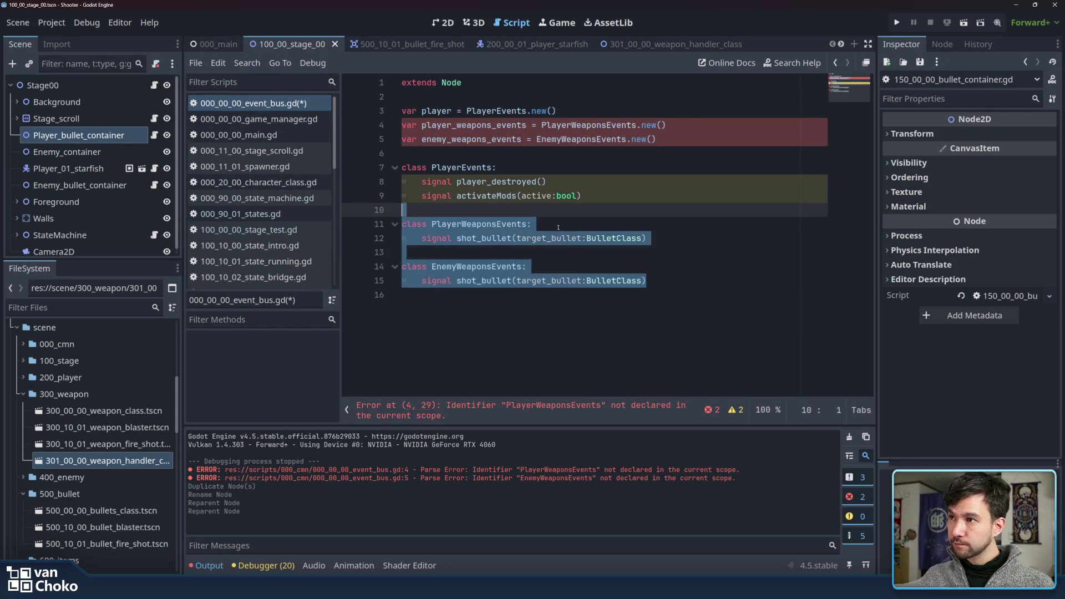
pyautogui.click(432, 239)
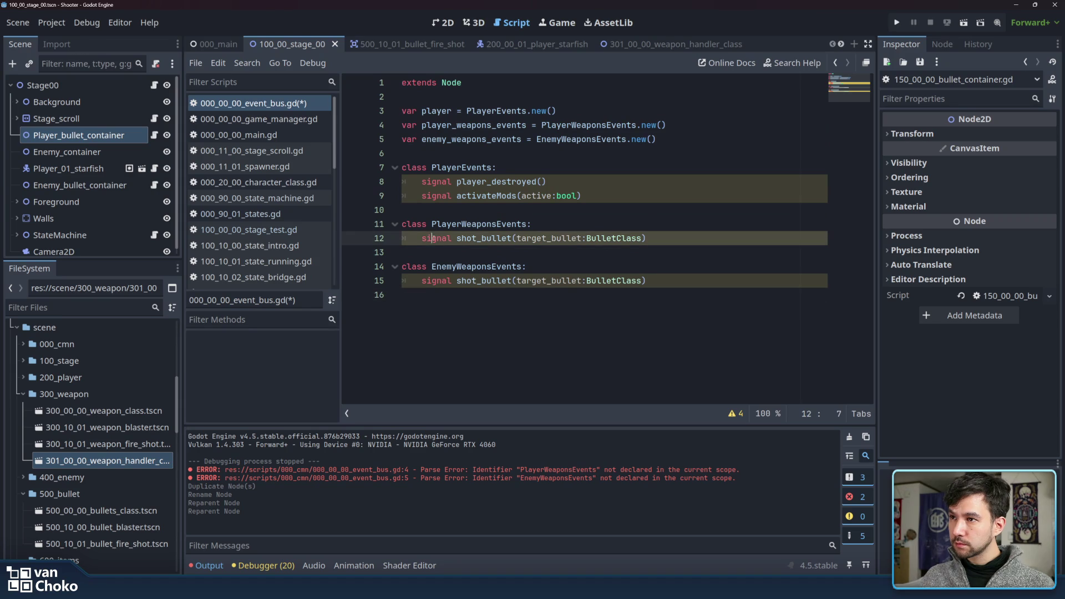
pyautogui.doubleClick(483, 238)
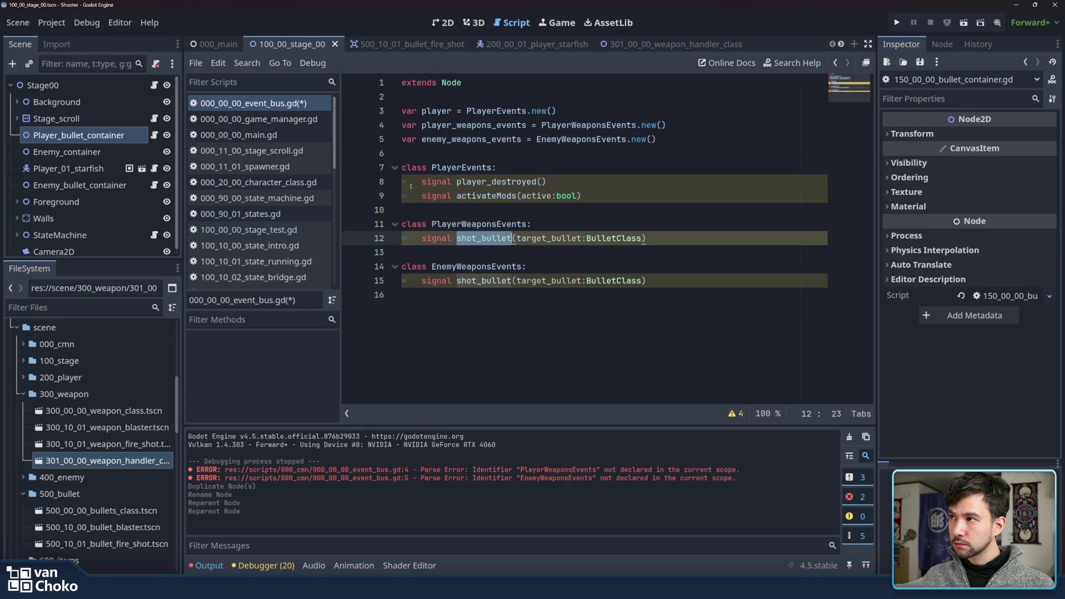
pyautogui.click(542, 208)
pyautogui.hotkey('ctrl', 's')
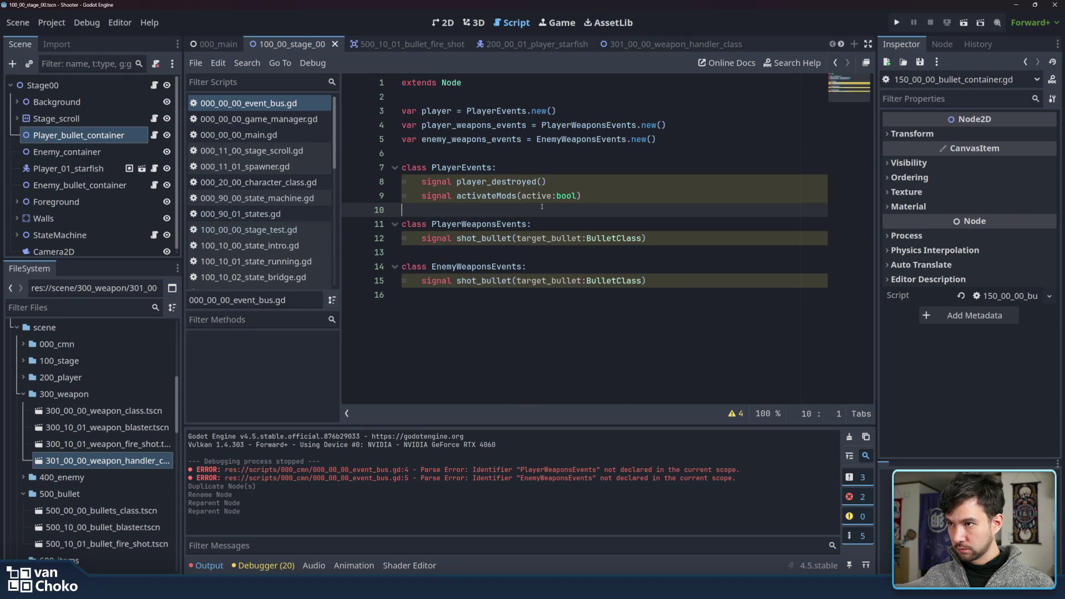
# Go through the spawner and state machine scripts to 300_00_00_weapon_class.gd
pyautogui.click(298, 166)
pyautogui.click(300, 199)
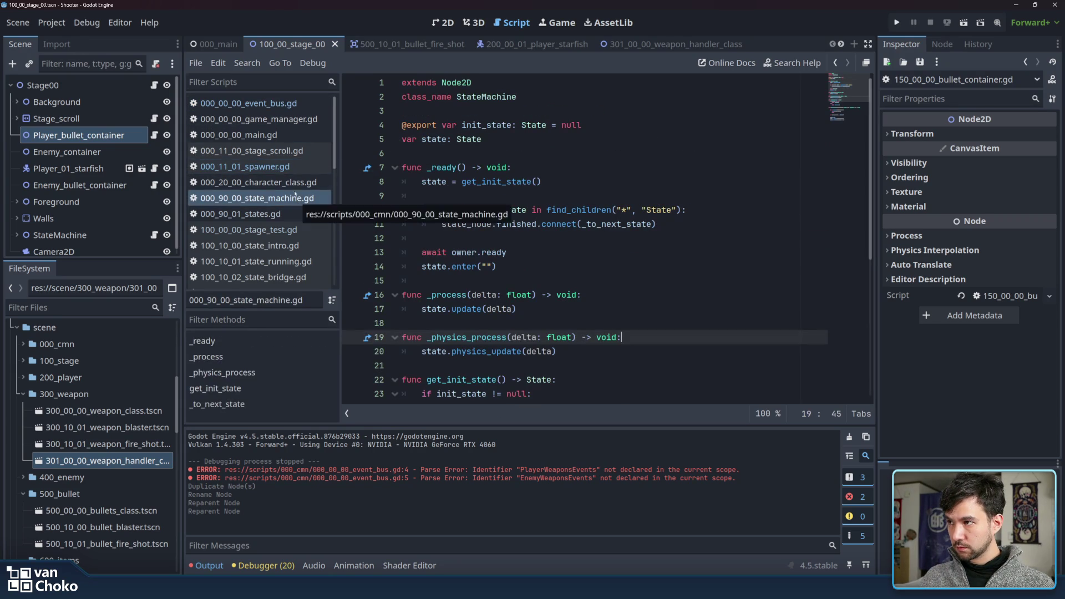
pyautogui.scroll(-3, 298, 202)
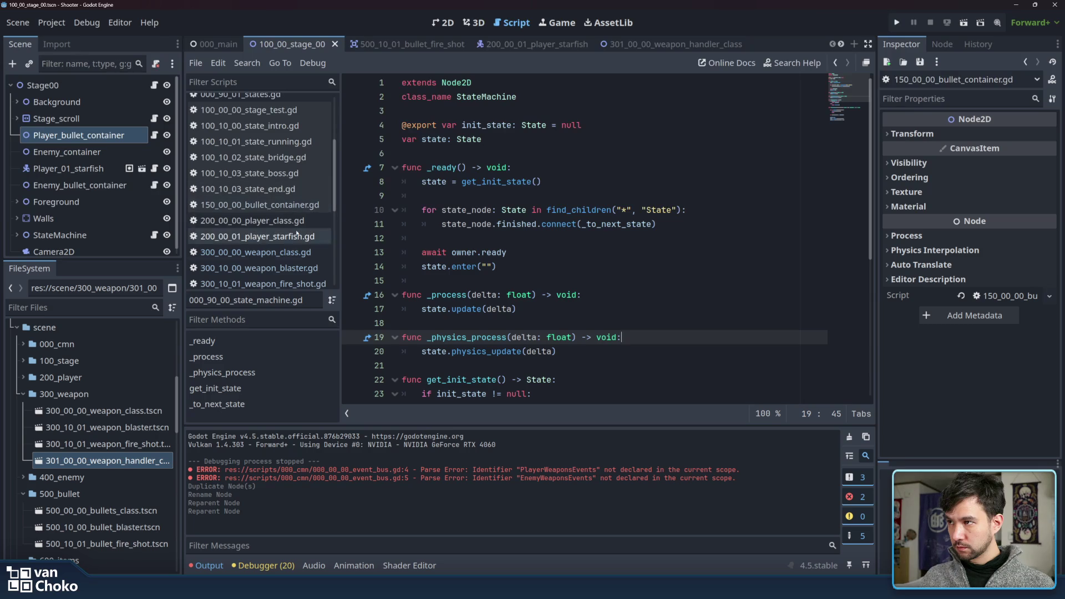
pyautogui.click(297, 257)
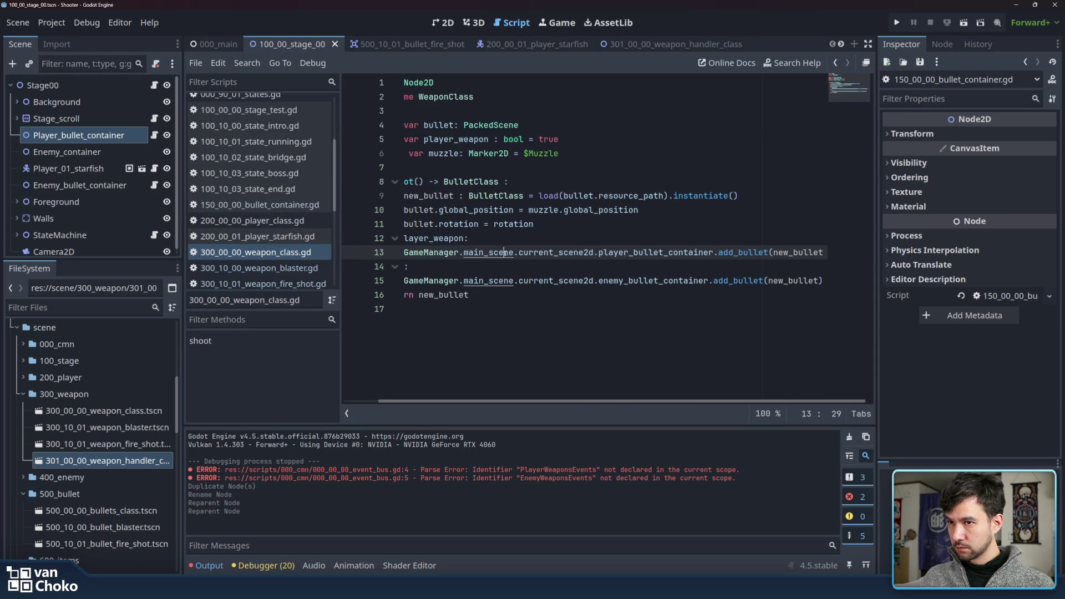
# Replace the player add_bullet call with EventBus.player_weapons_events.shot_bullet.emit(new_bullet)
pyautogui.doubleClick(433, 253)
pyautogui.moveTo(432, 252); pyautogui.dragTo(838, 252)
pyautogui.hotkey('ctrl', 'x')
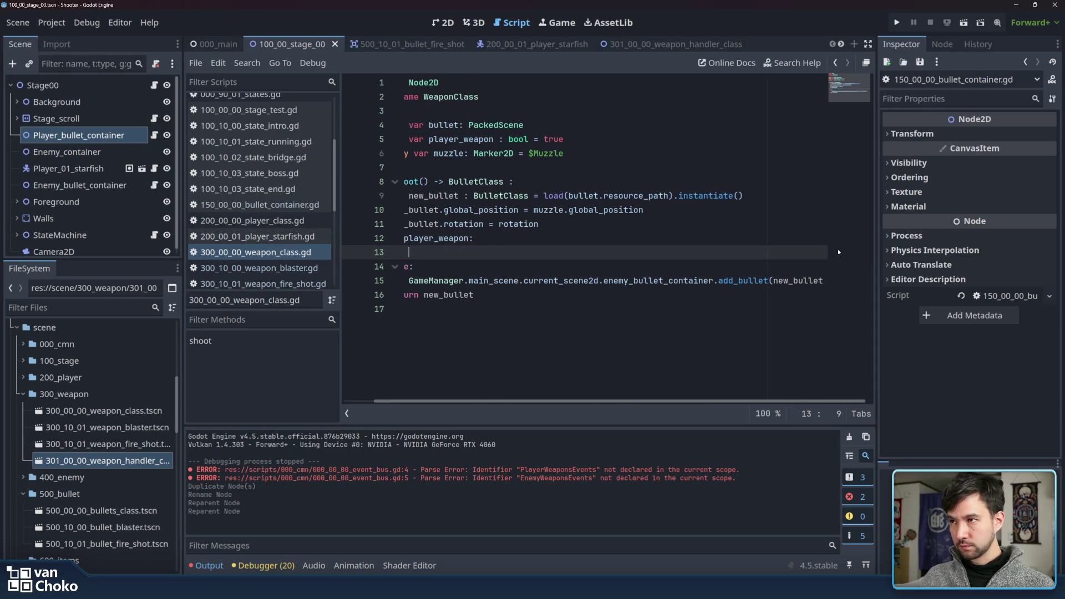
pyautogui.write('Event')
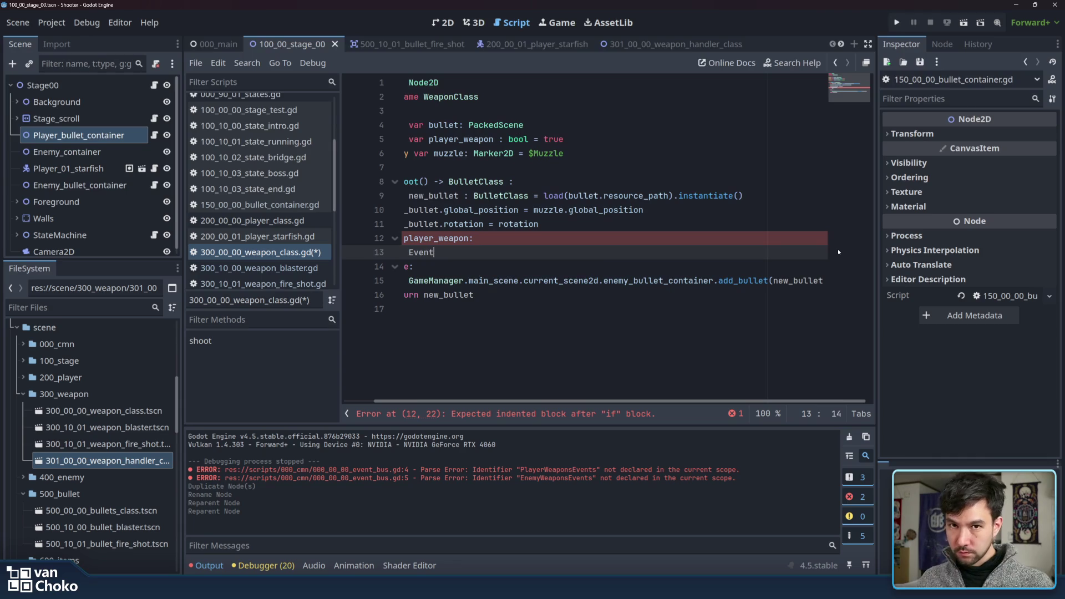
pyautogui.press('Return')
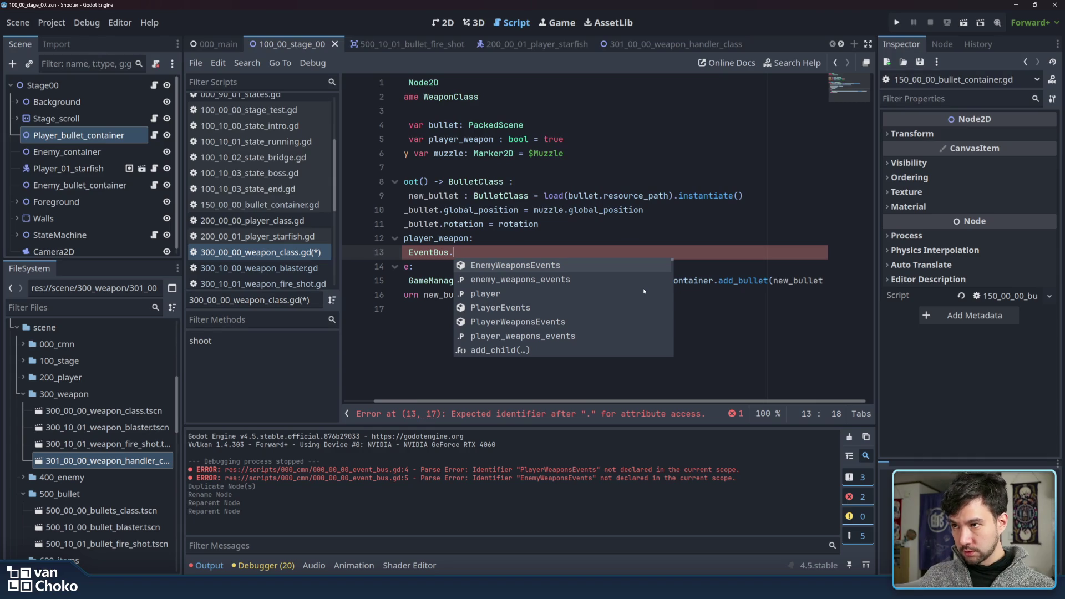
pyautogui.press('Down')
pyautogui.press('Down')
pyautogui.press('Down')
pyautogui.press('Down')
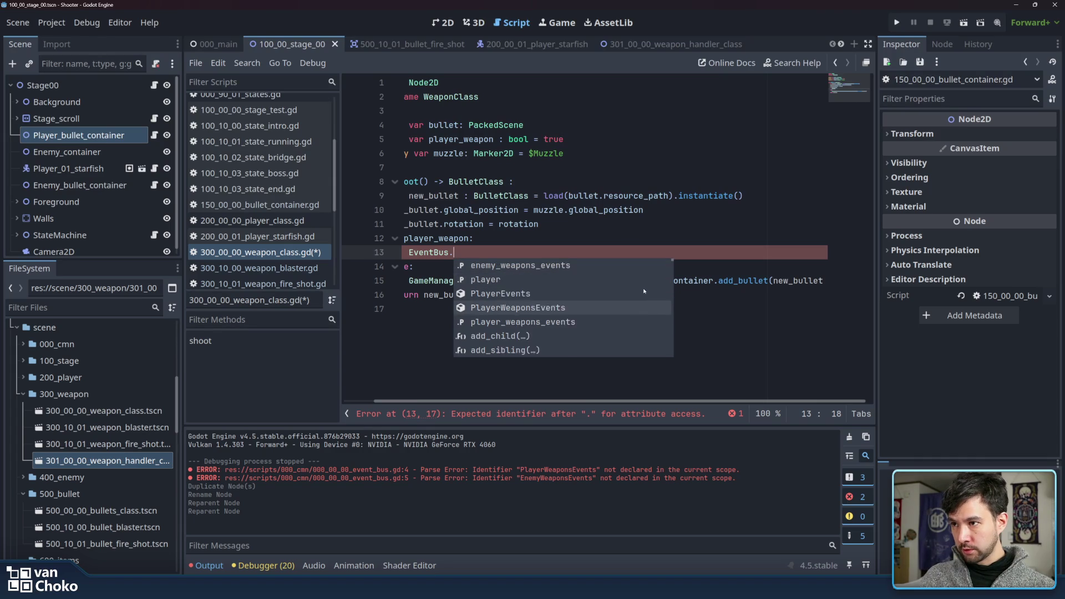
pyautogui.press('Return')
pyautogui.write('.')
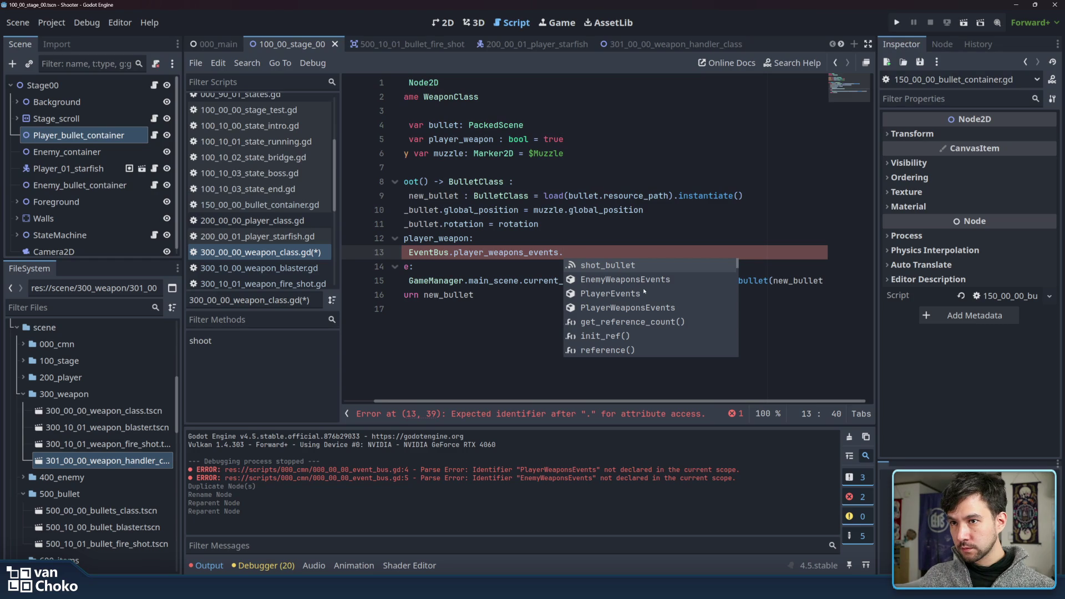
pyautogui.press('Return')
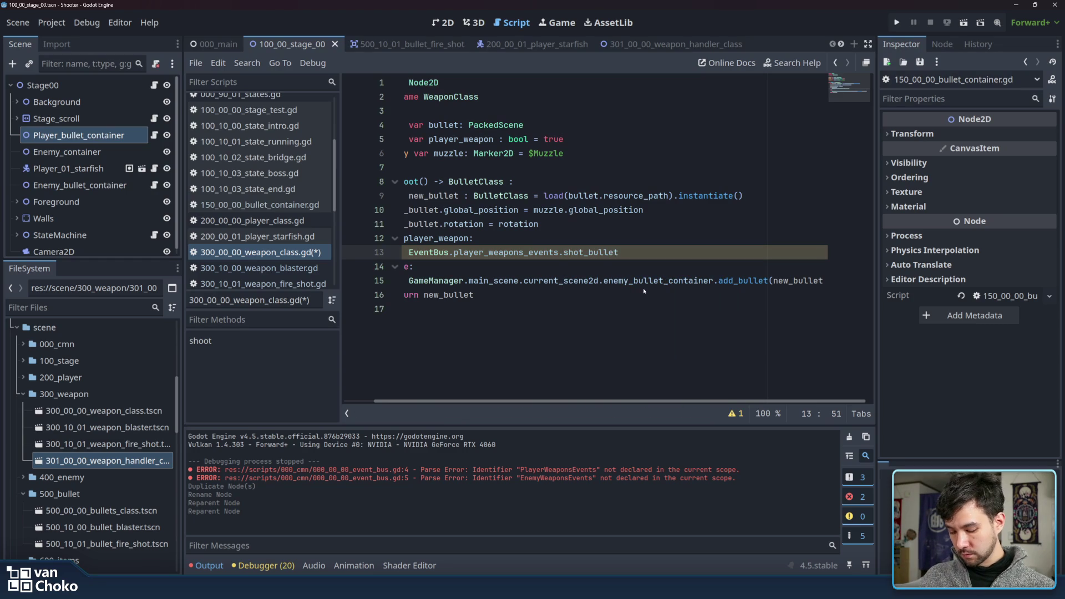
pyautogui.write('.emit')
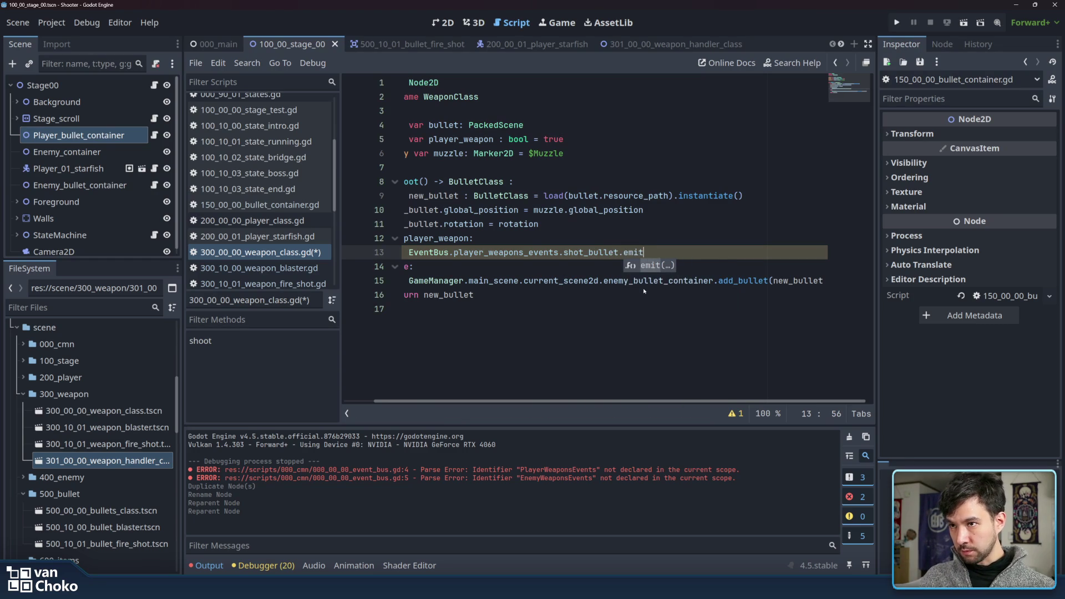
pyautogui.write('(')
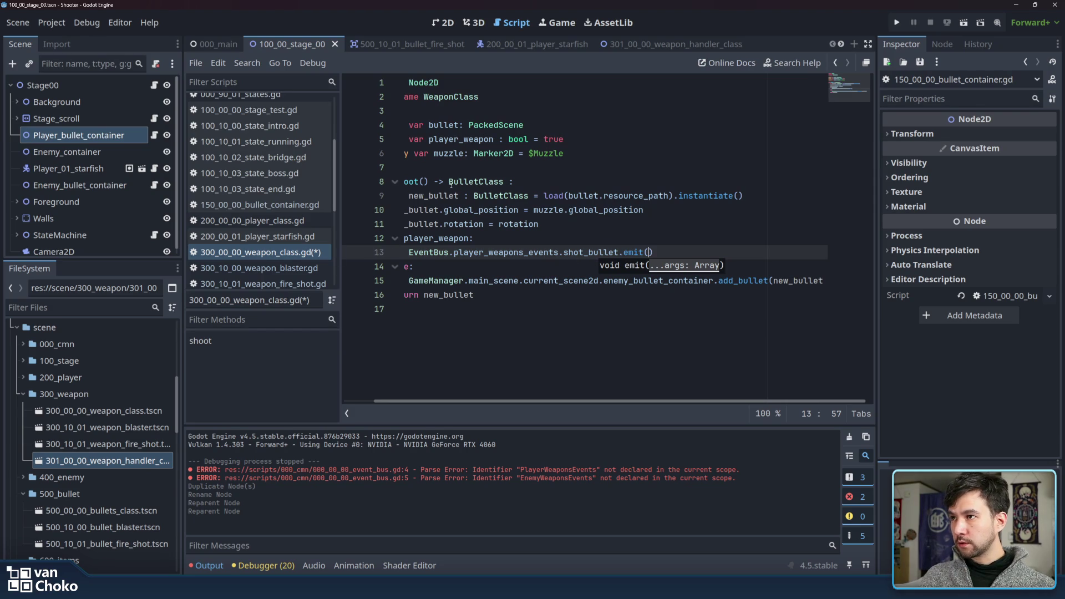
pyautogui.click(640, 236)
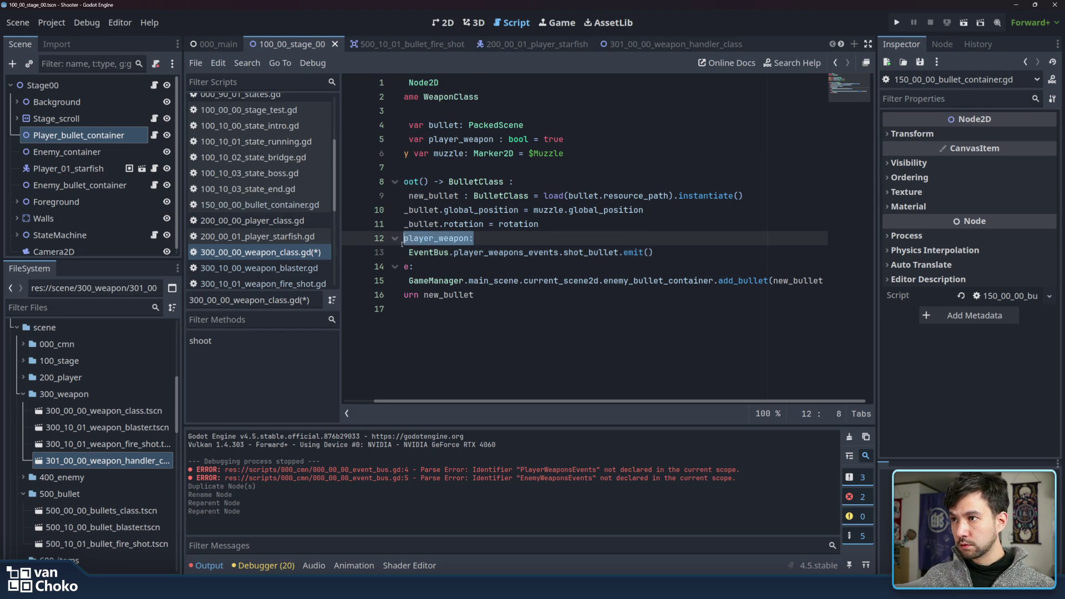
pyautogui.doubleClick(434, 209)
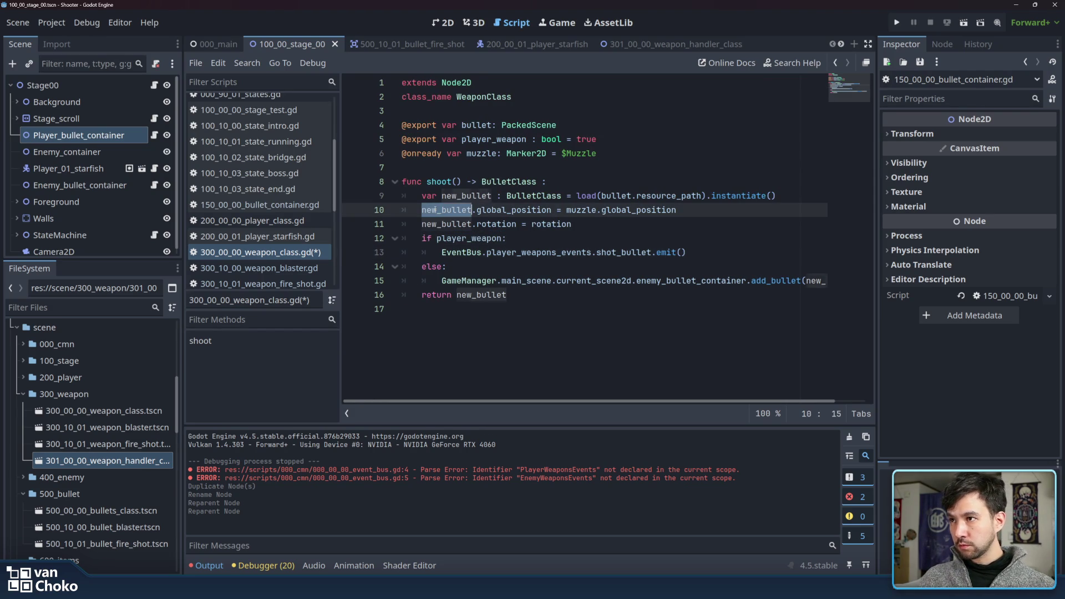
pyautogui.click(681, 252)
pyautogui.hotkey('ctrl', 'v')
# Replace the enemy call with EventBus.enemy_weapons_events.shot_bullet.emit(new_bullet) and save the weapon class script
pyautogui.moveTo(441, 280); pyautogui.dragTo(870, 280)
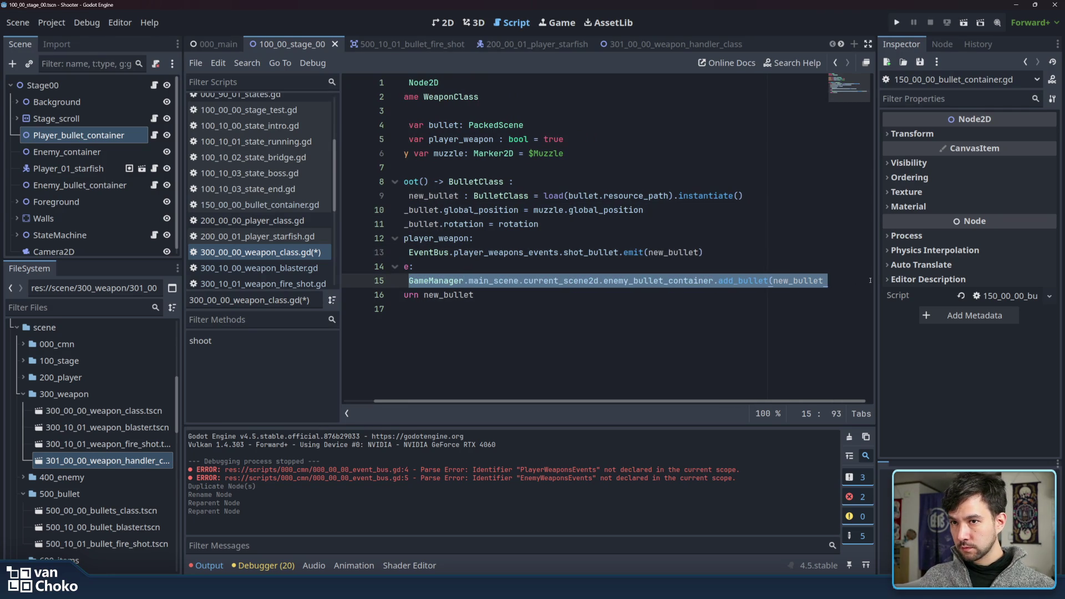
pyautogui.press('BackSpace')
pyautogui.write('Event')
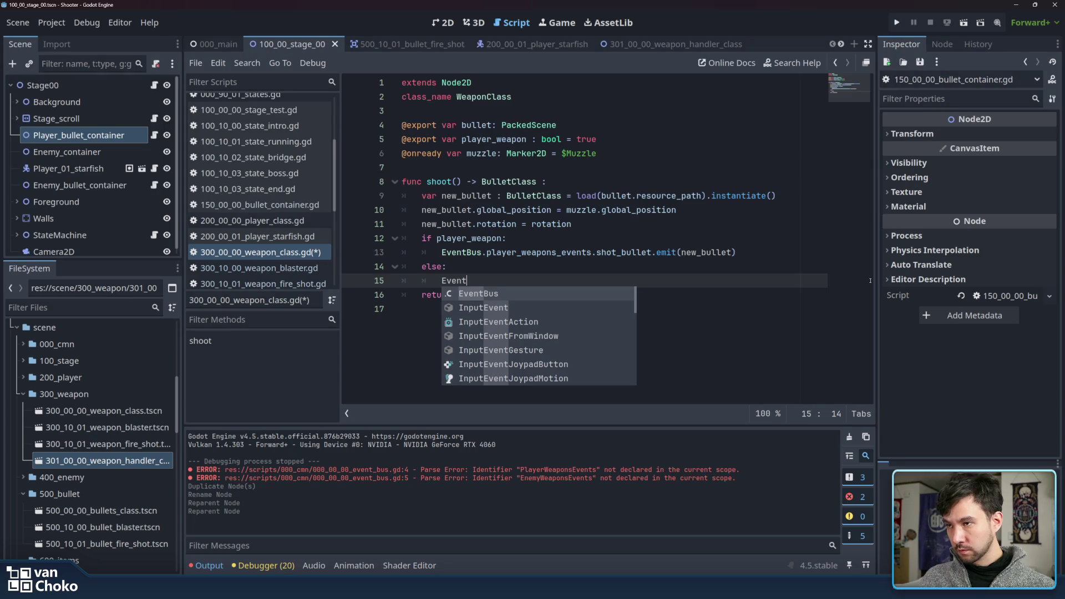
pyautogui.press('Return')
pyautogui.write('.ene')
pyautogui.press('Return')
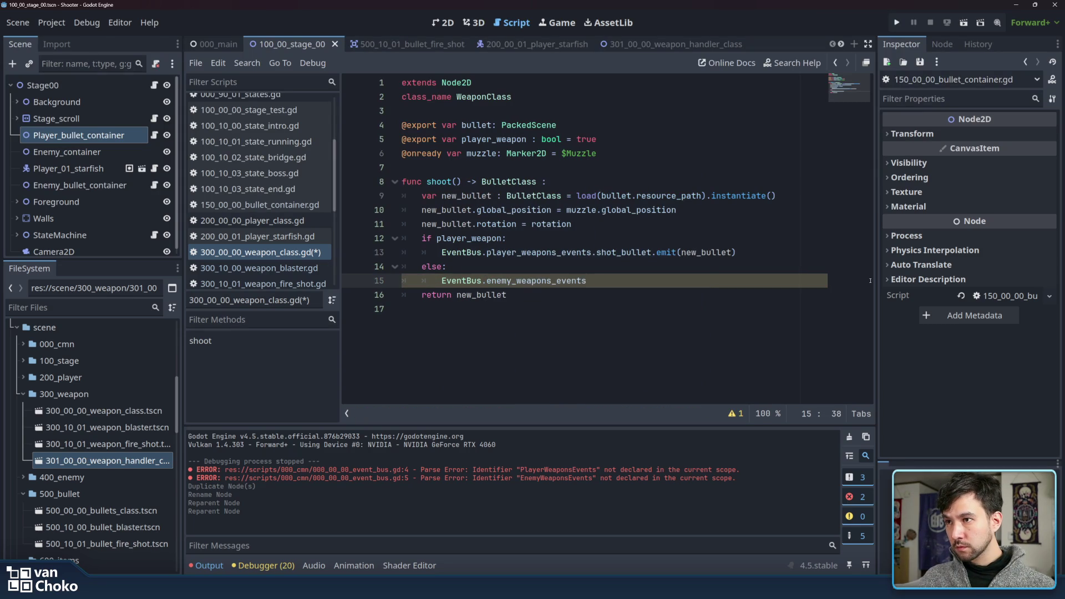
pyautogui.write('.shiot')
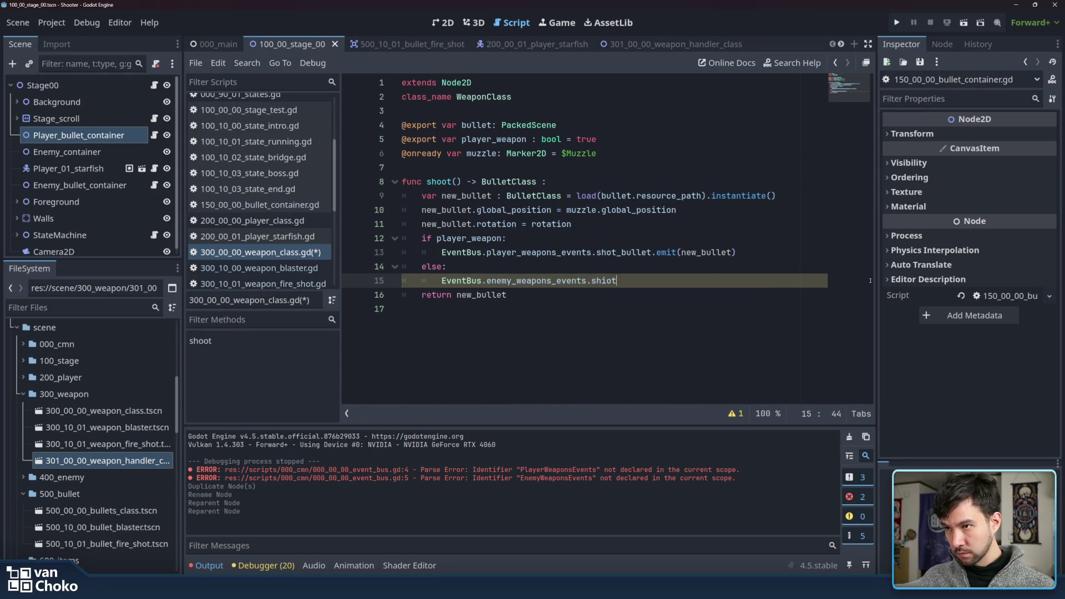
pyautogui.press('BackSpace')
pyautogui.press('BackSpace')
pyautogui.press('BackSpace')
pyautogui.write('ot')
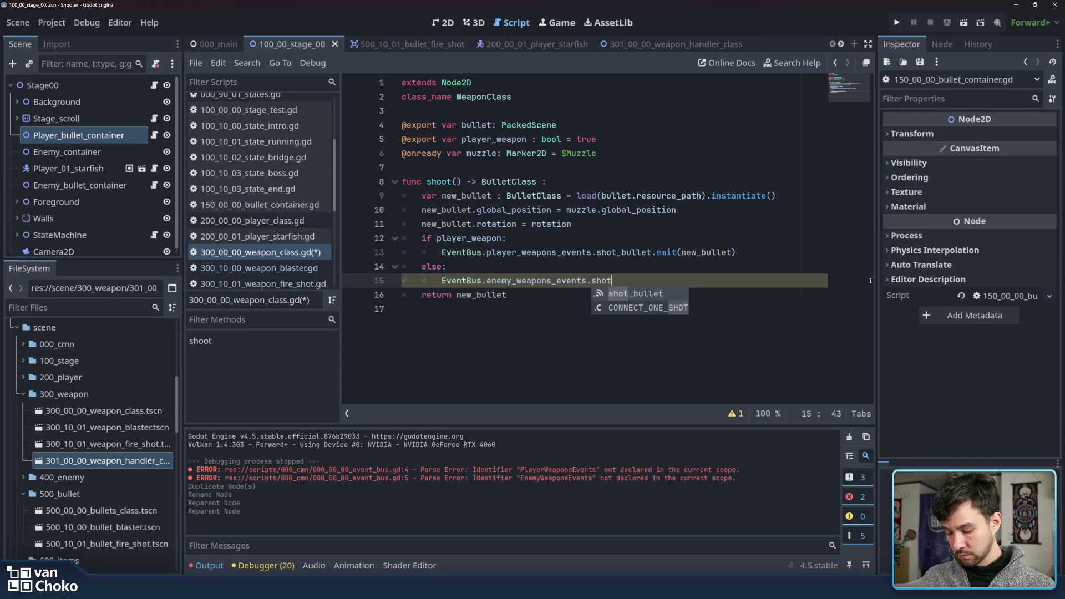
pyautogui.press('Return')
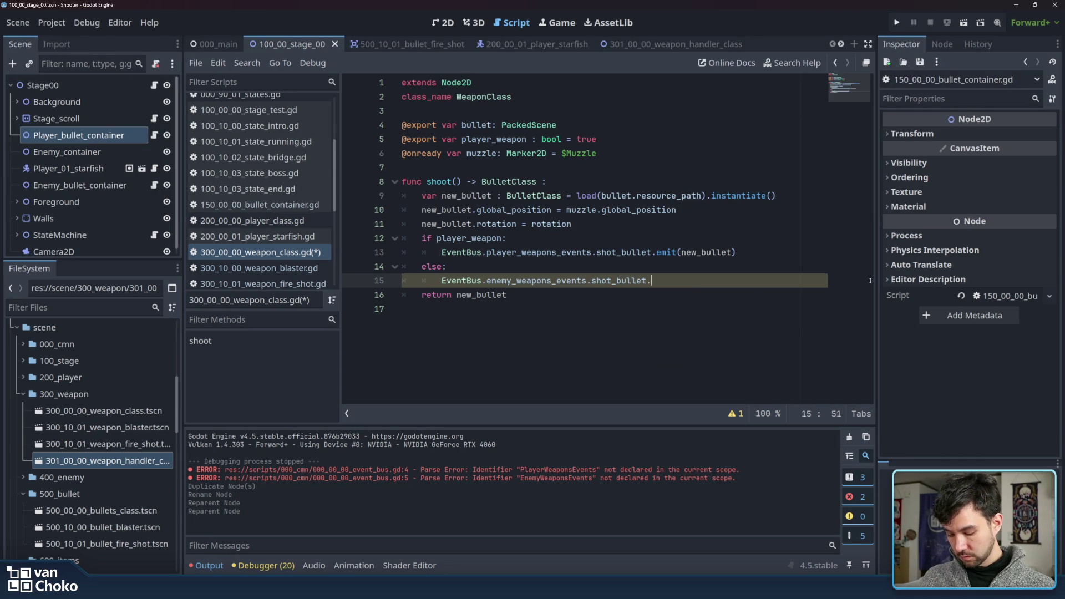
pyautogui.write('emi')
pyautogui.press('Return')
pyautogui.write('new_bullet)')
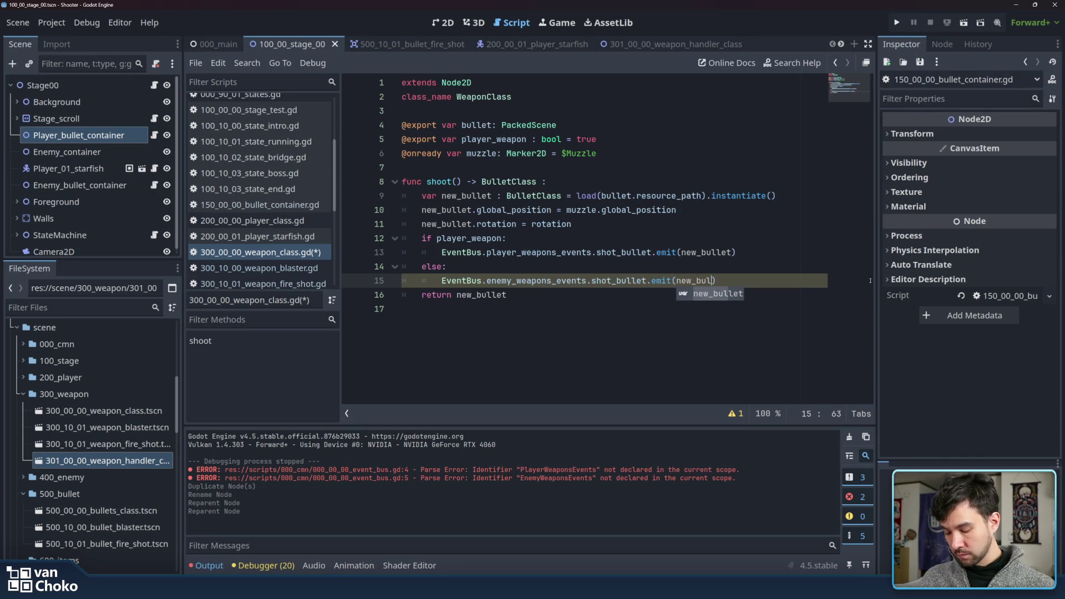
pyautogui.press('Return')
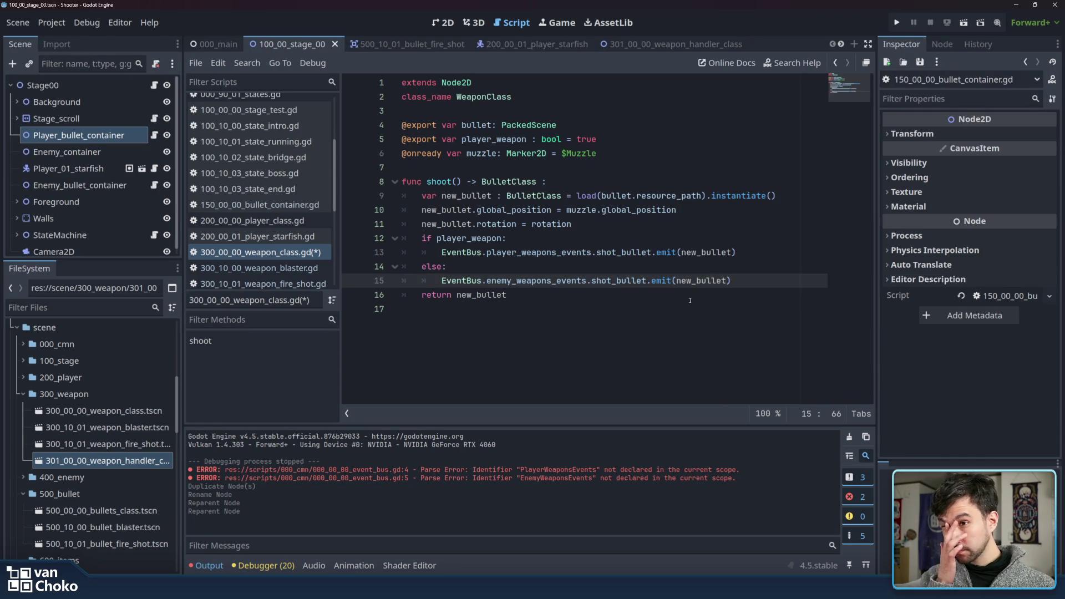
pyautogui.press('Down')
pyautogui.press('Down')
pyautogui.hotkey('ctrl', 's')
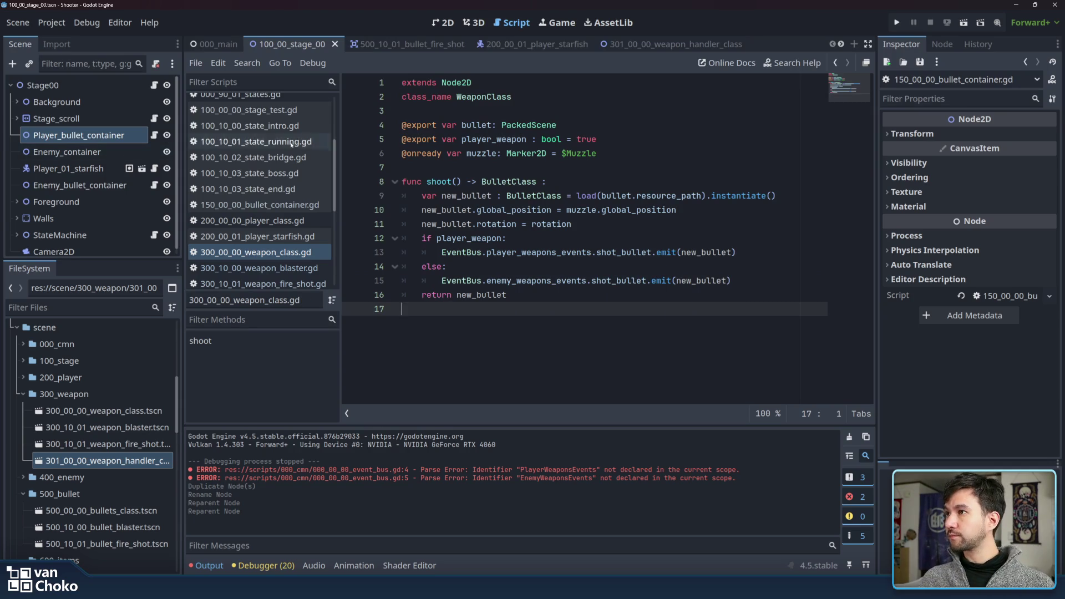
# Check the event bus shot_bullet signals, then add blank lines above add_bullet in the bullet container script
pyautogui.scroll(5, 278, 172)
pyautogui.click(278, 108)
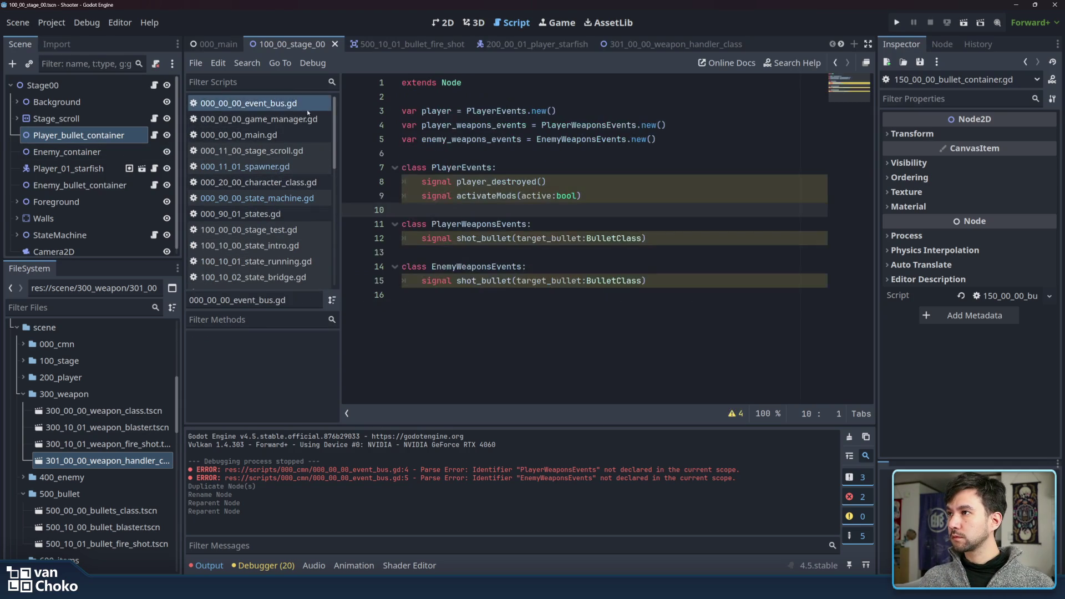
pyautogui.doubleClick(480, 238)
pyautogui.doubleClick(602, 238)
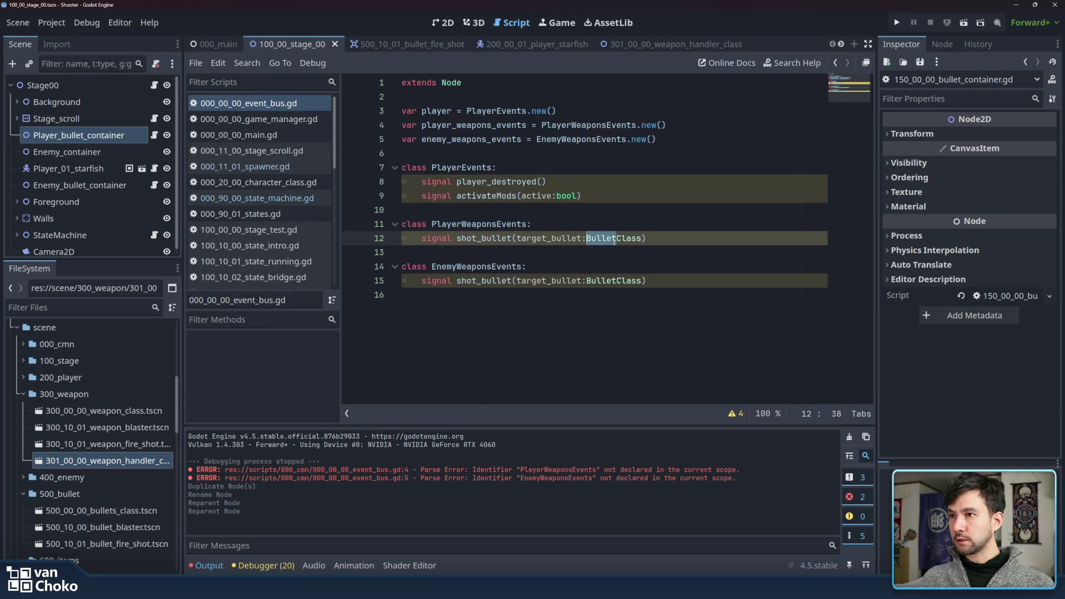
pyautogui.click(573, 280)
pyautogui.press('Down')
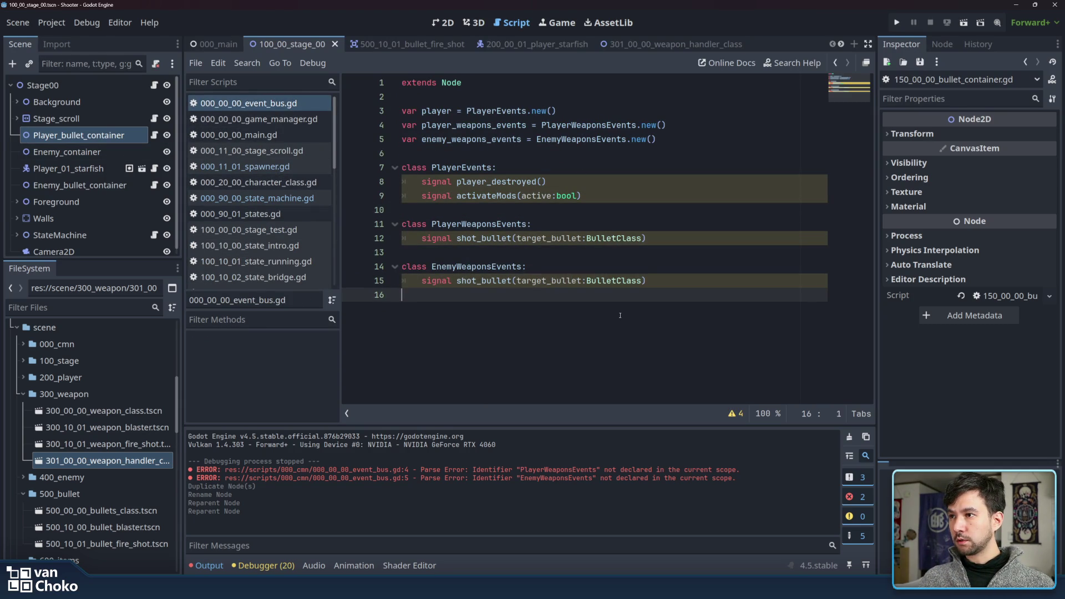
pyautogui.scroll(-5, 287, 154)
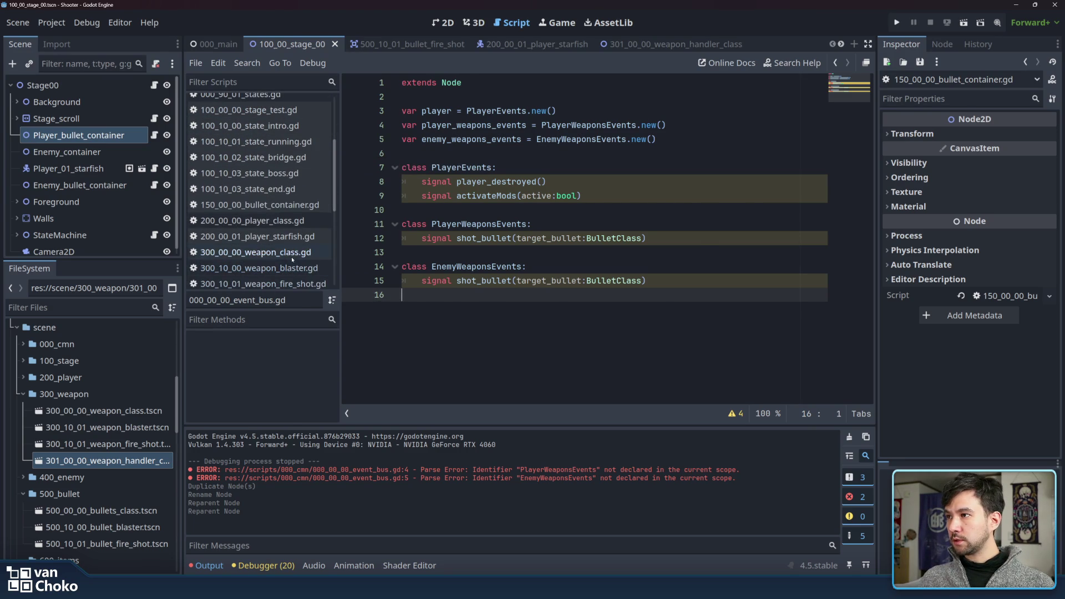
pyautogui.click(260, 220)
pyautogui.click(294, 204)
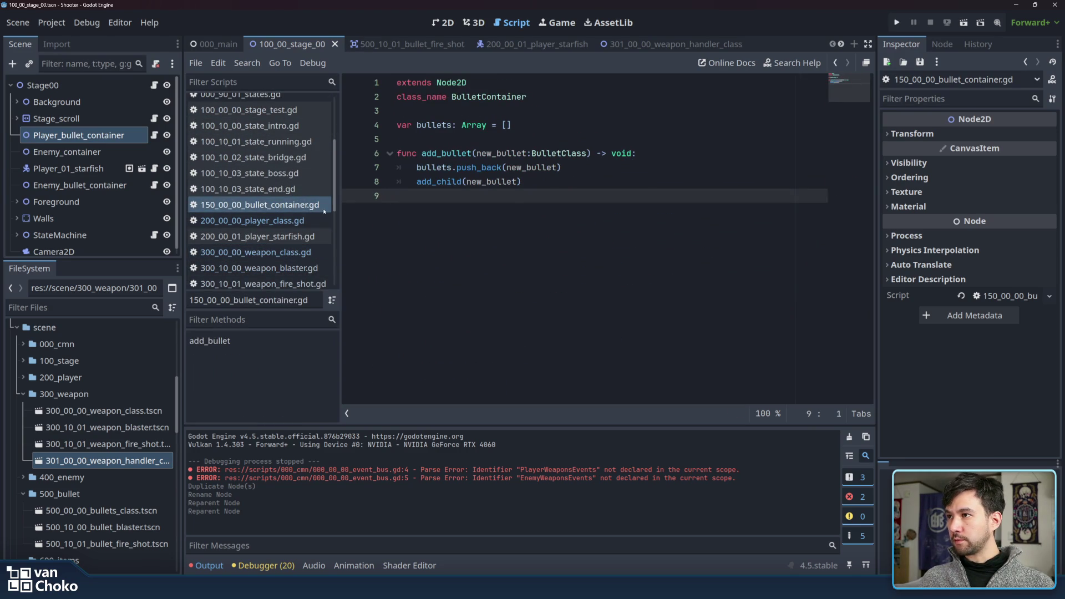
pyautogui.click(517, 182)
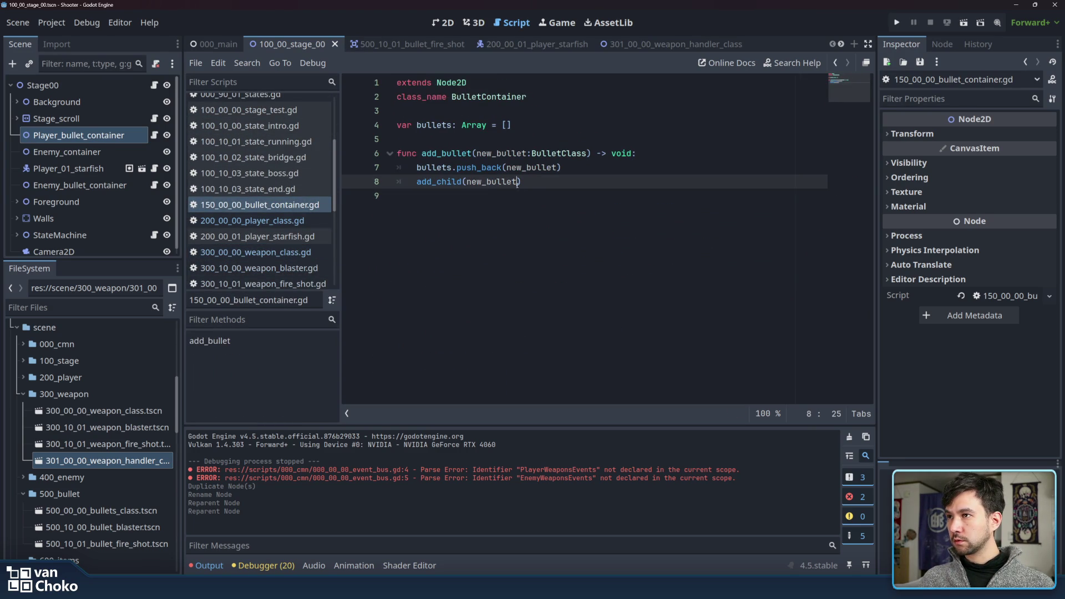
pyautogui.click(458, 141)
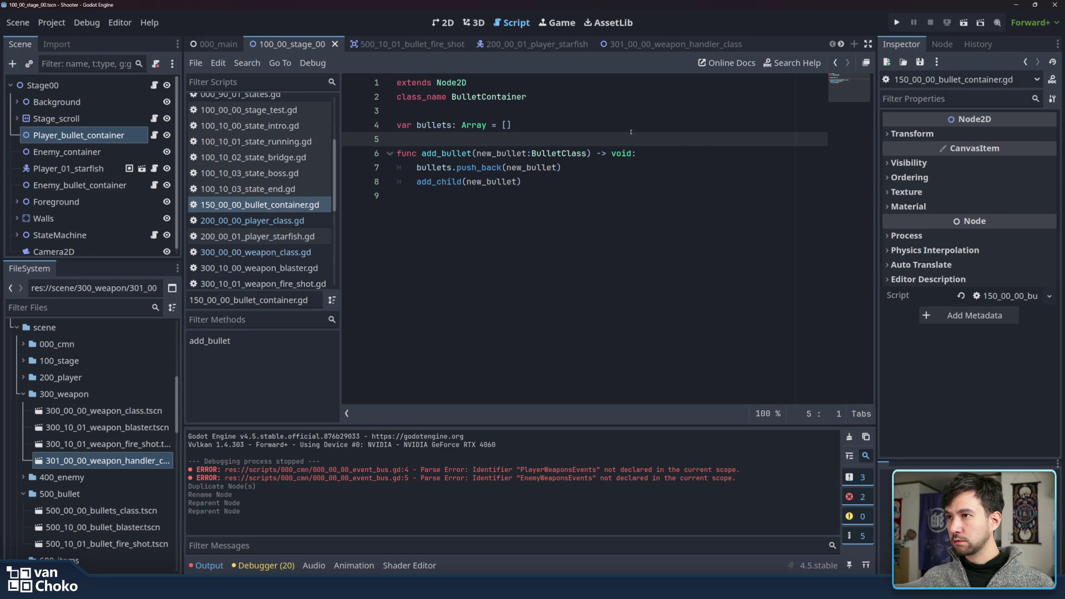
pyautogui.press('Return')
pyautogui.press('Return')
pyautogui.press('Up')
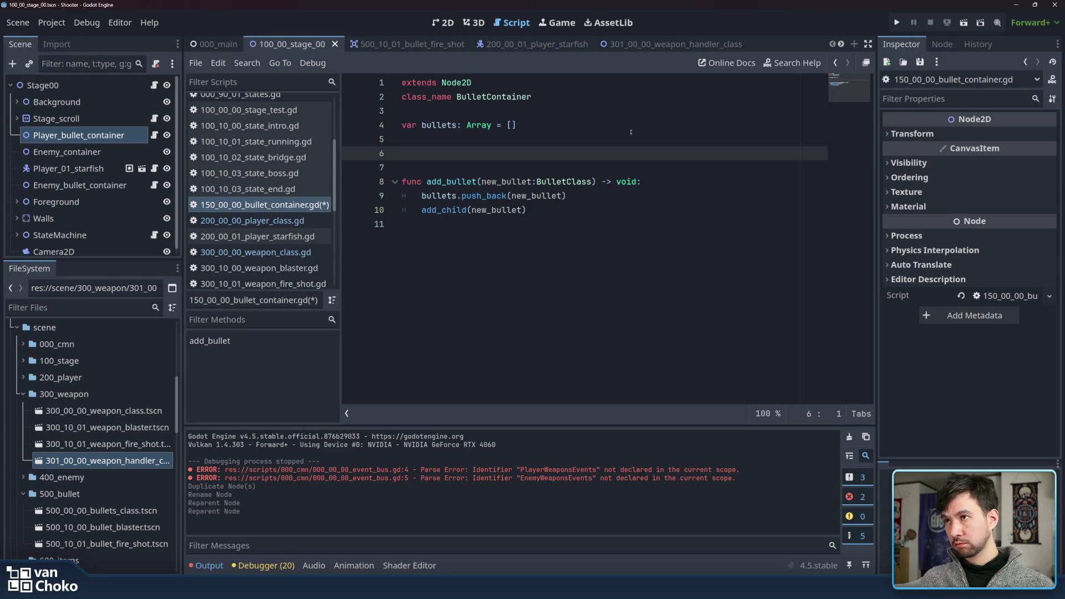
pyautogui.click(502, 112)
pyautogui.press('Return')
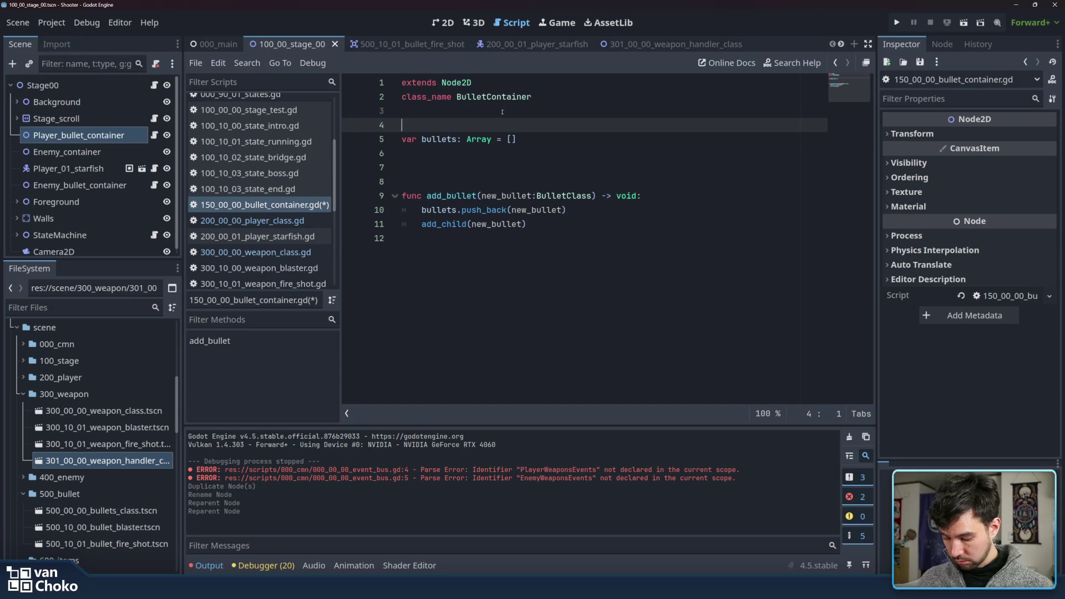
pyautogui.write('@exp')
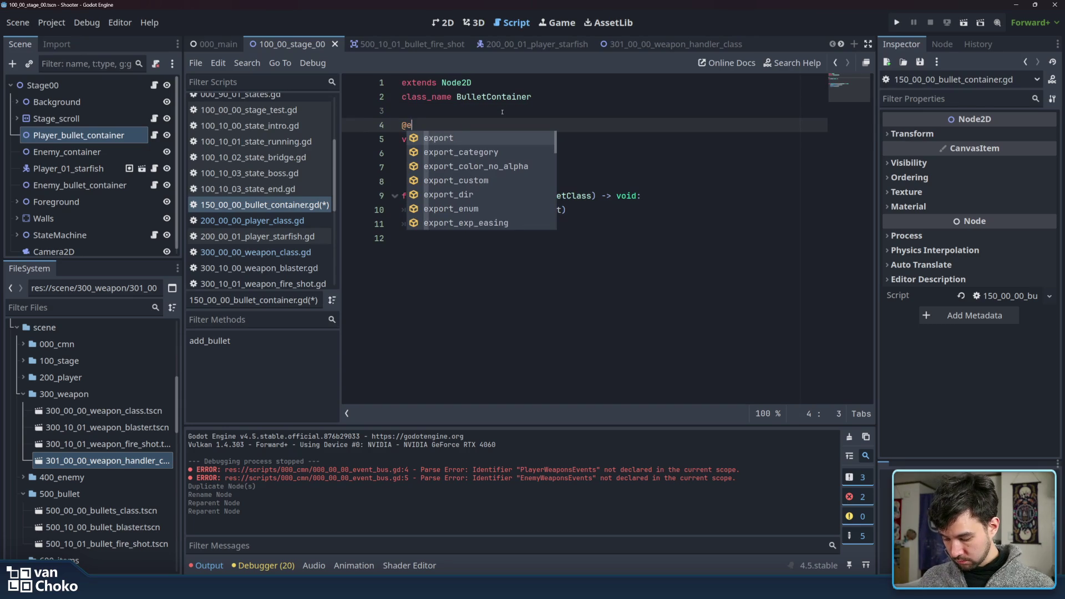
pyautogui.write('ort')
pyautogui.press('Escape')
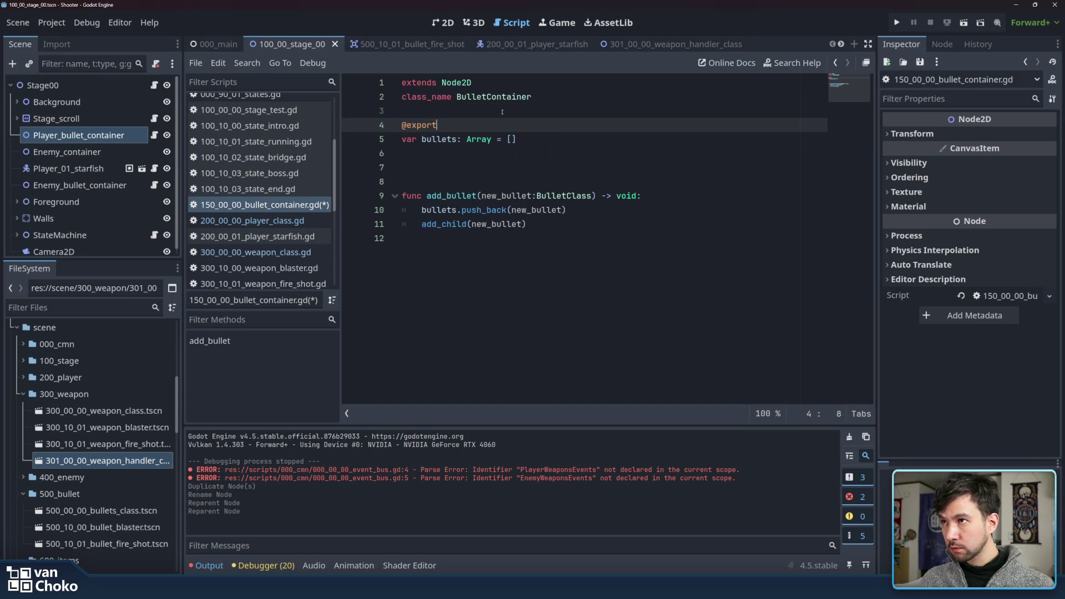
pyautogui.write('var ')
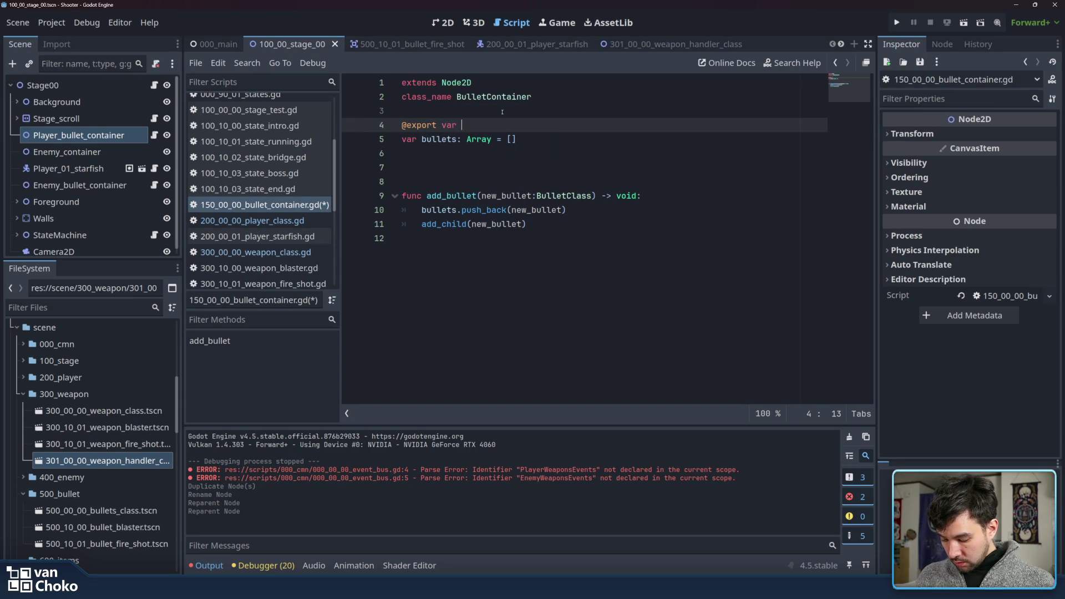
pyautogui.write('player_')
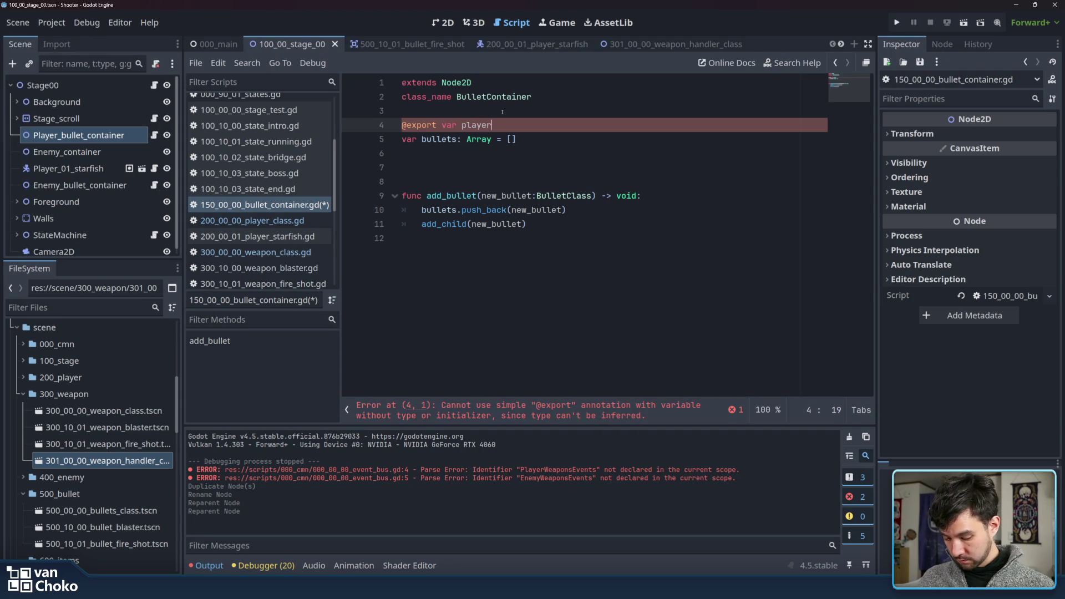
pyautogui.write('container')
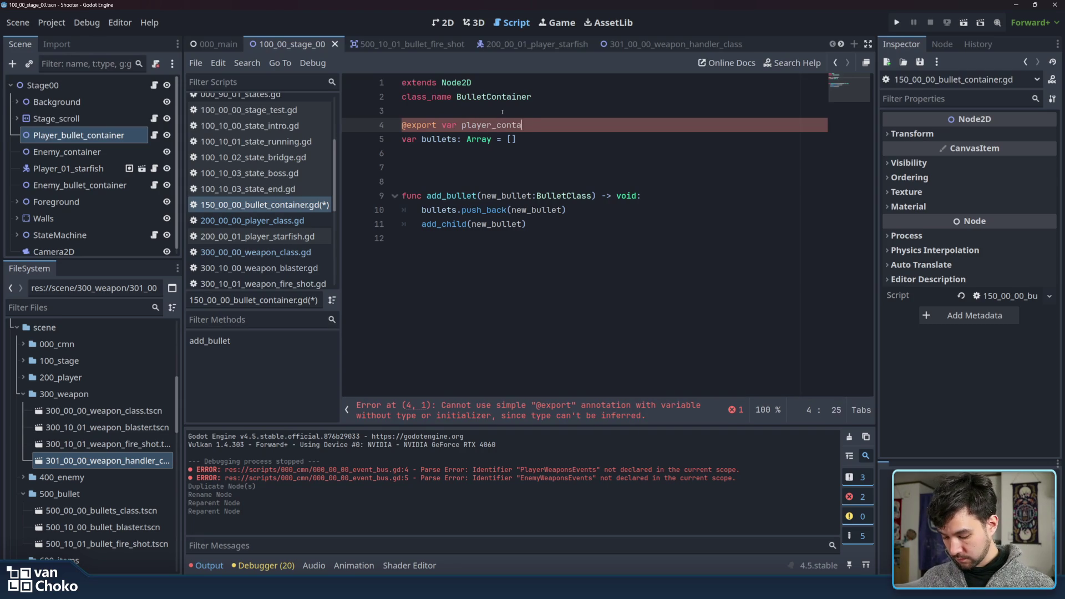
pyautogui.write(' :')
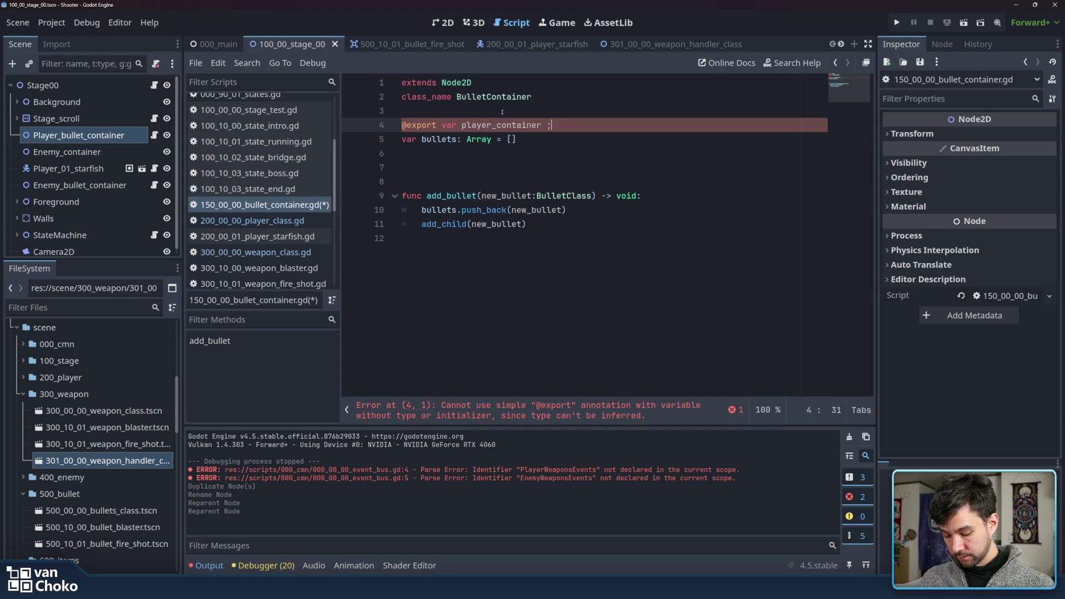
pyautogui.write('bool')
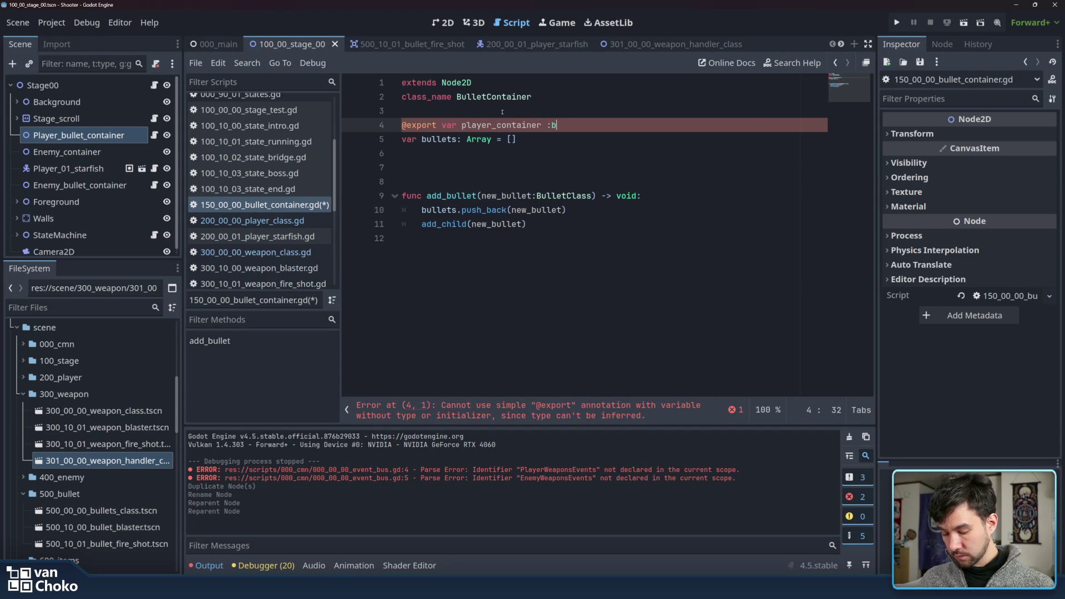
pyautogui.click(551, 125)
pyautogui.click(563, 143)
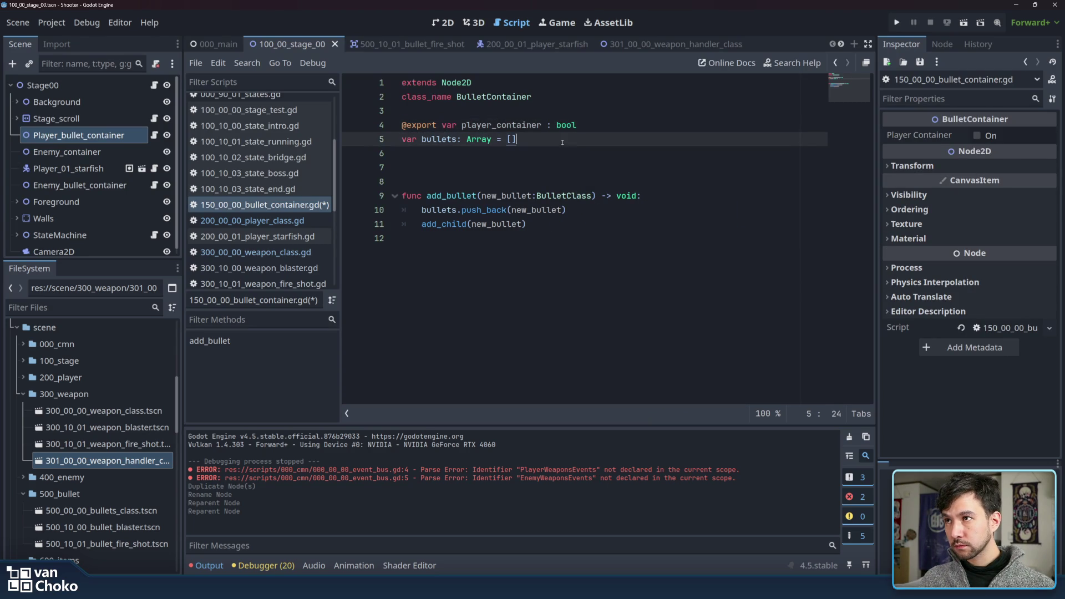
pyautogui.click(630, 122)
pyautogui.click(603, 139)
pyautogui.click(598, 154)
pyautogui.click(591, 165)
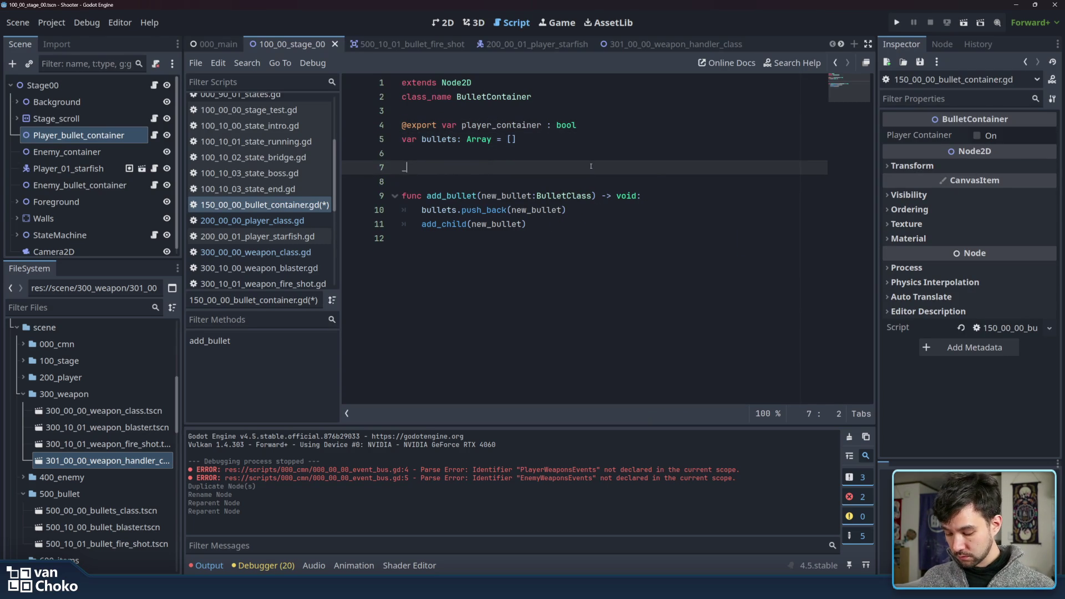
# Add _ready() with 'if player_container:' connecting EventBus.player_weapons_events.shot_bullet to add_bullet
pyautogui.press('BackSpace')
pyautogui.write('func _')
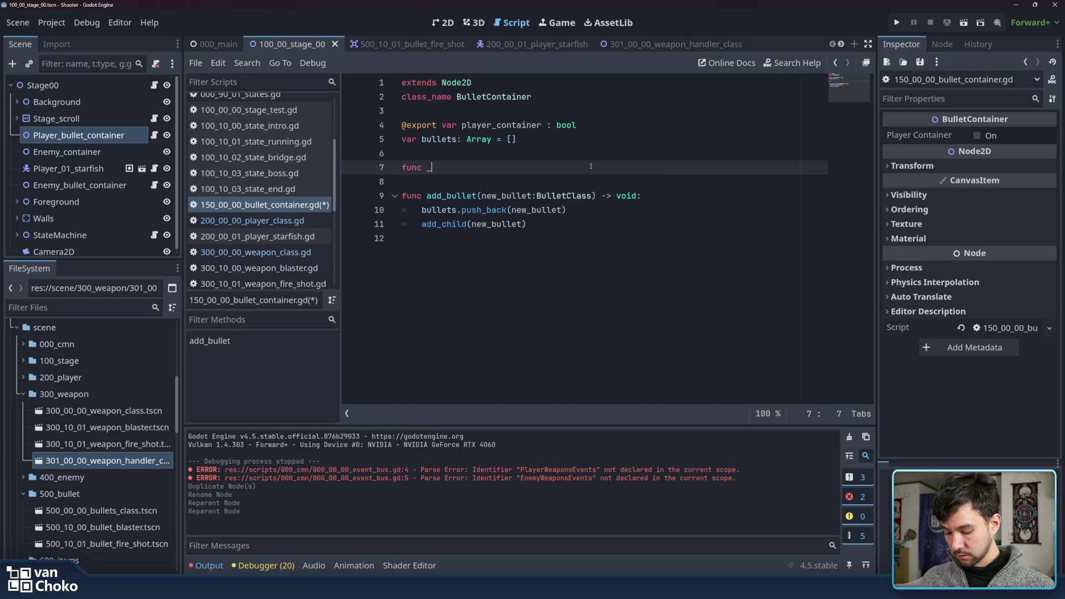
pyautogui.write('ready')
pyautogui.press('Return')
pyautogui.press('Return')
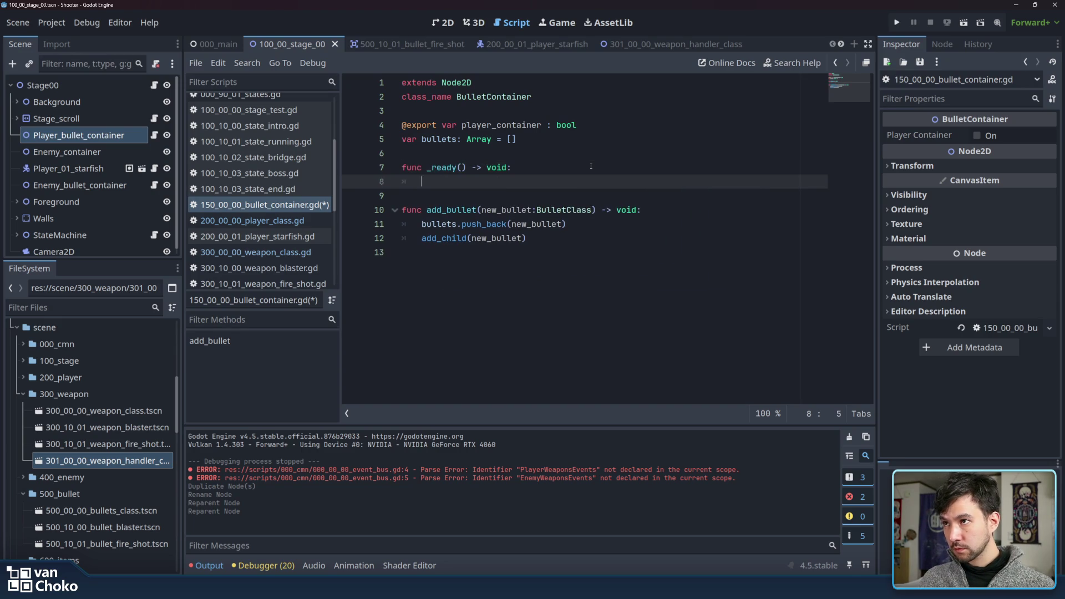
pyautogui.write('if pl')
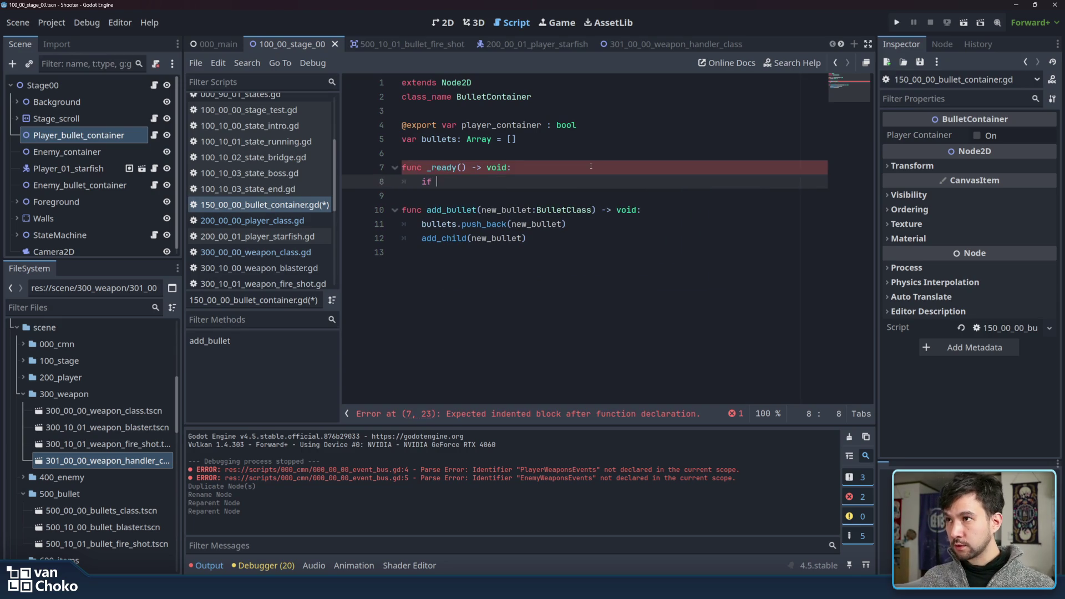
pyautogui.write('ayer')
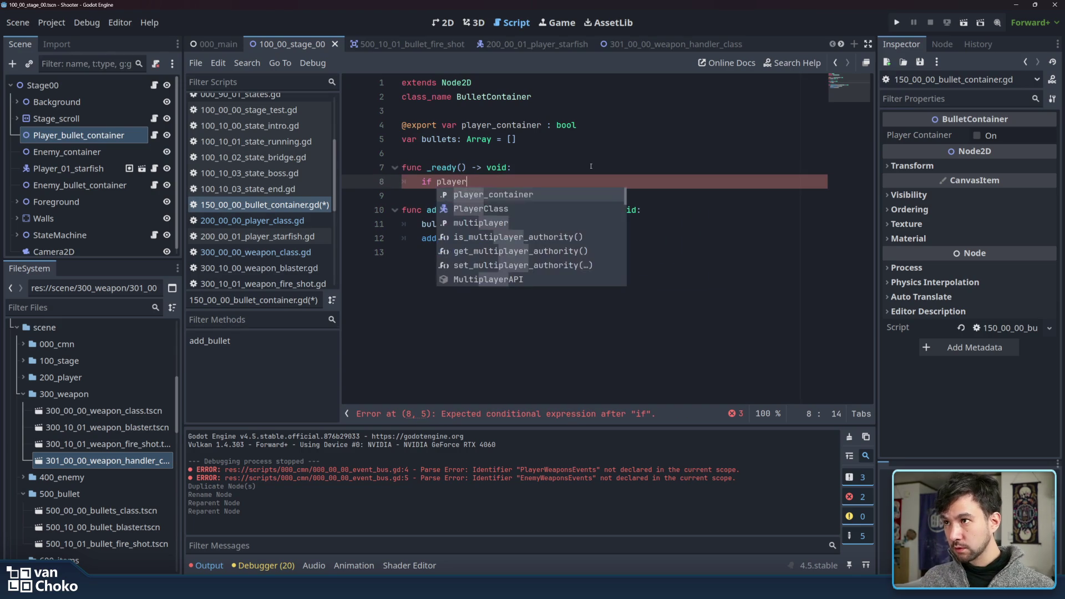
pyautogui.press('Return')
pyautogui.write(':')
pyautogui.press('Return')
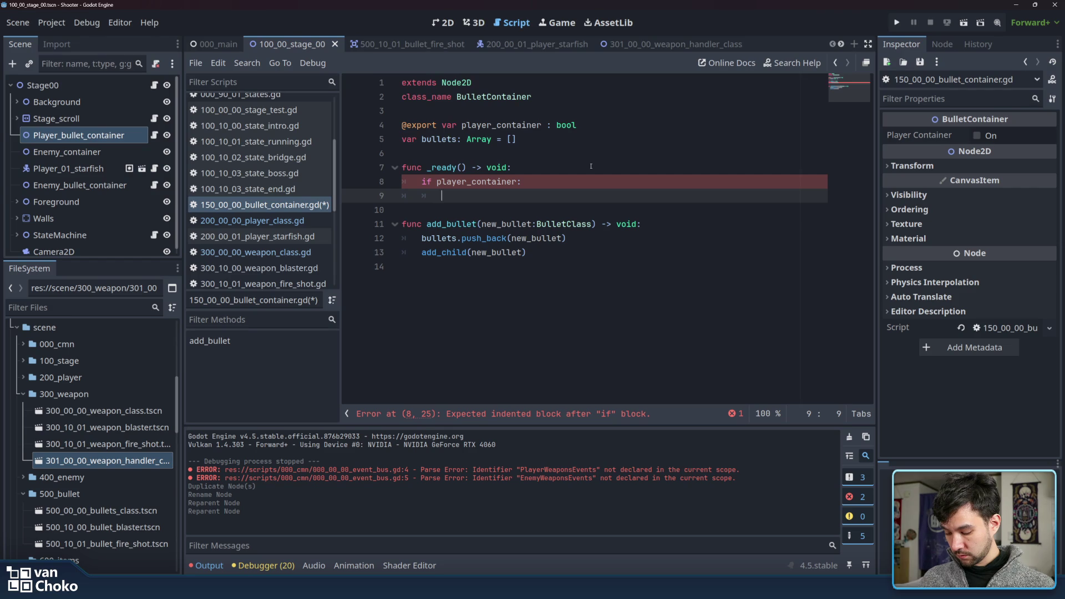
pyautogui.write('EventBus')
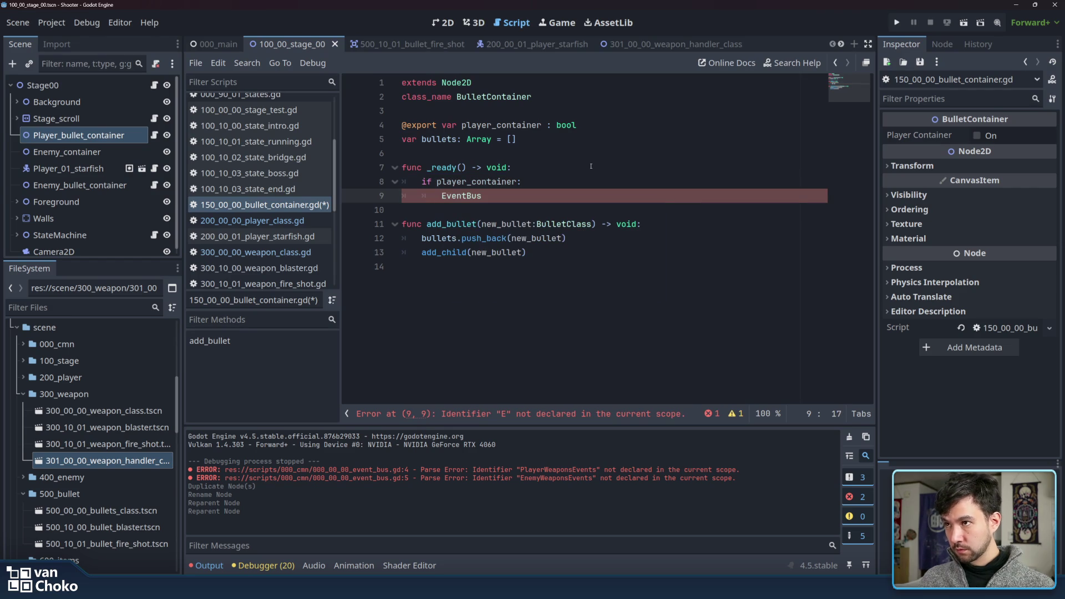
pyautogui.write('.')
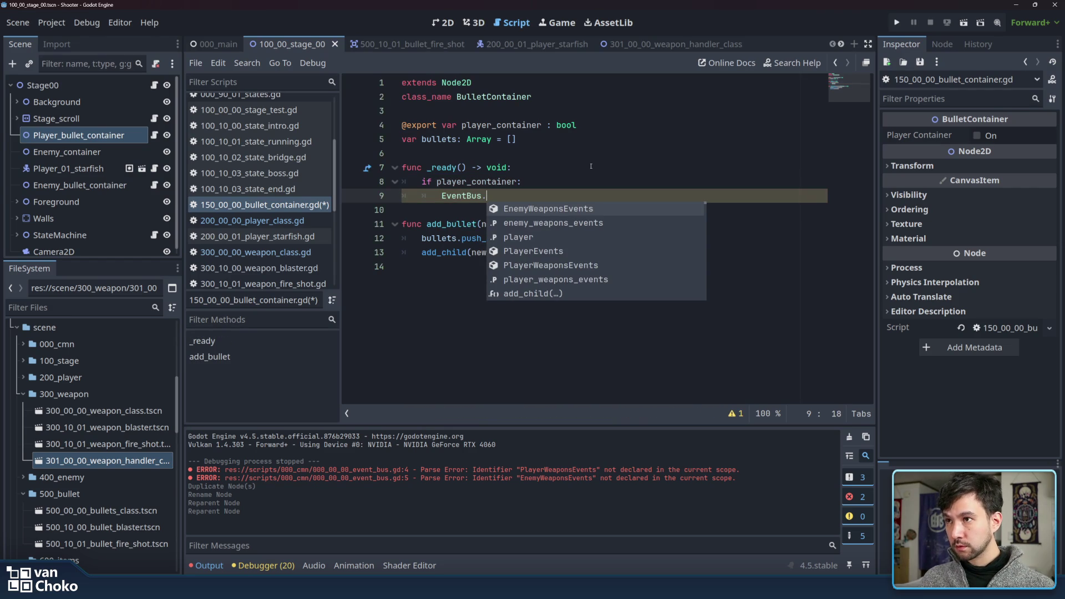
pyautogui.press('Escape')
pyautogui.press('Down')
pyautogui.press('Down')
pyautogui.write('11')
pyautogui.press('BackSpace')
pyautogui.press('BackSpace')
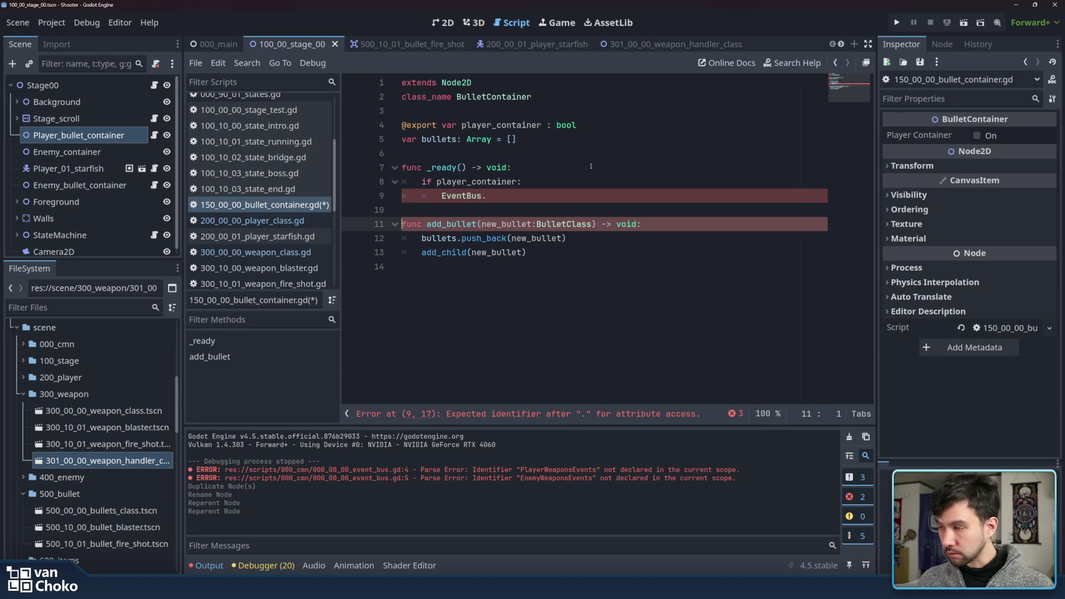
pyautogui.press('Up')
pyautogui.press('Up')
pyautogui.press('End')
pyautogui.hotkey('ctrl', 'space')
pyautogui.press('Down')
pyautogui.press('Down')
pyautogui.press('Down')
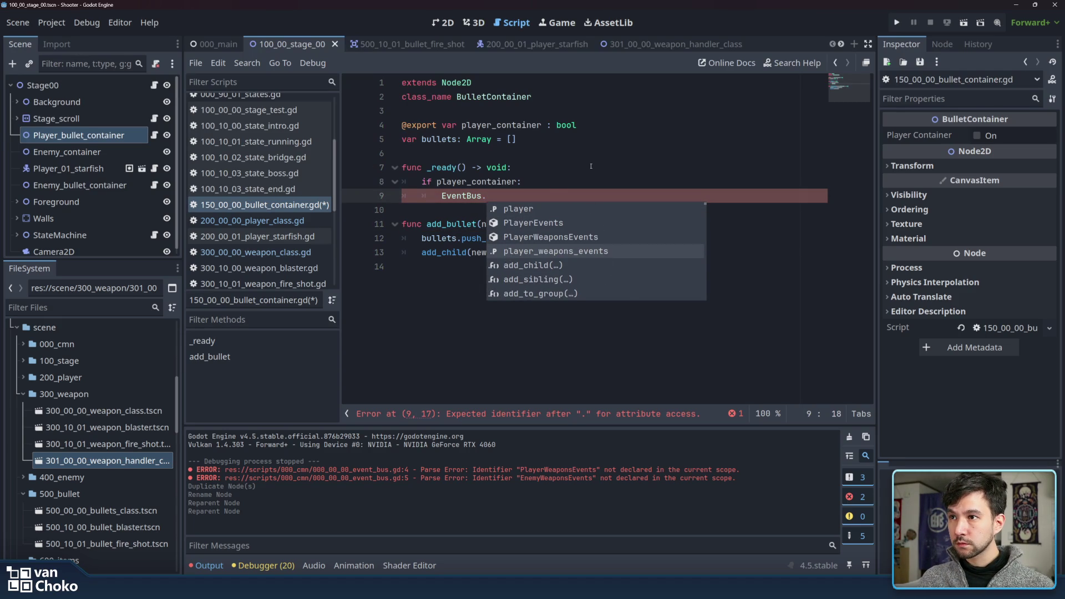
pyautogui.press('Return')
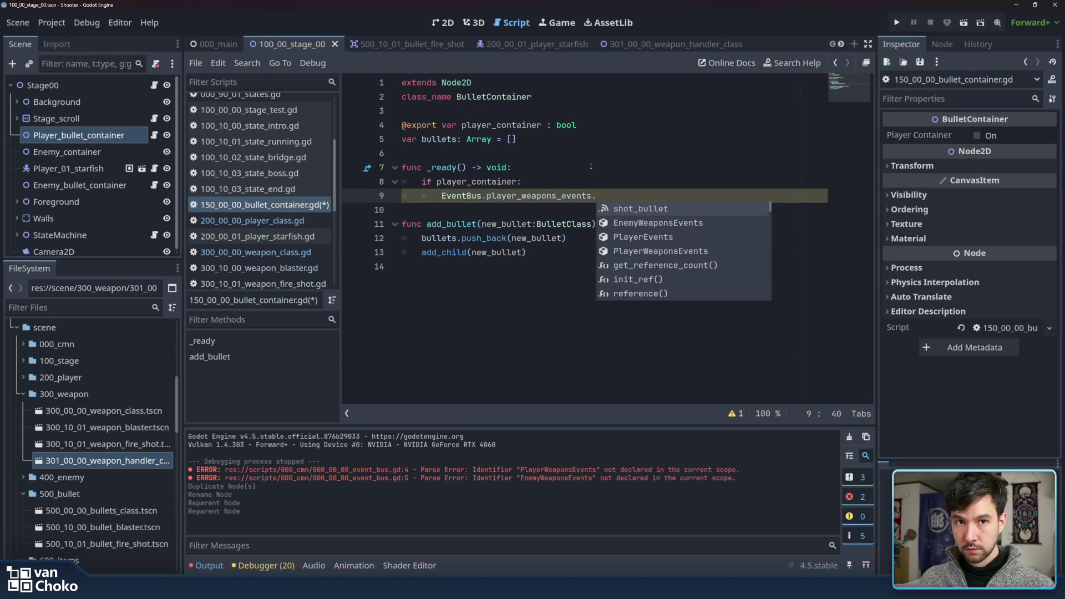
pyautogui.press('Return')
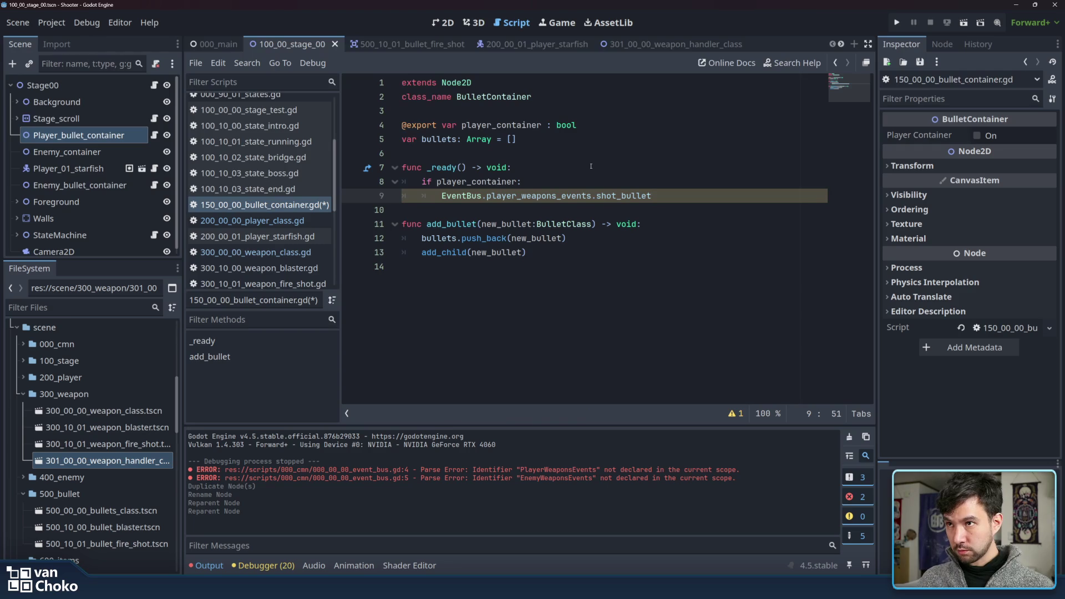
pyautogui.write('.conn')
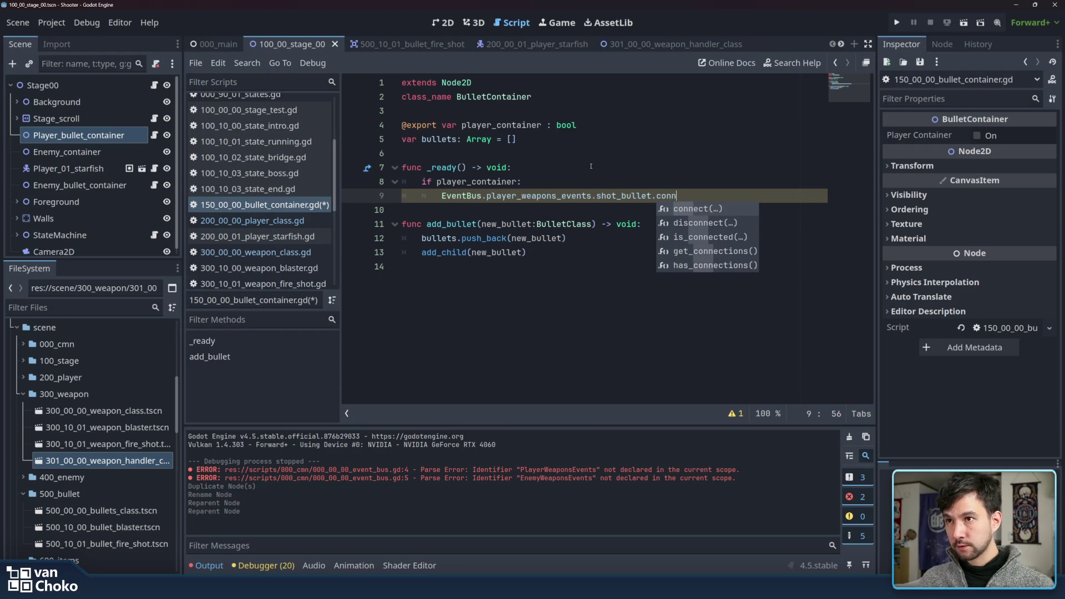
pyautogui.press('Return')
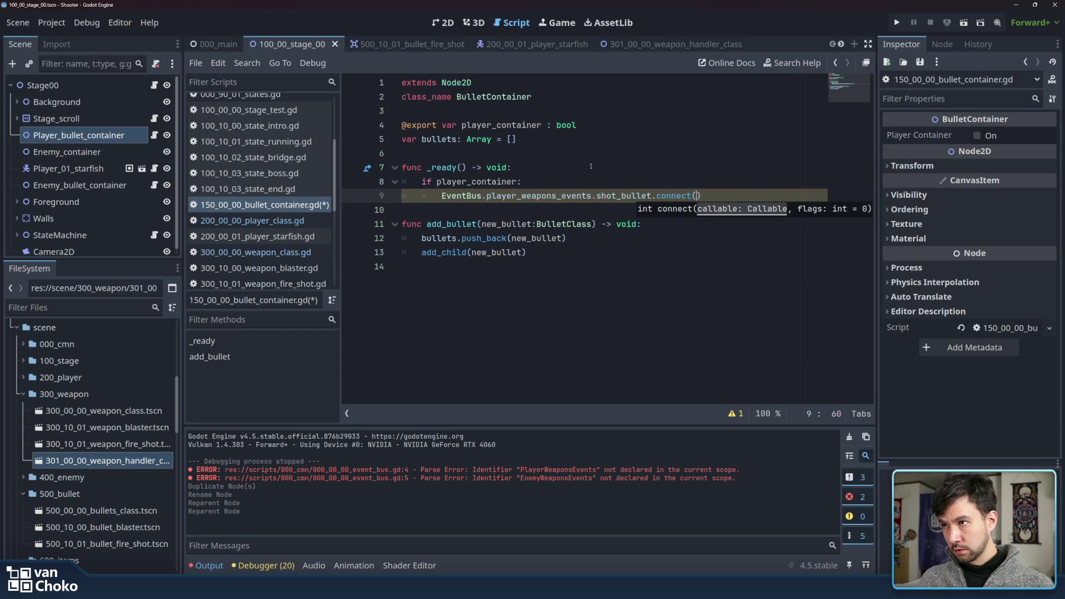
pyautogui.write('add_bu')
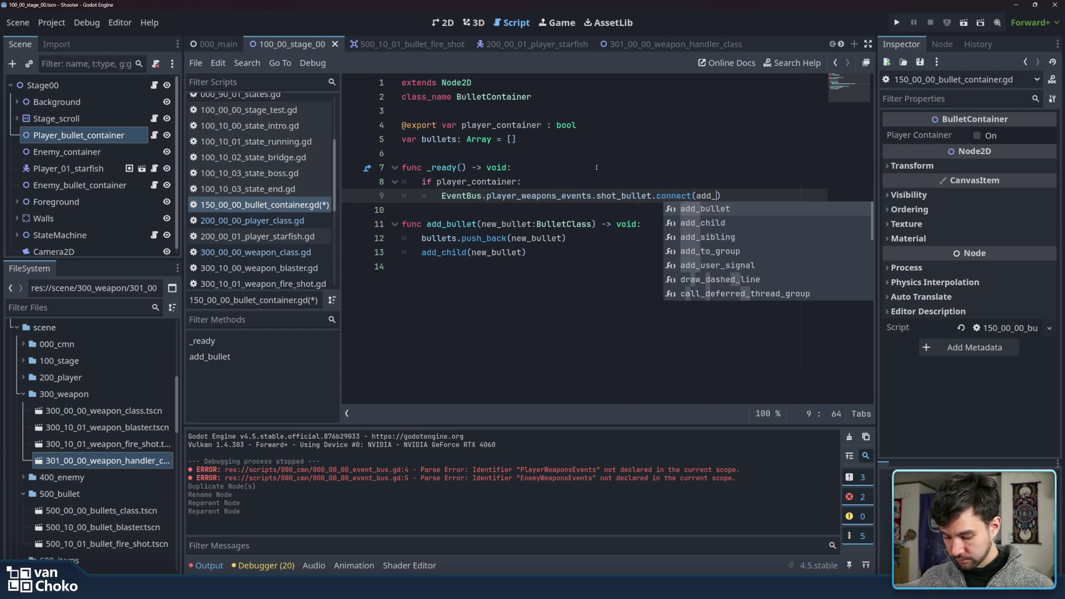
pyautogui.write('llet')
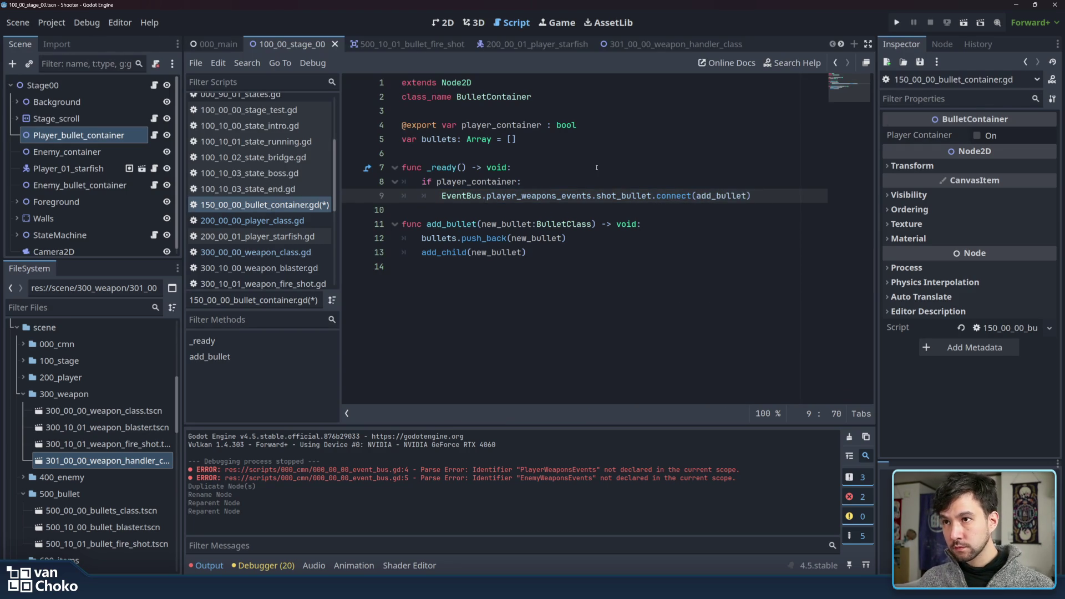
pyautogui.write(')')
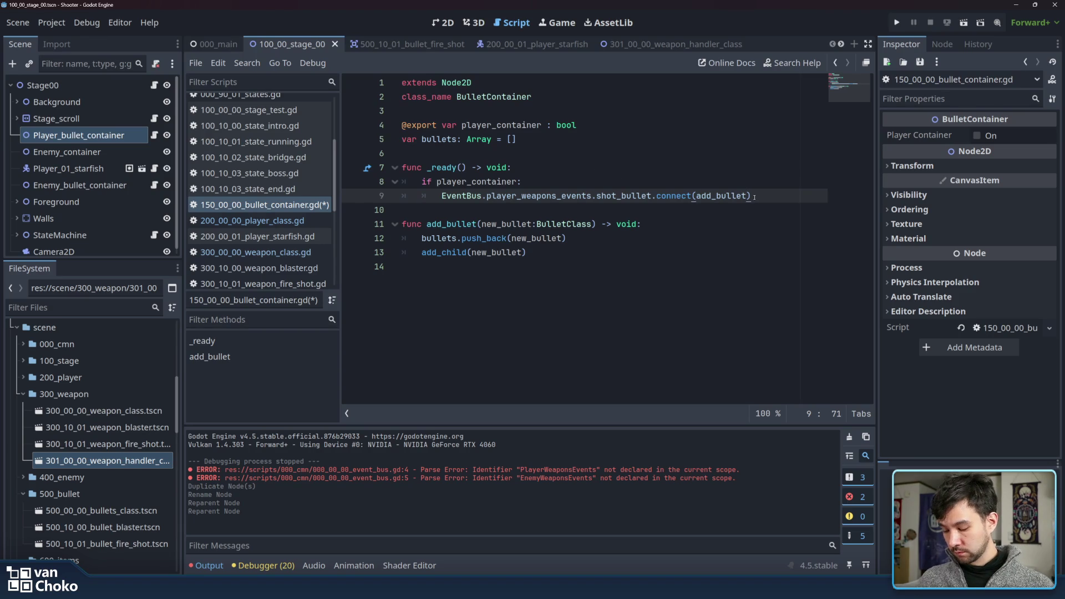
# Duplicate the connect line, switch it to enemy_weapons_events, and place it under else:
pyautogui.hotkey('ctrl', 'shift', 'd')
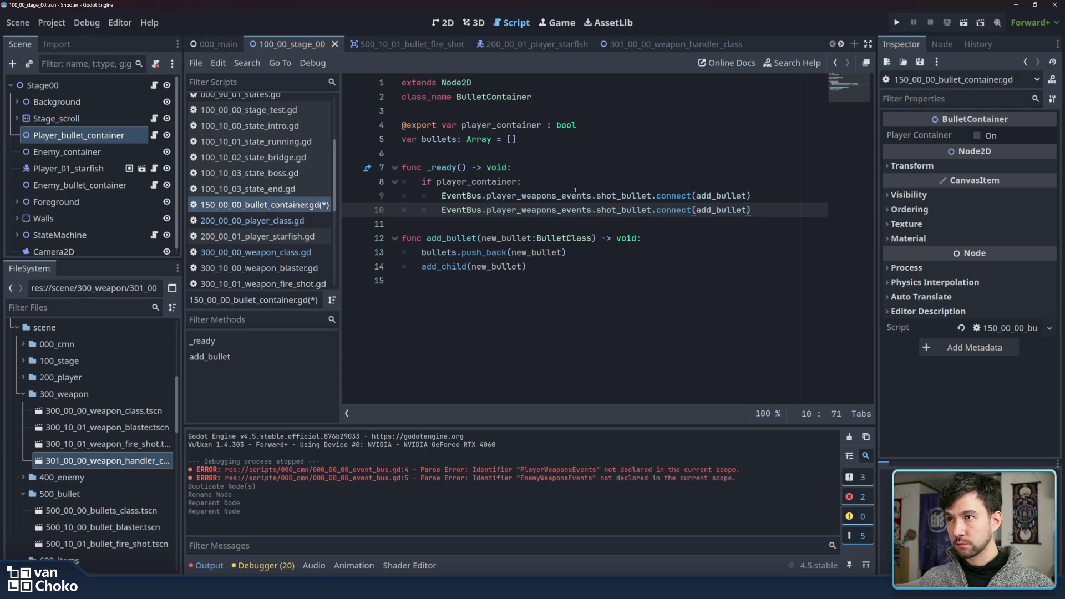
pyautogui.moveTo(486, 210); pyautogui.dragTo(517, 210)
pyautogui.write('ene')
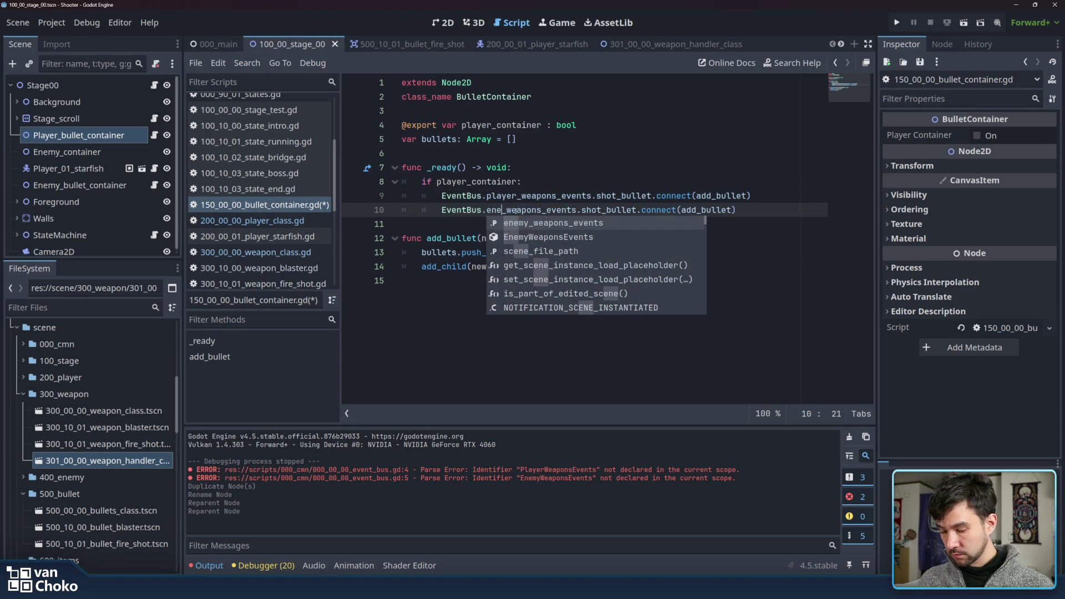
pyautogui.press('Tab')
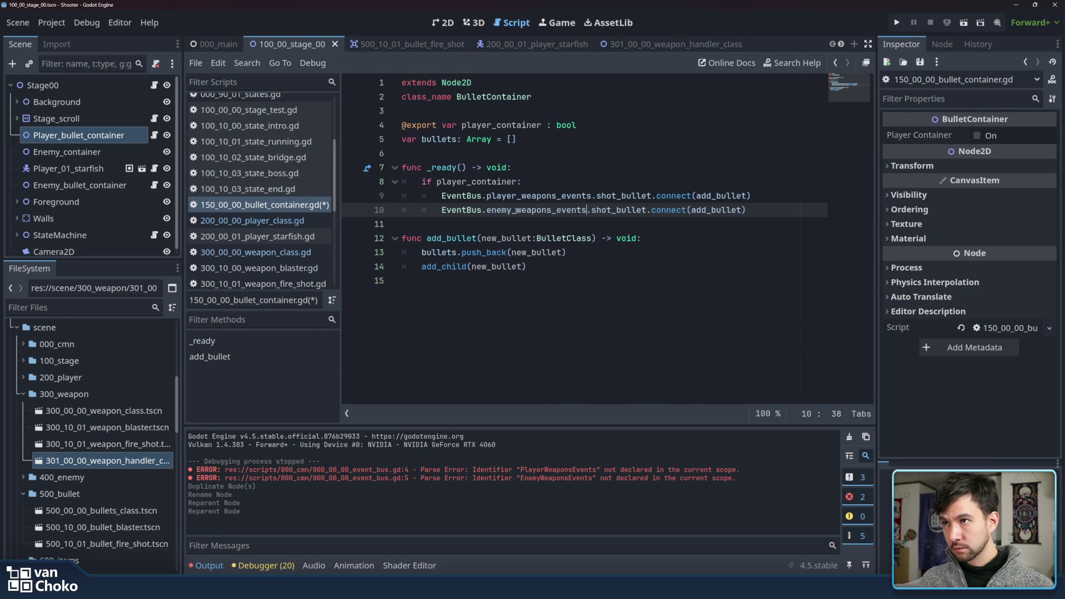
pyautogui.click(712, 210)
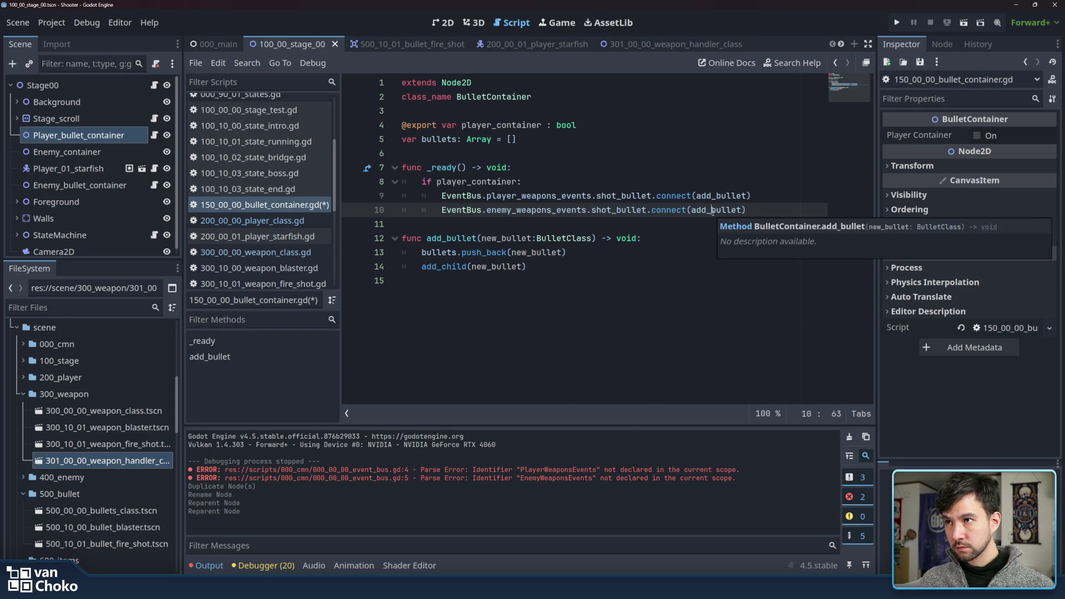
pyautogui.click(438, 211)
pyautogui.press('BackSpace')
pyautogui.write('else')
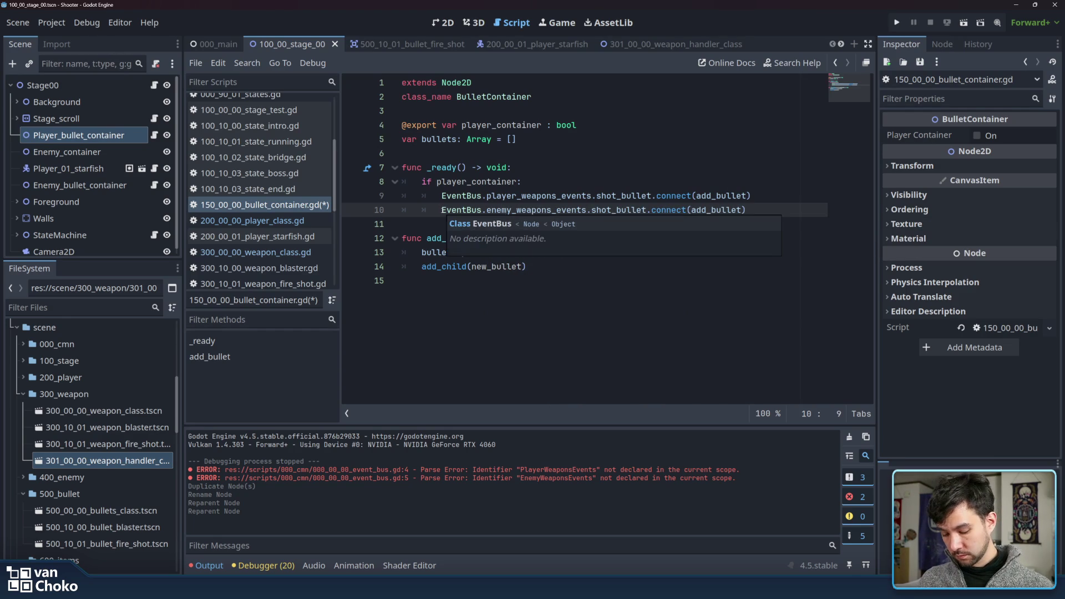
pyautogui.write(':')
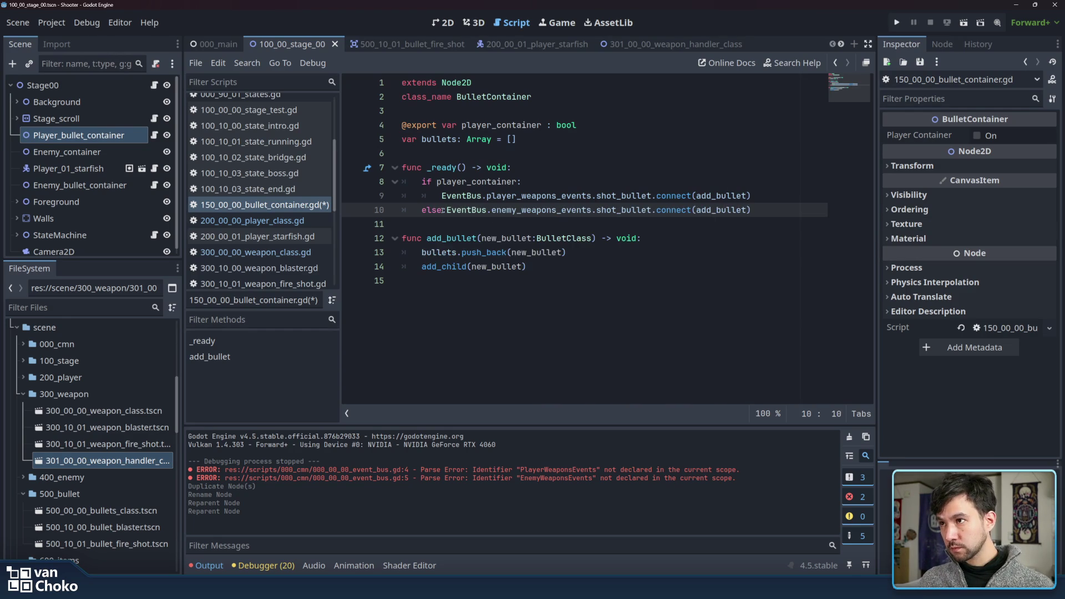
pyautogui.press('Return')
pyautogui.click(712, 224)
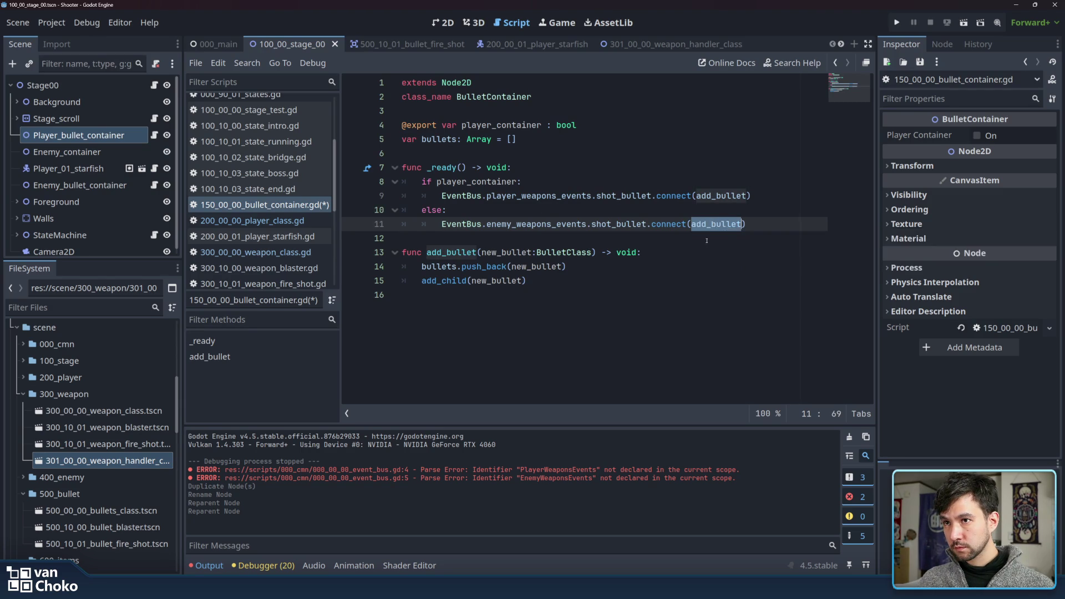
pyautogui.click(699, 244)
pyautogui.click(482, 270)
pyautogui.click(601, 289)
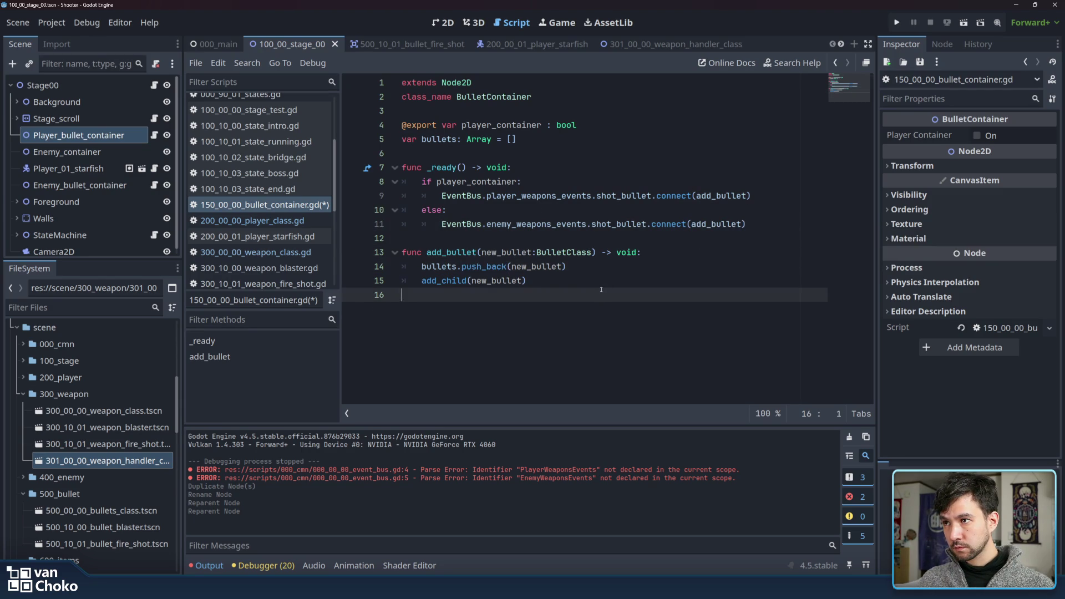
pyautogui.click(460, 224)
# Enable Player Container in the Inspector for Player_bullet_container, leaving the enemy container unchecked
pyautogui.click(584, 224)
pyautogui.moveTo(584, 224)
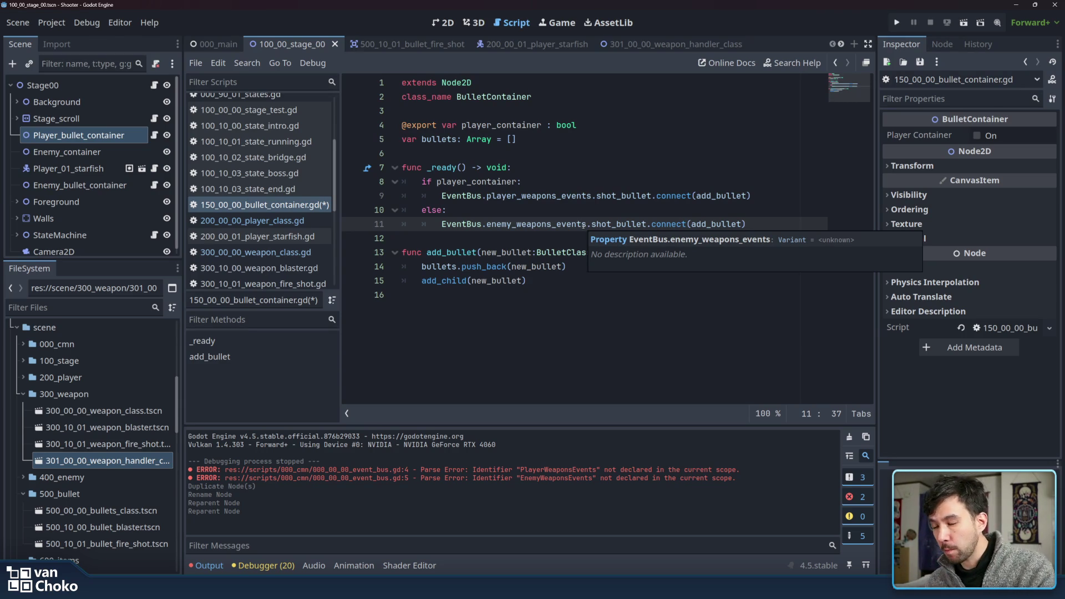
pyautogui.click(976, 136)
pyautogui.click(47, 187)
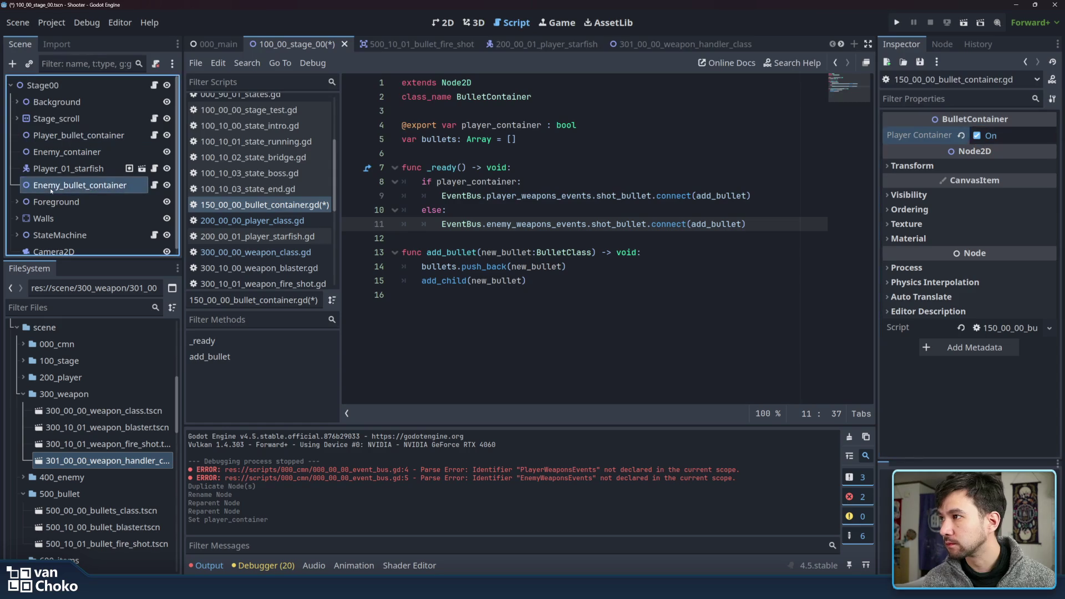
pyautogui.click(541, 162)
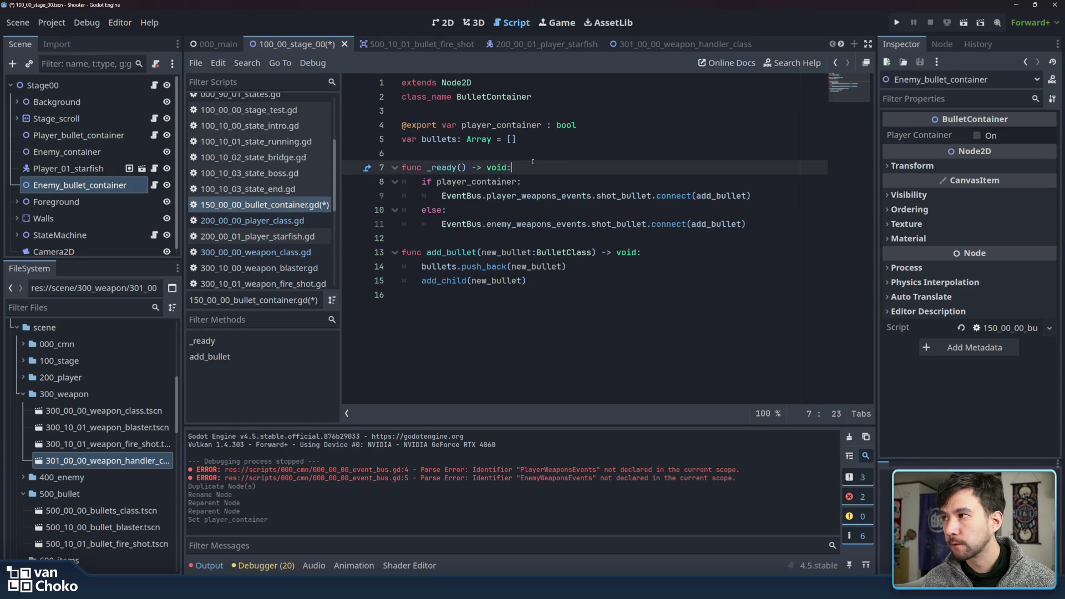
# Save the bullet container script and open 100_10_02_state_bridge.gd from the script list
pyautogui.click(79, 135)
pyautogui.click(533, 186)
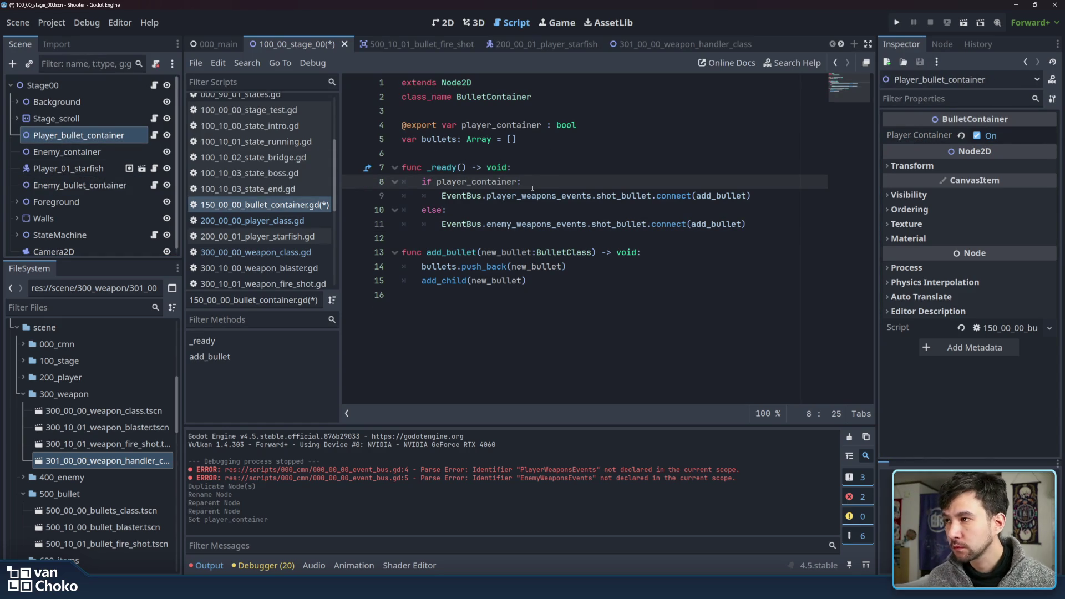
pyautogui.click(513, 224)
pyautogui.hotkey('ctrl', 's')
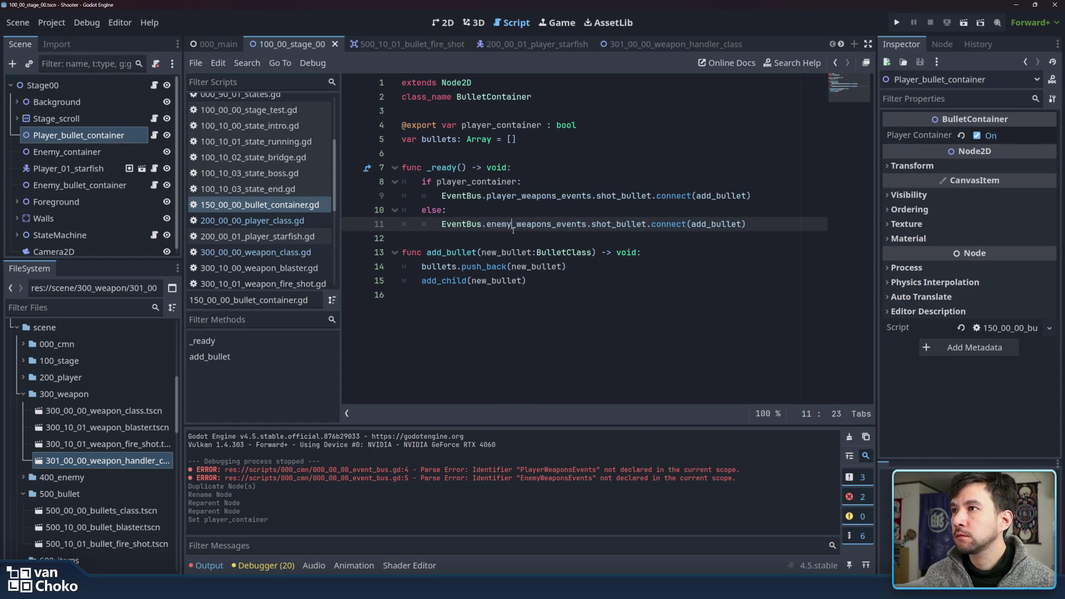
pyautogui.click(285, 221)
pyautogui.click(285, 205)
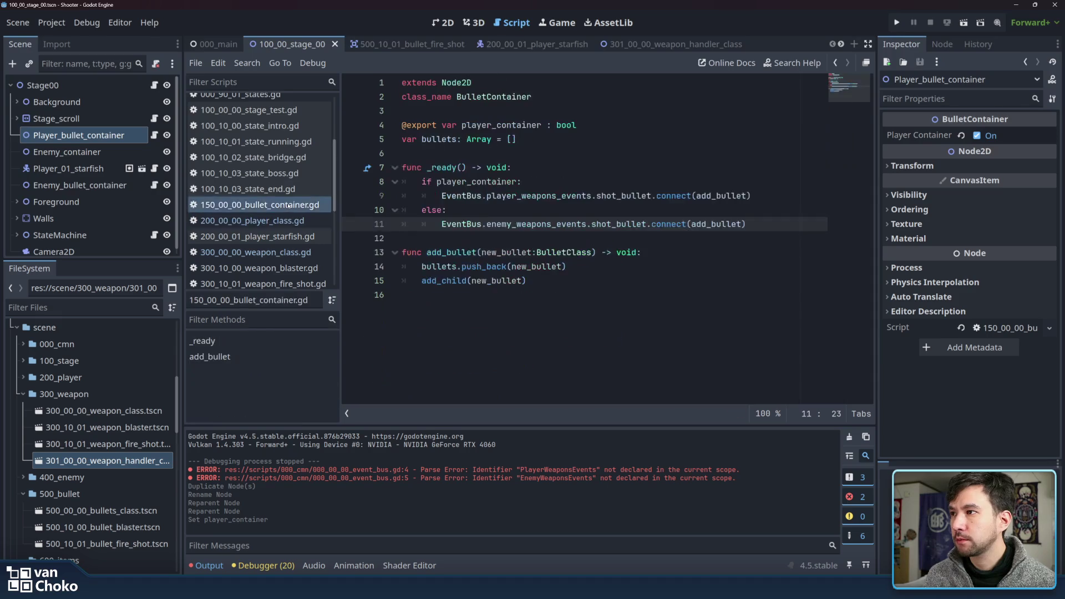
pyautogui.click(285, 189)
pyautogui.scroll(3, 284, 166)
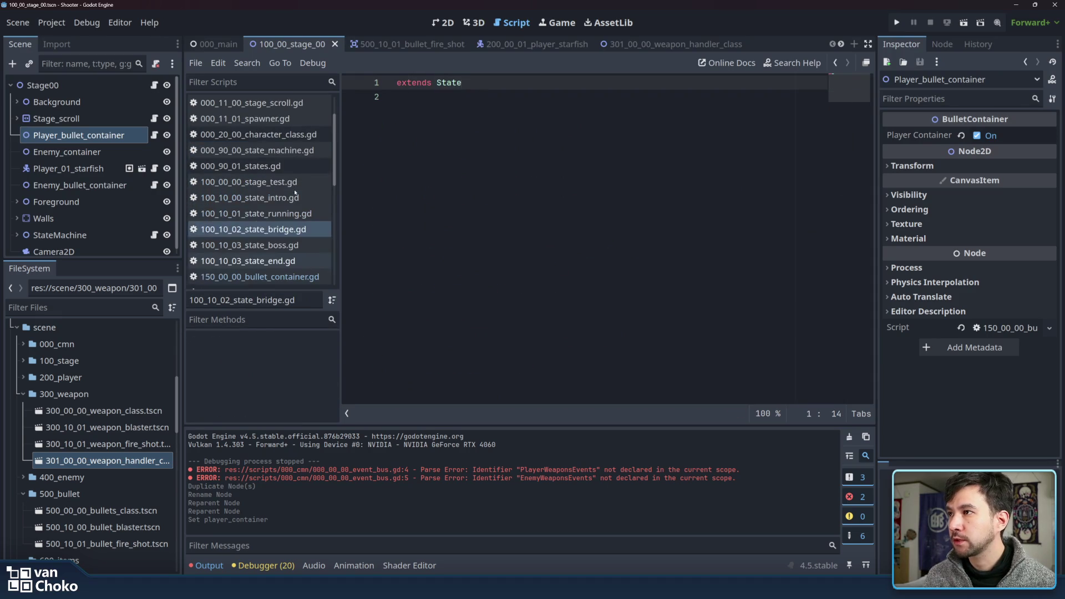
# Browse the project scripts and review the player/enemy emit lines in the weapon class shoot function
pyautogui.click(294, 181)
pyautogui.click(299, 155)
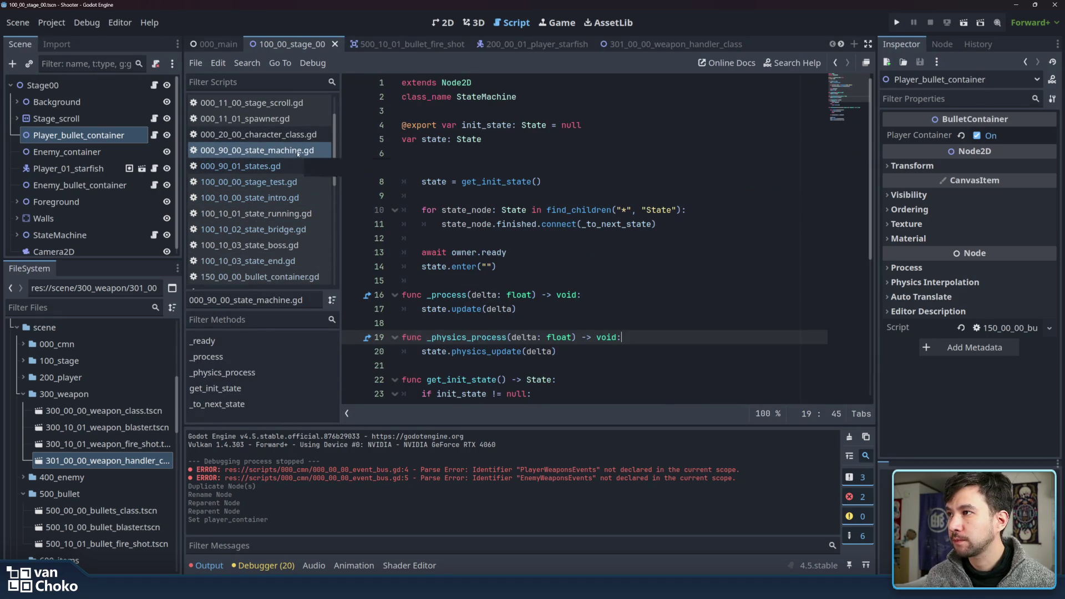
pyautogui.click(288, 134)
pyautogui.click(584, 250)
pyautogui.click(292, 150)
pyautogui.scroll(-3, 292, 154)
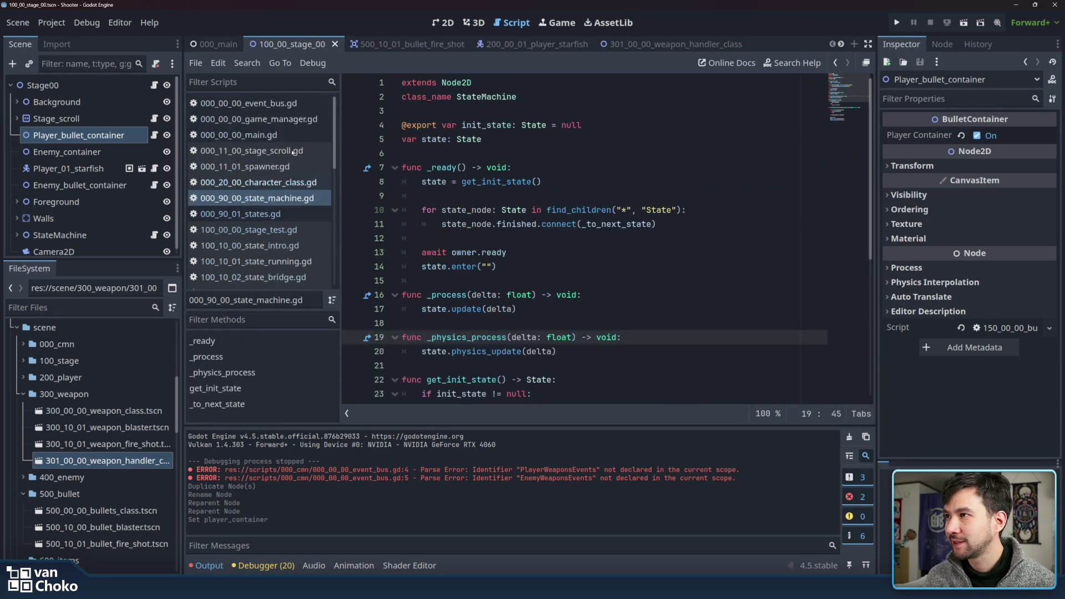
pyautogui.scroll(-1, 292, 153)
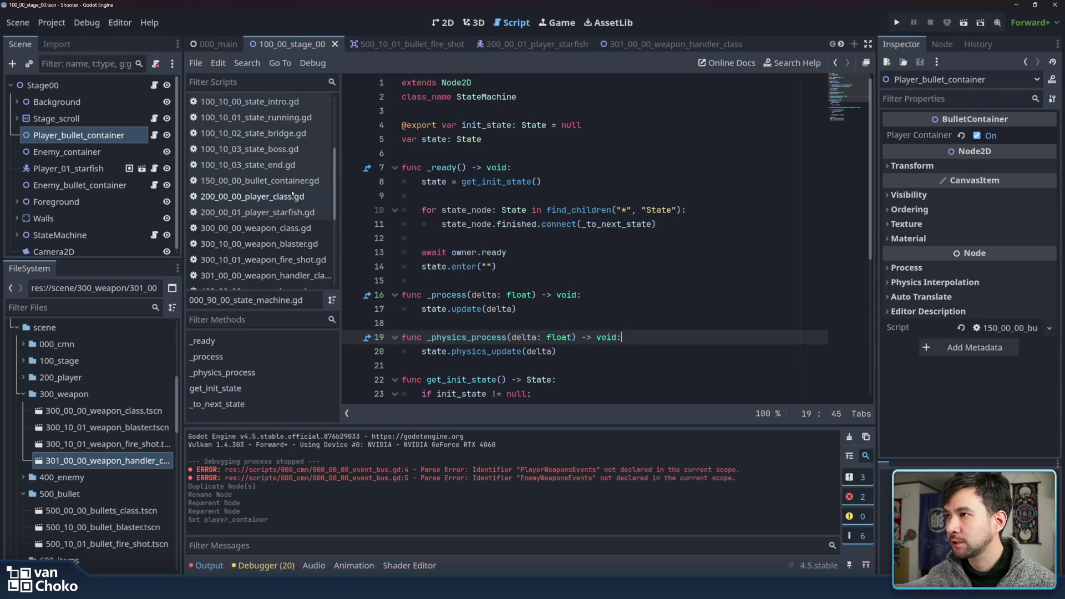
pyautogui.click(260, 181)
pyautogui.click(277, 196)
pyautogui.click(259, 181)
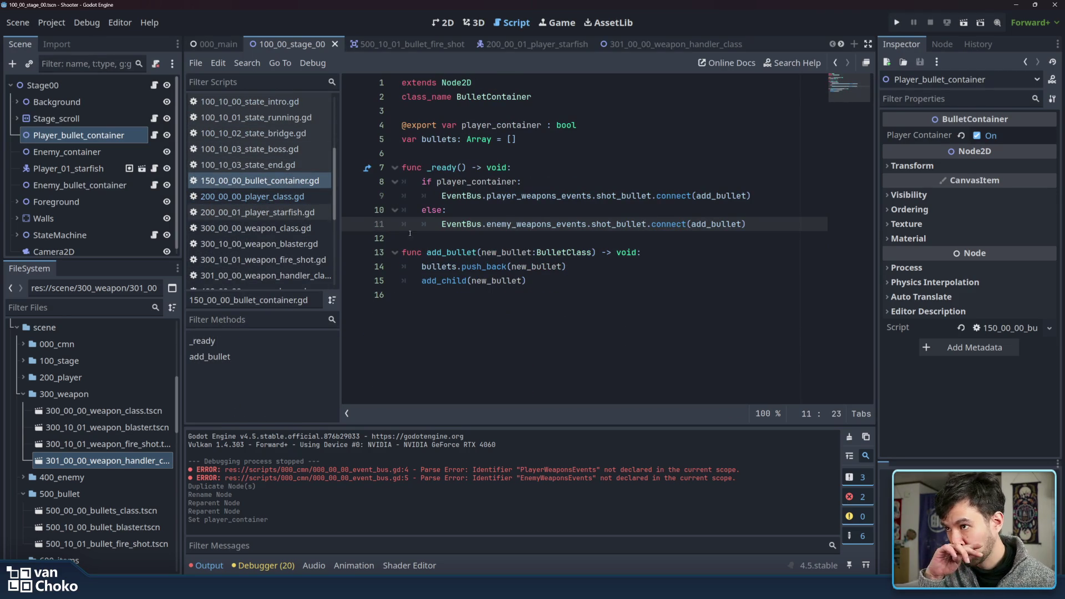
pyautogui.click(252, 196)
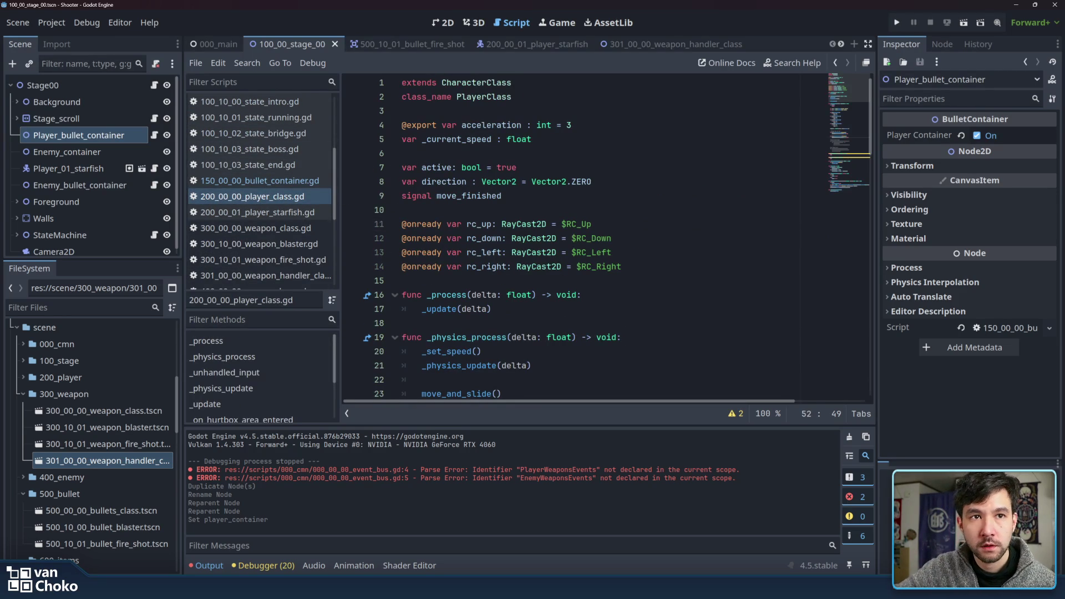
pyautogui.click(444, 294)
pyautogui.scroll(-6, 449, 280)
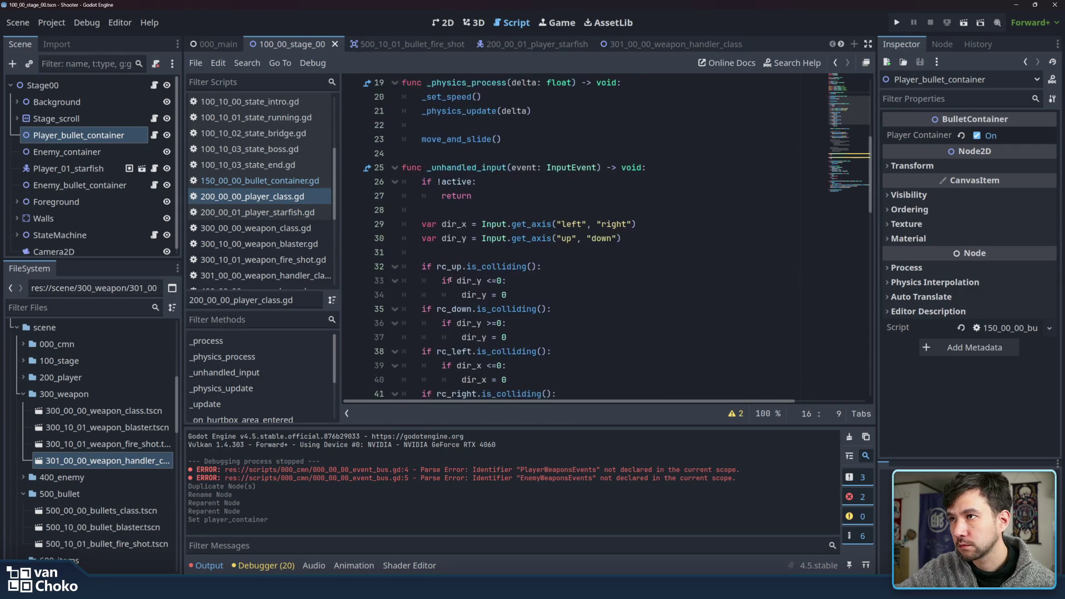
pyautogui.click(247, 214)
pyautogui.click(249, 228)
pyautogui.moveTo(564, 315)
pyautogui.mouseDown()
pyautogui.moveTo(500, 238)
pyautogui.moveTo(423, 196)
pyautogui.mouseUp()
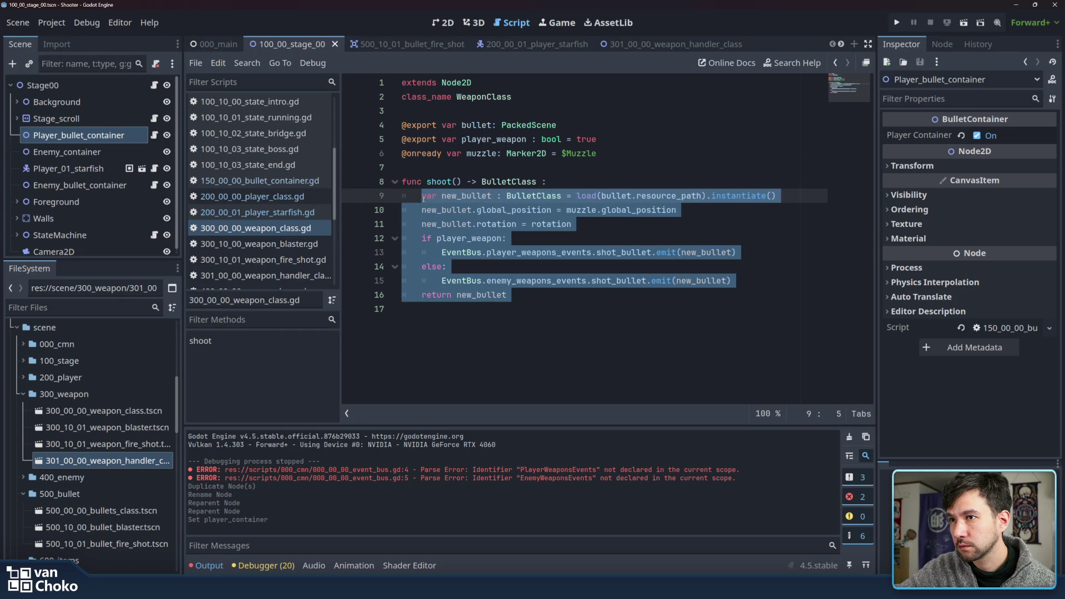
pyautogui.moveTo(423, 202); pyautogui.dragTo(445, 288)
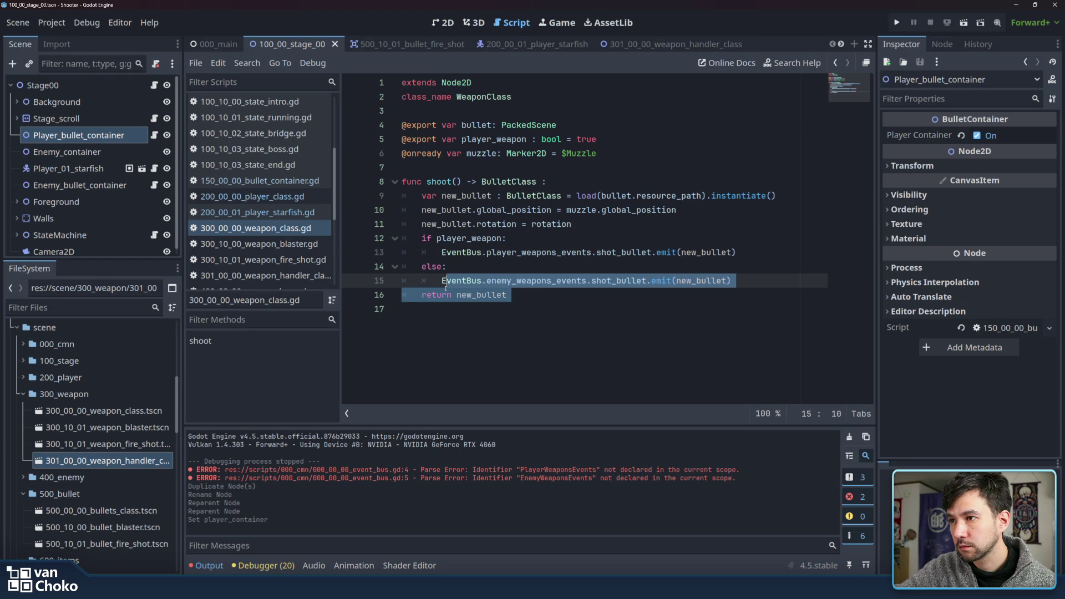
# Go through the game manager and main scripts to 000_00_00_event_bus.gd's shot_bullet signals
pyautogui.click(259, 244)
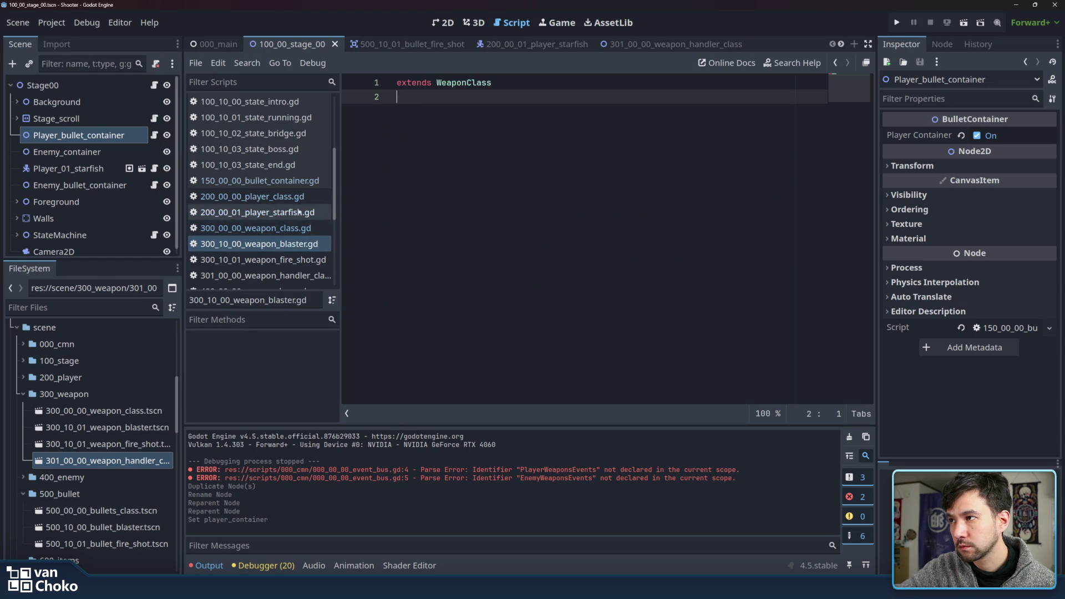
pyautogui.click(298, 212)
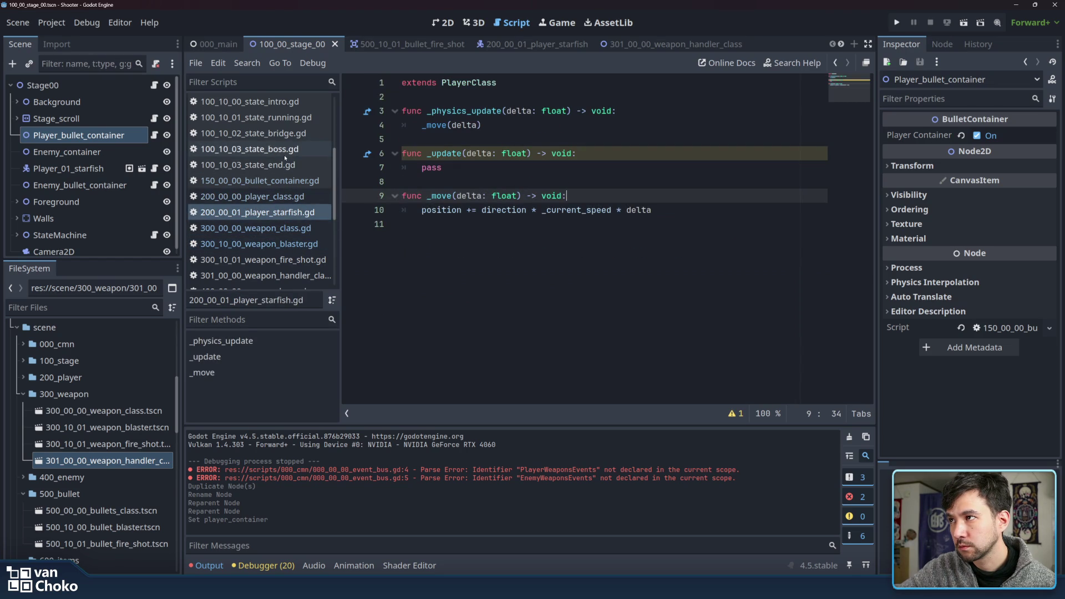
pyautogui.scroll(5, 285, 158)
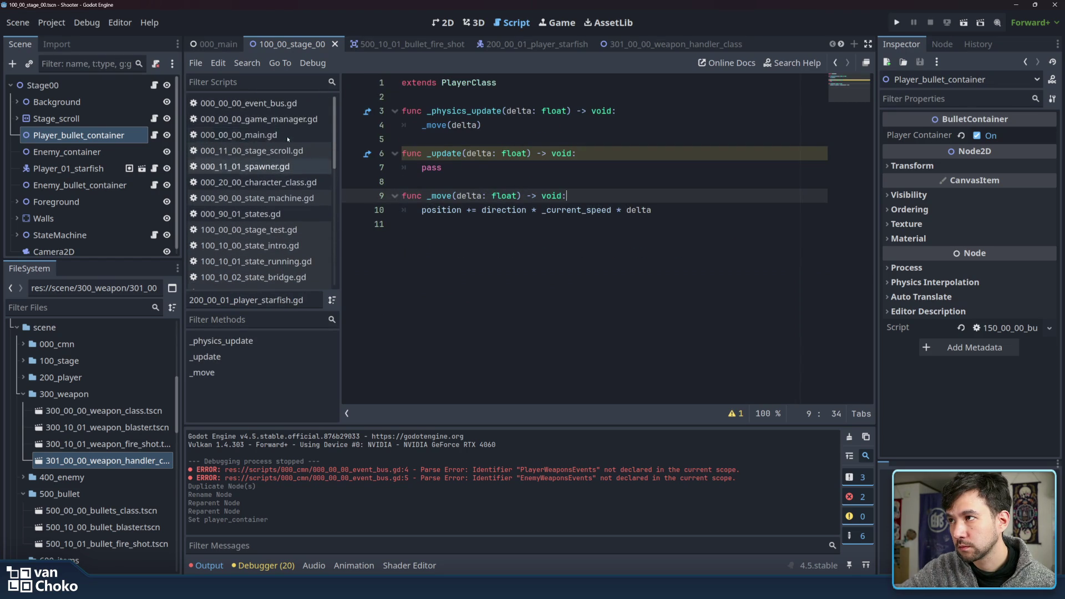
pyautogui.click(266, 119)
pyautogui.click(261, 103)
pyautogui.click(266, 119)
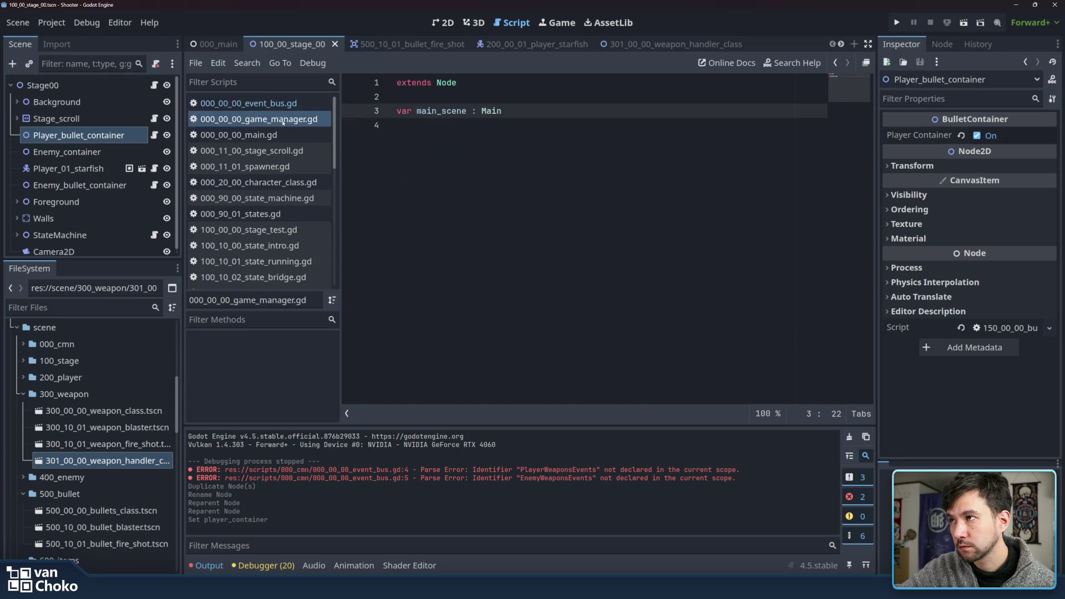
pyautogui.click(281, 133)
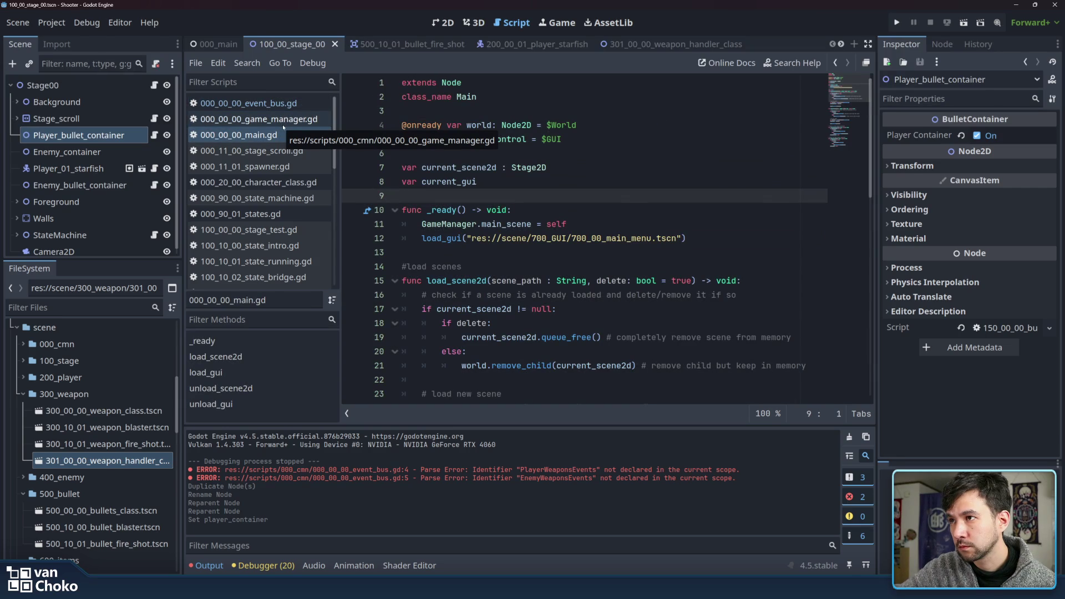
pyautogui.click(565, 184)
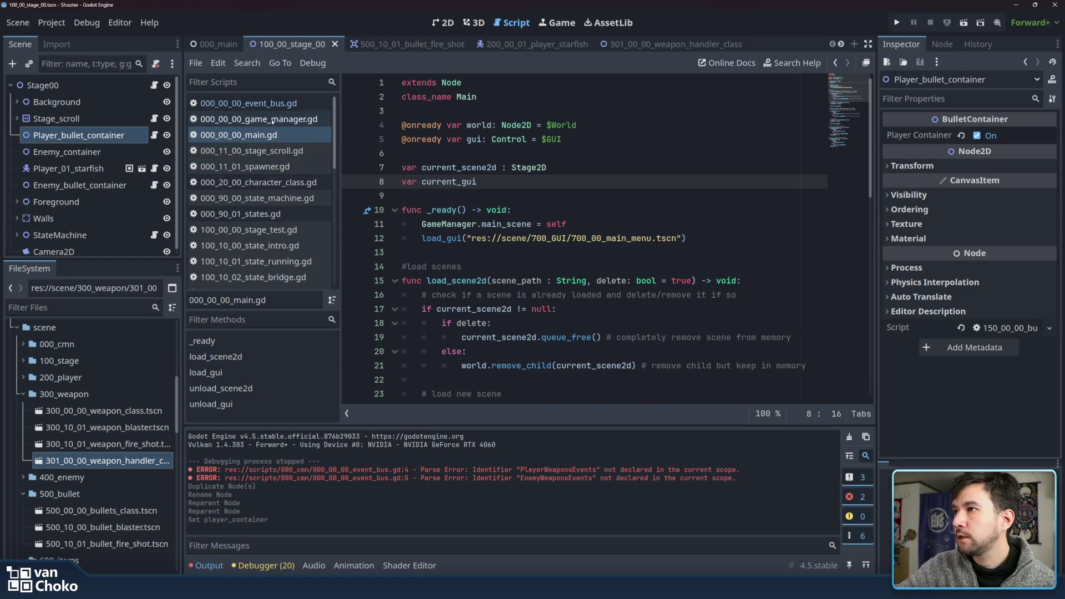
pyautogui.click(248, 103)
pyautogui.click(678, 238)
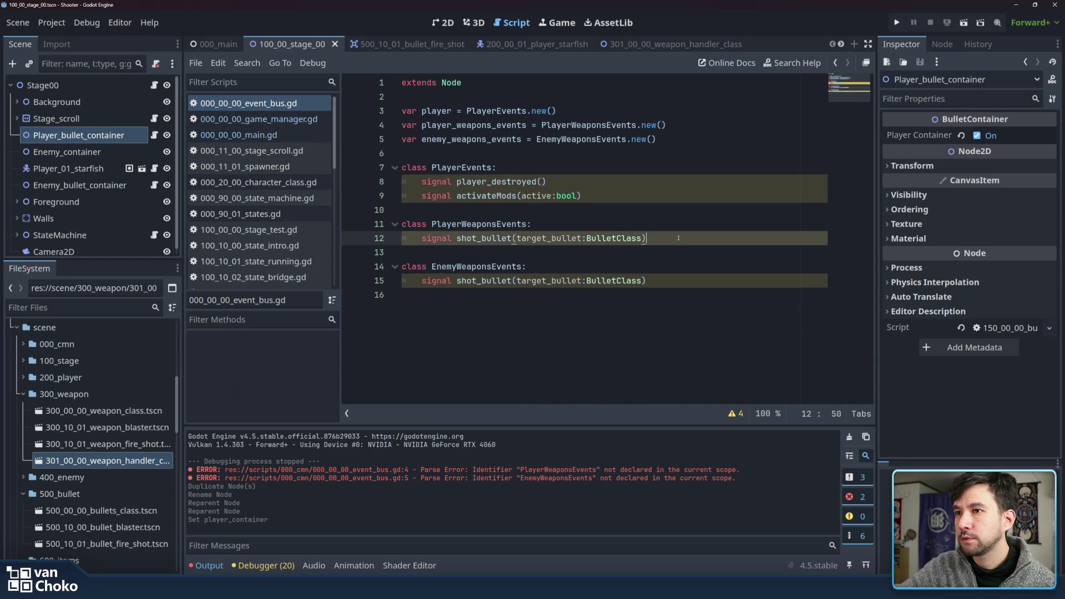
# Add 'signal shot_destroyed(target_bullet:BulletClass)' below the first shot_bullet signal
pyautogui.press('Return')
pyautogui.write('s')
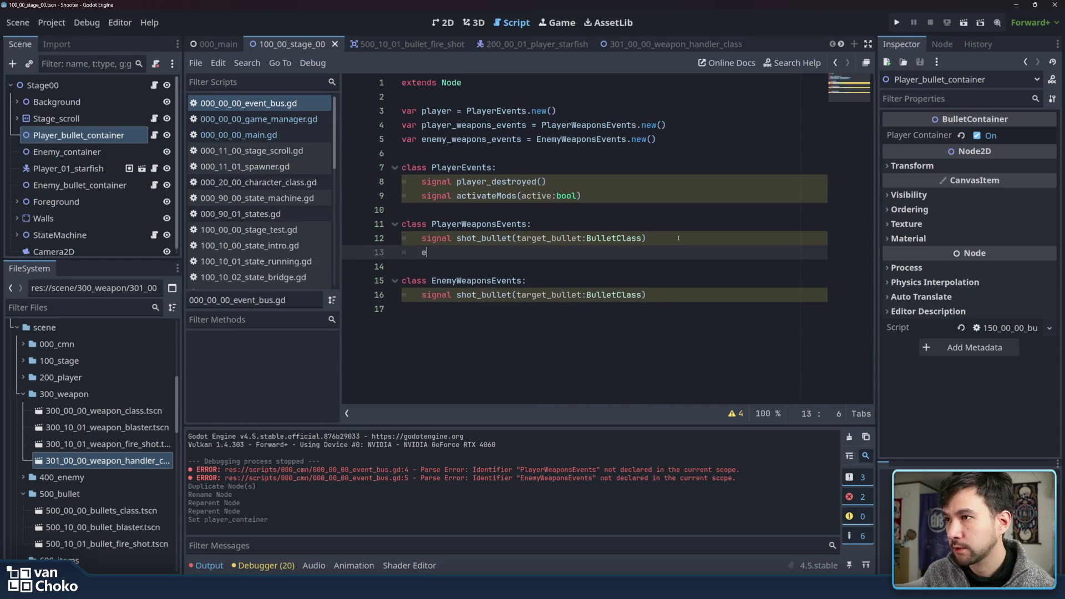
pyautogui.press('BackSpace')
pyautogui.write('signal ')
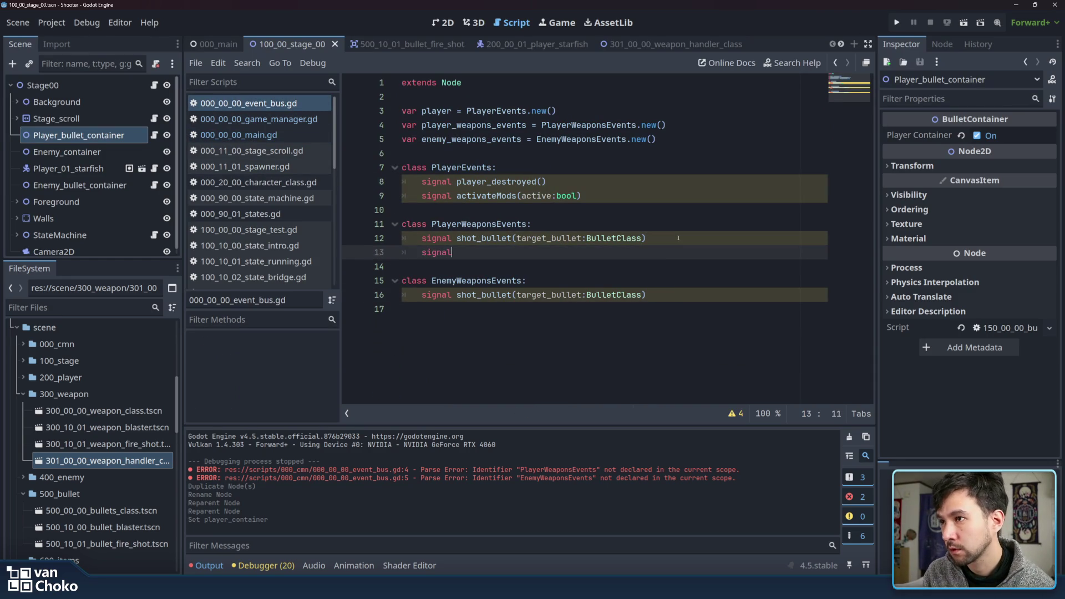
pyautogui.write('shot_')
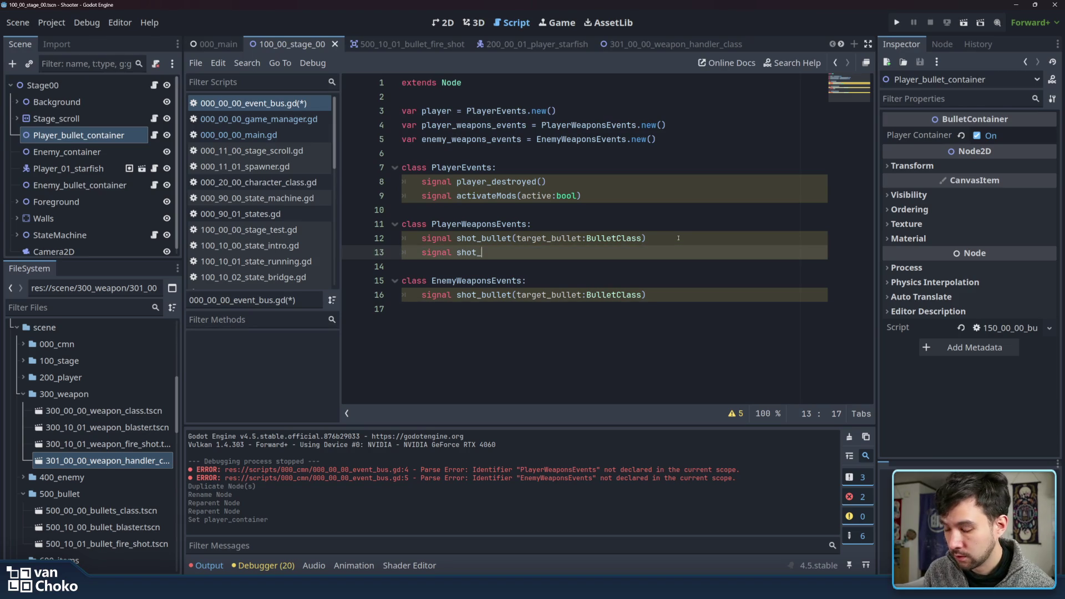
pyautogui.write('destroy')
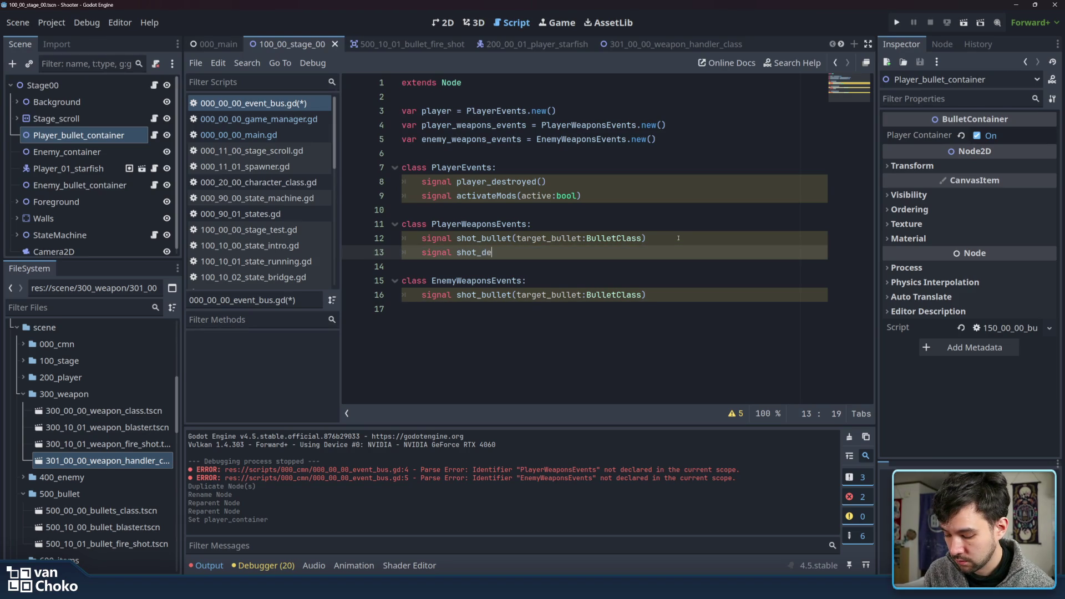
pyautogui.write('ed')
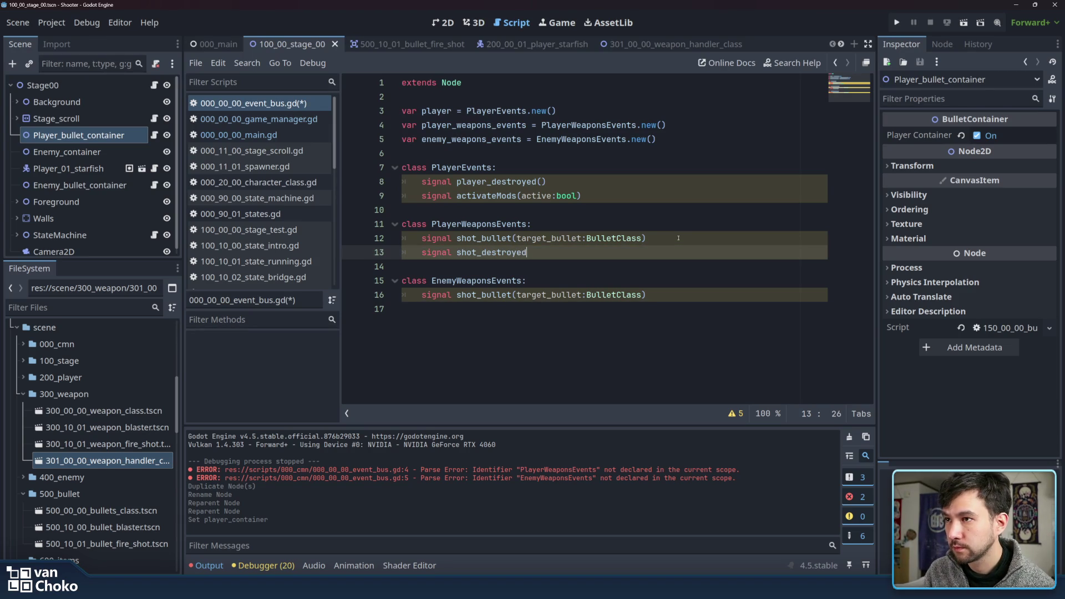
pyautogui.write('(')
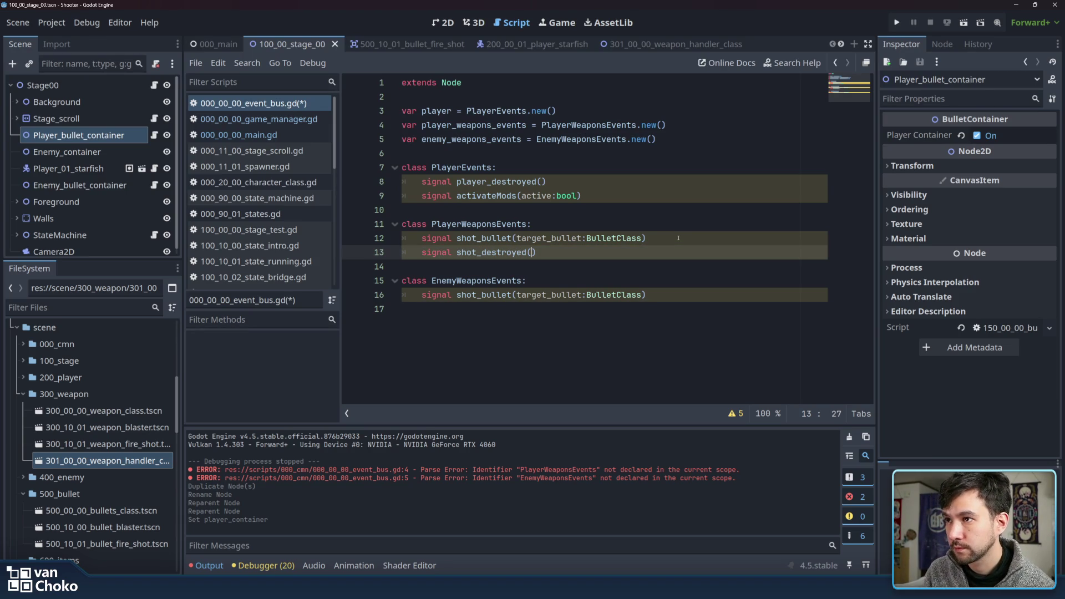
pyautogui.write('target')
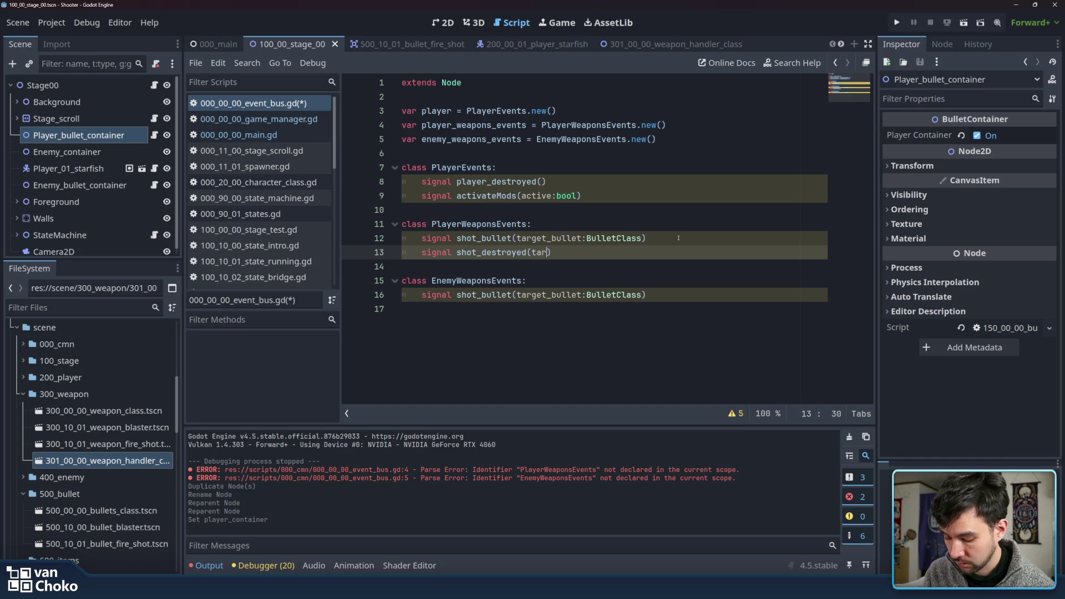
pyautogui.write('_')
pyautogui.write('bukll')
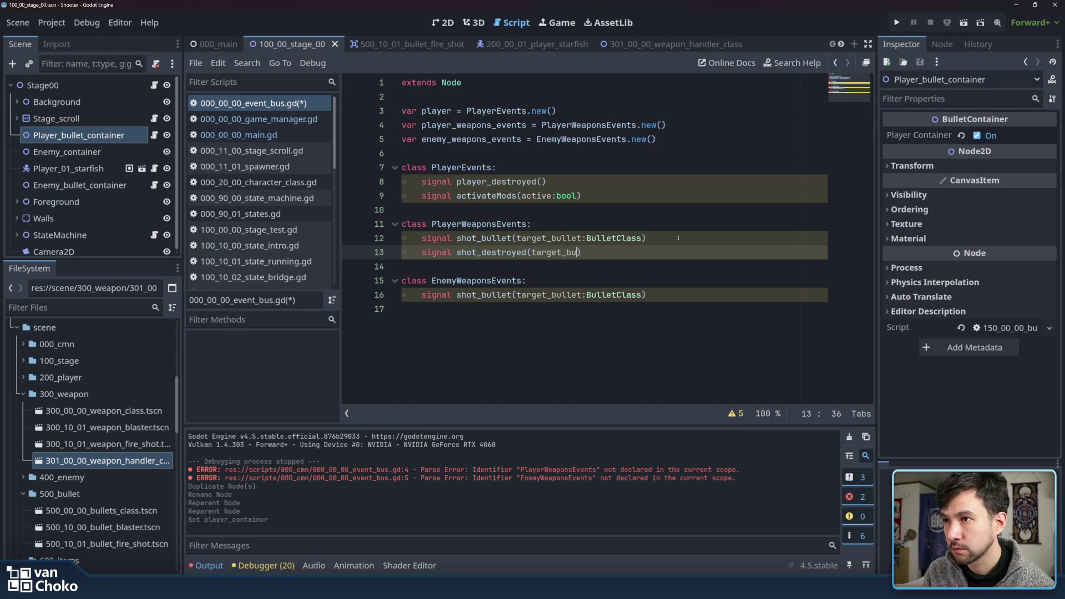
pyautogui.press('BackSpace')
pyautogui.press('BackSpace')
pyautogui.press('BackSpace')
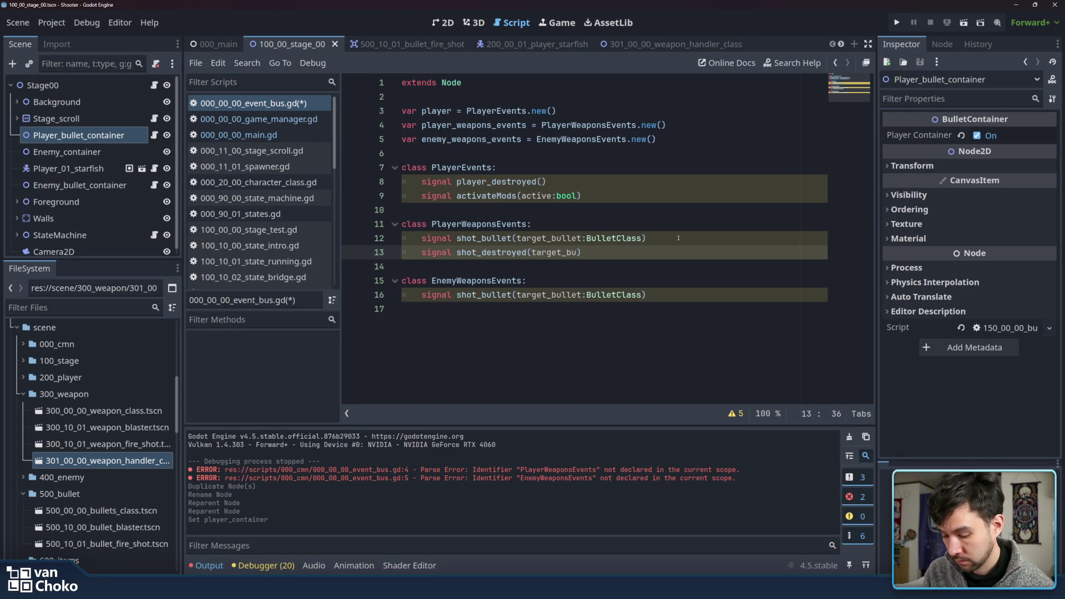
pyautogui.write('llet:Bul')
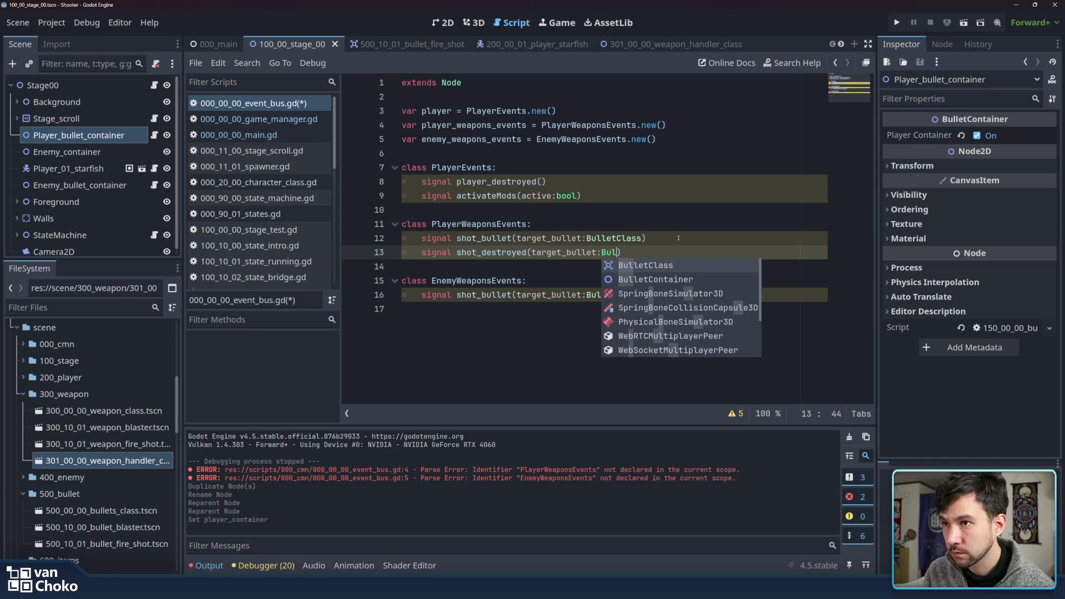
pyautogui.press('Return')
pyautogui.write(')')
# Paste the same shot_destroyed signal below the enemy class's shot_bullet signal
pyautogui.hotkey('ctrl', 'shift', 'd')
pyautogui.moveTo(661, 266); pyautogui.dragTo(420, 265)
pyautogui.hotkey('ctrl', 'c')
pyautogui.press('BackSpace')
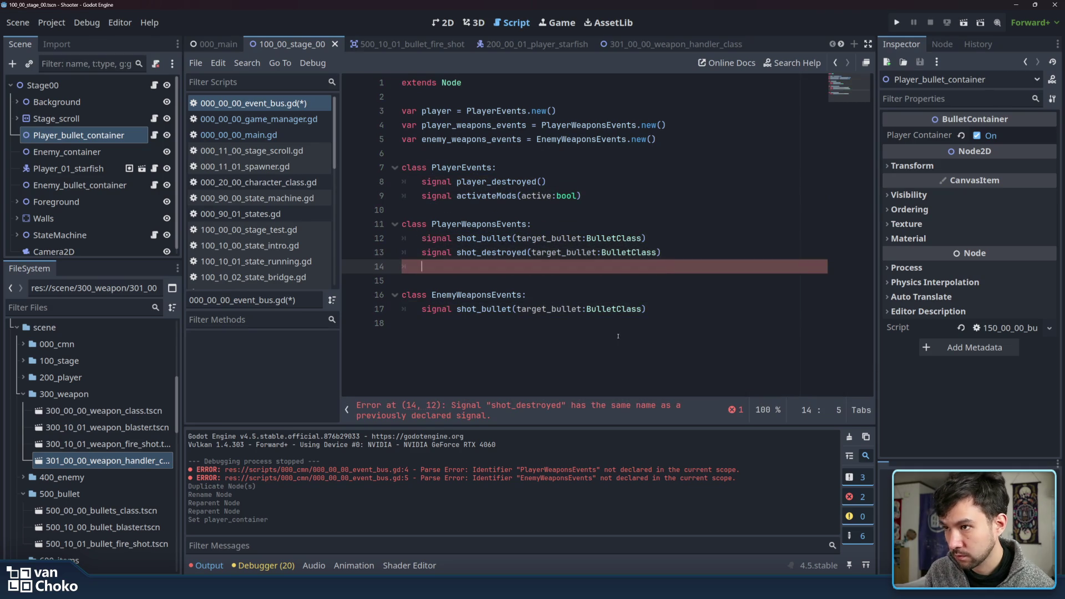
pyautogui.click(660, 311)
pyautogui.press('Return')
pyautogui.hotkey('ctrl', 'v')
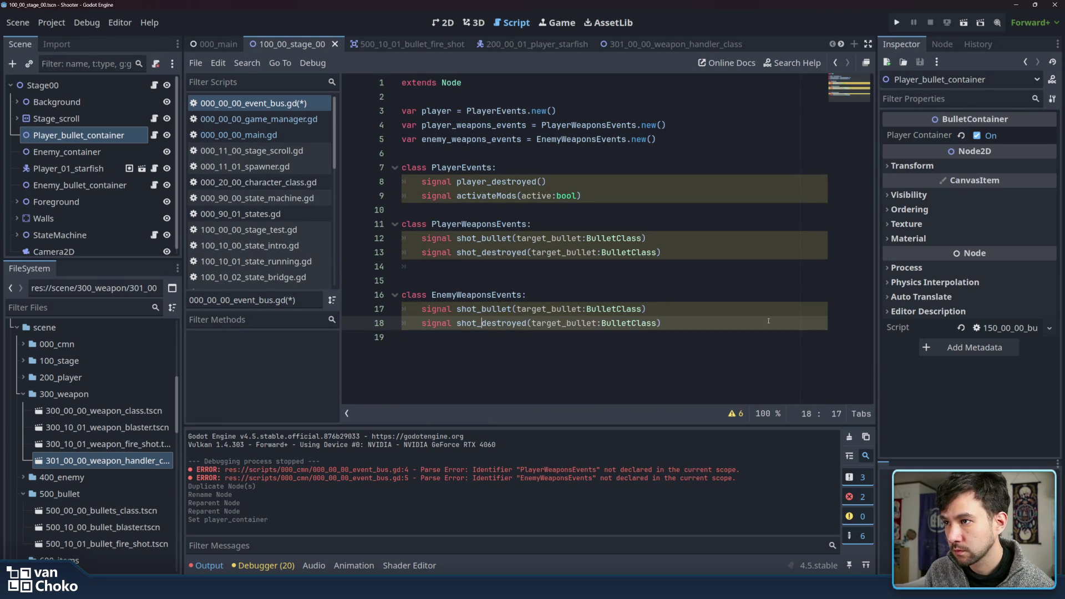
# Save the event bus script and remove the extra blank line between the classes
pyautogui.hotkey('ctrl', 's')
pyautogui.click(591, 274)
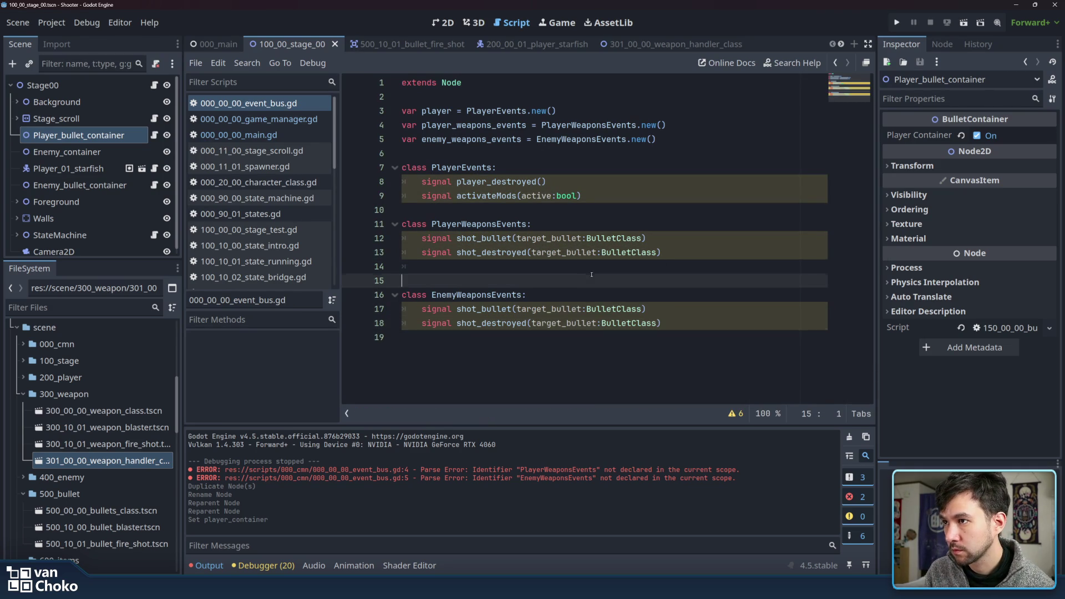
pyautogui.press('BackSpace')
pyautogui.press('BackSpace')
pyautogui.press('Left')
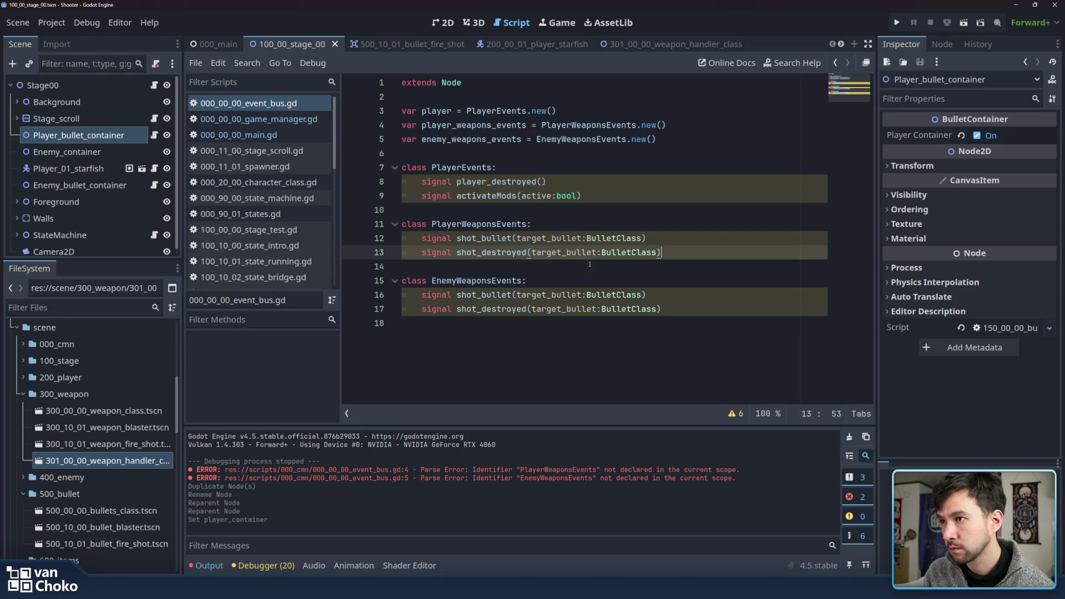
# Open the 100_10_00_state_intro.gd script from the script list
pyautogui.scroll(-1, 266, 230)
pyautogui.click(266, 238)
pyautogui.click(271, 223)
pyautogui.scroll(-4, 272, 223)
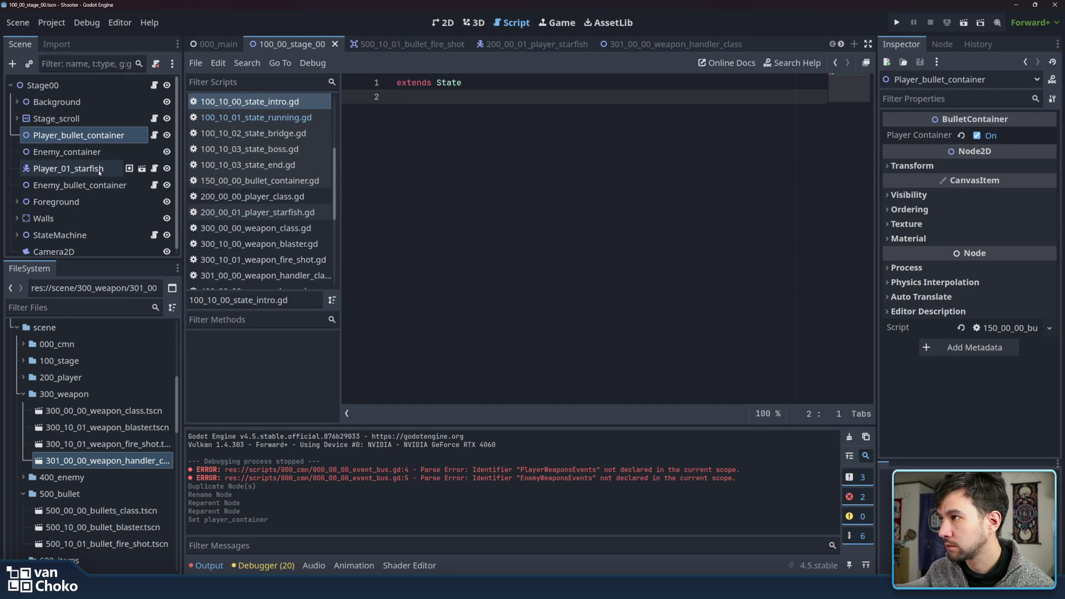
# In the bullet container script, add 'func pop_bullet(new_bullet:BulletClass) -> void:' after add_bullet
pyautogui.click(154, 135)
pyautogui.click(467, 294)
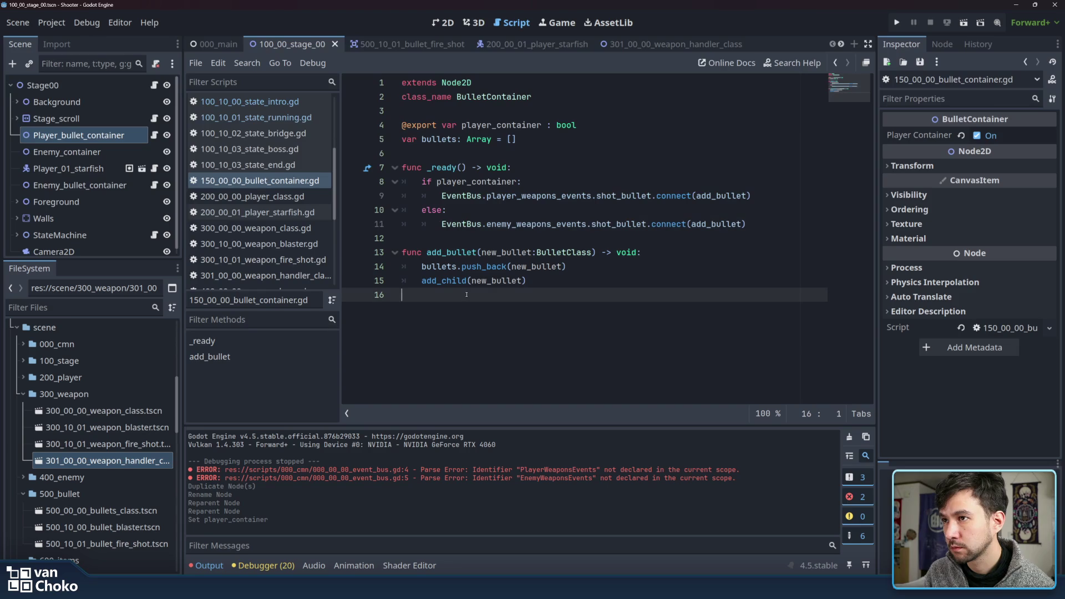
pyautogui.press('Return')
pyautogui.write('func ')
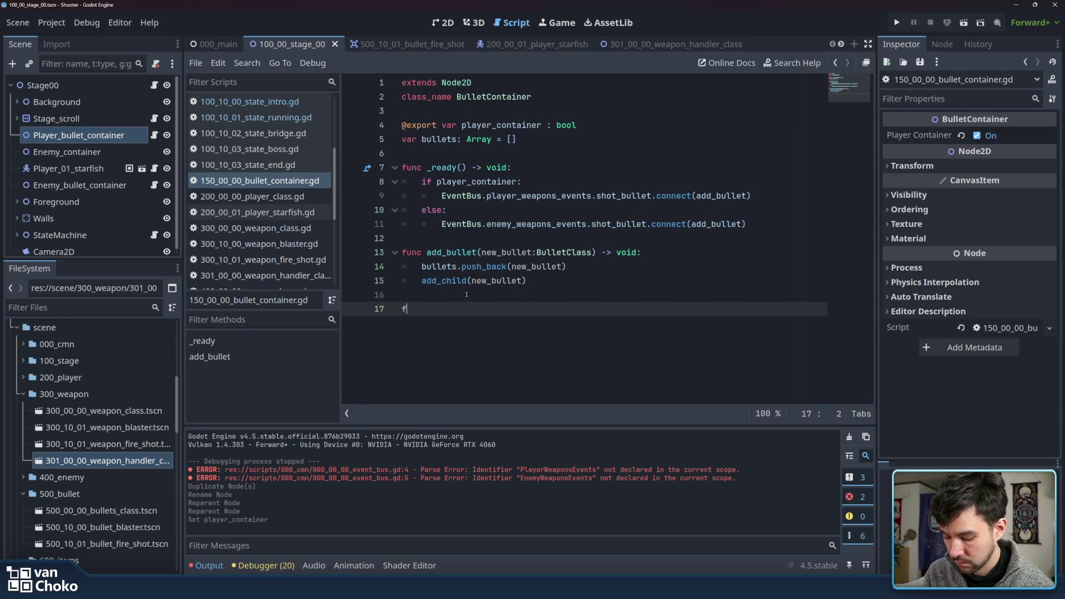
pyautogui.write('destro')
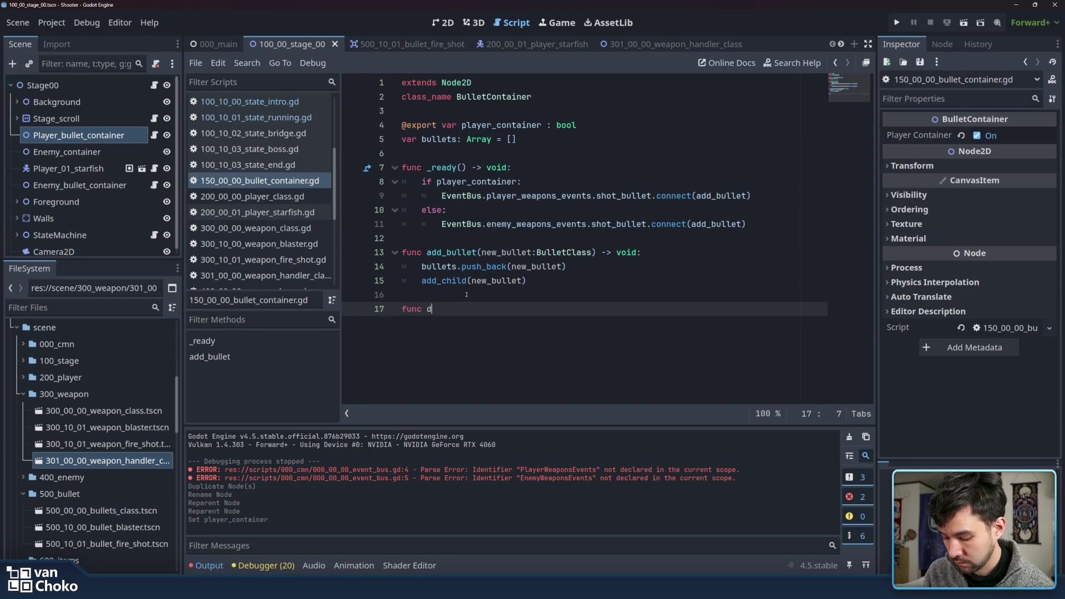
pyautogui.press('BackSpace')
pyautogui.press('BackSpace')
pyautogui.press('BackSpace')
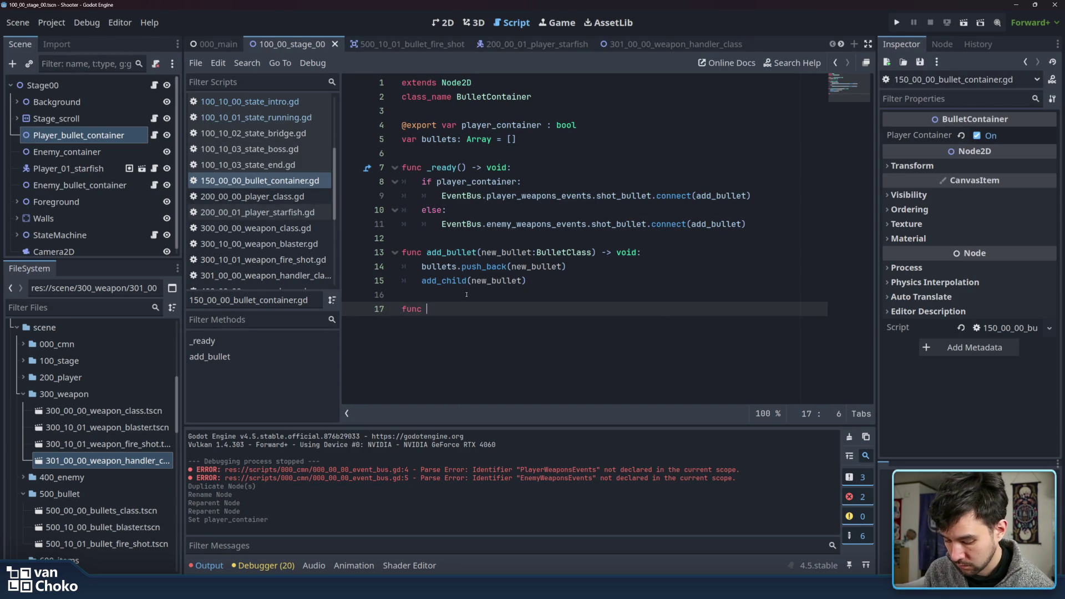
pyautogui.write('pop_')
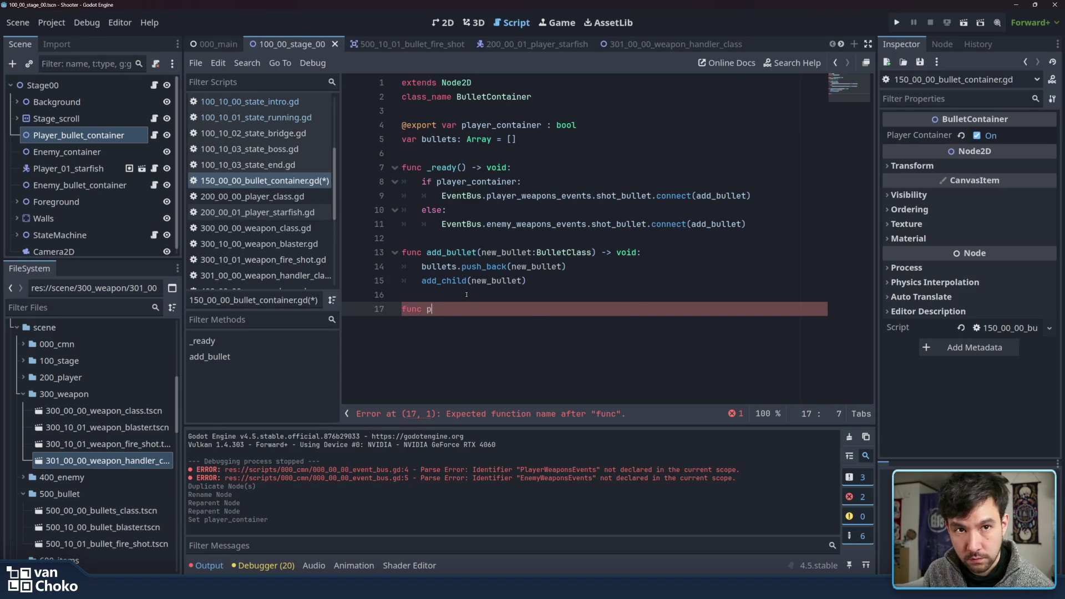
pyautogui.write('bullet')
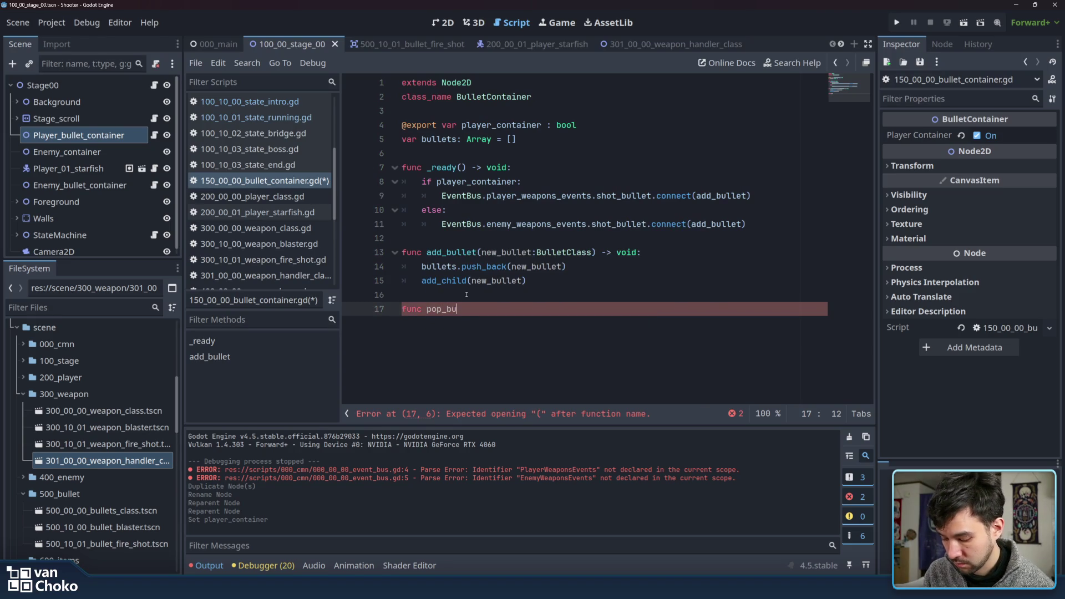
pyautogui.write('(')
pyautogui.write('new_bu')
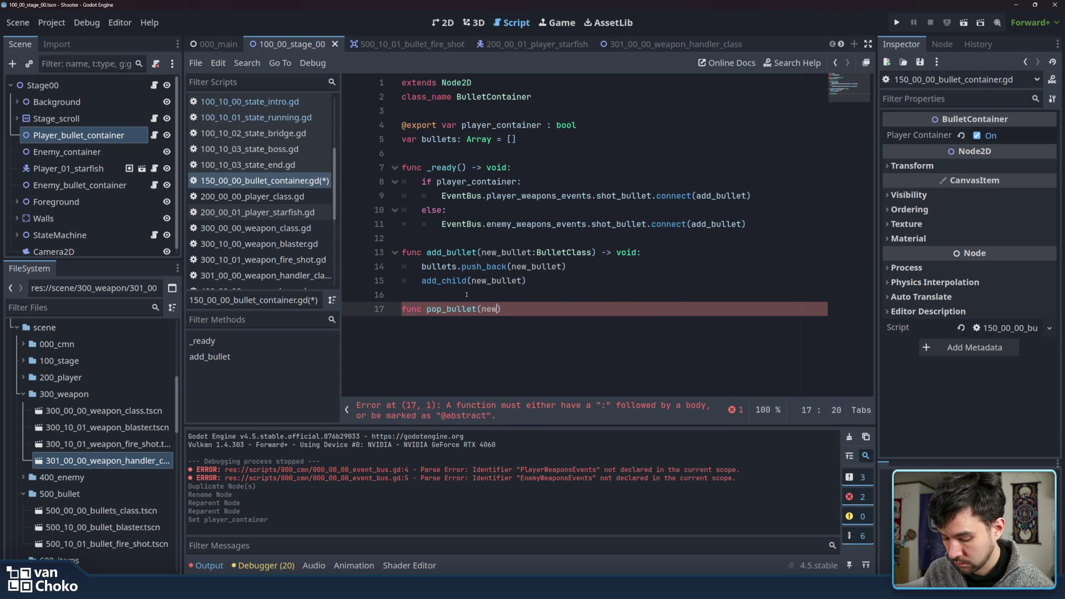
pyautogui.write('llet')
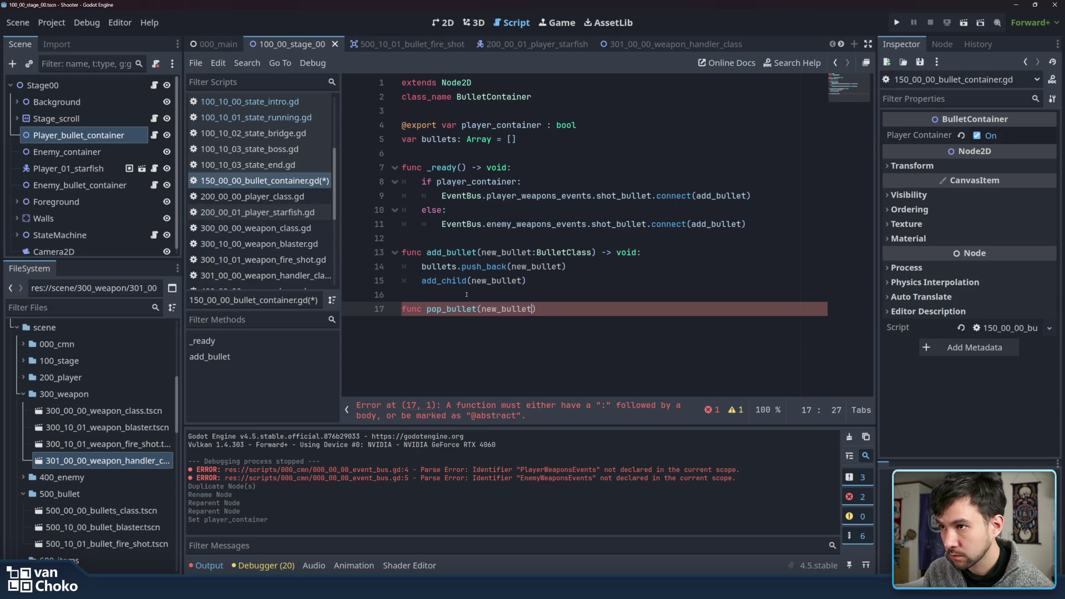
pyautogui.write(':Bullet')
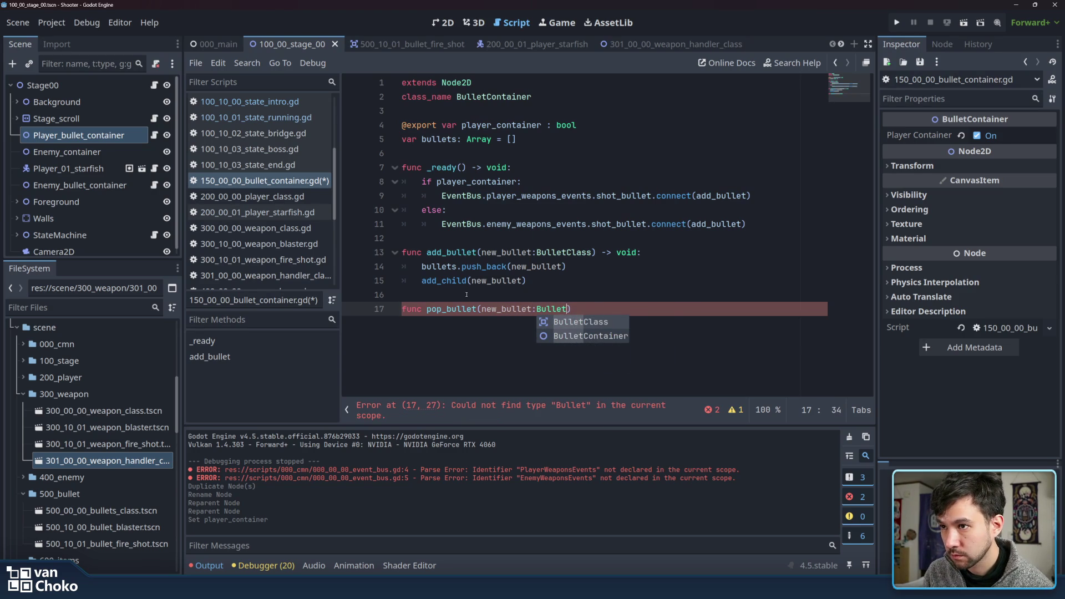
pyautogui.press('Return')
pyautogui.click(662, 310)
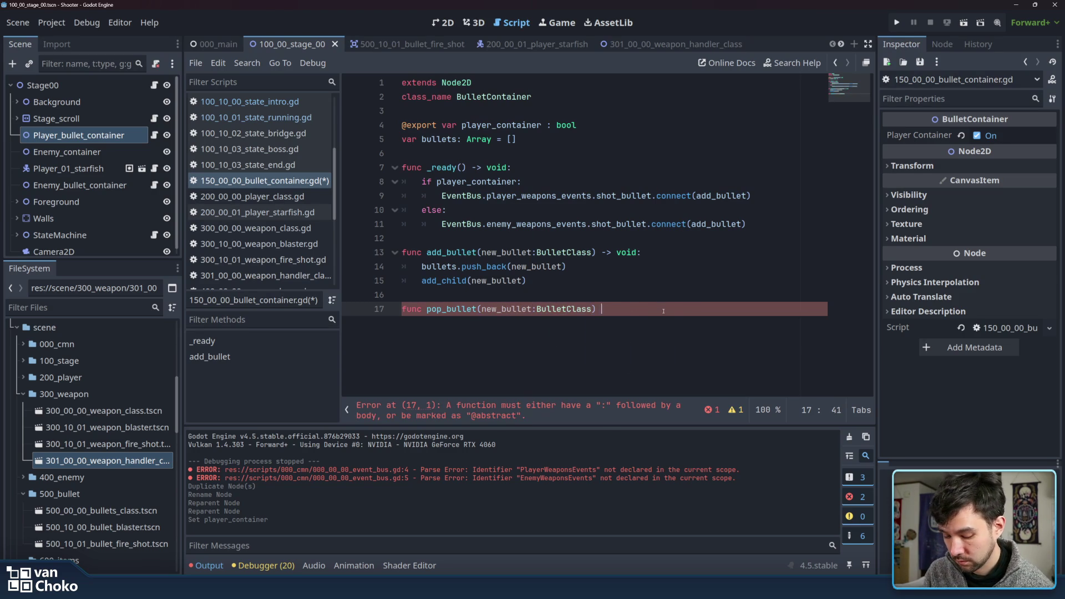
pyautogui.write('-> void')
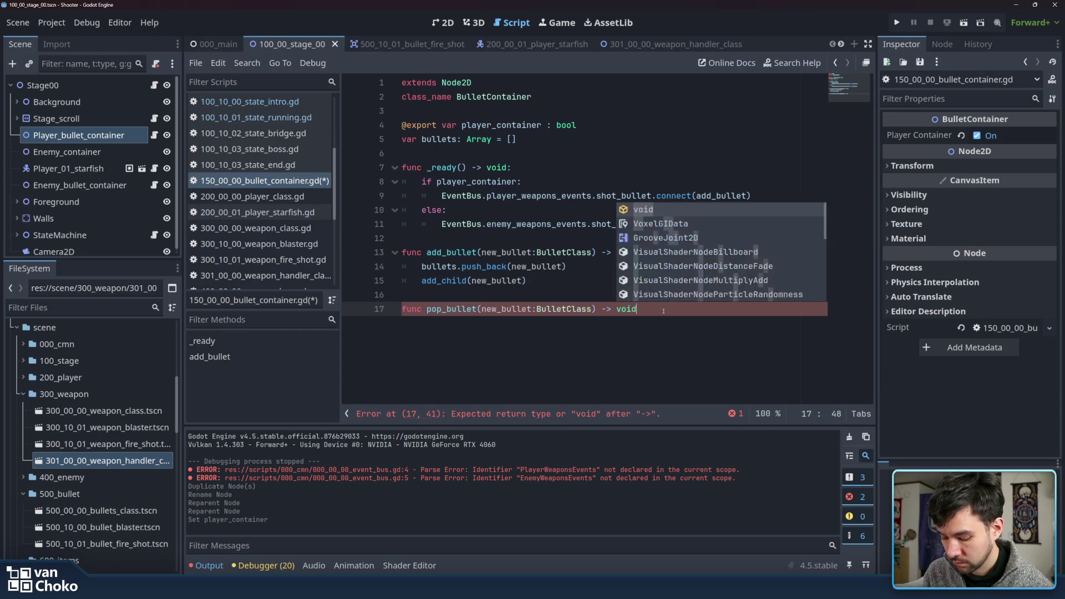
pyautogui.write(':')
pyautogui.press('Return')
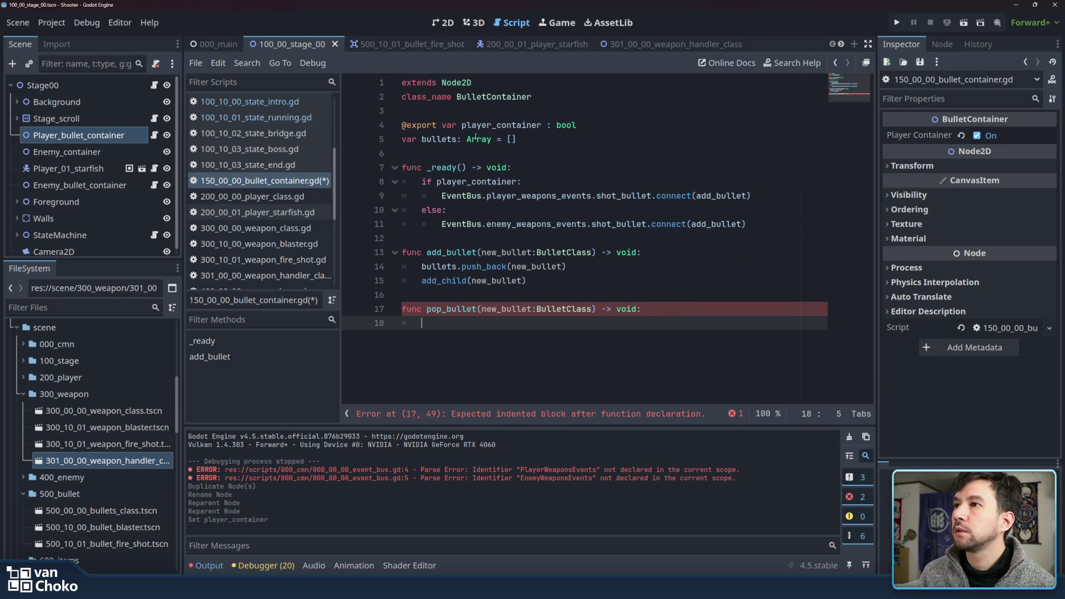
# Start pop_bullet's body with a 'for i in bullets' loop
pyautogui.click(437, 139)
pyautogui.doubleClick(438, 267)
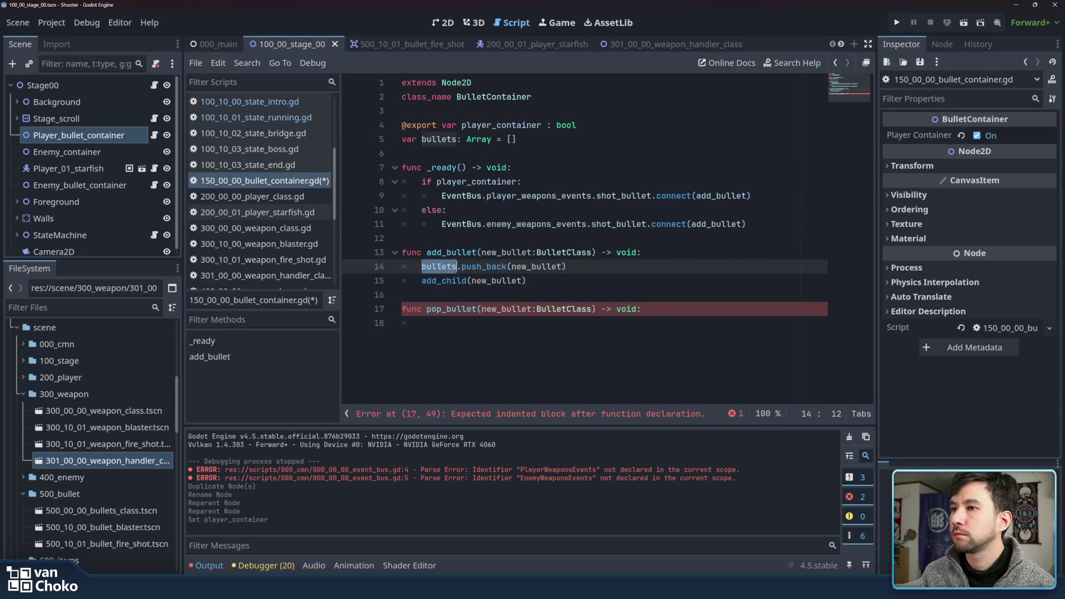
pyautogui.click(482, 323)
pyautogui.write('bullets')
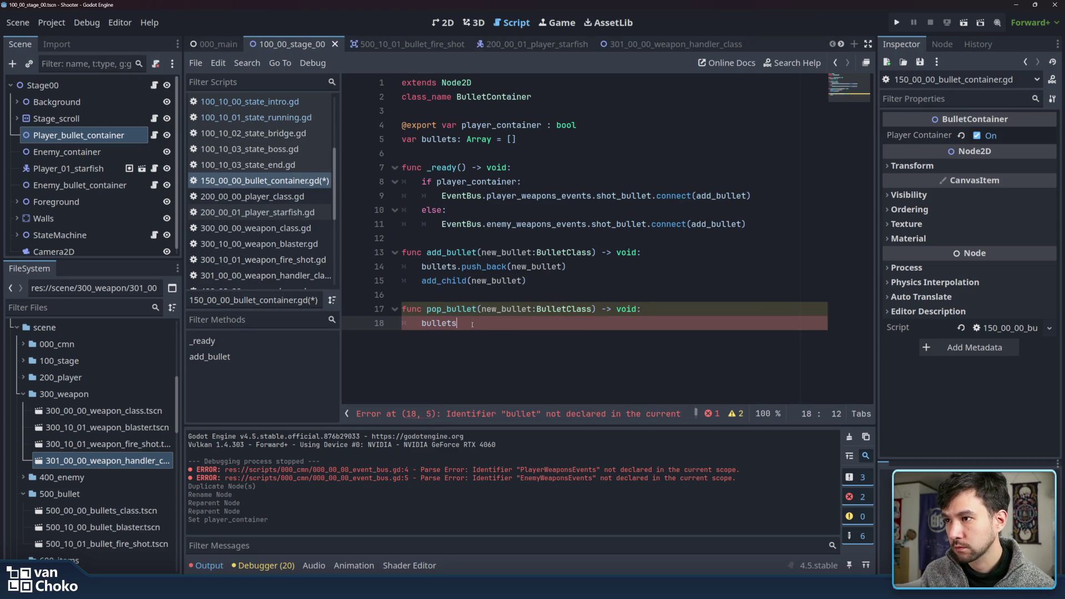
pyautogui.press('BackSpace')
pyautogui.press('BackSpace')
pyautogui.press('BackSpace')
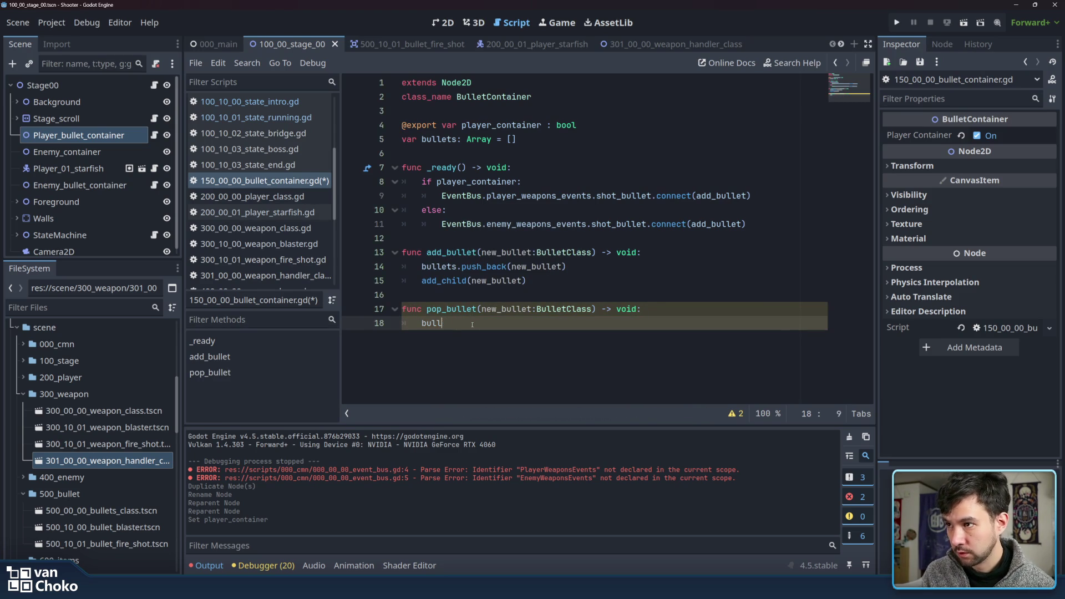
pyautogui.write('for')
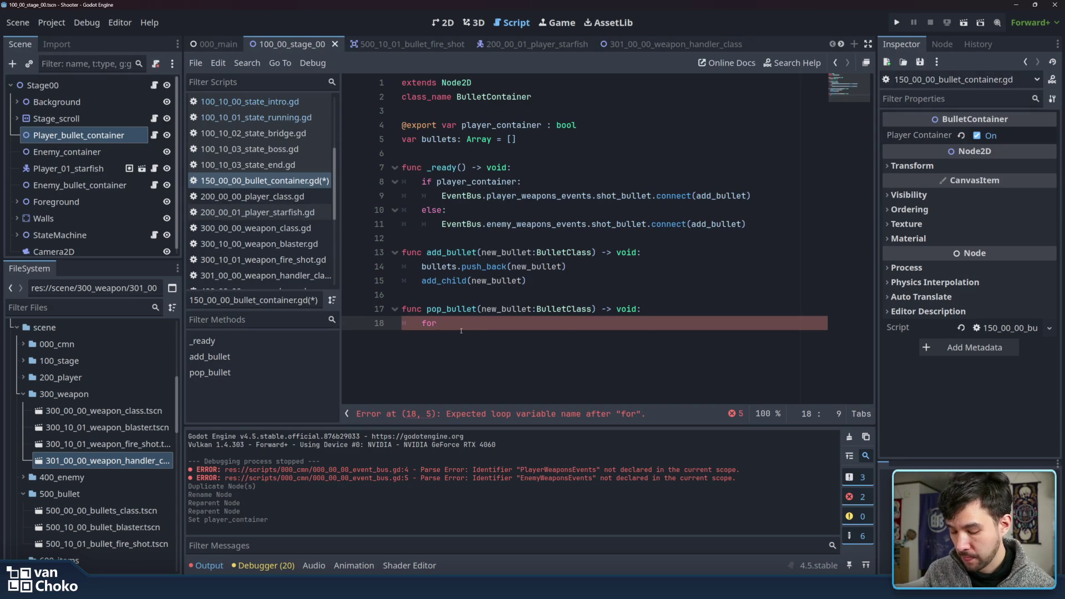
pyautogui.write(' i in')
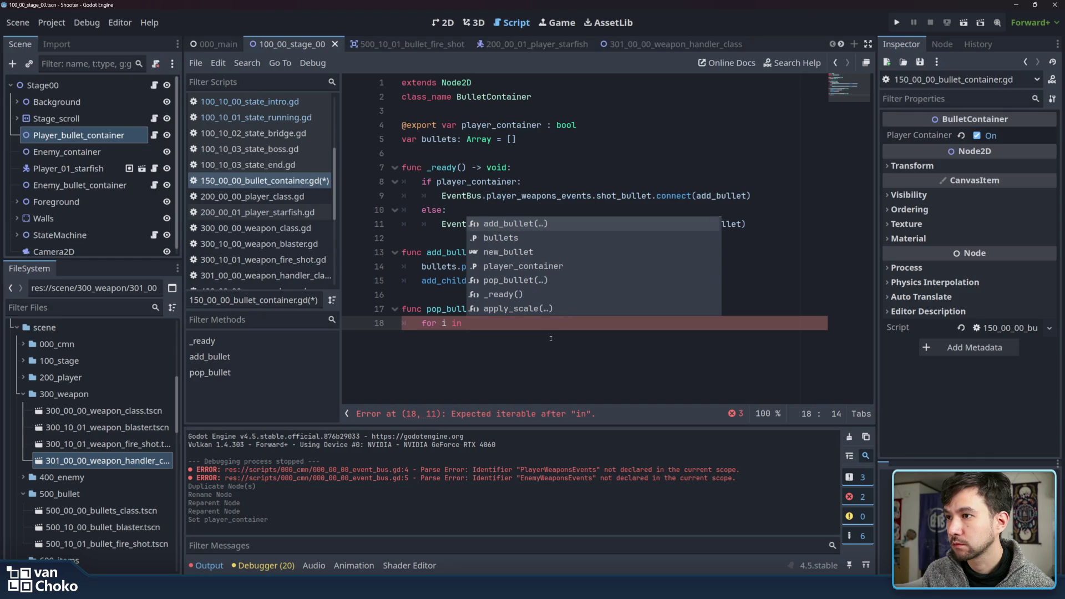
pyautogui.write('bullets')
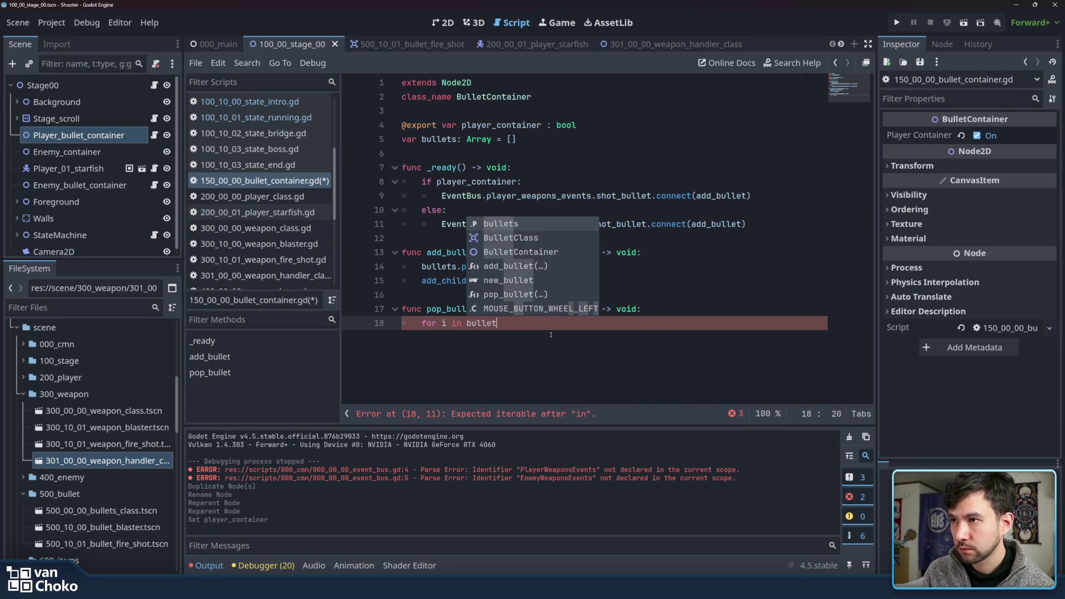
pyautogui.press('Escape')
pyautogui.press('Return')
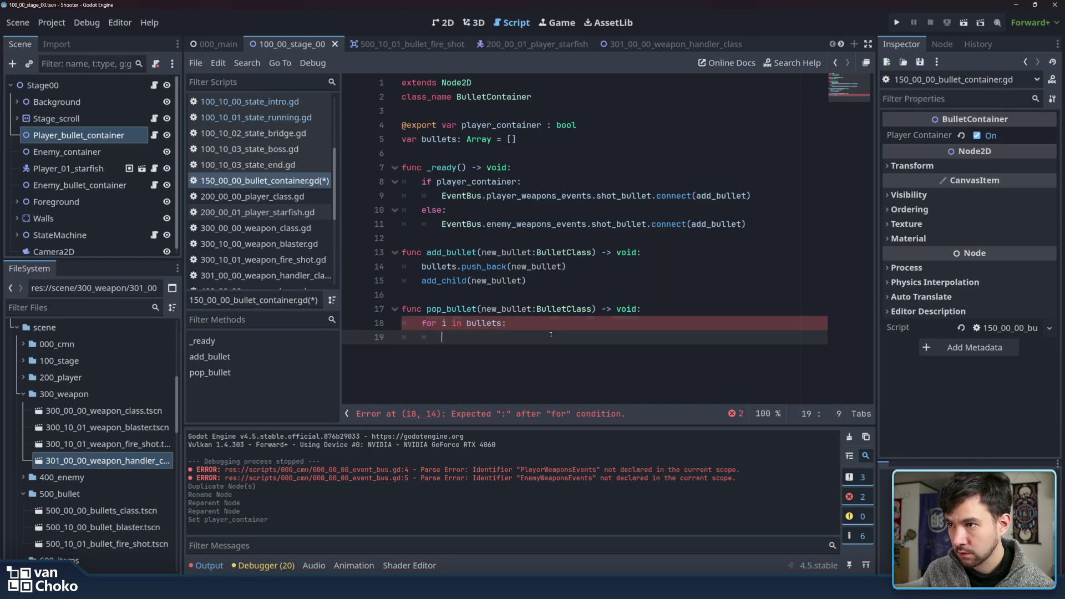
# Inside the loop, add the check 'if bullets[i] == new_bullet:'
pyautogui.write('if ')
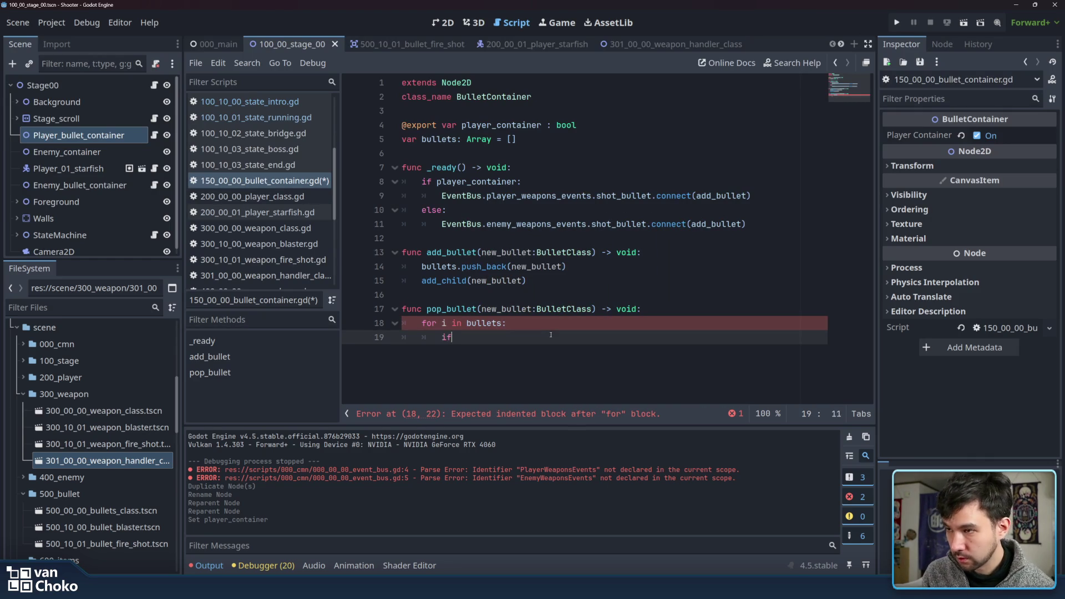
pyautogui.write('bullets')
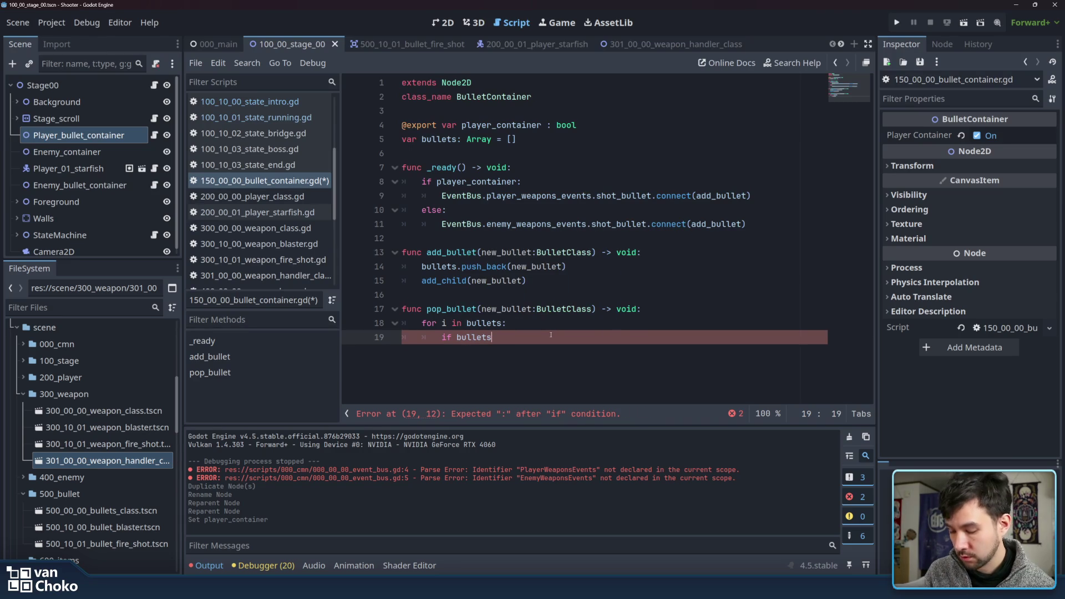
pyautogui.write('[i')
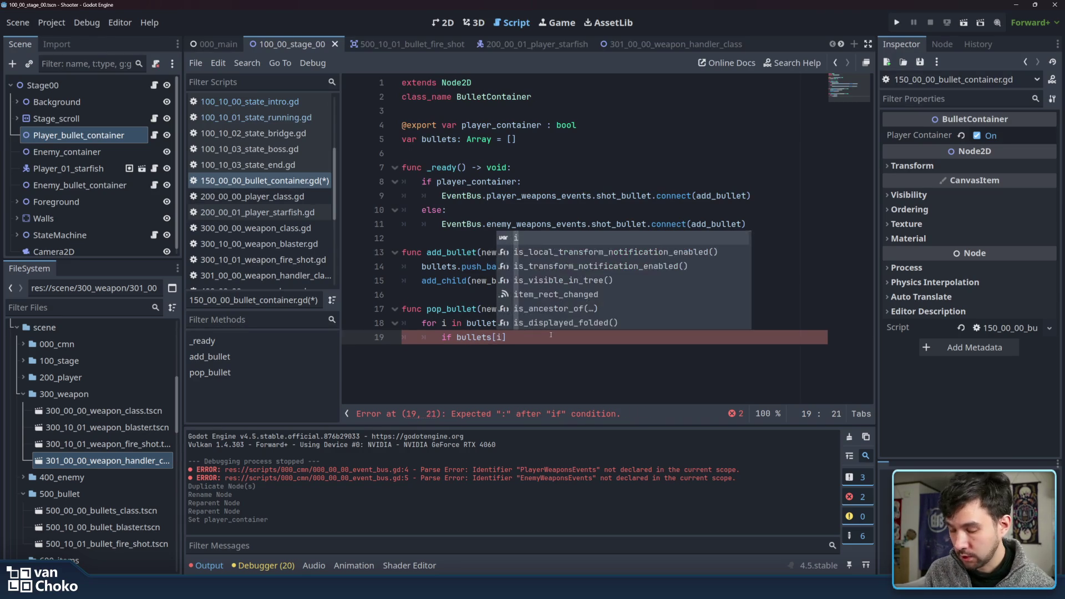
pyautogui.write(']')
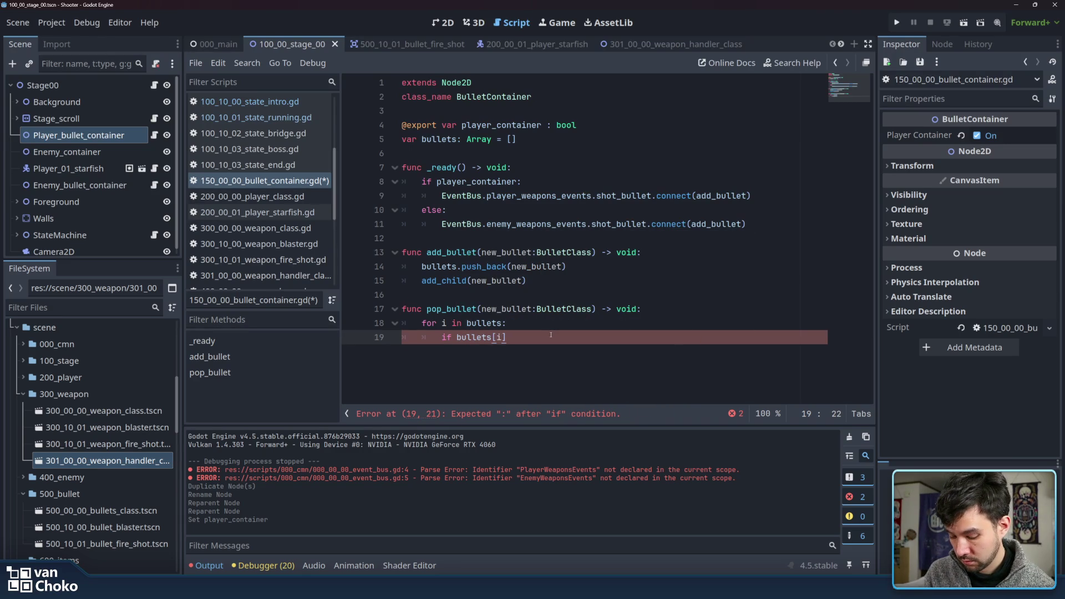
pyautogui.write(' ==')
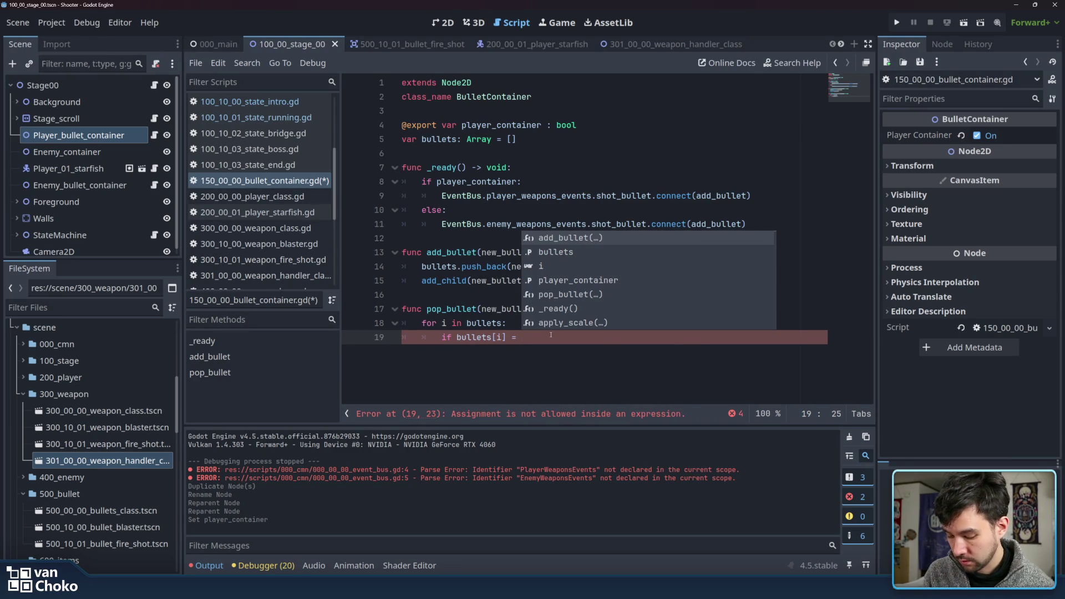
pyautogui.write(' new')
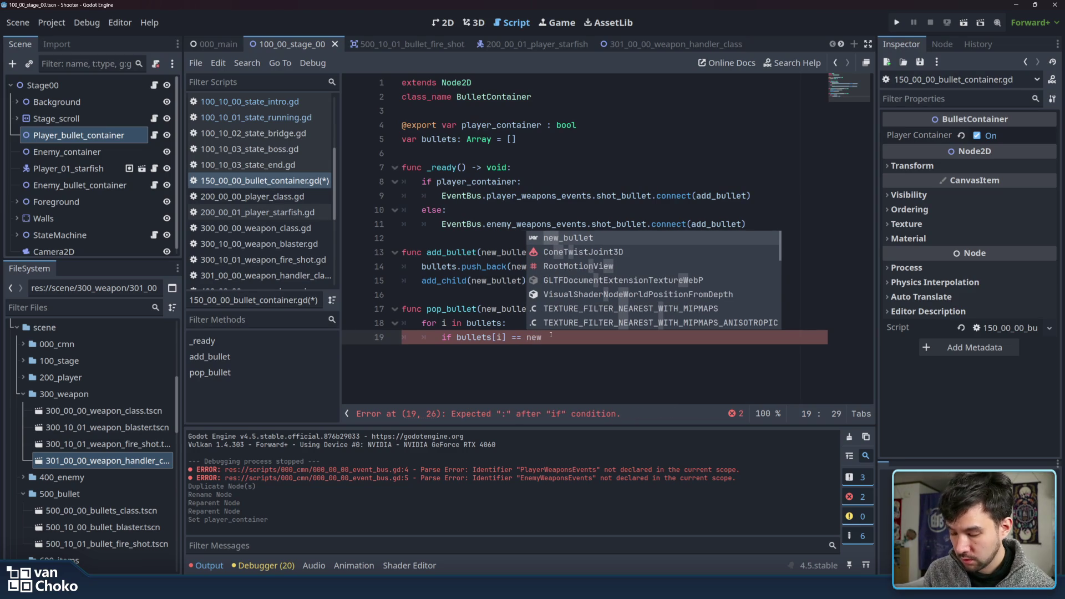
pyautogui.press('Return')
pyautogui.write(':')
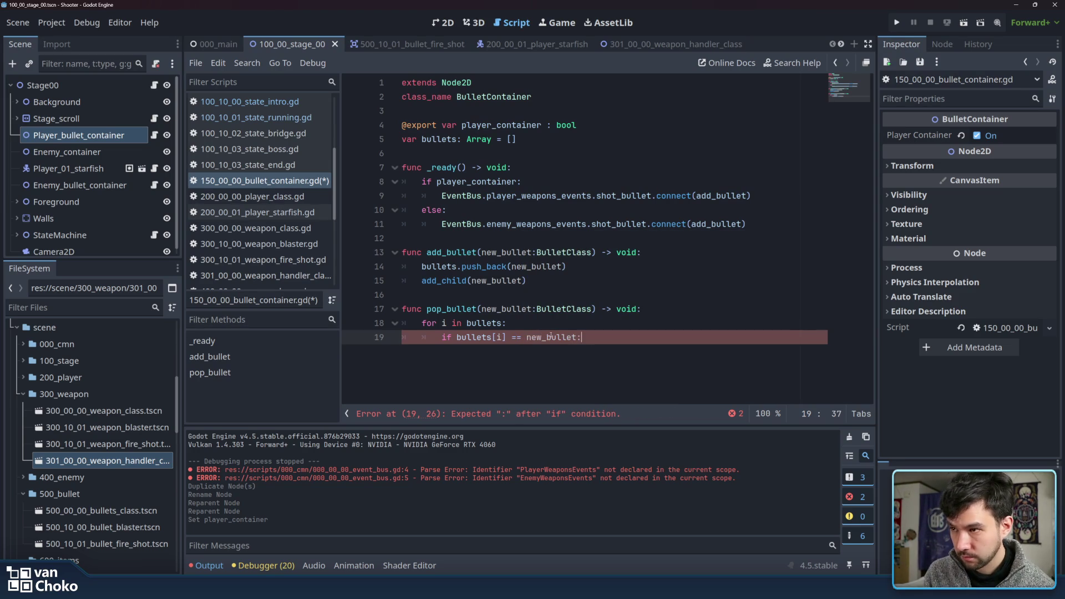
pyautogui.press('Return')
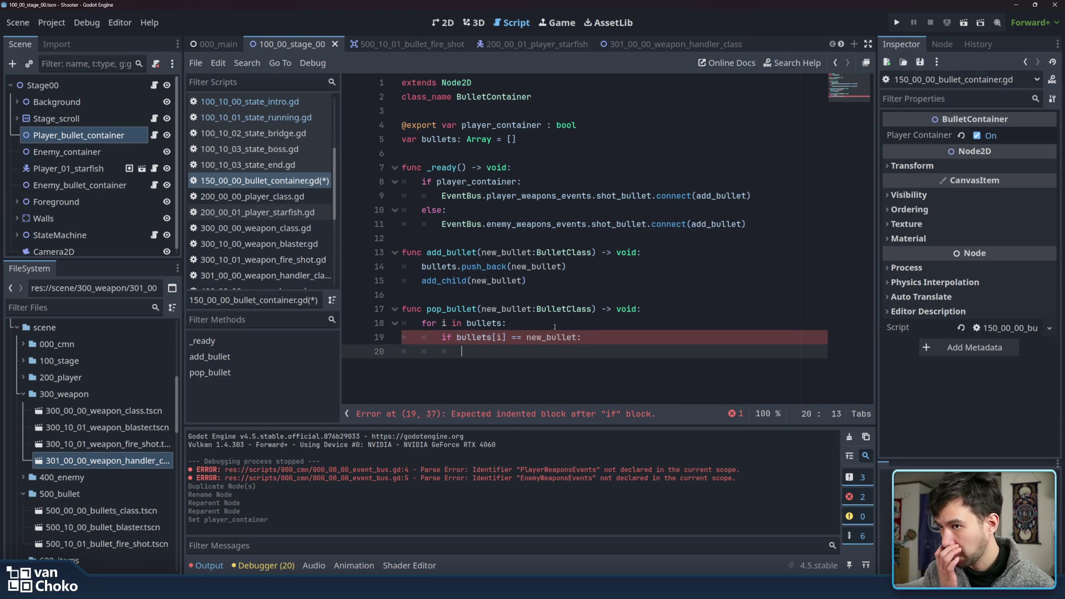
# Declare 'var bullet_to_pop: Array = []' at the top of pop_bullet
pyautogui.click(669, 304)
pyautogui.press('Return')
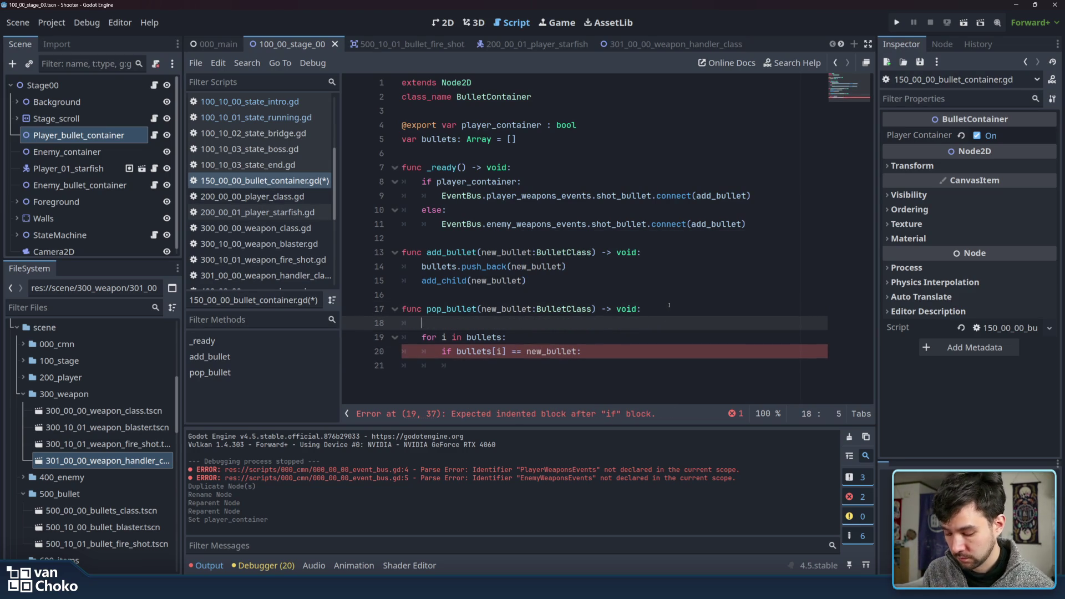
pyautogui.write('var bu')
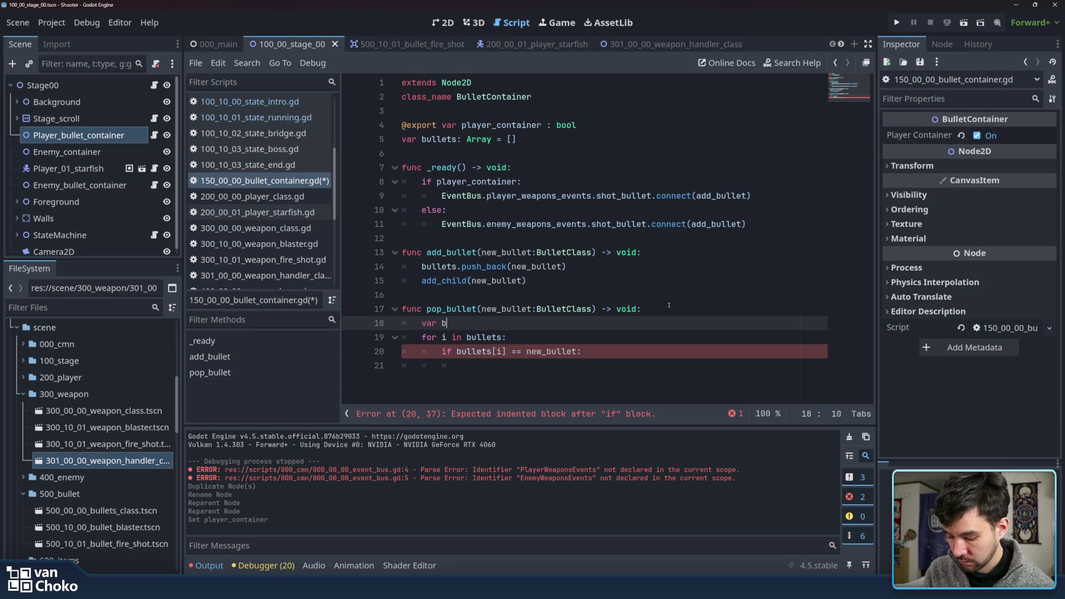
pyautogui.write('llet')
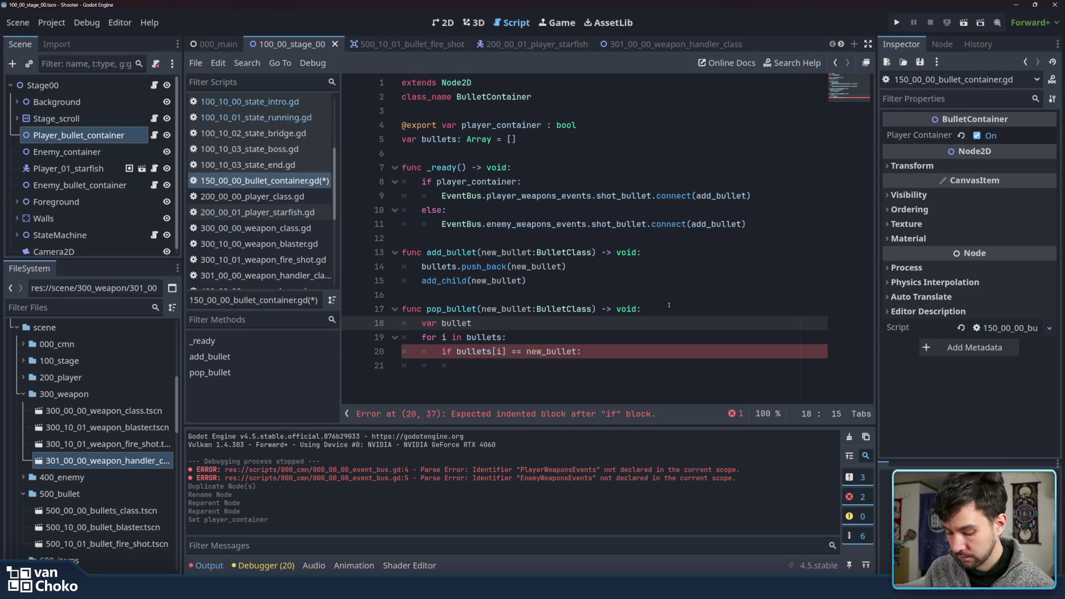
pyautogui.write('_to_')
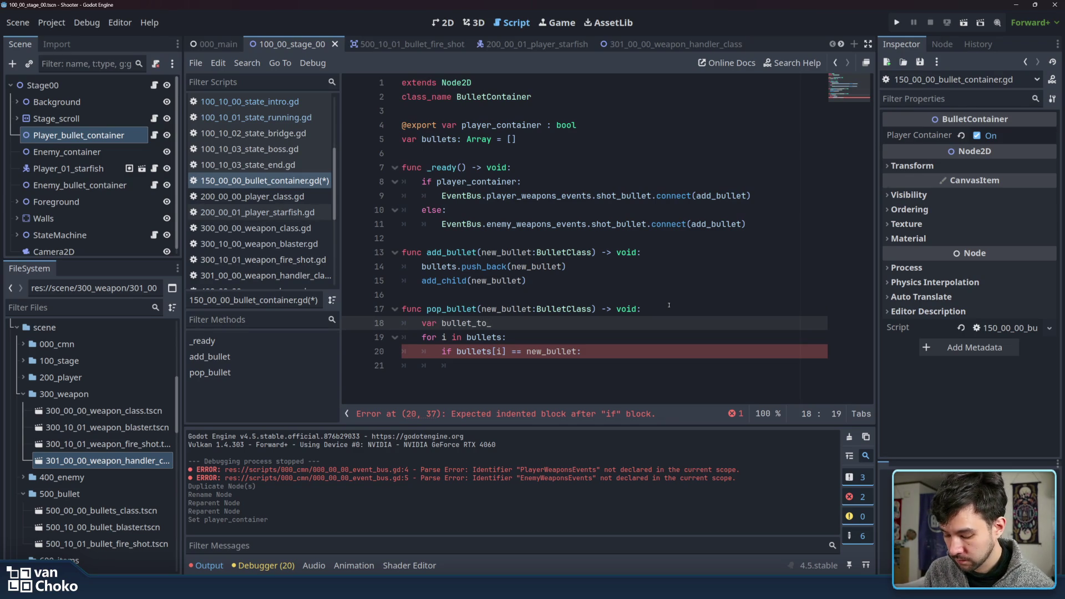
pyautogui.write('pop')
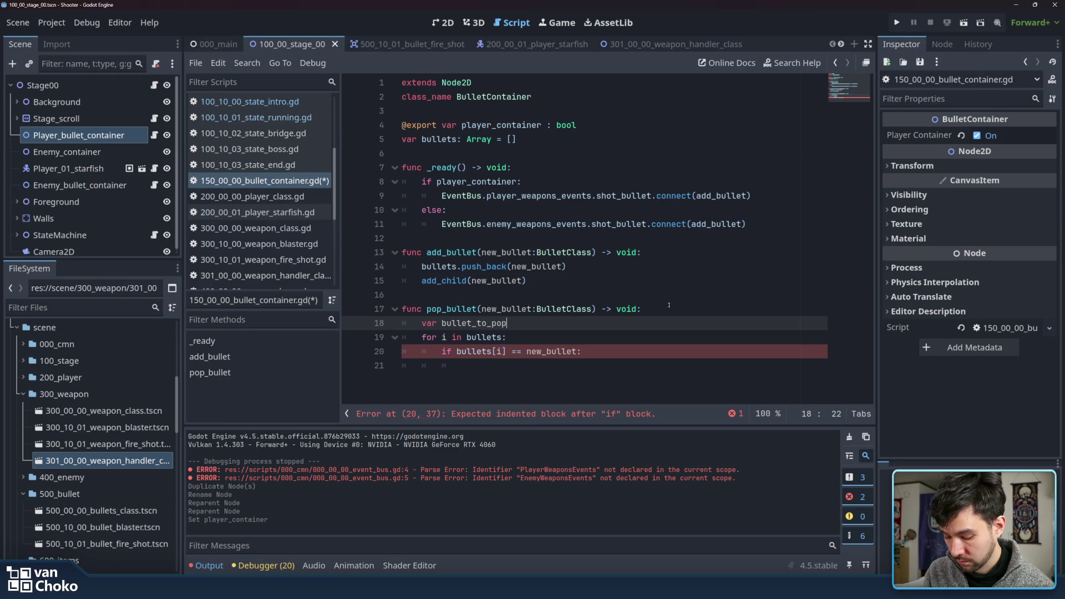
pyautogui.write('Array')
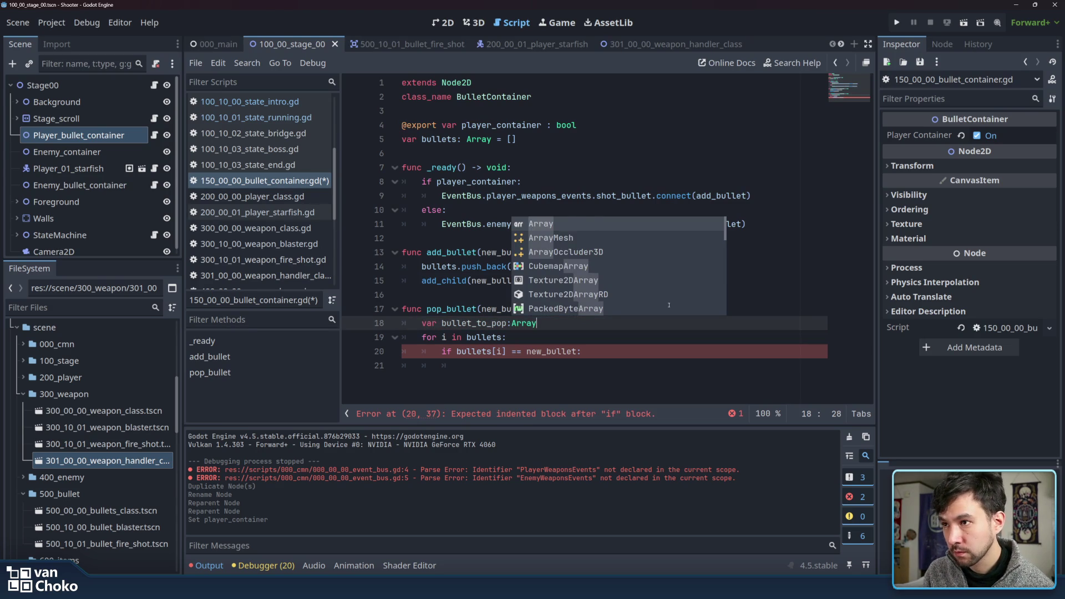
pyautogui.write(' =[')
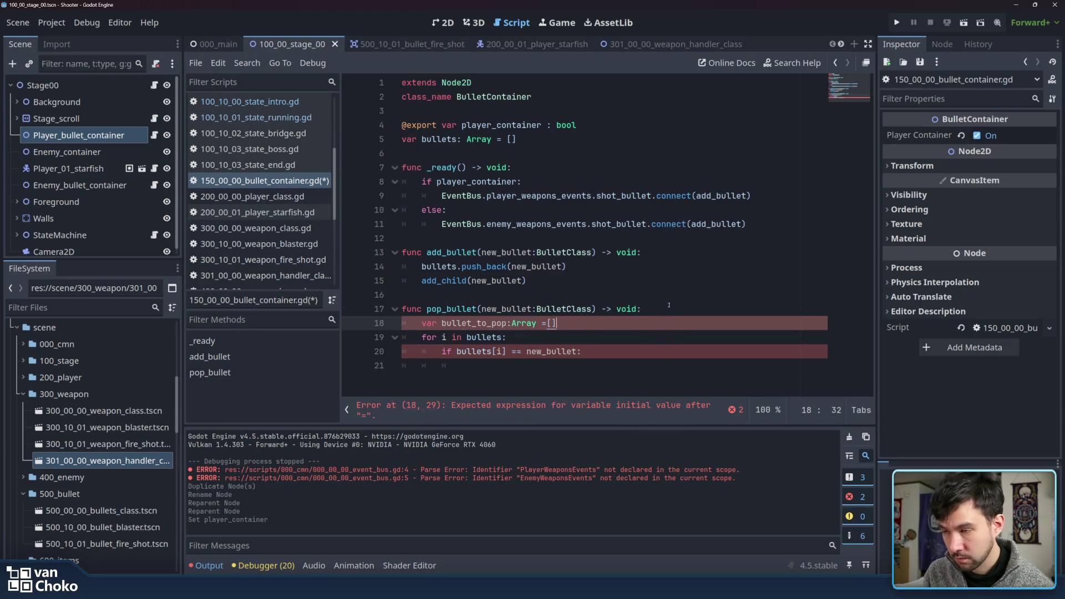
pyautogui.write(']')
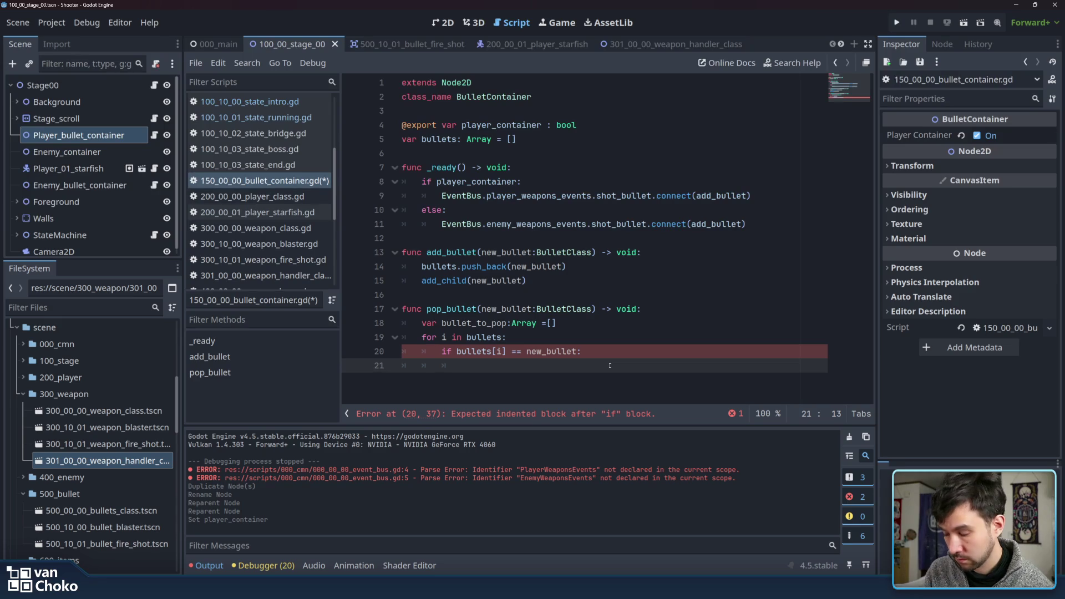
# Inside the if check, call bullet_to_pop.push_back(new_bullet)
pyautogui.write('bullet_')
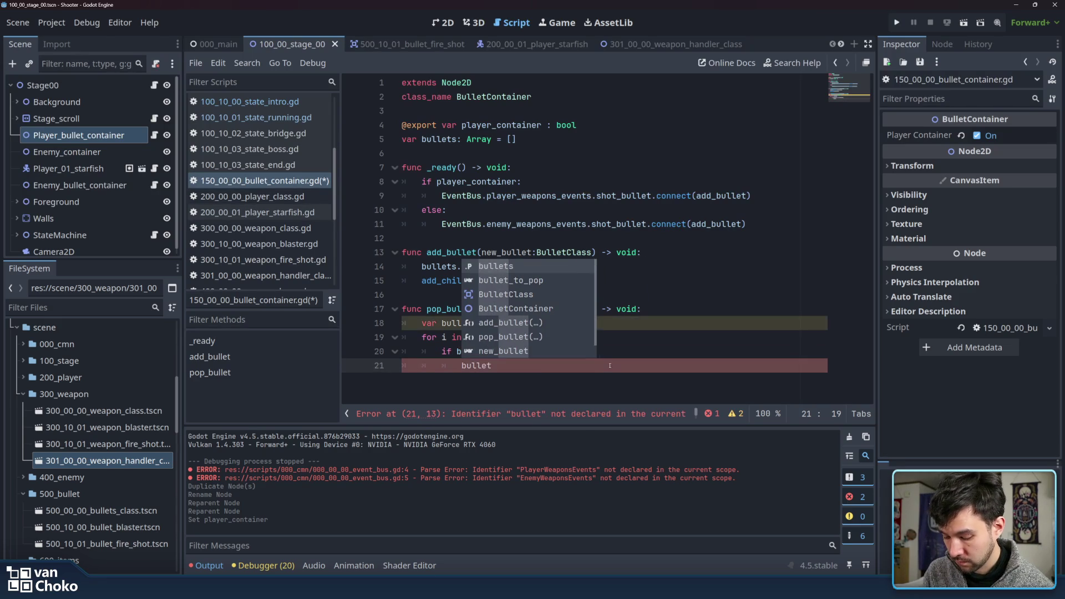
pyautogui.write('to_pop')
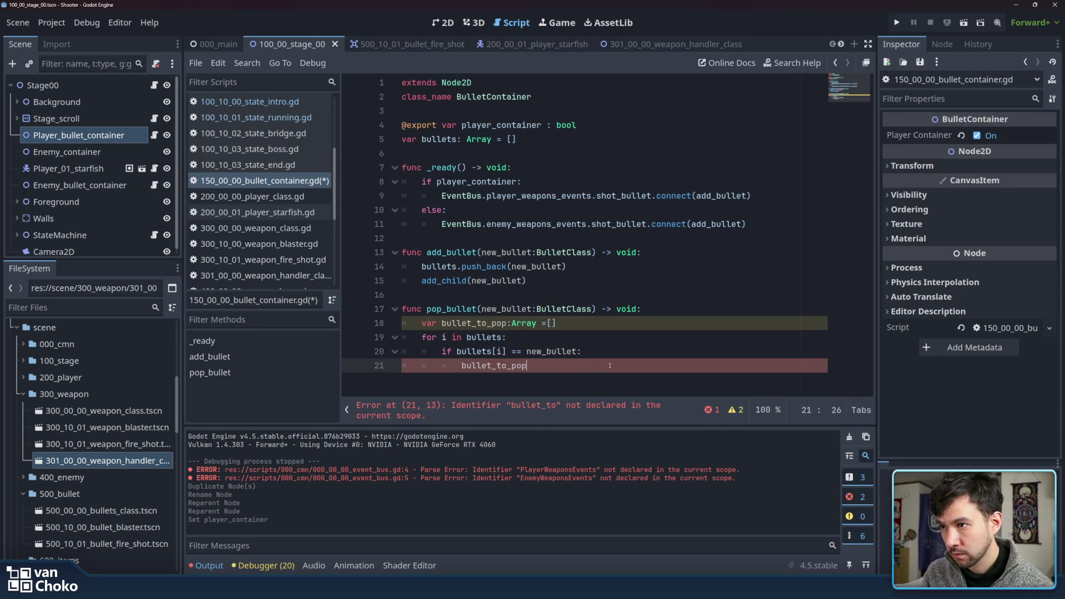
pyautogui.write('.push')
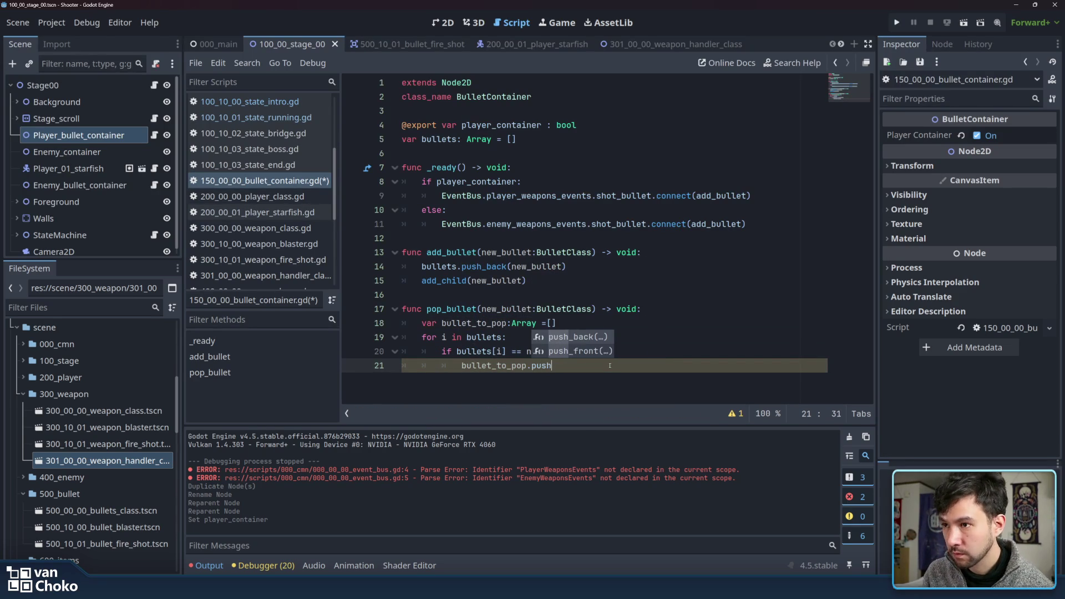
pyautogui.press('Return')
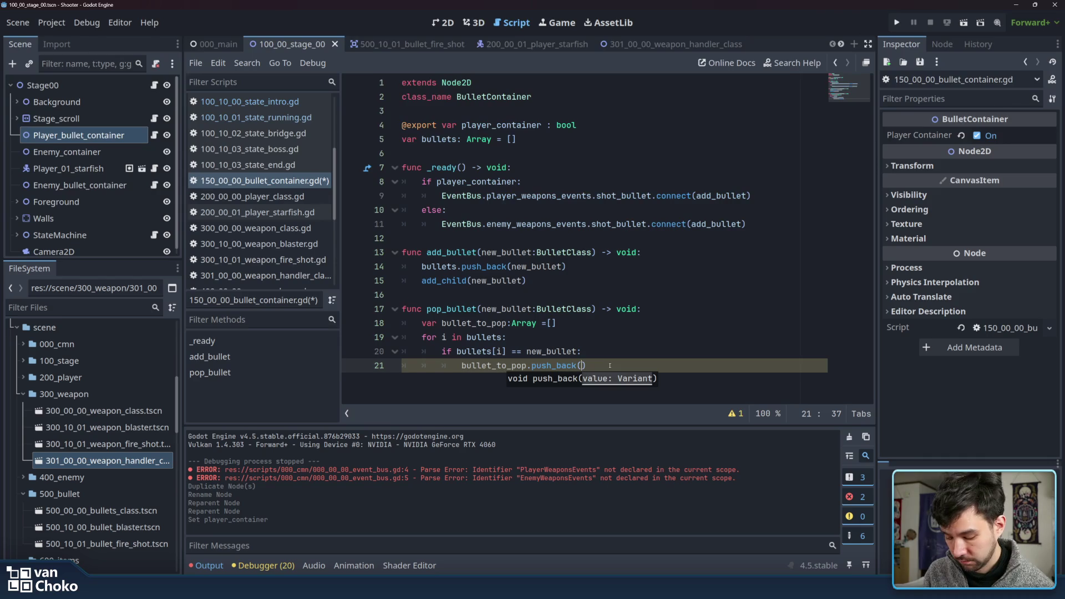
pyautogui.write('new')
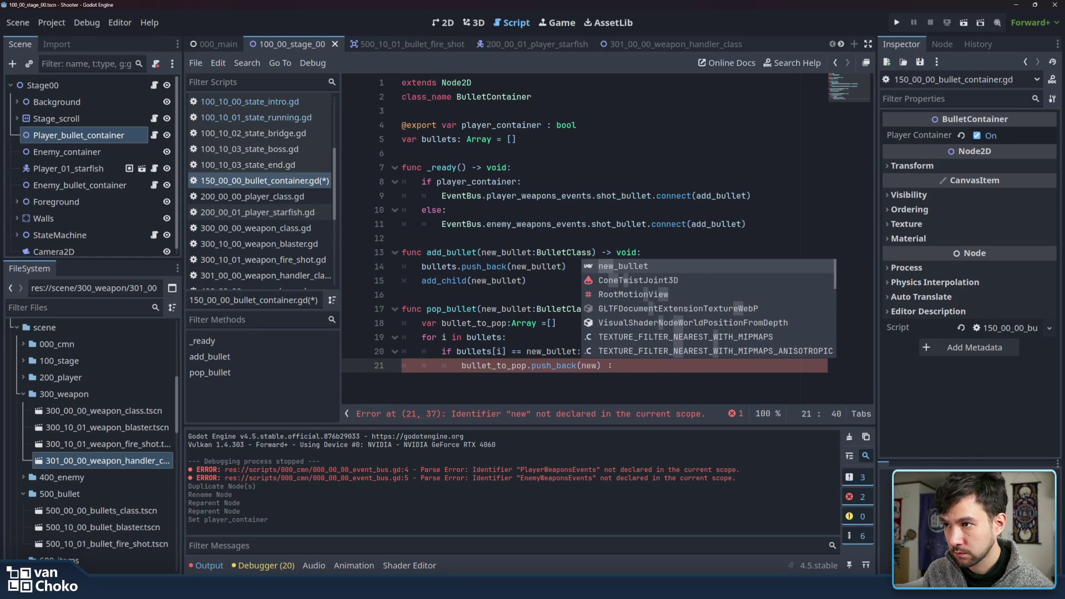
pyautogui.press('Return')
pyautogui.click(655, 367)
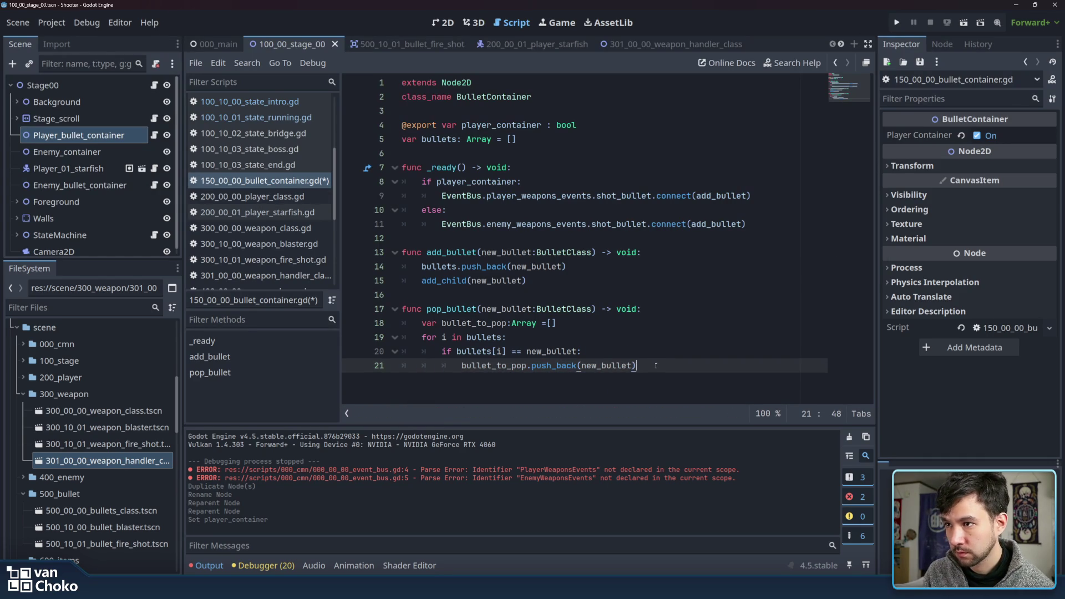
pyautogui.press('Return')
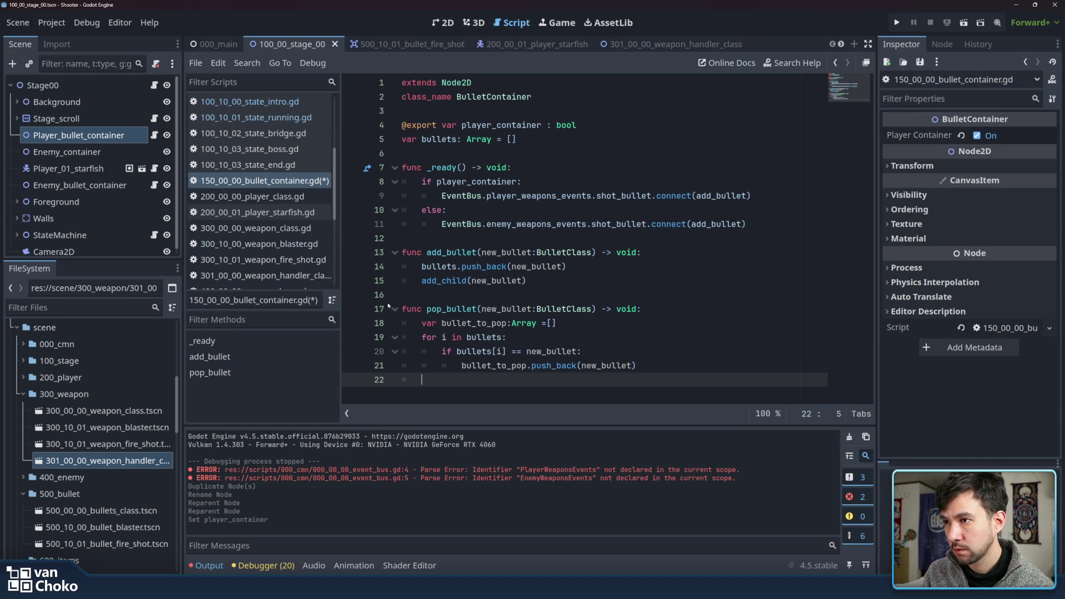
# Change line 21 to bullet_to_pop.push_back(i), storing matching indices instead of bullets
pyautogui.doubleClick(462, 324)
pyautogui.moveTo(462, 324)
pyautogui.mouseDown()
pyautogui.moveTo(526, 365)
pyautogui.moveTo(491, 351)
pyautogui.mouseUp()
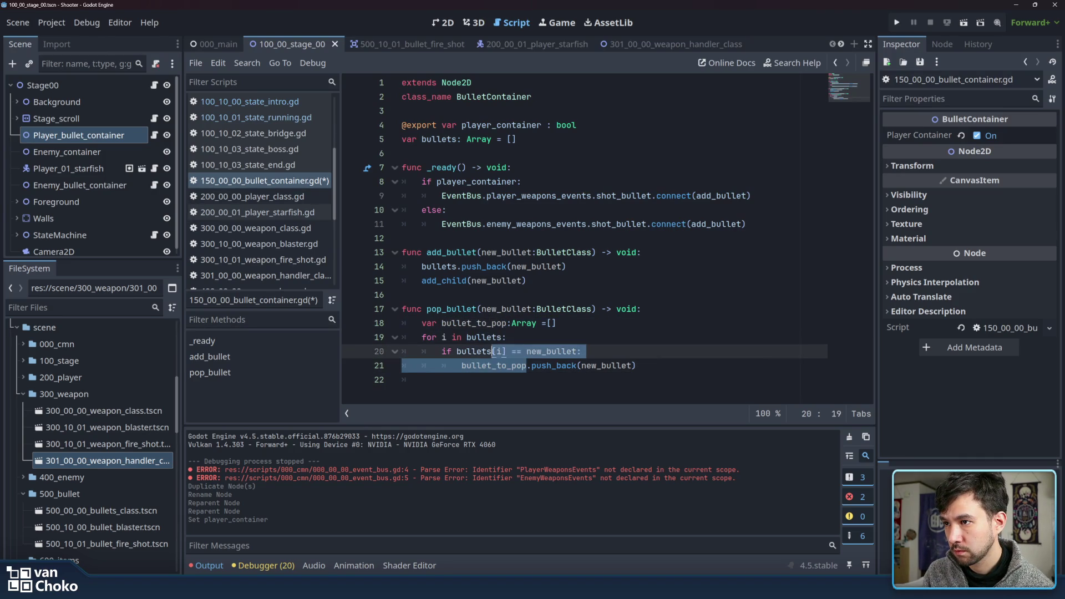
pyautogui.doubleClick(474, 351)
pyautogui.hotkey('shift', 'Right')
pyautogui.hotkey('shift', 'Right')
pyautogui.hotkey('shift', 'Right')
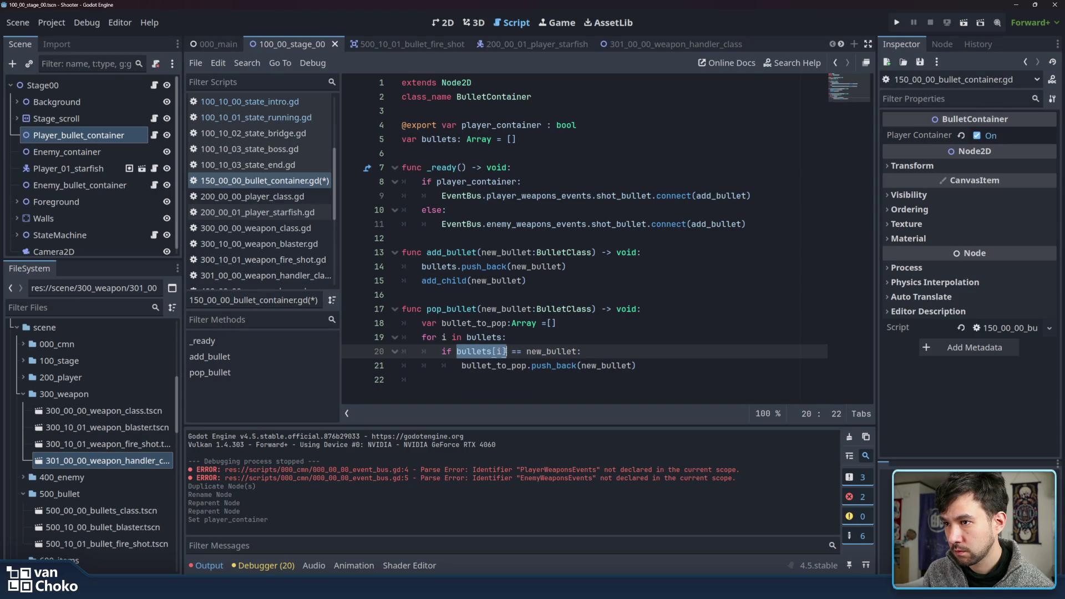
pyautogui.click(505, 351)
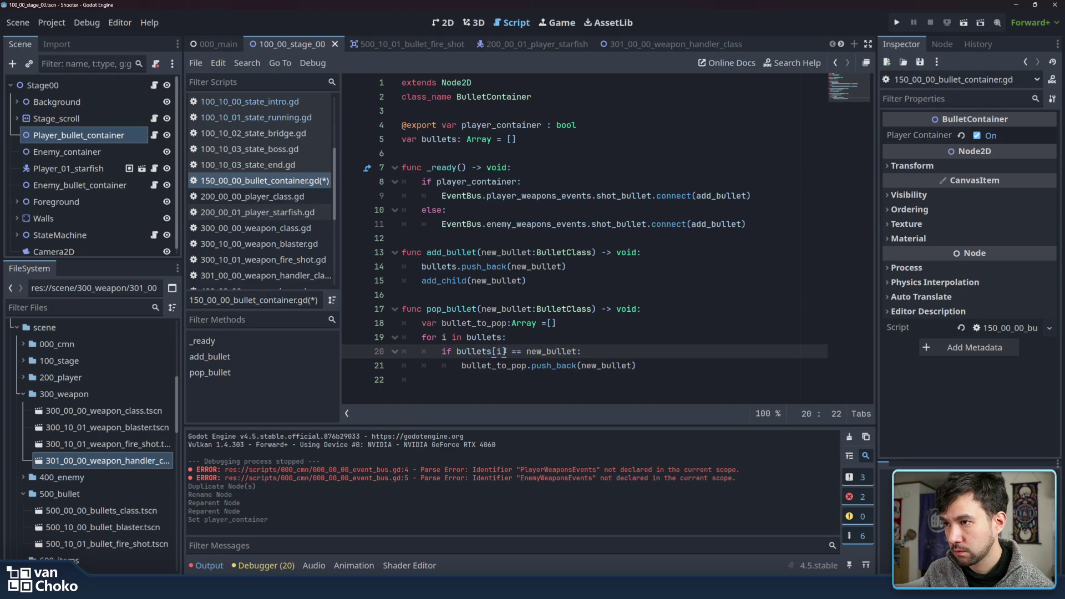
pyautogui.doubleClick(448, 319)
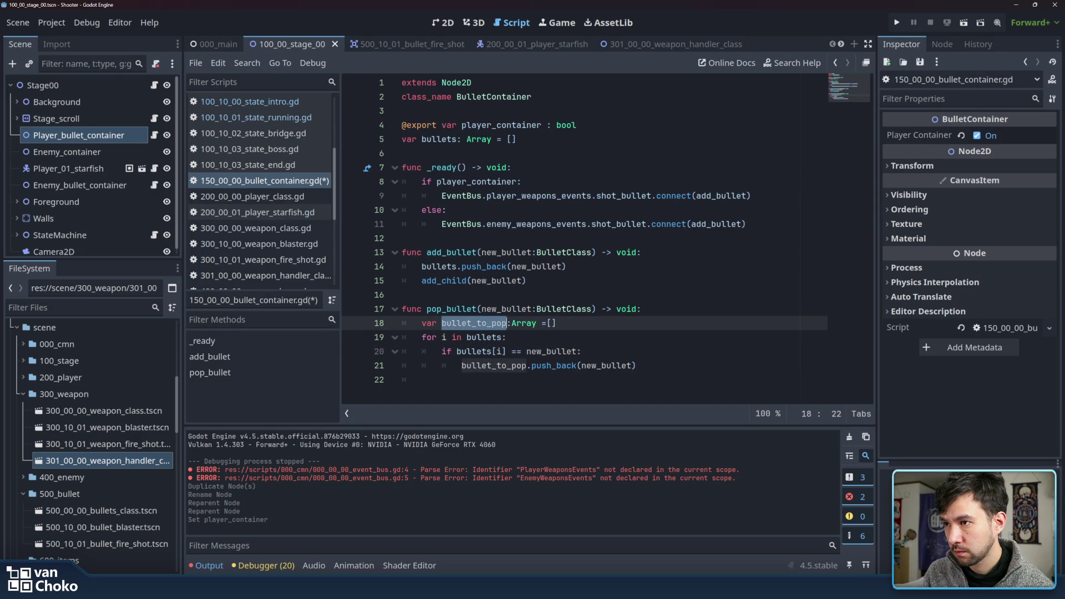
pyautogui.doubleClick(582, 366)
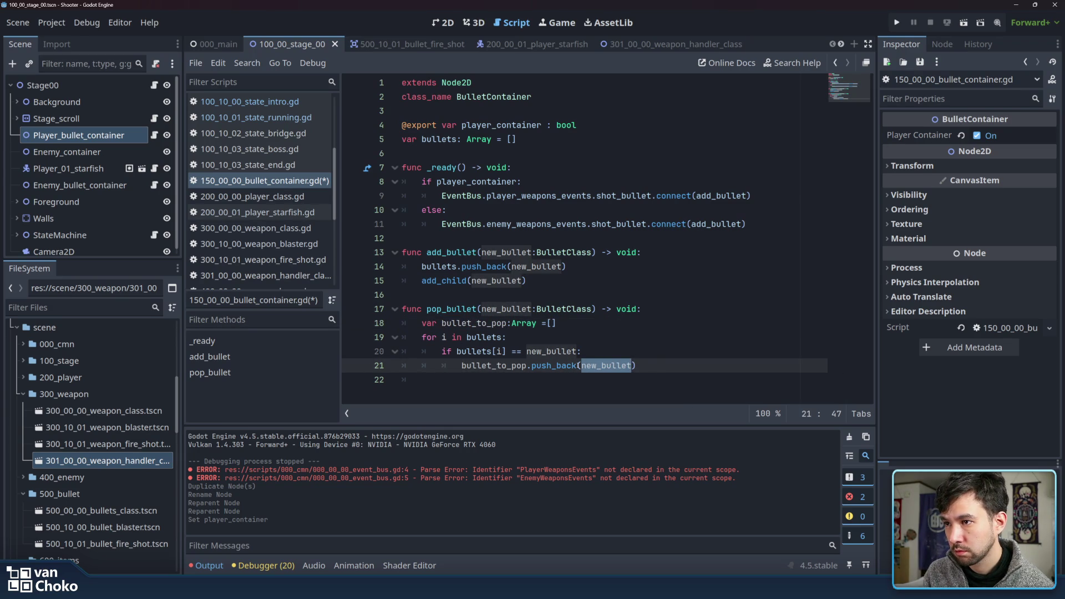
pyautogui.moveTo(607, 366)
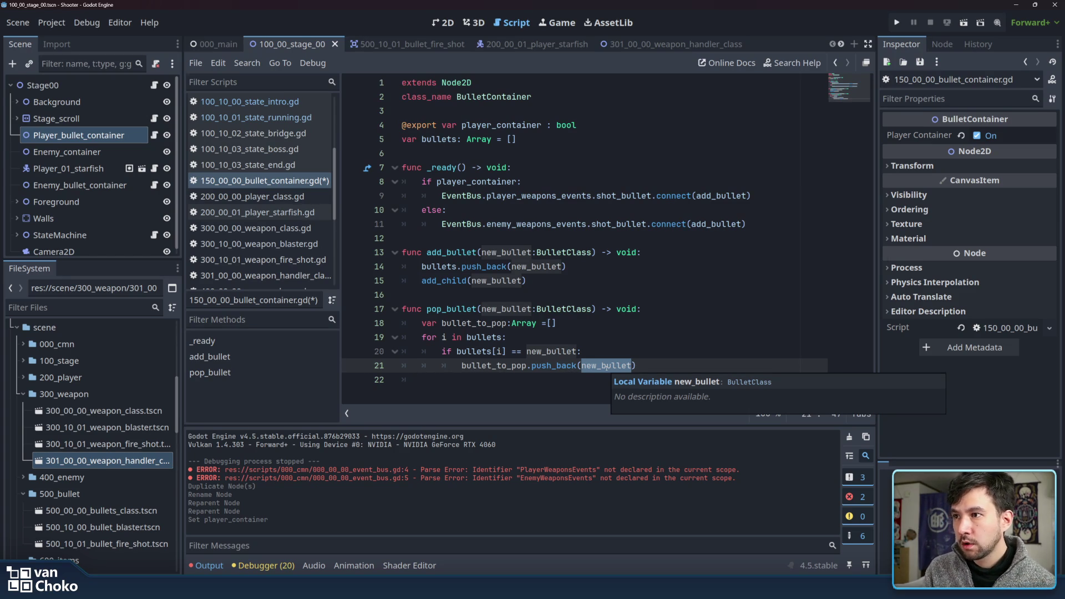
pyautogui.write('i')
pyautogui.click(583, 377)
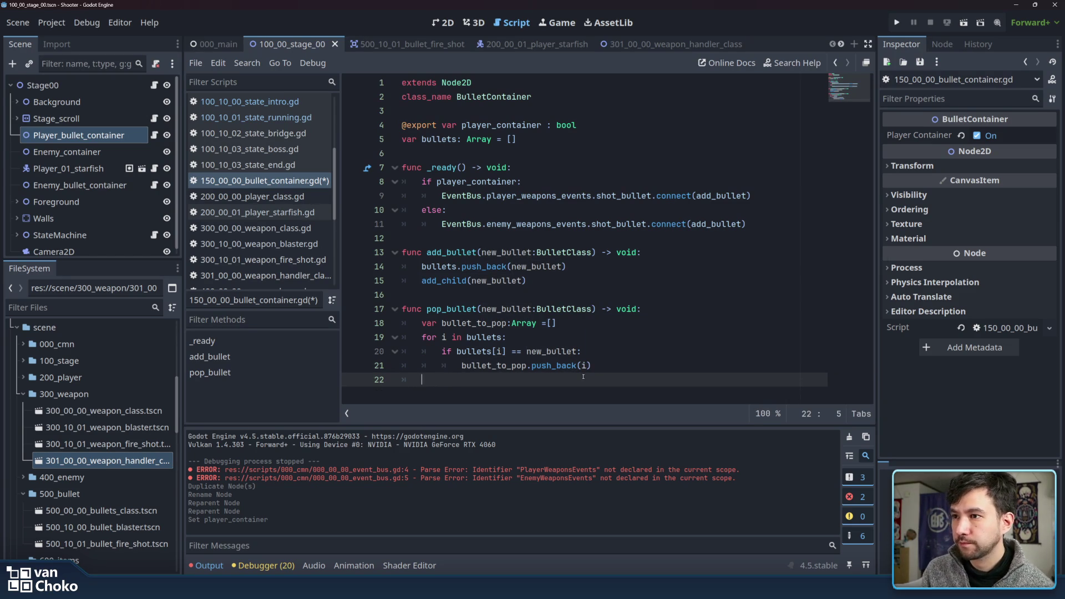
# Add a second loop, 'for j in bullet_to_pop', below the first
pyautogui.write('for')
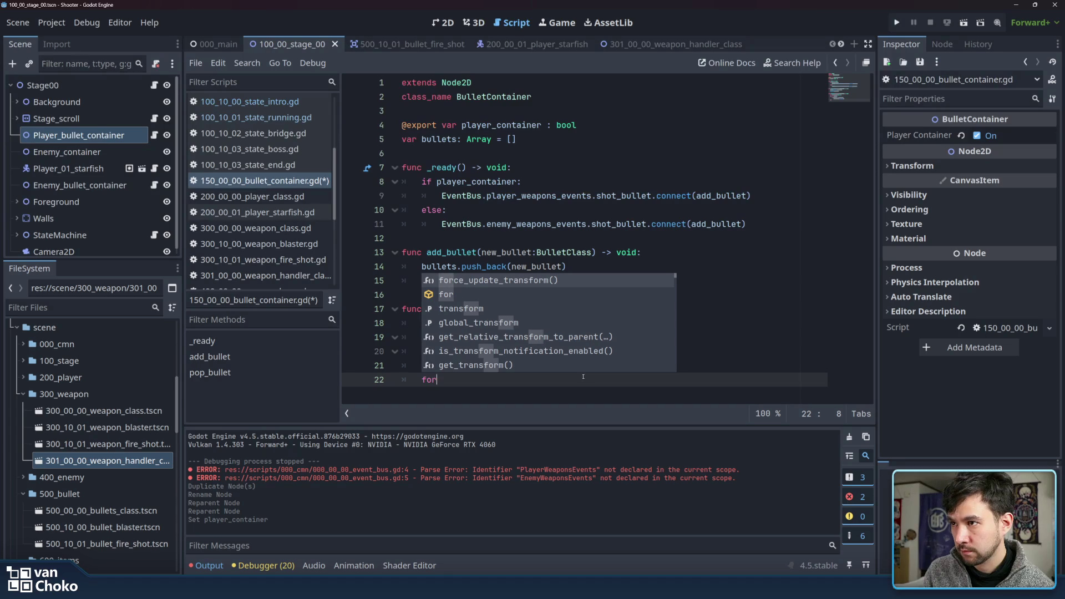
pyautogui.press('Return')
pyautogui.press('BackSpace')
pyautogui.press('BackSpace')
pyautogui.press('BackSpace')
pyautogui.press('BackSpace')
pyautogui.press('BackSpace')
pyautogui.press('BackSpace')
pyautogui.write('for ')
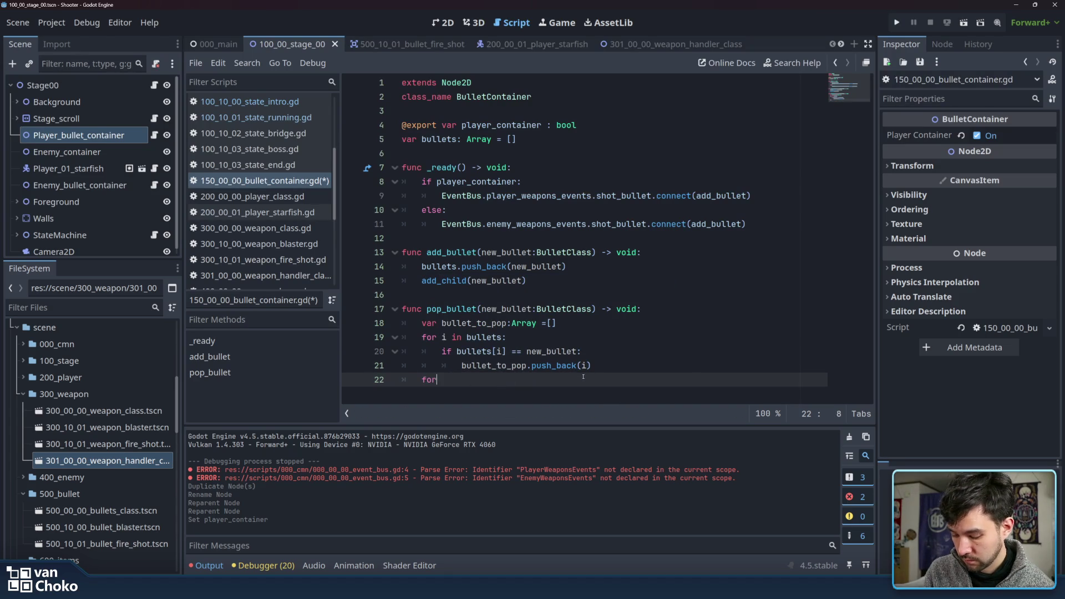
pyautogui.write('j in ')
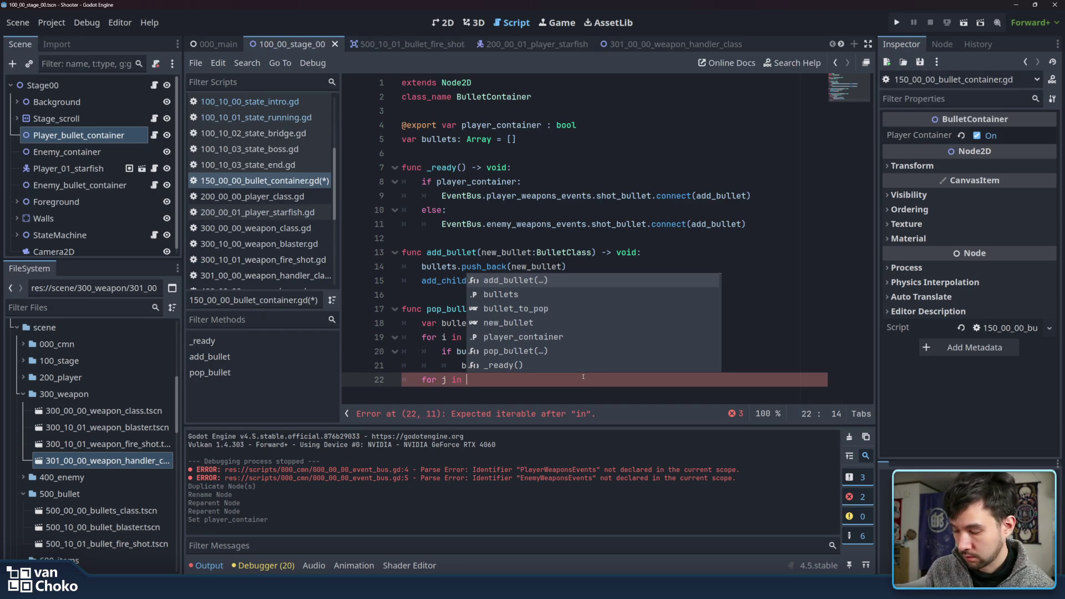
pyautogui.write('bull')
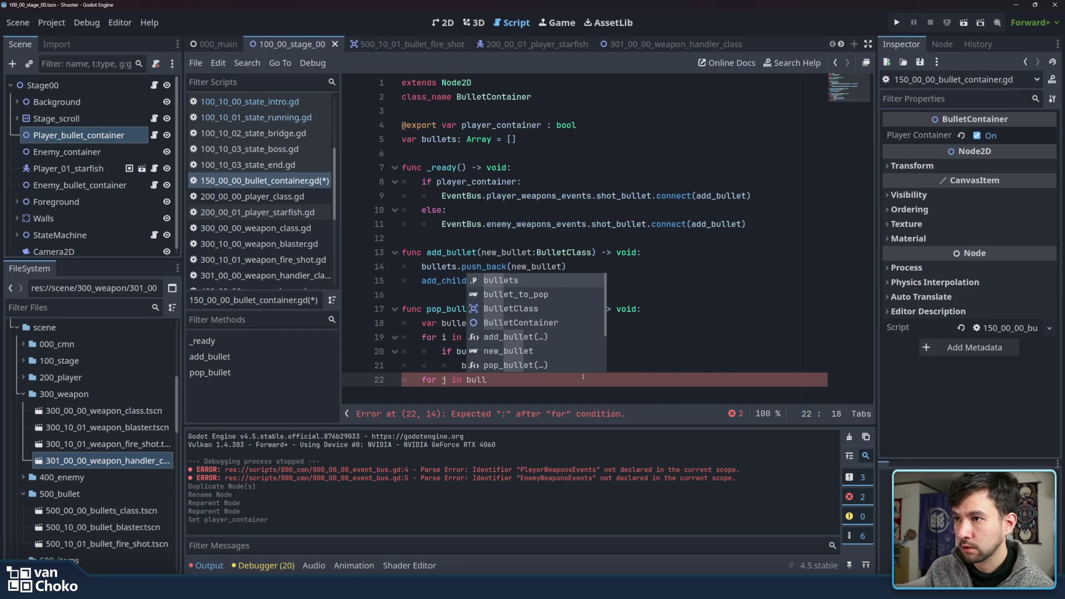
pyautogui.press('Down')
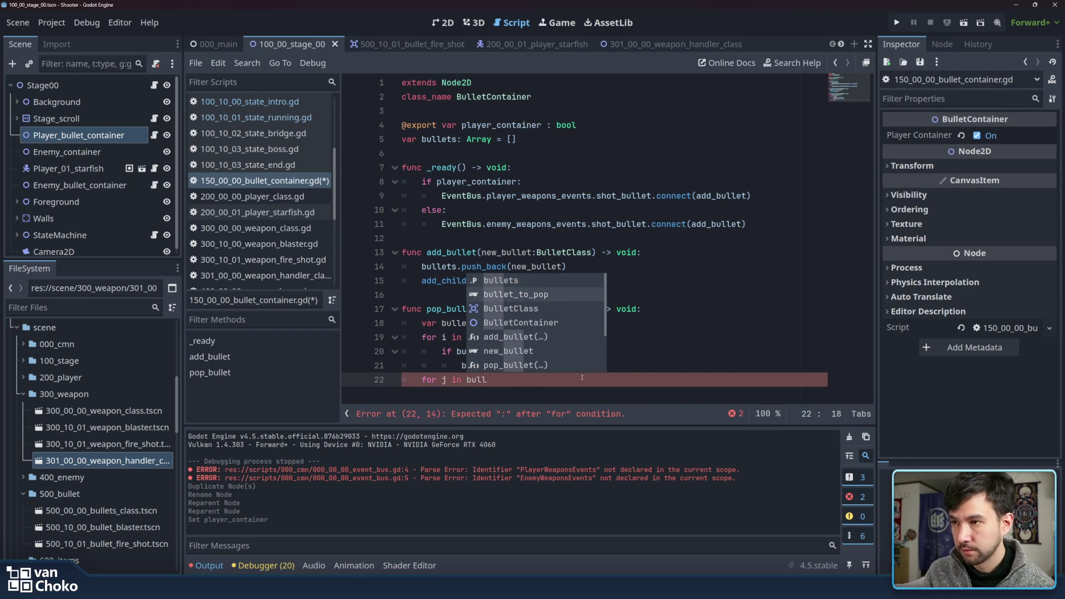
pyautogui.press('Return')
pyautogui.press('Return')
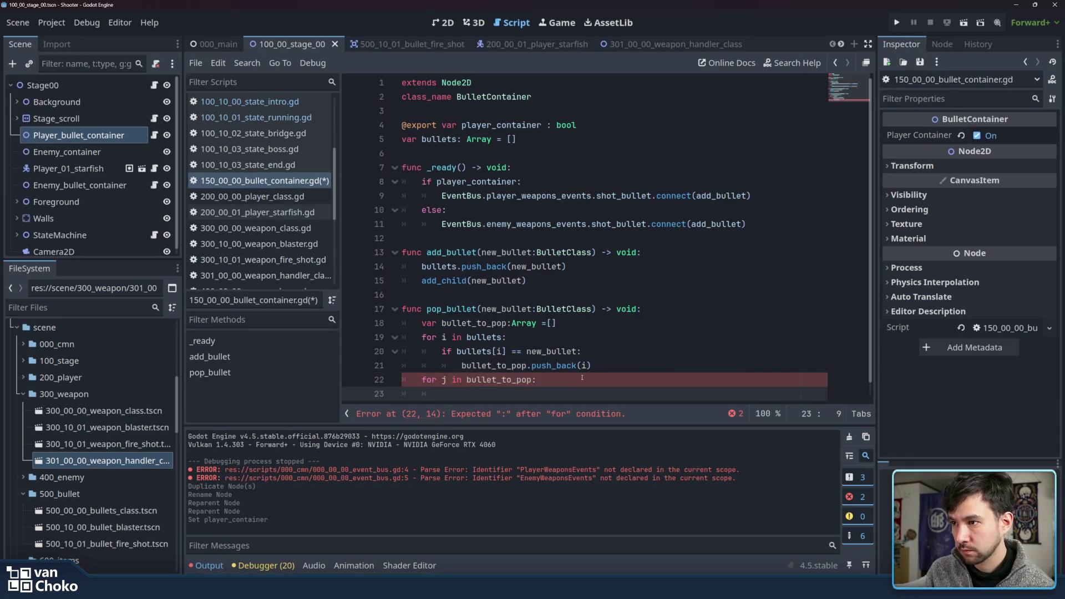
# In the second loop's body, write the call bullets.pop_at(j)
pyautogui.write('bull')
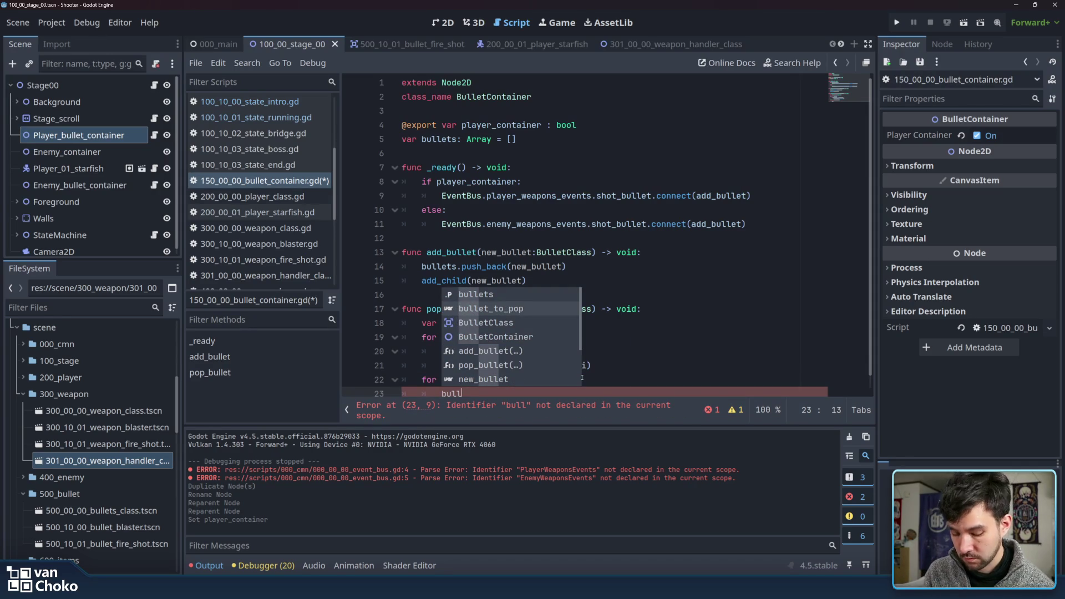
pyautogui.press('Up')
pyautogui.press('Return')
pyautogui.write('[i')
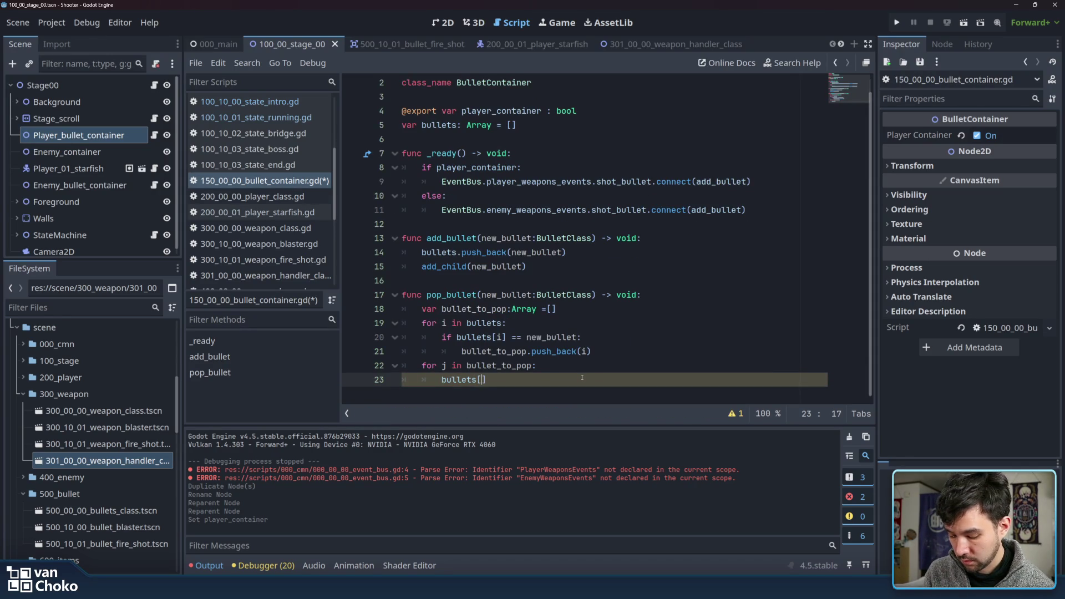
pyautogui.press('BackSpace')
pyautogui.press('BackSpace')
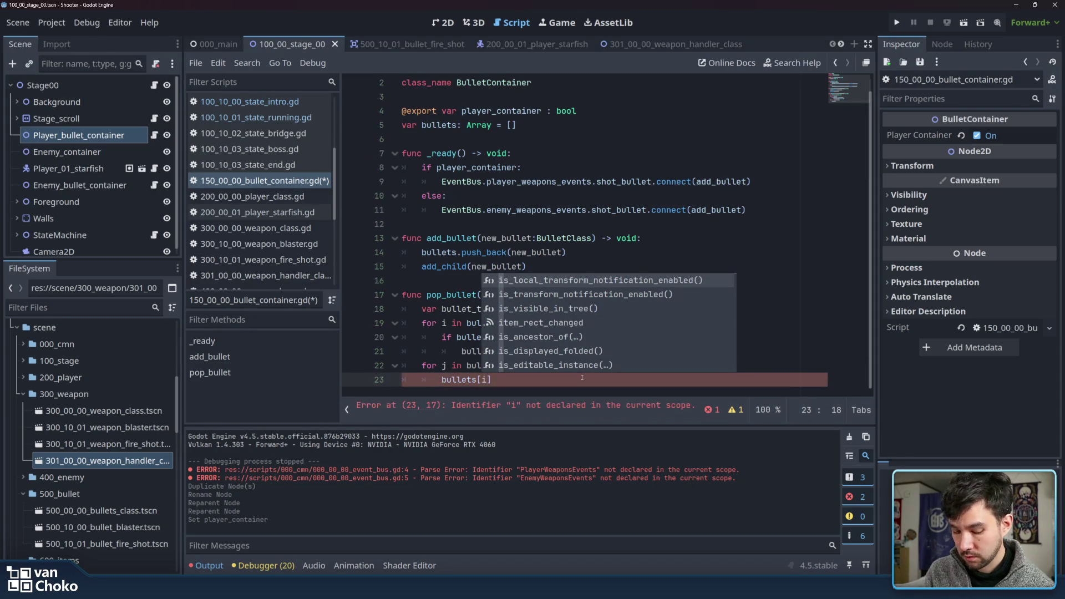
pyautogui.write('.pop')
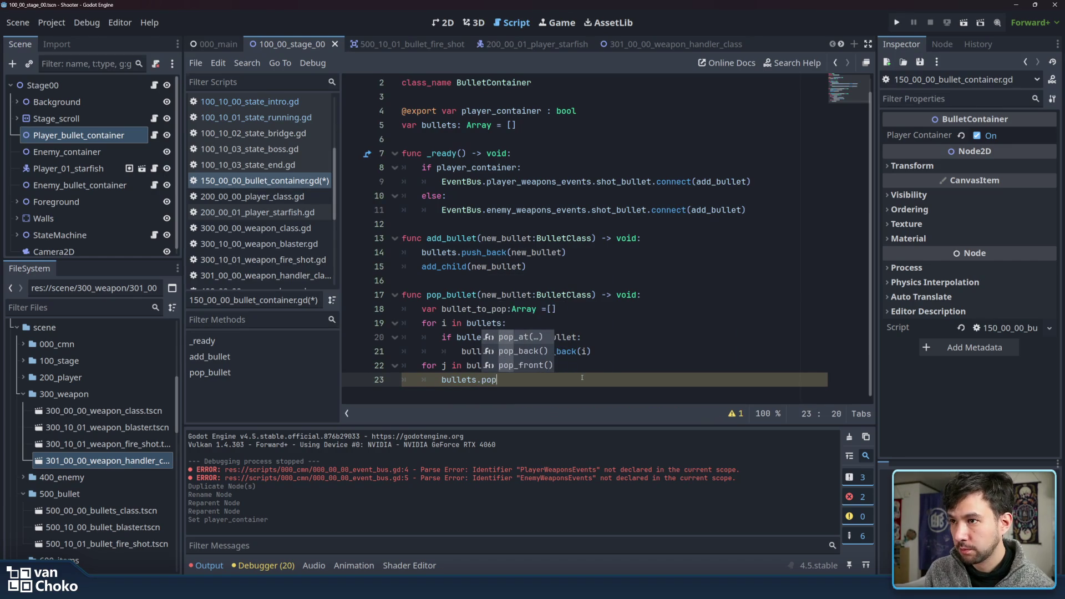
pyautogui.press('Return')
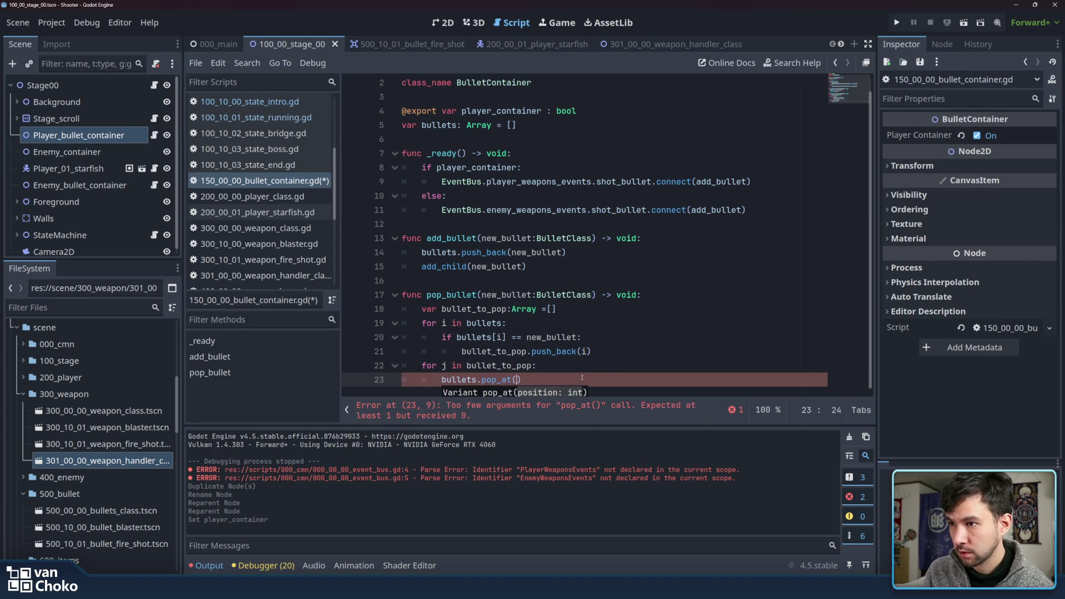
pyautogui.write('j')
pyautogui.press('Right')
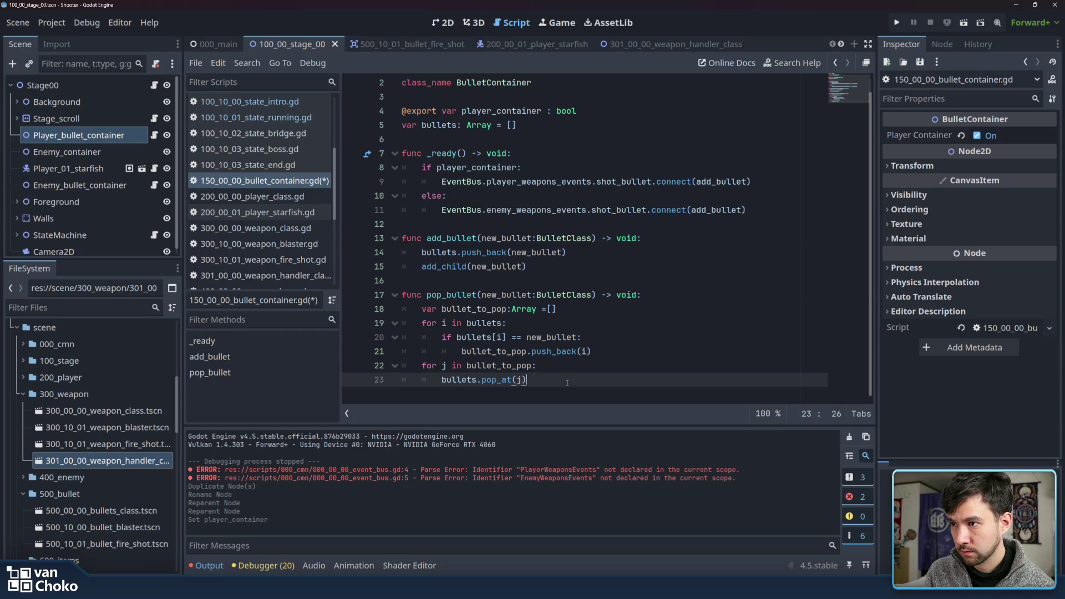
pyautogui.press('Left')
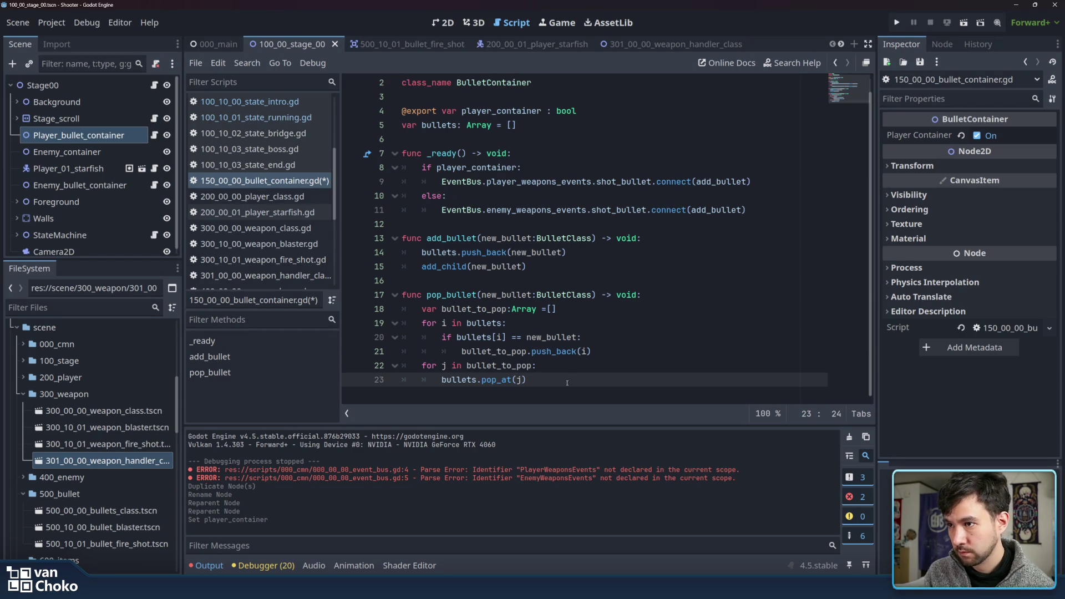
# Change the argument so the line reads bullets.pop_at(bullet_to_pop[j])
pyautogui.doubleClick(499, 367)
pyautogui.hotkey('ctrl', 'c')
pyautogui.click(515, 380)
pyautogui.hotkey('ctrl', 'v')
pyautogui.write('[')
pyautogui.click(592, 379)
pyautogui.write(']')
pyautogui.click(640, 379)
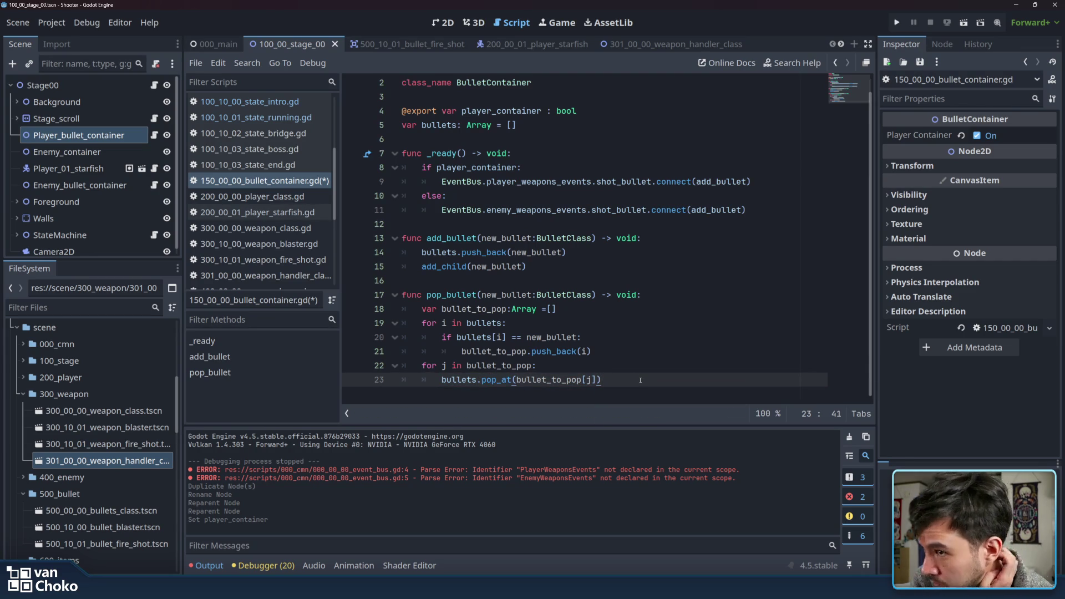
pyautogui.press('Return')
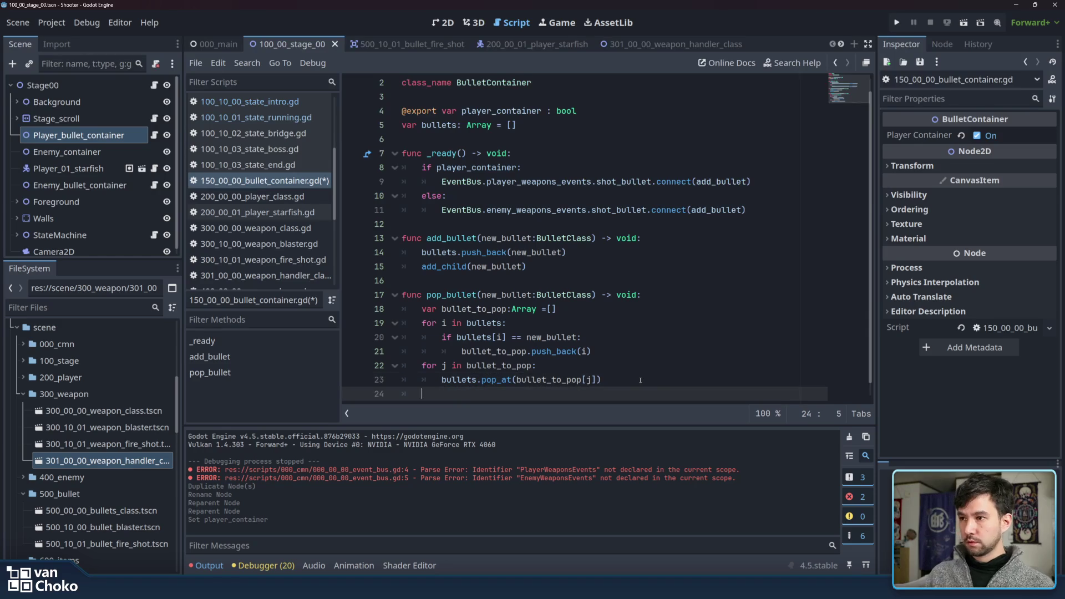
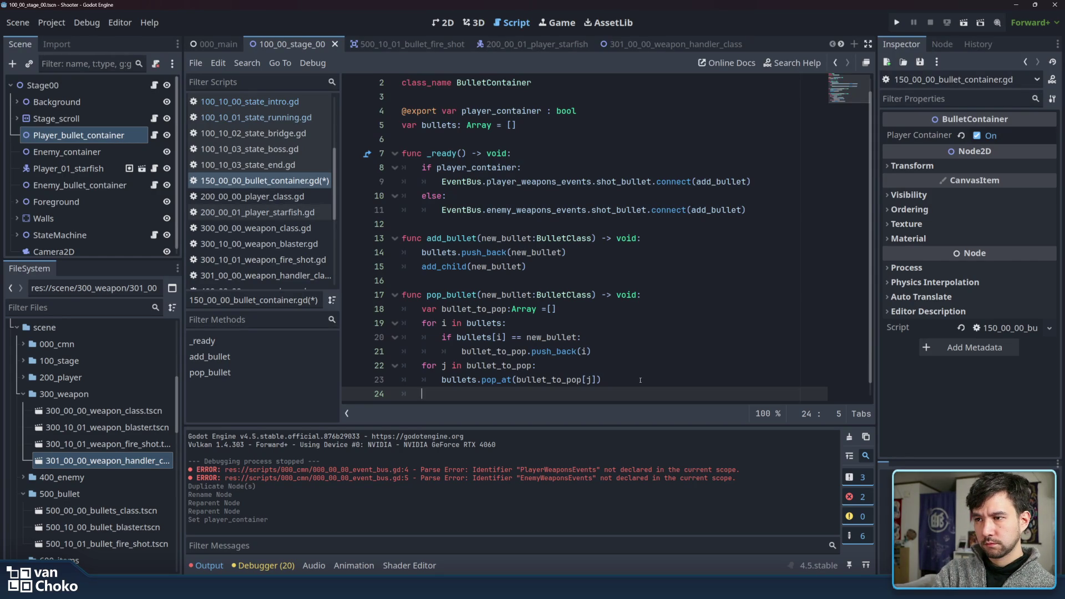
# Save 150_00_00_bullet_container.gd and select the pop_bullet loop code to review it
pyautogui.hotkey('ctrl', 's')
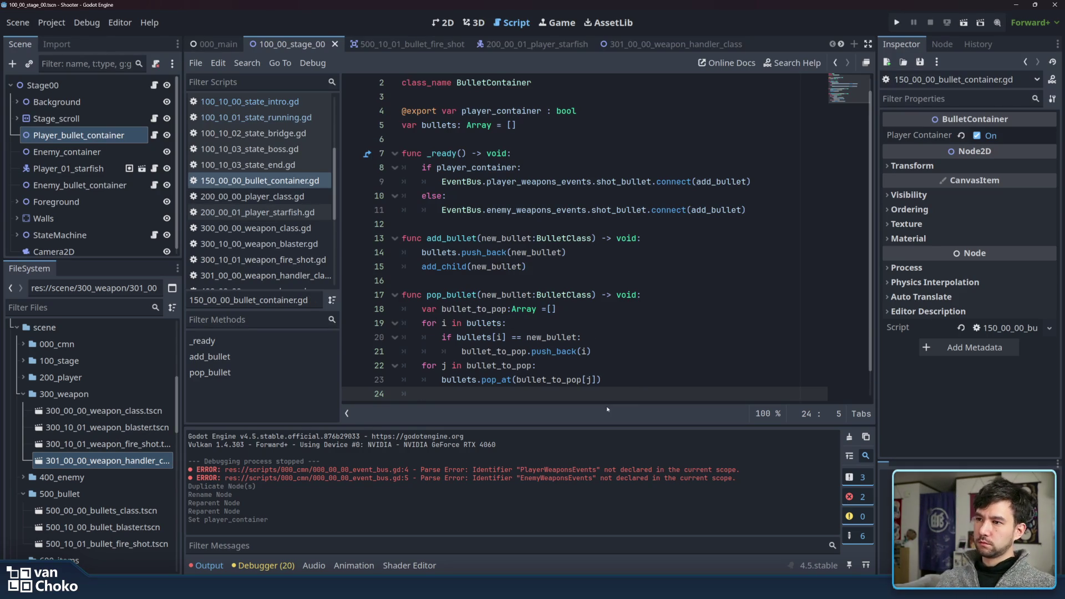
pyautogui.scroll(-1, 619, 388)
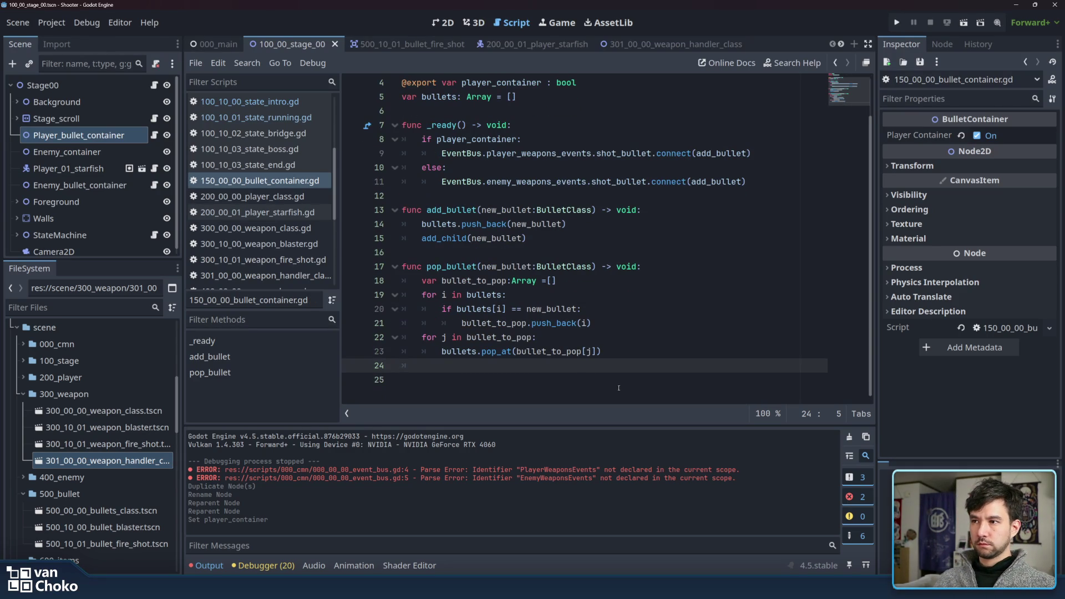
pyautogui.click(554, 376)
pyautogui.moveTo(554, 381)
pyautogui.mouseDown()
pyautogui.moveTo(510, 311)
pyautogui.moveTo(477, 285)
pyautogui.moveTo(422, 297)
pyautogui.moveTo(427, 372)
pyautogui.mouseUp()
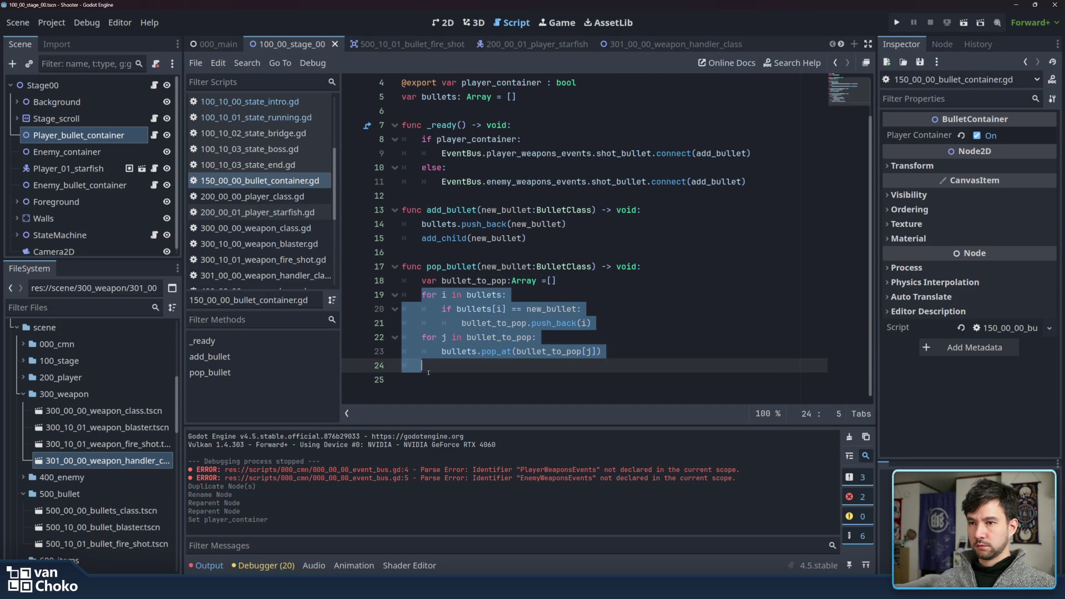
pyautogui.click(440, 371)
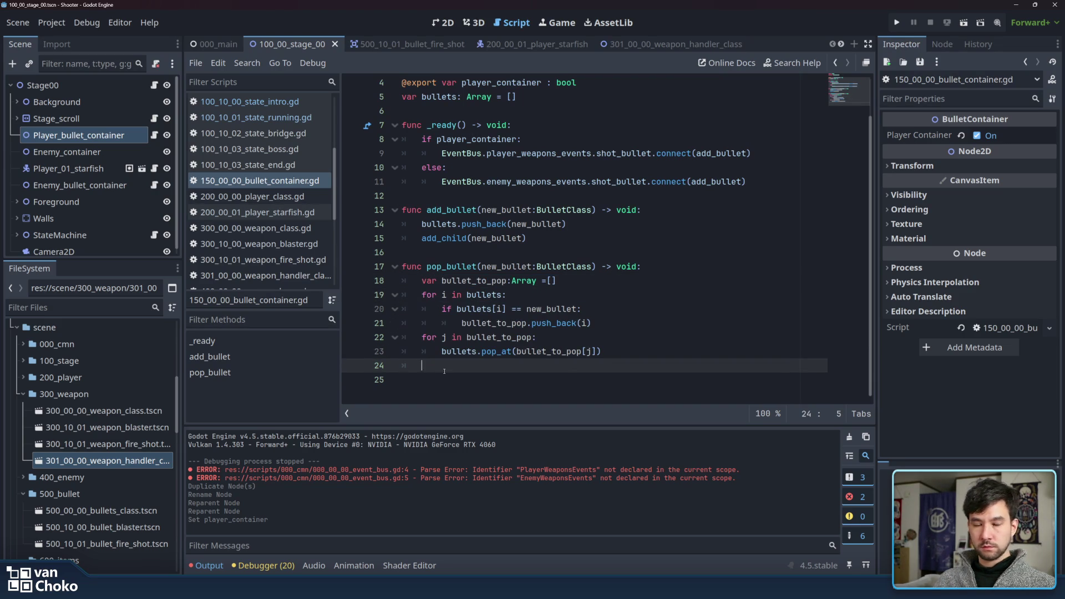
pyautogui.click(550, 382)
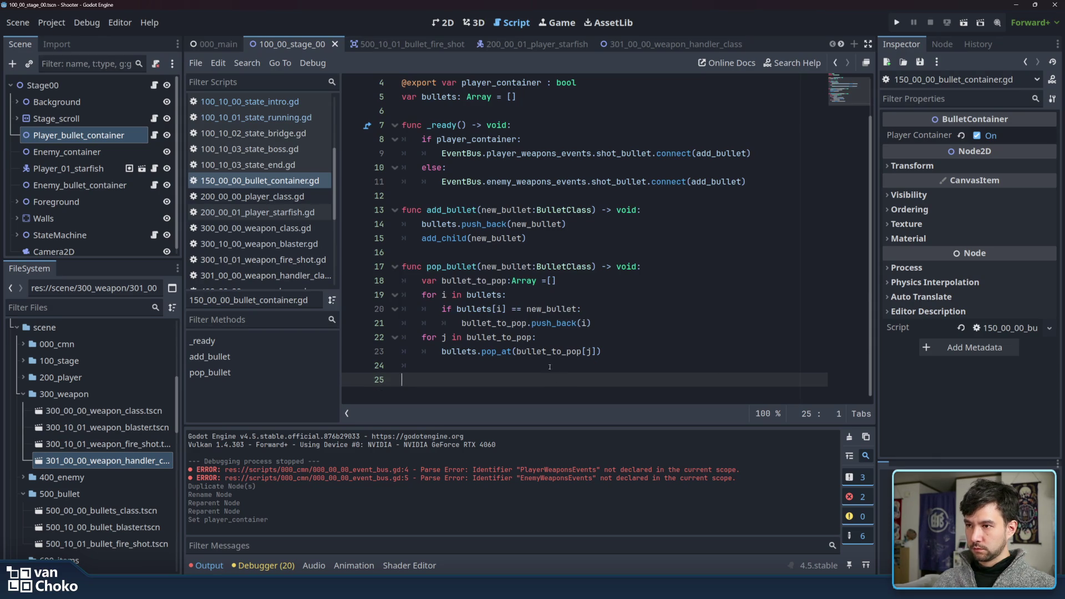
# Step through the pop_bullet loop lines, ending at the player shot_bullet connection
pyautogui.click(503, 295)
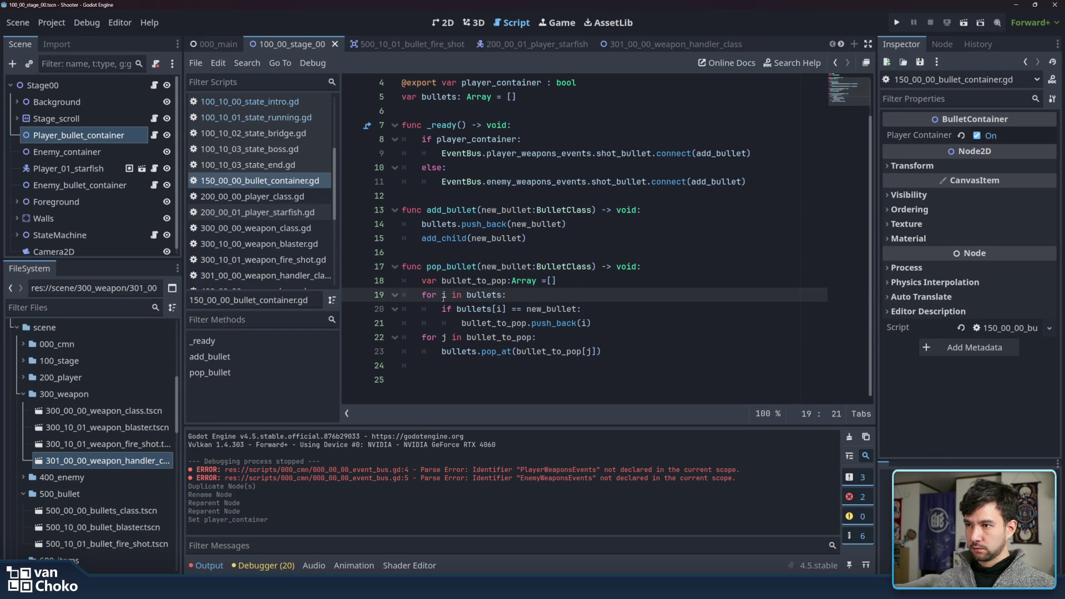
pyautogui.click(600, 313)
pyautogui.click(605, 323)
pyautogui.click(613, 337)
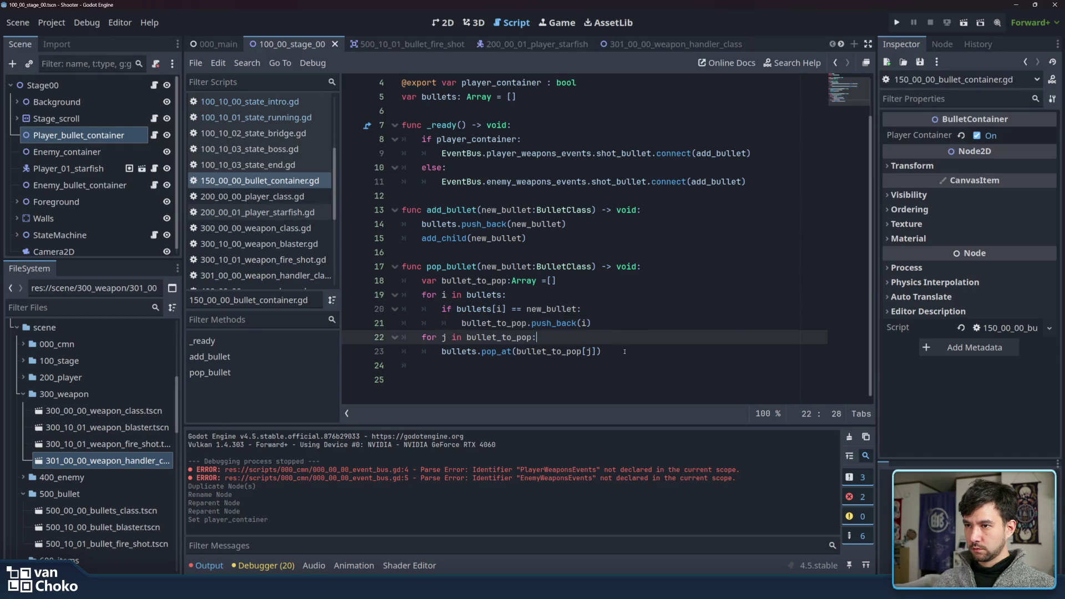
pyautogui.click(624, 351)
pyautogui.click(628, 375)
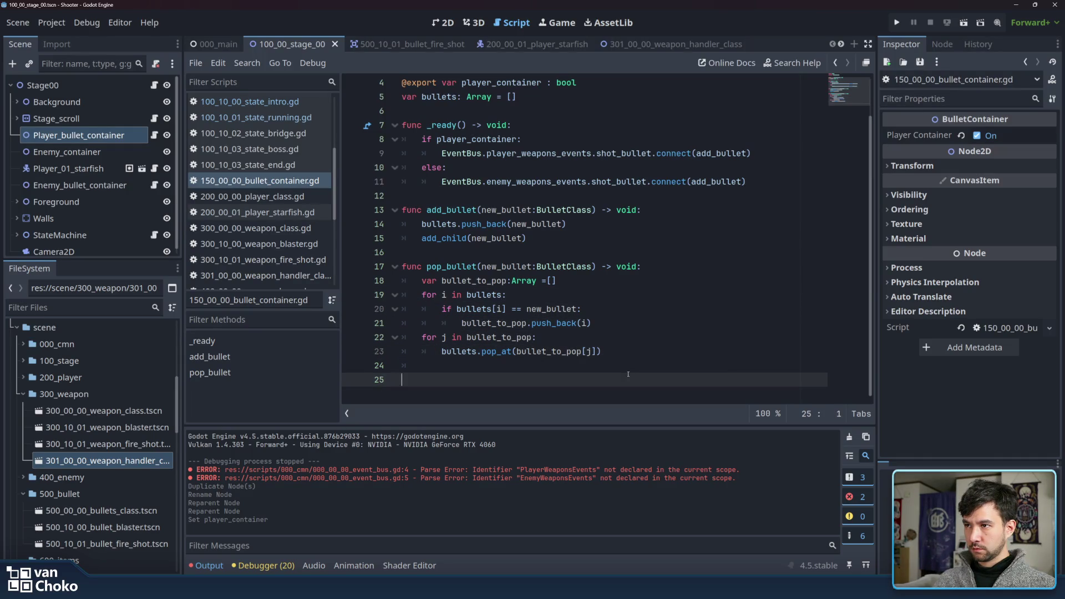
pyautogui.click(625, 367)
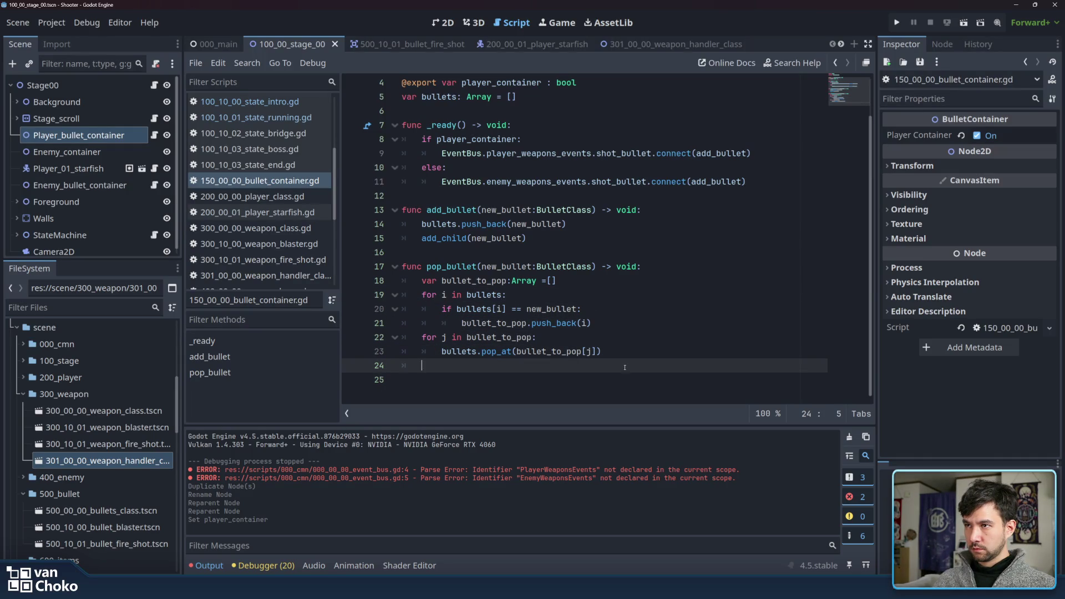
pyautogui.click(768, 153)
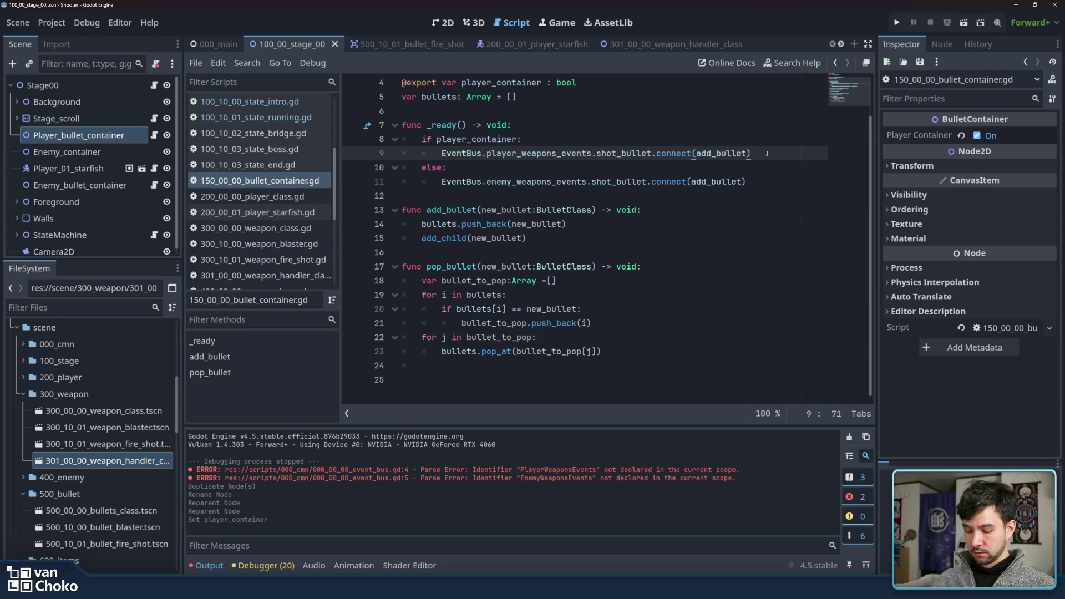
# Add EventBus.player_weapons_events.shot_destroyed.connect(pop_bullet) below the player shot_bullet connection
pyautogui.press('Return')
pyautogui.write('Even')
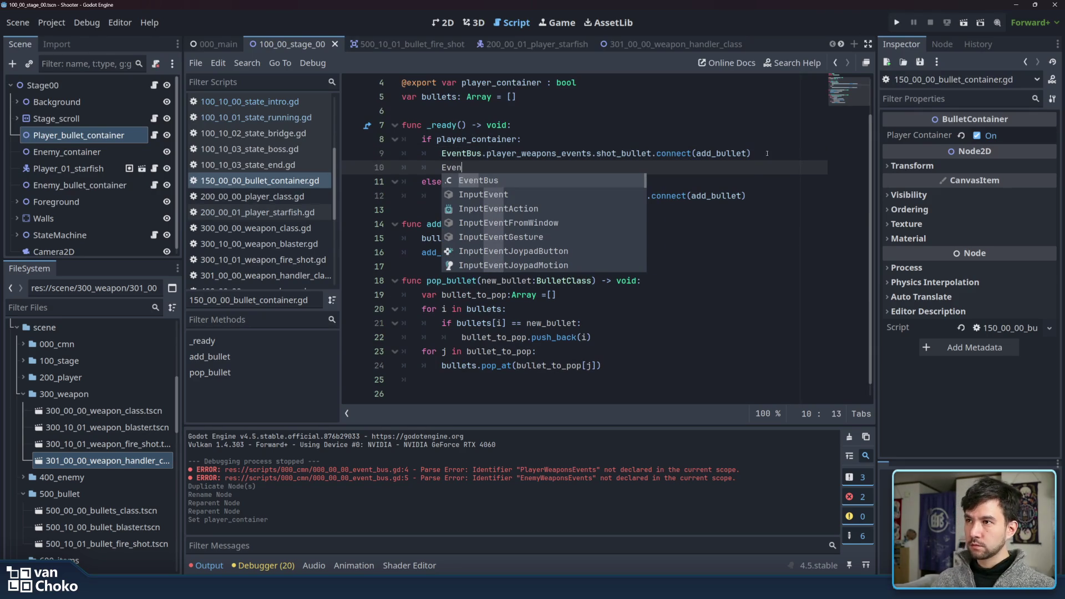
pyautogui.press('Return')
pyautogui.write('.player')
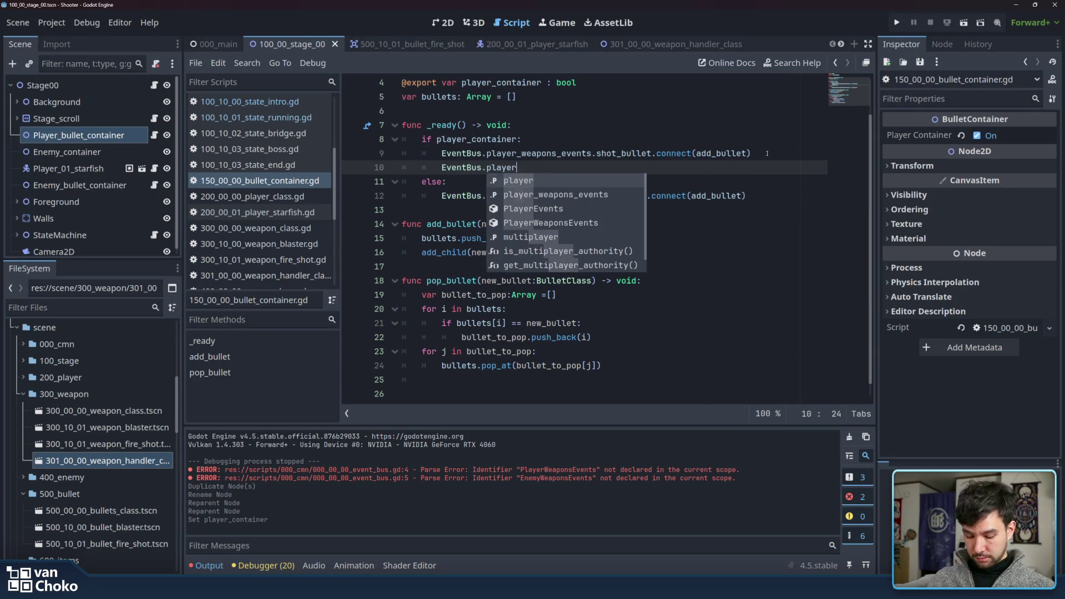
pyautogui.press('Down')
pyautogui.press('Return')
pyautogui.write('.')
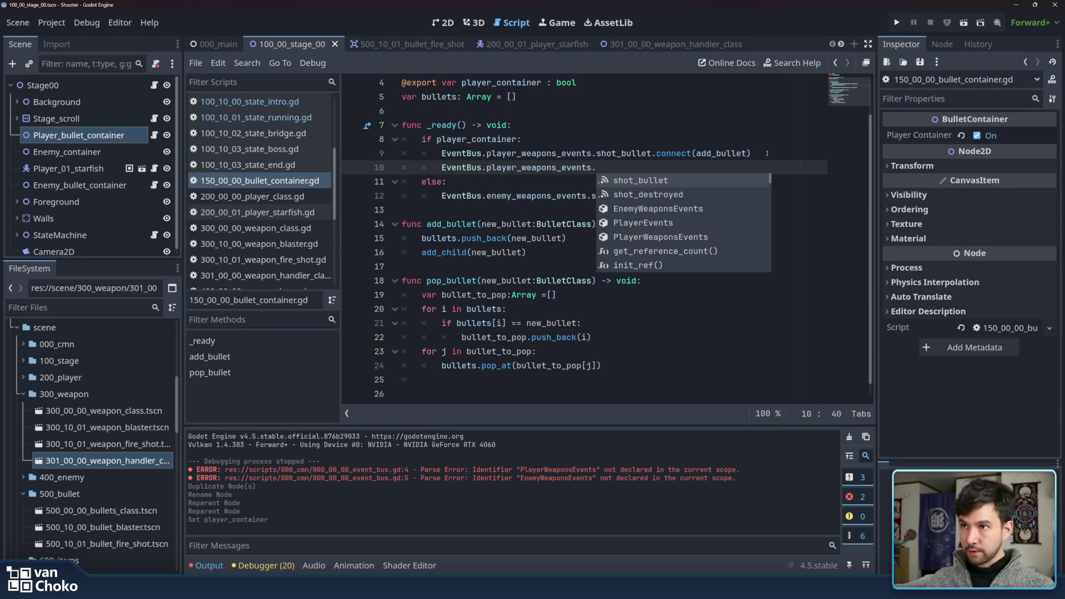
pyautogui.press('Down')
pyautogui.press('Return')
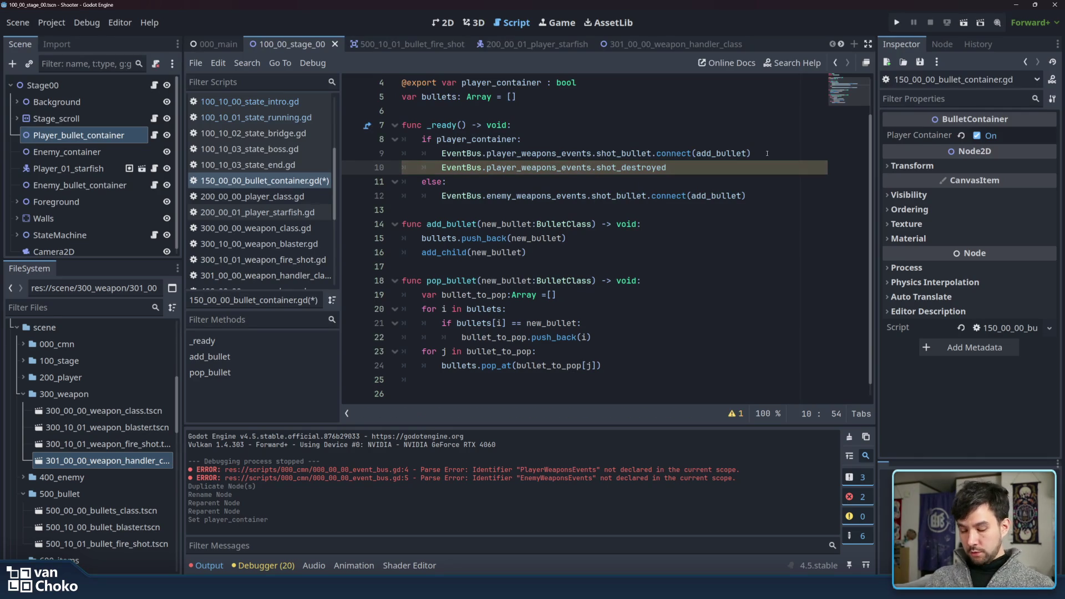
pyautogui.write('.connect')
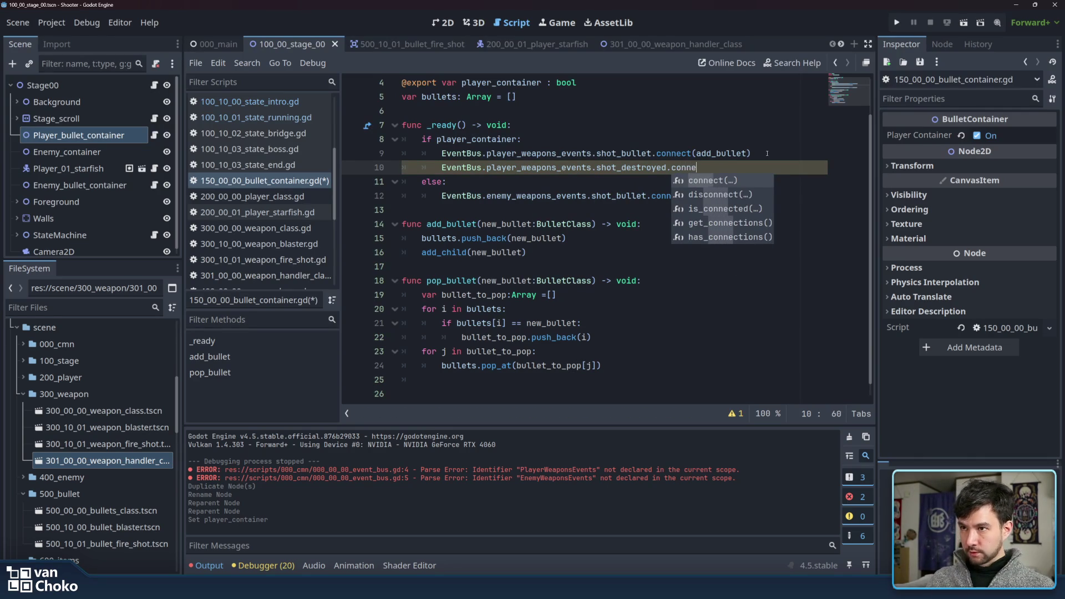
pyautogui.press('Return')
pyautogui.write('pop')
pyautogui.press('Return')
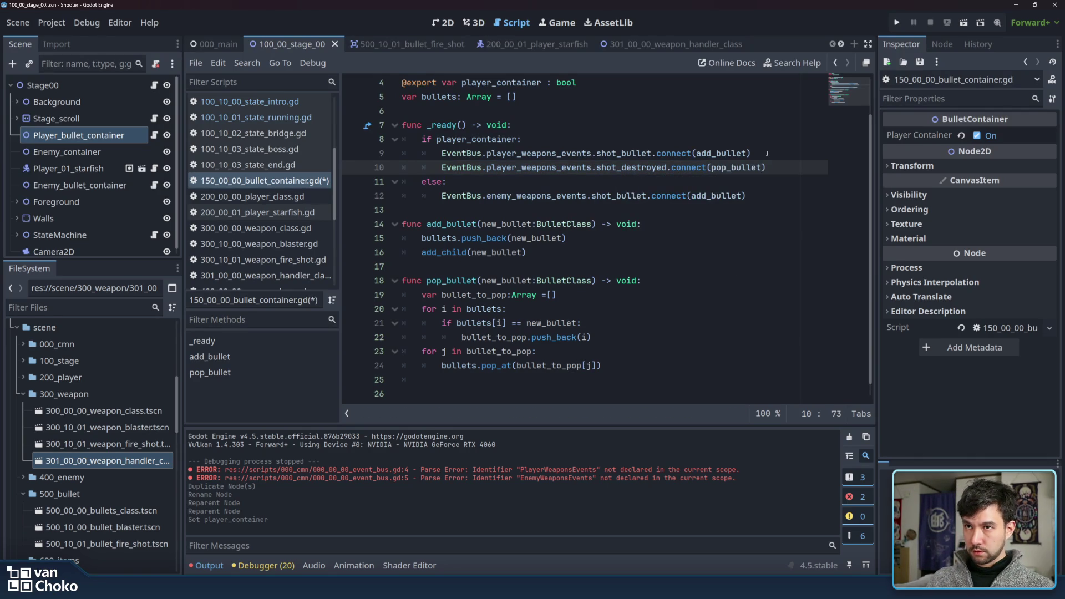
# Add EventBus.enemy_weapons_events.shot_destroyed.connect(pop_bullet) below the enemy connection, then save
pyautogui.click(673, 252)
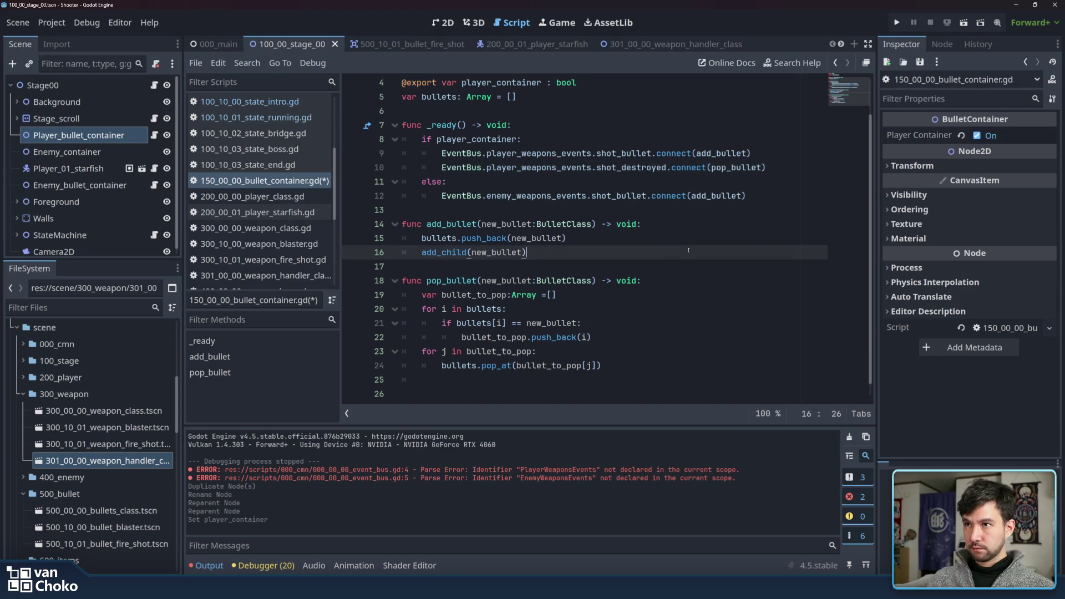
pyautogui.click(664, 266)
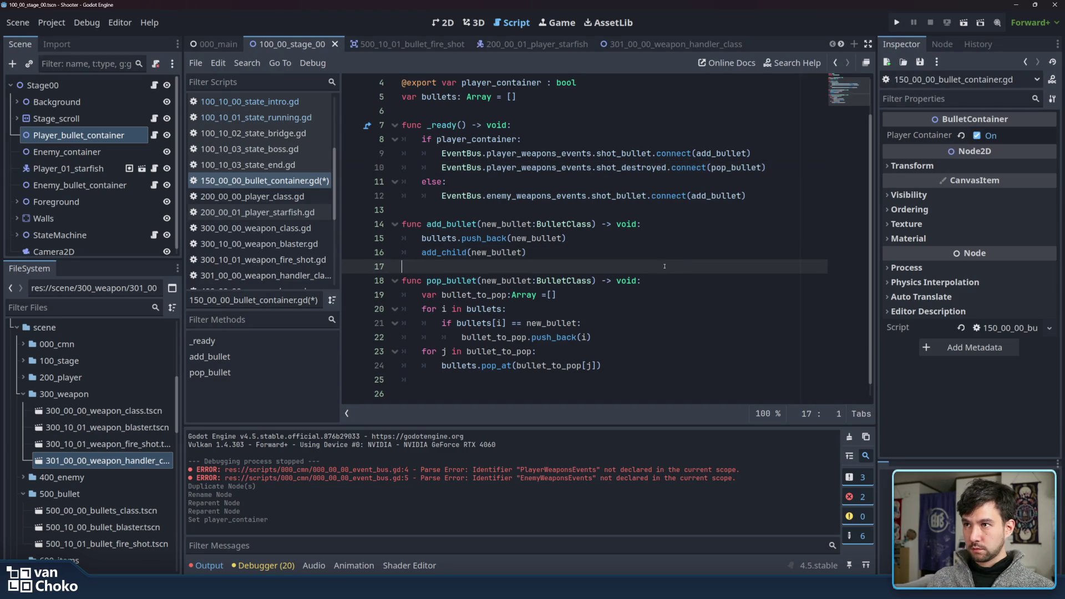
pyautogui.click(763, 198)
pyautogui.press('Return')
pyautogui.write('EventBus')
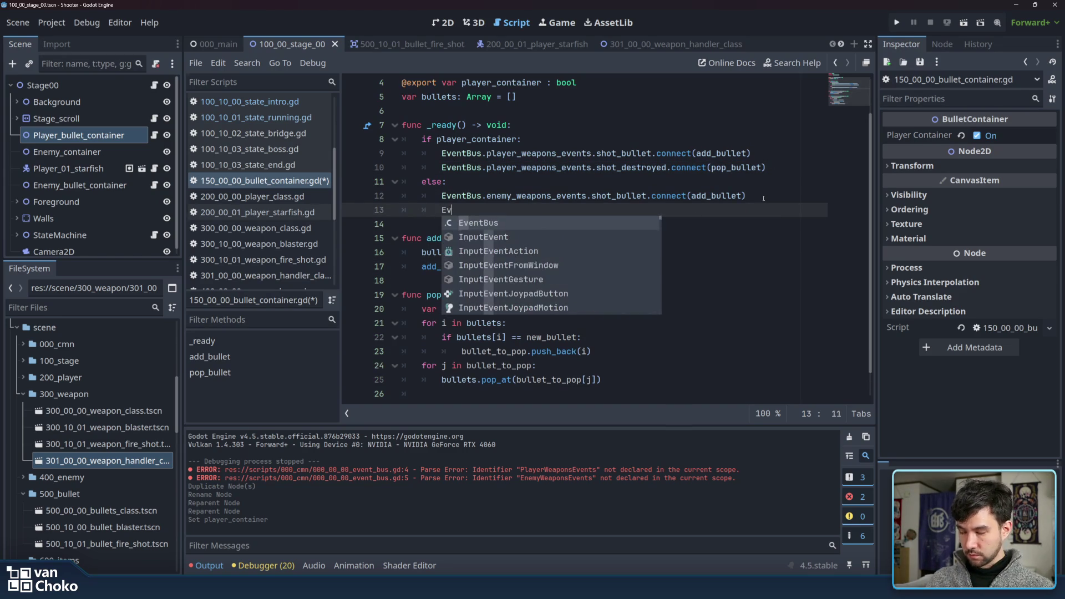
pyautogui.write('.enem')
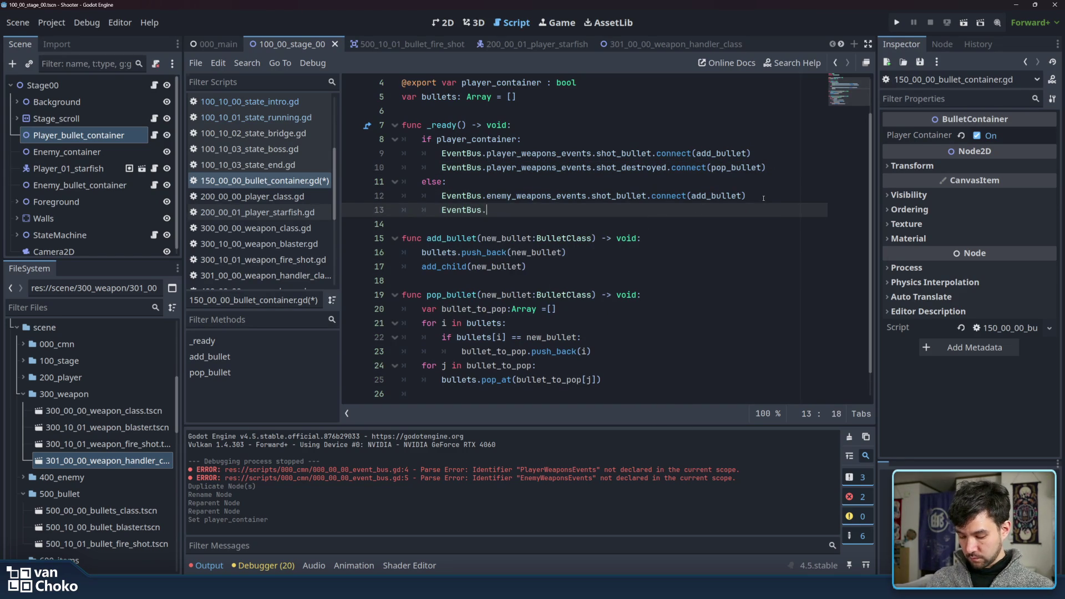
pyautogui.press('Return')
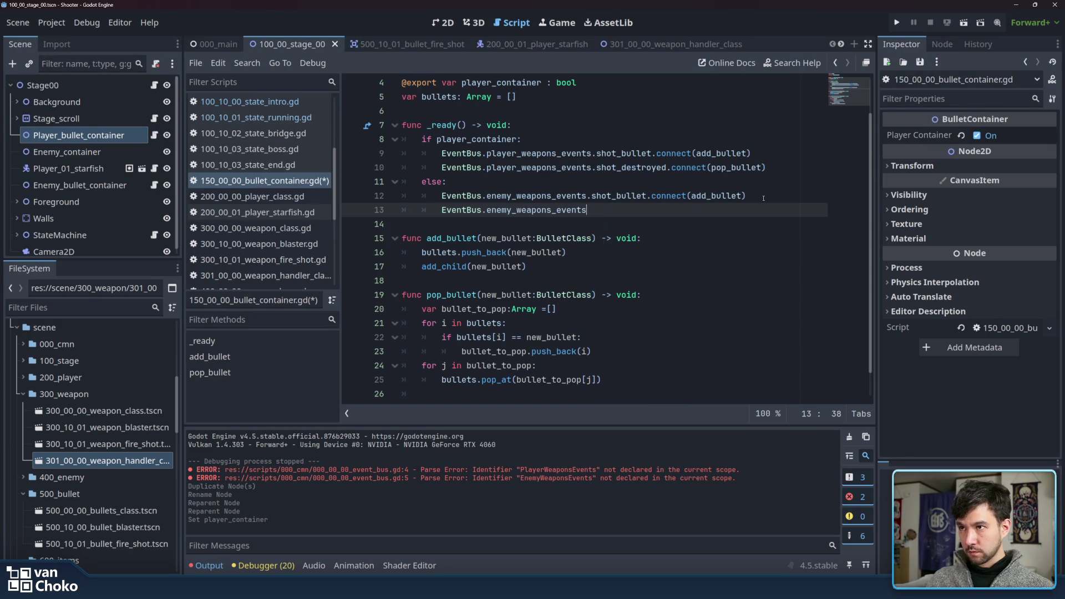
pyautogui.write('.shot')
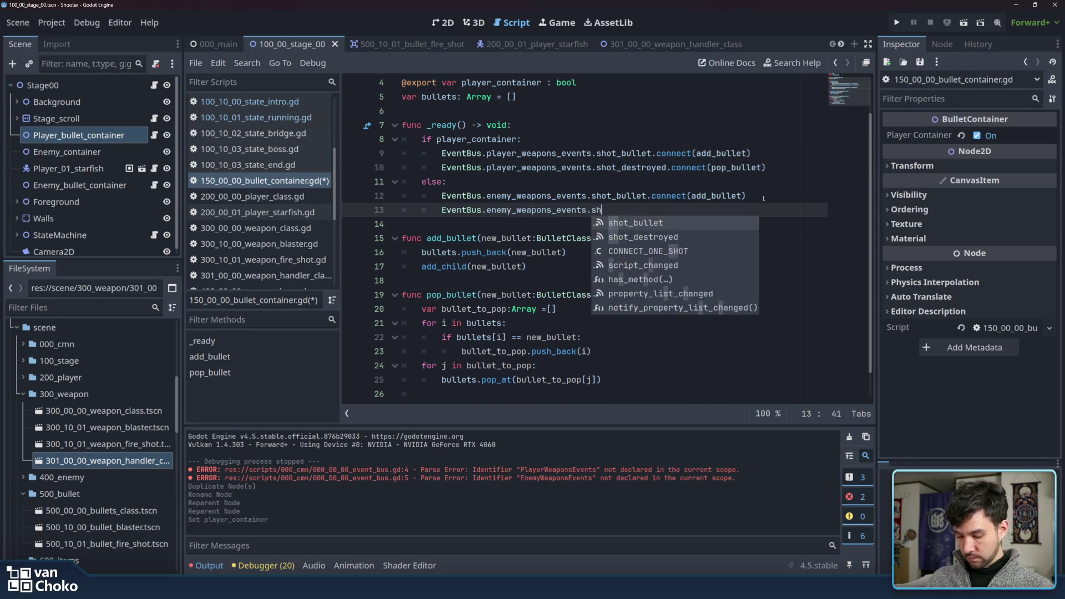
pyautogui.press('Down')
pyautogui.press('Return')
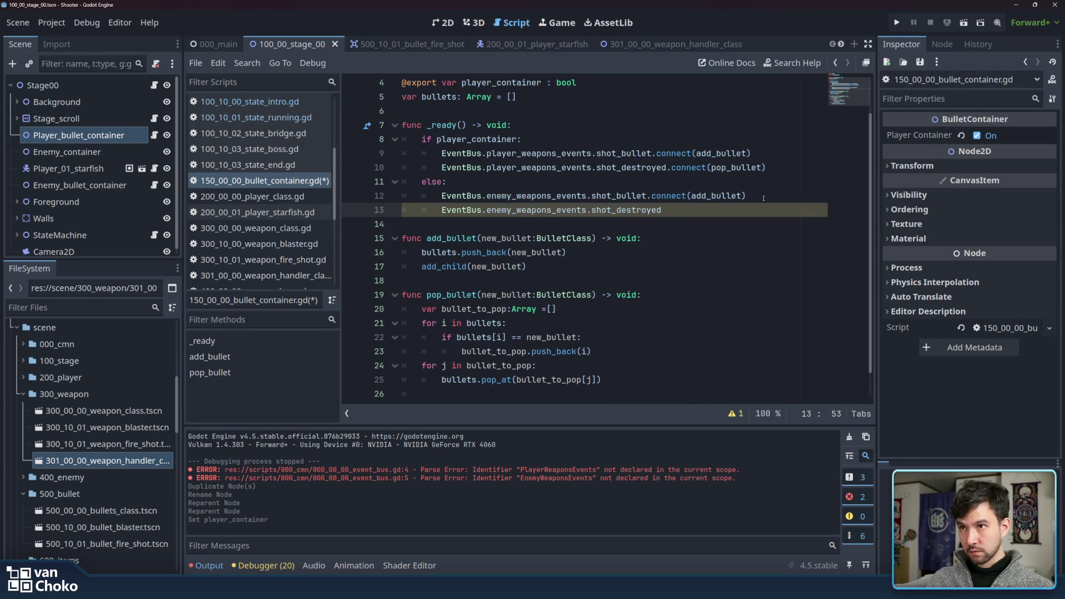
pyautogui.write('con')
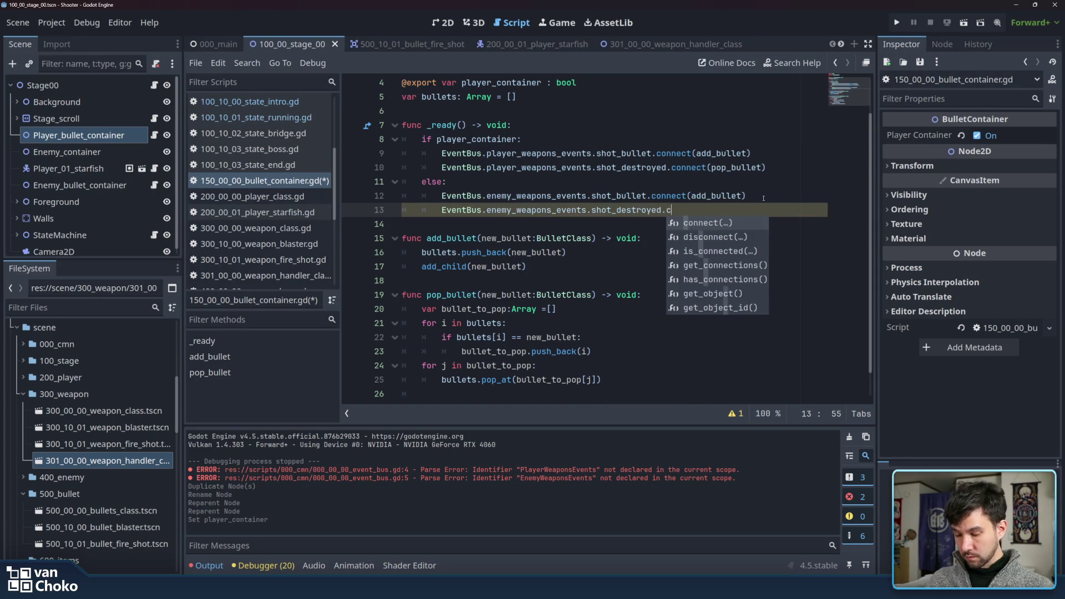
pyautogui.press('Return')
pyautogui.write('pop_')
pyautogui.press('Return')
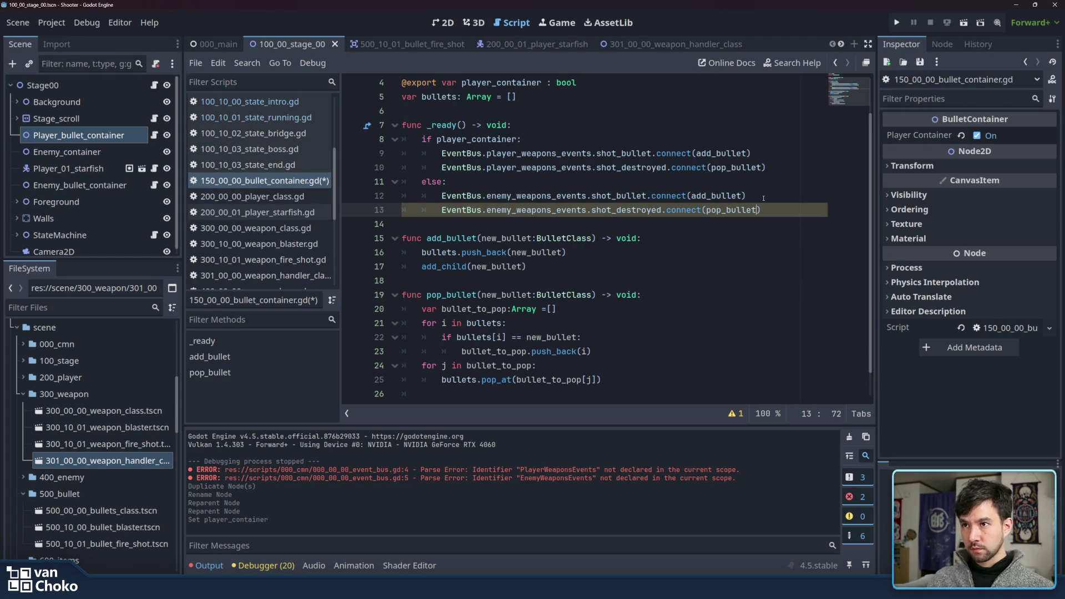
pyautogui.click(652, 298)
pyautogui.hotkey('ctrl', 's')
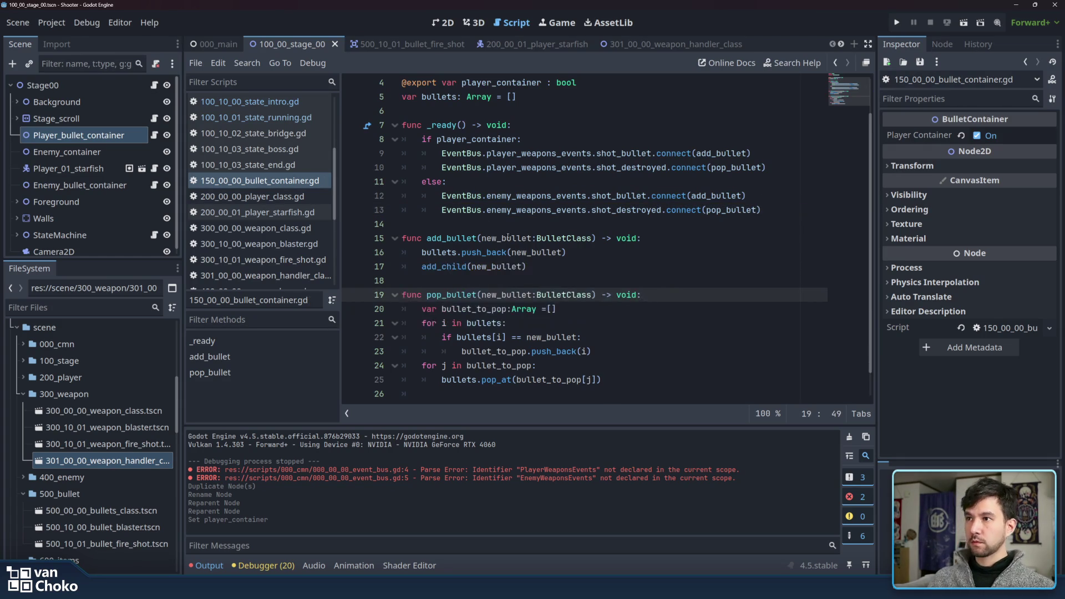
# Select and review the four signal connection lines in the bullet container's _ready
pyautogui.click(488, 224)
pyautogui.moveTo(488, 224); pyautogui.dragTo(444, 167)
pyautogui.click(443, 167)
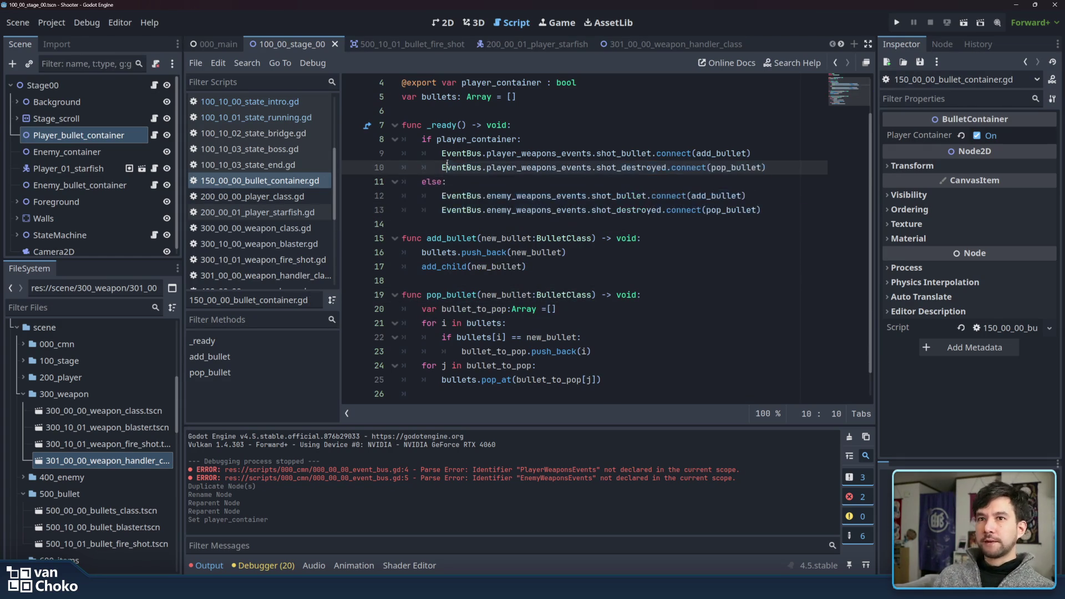
pyautogui.click(94, 136)
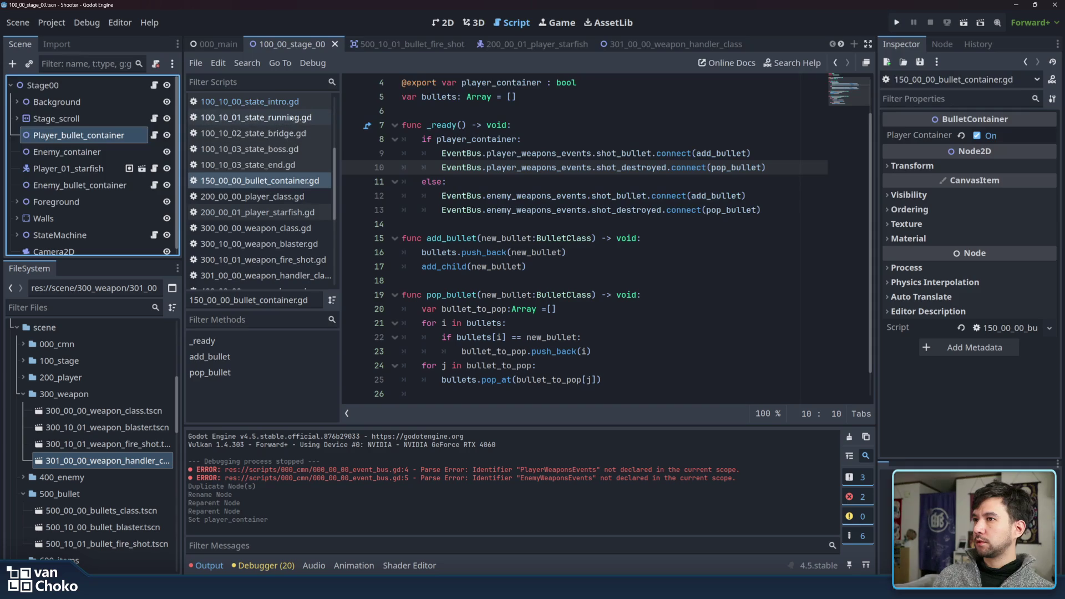
pyautogui.scroll(2, 515, 210)
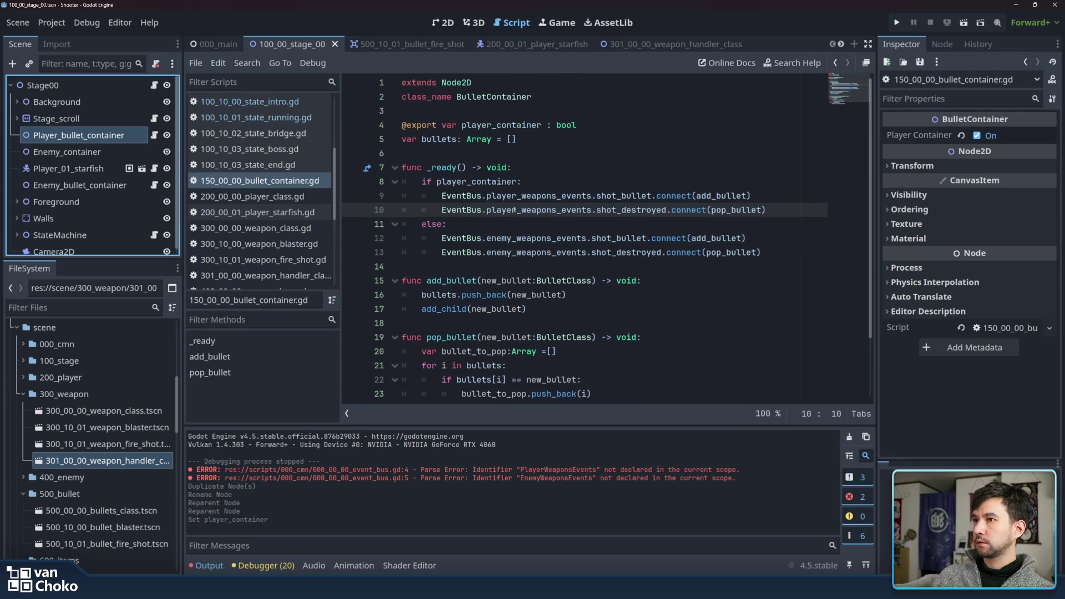
pyautogui.scroll(-3, 515, 209)
# Browse the state intro, states, state machine, state bridge and character class scripts
pyautogui.click(421, 252)
pyautogui.click(253, 181)
pyautogui.press('Up')
pyautogui.press('Up')
pyautogui.press('Up')
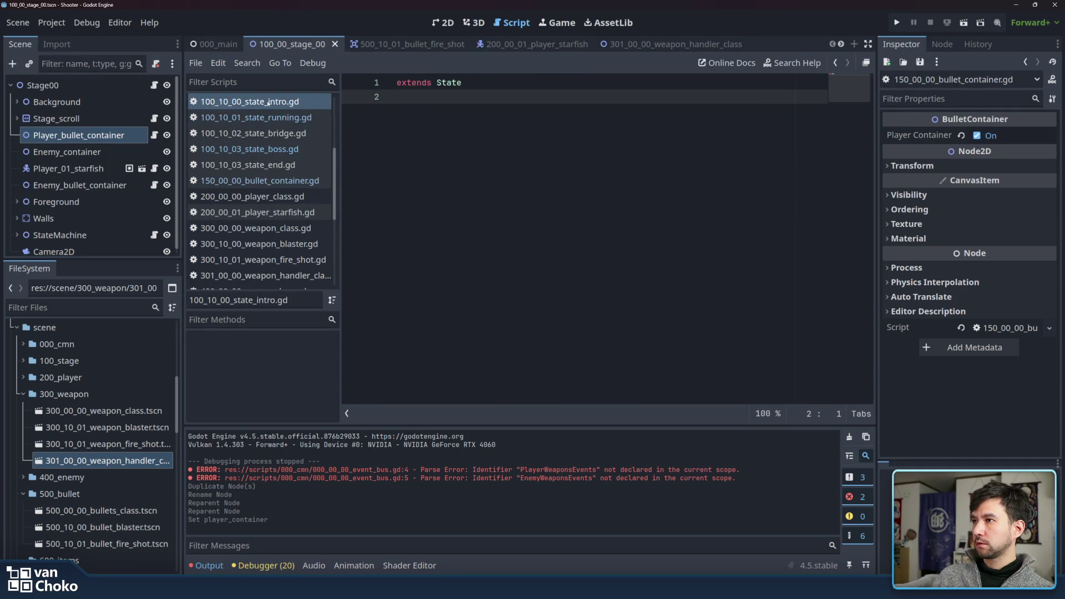
pyautogui.scroll(2, 279, 122)
pyautogui.click(250, 142)
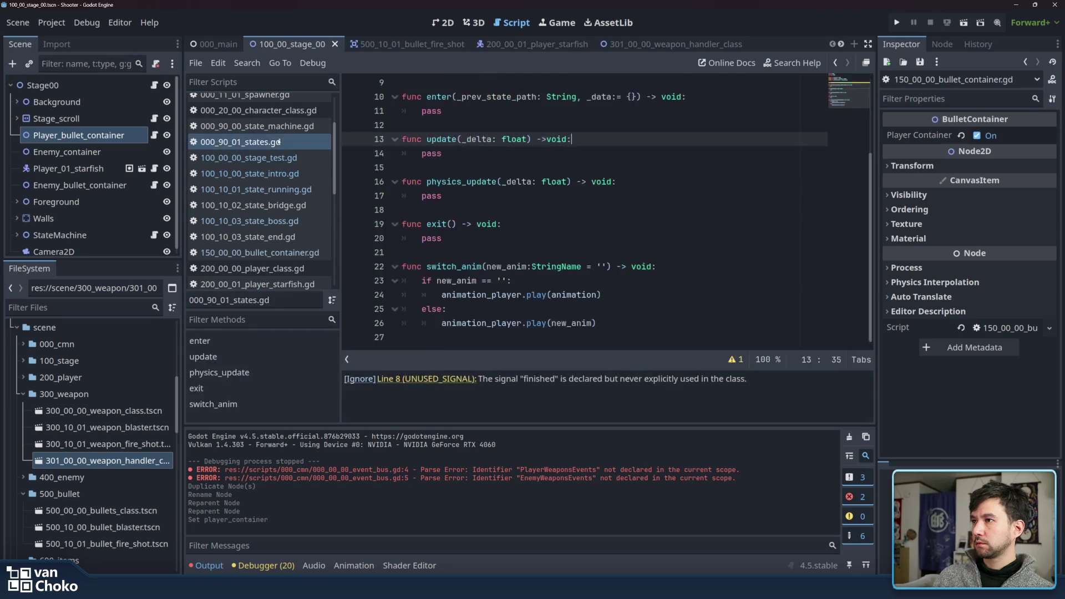
pyautogui.click(255, 126)
pyautogui.click(284, 205)
pyautogui.click(266, 237)
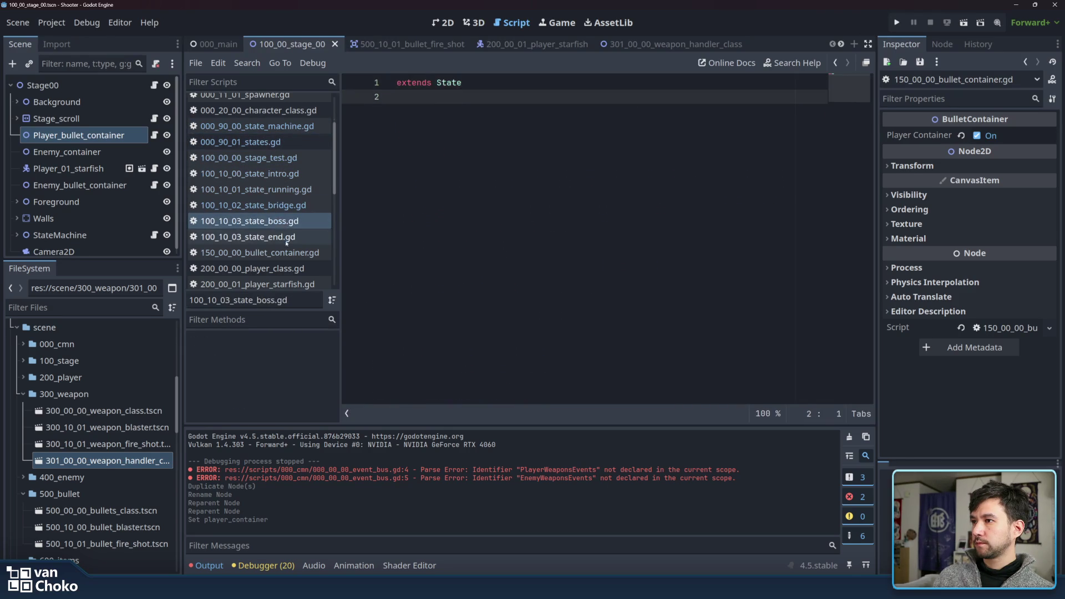
pyautogui.click(286, 253)
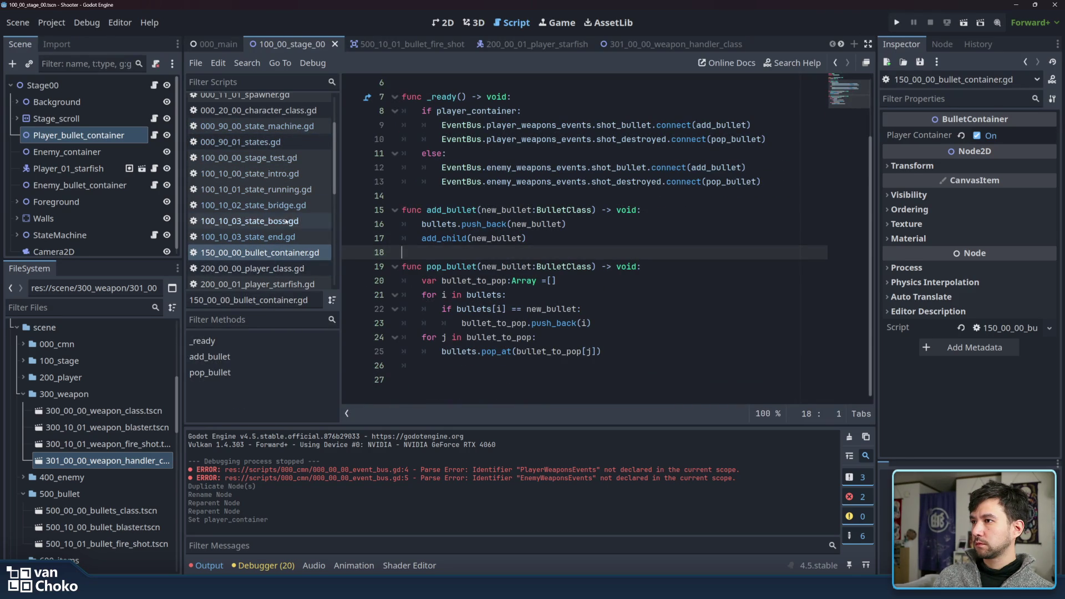
pyautogui.click(280, 141)
pyautogui.click(289, 127)
pyautogui.click(288, 110)
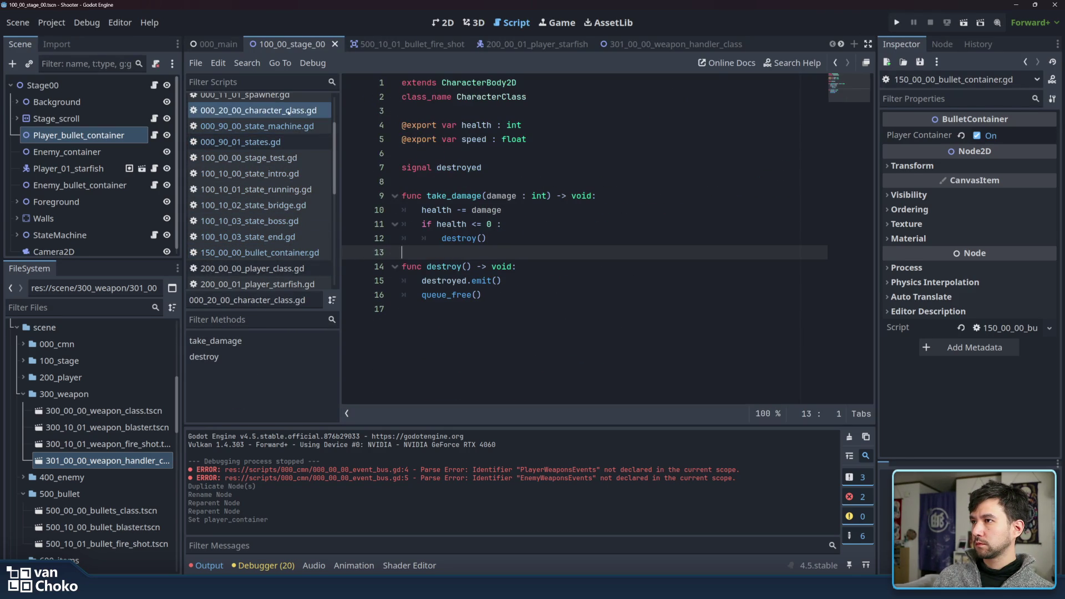
# Review the _ready function in 000_11_00_stage_scroll.gd
pyautogui.scroll(3, 292, 138)
pyautogui.scroll(1, 292, 145)
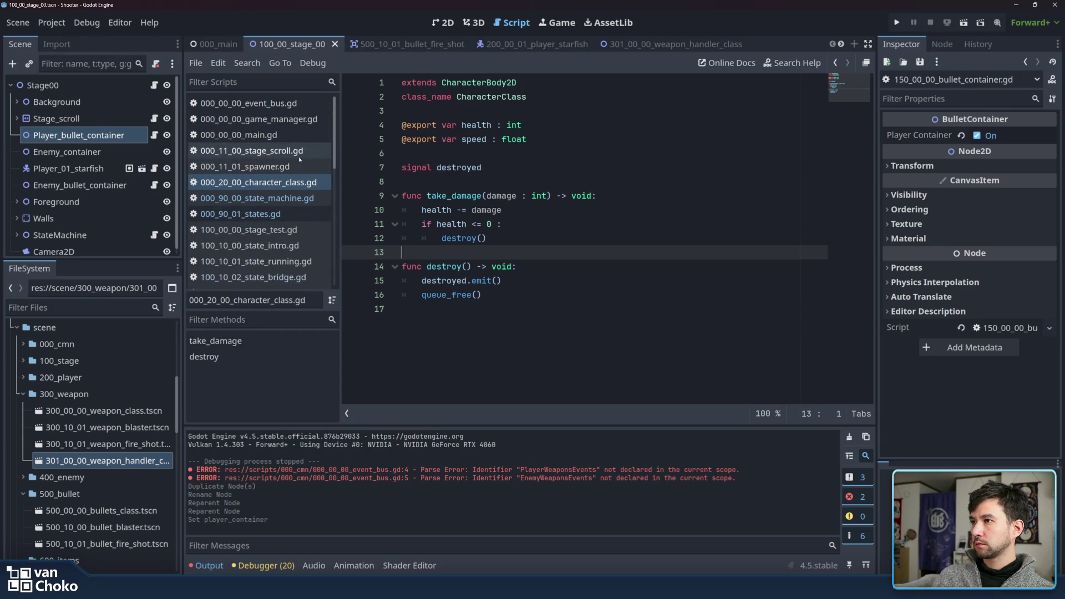
pyautogui.click(299, 155)
pyautogui.click(555, 167)
pyautogui.click(564, 209)
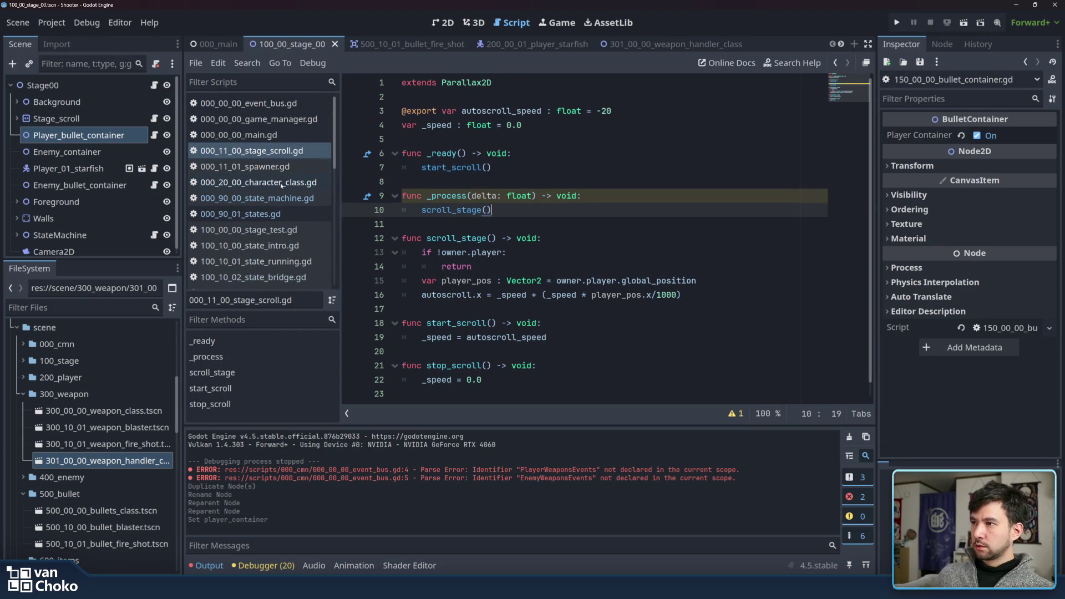
pyautogui.scroll(-5, 283, 198)
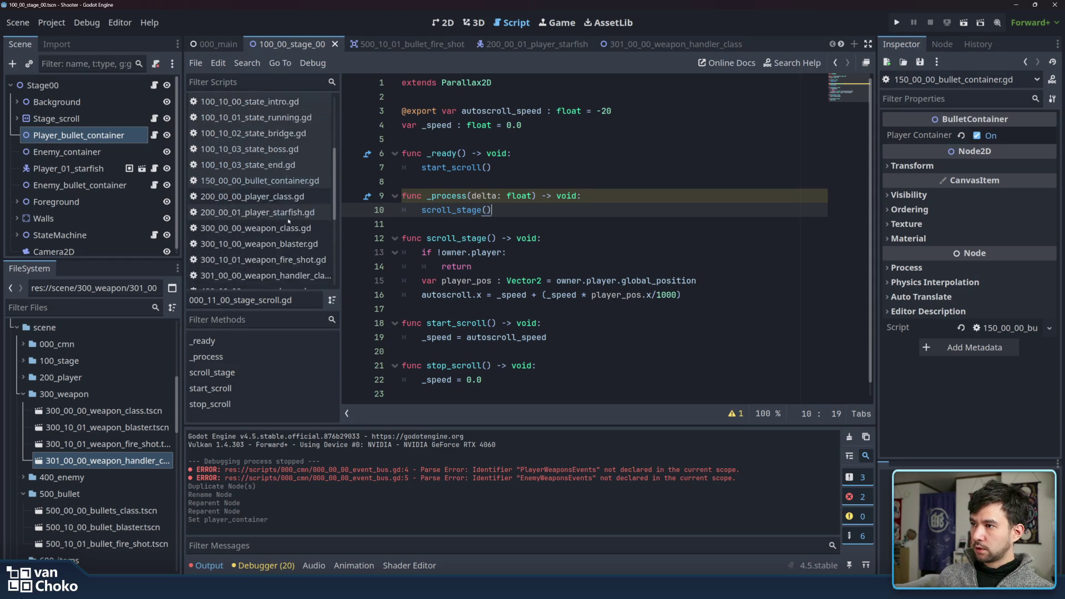
pyautogui.scroll(-4, 296, 247)
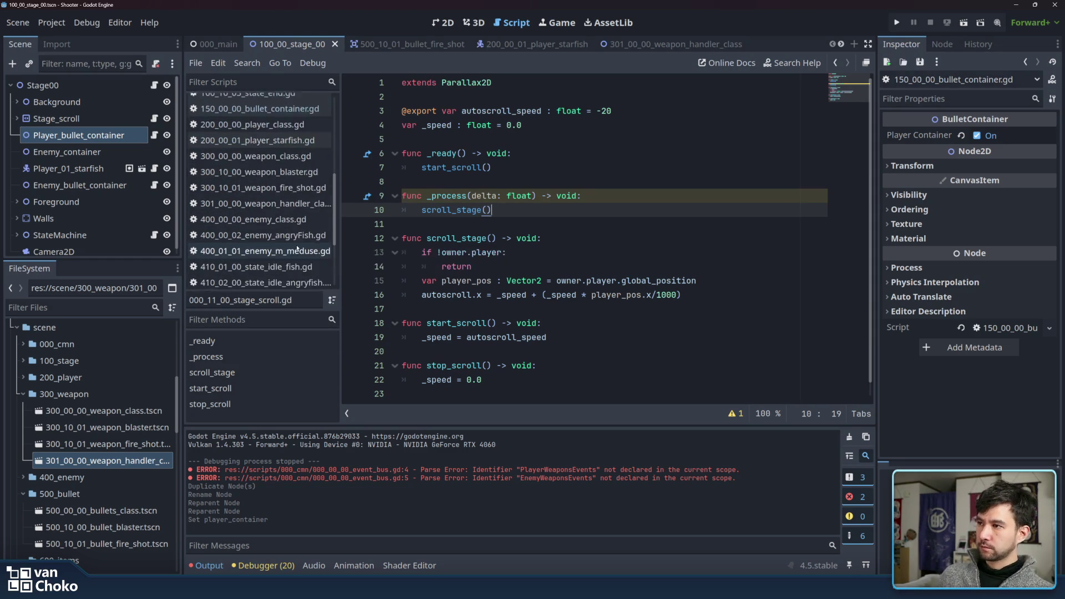
pyautogui.scroll(5, 297, 249)
# Look over the weapon scripts, then select bullet_destroyed on line 29 of 500_00_00_bullet_class.gd
pyautogui.click(289, 204)
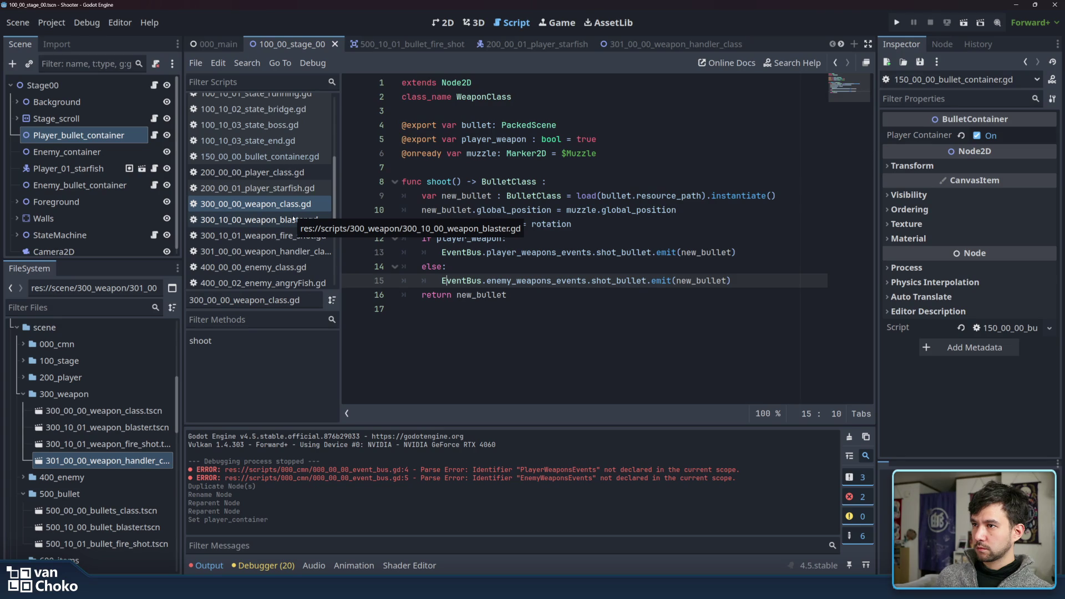
pyautogui.click(294, 219)
pyautogui.click(294, 235)
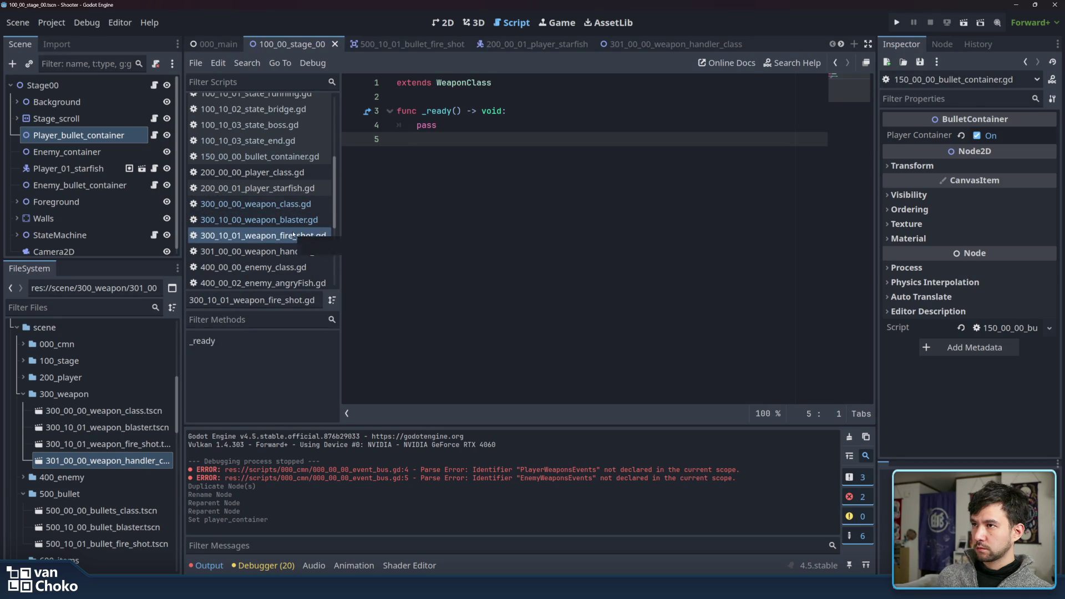
pyautogui.scroll(-5, 294, 235)
pyautogui.click(294, 232)
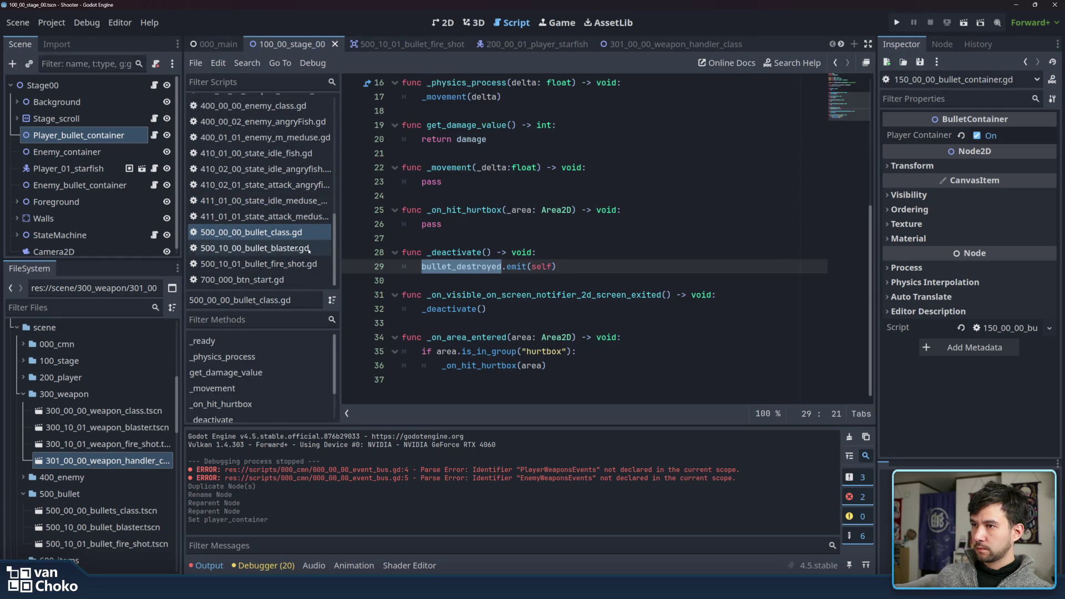
pyautogui.click(566, 266)
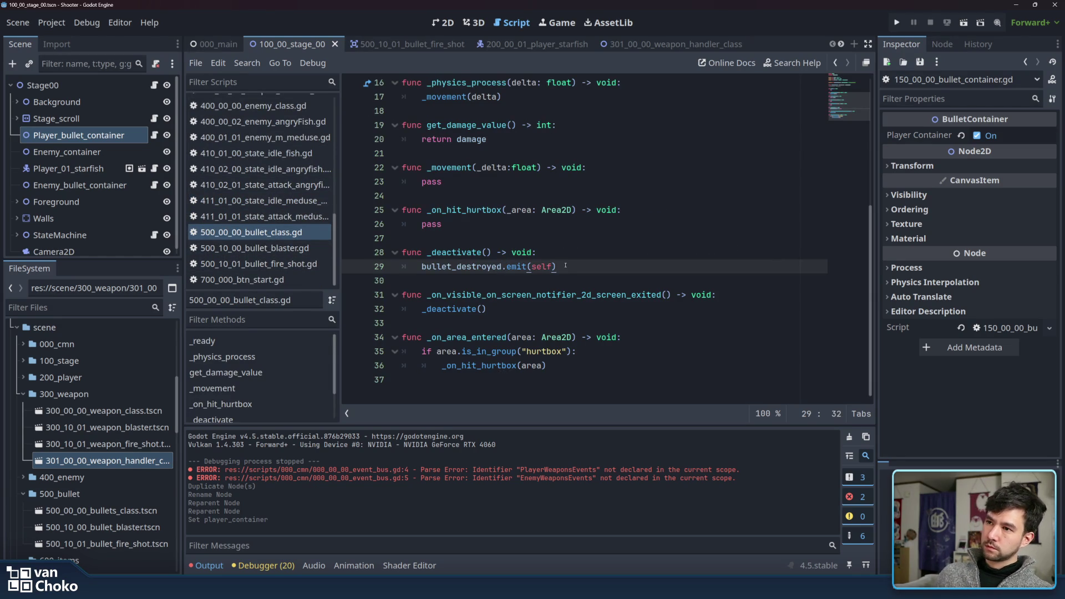
pyautogui.press('Home')
pyautogui.hotkey('shift', 'End')
pyautogui.hotkey('ctrl', 'shift', 'Left')
pyautogui.hotkey('ctrl', 'shift', 'Left')
pyautogui.hotkey('ctrl', 'shift', 'Left')
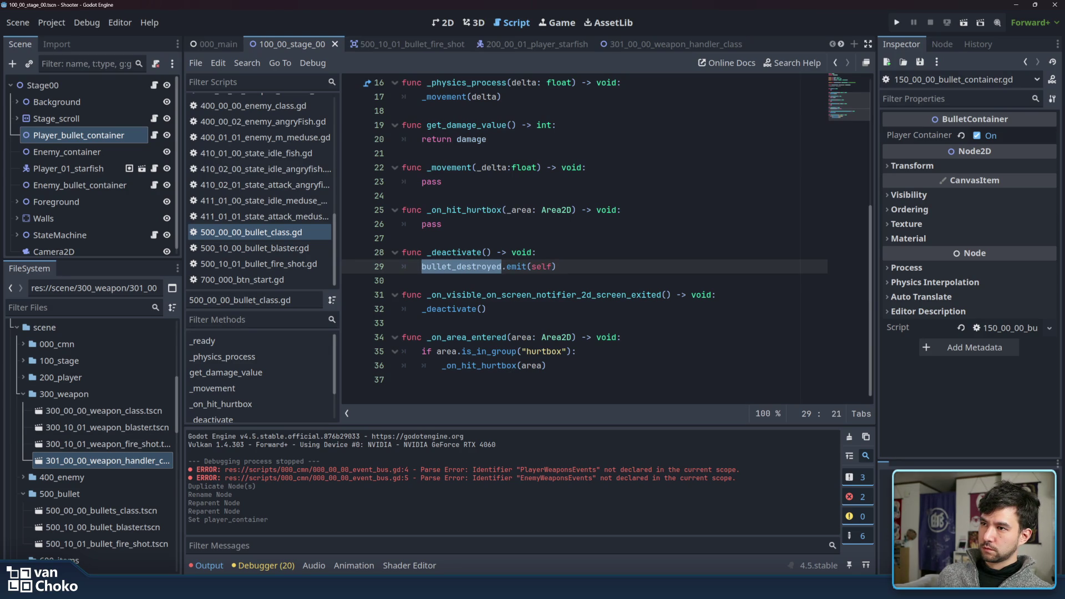
pyautogui.press('End')
pyautogui.hotkey('shift', 'Home')
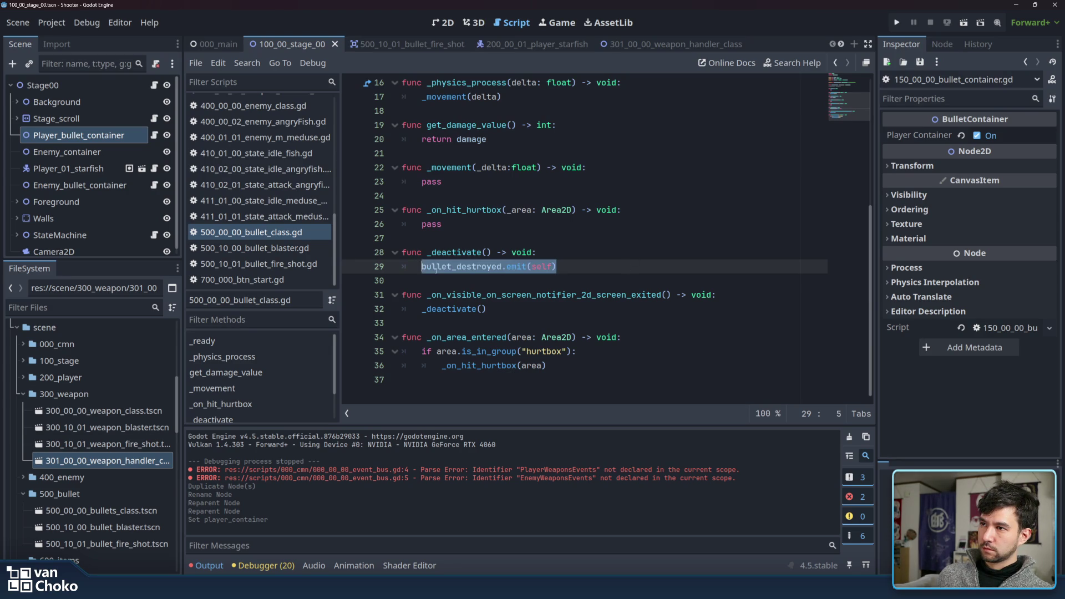
pyautogui.moveTo(435, 270)
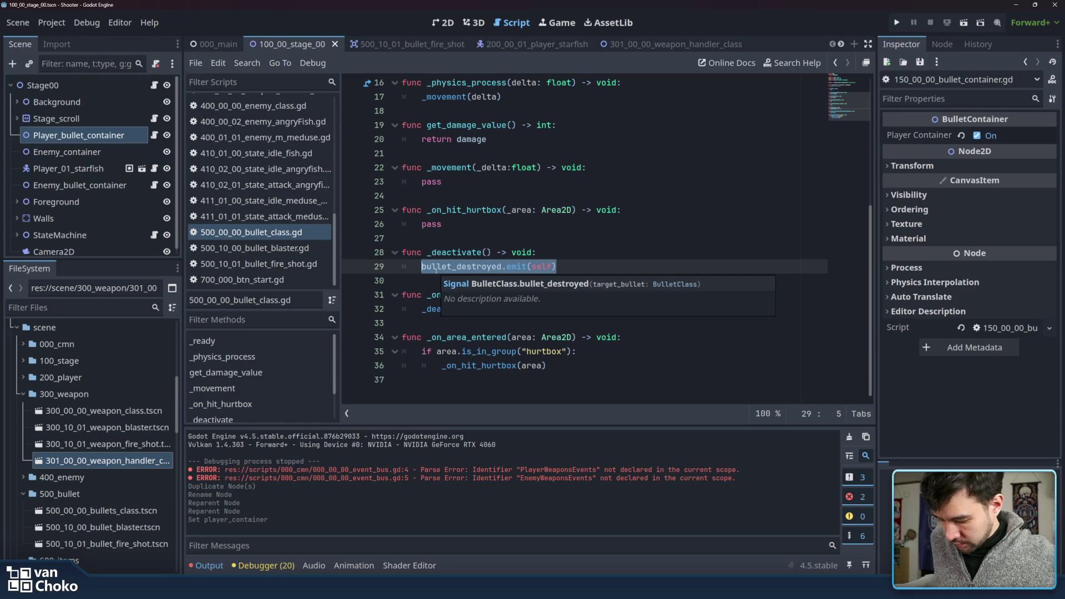
pyautogui.press('BackSpace')
pyautogui.write('EventBus')
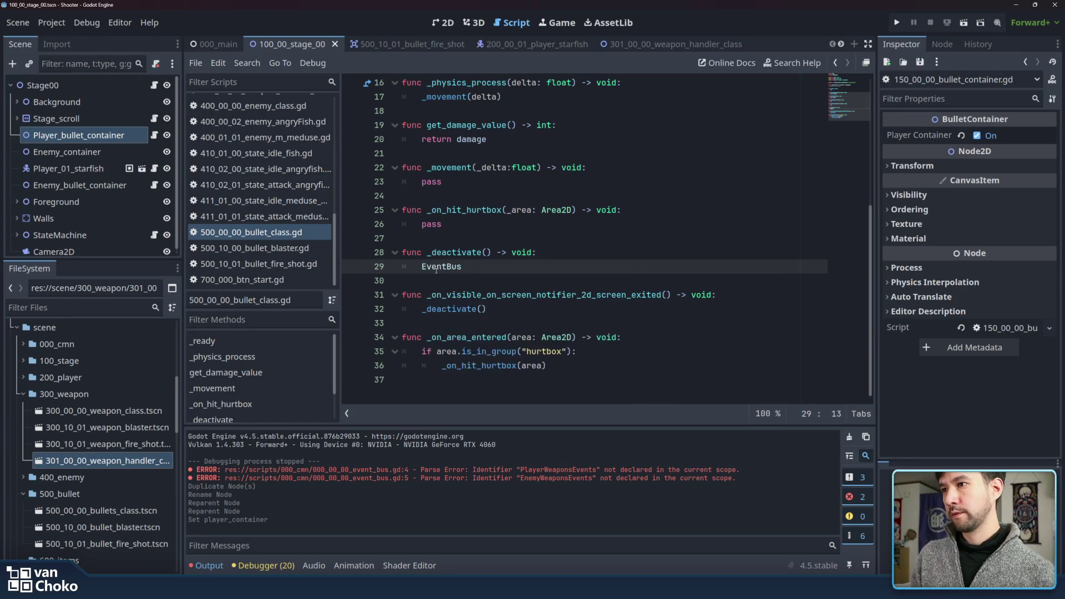
pyautogui.write('.')
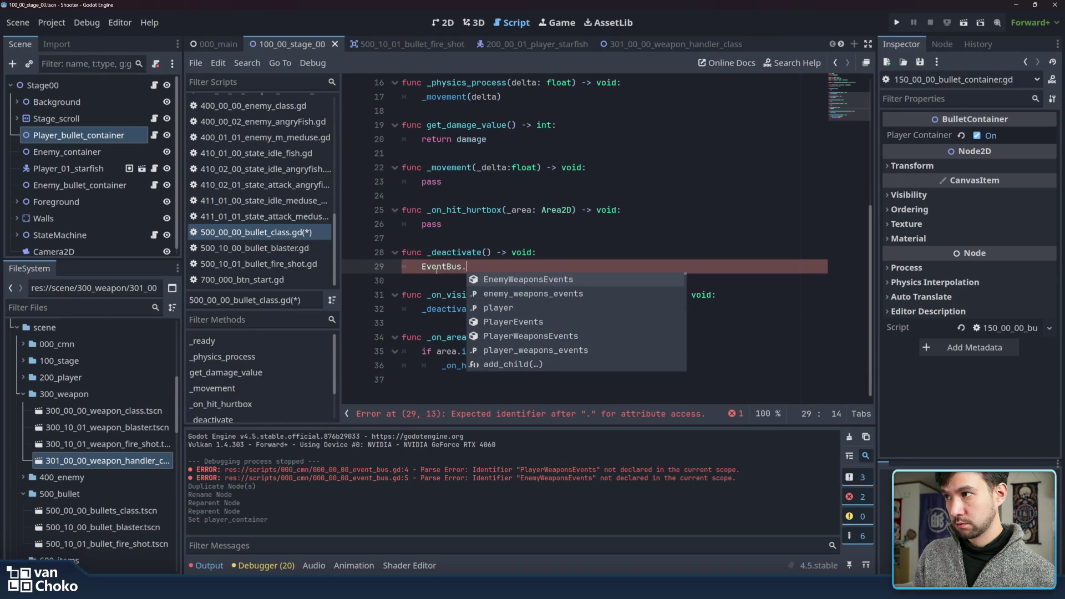
pyautogui.press('BackSpace')
pyautogui.press('BackSpace')
pyautogui.press('BackSpace')
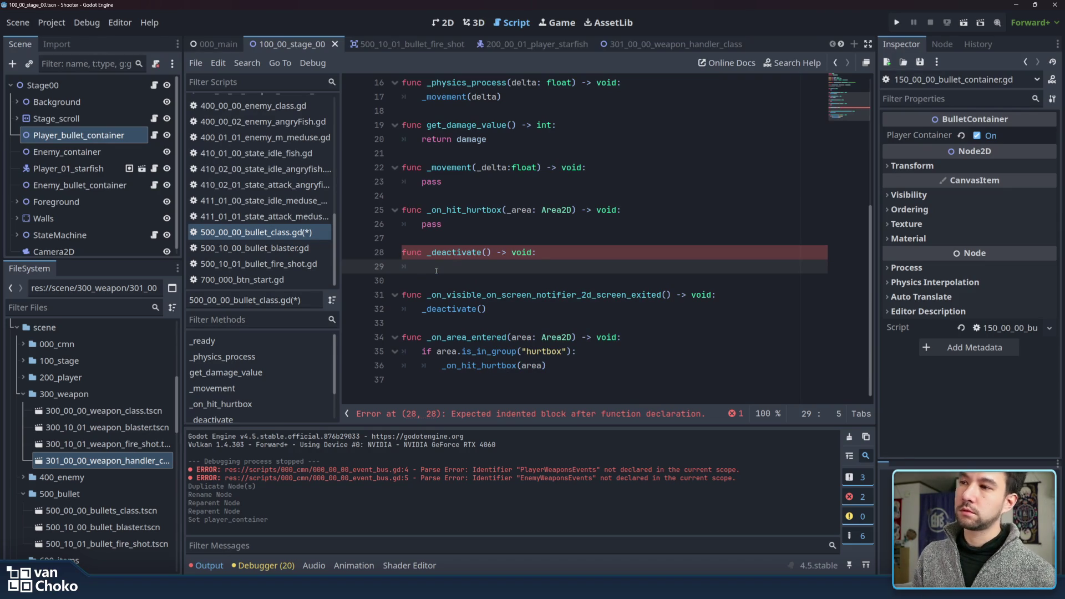
pyautogui.hotkey('ctrl', 'z')
pyautogui.hotkey('ctrl', 'z')
pyautogui.hotkey('ctrl', 'z')
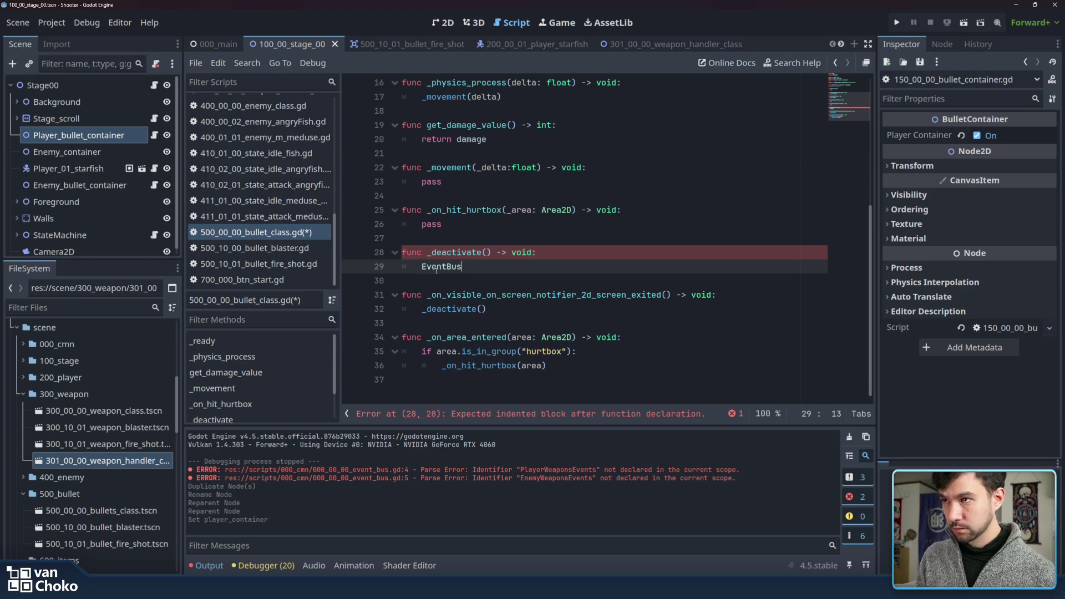
pyautogui.click(436, 269)
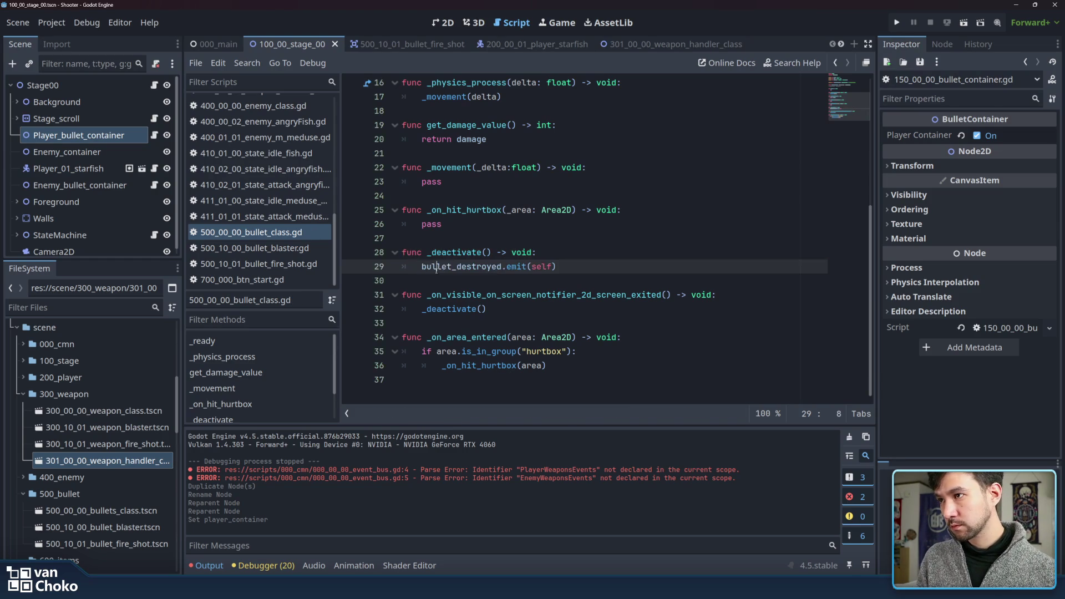
pyautogui.scroll(5, 597, 271)
pyautogui.doubleClick(473, 127)
pyautogui.moveTo(473, 126); pyautogui.dragTo(473, 155)
pyautogui.click(473, 154)
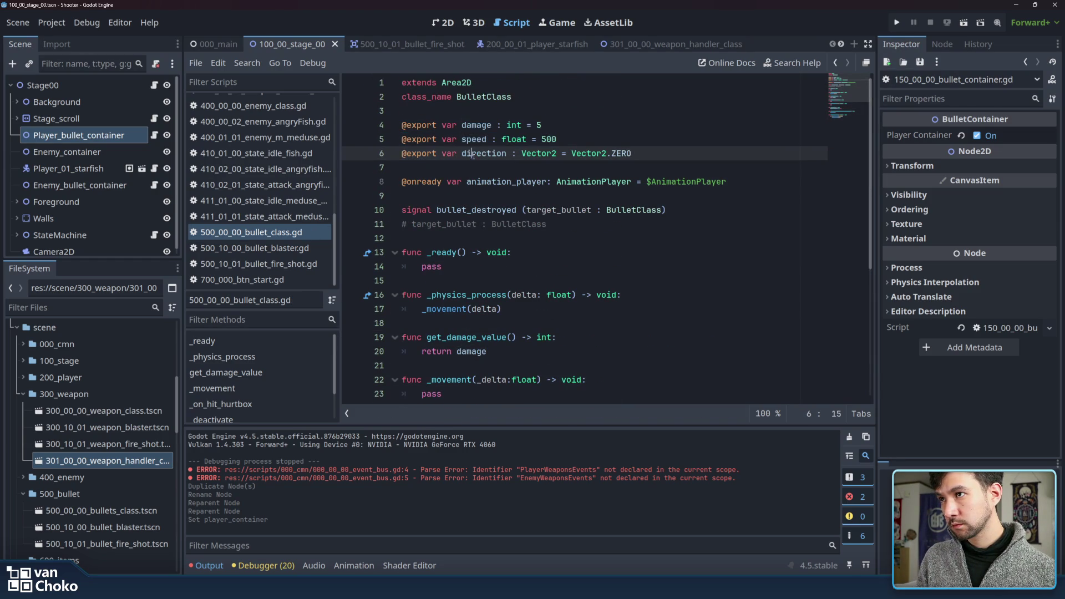
pyautogui.click(474, 168)
pyautogui.click(475, 182)
pyautogui.moveTo(468, 182)
pyautogui.mouseDown()
pyautogui.moveTo(731, 182)
pyautogui.moveTo(466, 182)
pyautogui.mouseUp()
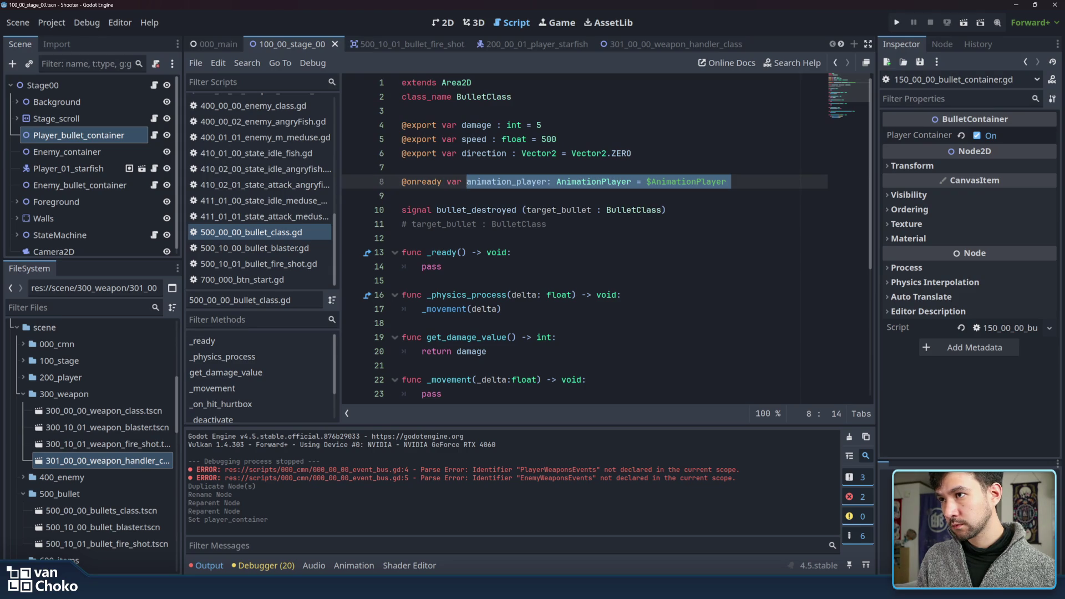
pyautogui.click(527, 225)
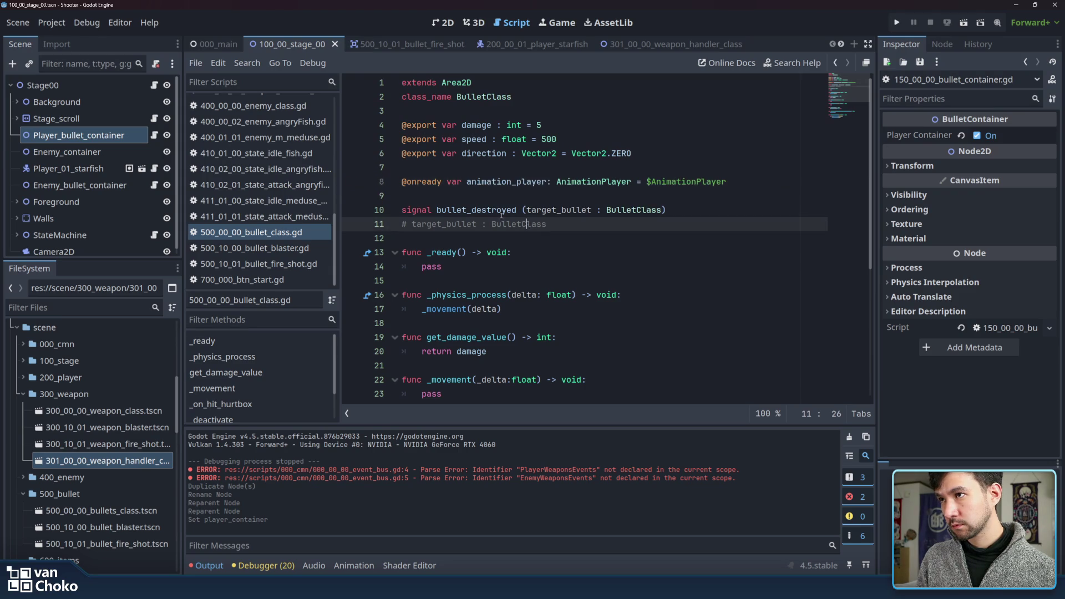
pyautogui.click(250, 232)
pyautogui.scroll(3, 341, 233)
pyautogui.scroll(4, 340, 234)
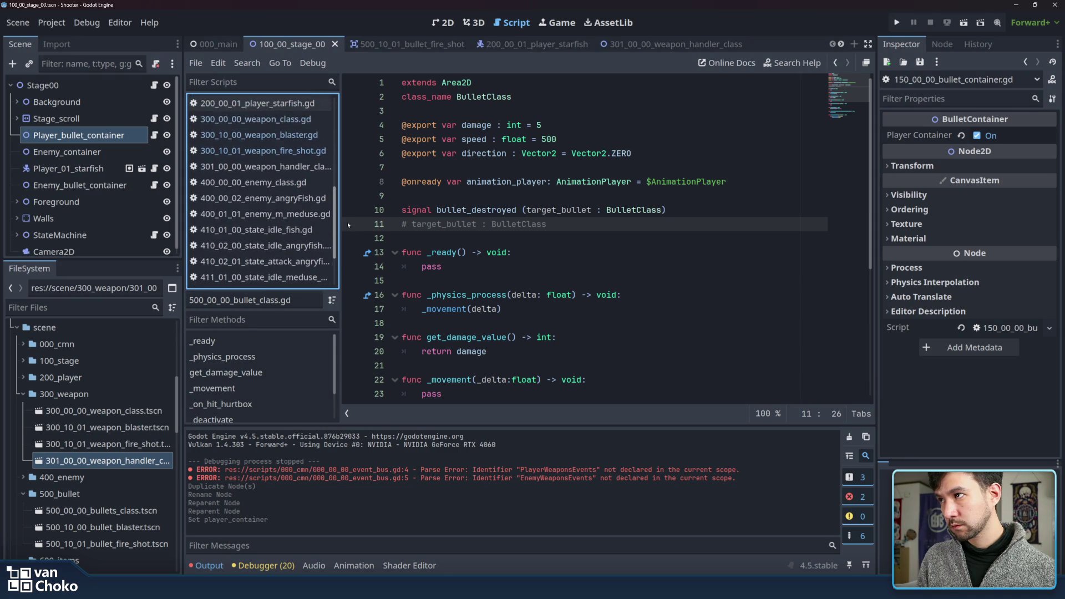
pyautogui.click(312, 196)
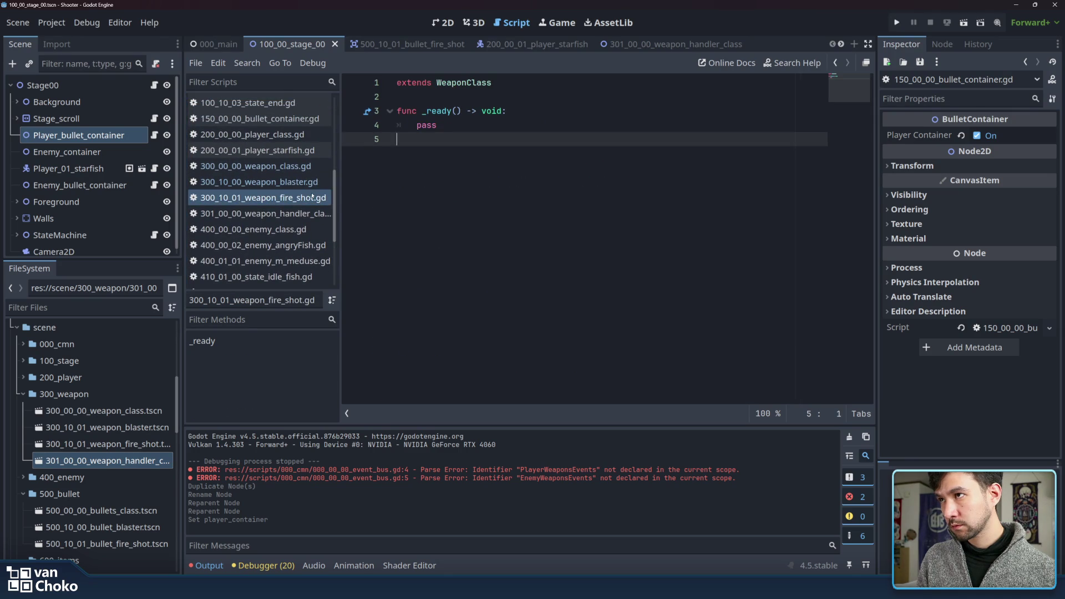
pyautogui.click(312, 182)
pyautogui.click(310, 166)
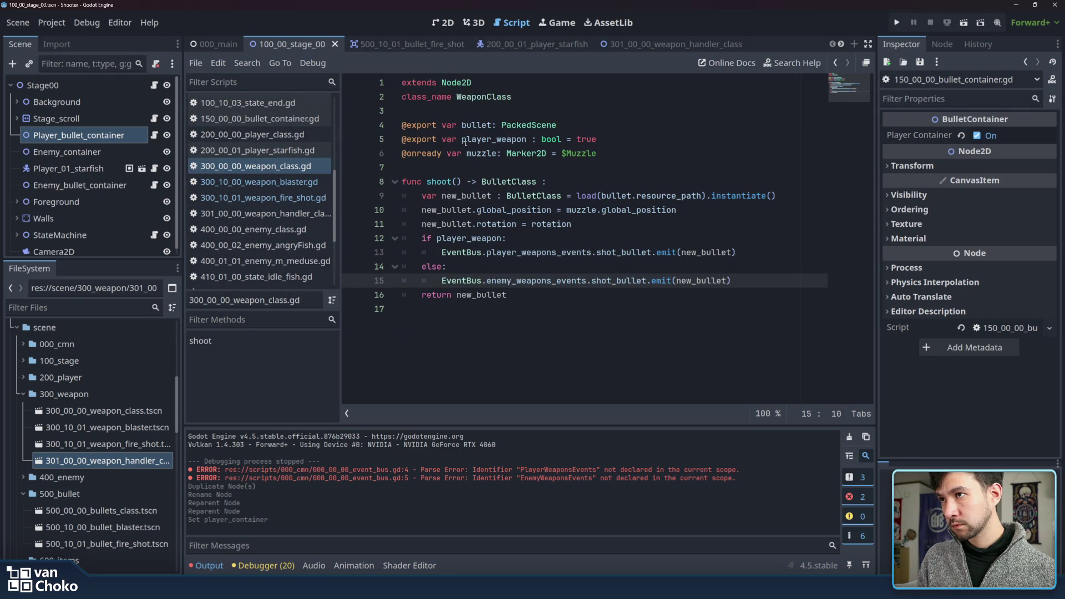
pyautogui.doubleClick(479, 139)
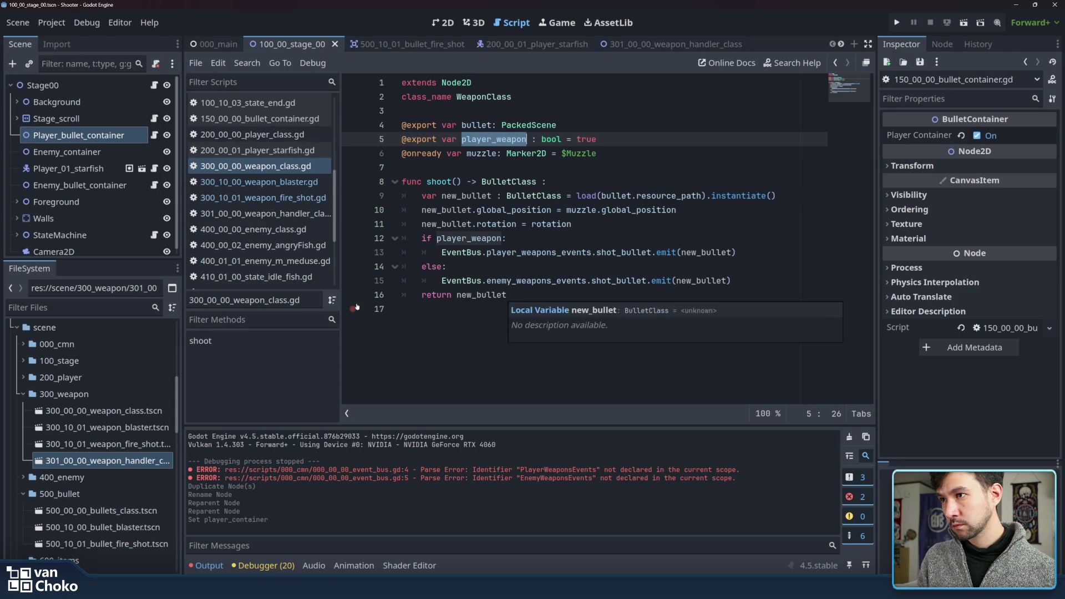
pyautogui.scroll(-5, 260, 233)
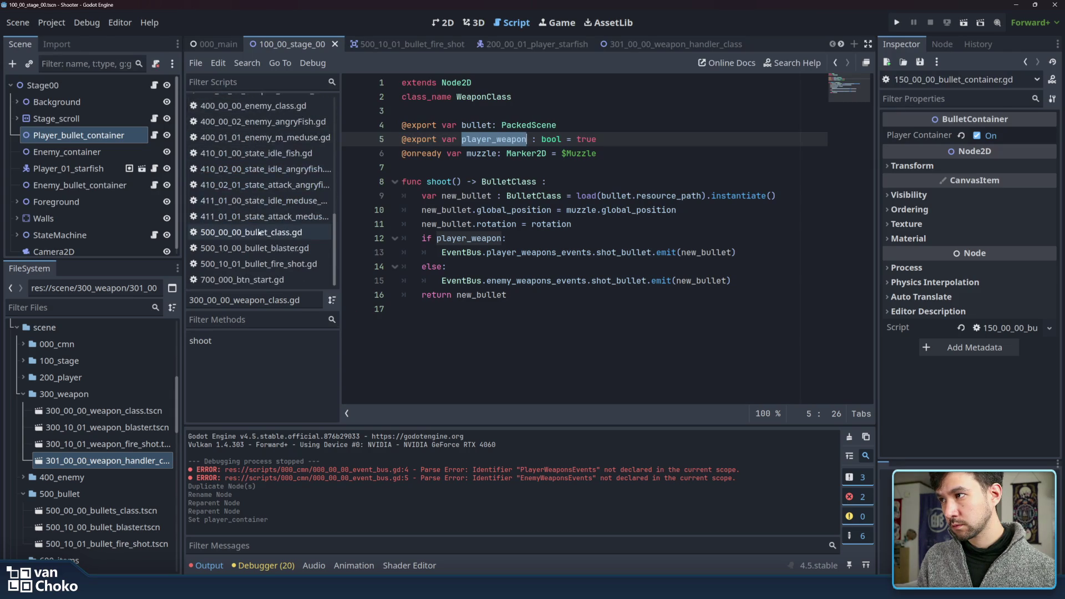
pyautogui.click(279, 235)
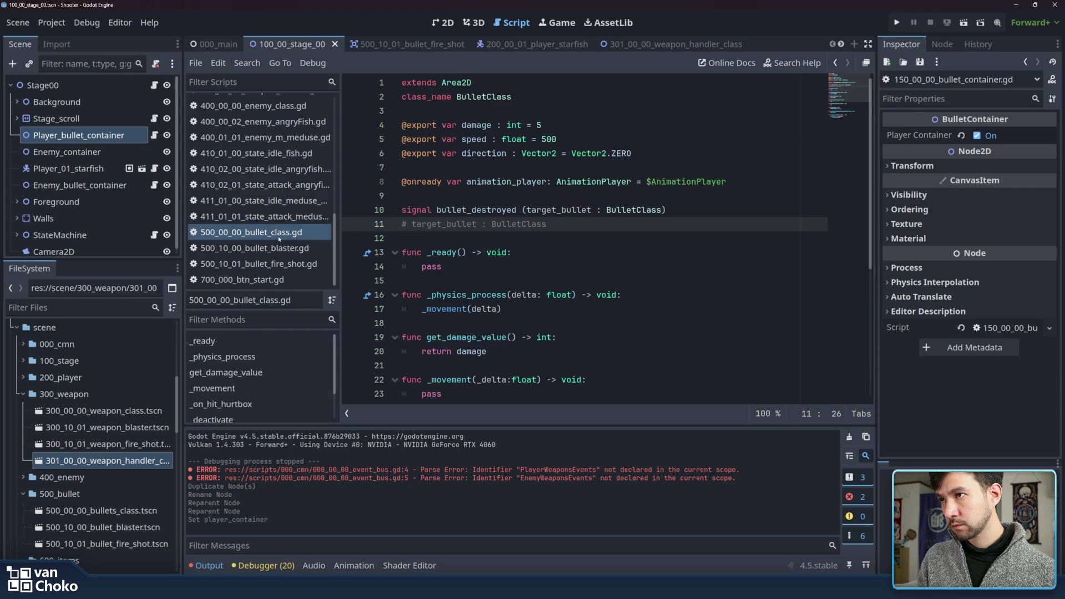
pyautogui.click(645, 155)
pyautogui.press('Return')
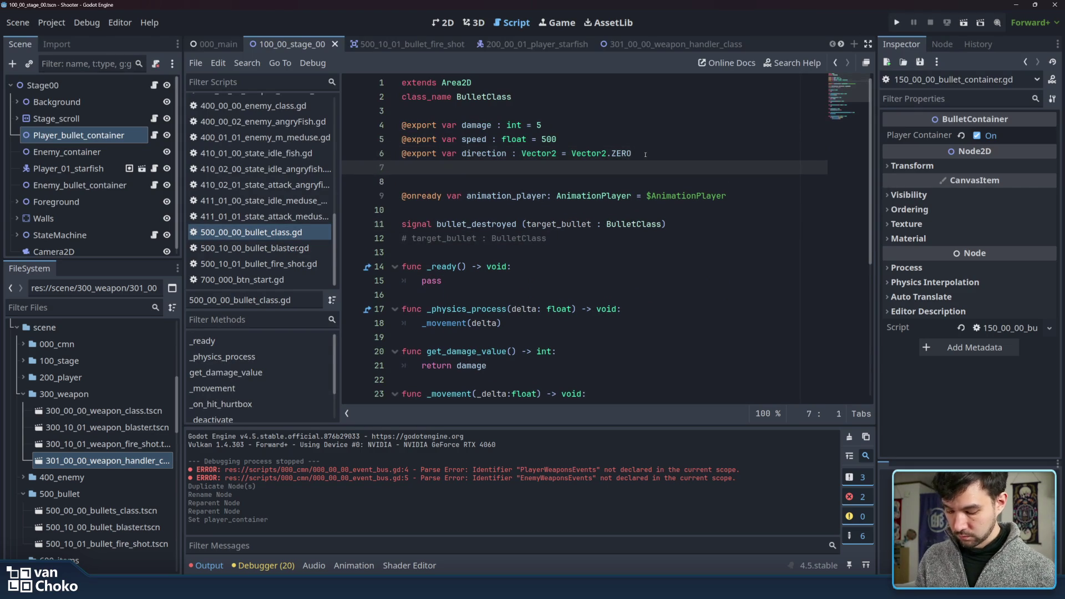
# Declare 'var player_bullet : bool = false' in the bullet class, correcting the 'flase' typo, and save
pyautogui.write('var ')
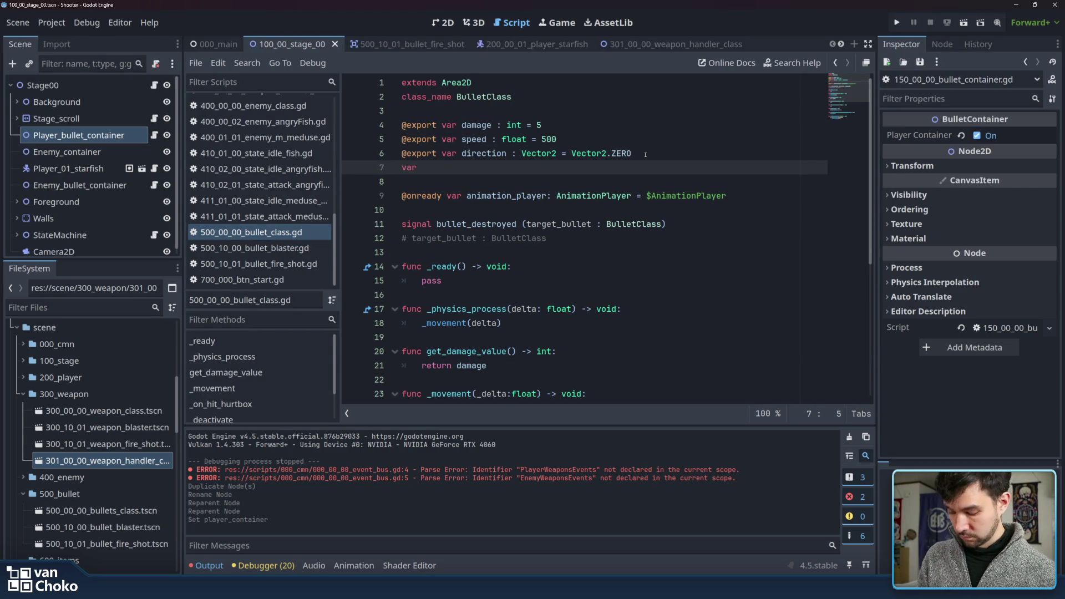
pyautogui.write('player')
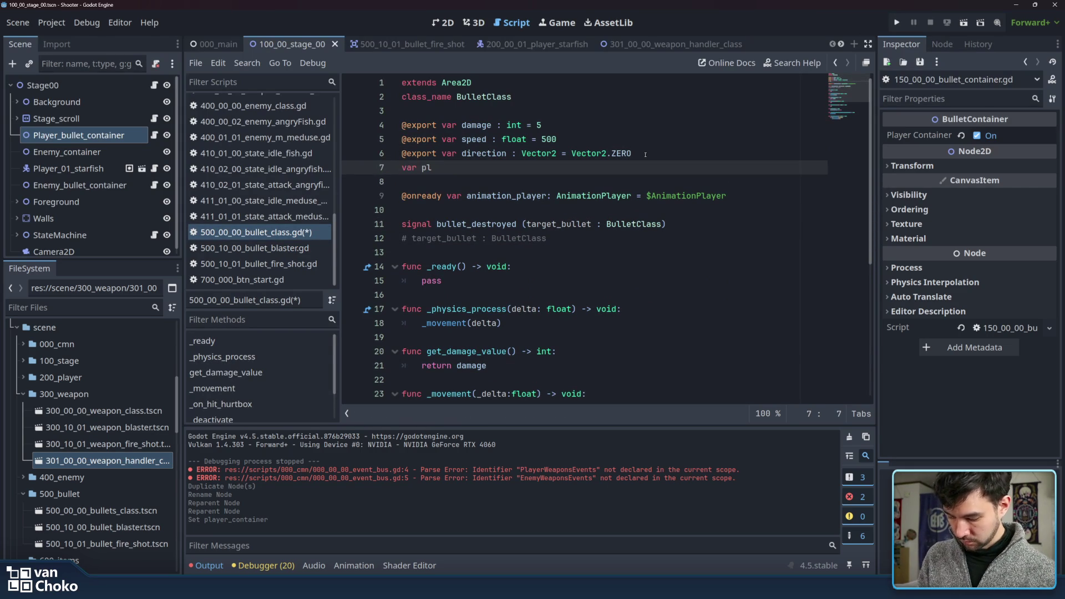
pyautogui.write('_bullet ')
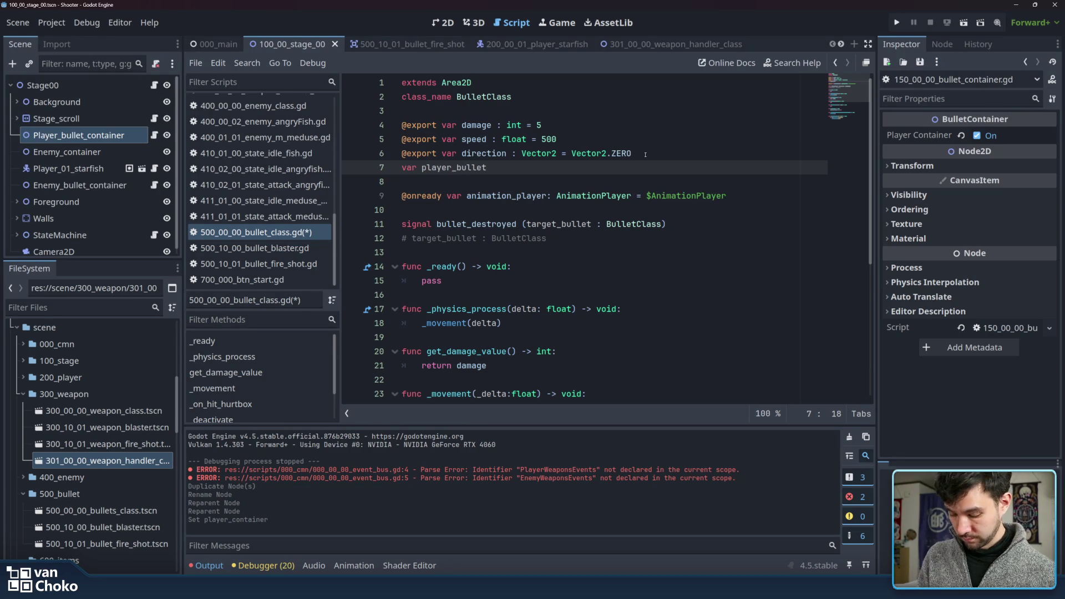
pyautogui.write(': bool')
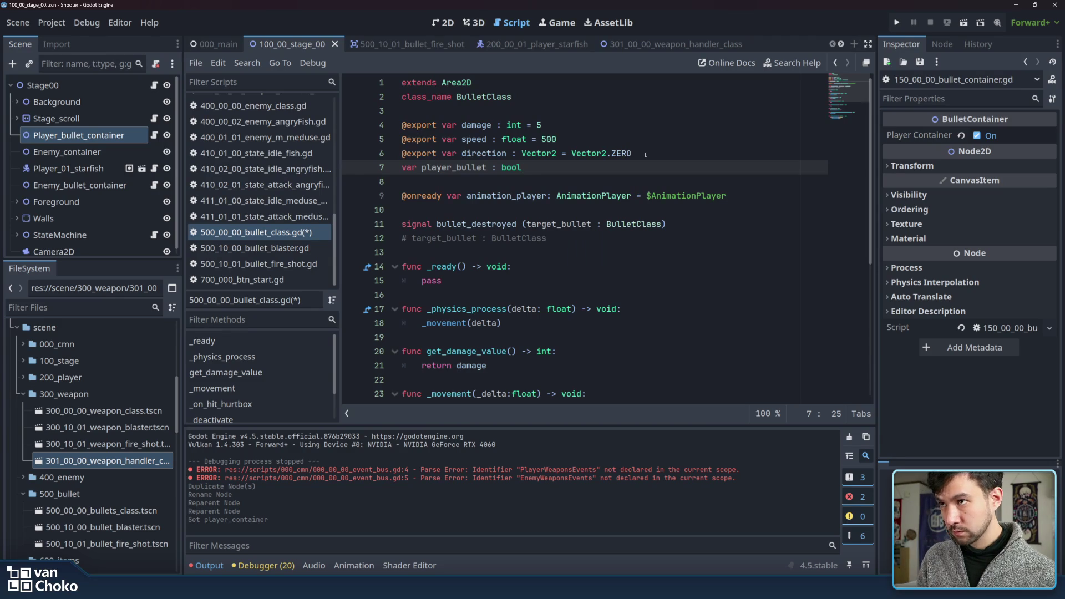
pyautogui.write(' = flase')
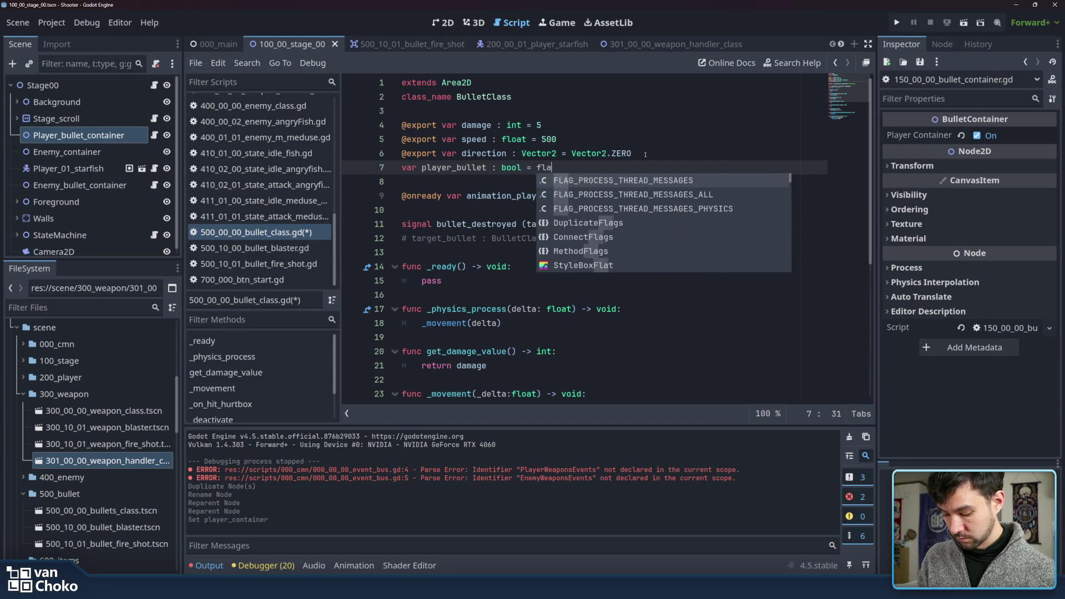
pyautogui.click(645, 154)
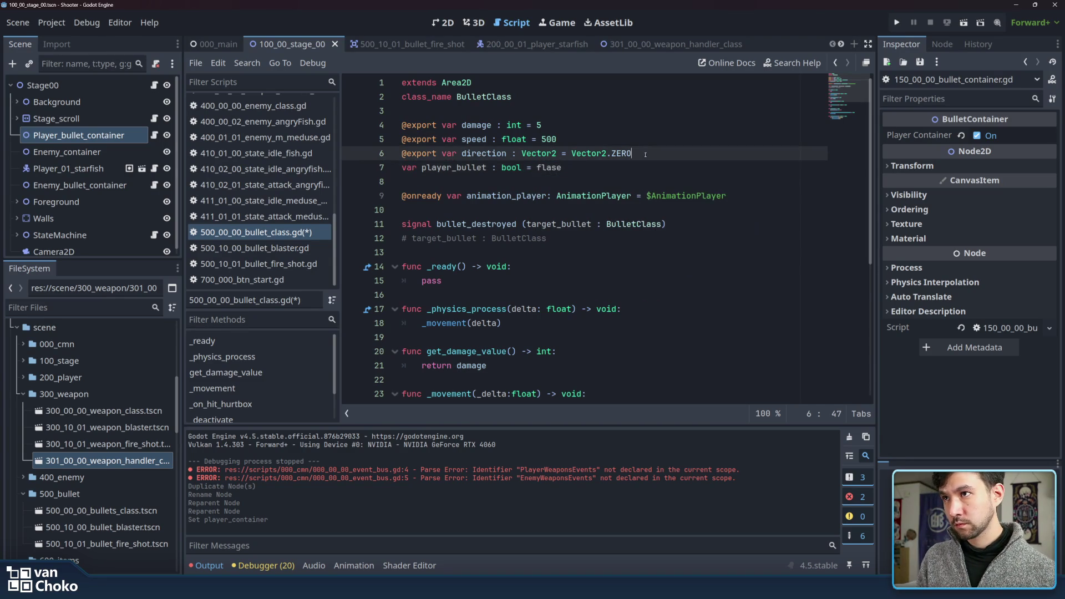
pyautogui.click(542, 167)
pyautogui.doubleClick(543, 167)
pyautogui.write('false')
pyautogui.scroll(-5, 528, 299)
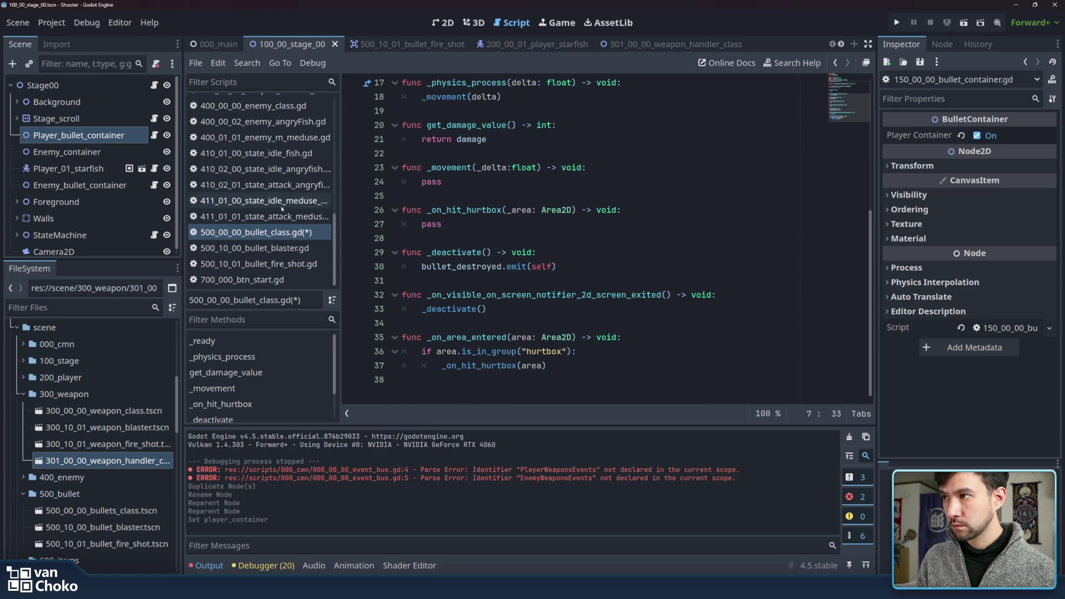
pyautogui.click(497, 294)
pyautogui.hotkey('ctrl', 's')
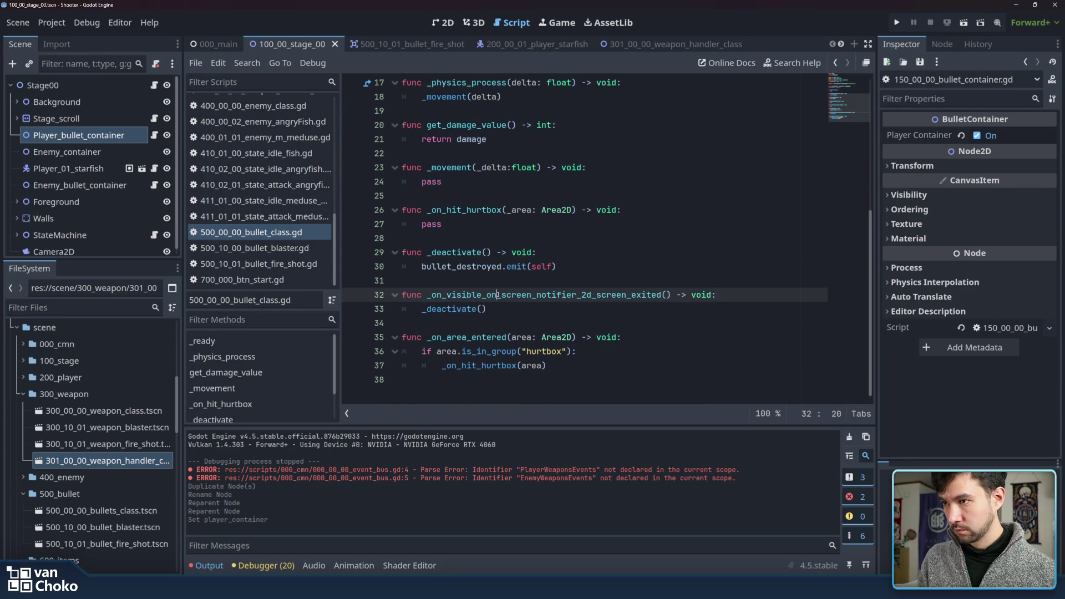
pyautogui.scroll(1, 334, 261)
pyautogui.moveTo(335, 262)
pyautogui.mouseDown()
pyautogui.moveTo(331, 218)
pyautogui.moveTo(311, 218)
pyautogui.mouseUp()
# In 300_00_00_weapon_class.gd, add 'new_bullet.player_bullet = player_weapon' after the rotation line
pyautogui.click(311, 218)
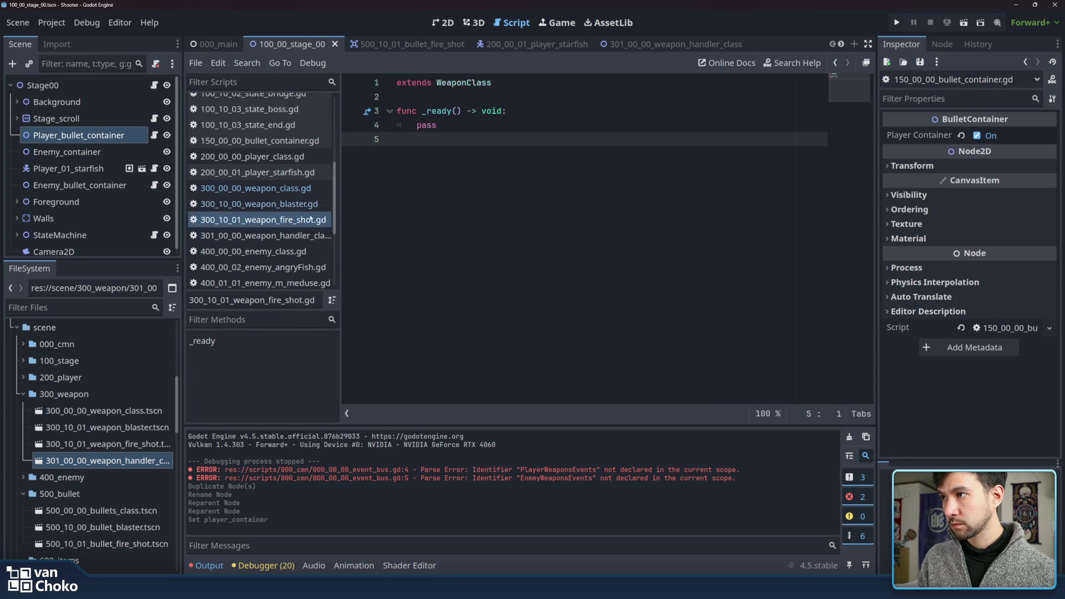
pyautogui.click(309, 203)
pyautogui.click(308, 188)
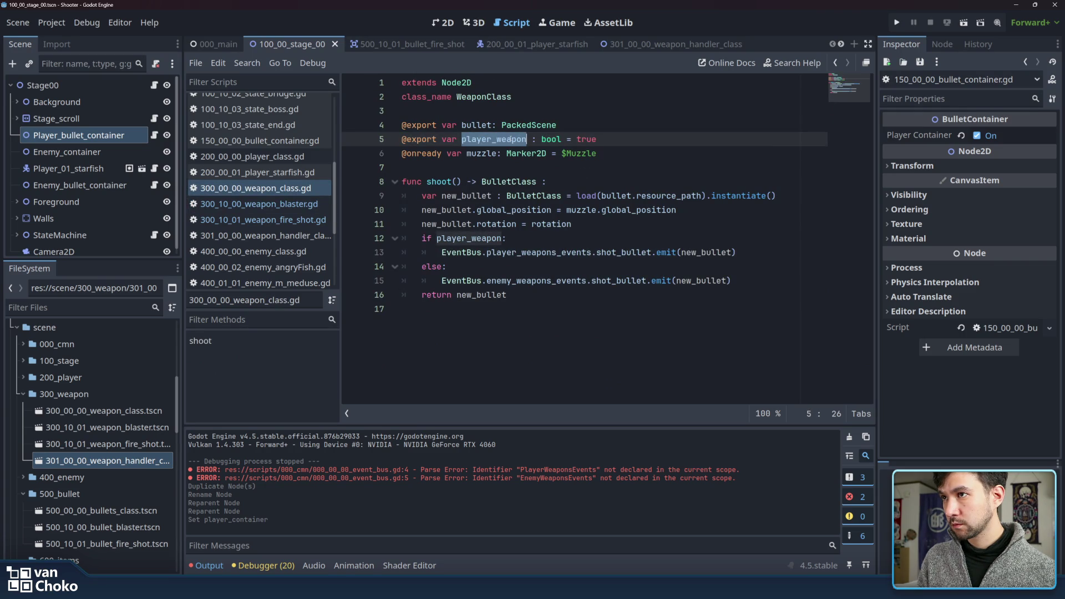
pyautogui.click(591, 225)
pyautogui.press('Return')
pyautogui.write('new_b')
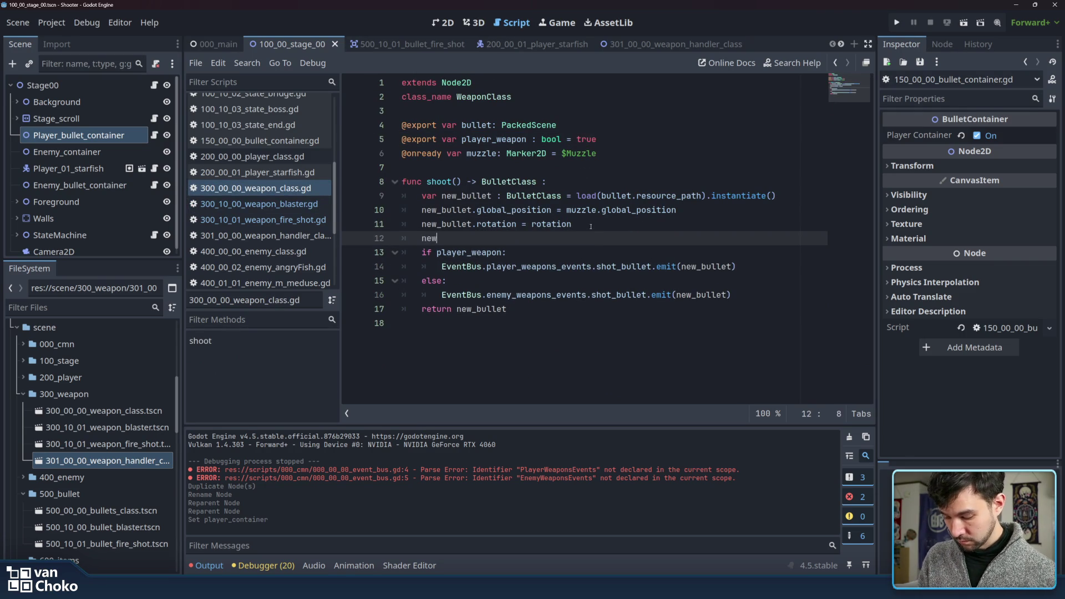
pyautogui.write('ullet')
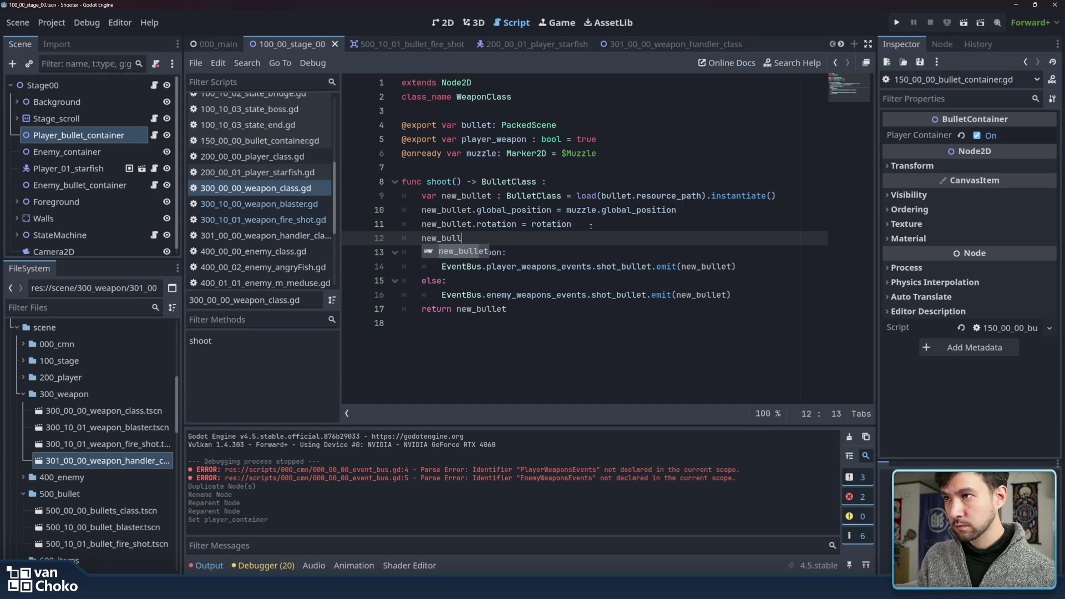
pyautogui.write('.pl')
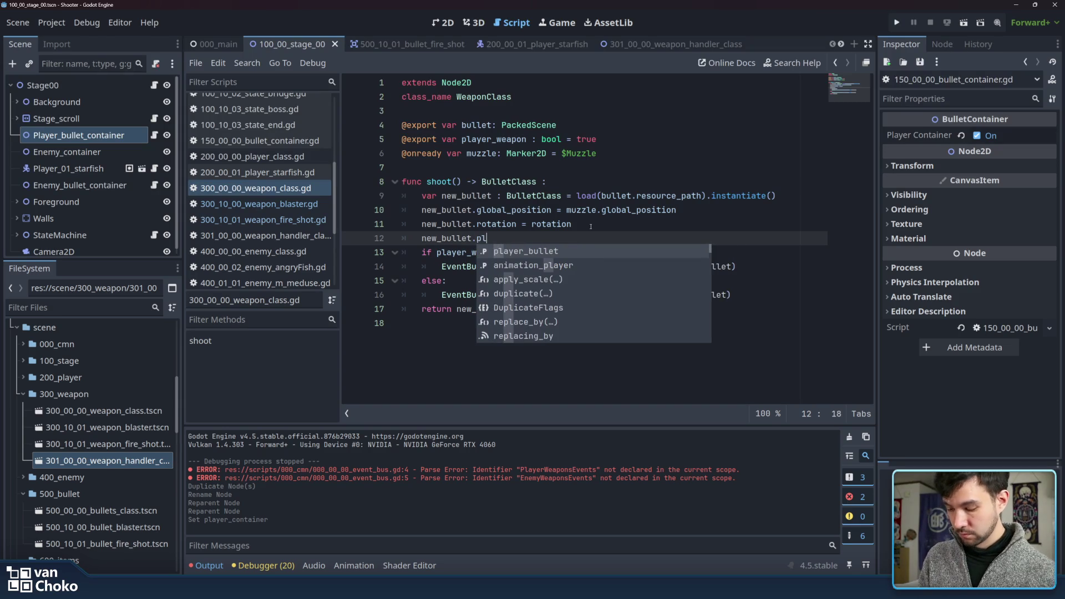
pyautogui.press('Return')
pyautogui.write('= player_weapon')
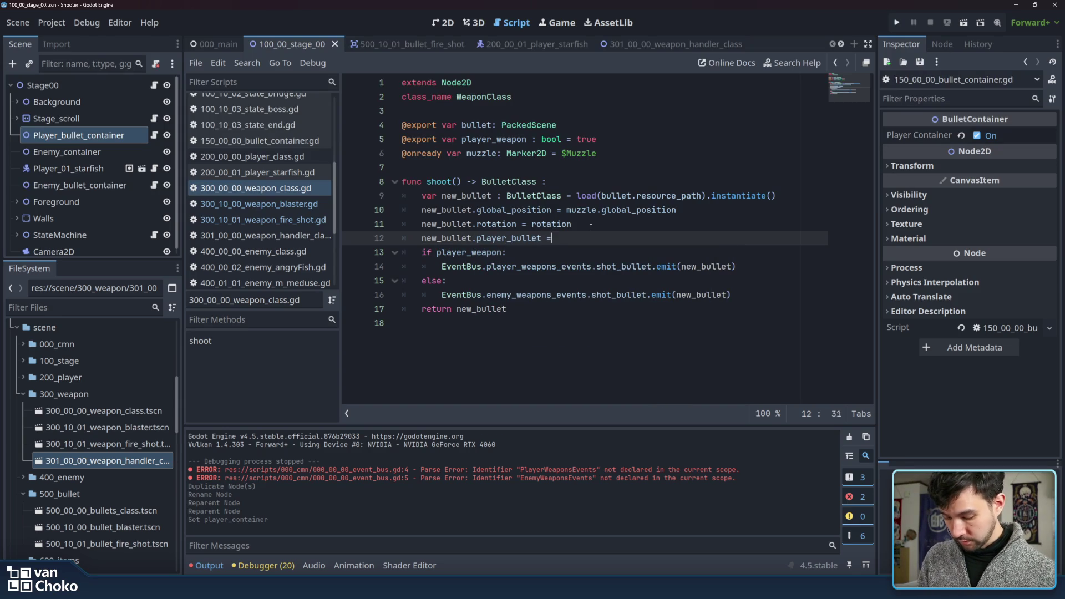
# Save the weapon class script and return to 500_00_00_bullet_class.gd
pyautogui.click(591, 227)
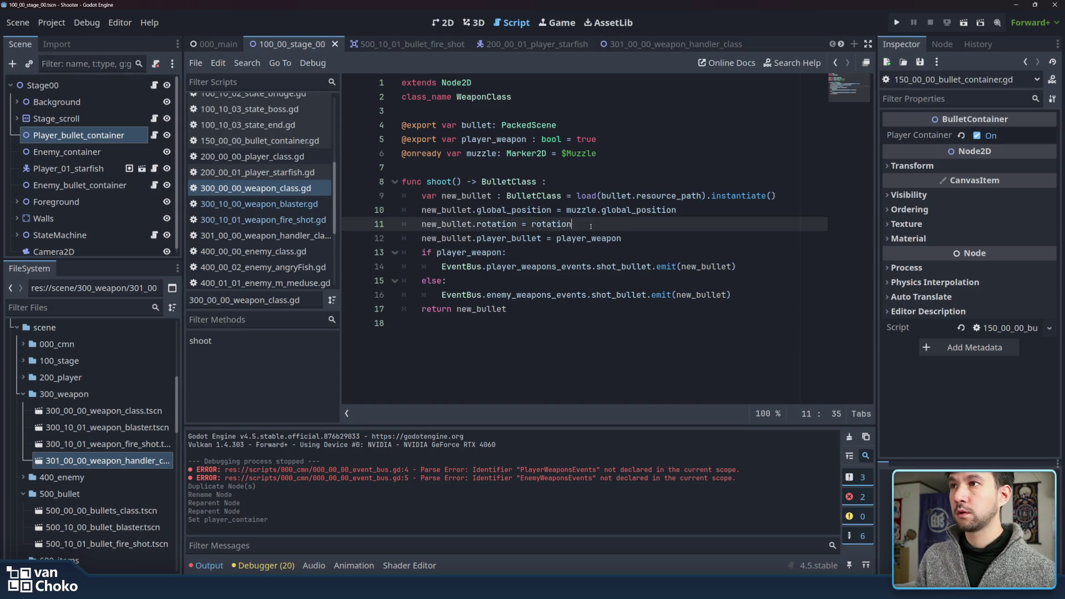
pyautogui.click(678, 237)
pyautogui.hotkey('ctrl', 's')
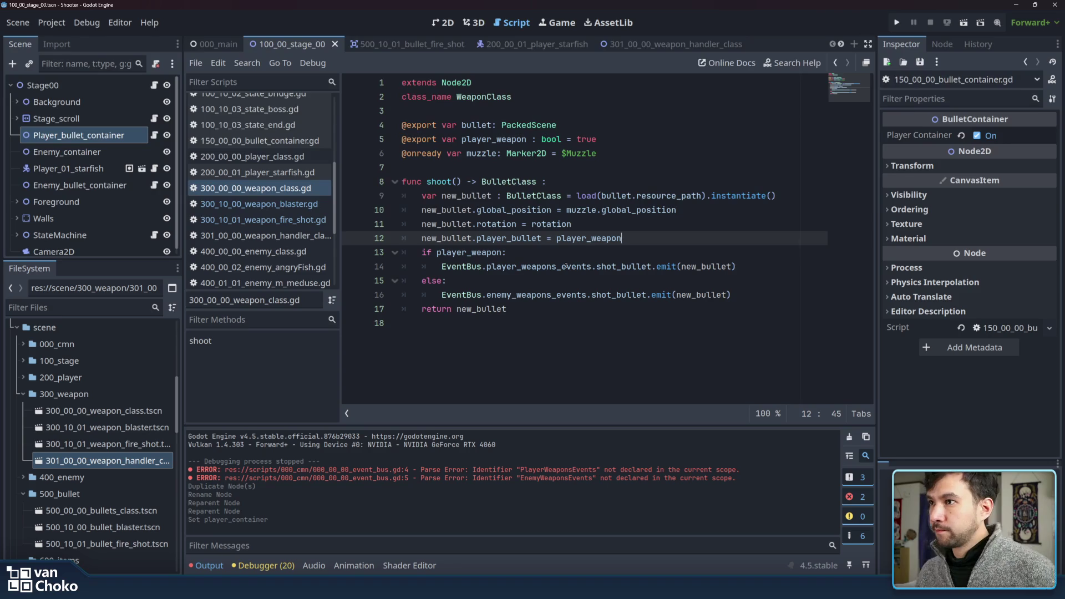
pyautogui.click(555, 309)
pyautogui.scroll(-4, 266, 255)
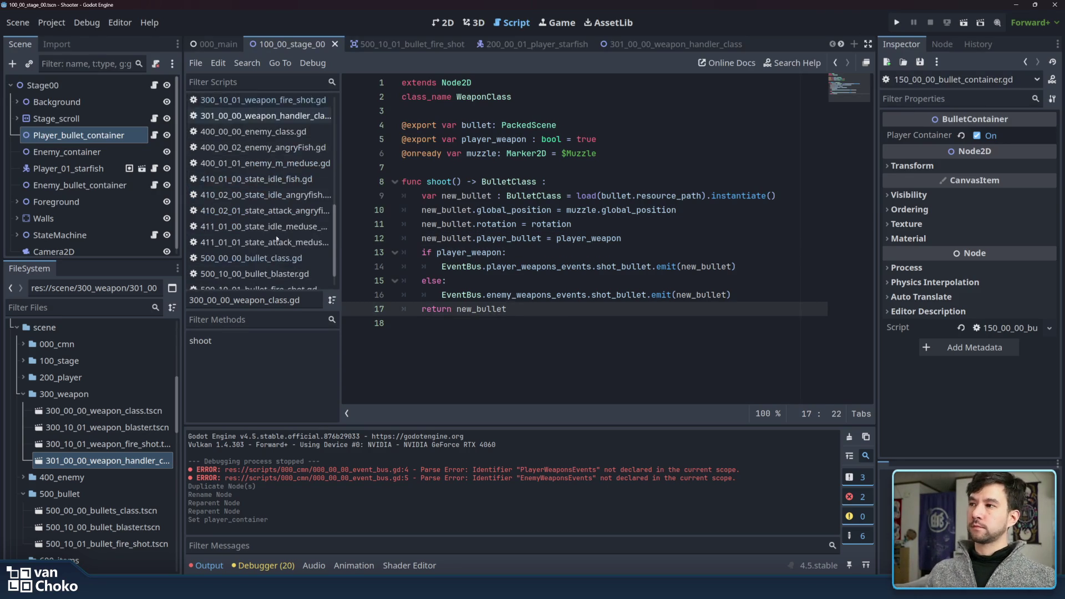
pyautogui.click(280, 259)
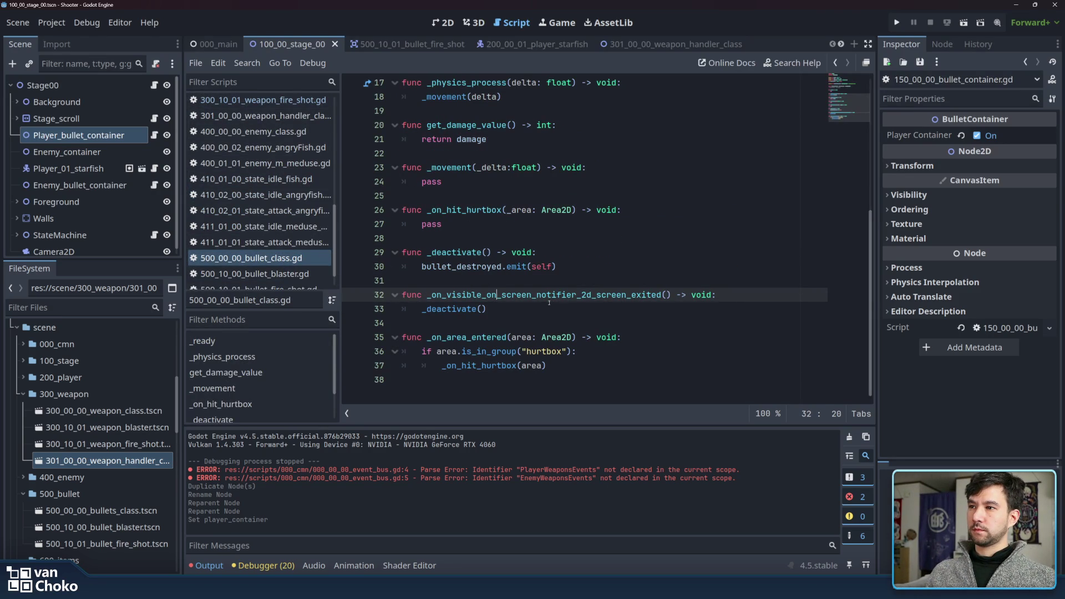
# Replace the bullet_destroyed.emit(self) call on line 30, browsing EventBus member suggestions
pyautogui.moveTo(556, 266); pyautogui.dragTo(422, 267)
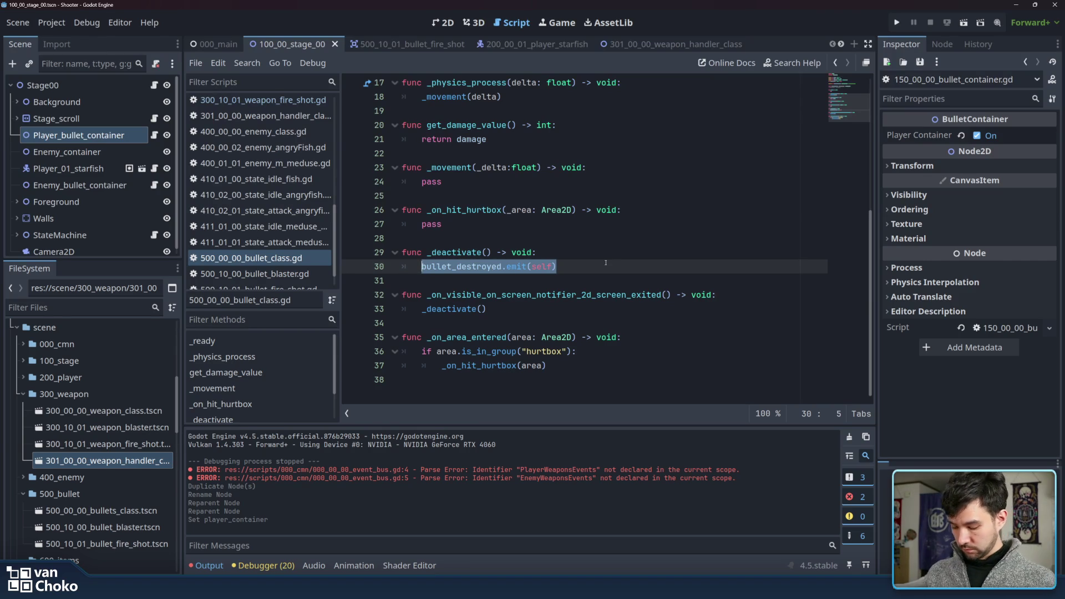
pyautogui.write('EventBus')
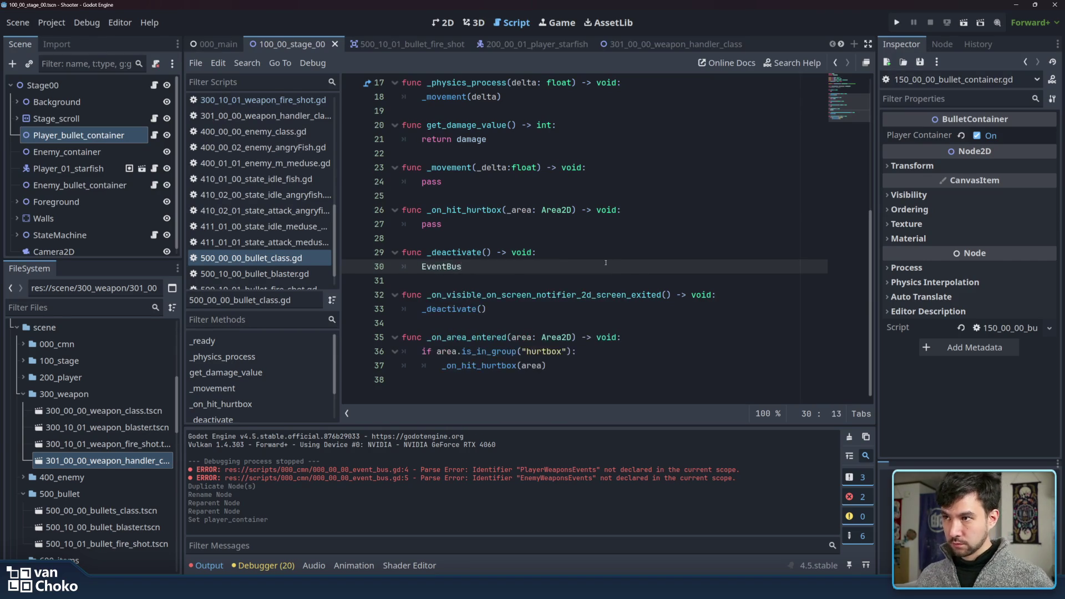
pyautogui.write('.')
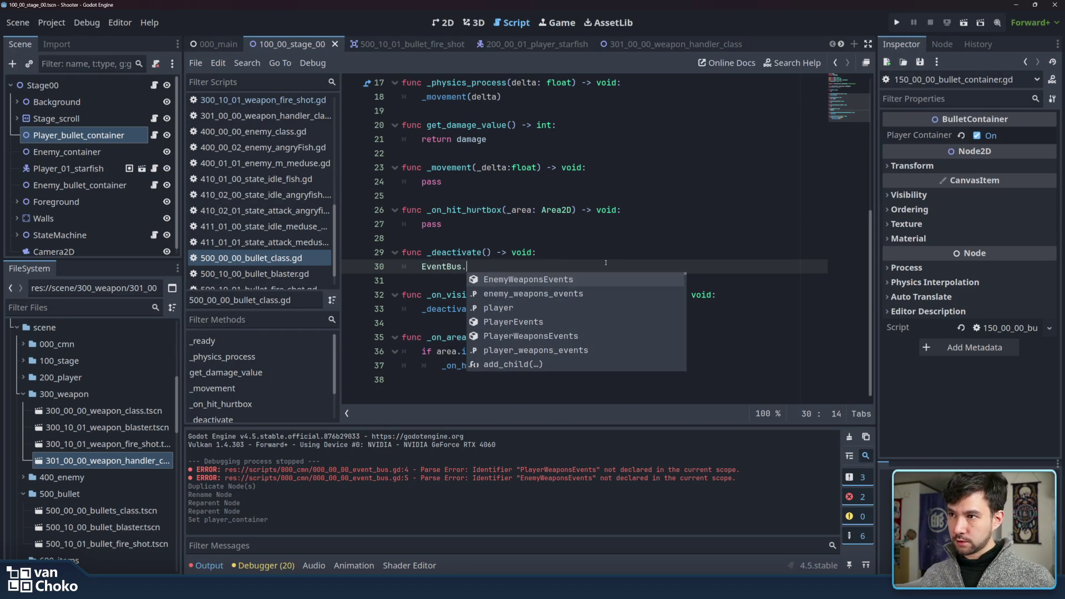
pyautogui.press('Down')
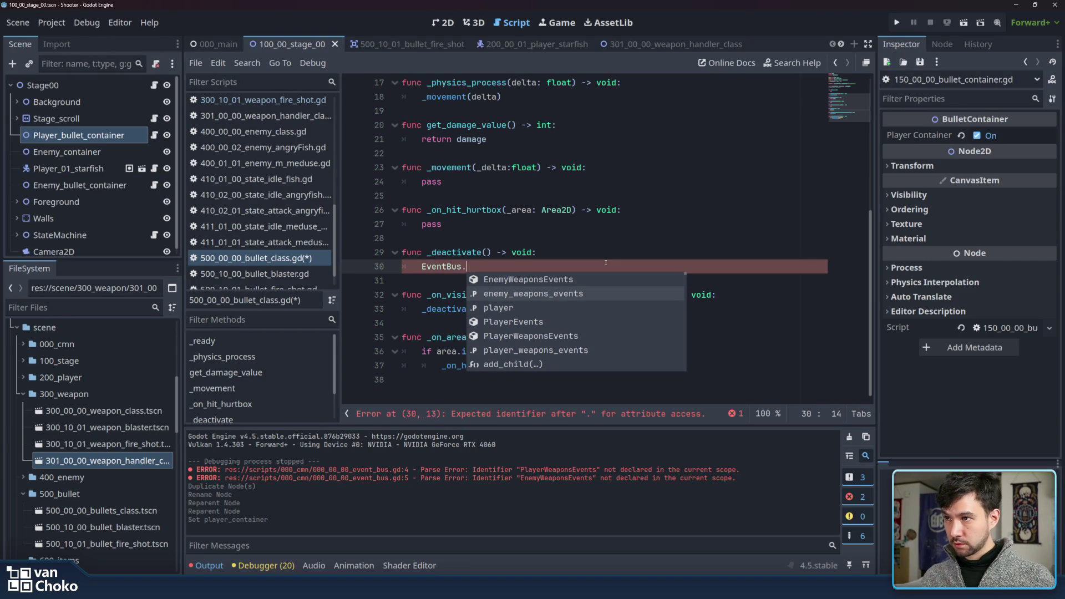
pyautogui.press('Down')
pyautogui.press('Up')
pyautogui.press('Down')
pyautogui.press('Down')
pyautogui.press('Down')
pyautogui.press('Down')
pyautogui.press('Down')
pyautogui.press('Down')
pyautogui.press('Up')
pyautogui.press('Up')
pyautogui.press('Up')
pyautogui.press('Up')
pyautogui.press('Up')
pyautogui.press('Up')
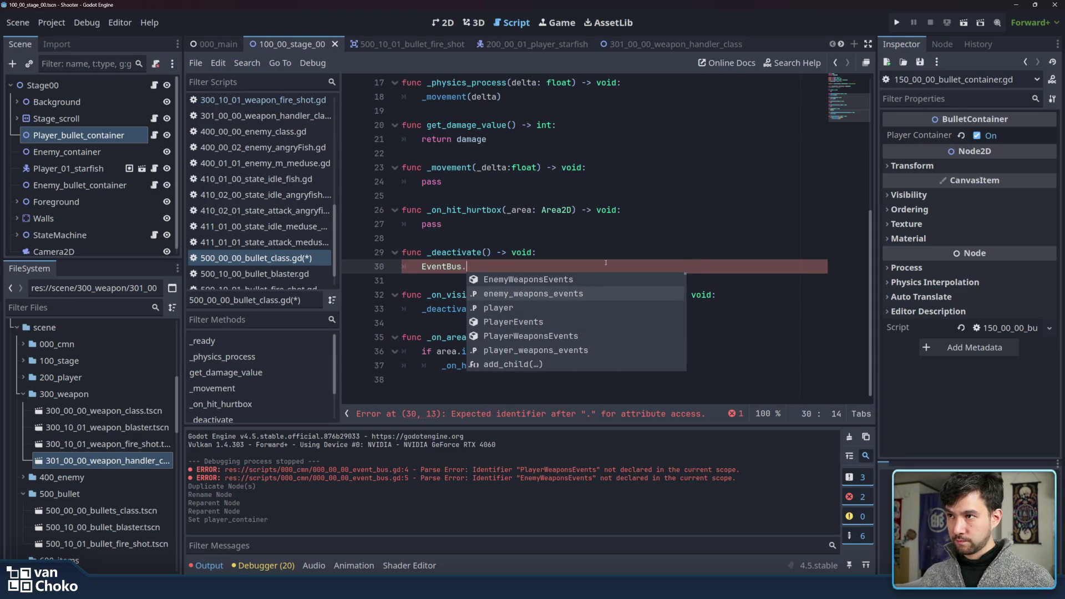
pyautogui.press('BackSpace')
pyautogui.press('BackSpace')
pyautogui.press('BackSpace')
# Add 'if player_bullet:' emitting EventBus.player_weapons_events.shot_destroyed.emit(self)
pyautogui.write('if player')
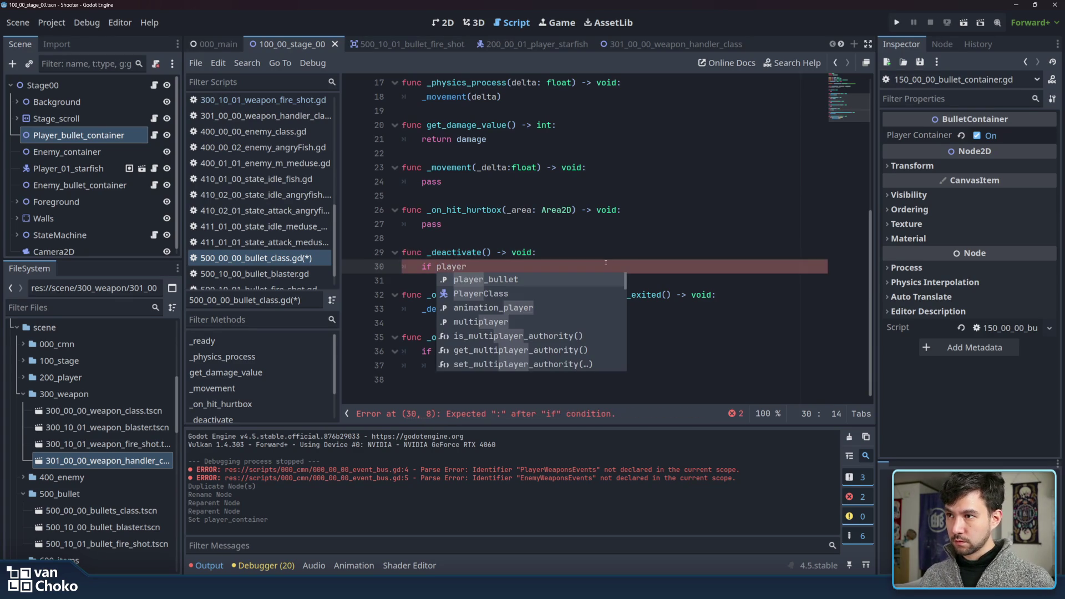
pyautogui.press('Return')
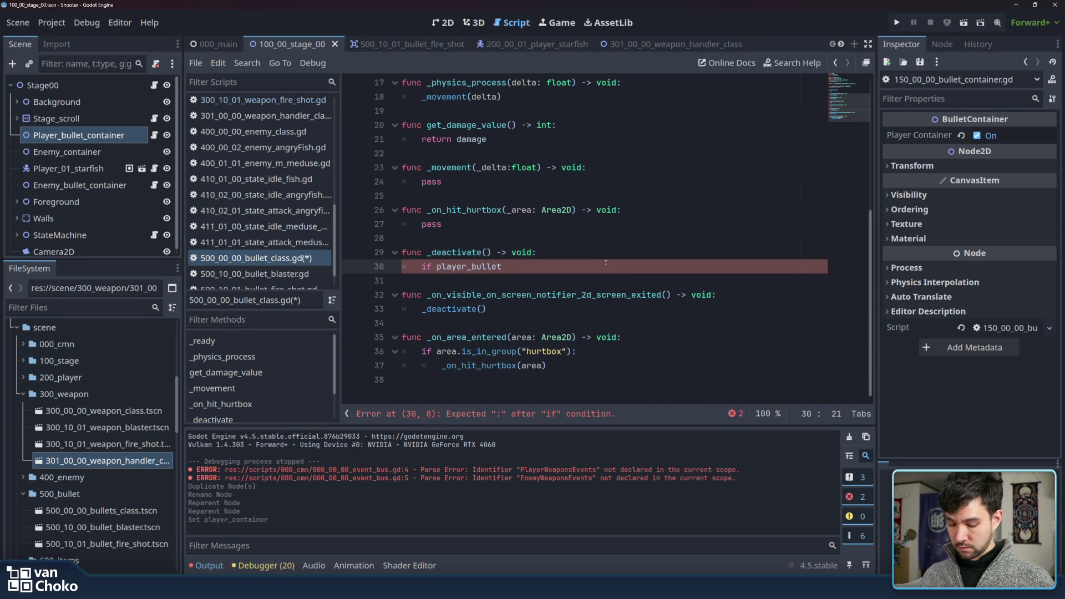
pyautogui.write(':')
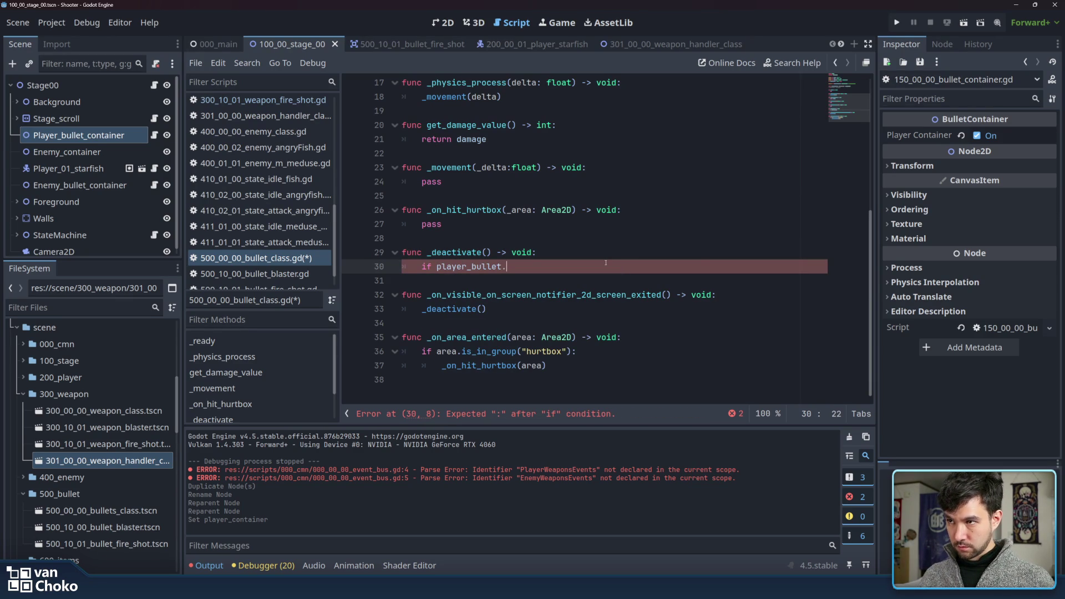
pyautogui.press('Return')
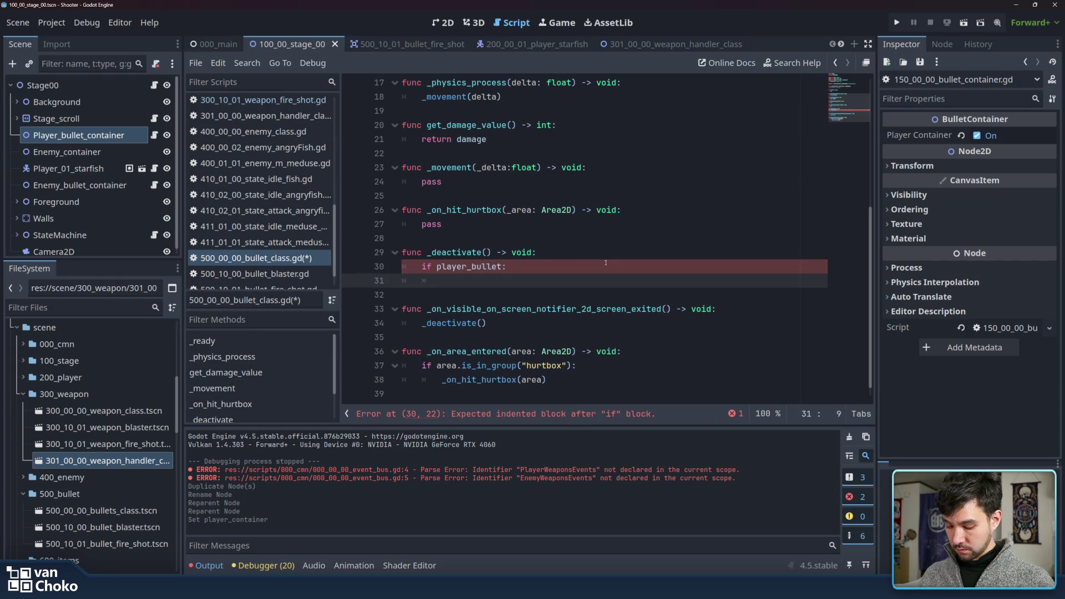
pyautogui.write('EventBus')
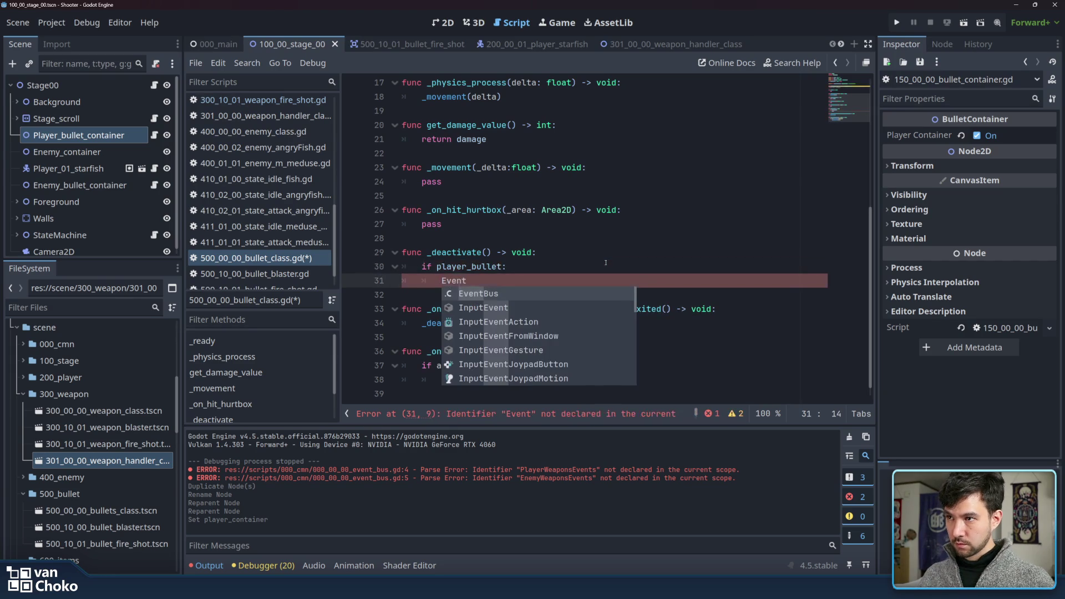
pyautogui.write('.')
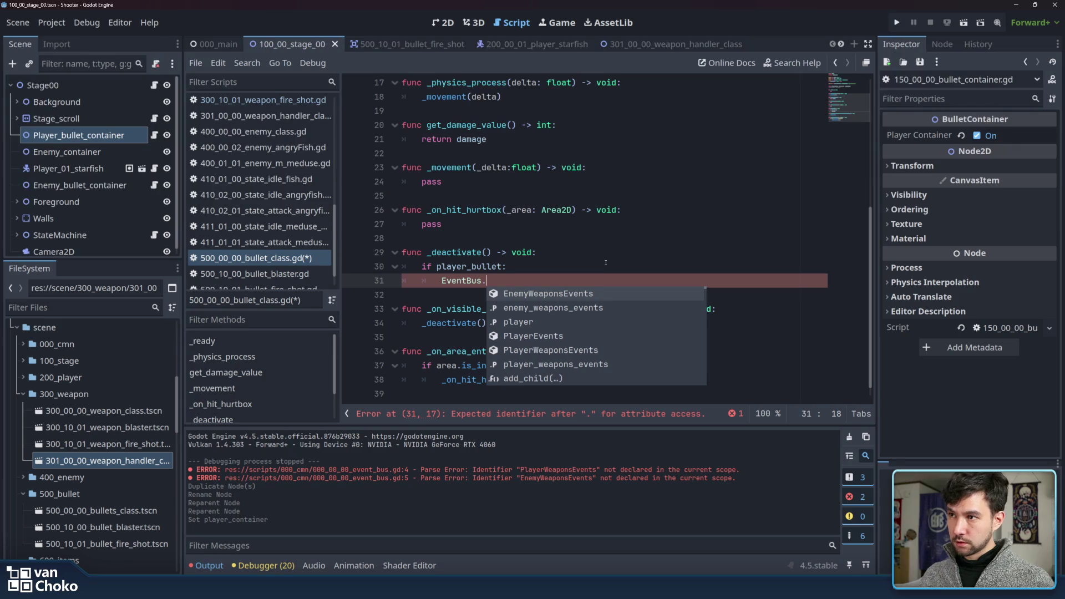
pyautogui.write('player')
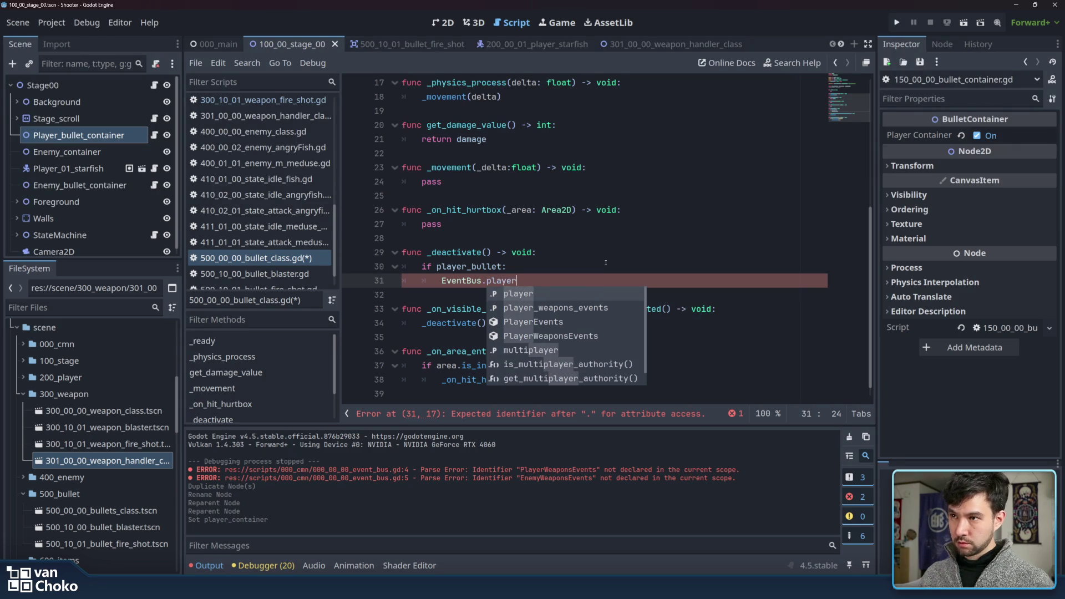
pyautogui.press('Return')
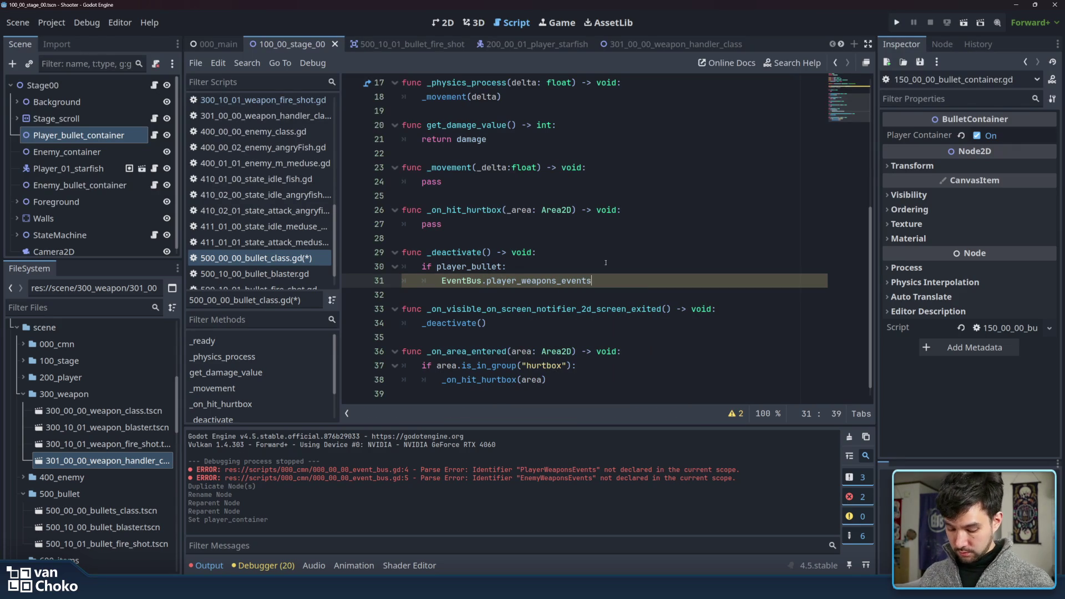
pyautogui.write('.shot_destroyed')
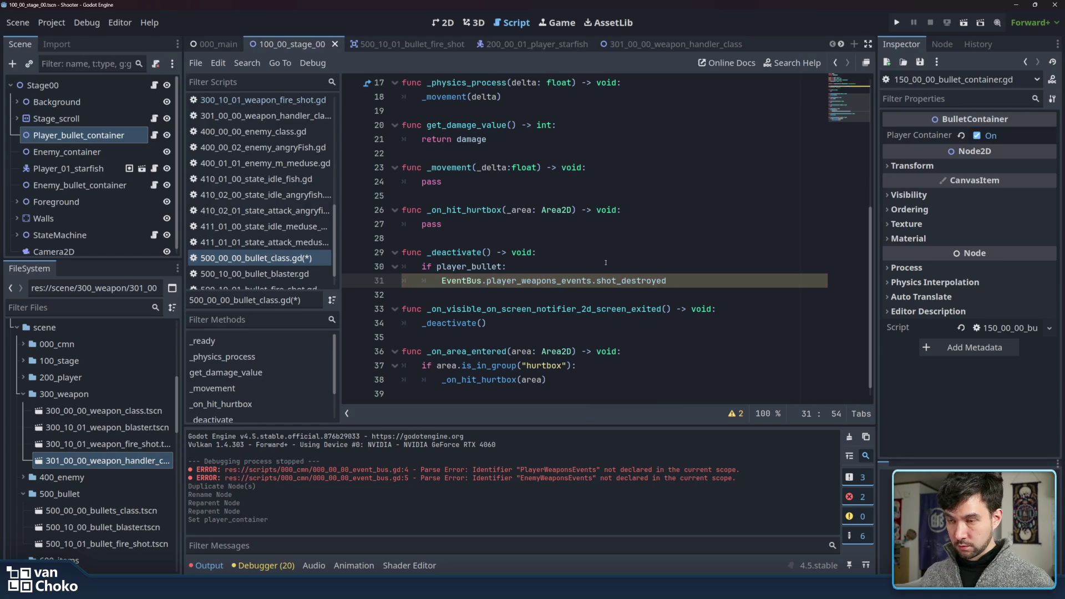
pyautogui.write('(')
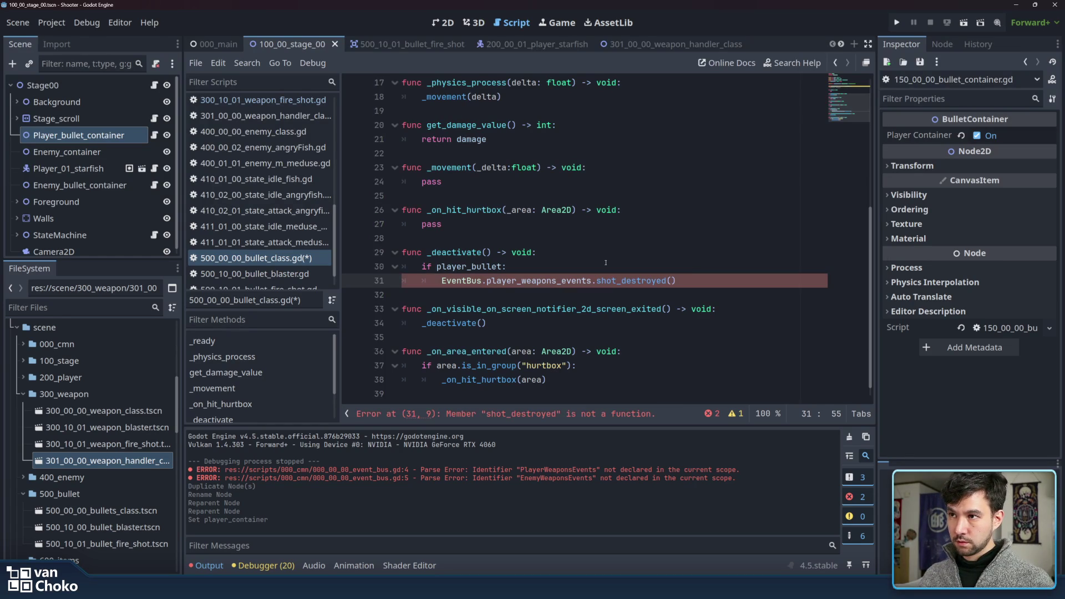
pyautogui.press('BackSpace')
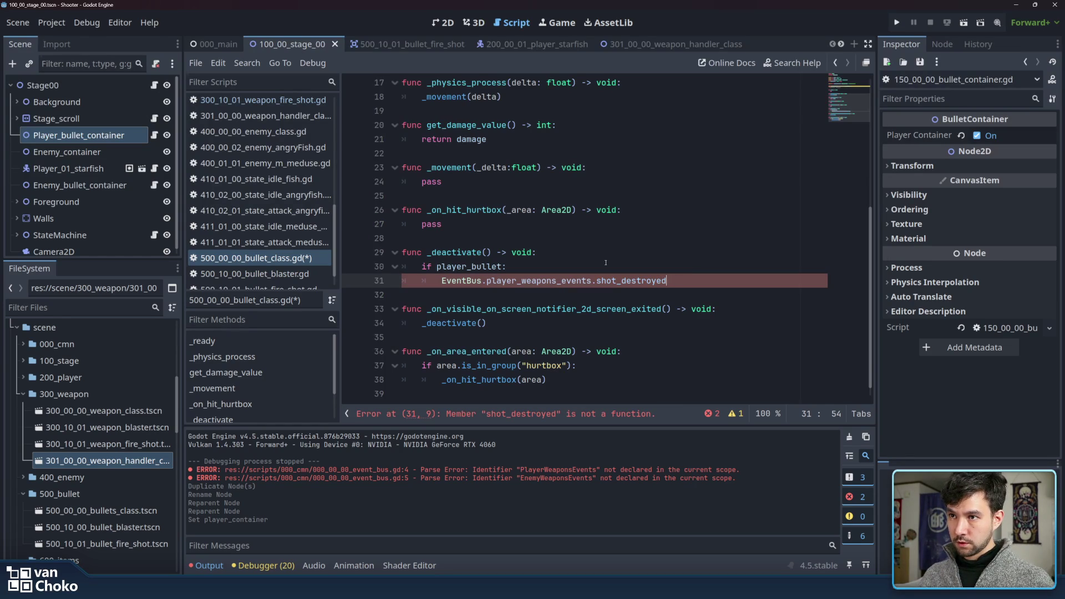
pyautogui.write('emit')
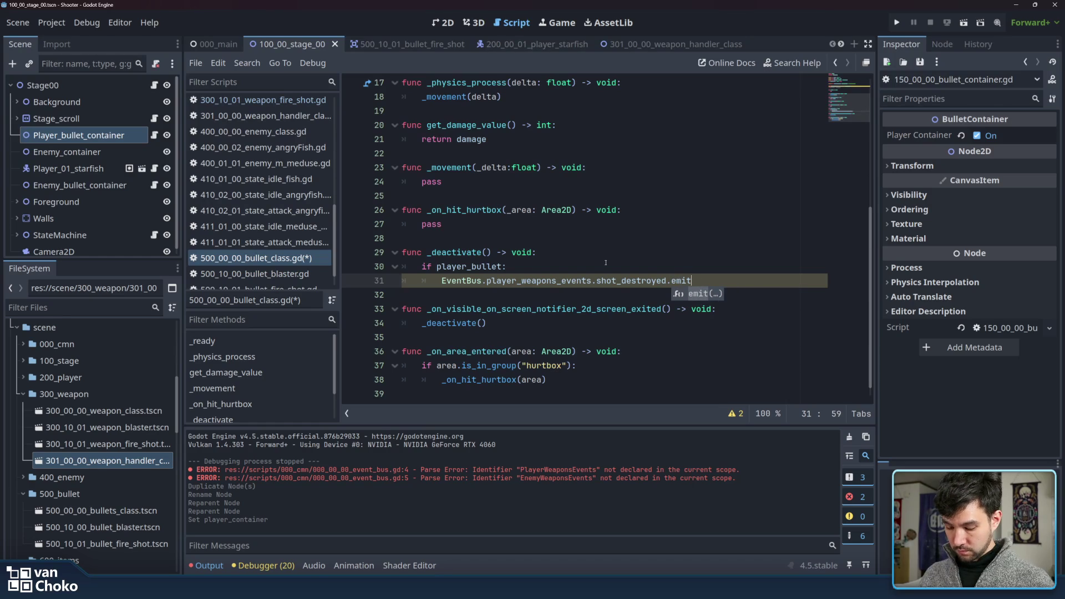
pyautogui.write('(self')
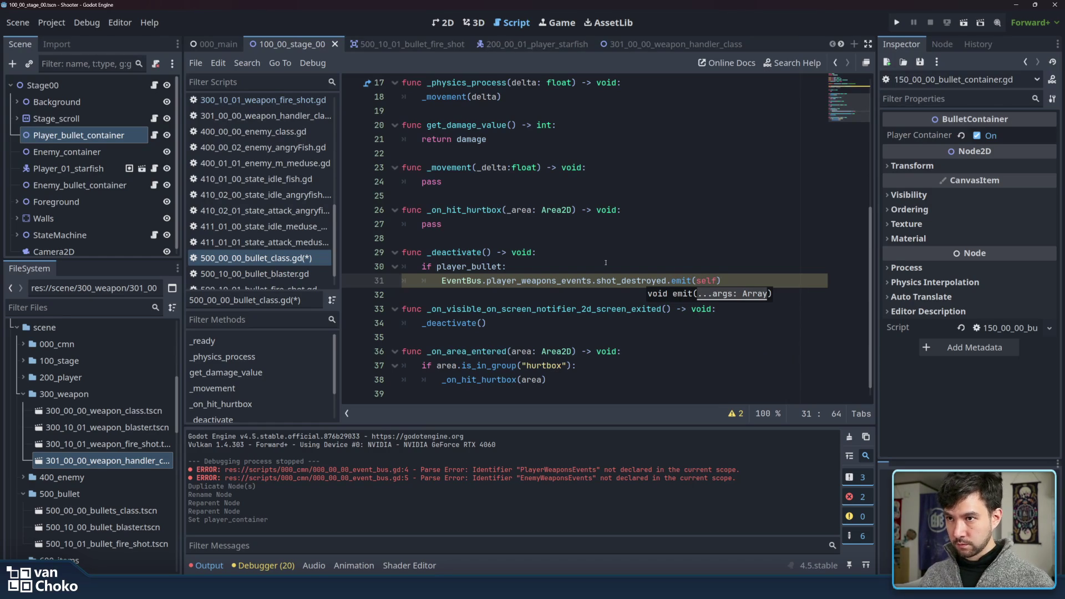
pyautogui.click(736, 283)
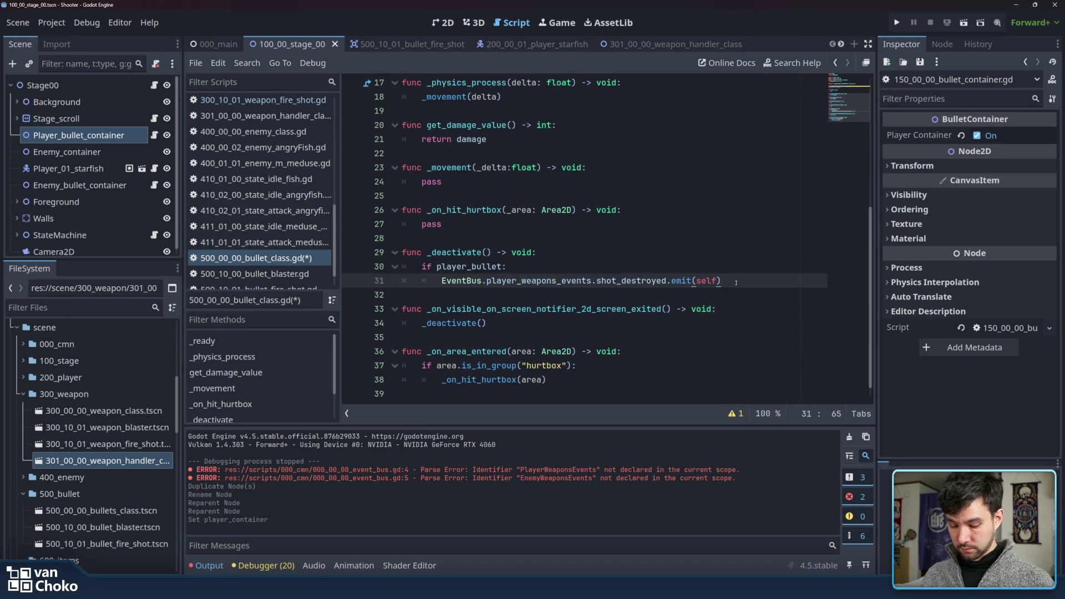
# Add an else branch emitting EventBus.enemy_weapons_events.shot_destroyed.emit(self), then save
pyautogui.press('Return')
pyautogui.write('else')
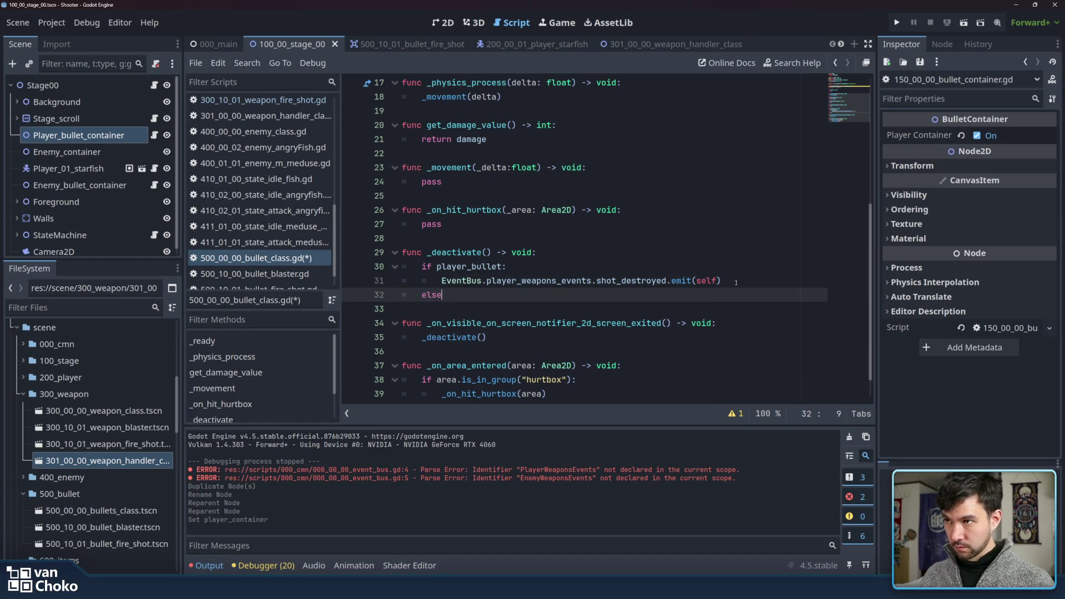
pyautogui.write(' :')
pyautogui.press('Return')
pyautogui.write('EventBus')
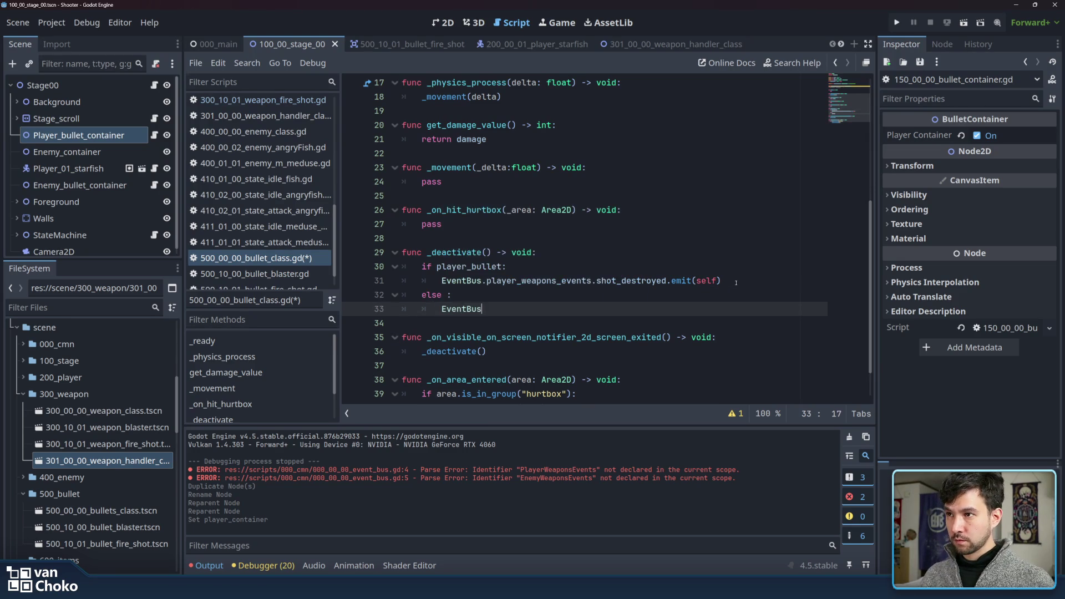
pyautogui.write('.ene')
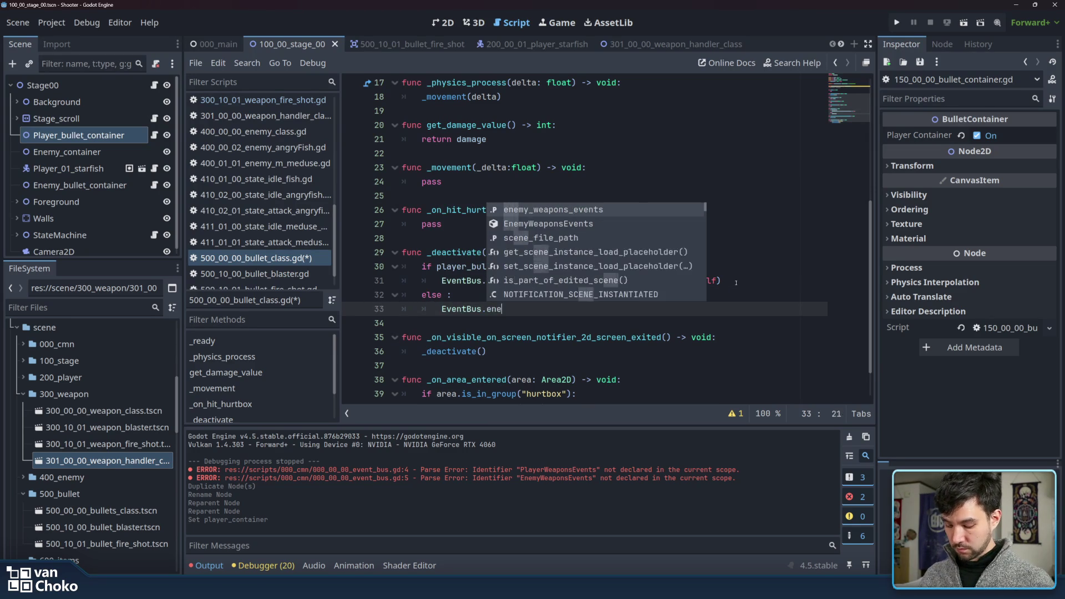
pyautogui.press('Return')
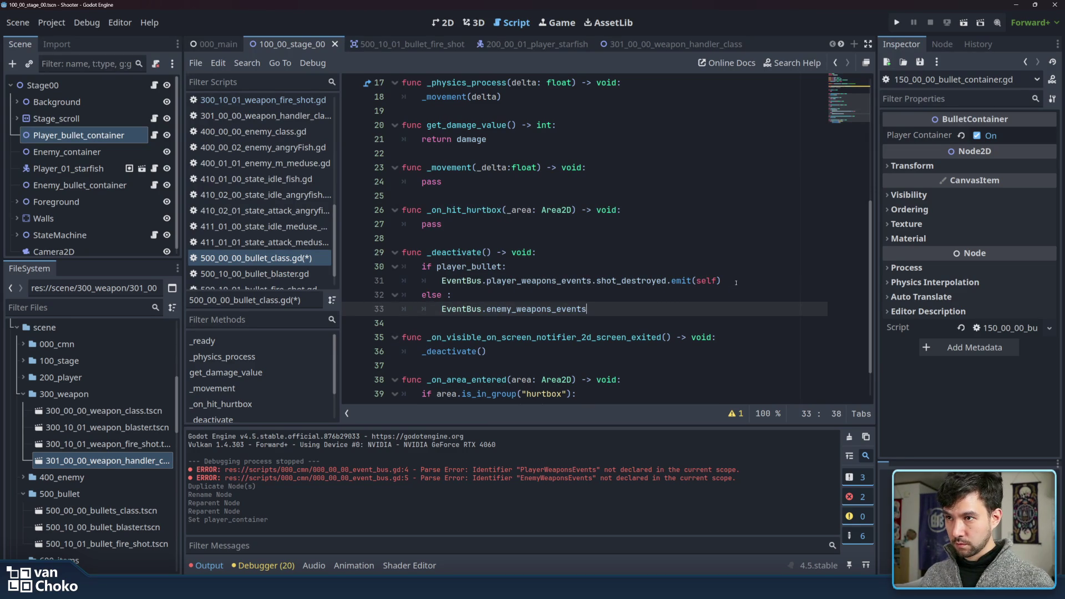
pyautogui.write('.shot')
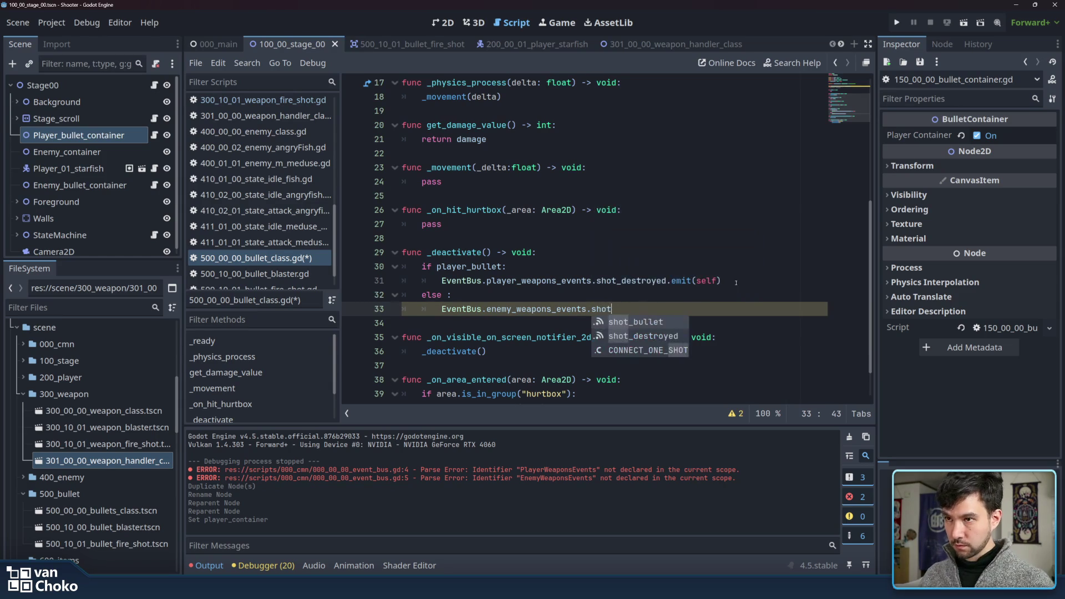
pyautogui.press('Down')
pyautogui.press('Return')
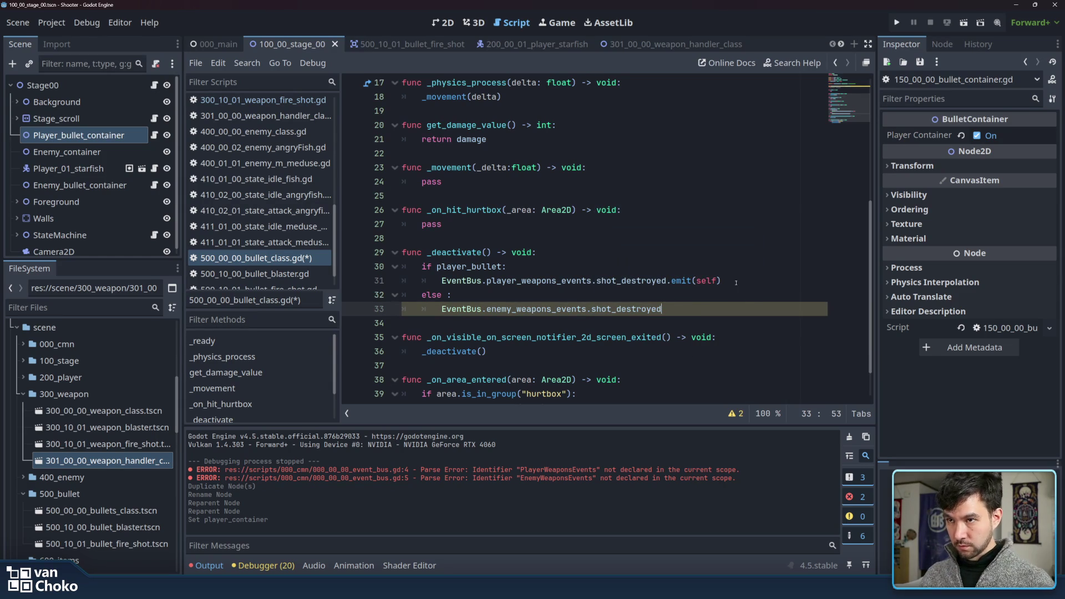
pyautogui.write('.emit')
pyautogui.press('Return')
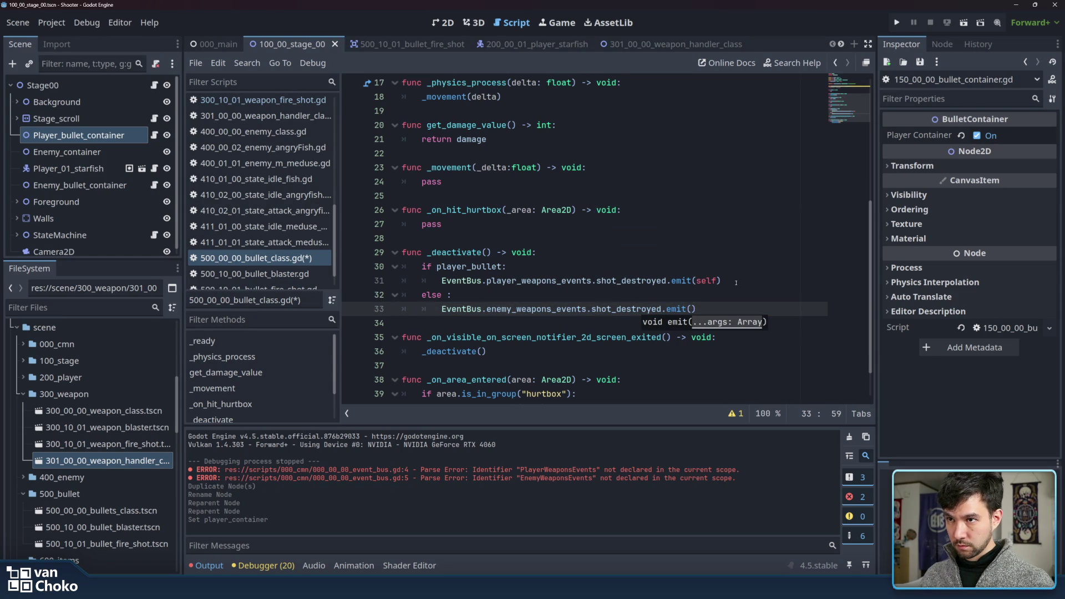
pyautogui.write('self')
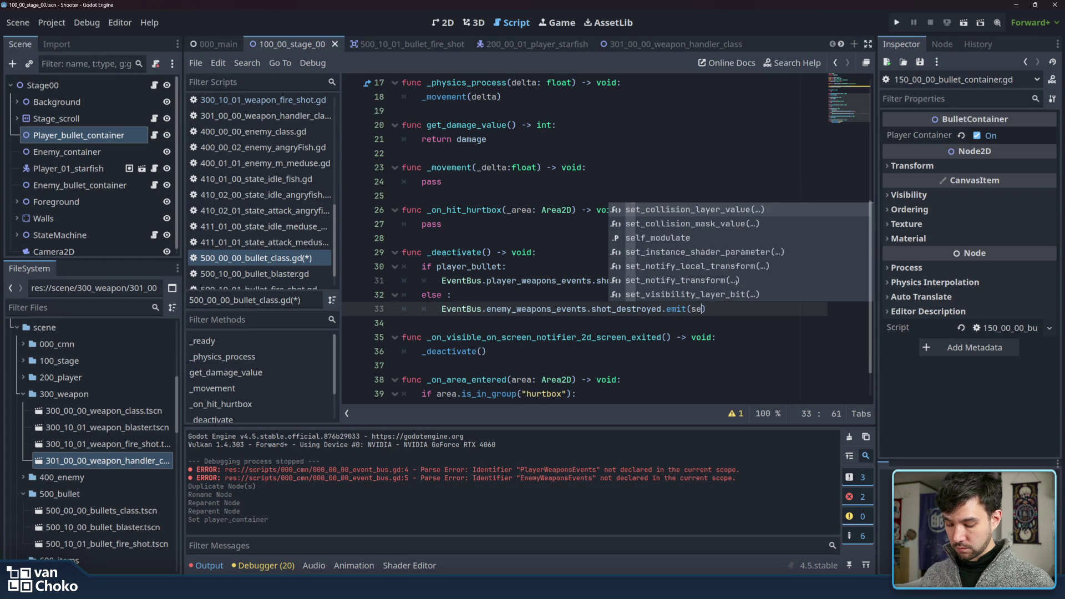
pyautogui.hotkey('ctrl', 's')
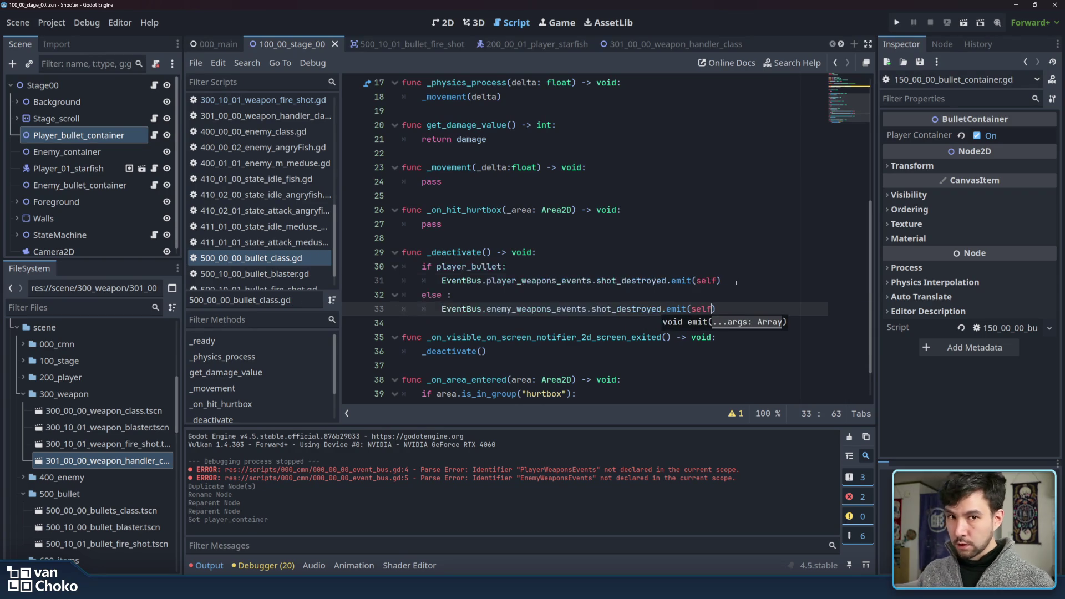
pyautogui.click(736, 283)
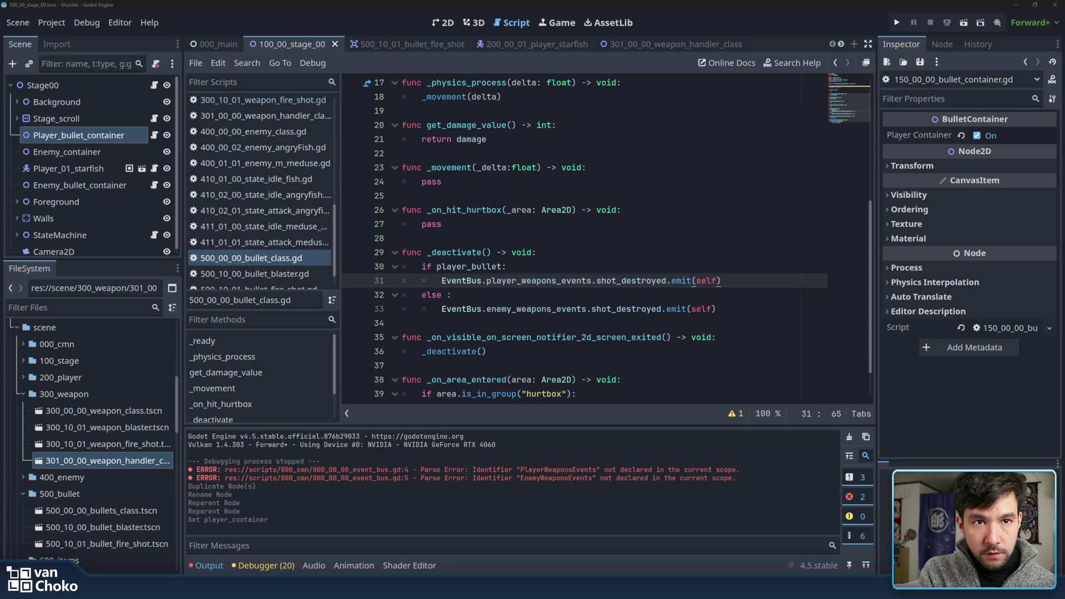
# Step through the script from the _deactivate call on line 36 down to its last line
pyautogui.click(635, 347)
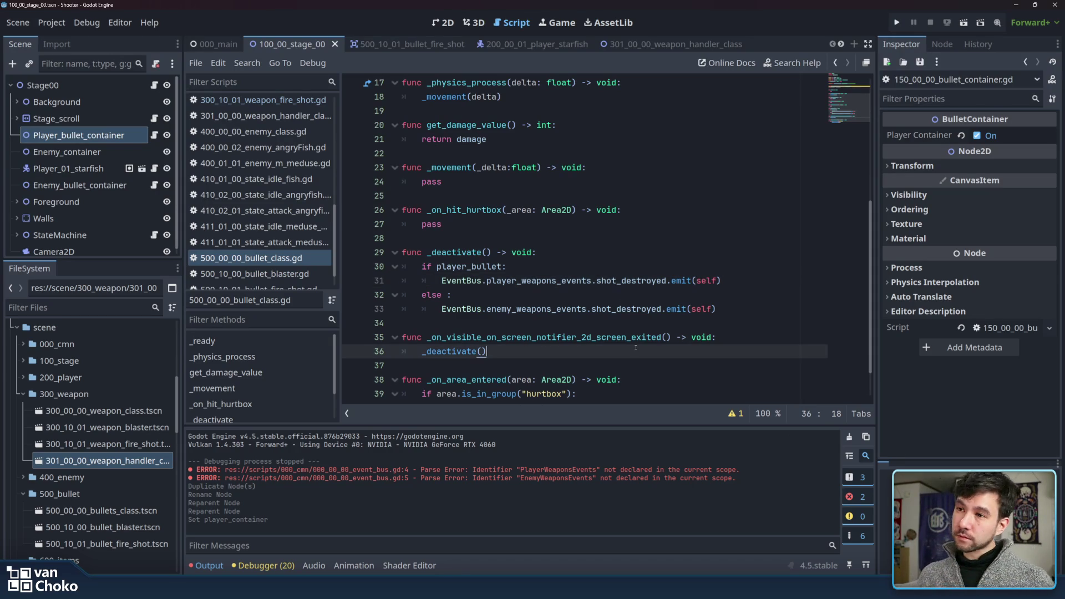
pyautogui.click(577, 319)
pyautogui.scroll(-1, 577, 322)
pyautogui.press('Down')
pyautogui.press('Down')
pyautogui.press('Down')
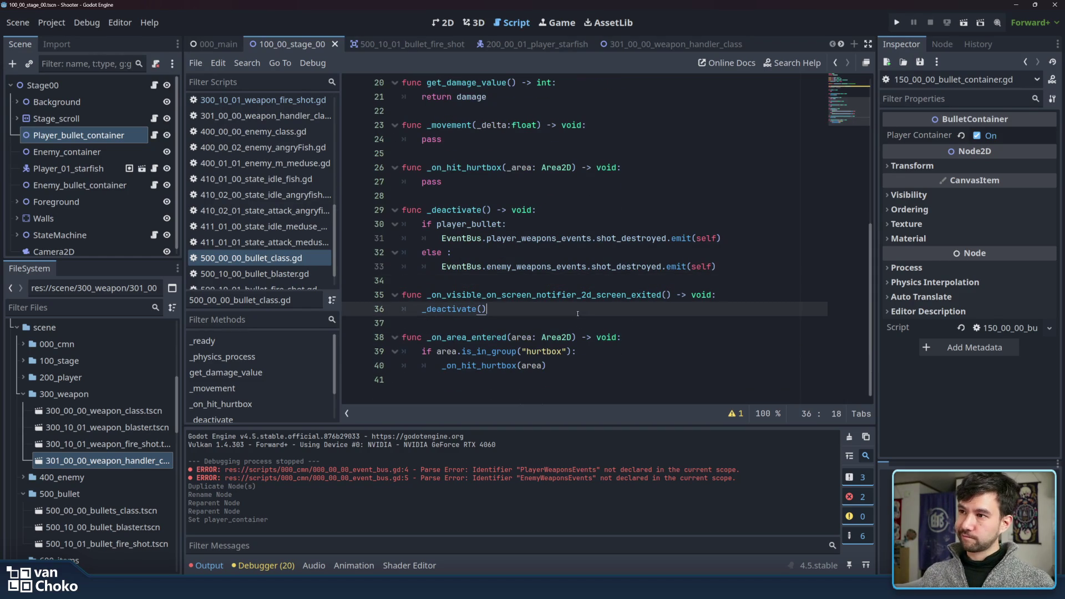
pyautogui.click(554, 384)
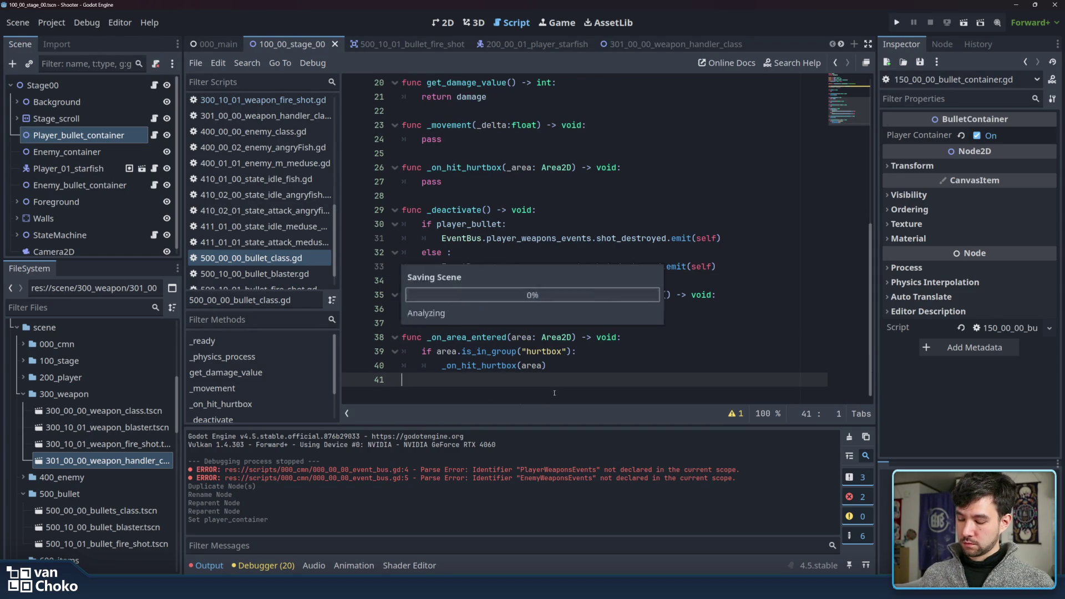
# Compare Enemy_bullet_container with Player_bullet_container in the Inspector, where Player Container is off
pyautogui.click(79, 135)
pyautogui.press('Down')
pyautogui.press('Down')
pyautogui.press('Down')
pyautogui.click(116, 135)
pyautogui.click(116, 187)
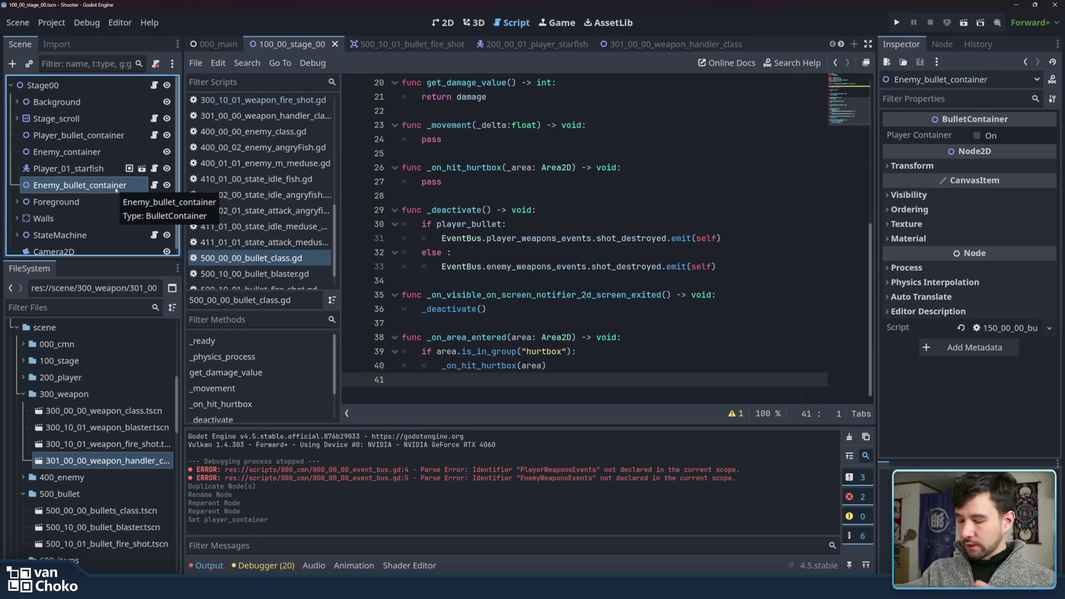
pyautogui.click(469, 195)
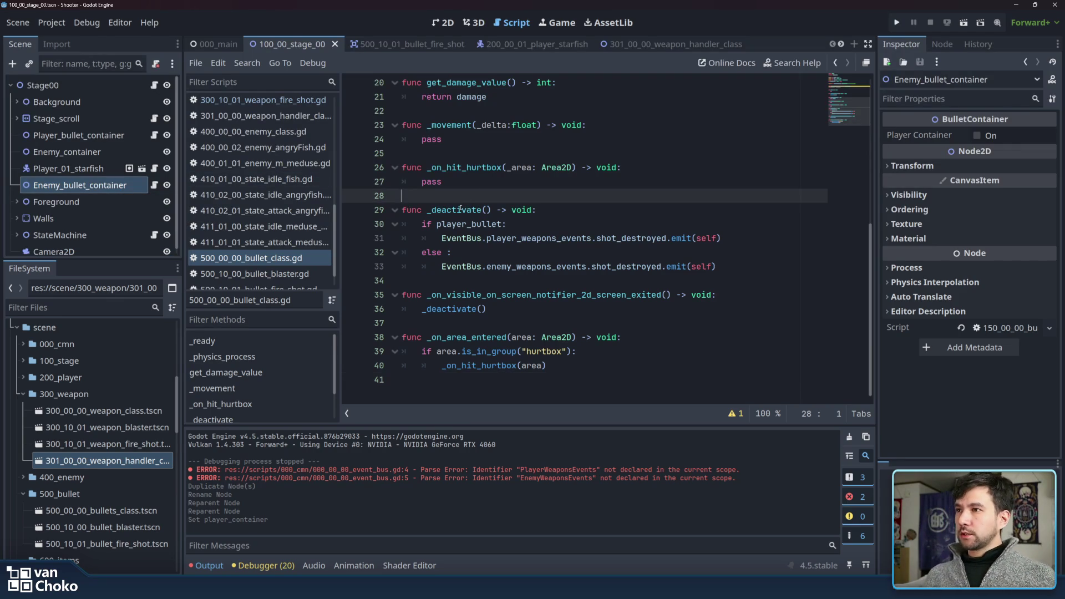
# Save the scene and delete the '# target_bullet : BulletClass' line below the bullet_destroyed signal
pyautogui.scroll(7, 419, 240)
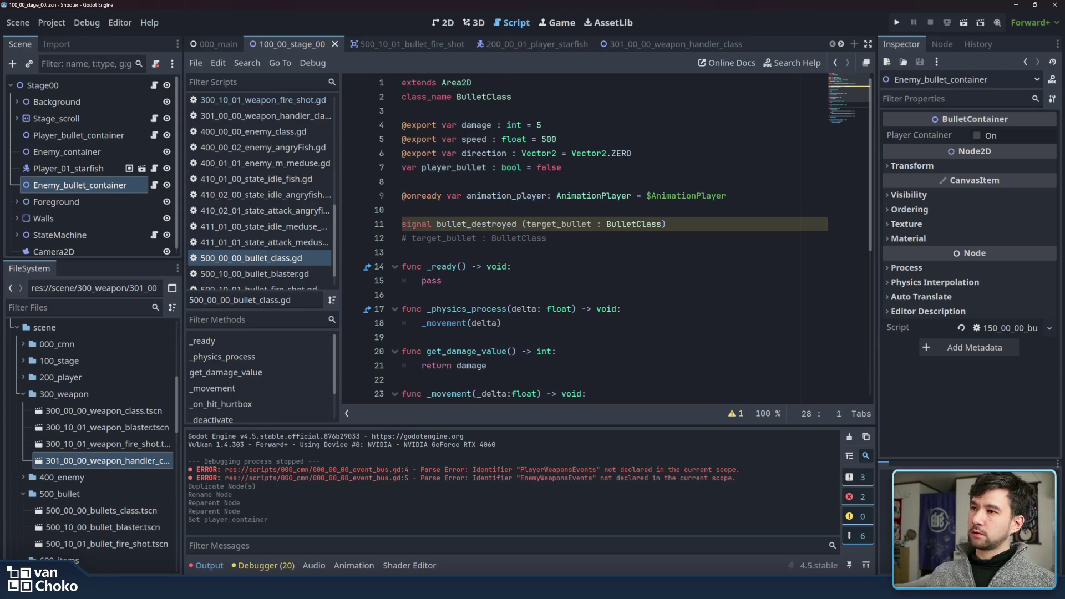
pyautogui.click(553, 214)
pyautogui.hotkey('ctrl', 's')
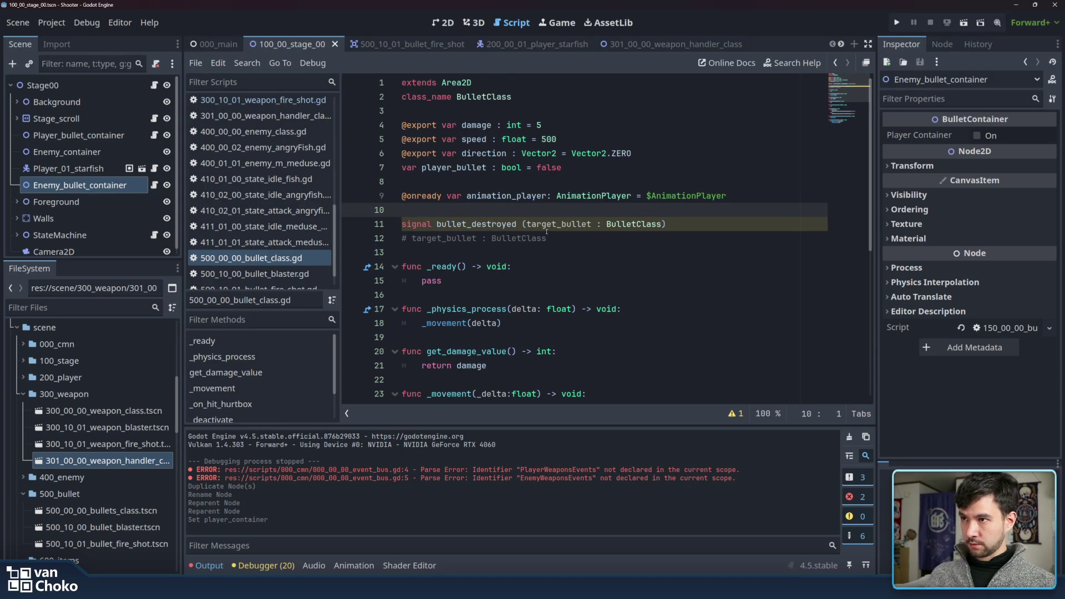
pyautogui.click(553, 238)
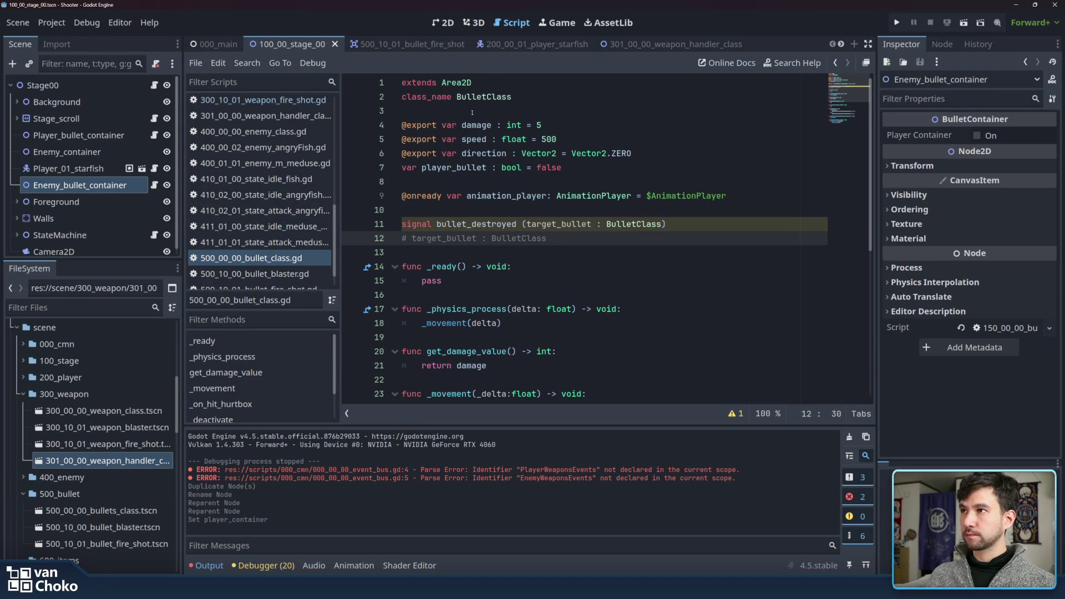
pyautogui.moveTo(414, 45)
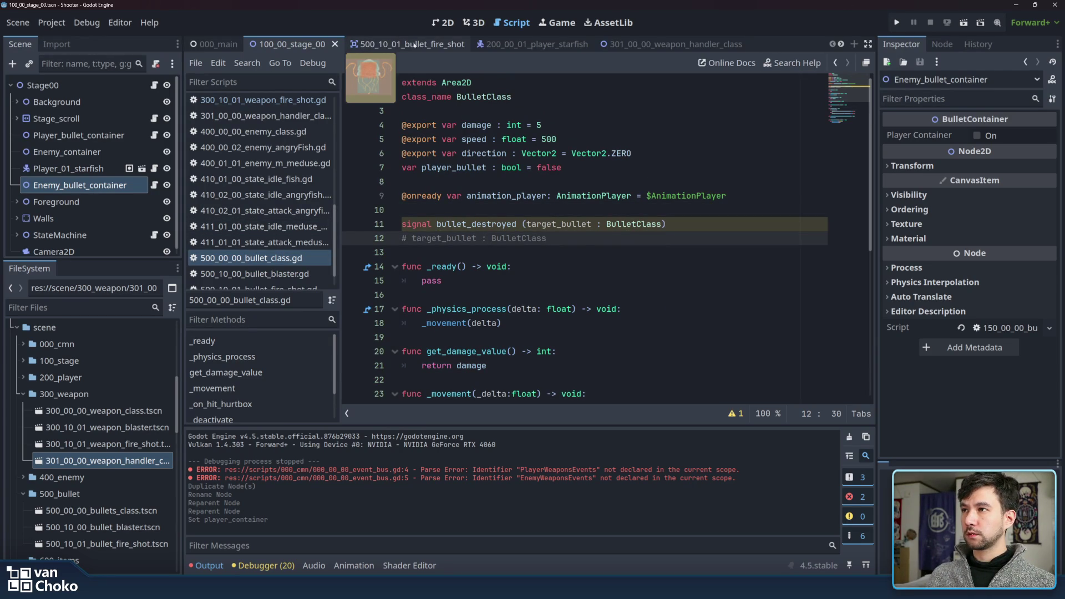
pyautogui.moveTo(547, 238); pyautogui.dragTo(391, 241)
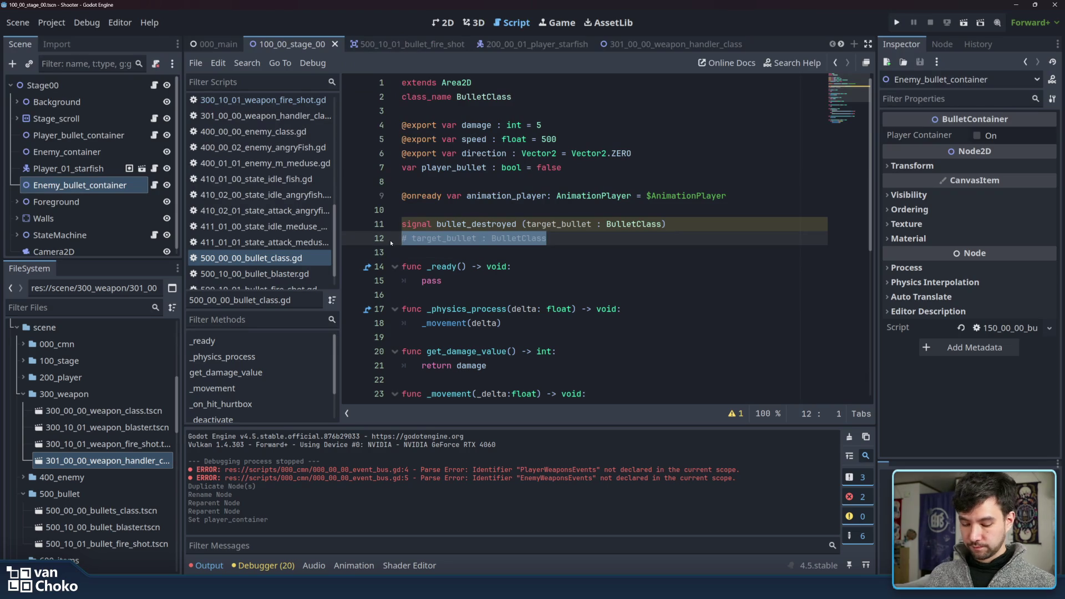
pyautogui.press('BackSpace')
pyautogui.press('BackSpace')
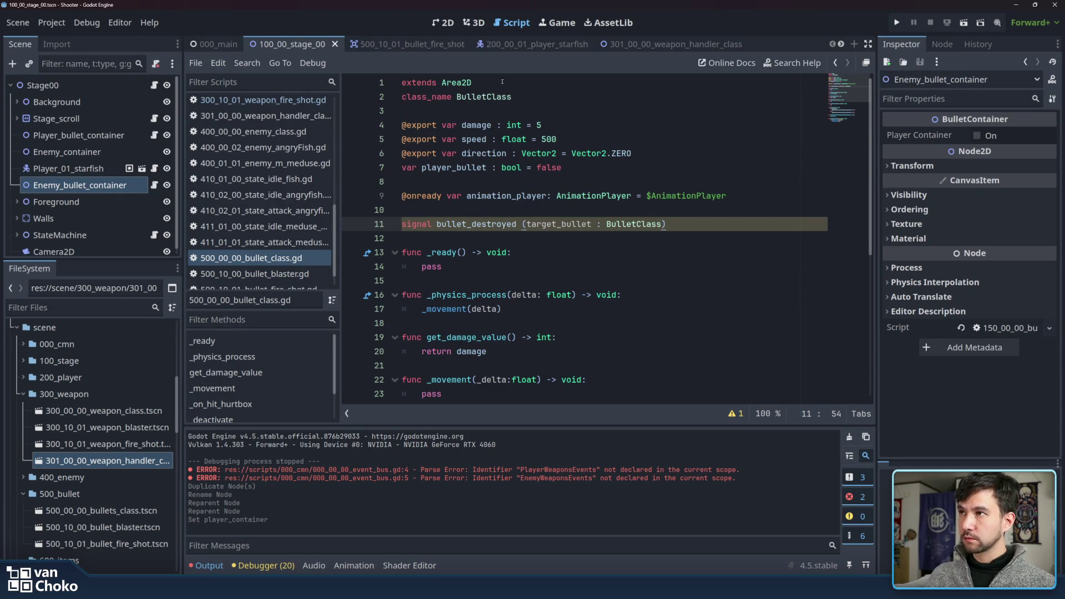
# Peek at the 500_10_01_bullet_fire_shot scene, then switch to the player starfish scene
pyautogui.click(423, 46)
pyautogui.click(285, 44)
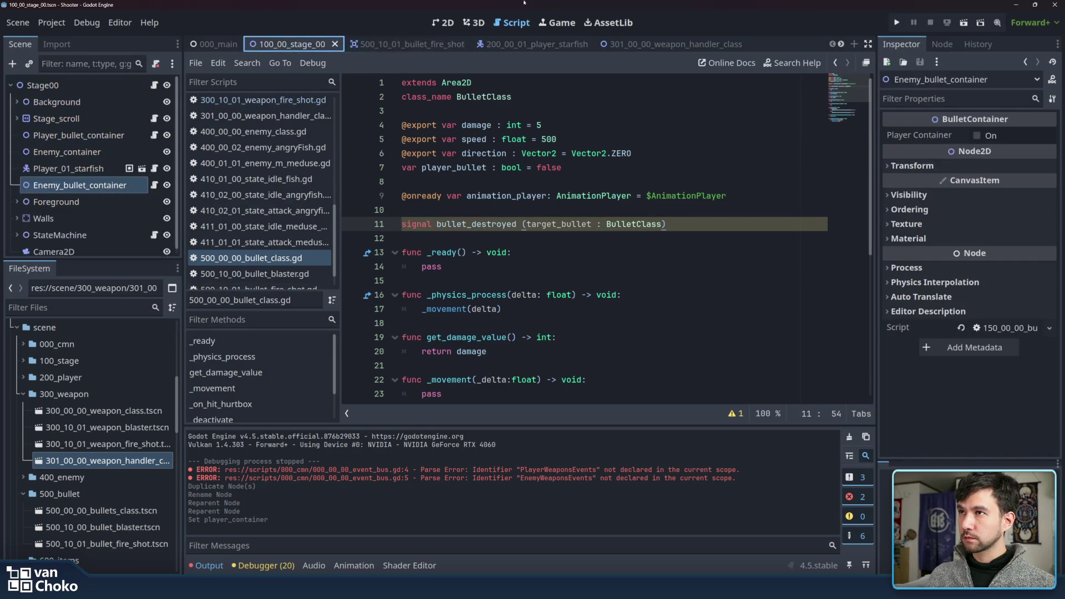
pyautogui.click(549, 47)
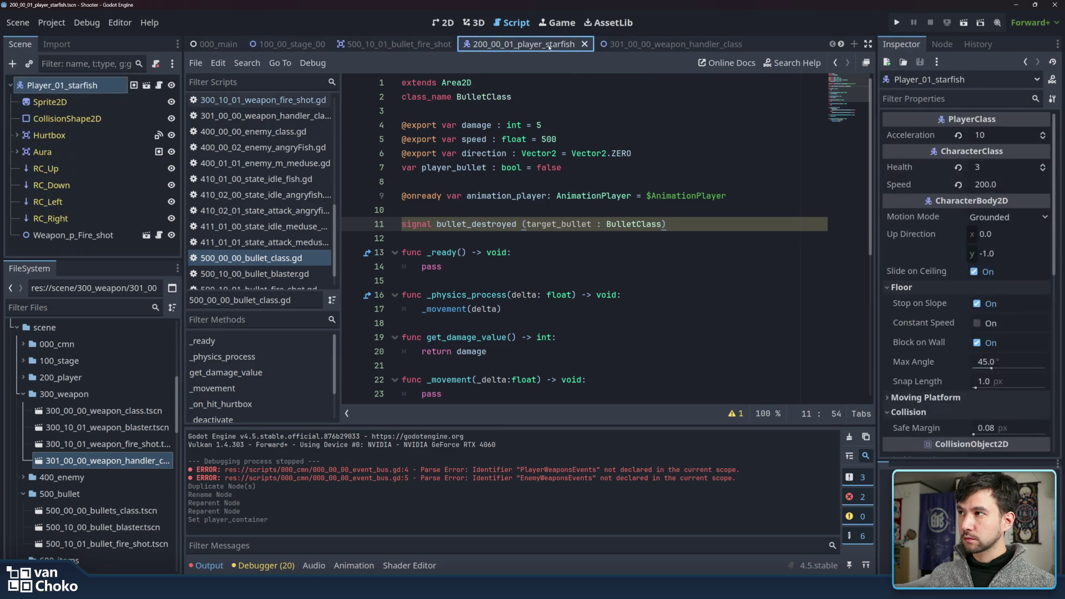
# In 300_10_01_weapon_fire_shot.gd, replace line 4's pass with EventBus.player
pyautogui.click(159, 235)
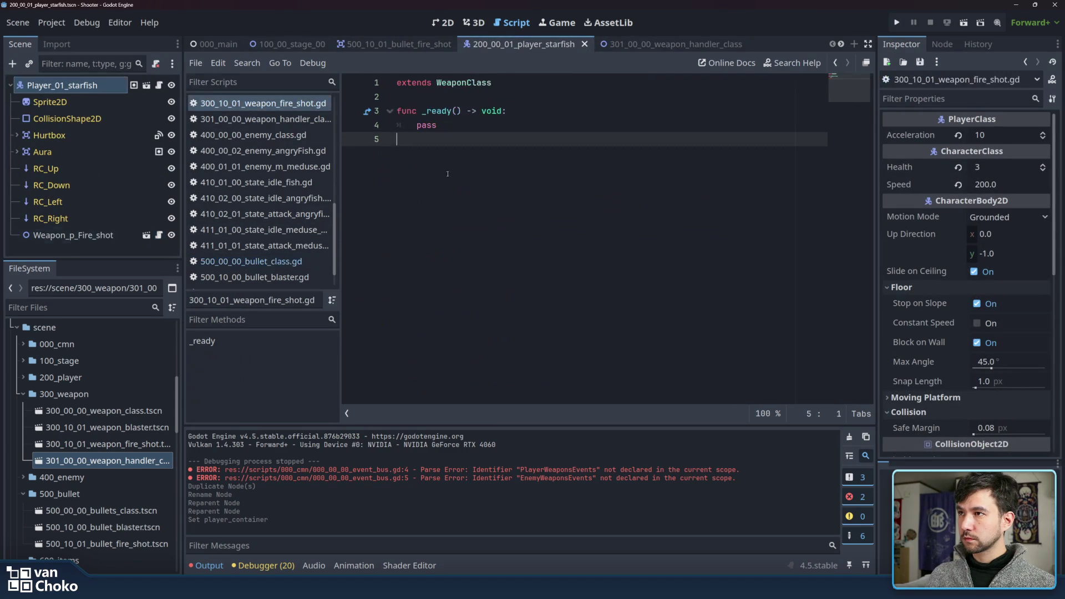
pyautogui.doubleClick(455, 125)
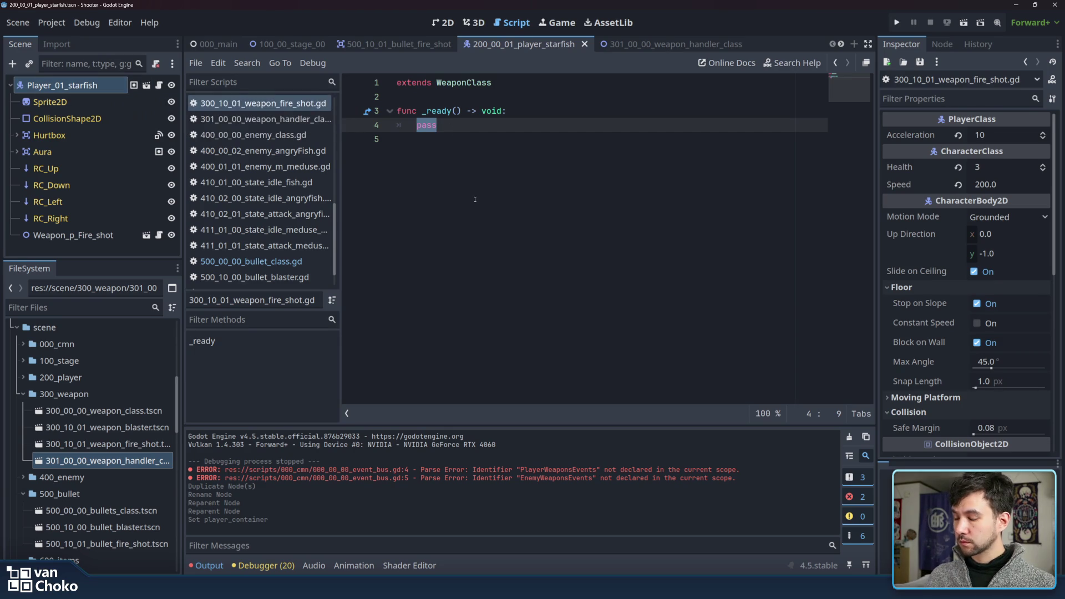
pyautogui.write('owner.')
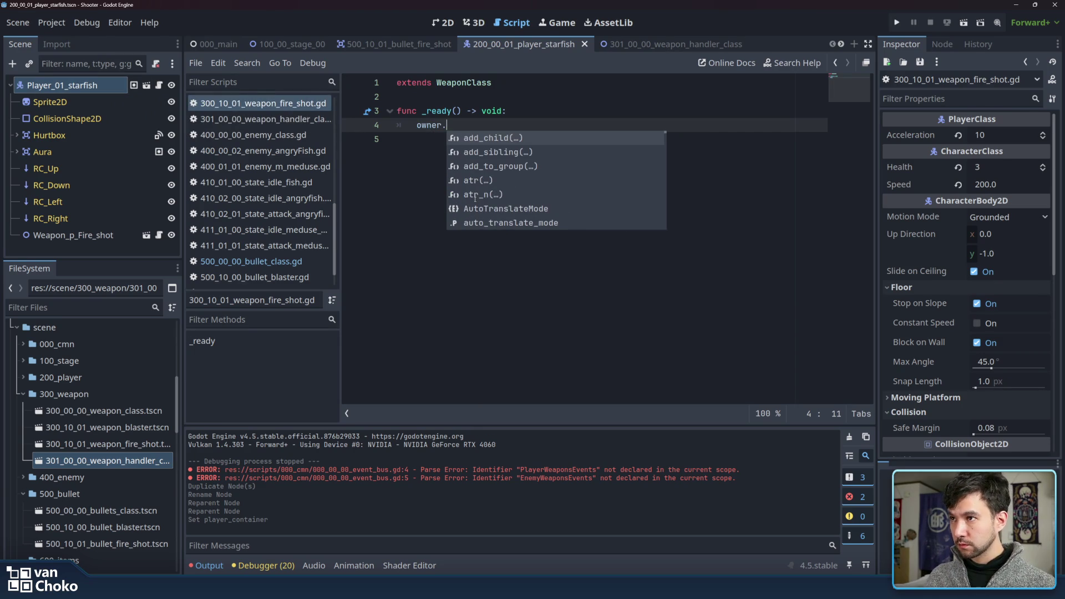
pyautogui.press('Down')
pyautogui.press('Down')
pyautogui.press('Down')
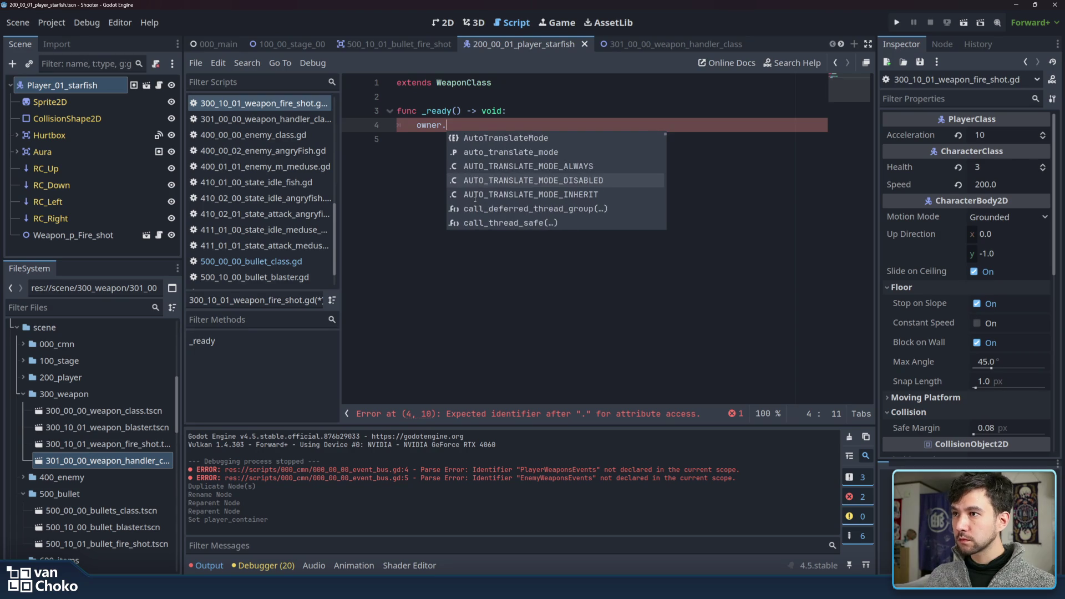
pyautogui.press('BackSpace')
pyautogui.press('BackSpace')
pyautogui.press('BackSpace')
pyautogui.write('Event')
pyautogui.press('Return')
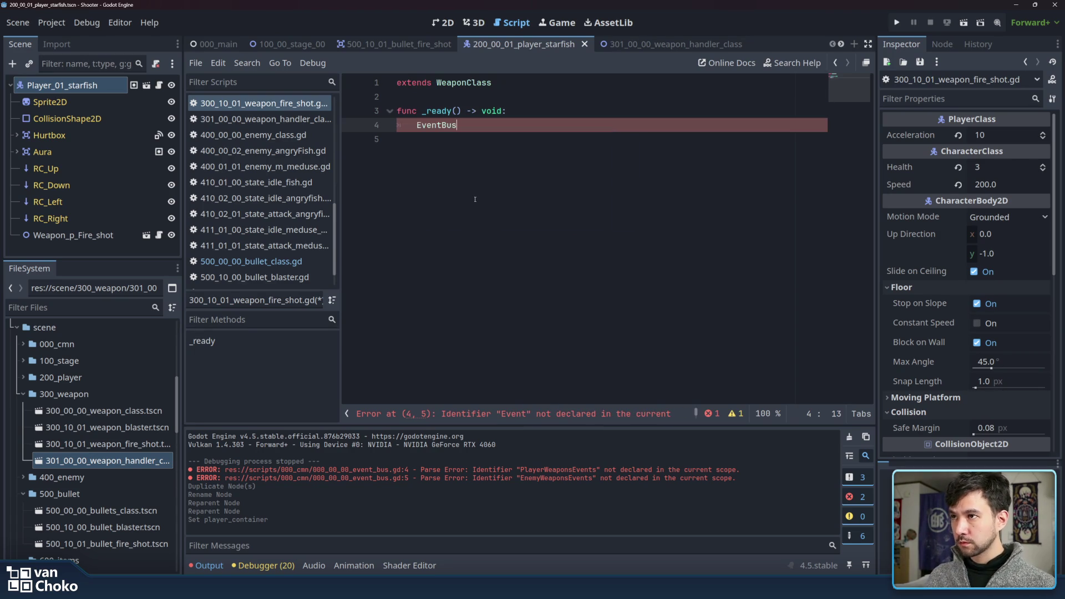
pyautogui.write('.')
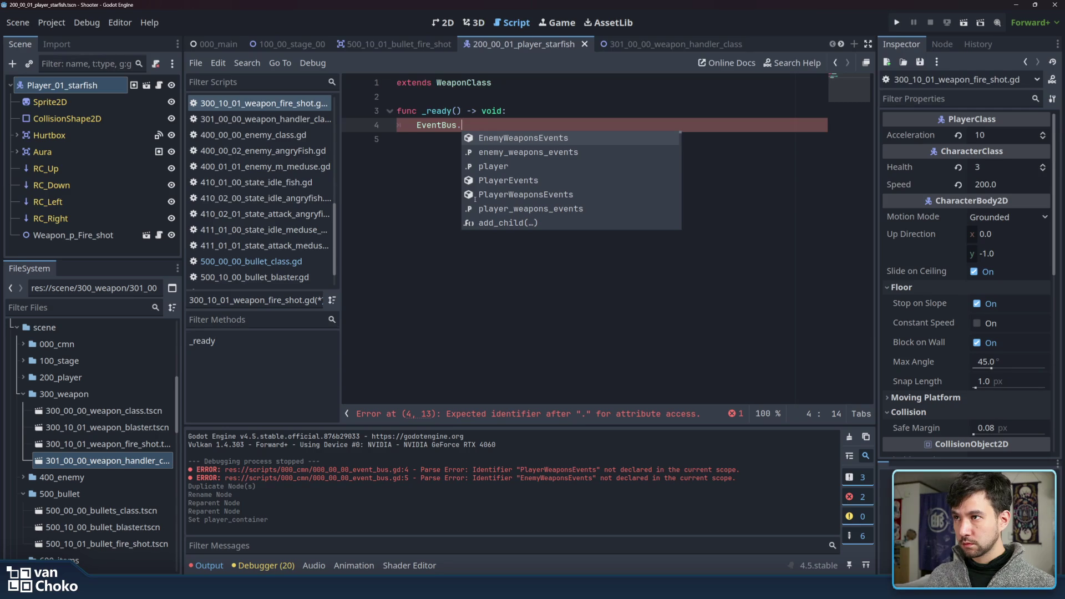
pyautogui.press('Down')
pyautogui.press('Down')
pyautogui.press('Return')
# Complete the line as EventBus.player.activateMods.connect(_on_activate_mods)
pyautogui.write('.activateMods(')
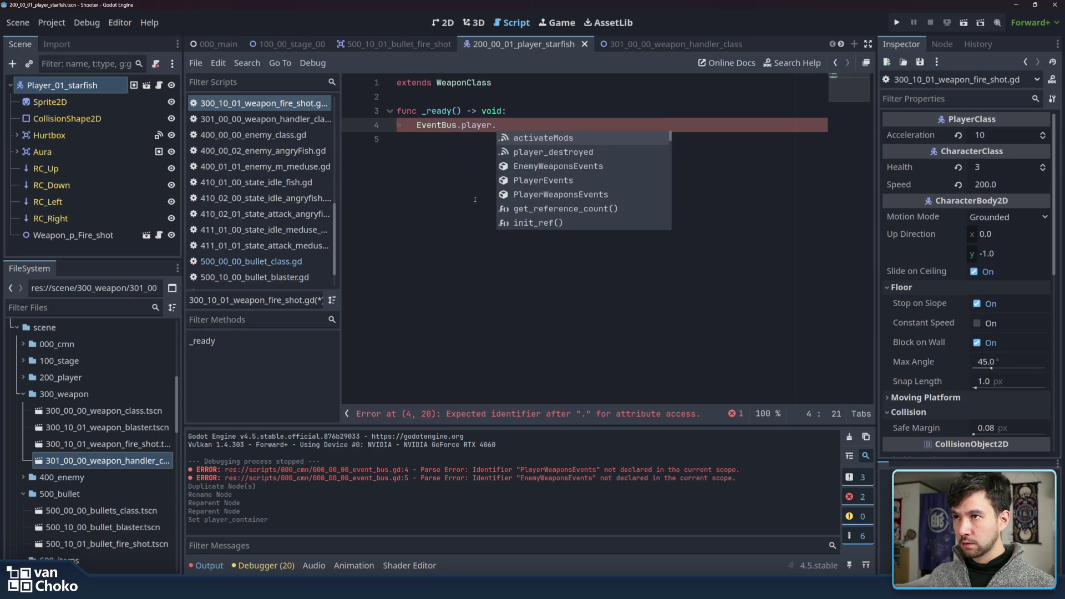
pyautogui.press('Return')
pyautogui.write('(')
pyautogui.press('BackSpace')
pyautogui.write('connect')
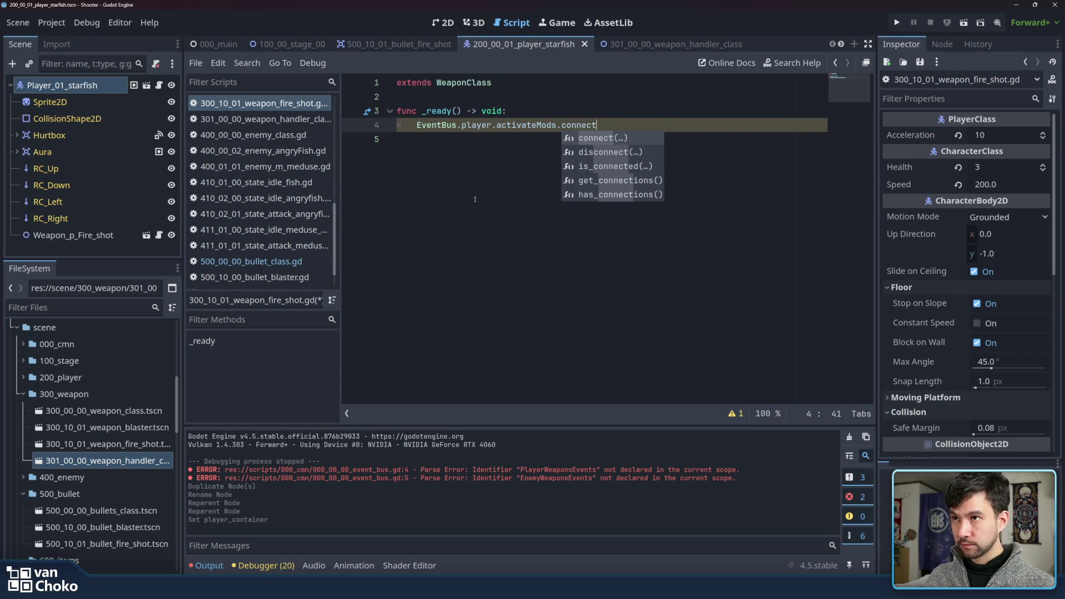
pyautogui.press('Return')
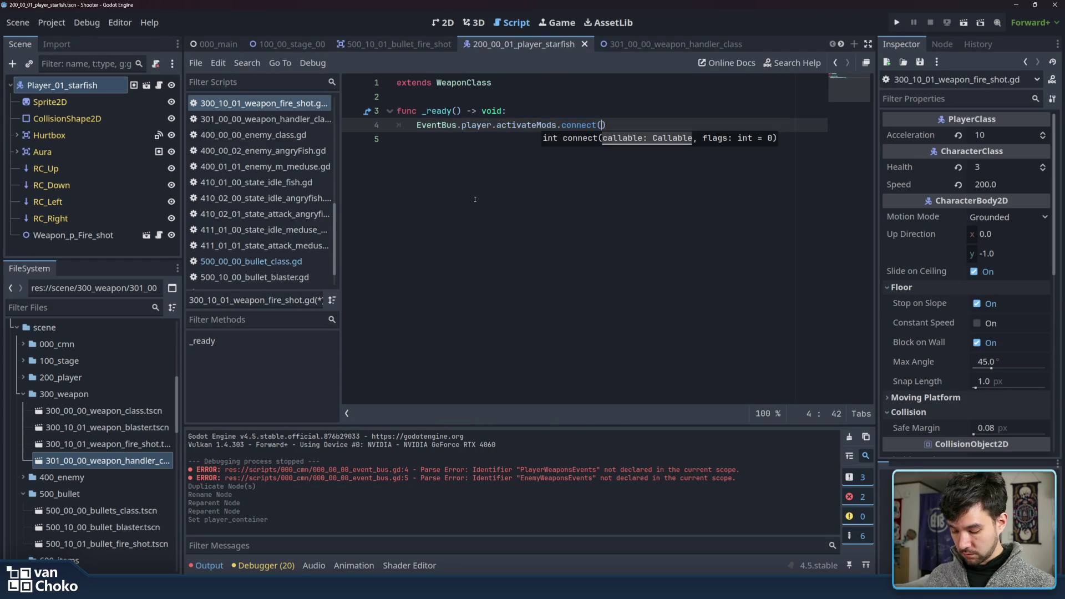
pyautogui.write('_o')
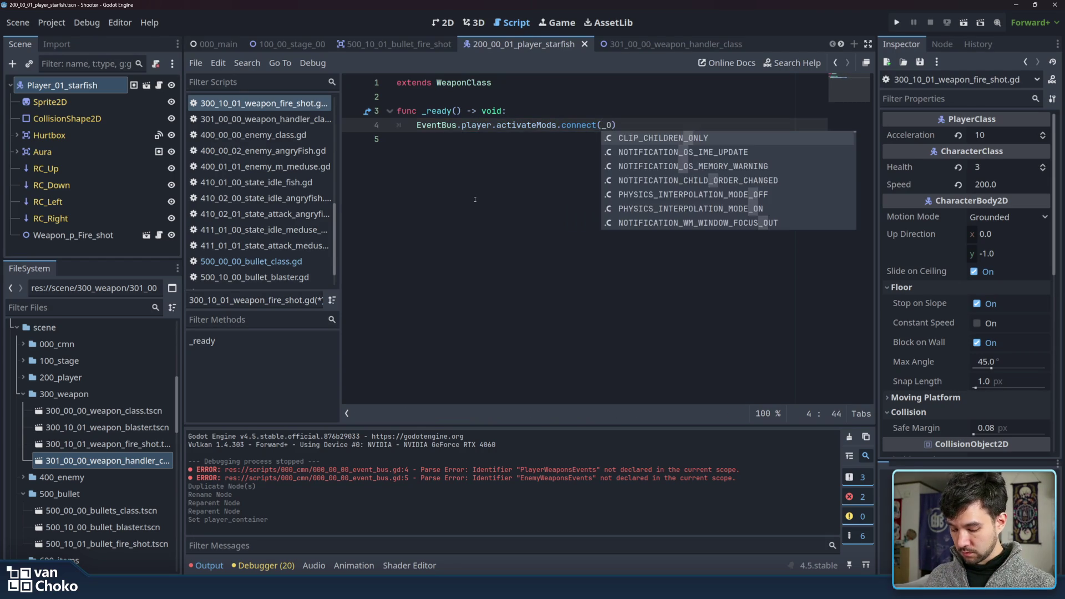
pyautogui.write('n_activ')
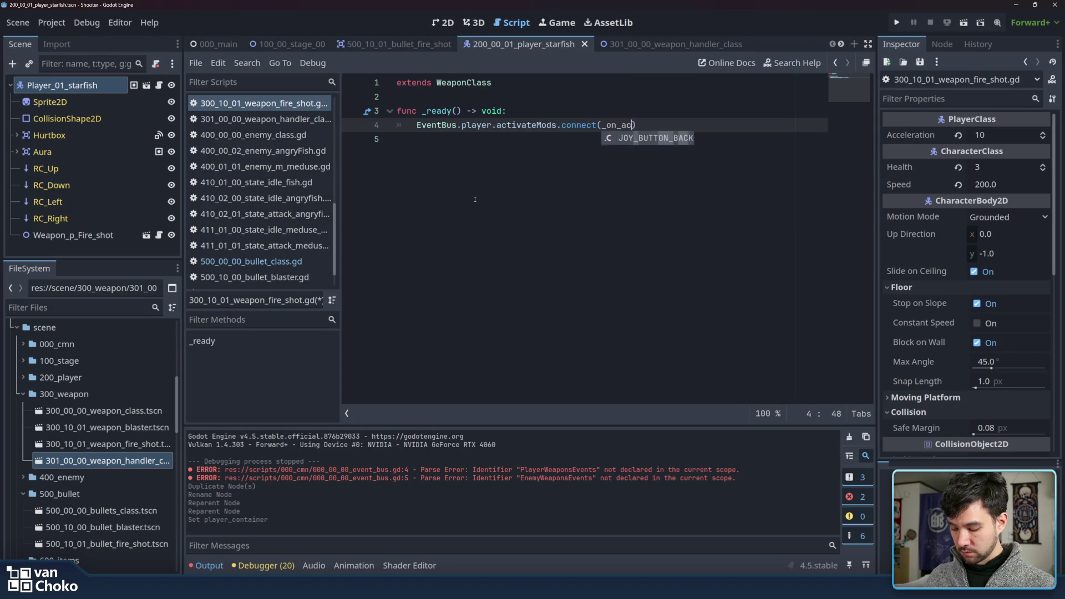
pyautogui.write('ate')
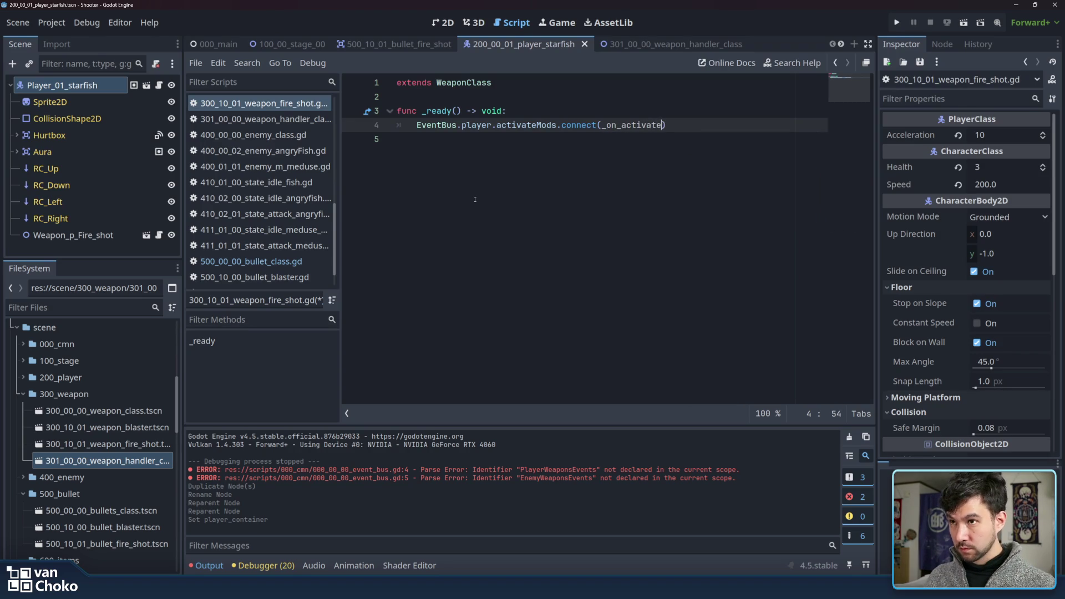
pyautogui.write('_mod')
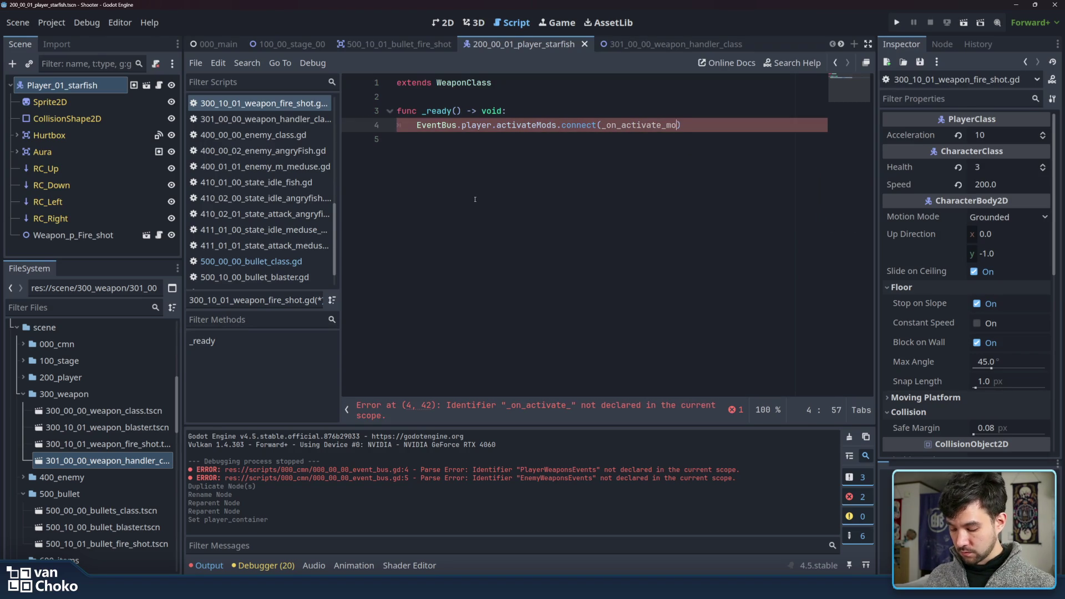
pyautogui.write('s')
# Declare a new function func _on_activate_mods(active:bool): below _ready
pyautogui.doubleClick(649, 127)
pyautogui.hotkey('ctrl', 'c')
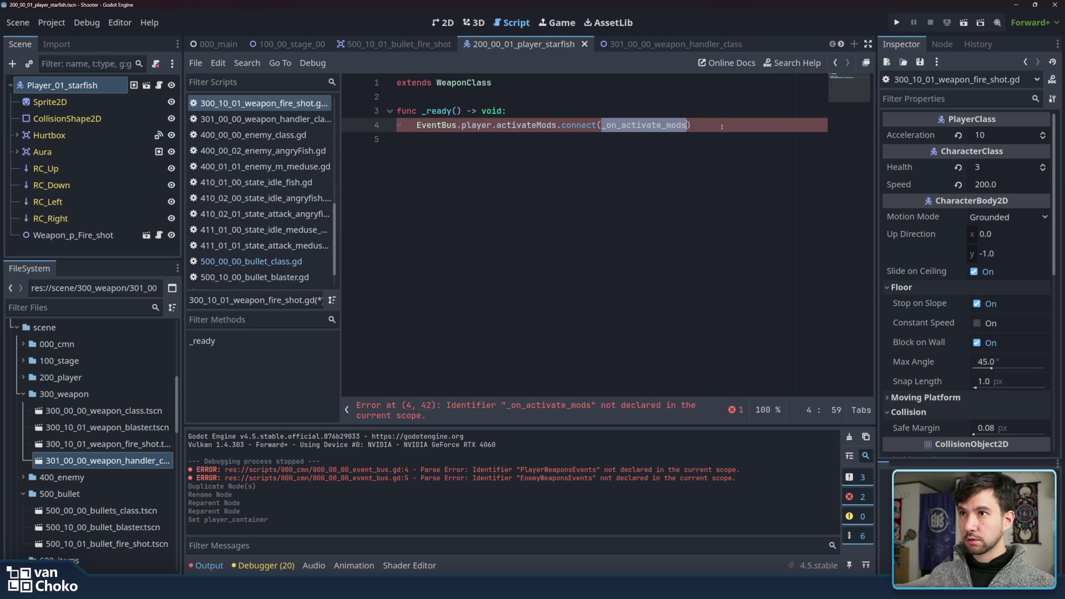
pyautogui.click(722, 127)
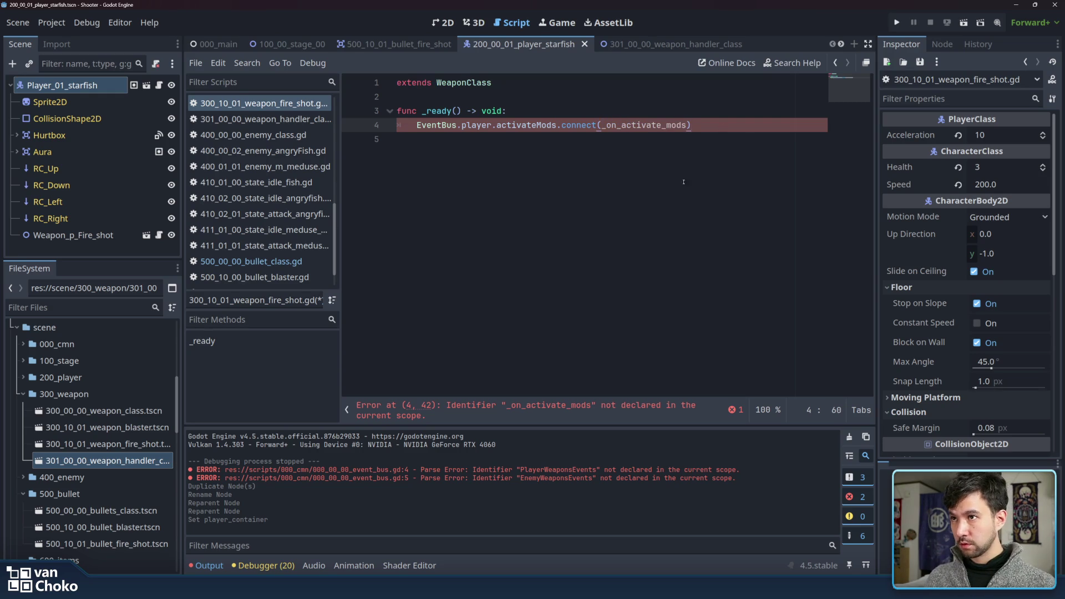
pyautogui.press('Down')
pyautogui.press('Return')
pyautogui.write('func')
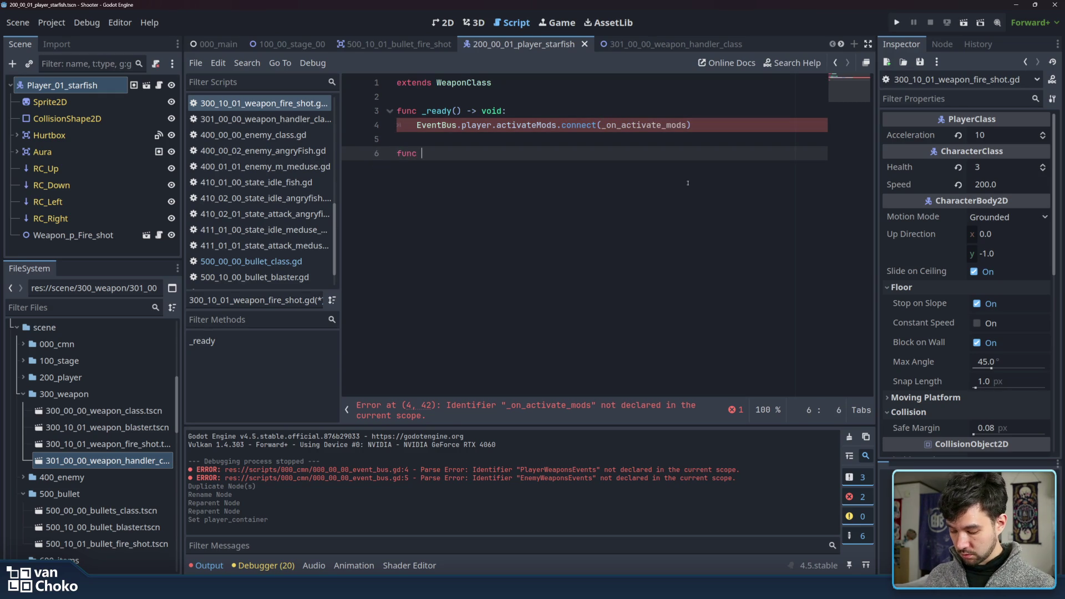
pyautogui.hotkey('ctrl', 'v')
pyautogui.write('(')
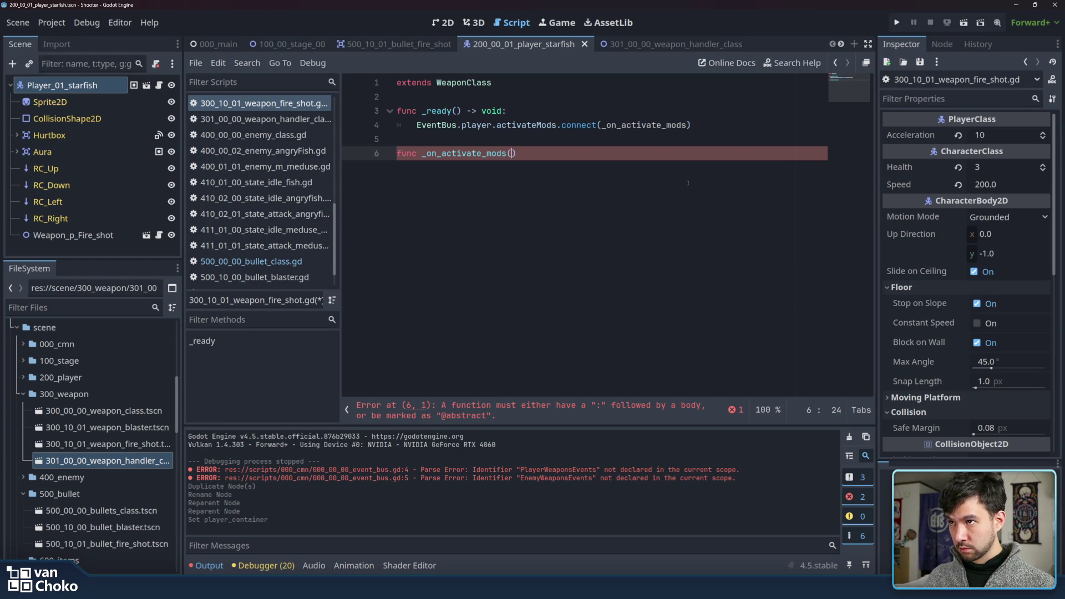
pyautogui.write('):')
pyautogui.press('Return')
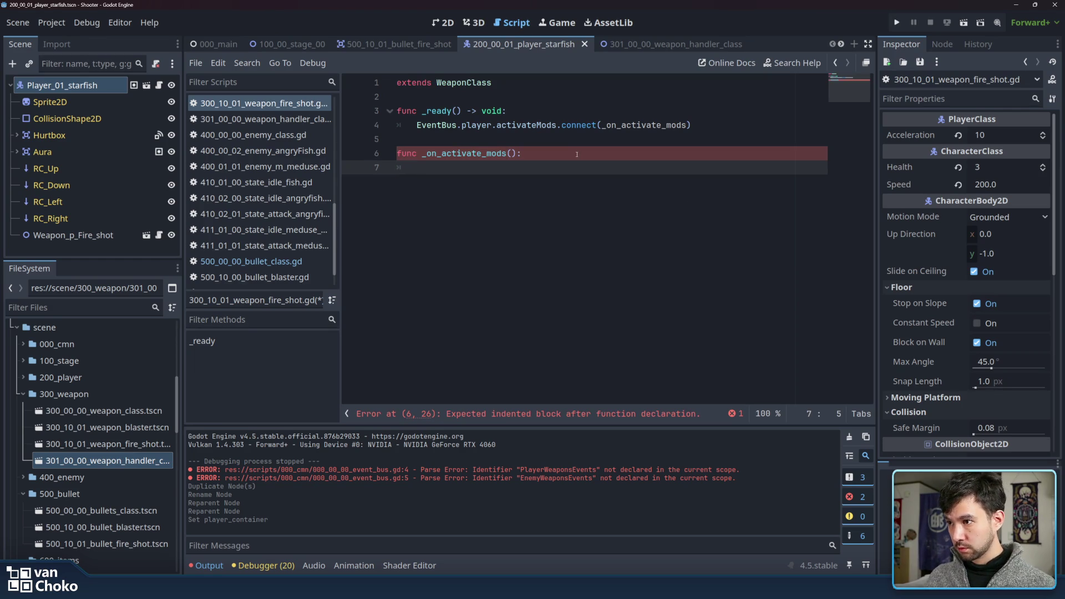
pyautogui.click(511, 154)
pyautogui.write('active')
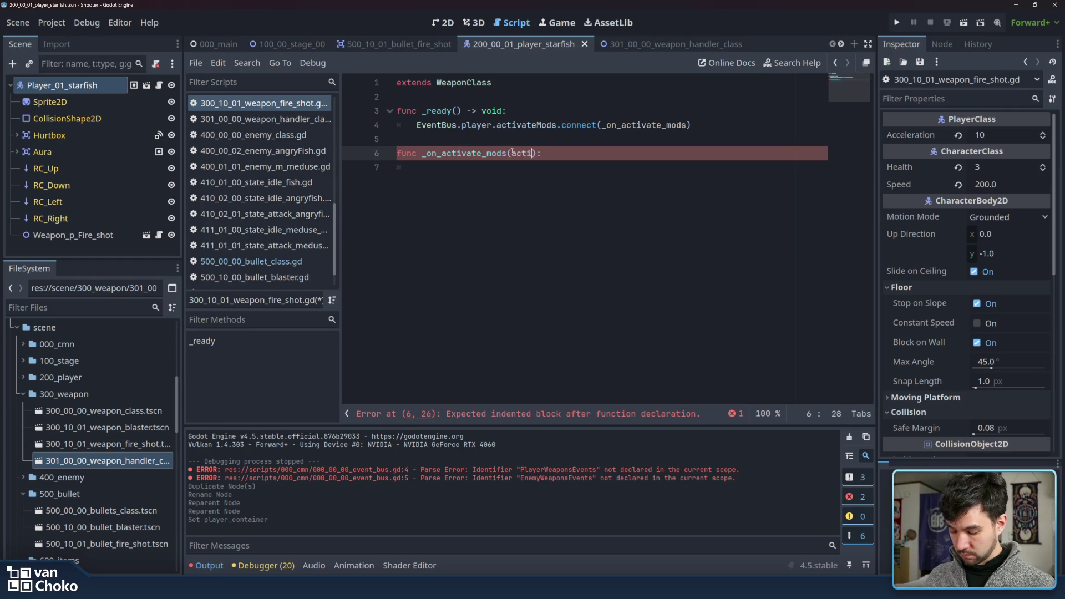
pyautogui.write(':')
pyautogui.write('bool')
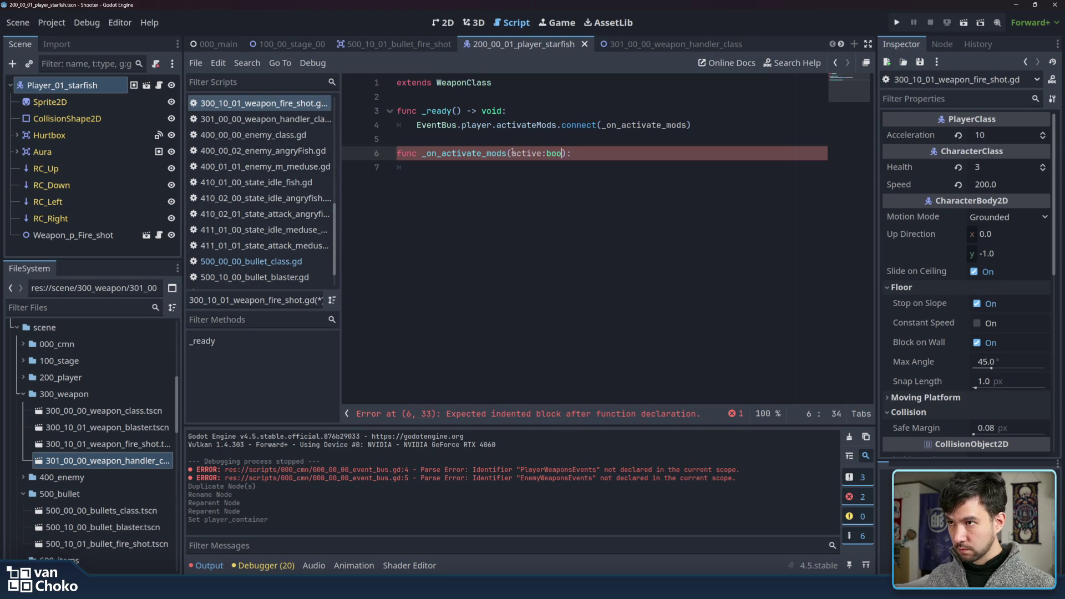
# Give the handler the body 'if active: shoot', then run the game with F5
pyautogui.click(514, 173)
pyautogui.write('pass')
pyautogui.press('BackSpace')
pyautogui.press('BackSpace')
pyautogui.press('BackSpace')
pyautogui.press('BackSpace')
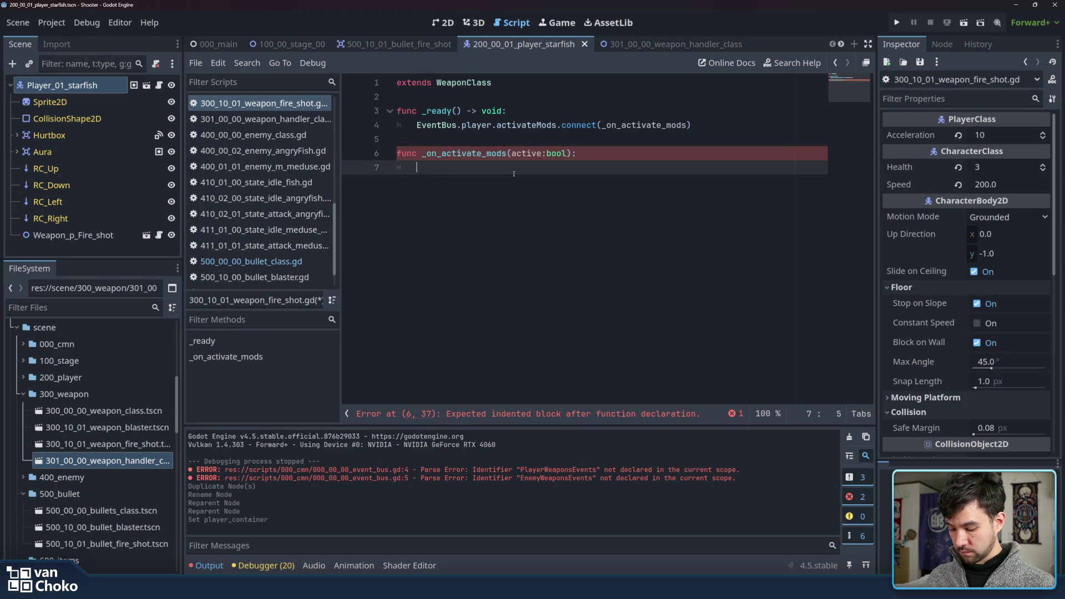
pyautogui.write('if active:')
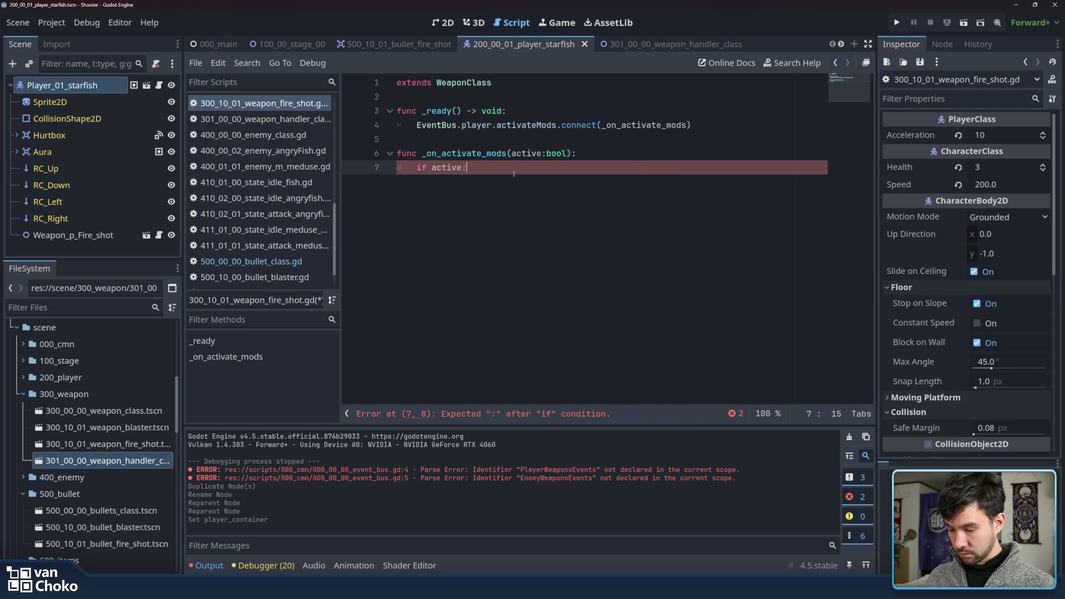
pyautogui.press('Return')
pyautogui.write('shoot(')
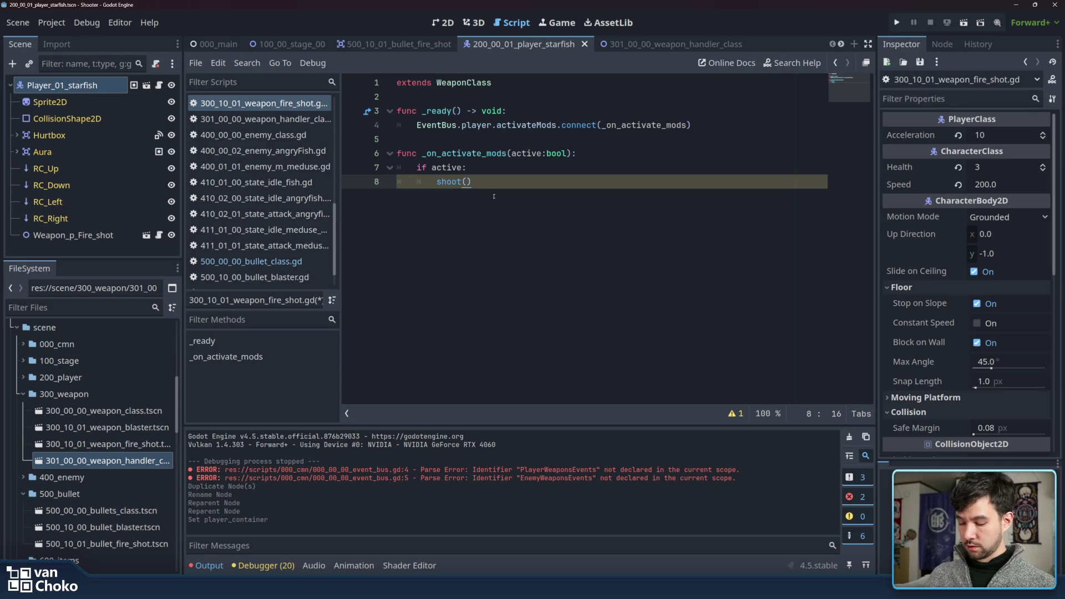
pyautogui.press('F5')
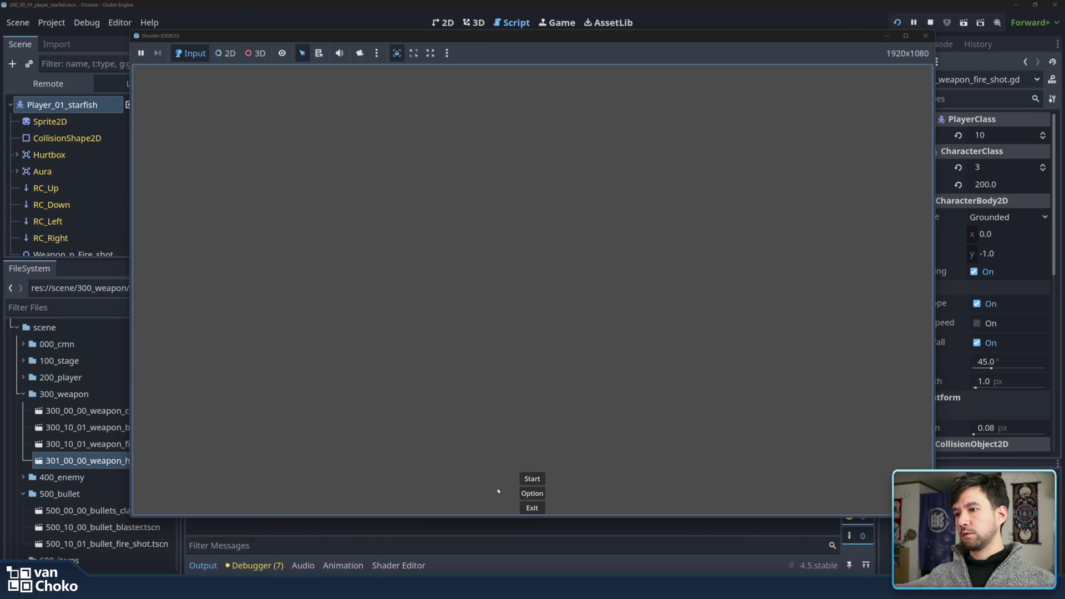
# After the Array error, append .size() to the loop header on line 21 and stop the debugger
pyautogui.click(532, 478)
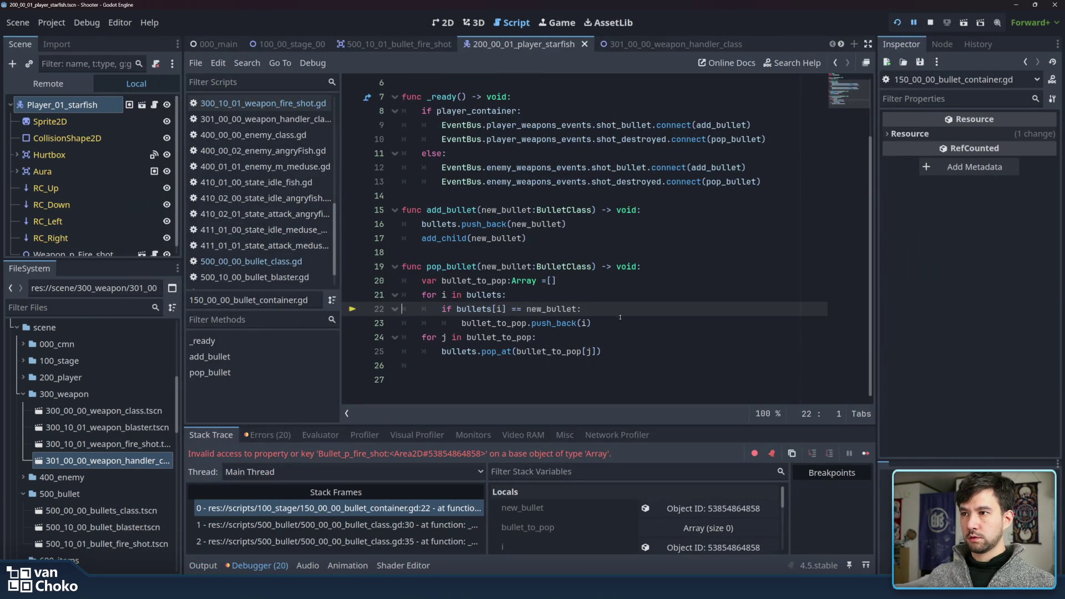
pyautogui.click(620, 314)
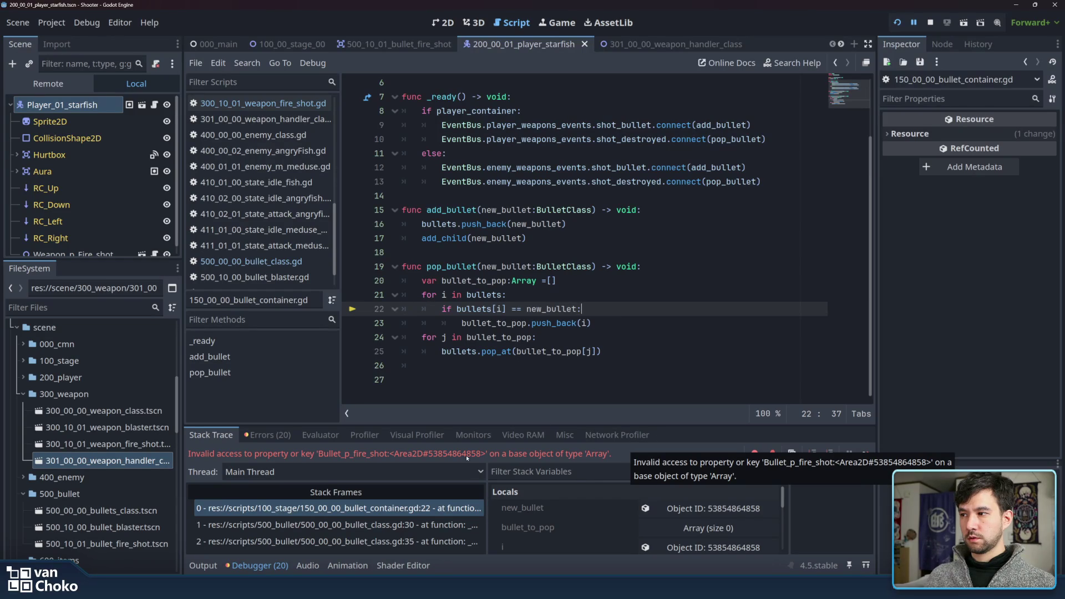
pyautogui.click(503, 295)
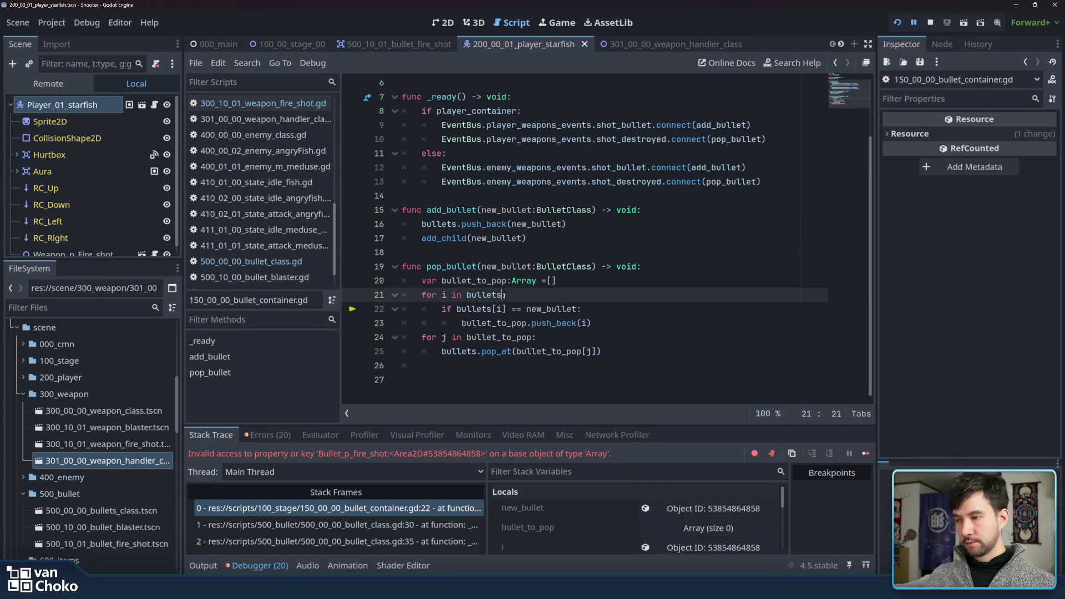
pyautogui.write('.')
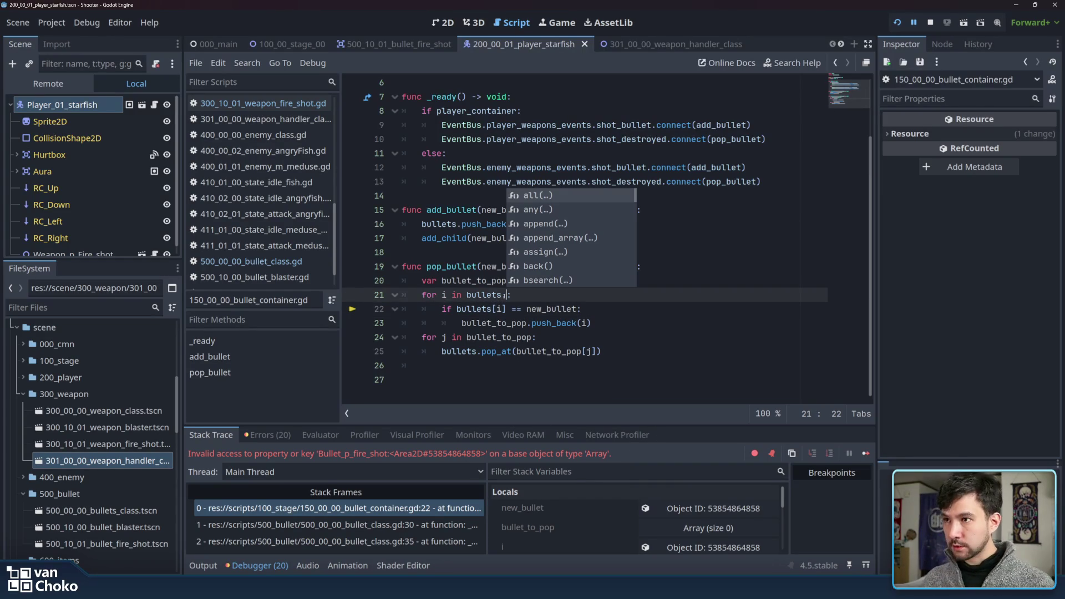
pyautogui.write('size()')
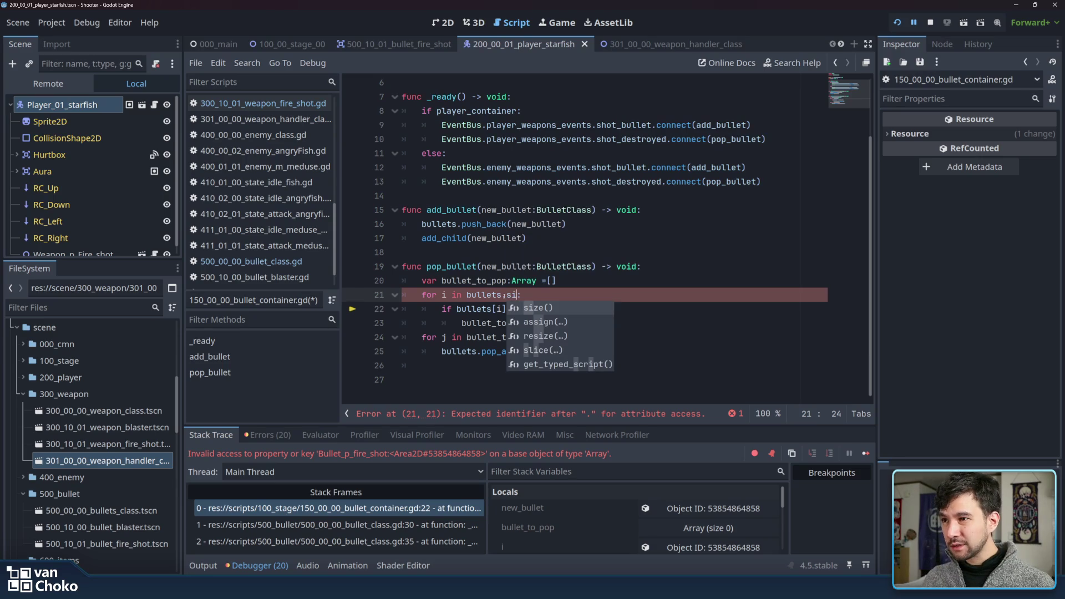
pyautogui.click(547, 310)
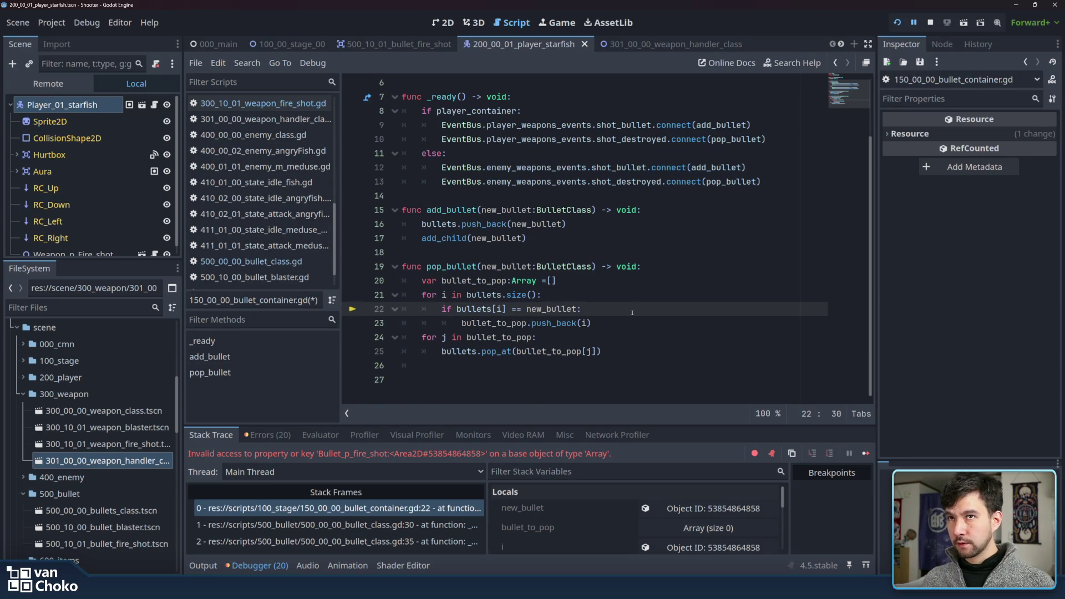
pyautogui.click(930, 23)
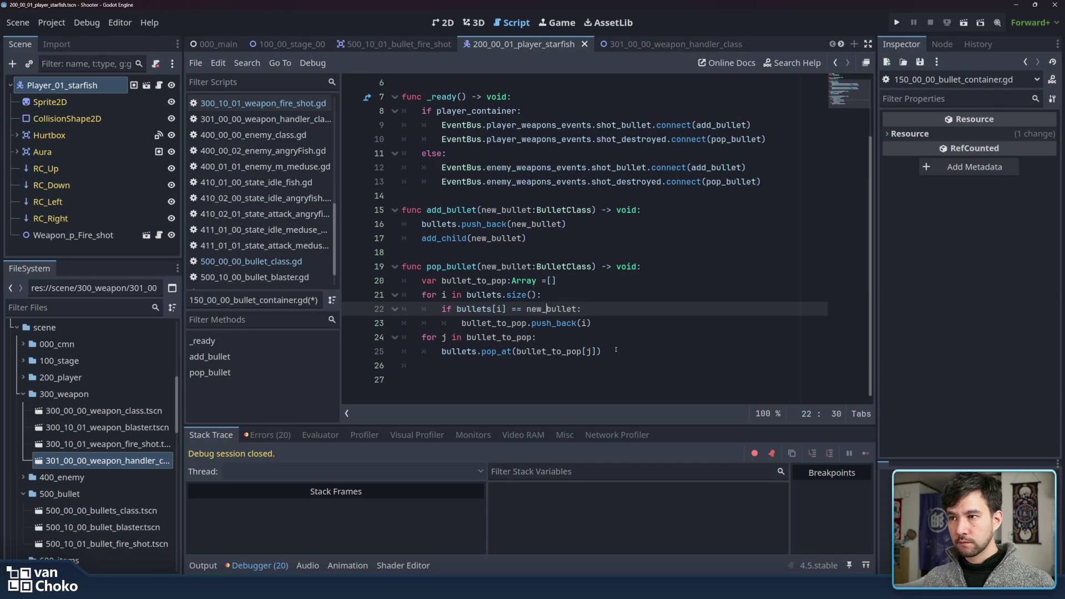
# Change line 24 to loop over bullet_to_pop.size(), save the script, and relaunch the game
pyautogui.click(575, 337)
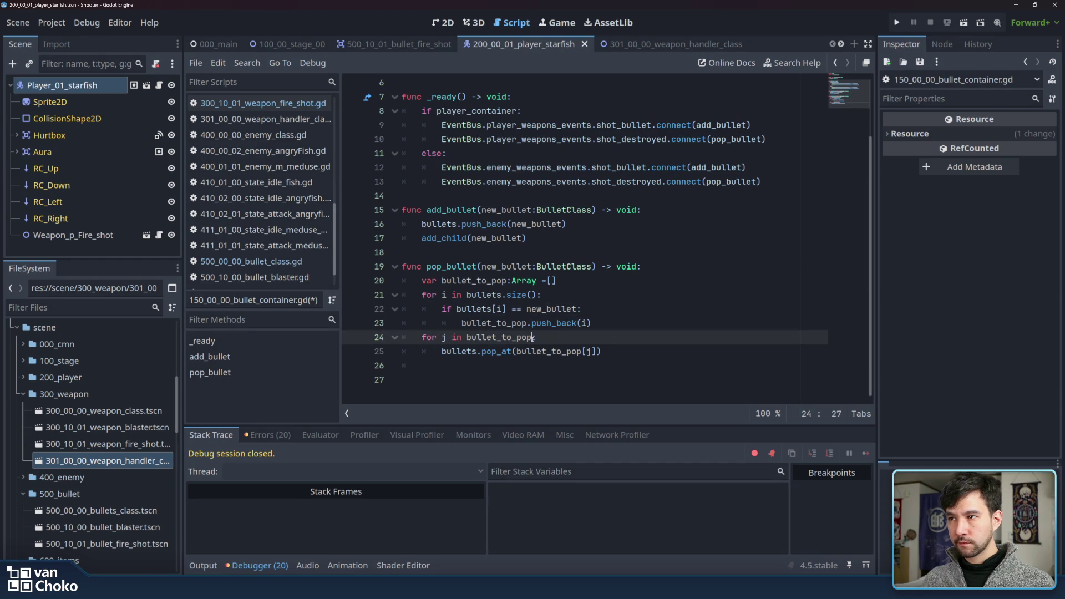
pyautogui.write('.si')
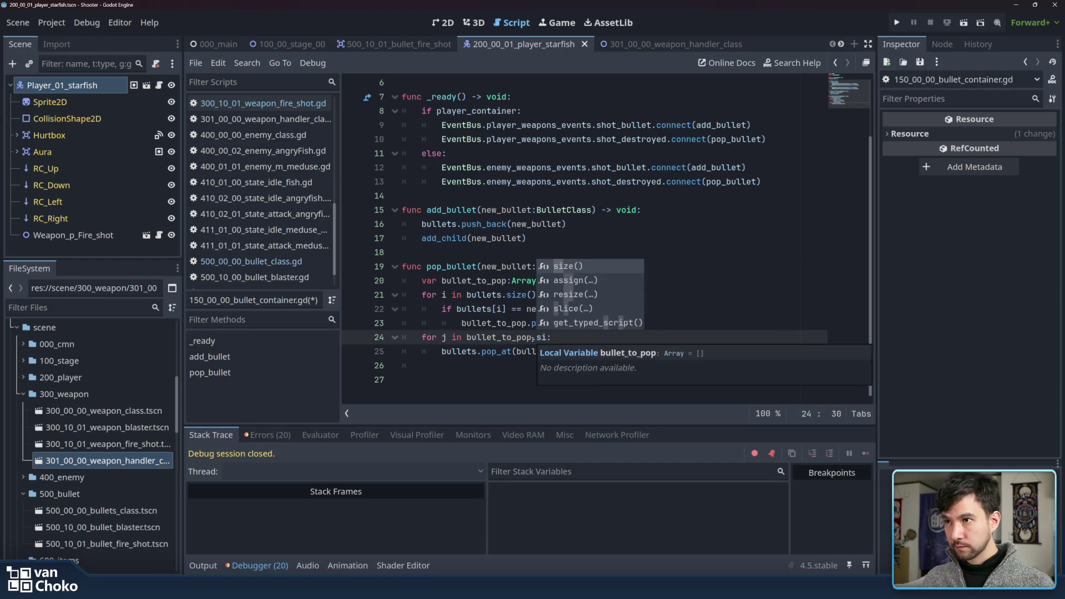
pyautogui.press('Return')
pyautogui.click(592, 322)
pyautogui.hotkey('ctrl', 's')
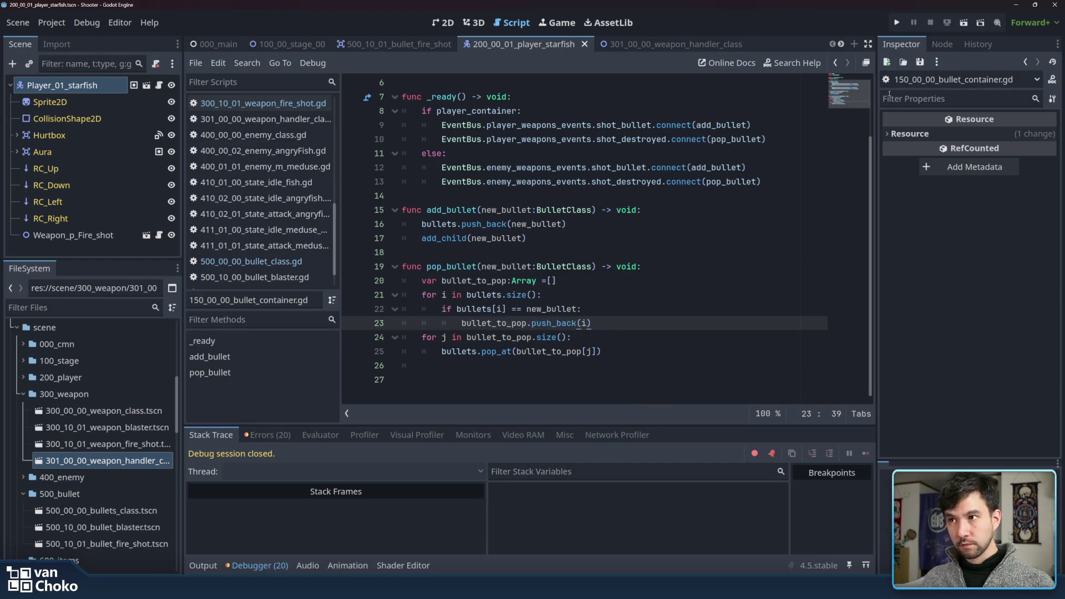
pyautogui.click(896, 23)
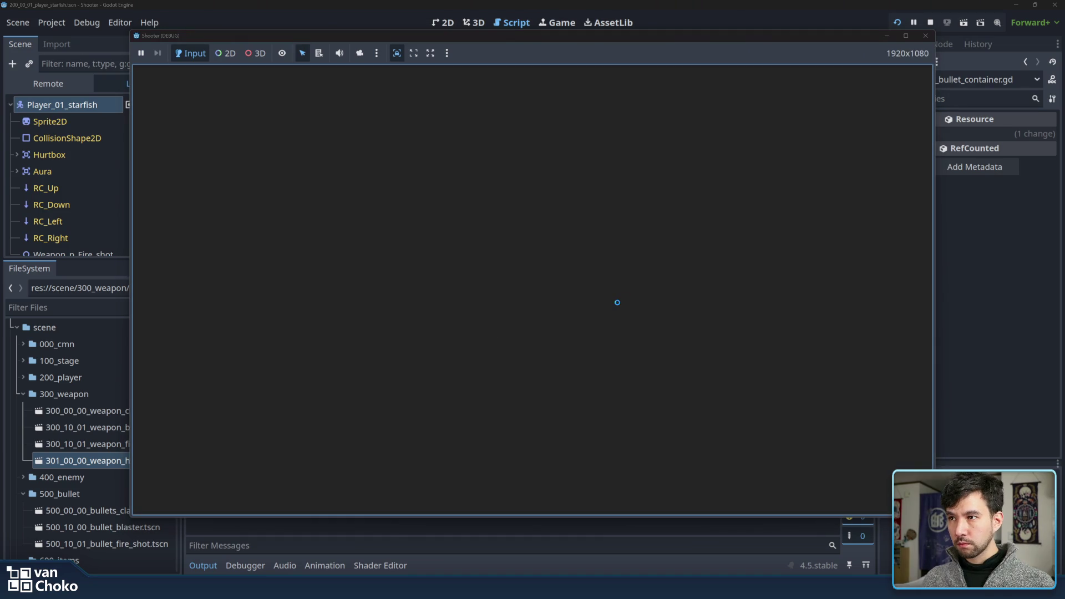
# Start the game from its menu, watch the ship fire, then close it and return to the script
pyautogui.press('Return')
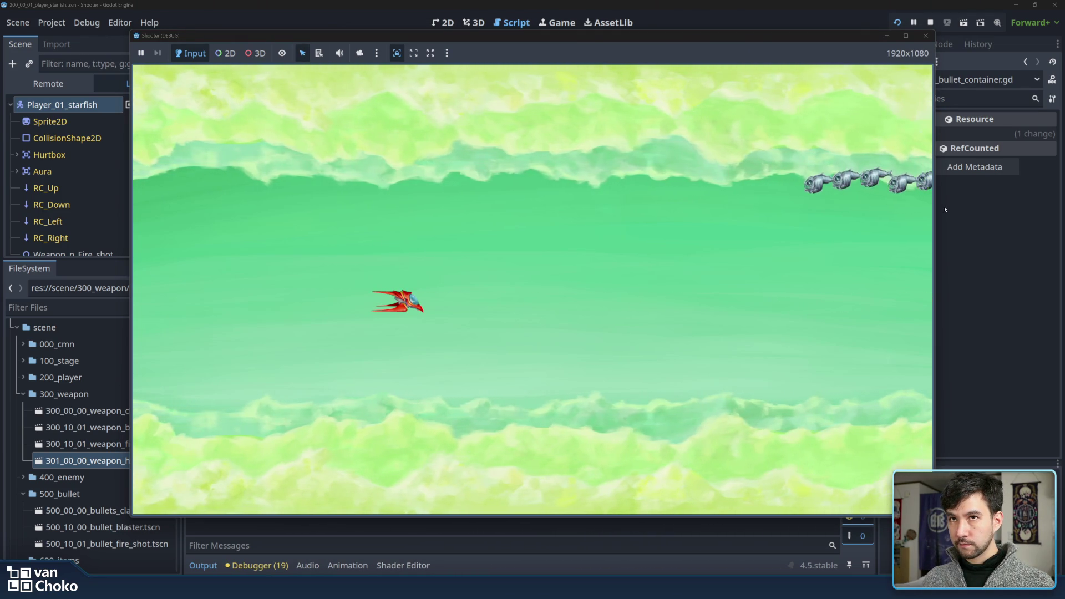
pyautogui.click(926, 36)
pyautogui.click(667, 355)
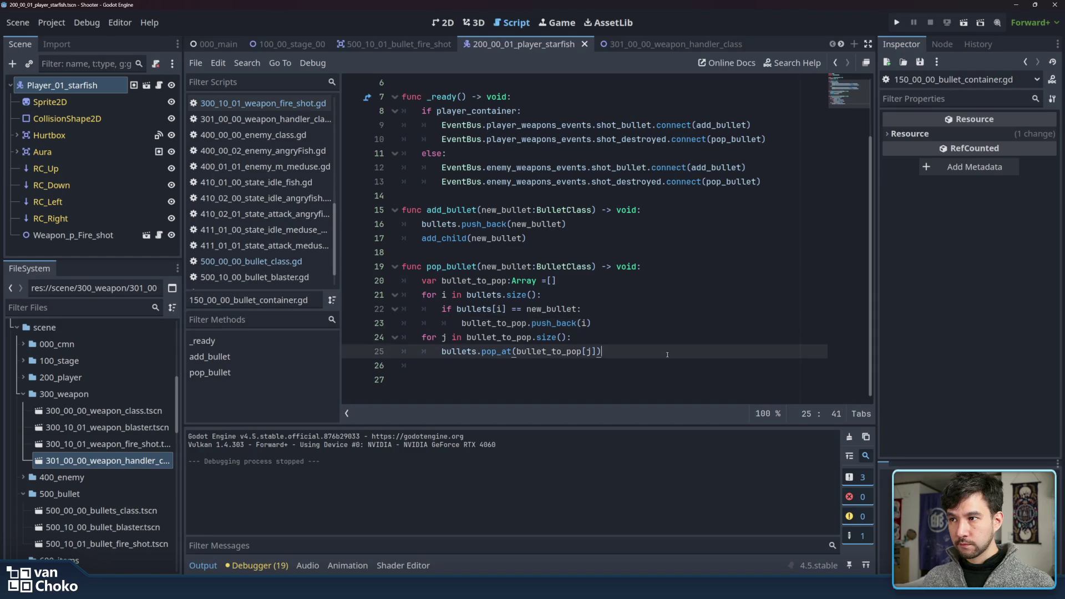
# Add print(bullets) after the add_child line in add_bullet, save, and run the project
pyautogui.click(627, 239)
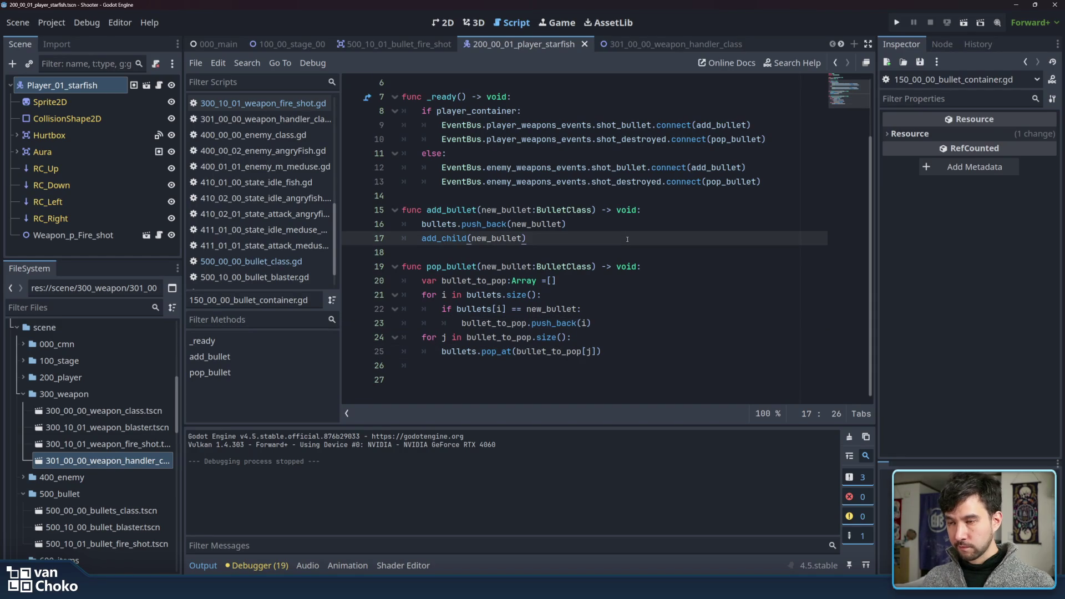
pyautogui.press('Return')
pyautogui.write('print')
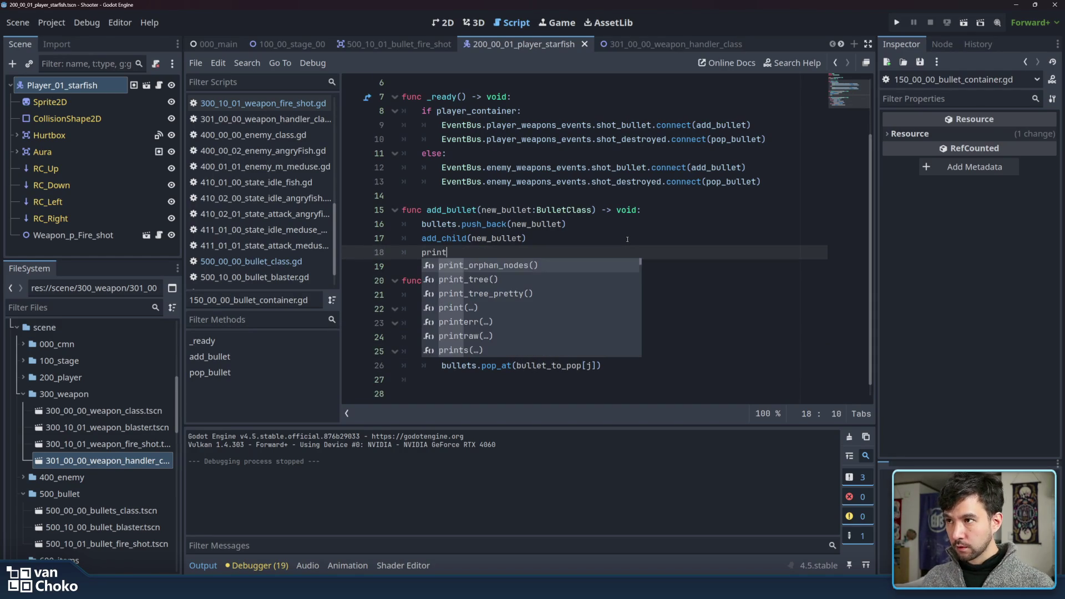
pyautogui.write('(bull')
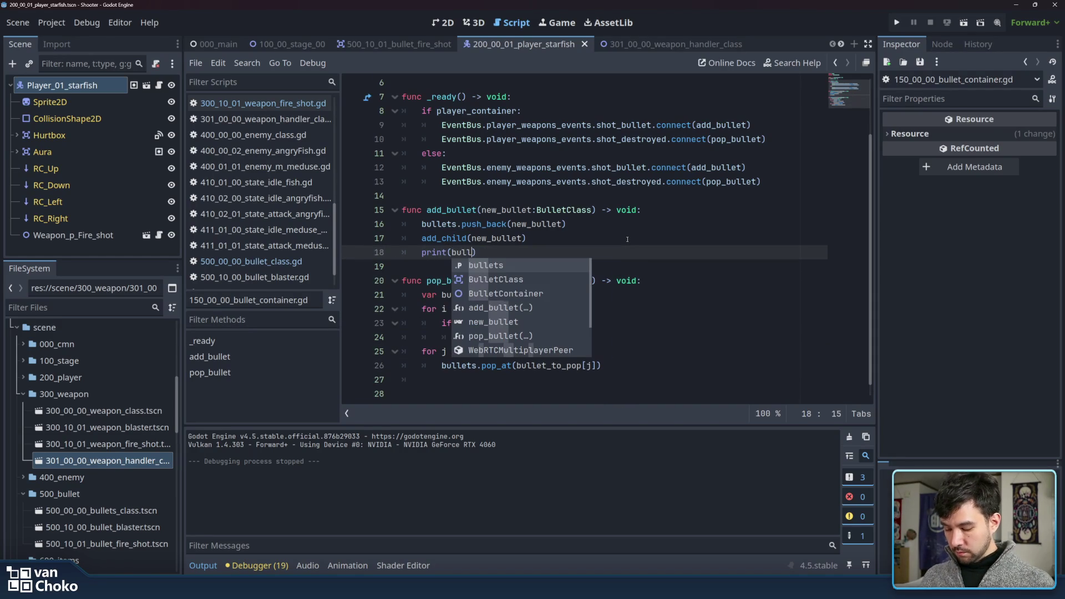
pyautogui.press('Return')
pyautogui.write(')')
pyautogui.hotkey('ctrl', 's')
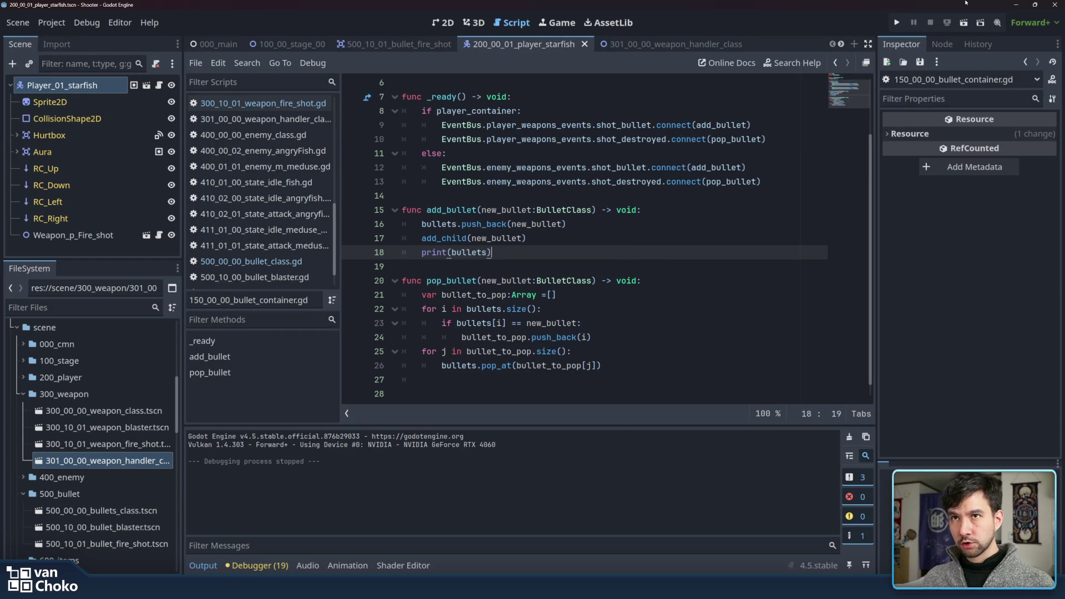
pyautogui.click(897, 23)
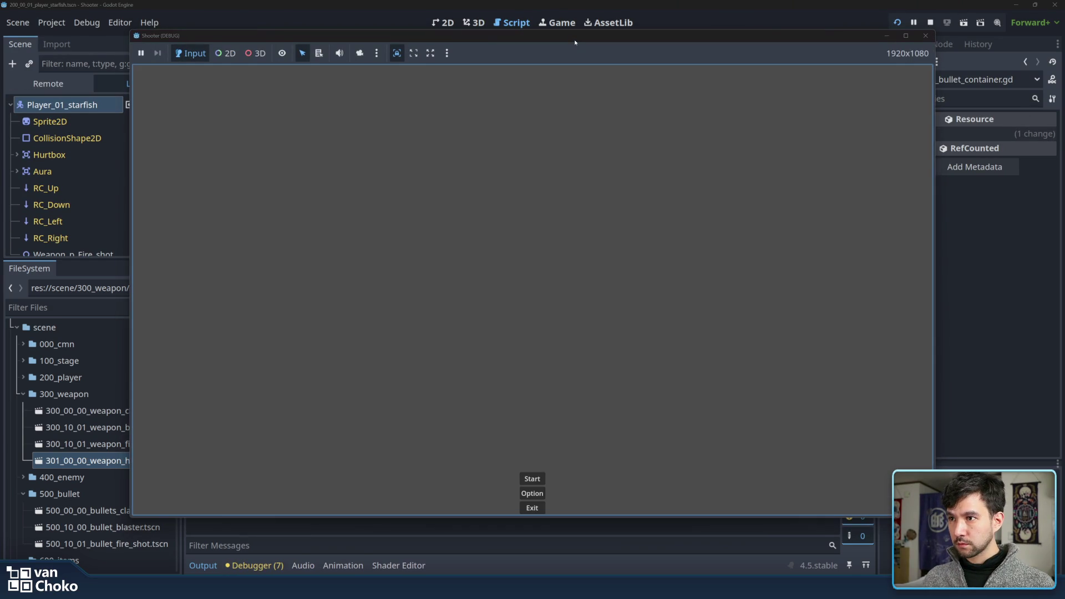
# Move the game window off the output log, start, and fly the ship up and down while firing
pyautogui.moveTo(574, 42); pyautogui.dragTo(724, 23)
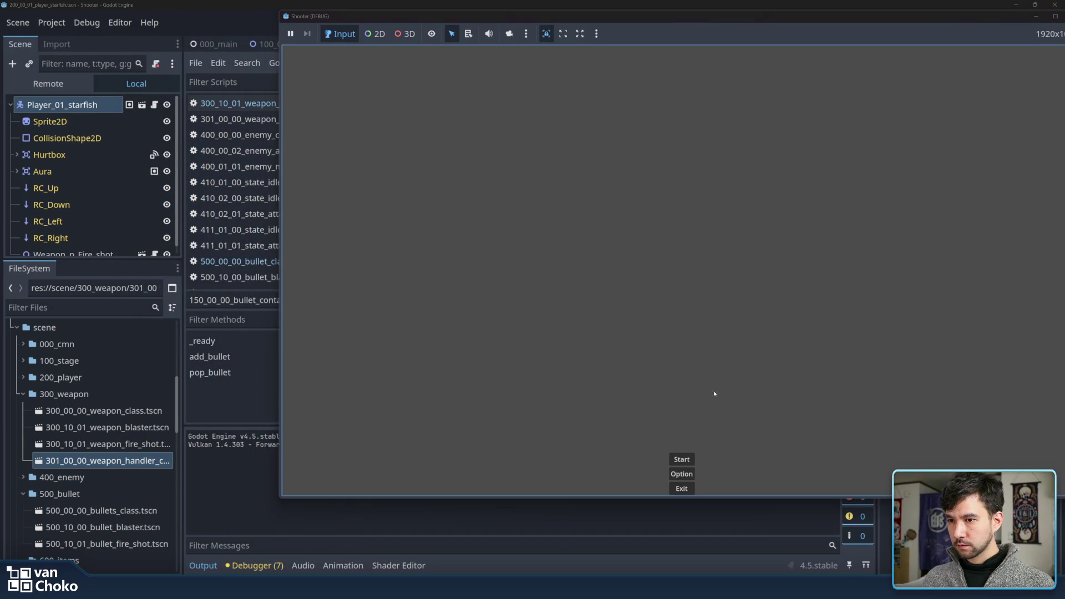
pyautogui.click(688, 461)
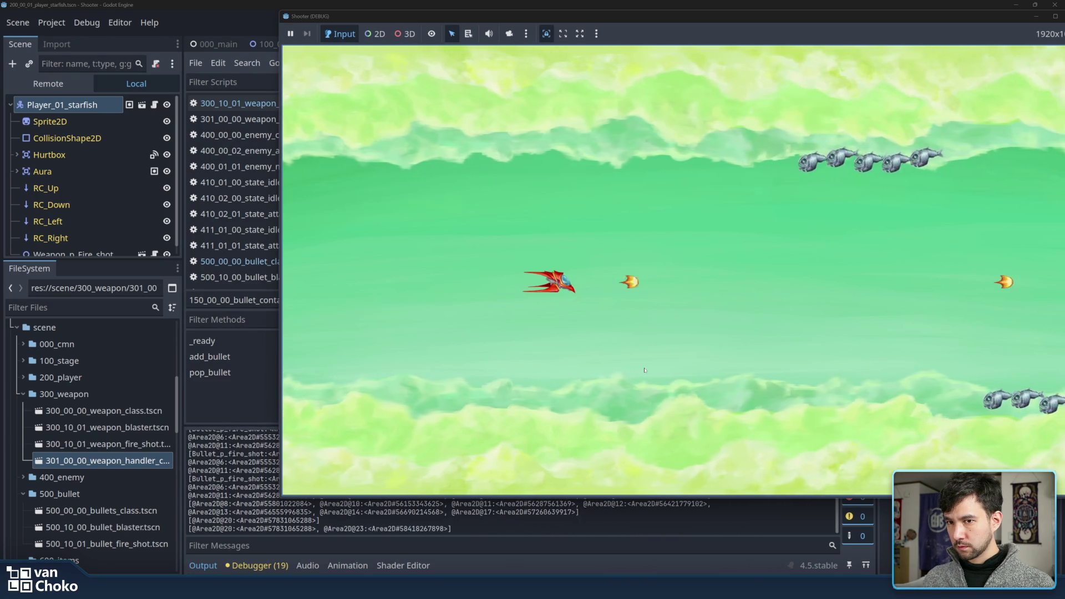
pyautogui.press('Down')
pyautogui.press('space')
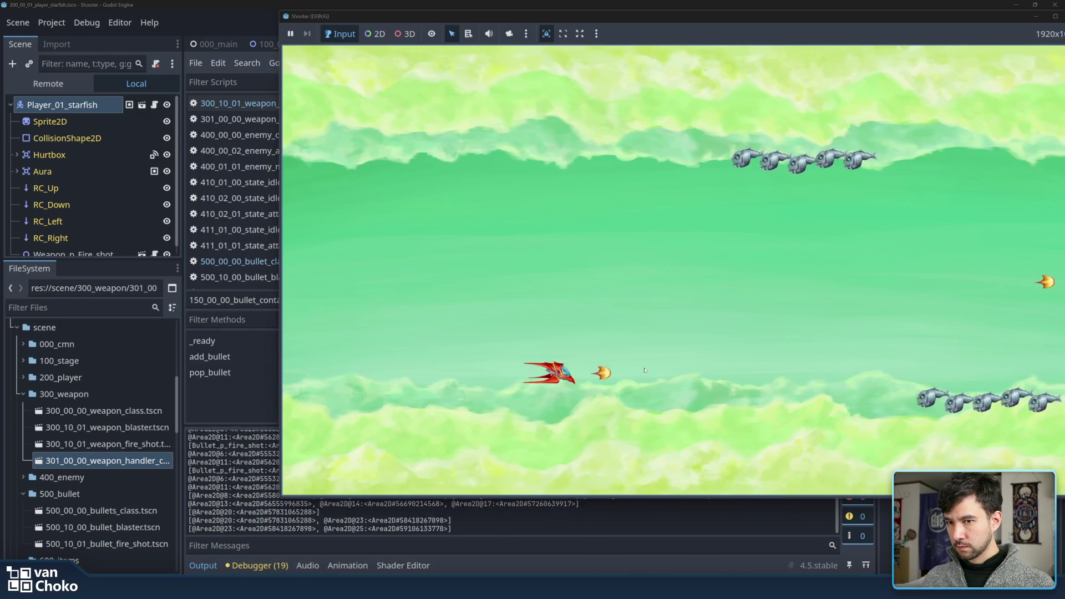
pyautogui.press('Down')
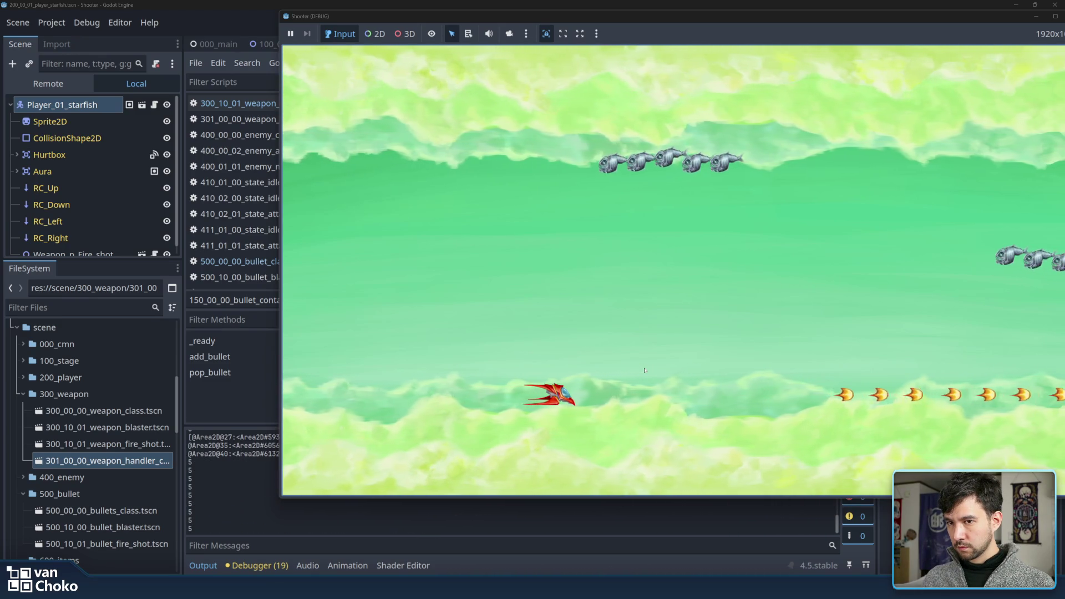
pyautogui.press('Up')
pyautogui.press('space')
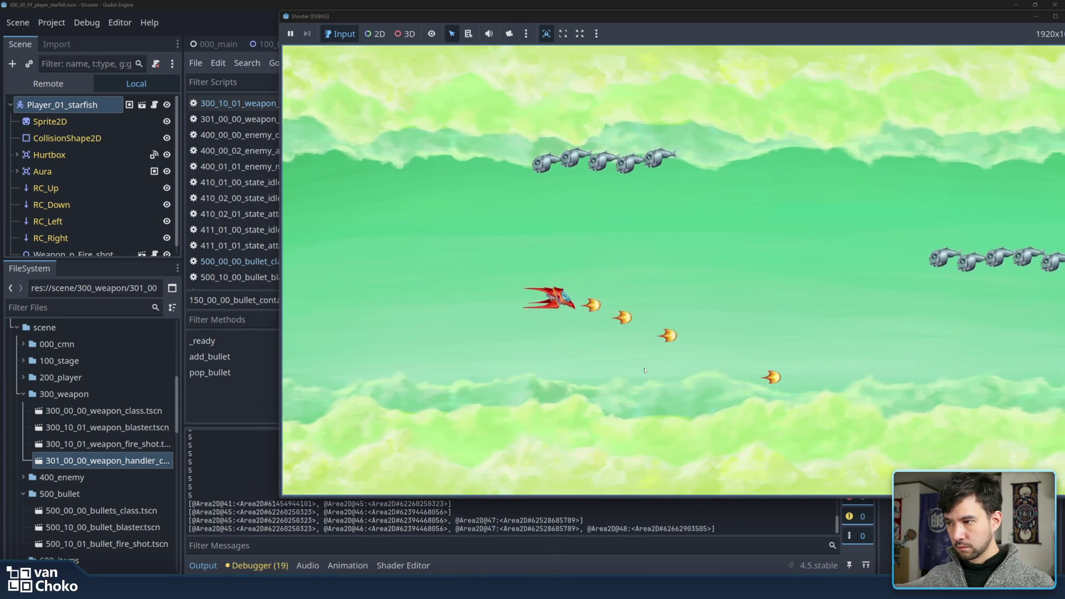
pyautogui.press('Up')
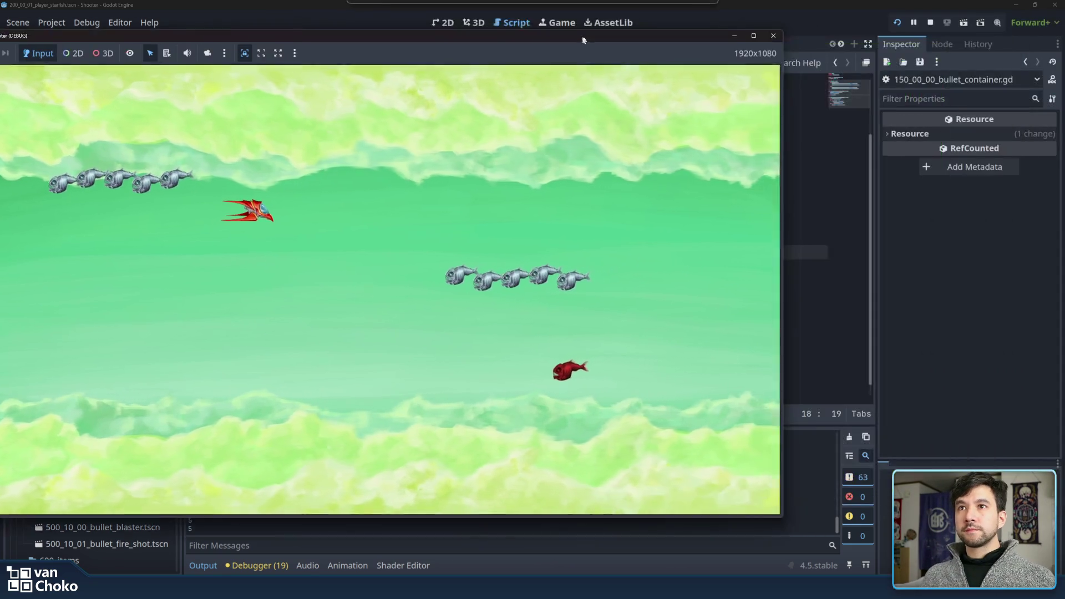
# Close the game, check the Hurtbox and Aura nodes, then go back to the bullet container script
pyautogui.moveTo(721, 16); pyautogui.dragTo(426, 37)
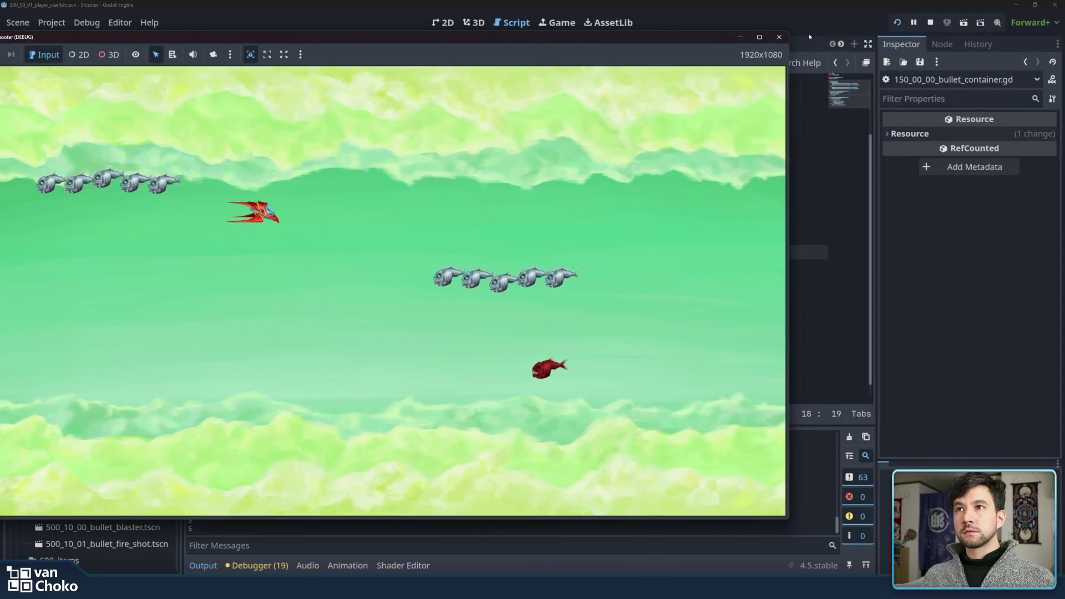
pyautogui.click(779, 37)
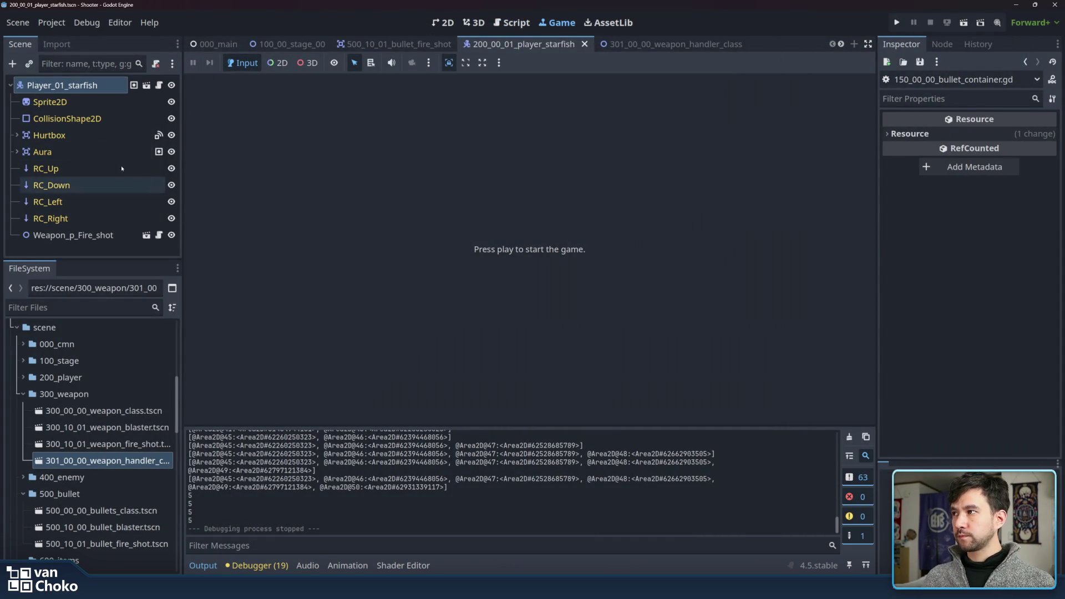
pyautogui.click(84, 133)
pyautogui.click(83, 151)
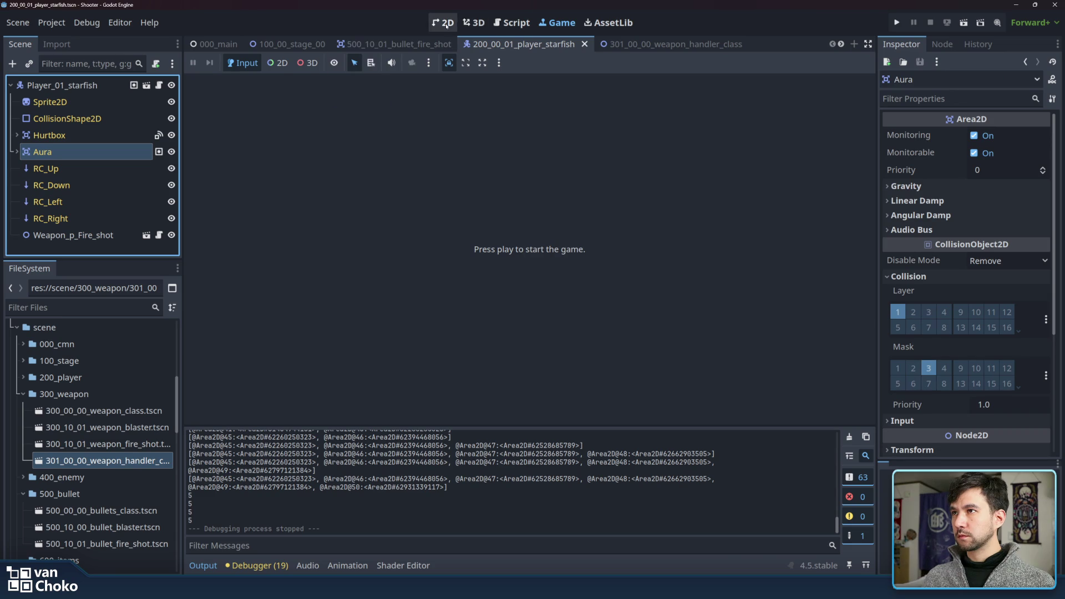
pyautogui.click(444, 23)
pyautogui.click(515, 25)
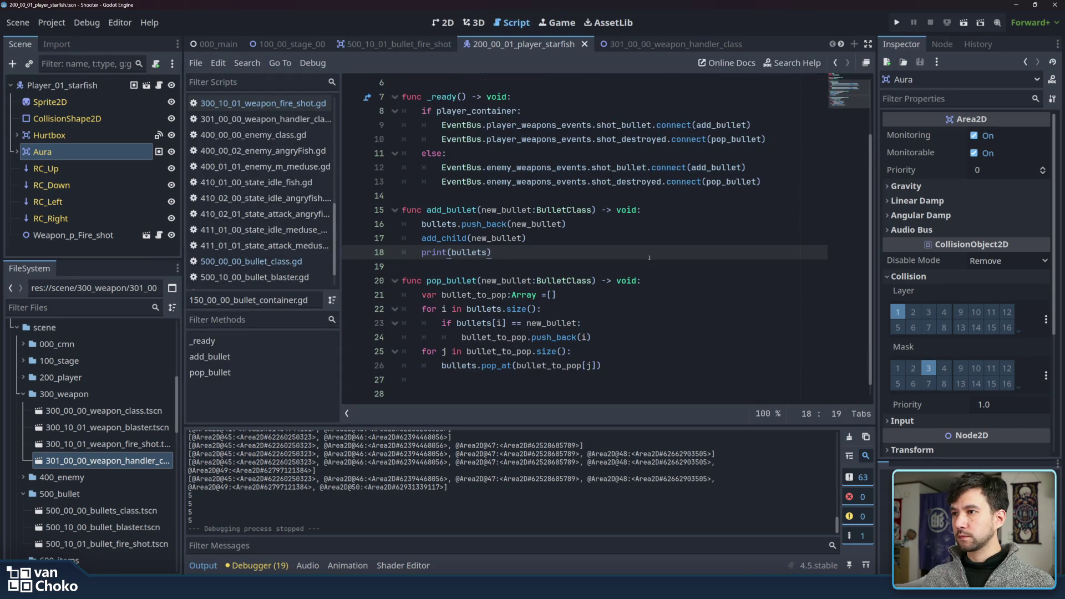
# Delete the print(bullets) debug line from the end of add_bullet
pyautogui.moveTo(649, 257); pyautogui.dragTo(652, 243)
pyautogui.press('BackSpace')
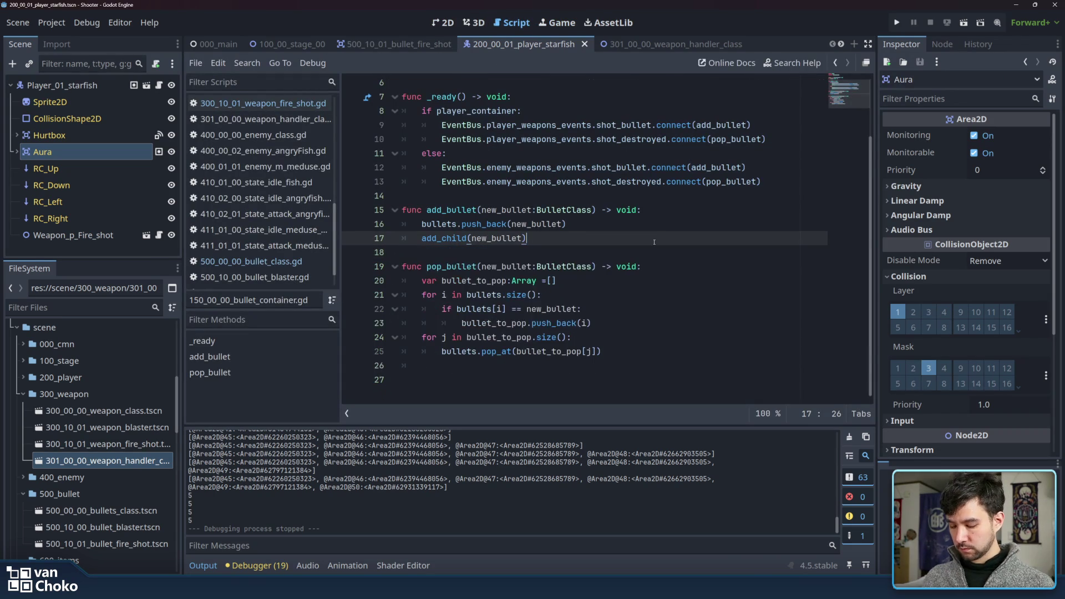
pyautogui.click(645, 258)
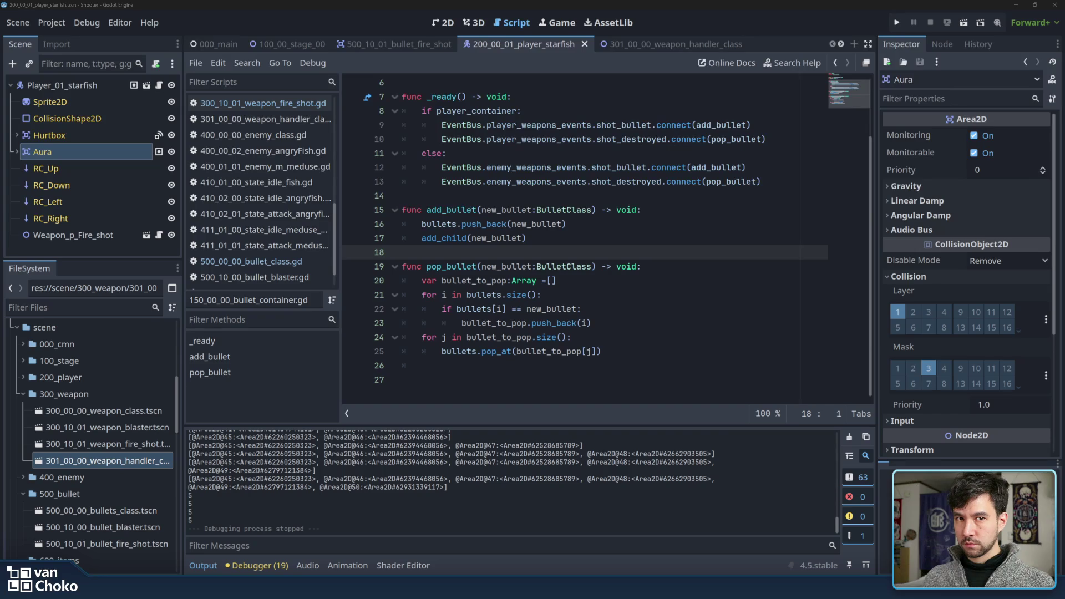
pyautogui.press('Down')
pyautogui.press('Down')
pyautogui.press('Down')
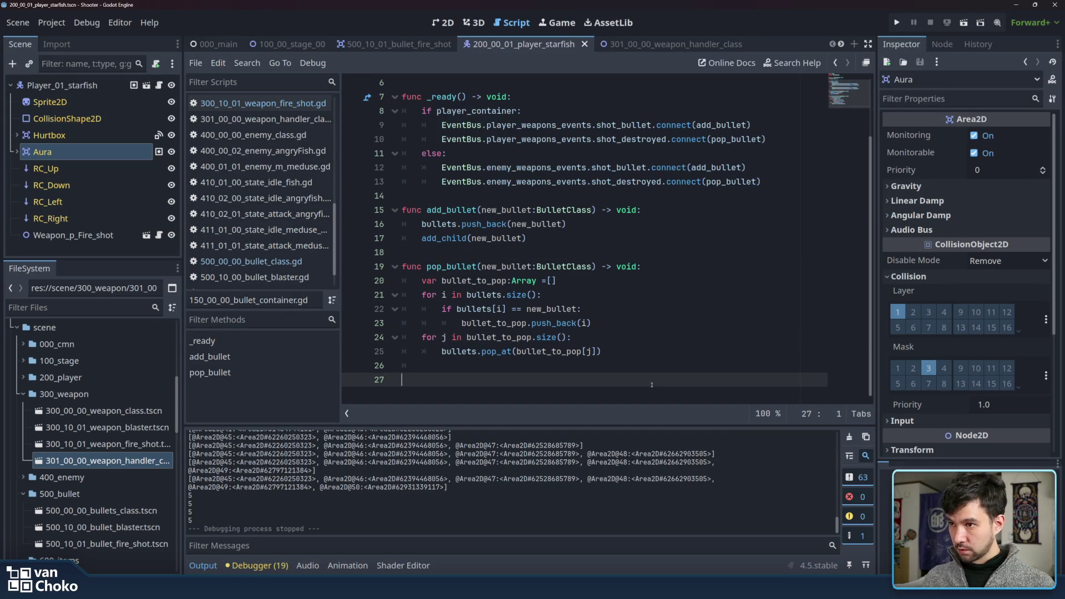
pyautogui.scroll(2, 554, 207)
pyautogui.click(428, 138)
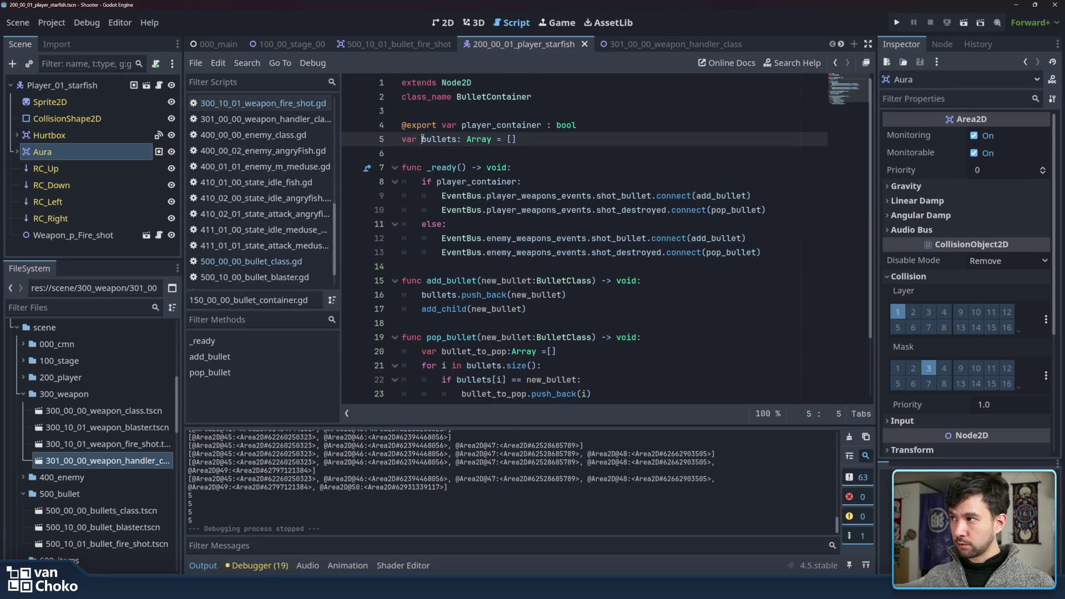
# Select the CollisionShape2D and Aura nodes, then switch to the 000_main scene
pyautogui.click(67, 118)
pyautogui.click(43, 151)
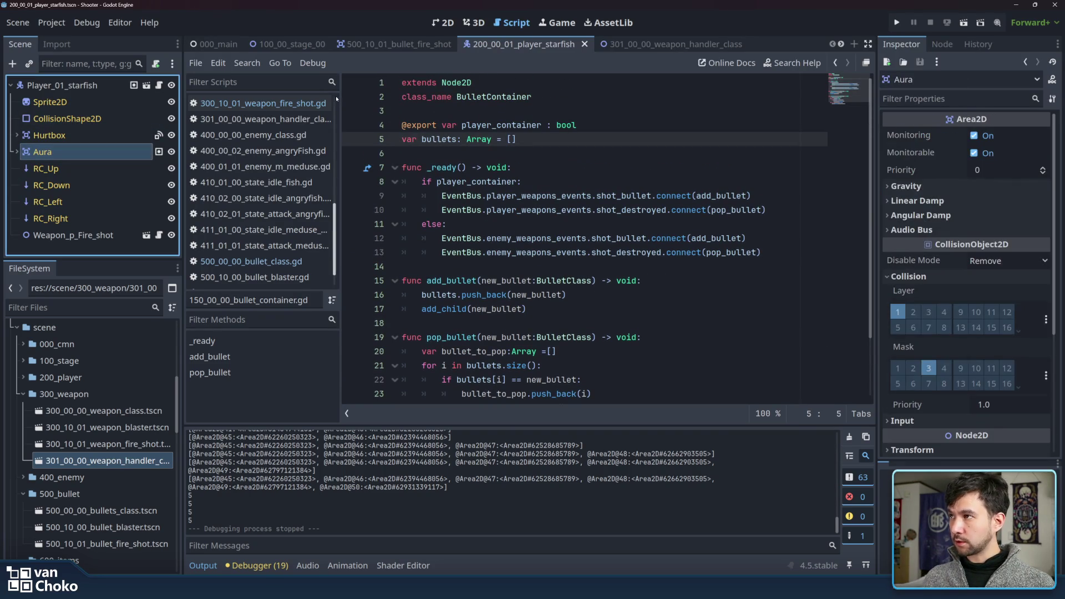
pyautogui.click(214, 44)
pyautogui.click(597, 146)
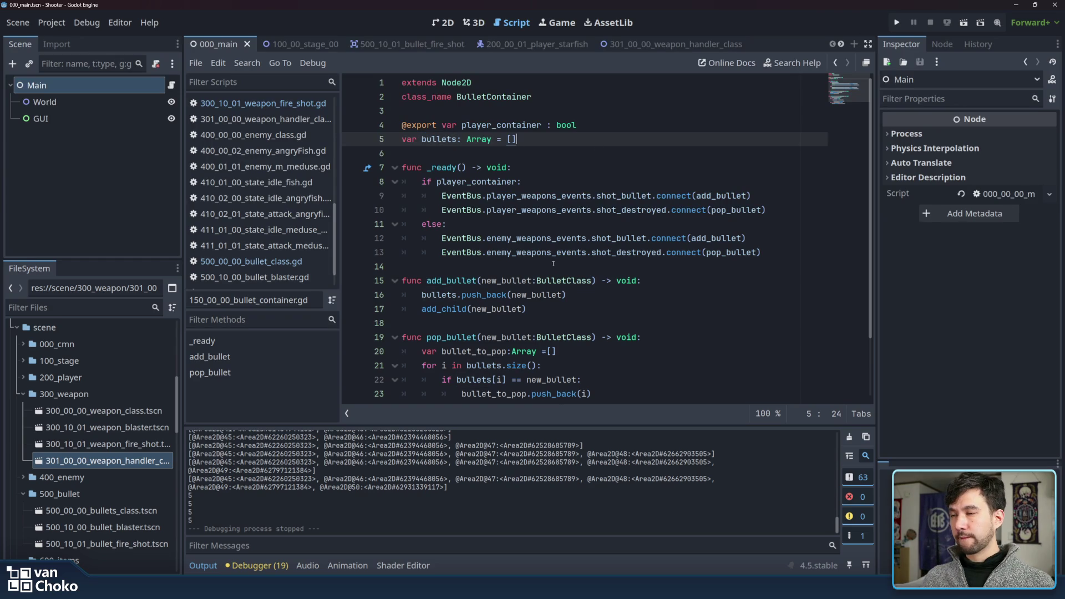
# In 300_10_01_weapon_fire_shot.gd, replace the activateMods connect line in _ready with pass
pyautogui.click(250, 261)
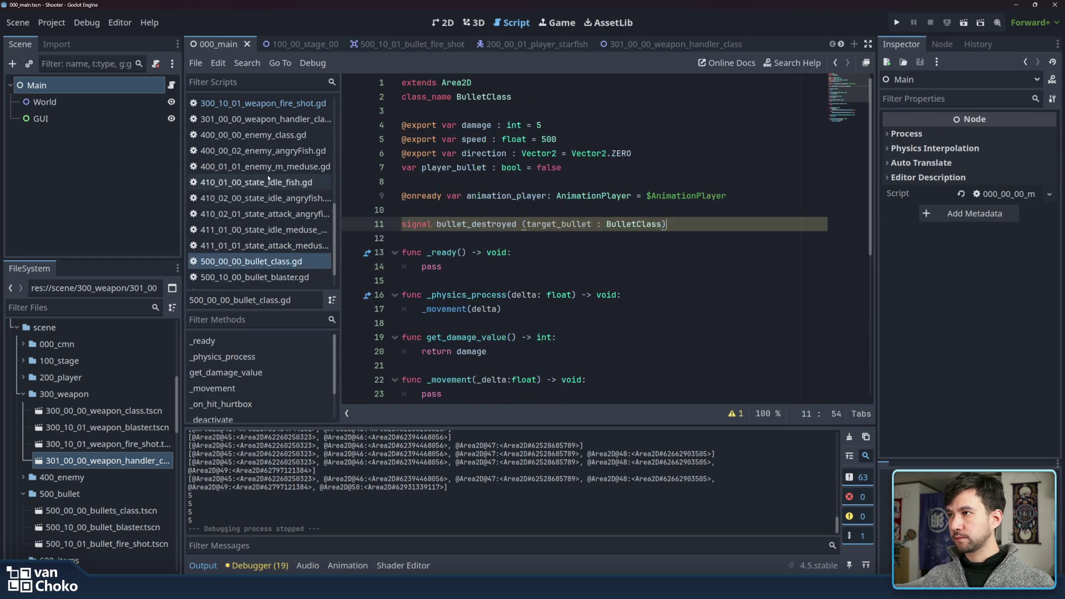
pyautogui.scroll(3, 268, 183)
pyautogui.click(289, 192)
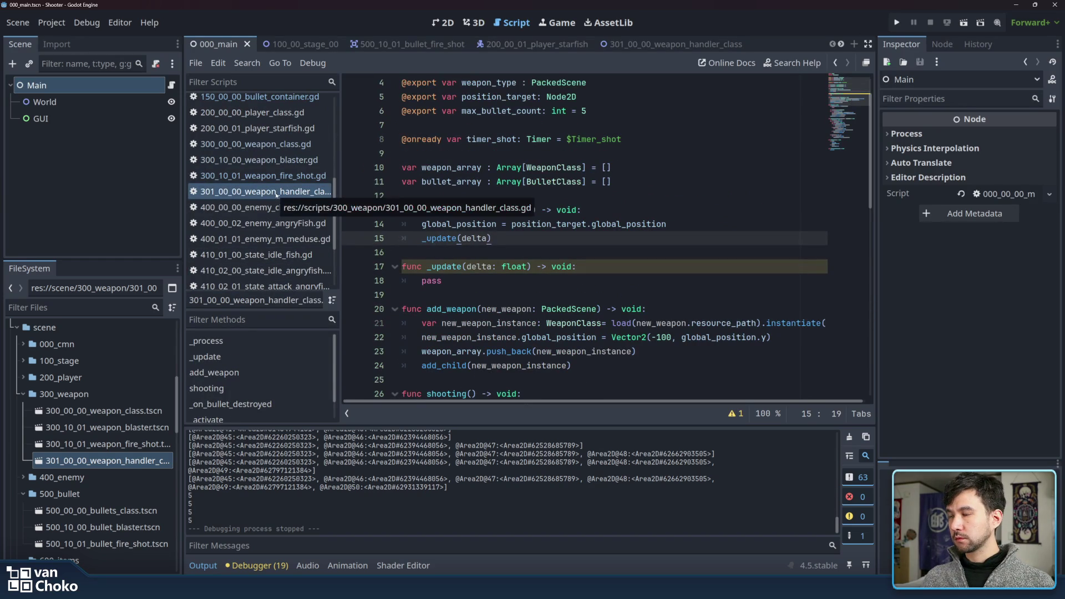
pyautogui.click(290, 176)
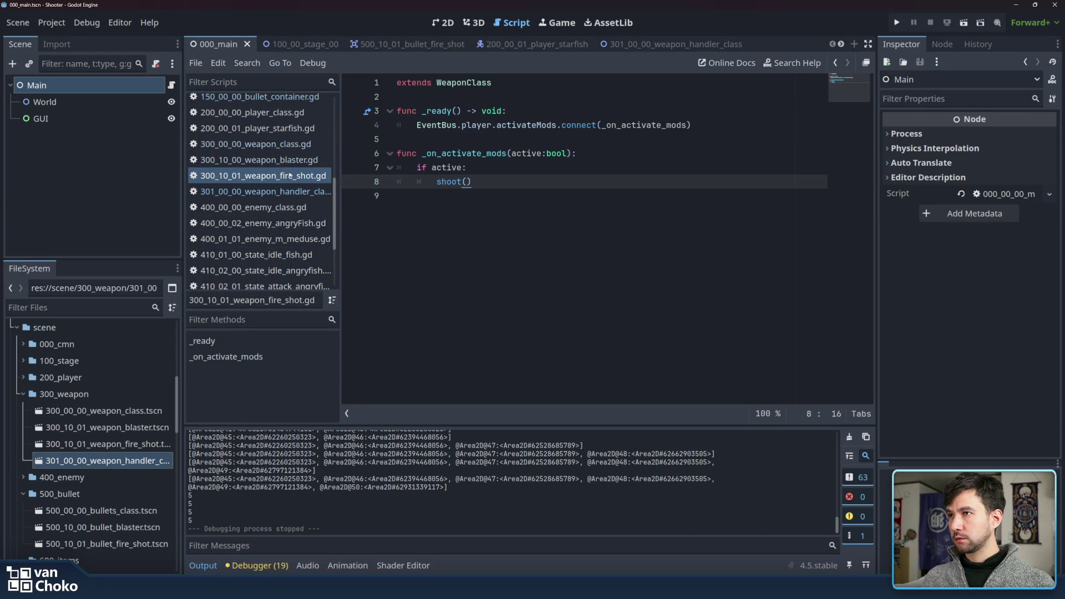
pyautogui.moveTo(736, 130); pyautogui.dragTo(416, 128)
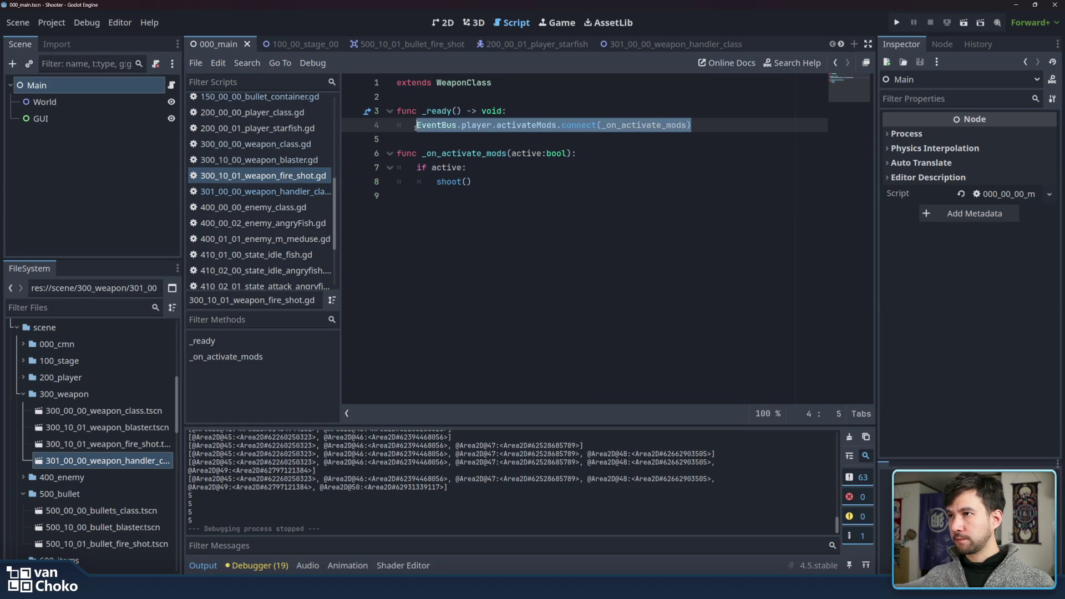
pyautogui.write('pass')
# Delete the _on_activate_mods function, save, and return to the weapon handler script
pyautogui.moveTo(461, 190); pyautogui.dragTo(362, 159)
pyautogui.press('BackSpace')
pyautogui.press('BackSpace')
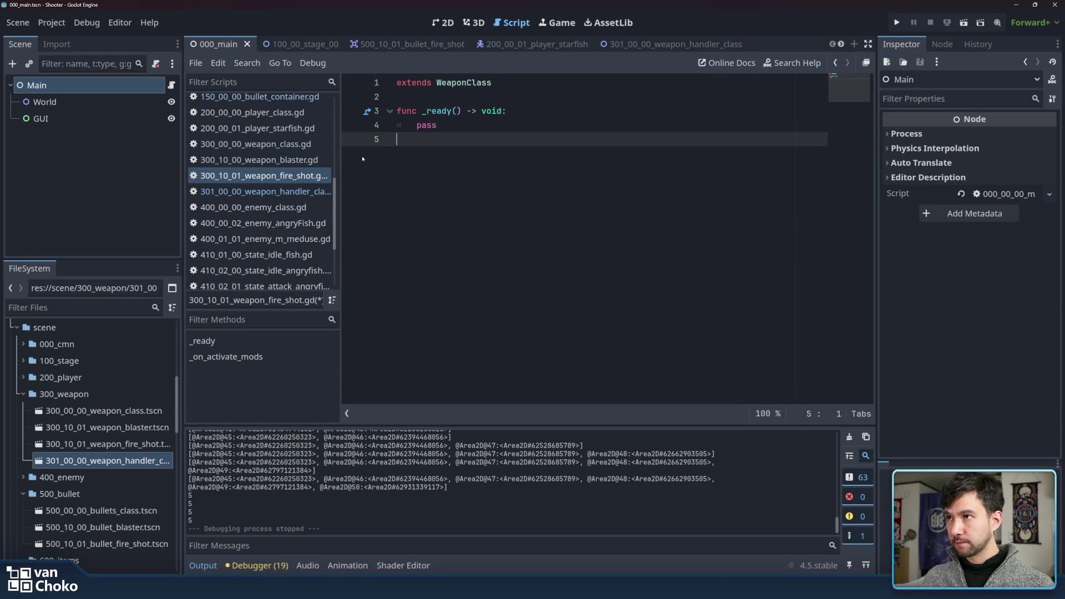
pyautogui.hotkey('ctrl', 's')
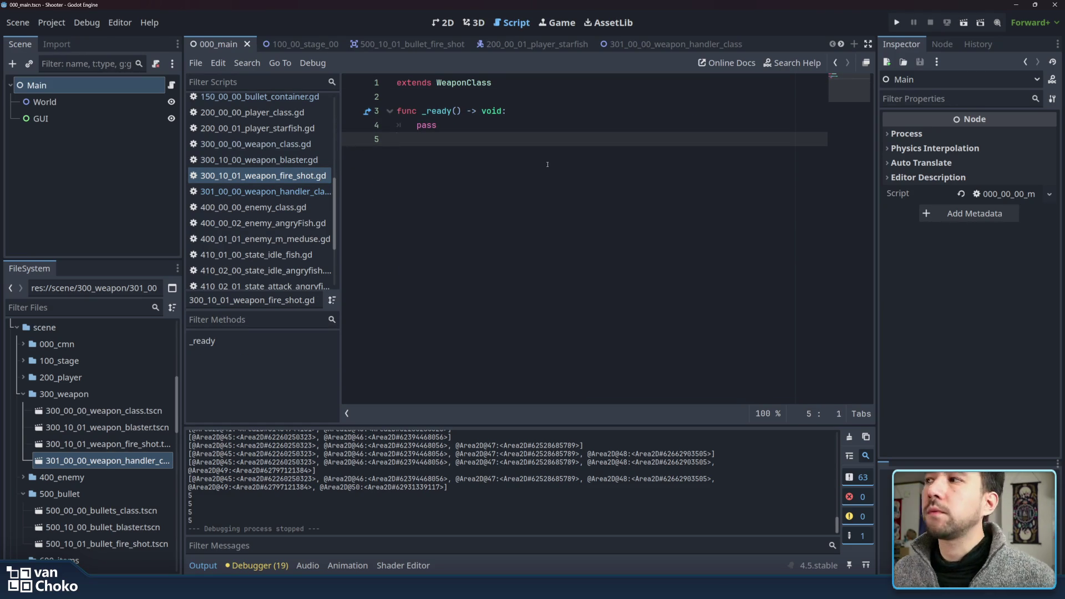
pyautogui.click(290, 191)
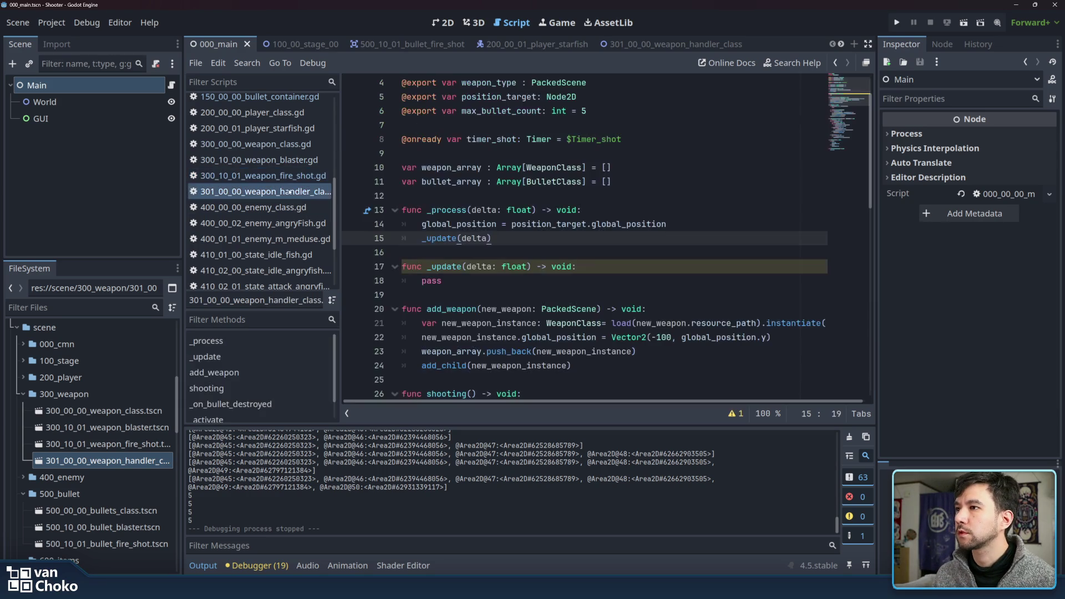
# Review the _process body, the _update function and the bullet count check on lines 27–28
pyautogui.click(624, 208)
pyautogui.scroll(-12, 625, 208)
pyautogui.click(626, 361)
pyautogui.click(625, 382)
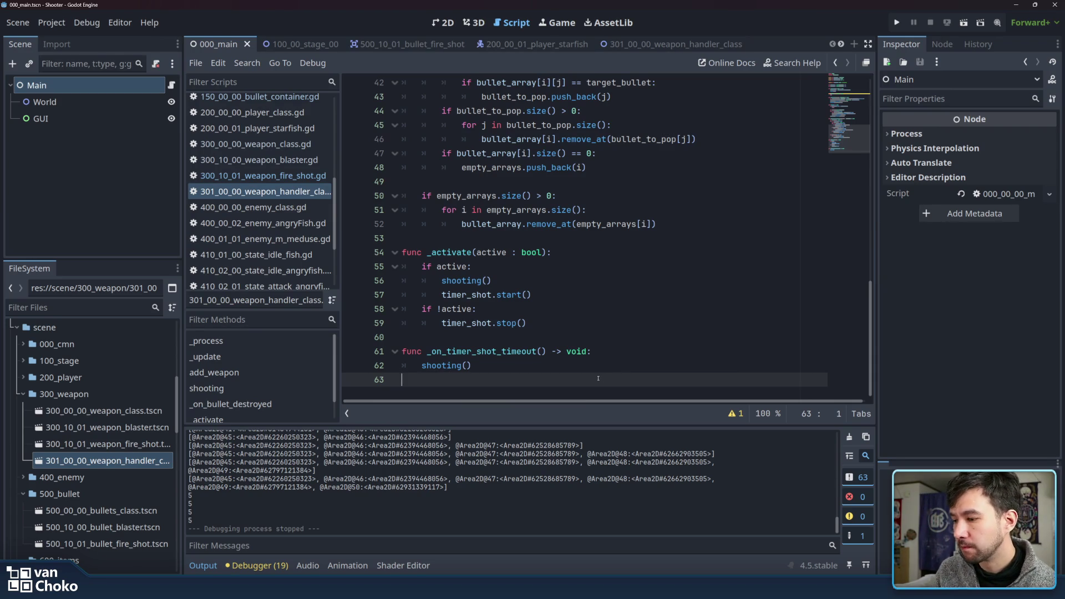
pyautogui.scroll(6, 598, 379)
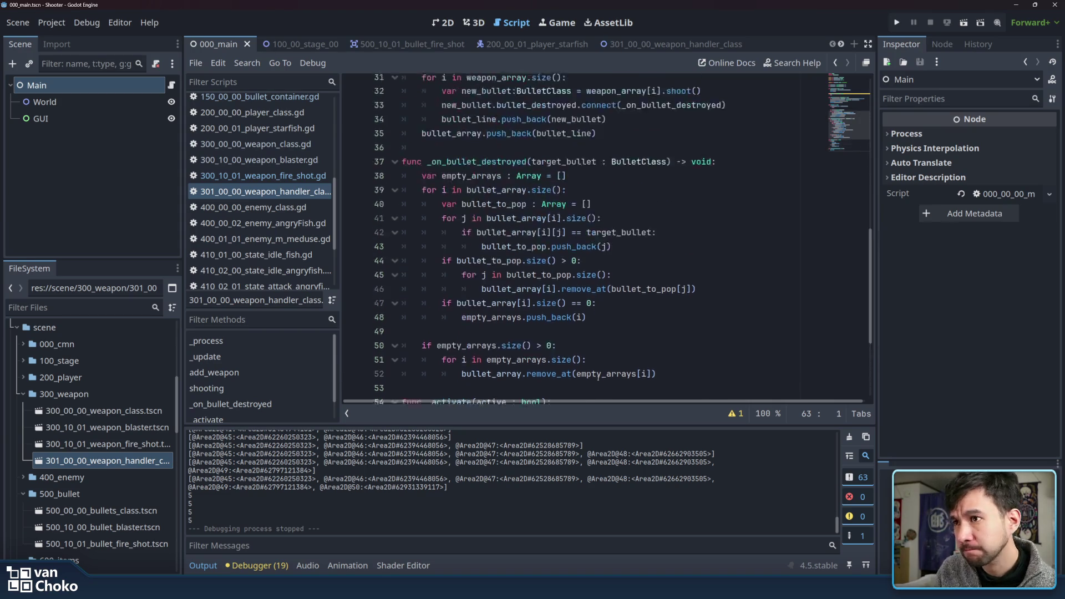
pyautogui.click(591, 281)
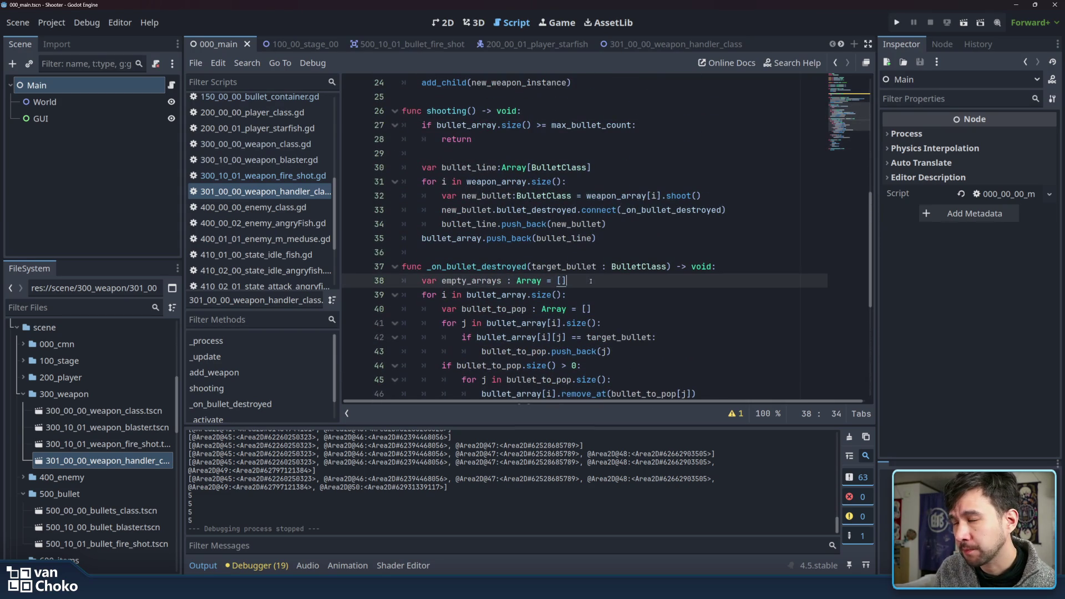
pyautogui.click(566, 254)
pyautogui.scroll(2, 499, 244)
pyautogui.click(433, 238)
pyautogui.click(437, 210)
pyautogui.click(474, 224)
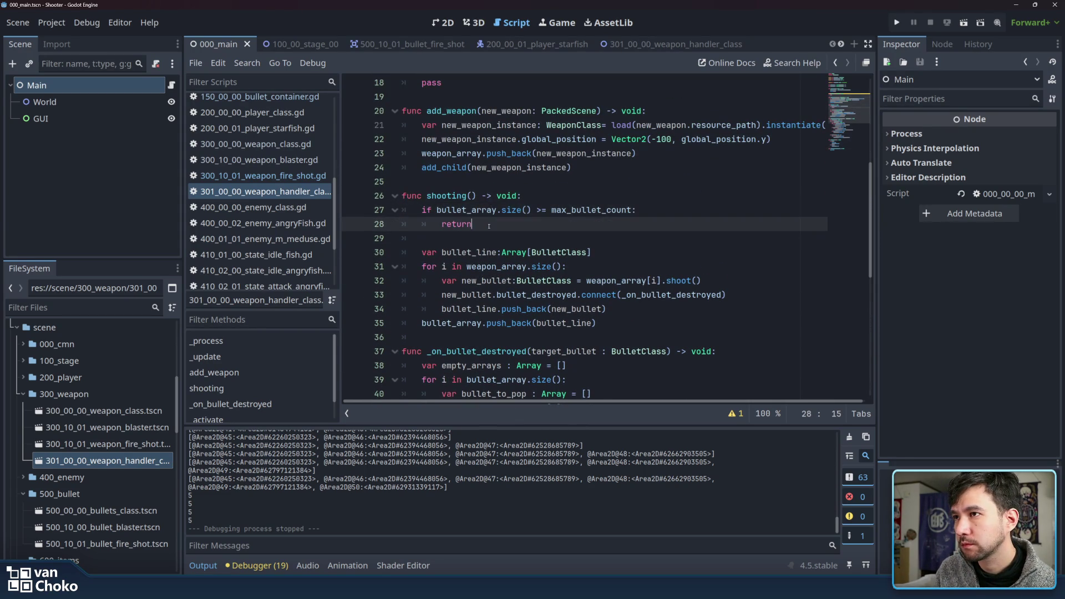
pyautogui.scroll(4, 474, 227)
pyautogui.doubleClick(460, 252)
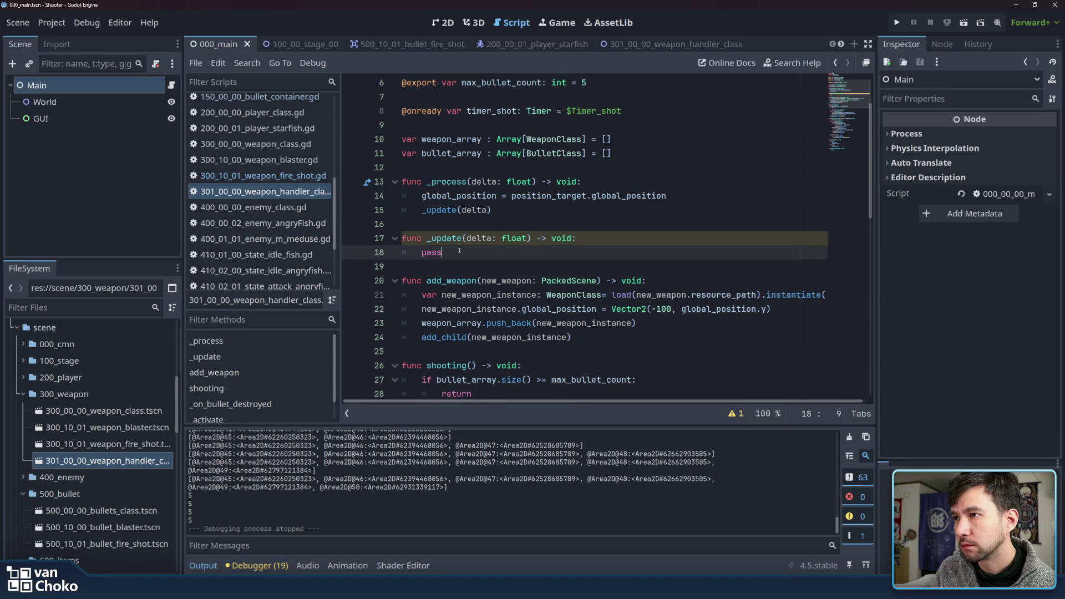
pyautogui.click(515, 211)
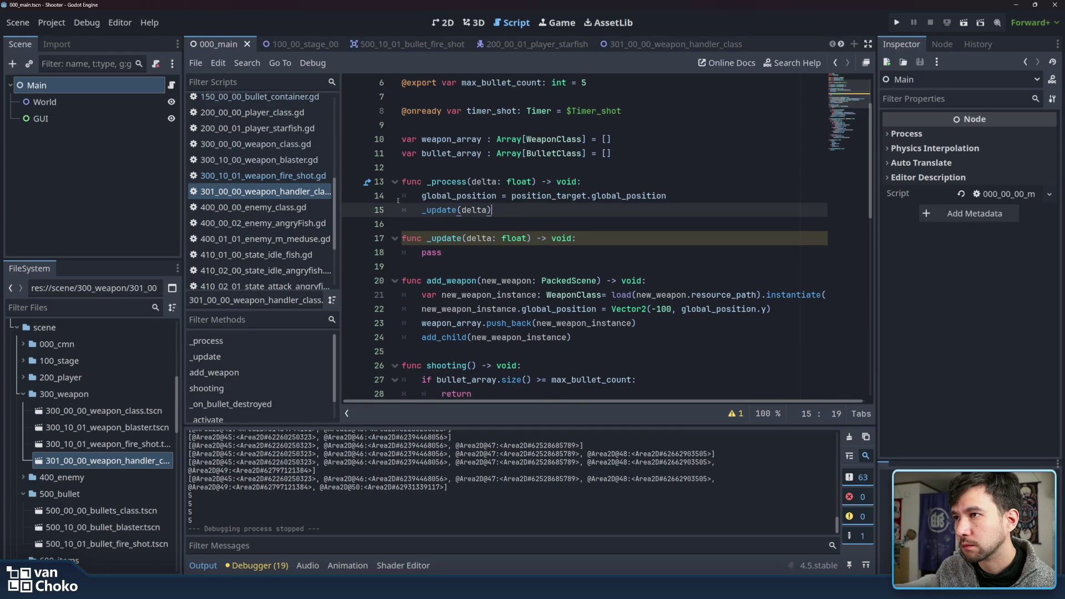
pyautogui.moveTo(421, 195); pyautogui.dragTo(505, 213)
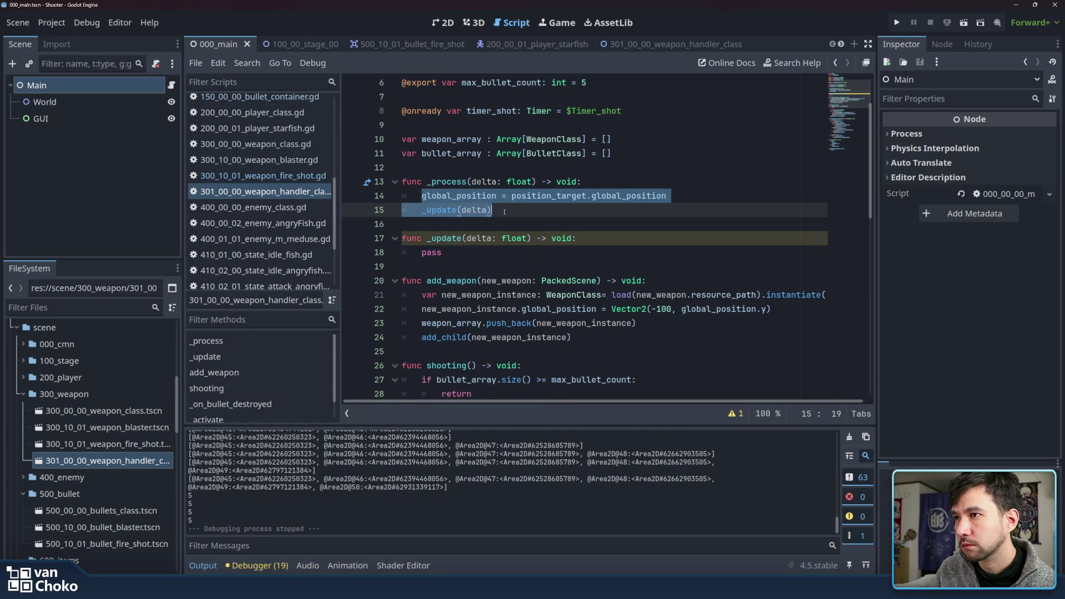
pyautogui.click(504, 212)
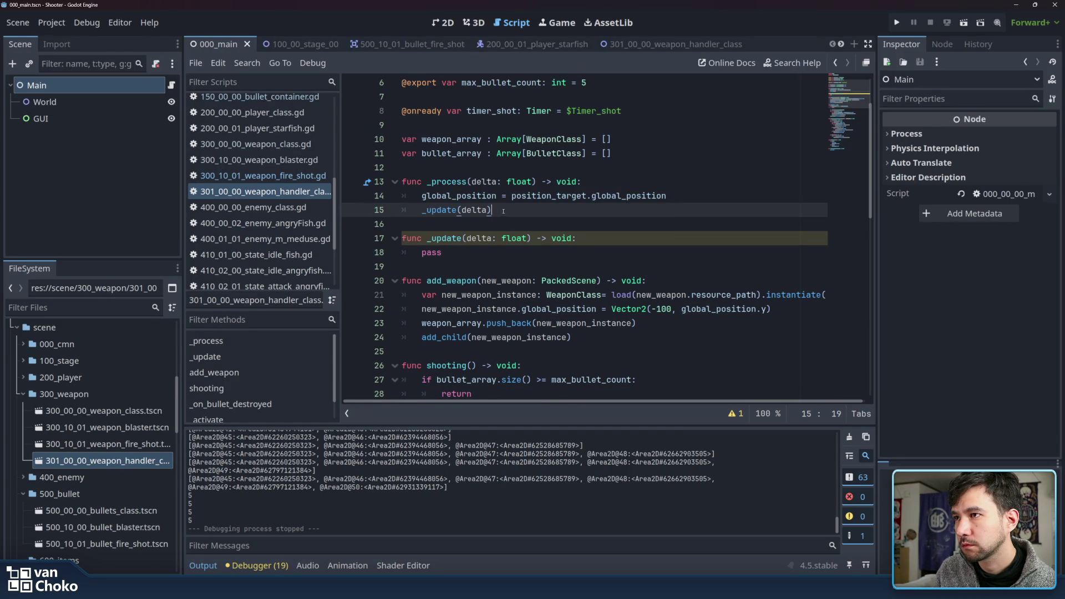
# Inspect global_position on line 14 and the weapon_array and bullet_array declarations on lines 10–11
pyautogui.click(441, 196)
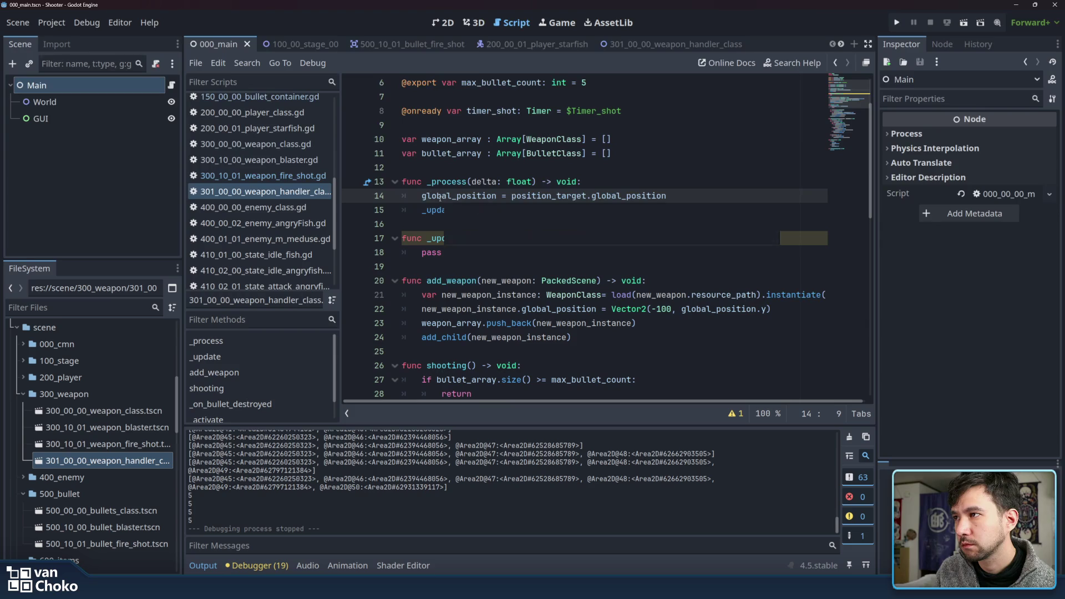
pyautogui.doubleClick(440, 197)
pyautogui.click(450, 153)
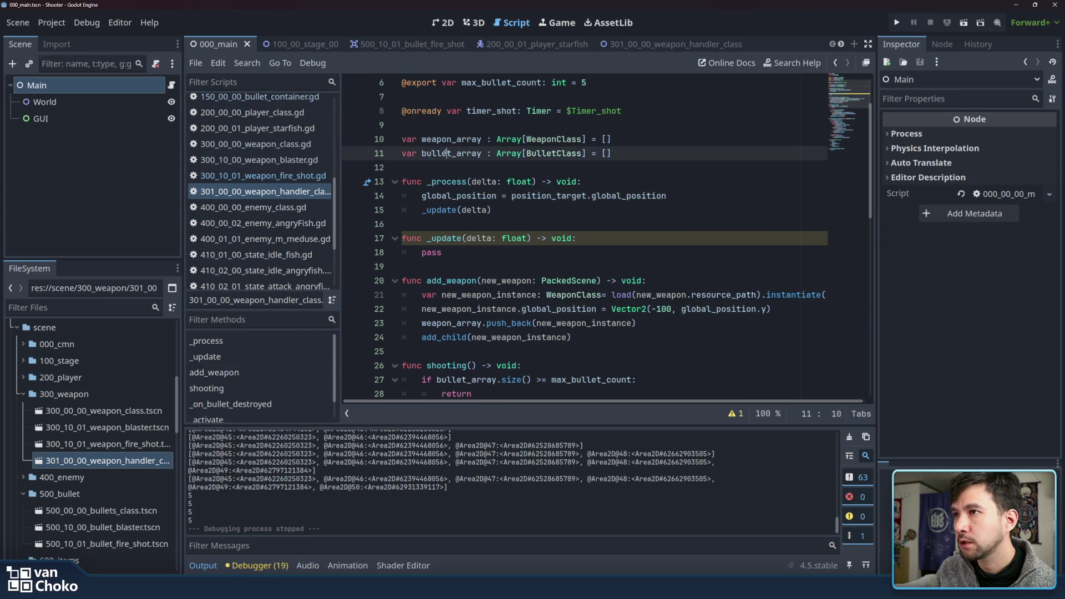
pyautogui.doubleClick(450, 153)
pyautogui.doubleClick(450, 140)
pyautogui.doubleClick(450, 152)
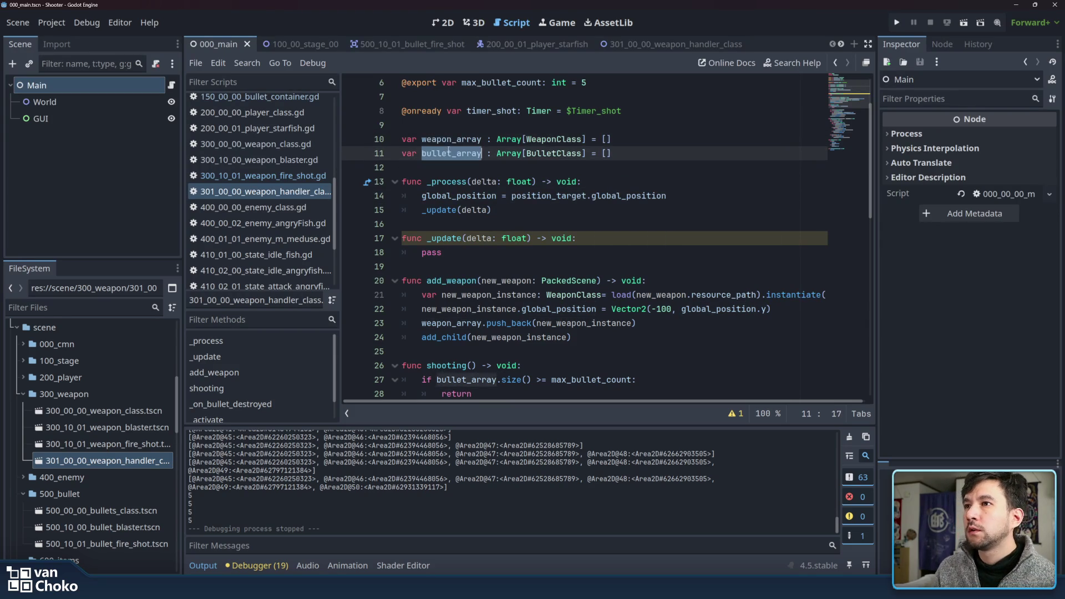
pyautogui.click(448, 152)
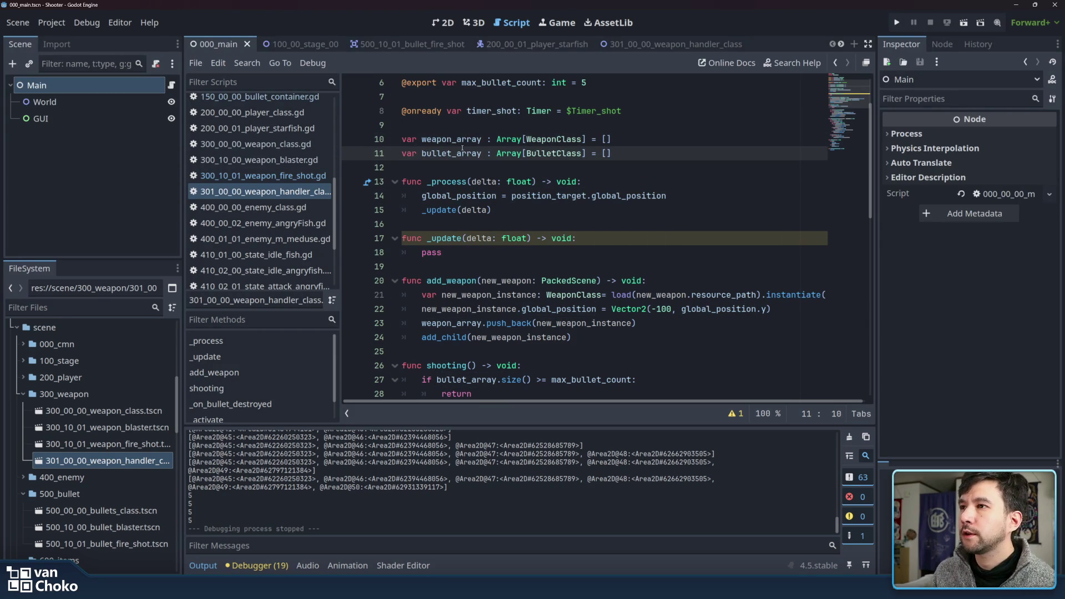
pyautogui.hotkey('shift', 'Up')
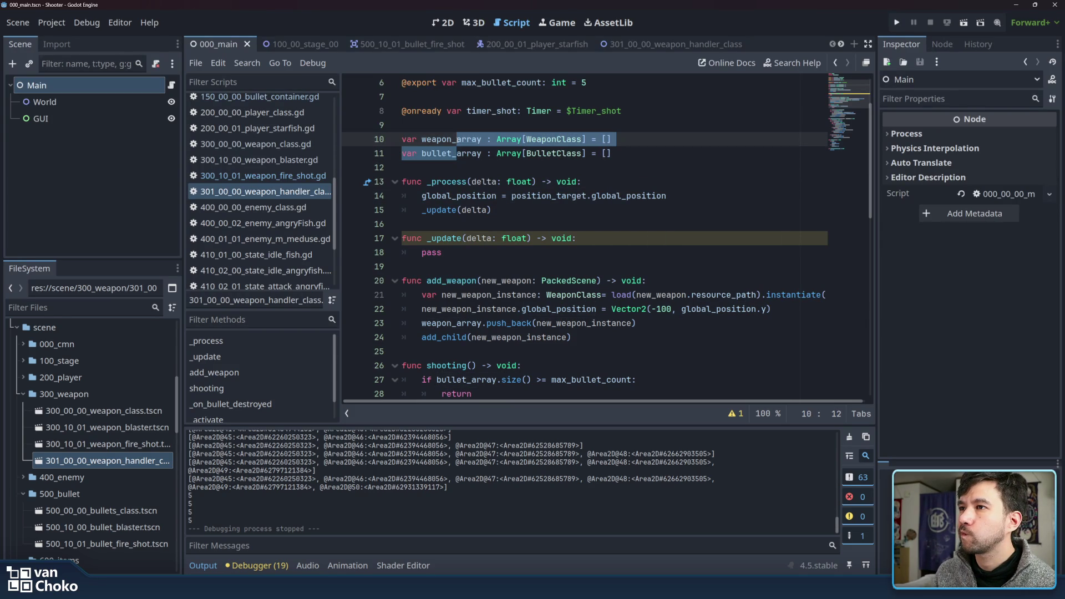
pyautogui.press('Escape')
pyautogui.scroll(-7, 458, 140)
pyautogui.scroll(7, 459, 141)
pyautogui.scroll(3, 458, 141)
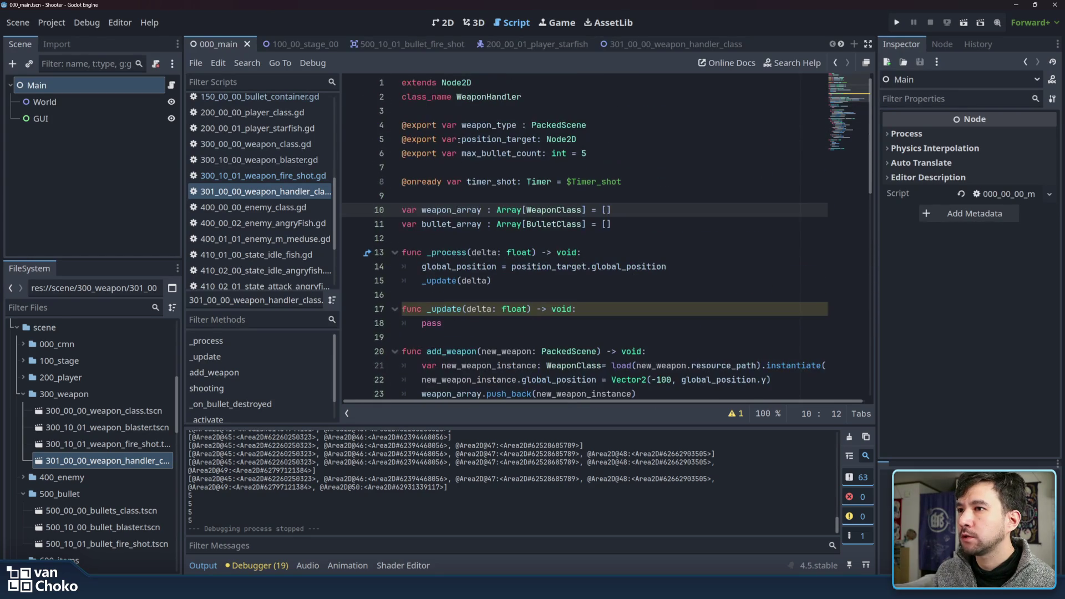
pyautogui.scroll(-7, 459, 140)
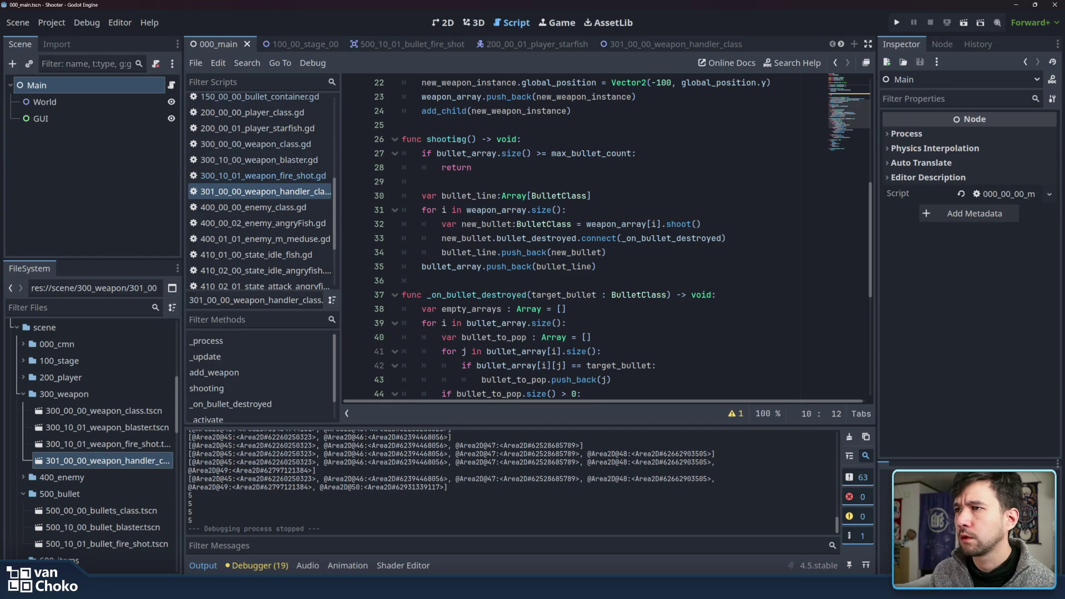
# Examine the empty-array cleanup lines 49–52 above the _activate function
pyautogui.click(463, 139)
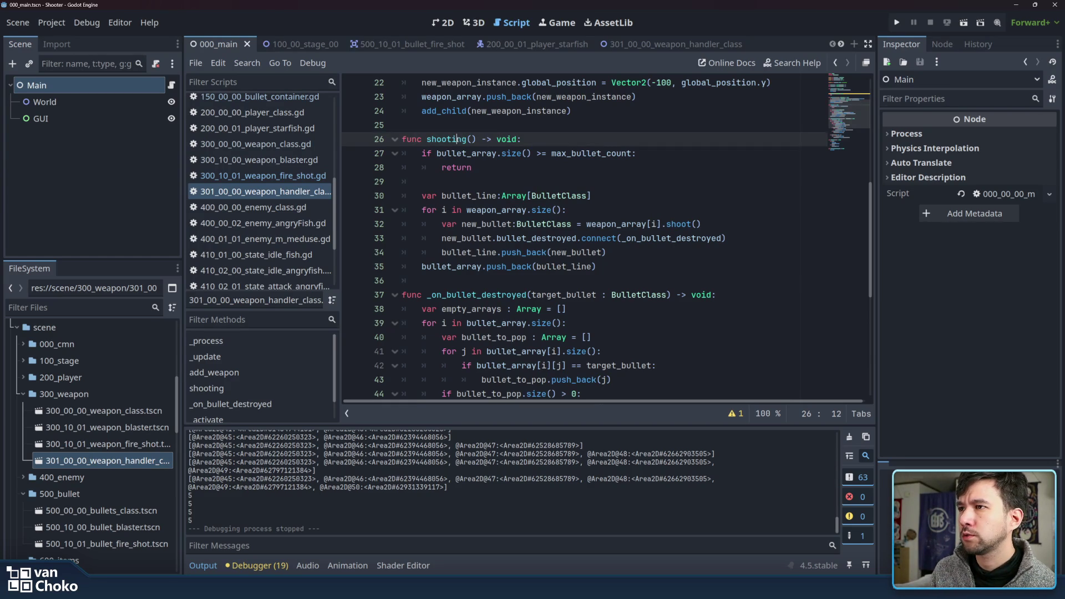
pyautogui.click(633, 171)
pyautogui.scroll(-3, 632, 171)
pyautogui.click(698, 323)
pyautogui.click(699, 365)
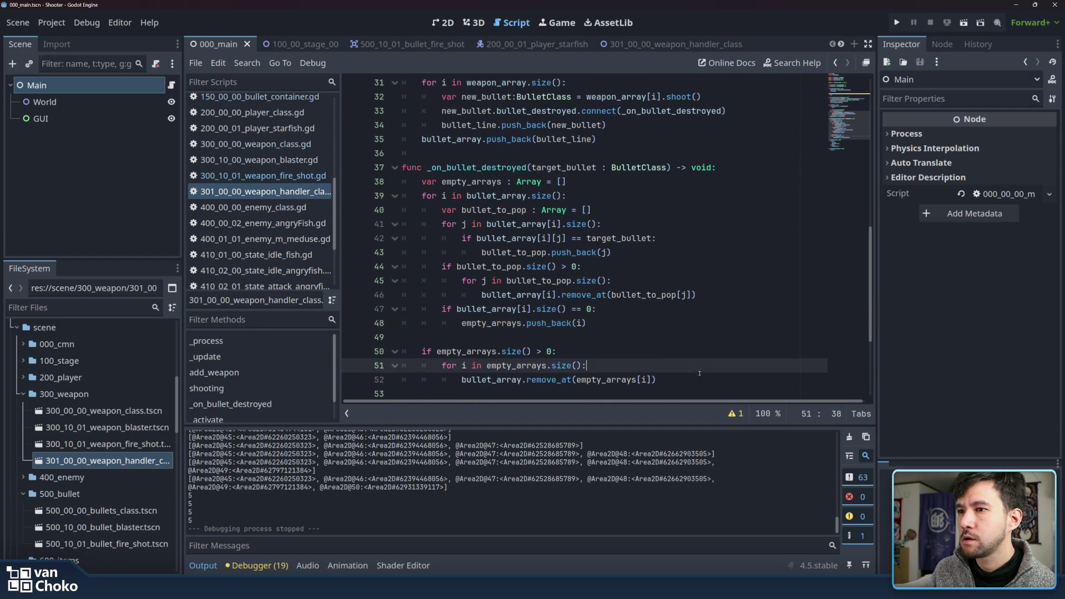
pyautogui.click(700, 381)
pyautogui.hotkey('shift', 'Down')
pyautogui.hotkey('shift', 'Down')
pyautogui.hotkey('shift', 'Down')
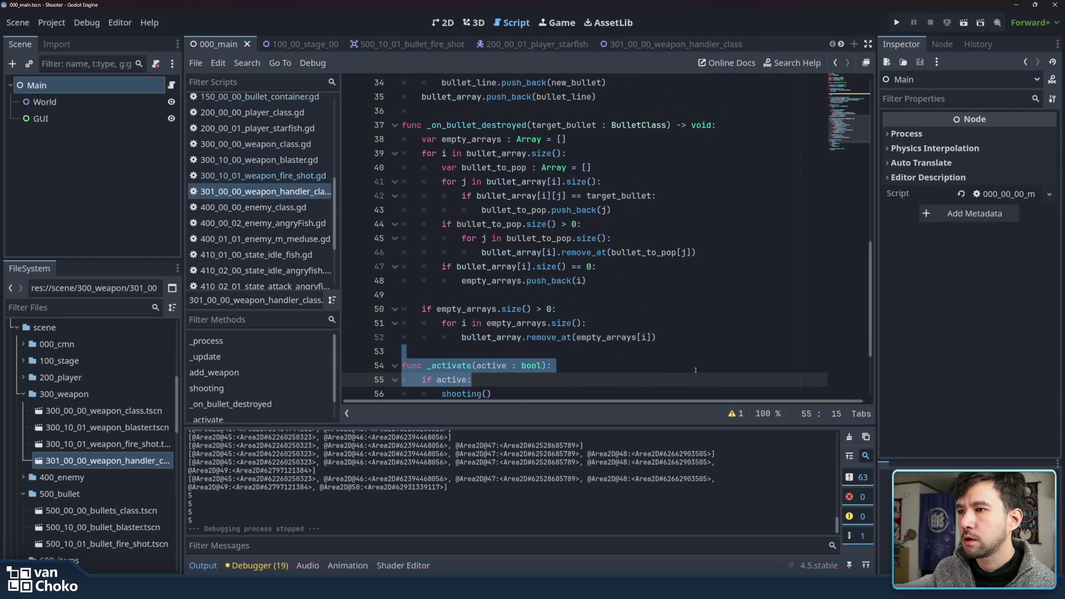
pyautogui.click(686, 350)
pyautogui.moveTo(685, 338); pyautogui.dragTo(687, 294)
pyautogui.moveTo(395, 306); pyautogui.dragTo(414, 311)
pyautogui.doubleClick(413, 308)
pyautogui.click(419, 311)
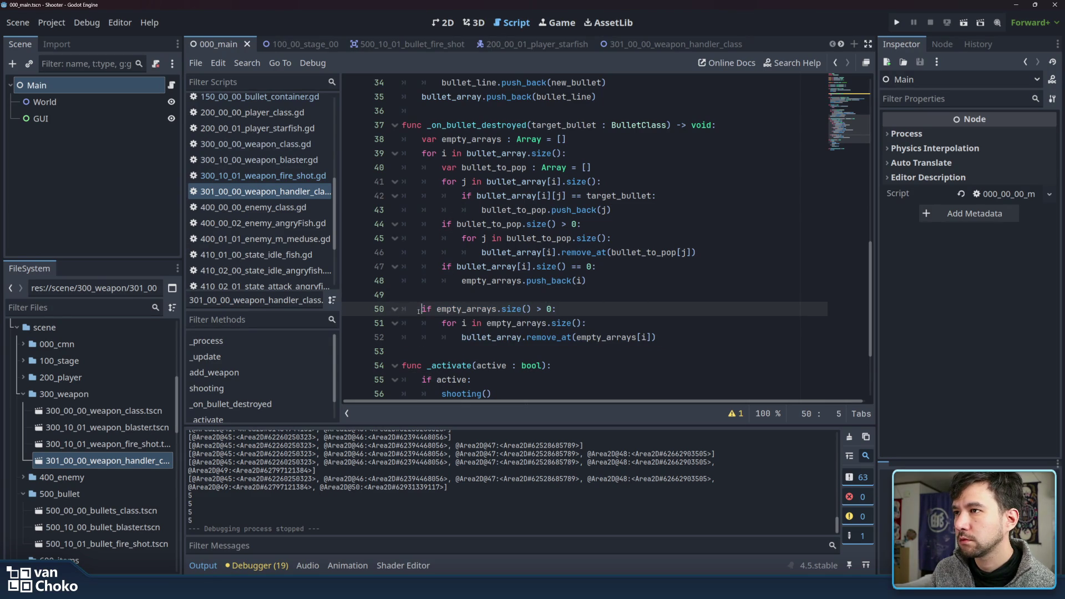
# Look over the script's top declarations, then switch to the 301_00_00_weapon_handler_class scene
pyautogui.scroll(10, 553, 156)
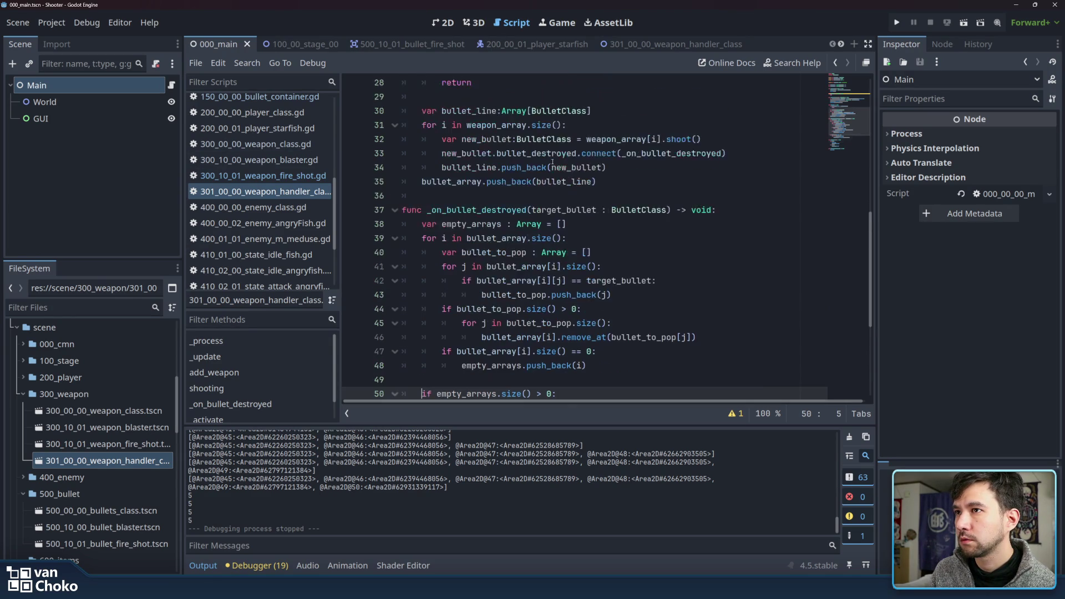
pyautogui.scroll(1, 553, 162)
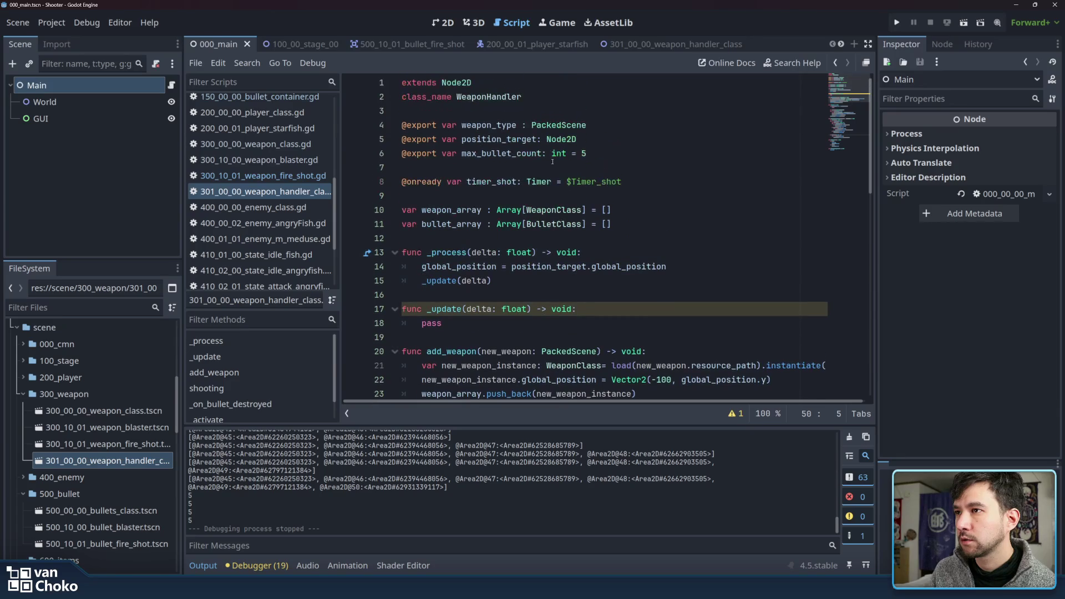
pyautogui.click(506, 181)
pyautogui.doubleClick(475, 125)
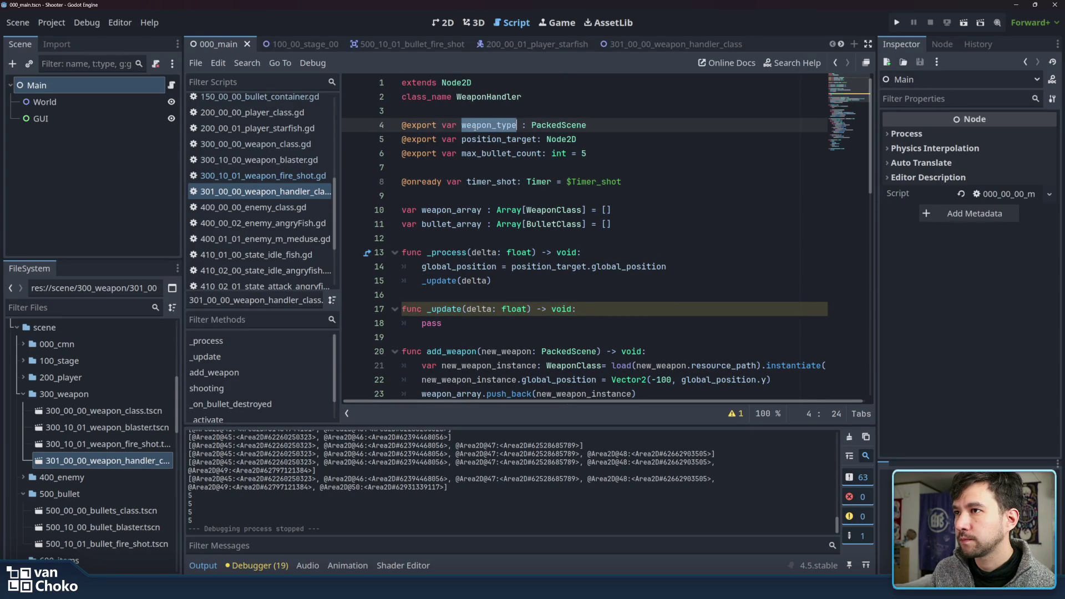
pyautogui.click(480, 186)
pyautogui.scroll(-2, 480, 187)
pyautogui.click(479, 187)
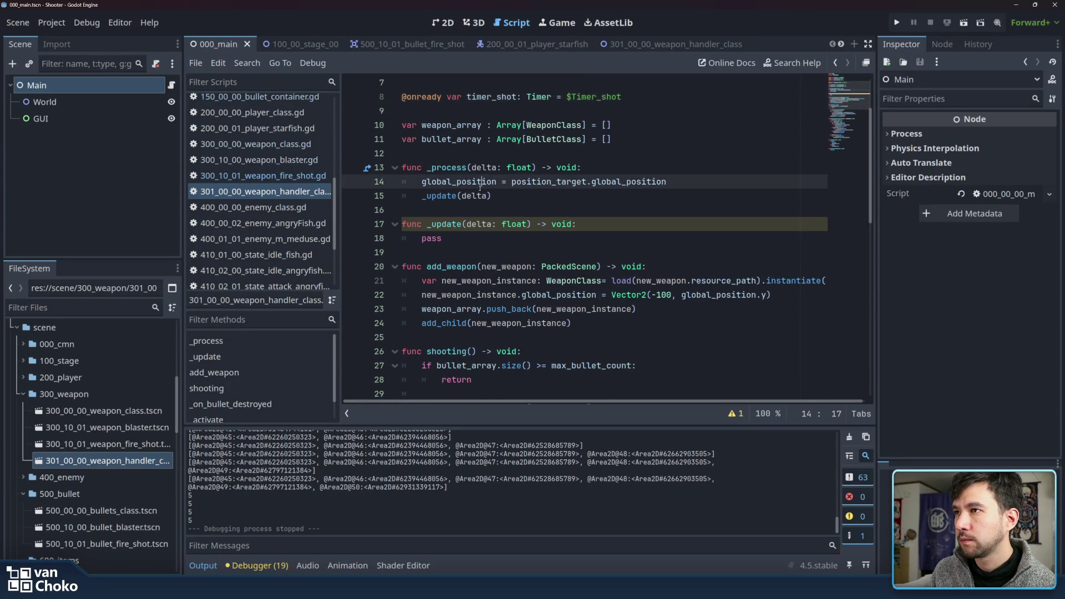
pyautogui.scroll(-2, 480, 187)
pyautogui.scroll(-5, 480, 189)
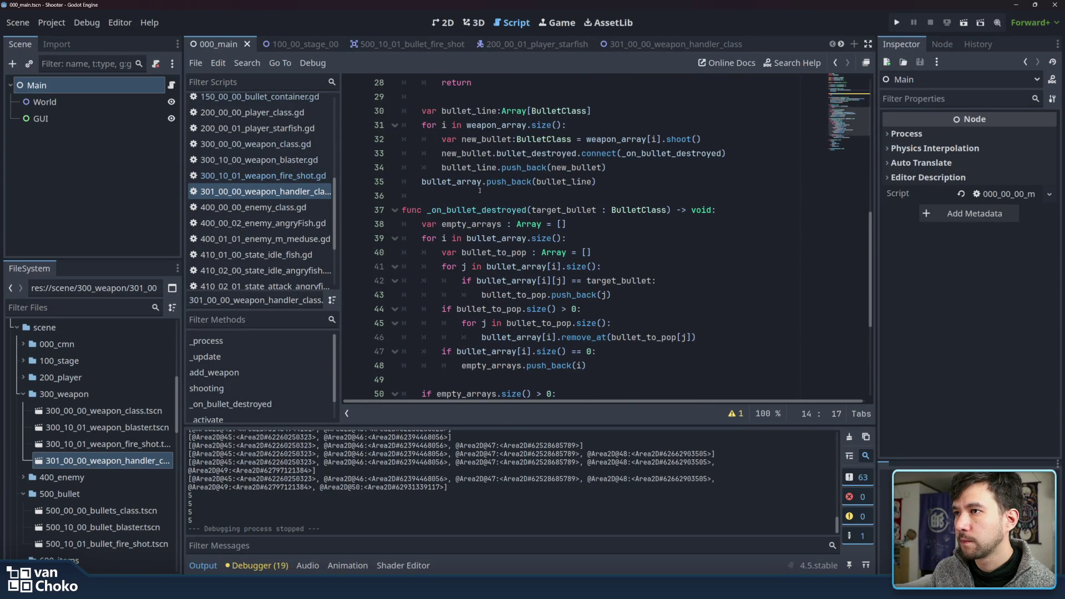
pyautogui.click(480, 197)
pyautogui.scroll(-2, 480, 197)
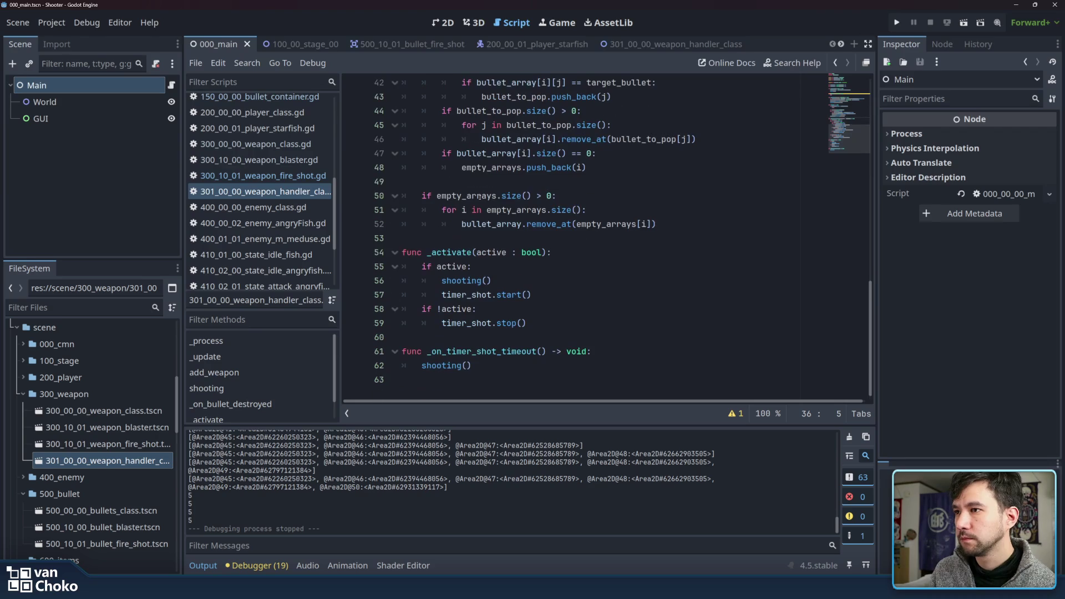
pyautogui.click(635, 46)
pyautogui.click(61, 101)
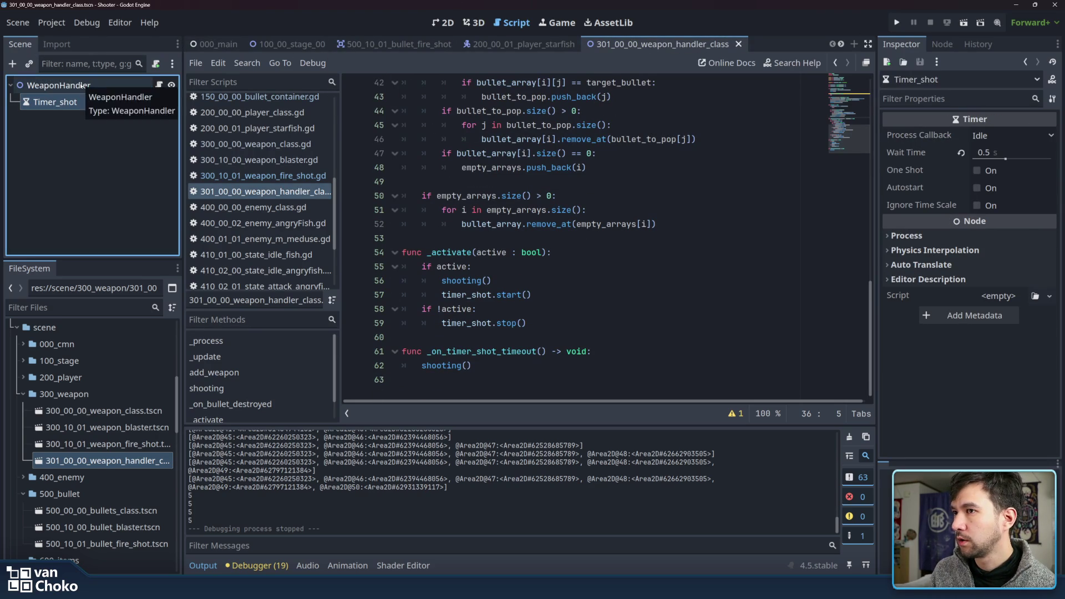
pyautogui.click(510, 372)
pyautogui.click(511, 385)
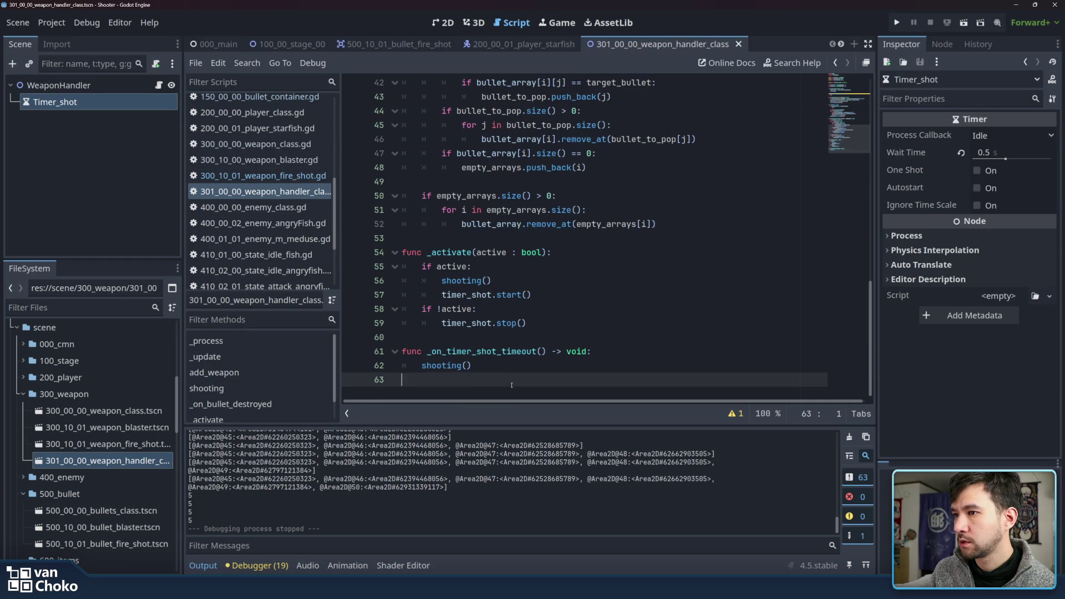
pyautogui.click(486, 337)
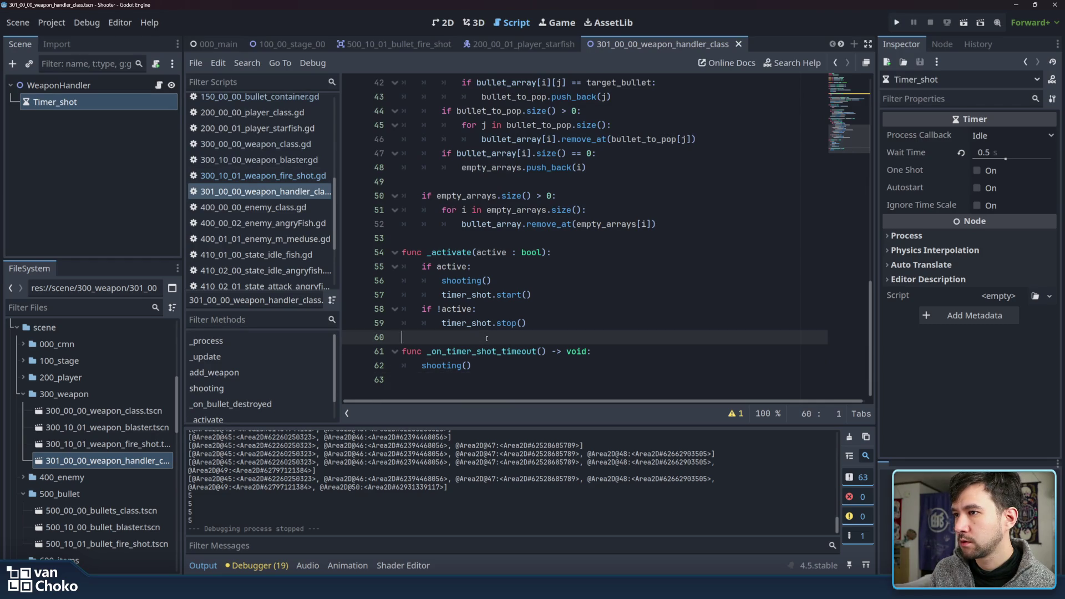
pyautogui.click(604, 315)
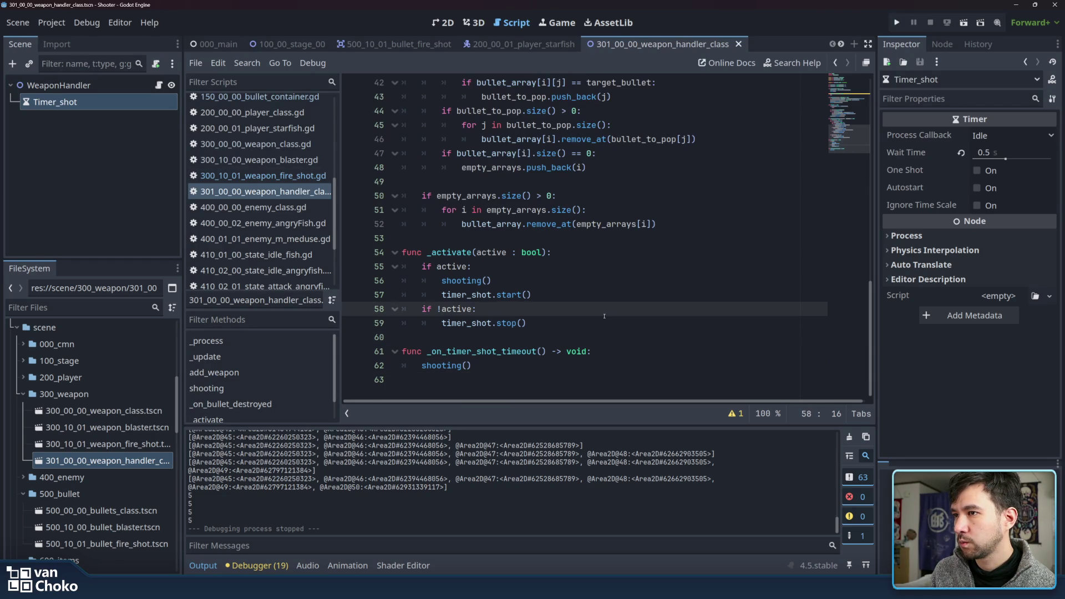
pyautogui.scroll(2, 604, 322)
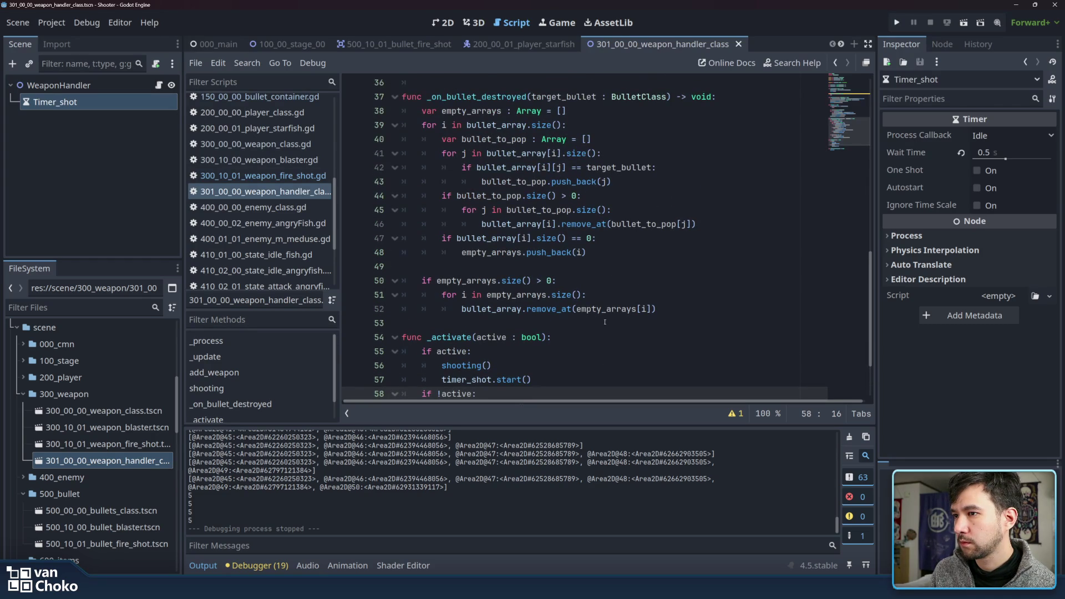
pyautogui.click(605, 321)
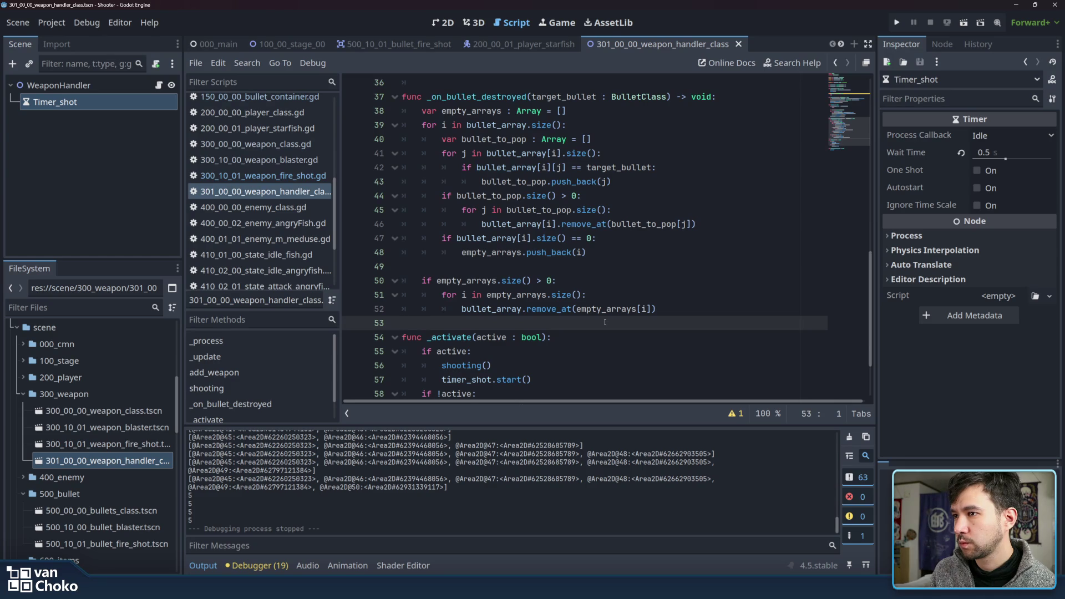
pyautogui.scroll(-2, 604, 322)
pyautogui.scroll(5, 605, 323)
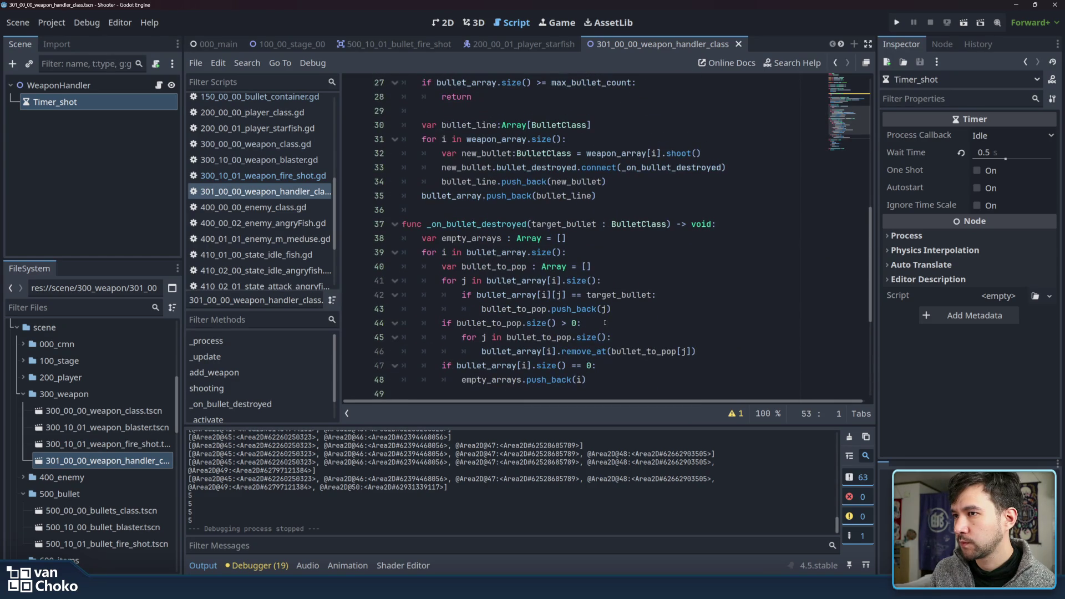
pyautogui.doubleClick(454, 240)
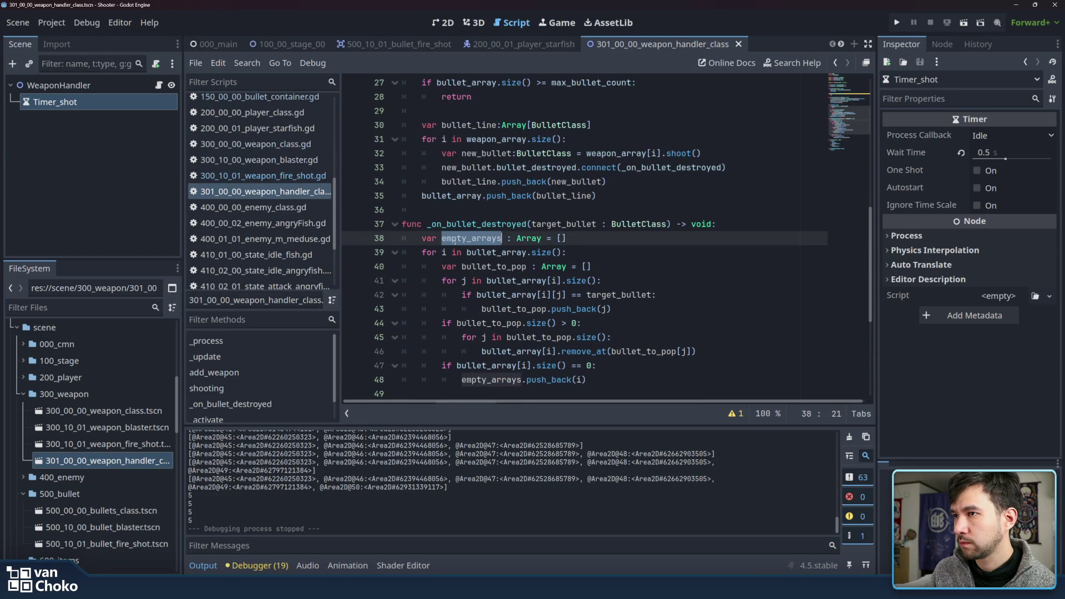
pyautogui.moveTo(438, 209); pyautogui.dragTo(480, 222)
pyautogui.press('Up')
pyautogui.press('Up')
pyautogui.press('Up')
pyautogui.scroll(4, 480, 223)
pyautogui.scroll(1, 482, 224)
pyautogui.press('Up')
pyautogui.press('Up')
pyautogui.press('Up')
pyautogui.scroll(2, 461, 244)
pyautogui.scroll(3, 458, 247)
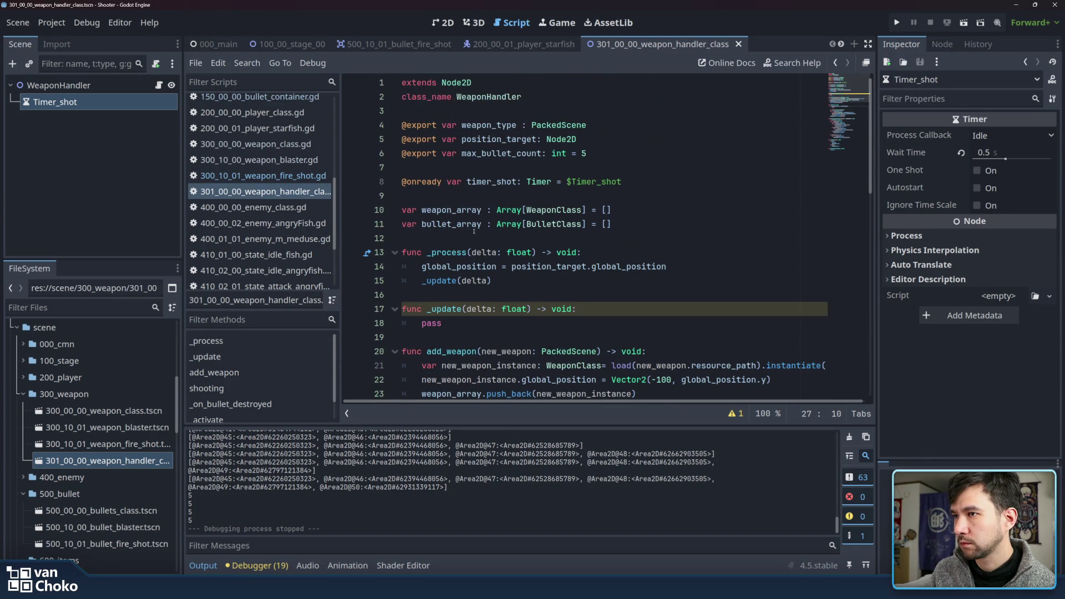
pyautogui.click(473, 239)
pyautogui.click(497, 267)
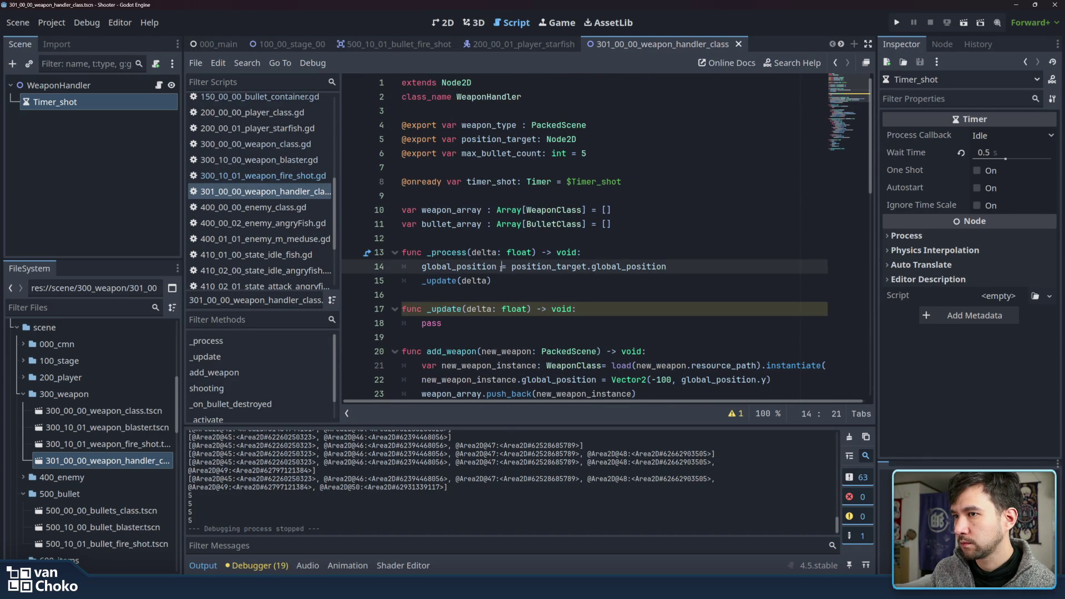
pyautogui.doubleClick(504, 267)
pyautogui.click(503, 267)
pyautogui.doubleClick(456, 267)
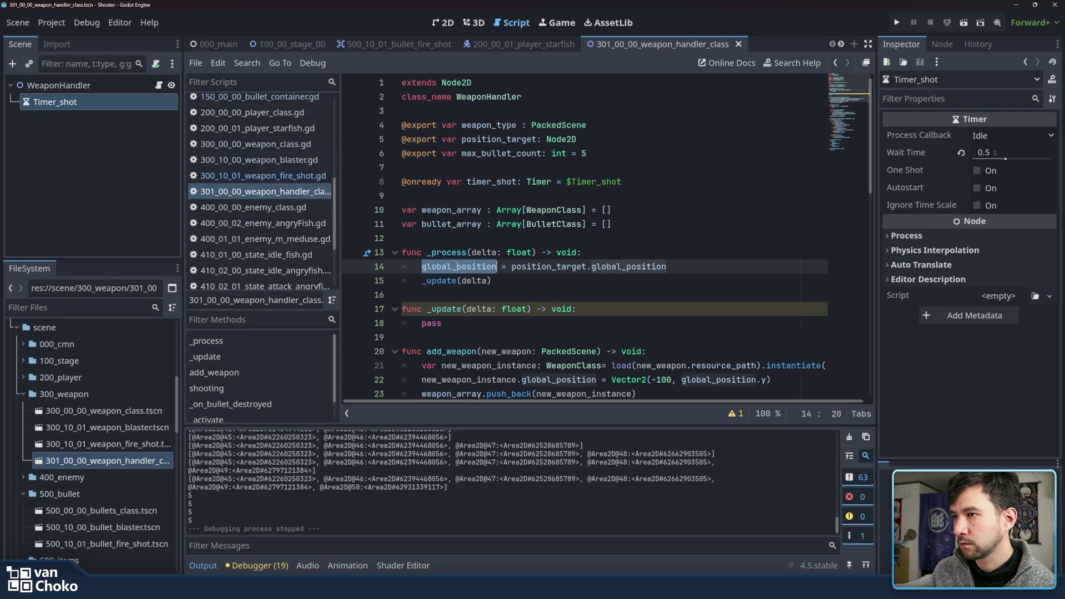
pyautogui.click(457, 267)
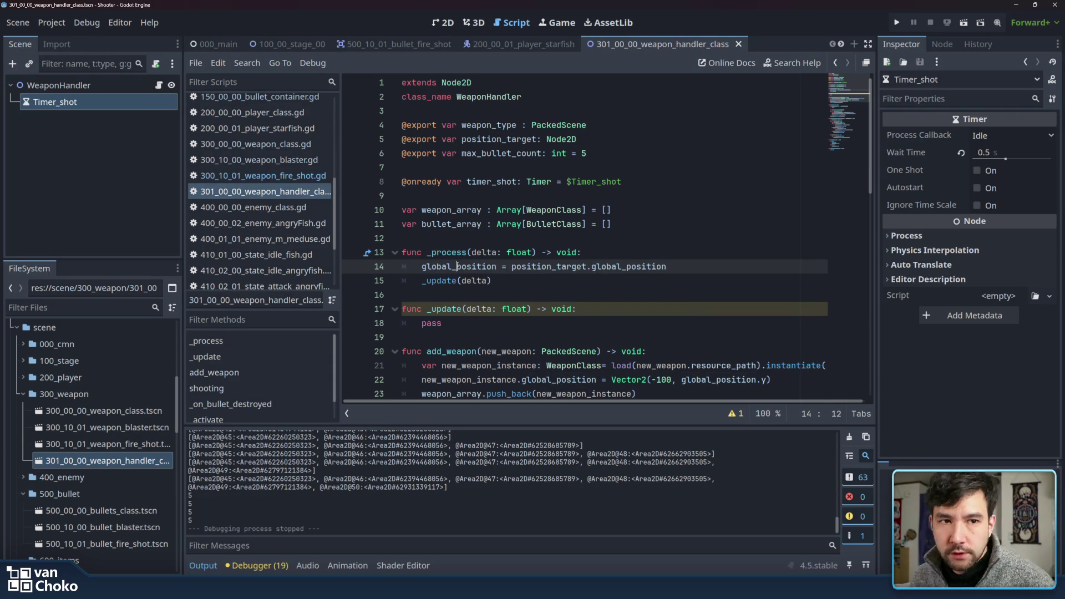
pyautogui.moveTo(422, 267); pyautogui.dragTo(669, 270)
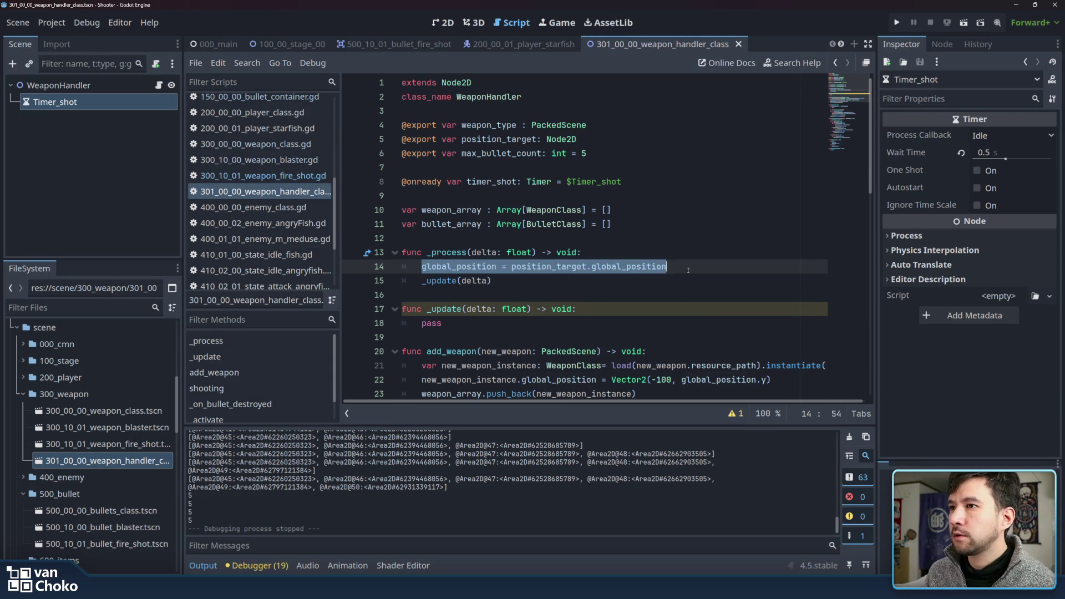
pyautogui.scroll(-2, 709, 269)
pyautogui.moveTo(491, 196)
pyautogui.mouseDown()
pyautogui.moveTo(421, 182)
pyautogui.moveTo(428, 167)
pyautogui.moveTo(471, 183)
pyautogui.moveTo(418, 183)
pyautogui.mouseUp()
pyautogui.doubleClick(428, 167)
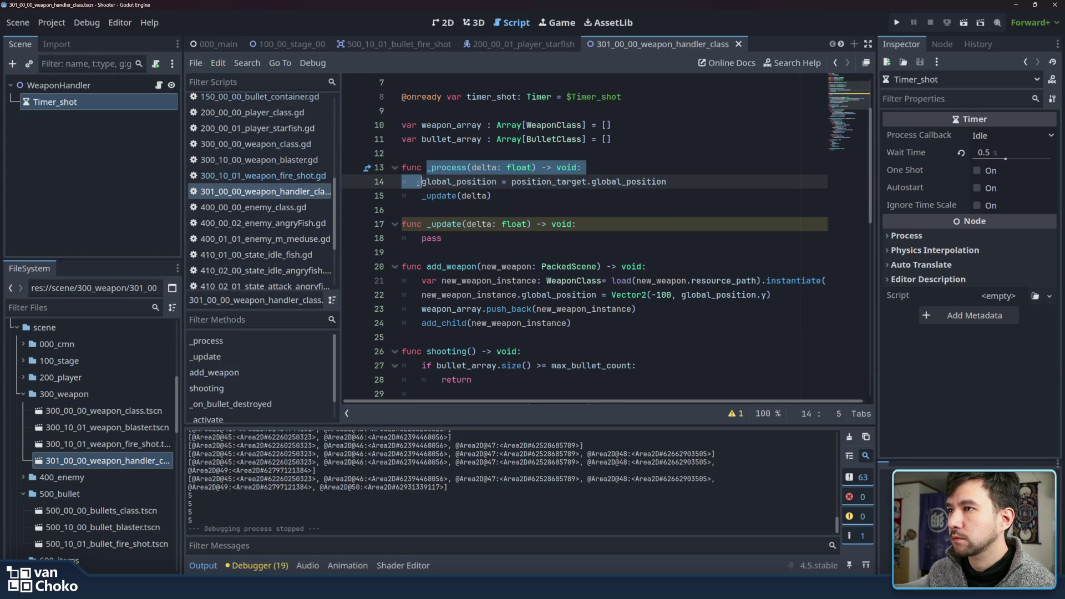
pyautogui.scroll(2, 475, 182)
pyautogui.doubleClick(488, 125)
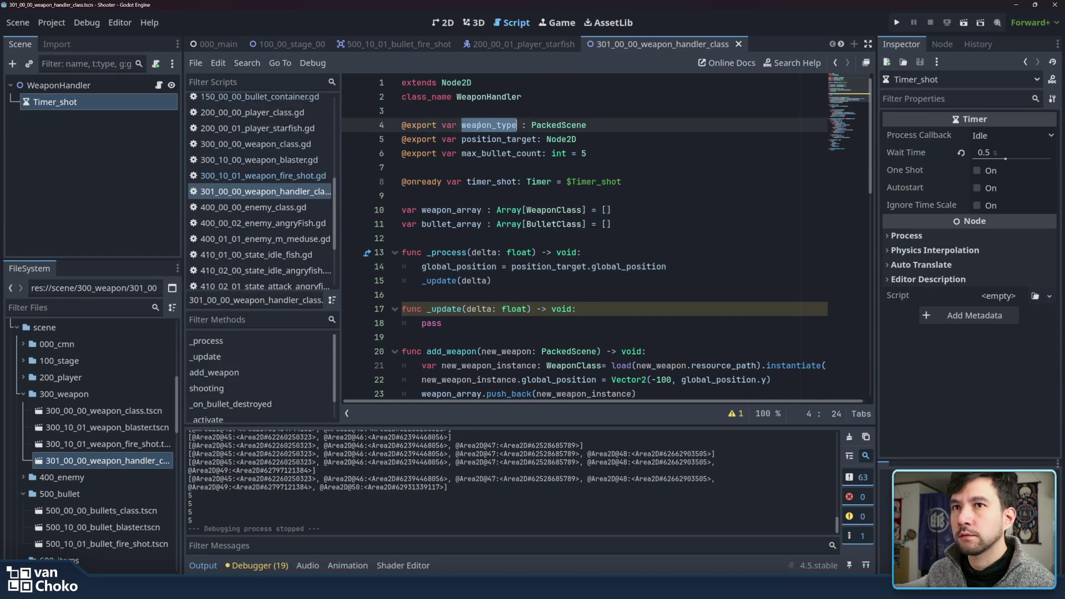
# Load scene/300_weapon/300_10_01_weapon_blaster.tscn as the WeaponHandler's Weapon Type
pyautogui.click(104, 86)
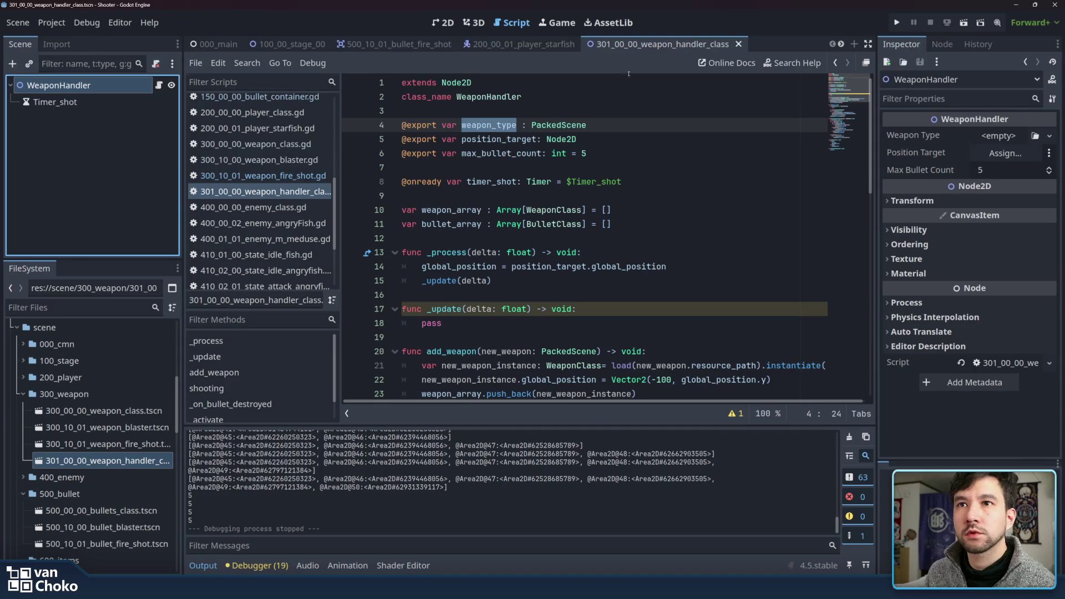
pyautogui.click(1006, 136)
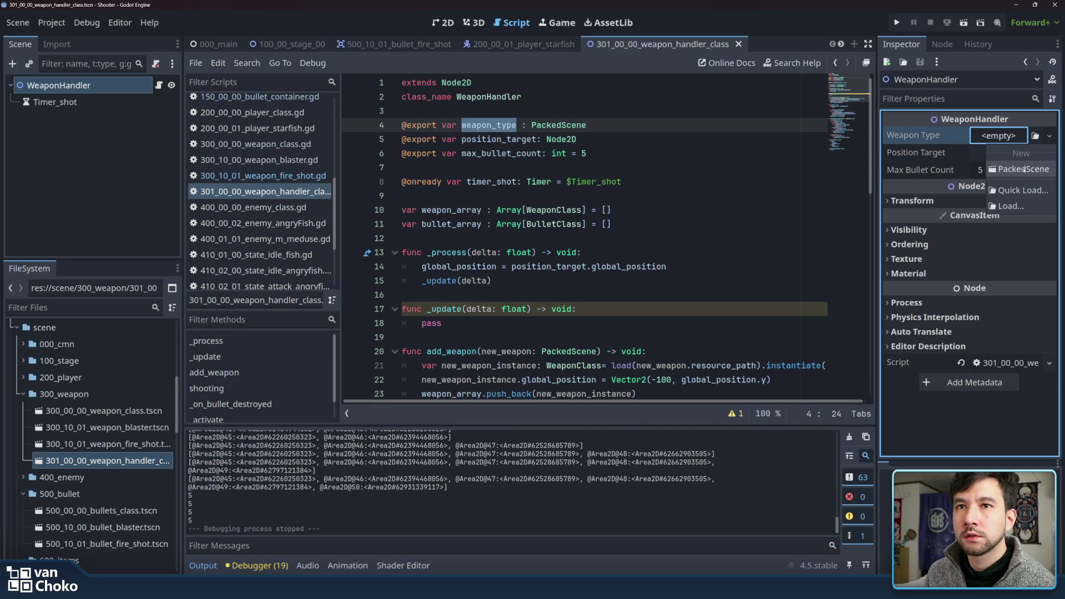
pyautogui.click(1017, 205)
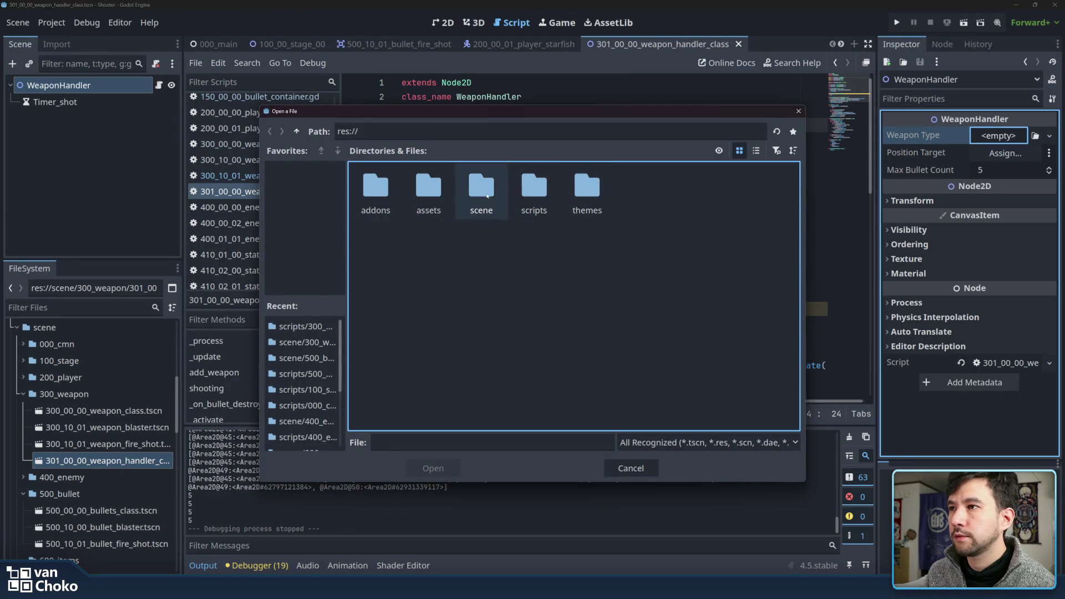
pyautogui.doubleClick(493, 195)
pyautogui.doubleClick(533, 192)
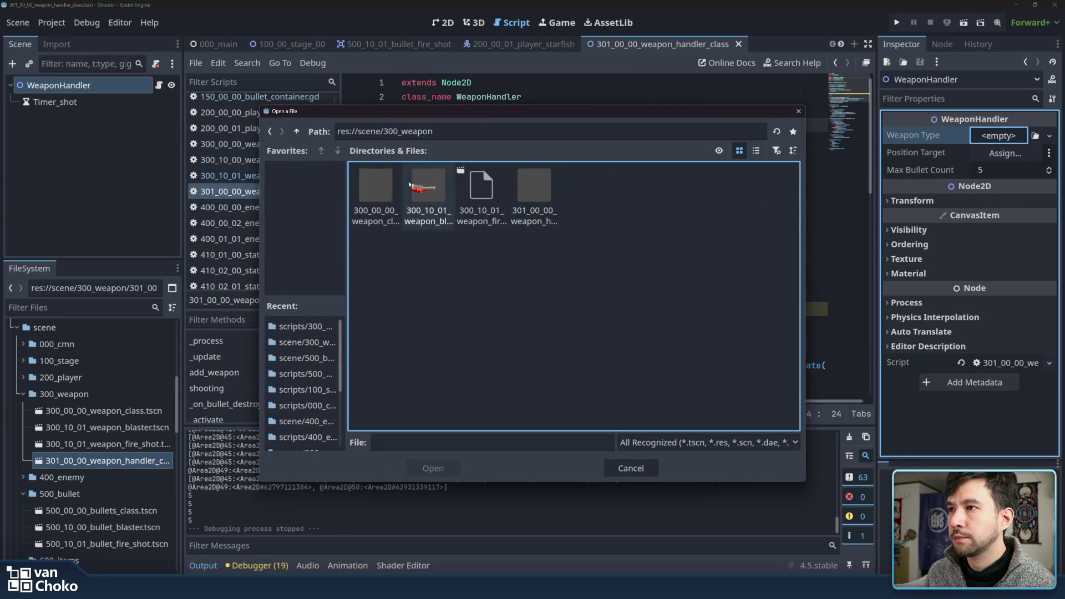
pyautogui.click(416, 190)
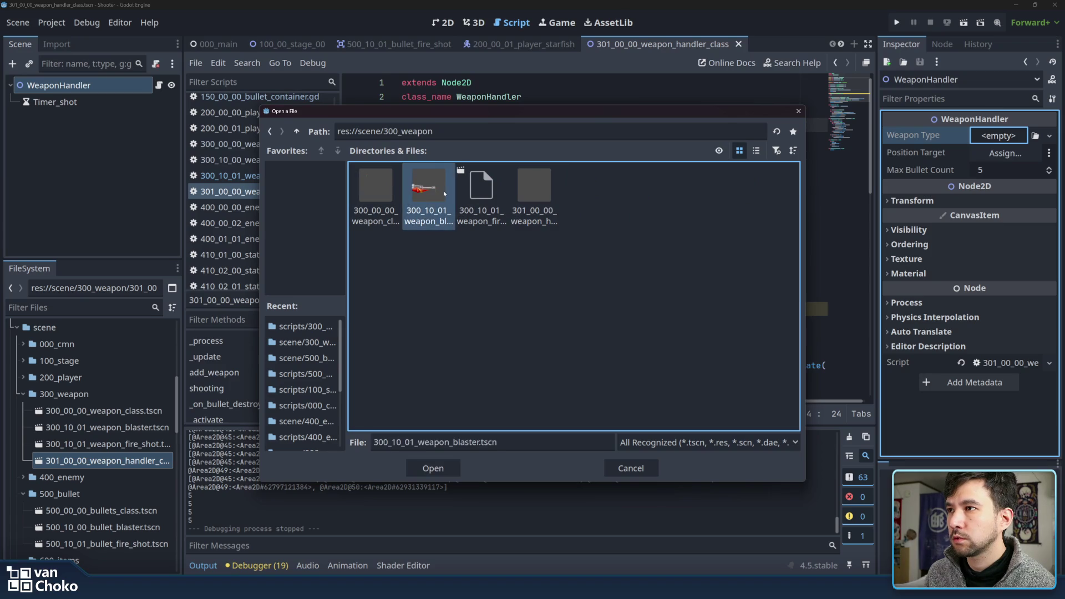
pyautogui.doubleClick(416, 191)
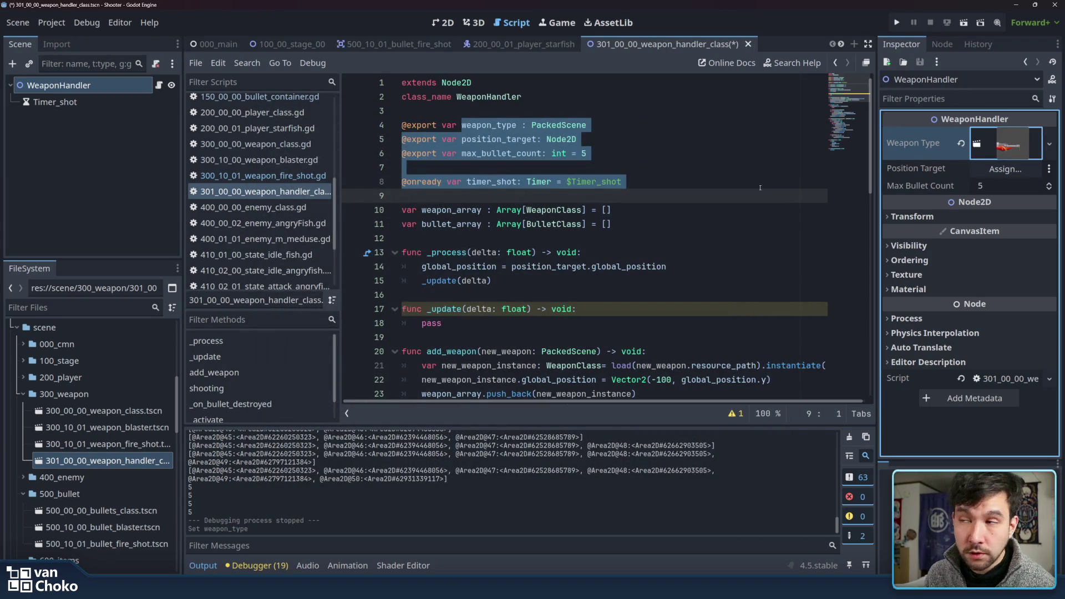
pyautogui.click(687, 166)
pyautogui.click(699, 179)
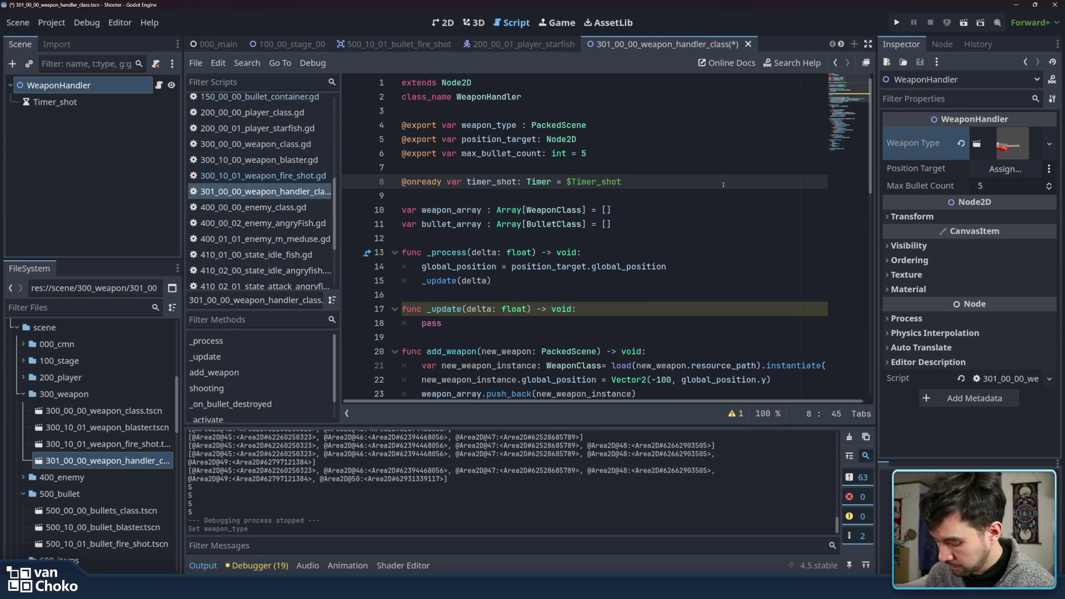
# Check the script's top lines and the Max Bullet Count property in the Inspector
pyautogui.click(633, 173)
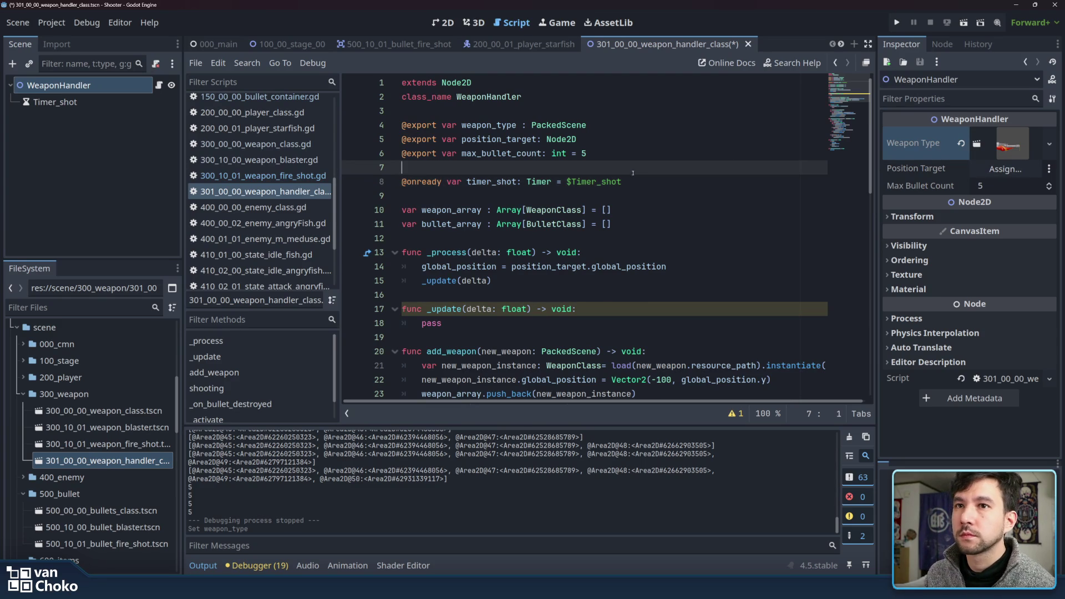
pyautogui.click(715, 183)
pyautogui.click(566, 181)
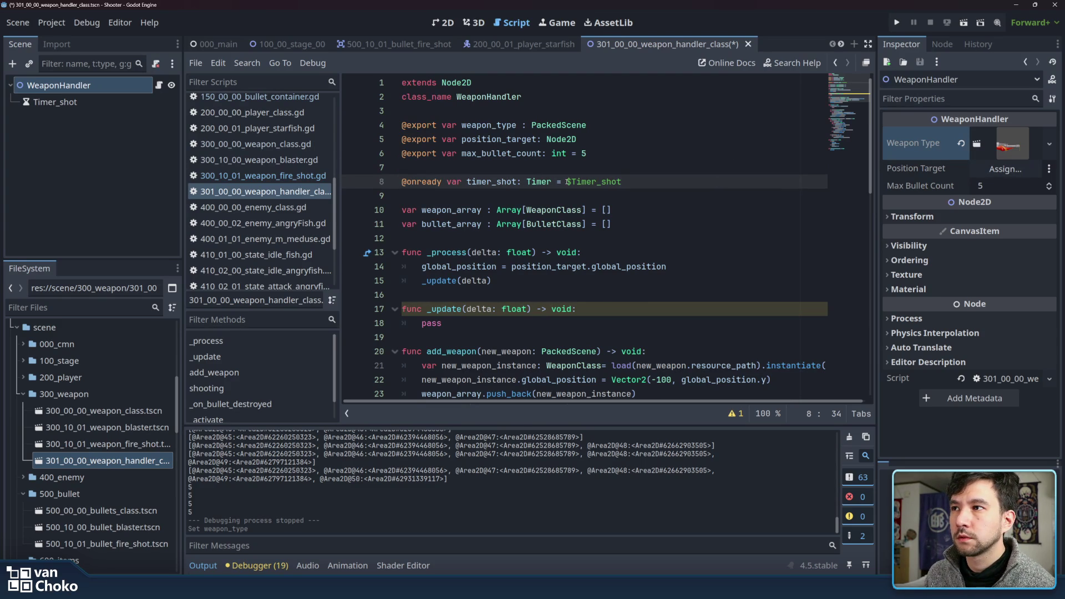
pyautogui.click(501, 169)
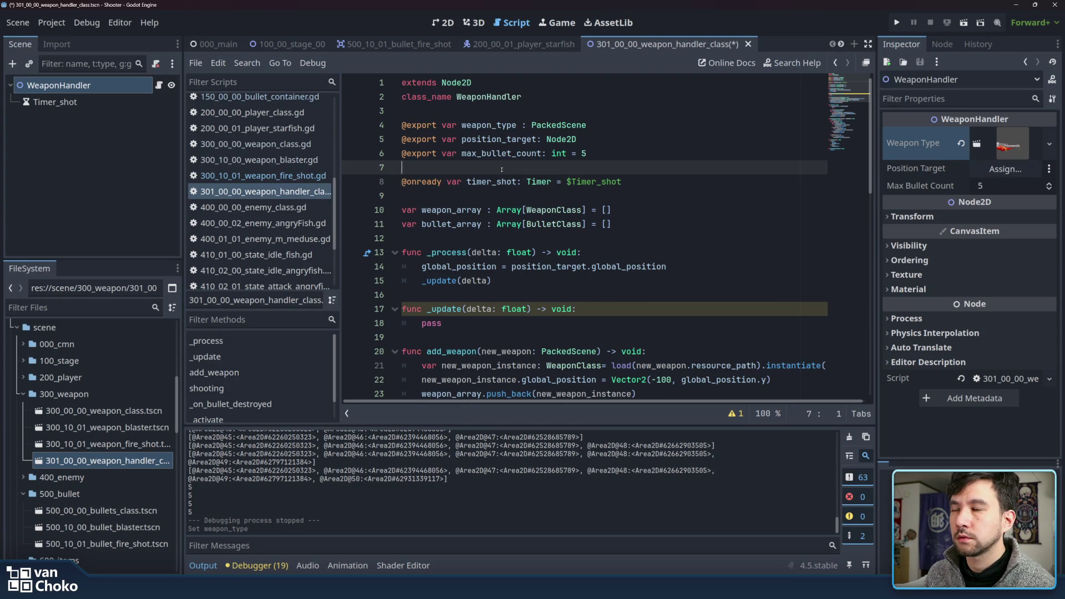
pyautogui.click(898, 185)
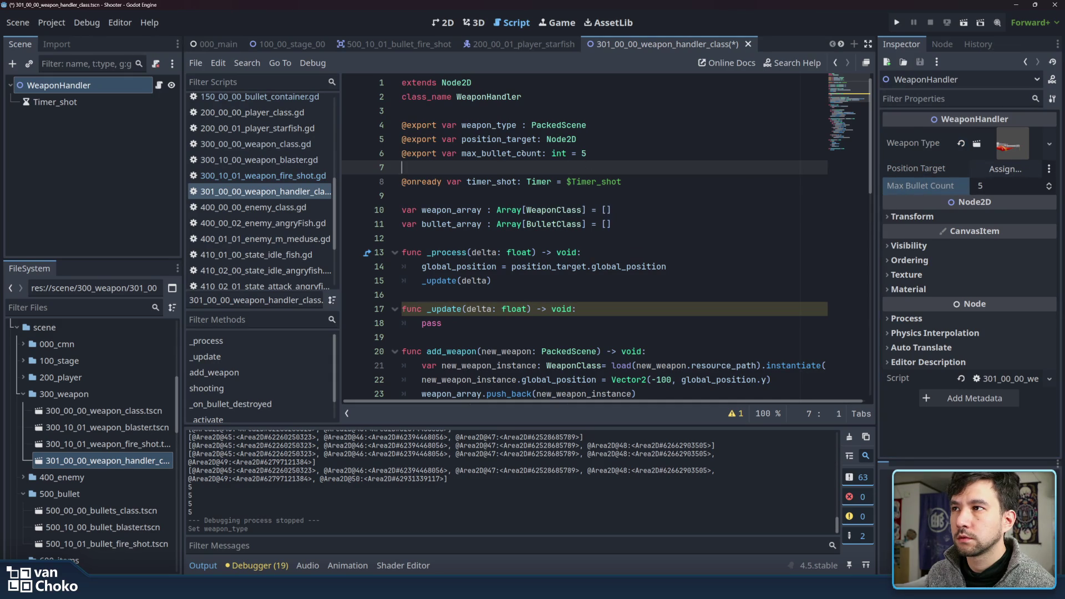
# Rename the max_bullet_count export to bullet_count_per_wave and save the script
pyautogui.click(501, 154)
pyautogui.moveTo(476, 154); pyautogui.dragTo(460, 154)
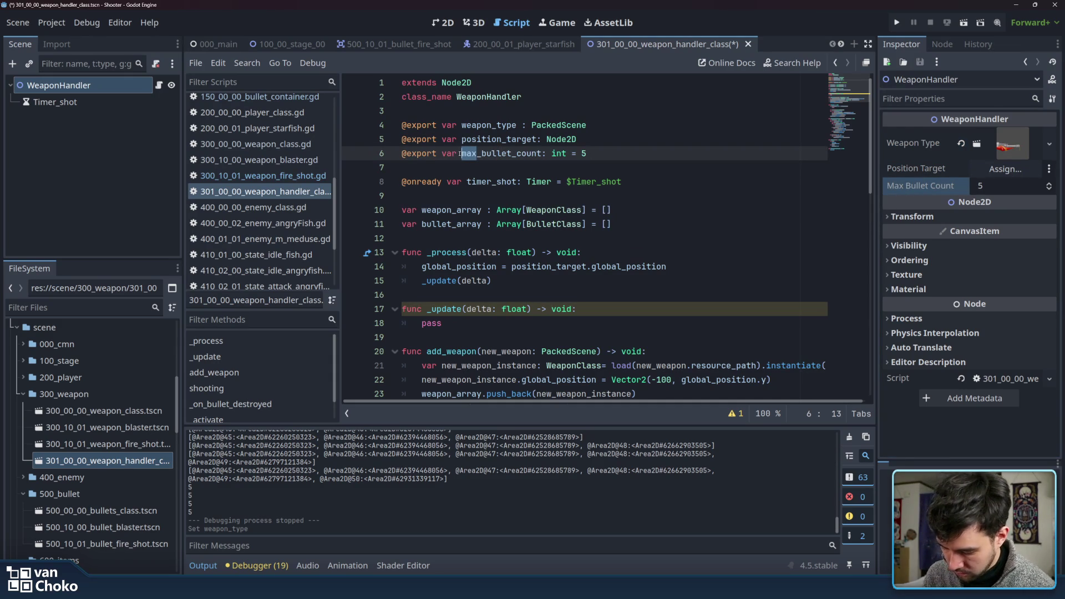
pyautogui.press('Delete')
pyautogui.press('Delete')
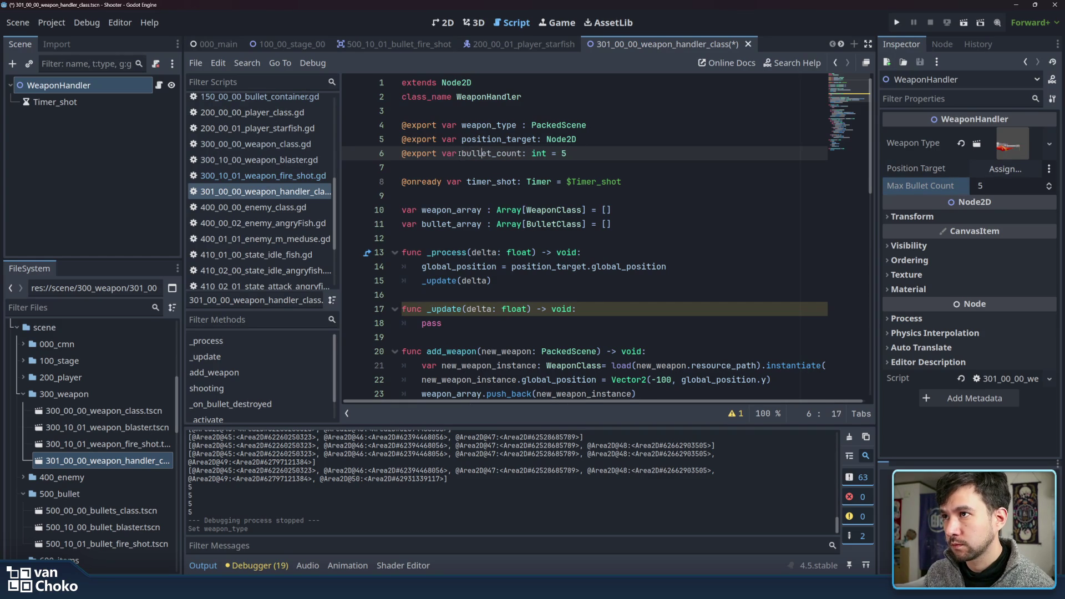
pyautogui.press('Right')
pyautogui.press('Right')
pyautogui.press('Right')
pyautogui.write('_per_wave')
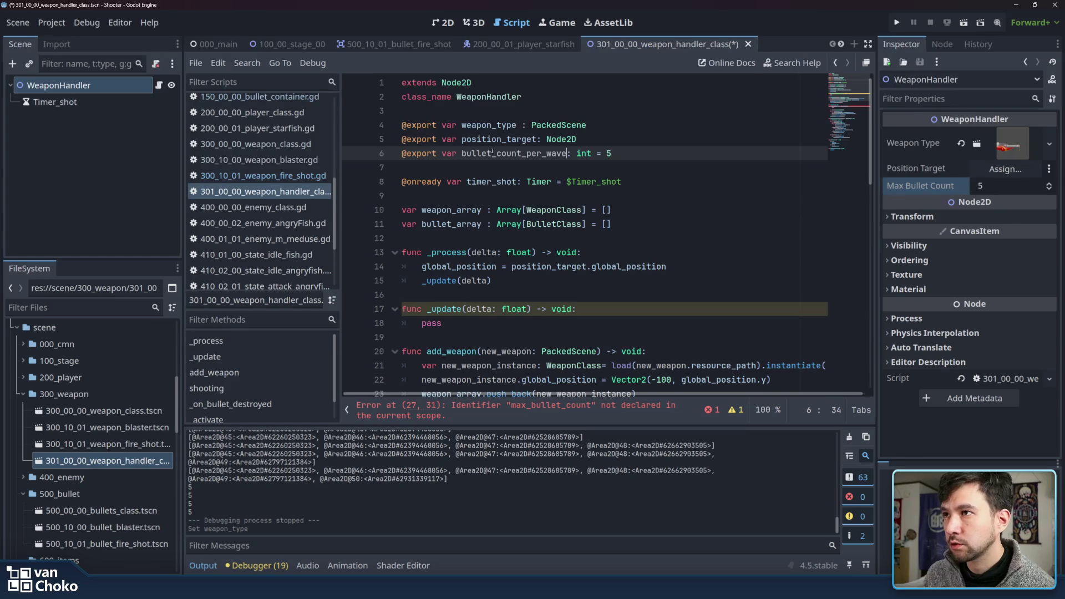
pyautogui.click(547, 169)
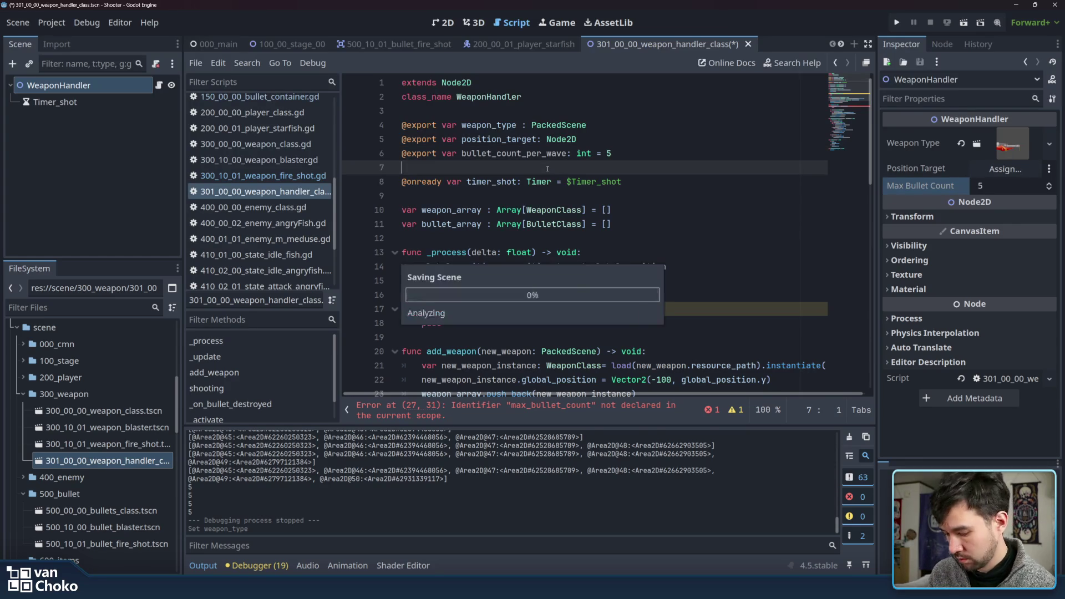
pyautogui.hotkey('ctrl', 's')
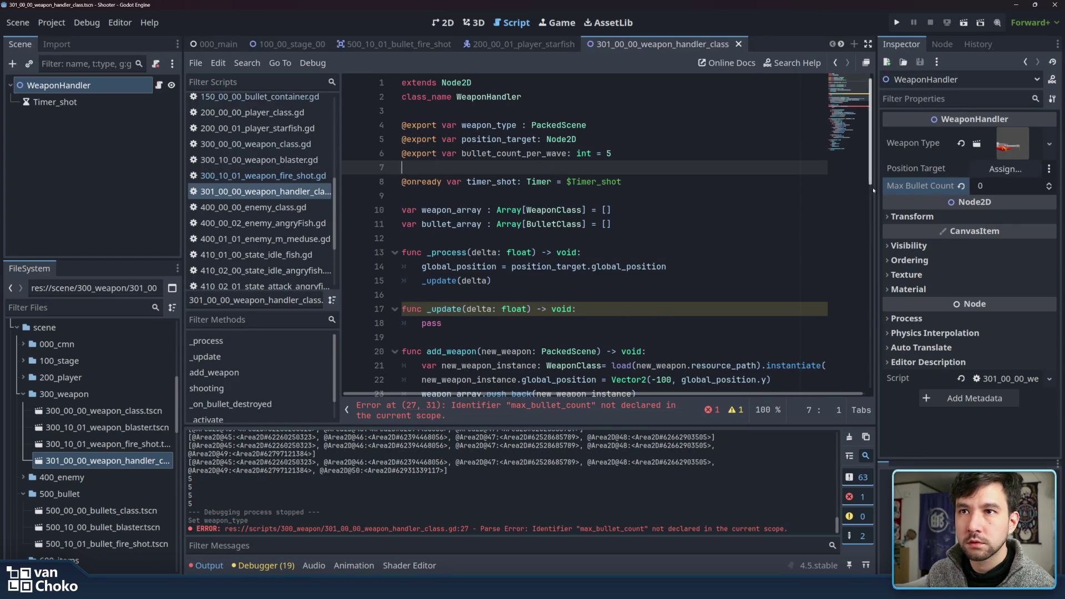
# Reset the WeaponHandler's Max Bullet Count to its default 5 and save the script
pyautogui.moveTo(877, 189)
pyautogui.mouseDown()
pyautogui.moveTo(765, 188)
pyautogui.moveTo(859, 189)
pyautogui.mouseUp()
pyautogui.click(599, 154)
pyautogui.doubleClick(540, 154)
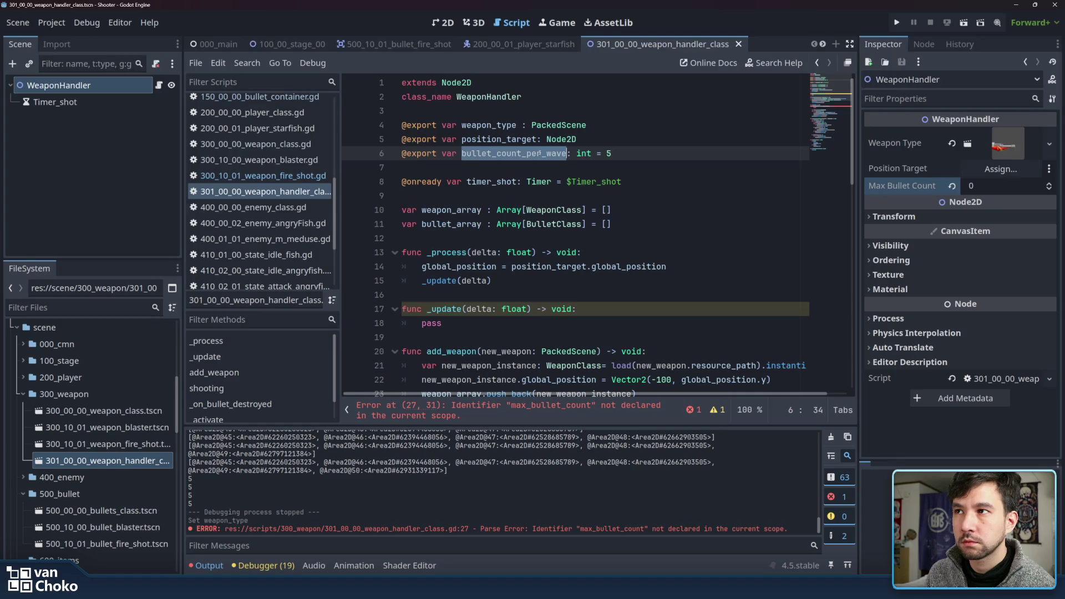
pyautogui.click(54, 102)
pyautogui.click(106, 87)
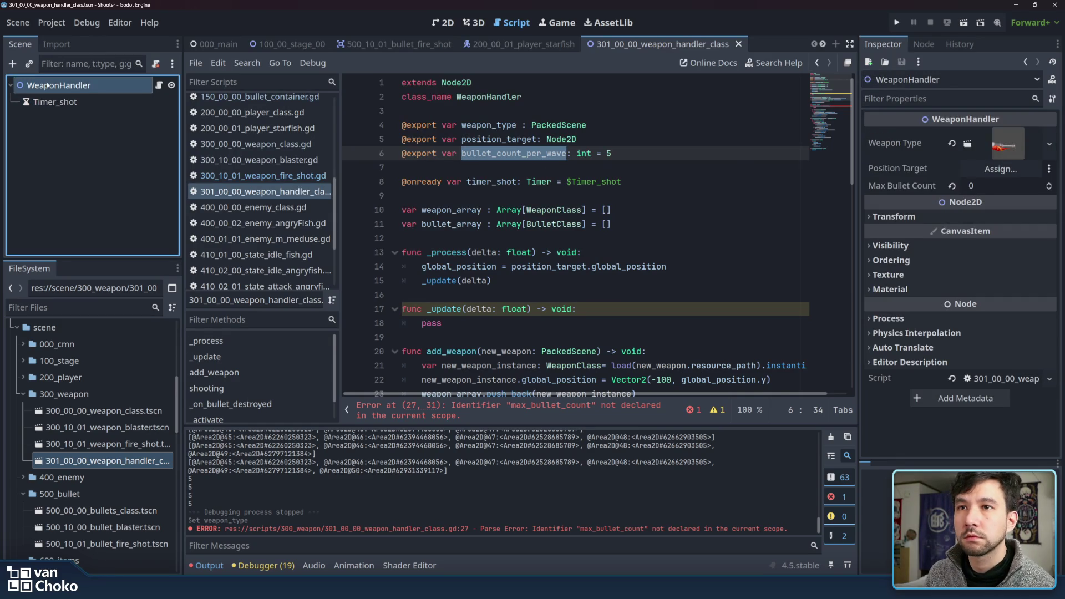
pyautogui.click(951, 186)
pyautogui.click(663, 181)
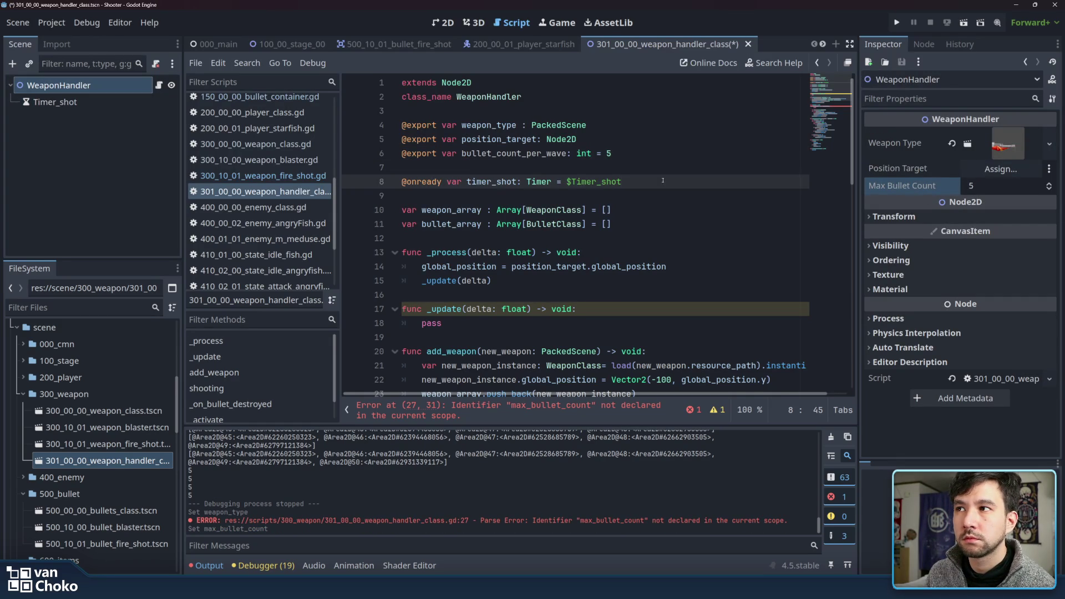
pyautogui.doubleClick(541, 153)
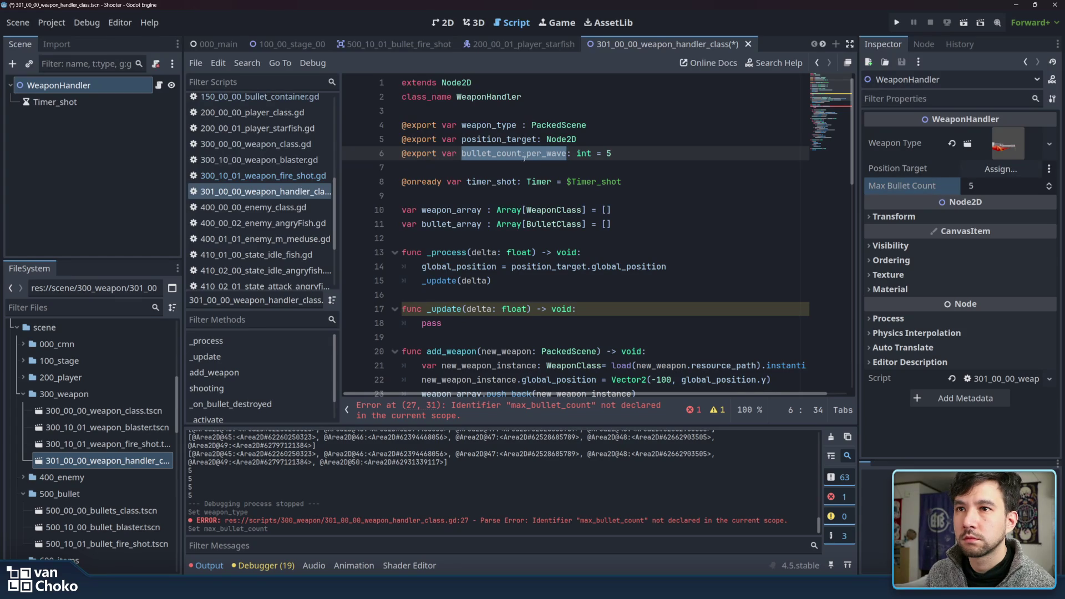
pyautogui.click(530, 167)
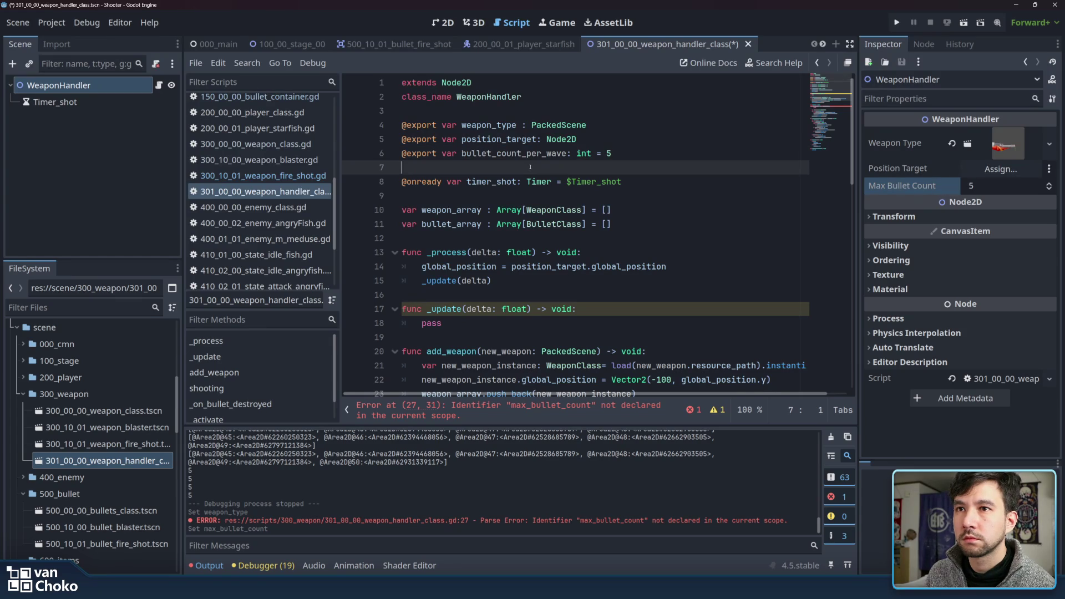
pyautogui.click(565, 182)
pyautogui.hotkey('ctrl', 's')
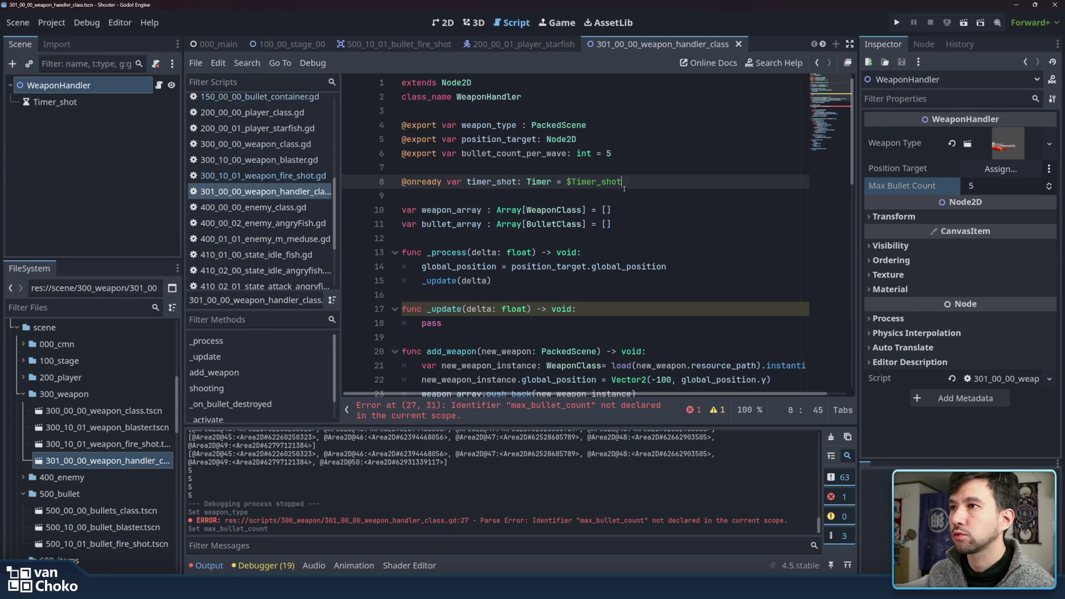
# Paste bullet_count_per_wave over max_bullet_count in the line 27 bullet check
pyautogui.click(583, 166)
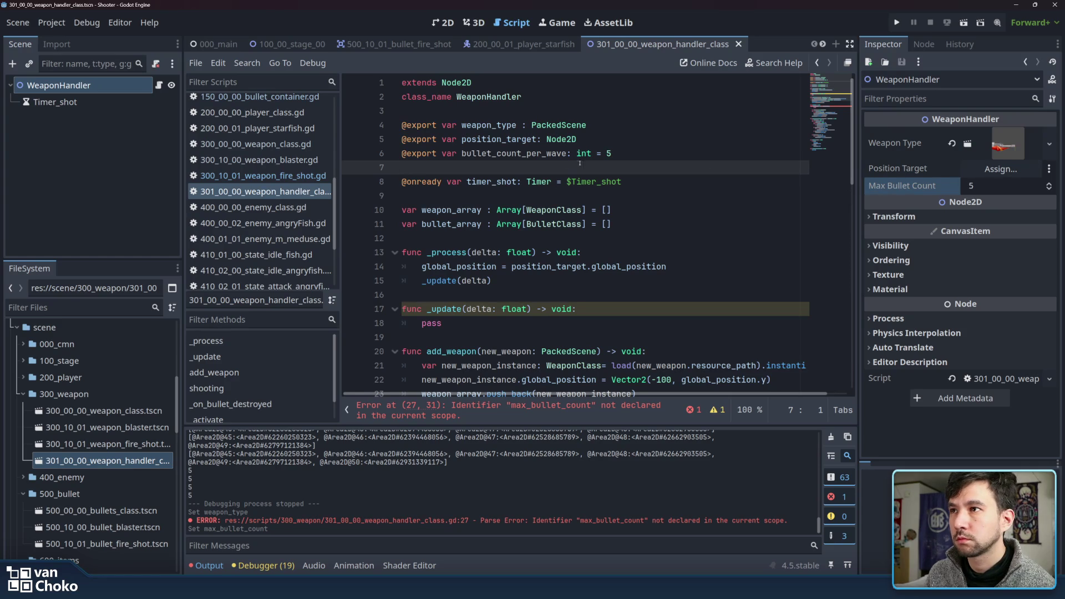
pyautogui.click(701, 197)
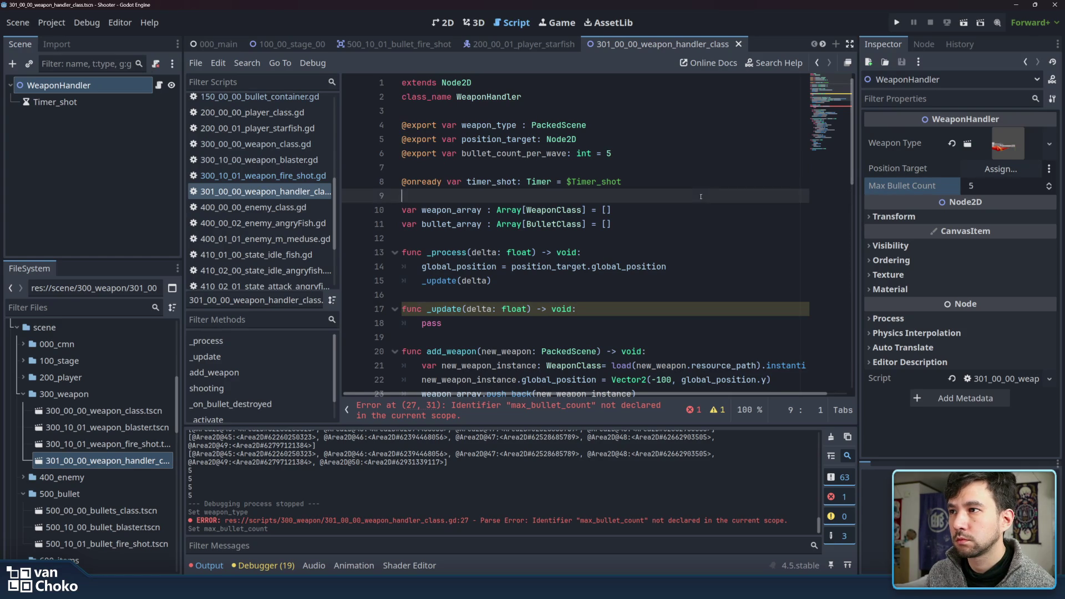
pyautogui.scroll(-4, 690, 211)
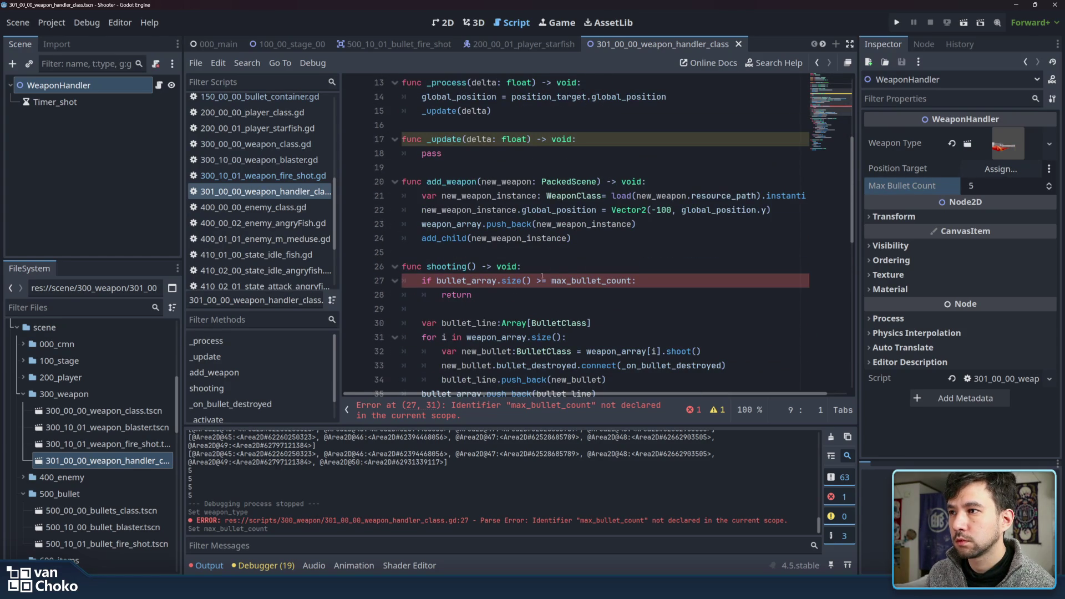
pyautogui.click(501, 281)
pyautogui.click(640, 281)
pyautogui.scroll(4, 612, 283)
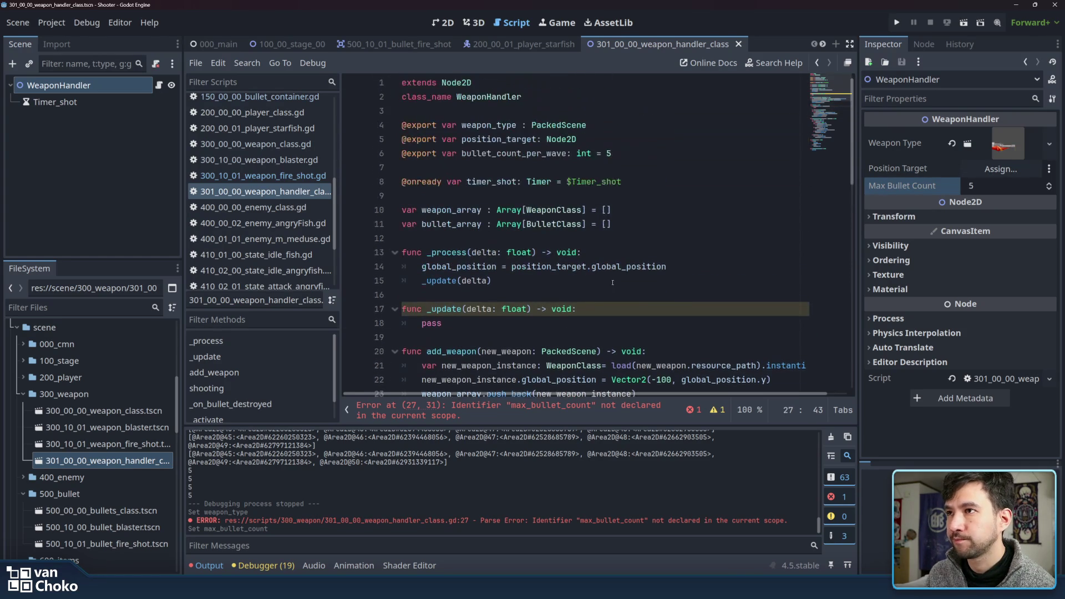
pyautogui.doubleClick(492, 154)
pyautogui.hotkey('ctrl', 'c')
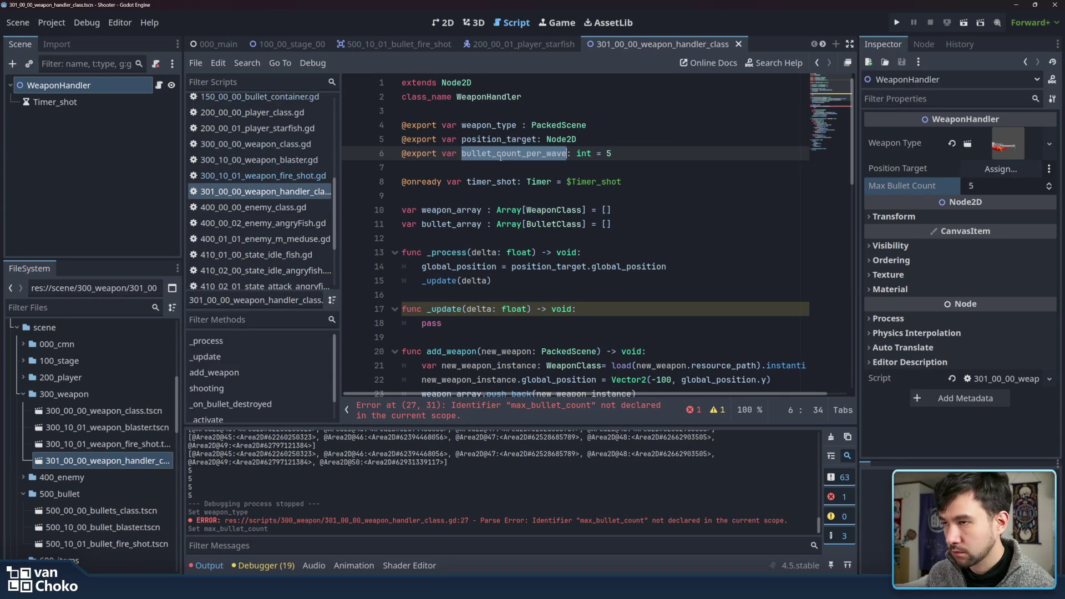
pyautogui.scroll(-8, 501, 158)
pyautogui.scroll(4, 578, 159)
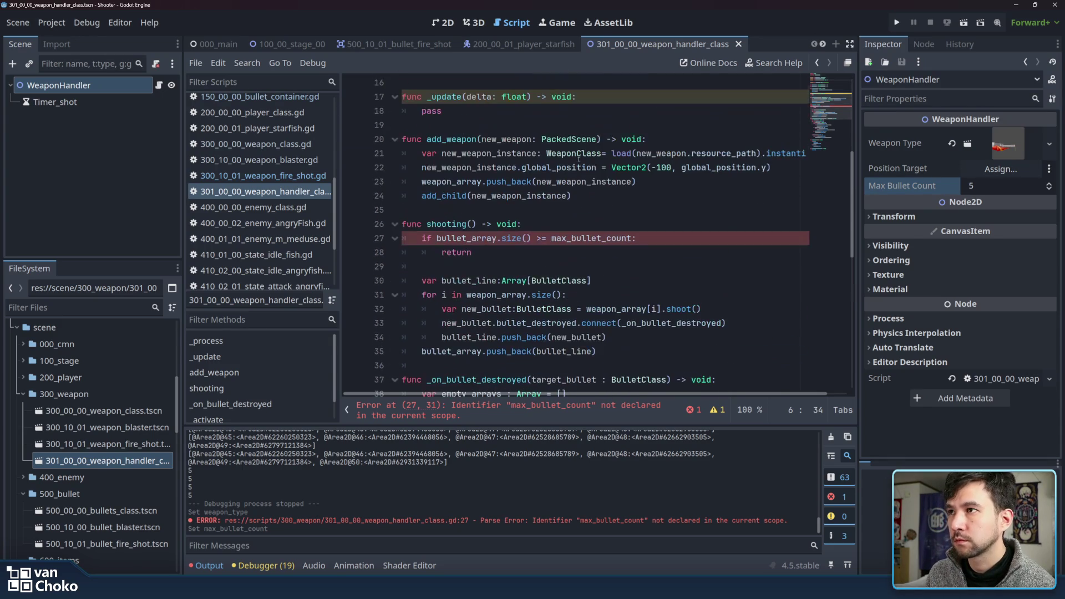
pyautogui.doubleClick(583, 237)
pyautogui.hotkey('ctrl', 'v')
pyautogui.click(715, 210)
pyautogui.scroll(5, 717, 234)
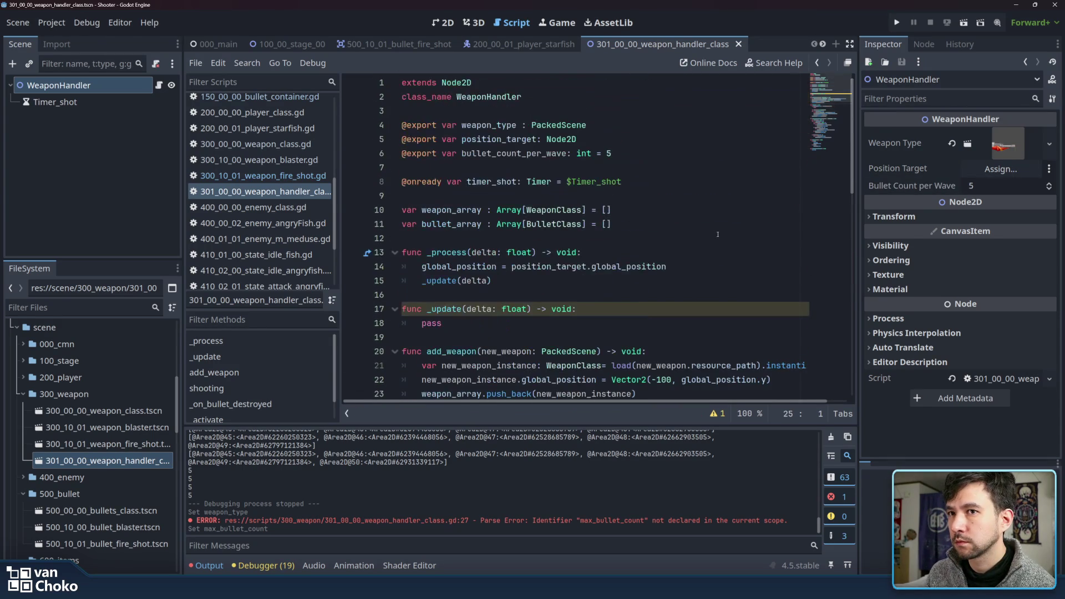
# Enter 4 as the WeaponHandler's Bullet Count per Wave in the Inspector
pyautogui.click(718, 234)
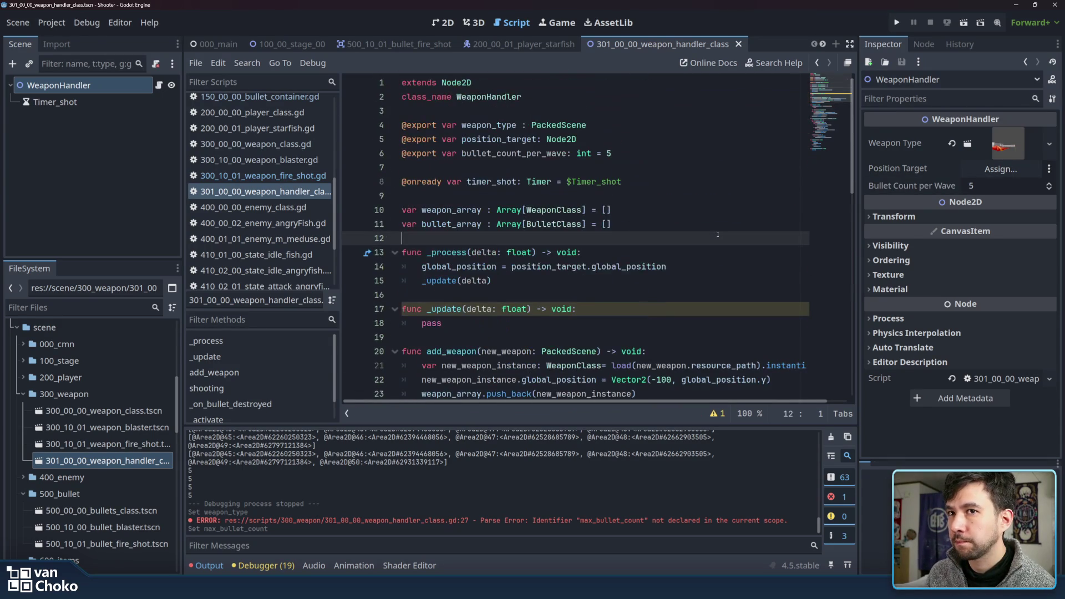
pyautogui.click(979, 187)
pyautogui.write('4')
pyautogui.click(756, 176)
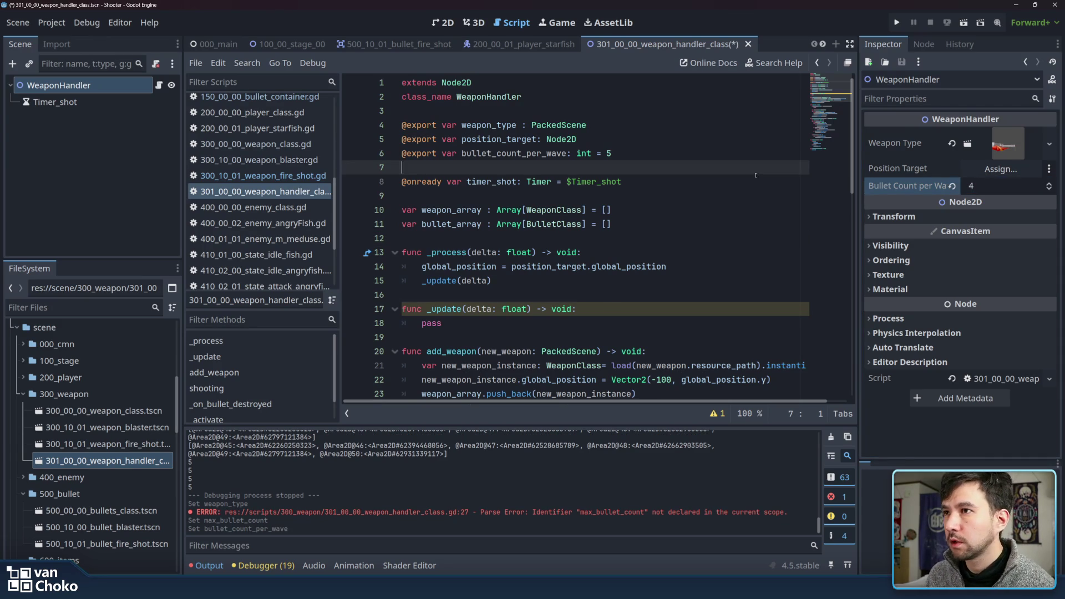
# Review the script's declarations and the _process lines 6–15
pyautogui.click(737, 182)
pyautogui.click(667, 150)
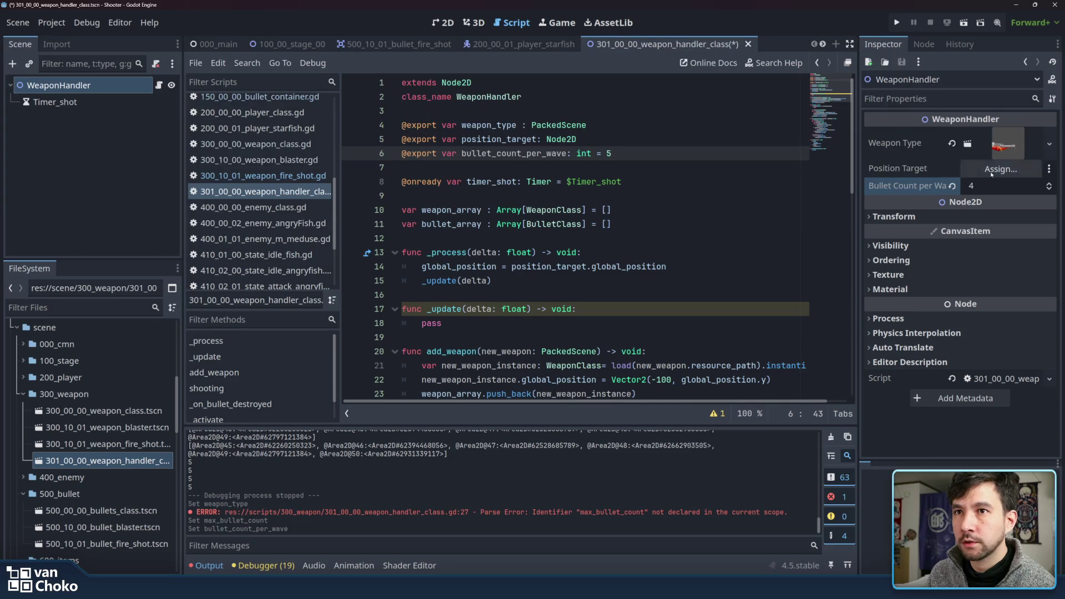
pyautogui.click(732, 200)
pyautogui.click(629, 291)
pyautogui.click(626, 281)
pyautogui.scroll(-5, 567, 239)
pyautogui.scroll(5, 566, 239)
pyautogui.moveTo(613, 224)
pyautogui.mouseDown()
pyautogui.moveTo(407, 211)
pyautogui.moveTo(403, 97)
pyautogui.moveTo(405, 192)
pyautogui.moveTo(398, 185)
pyautogui.moveTo(413, 238)
pyautogui.moveTo(666, 224)
pyautogui.mouseUp()
# Add an 'if target:' line at the start of the _process body
pyautogui.scroll(-1, 413, 239)
pyautogui.doubleClick(442, 225)
pyautogui.moveTo(511, 225); pyautogui.dragTo(666, 225)
pyautogui.doubleClick(653, 225)
pyautogui.click(684, 224)
pyautogui.click(642, 213)
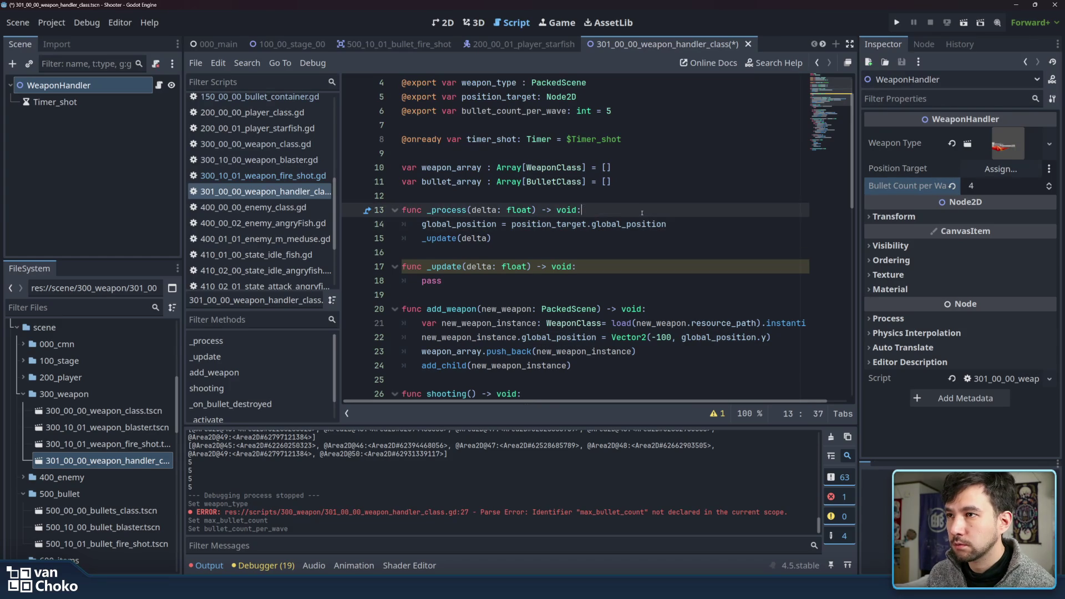
pyautogui.press('Return')
pyautogui.write('if targe')
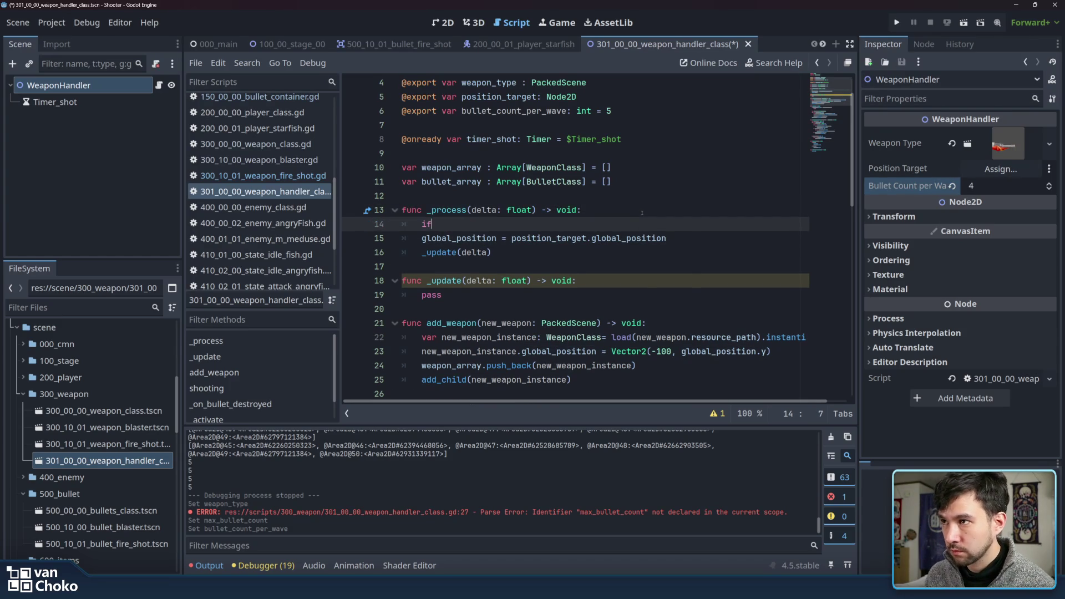
pyautogui.write('t:')
# Change the condition to position_target and indent the global_position assignment under it
pyautogui.doubleClick(506, 96)
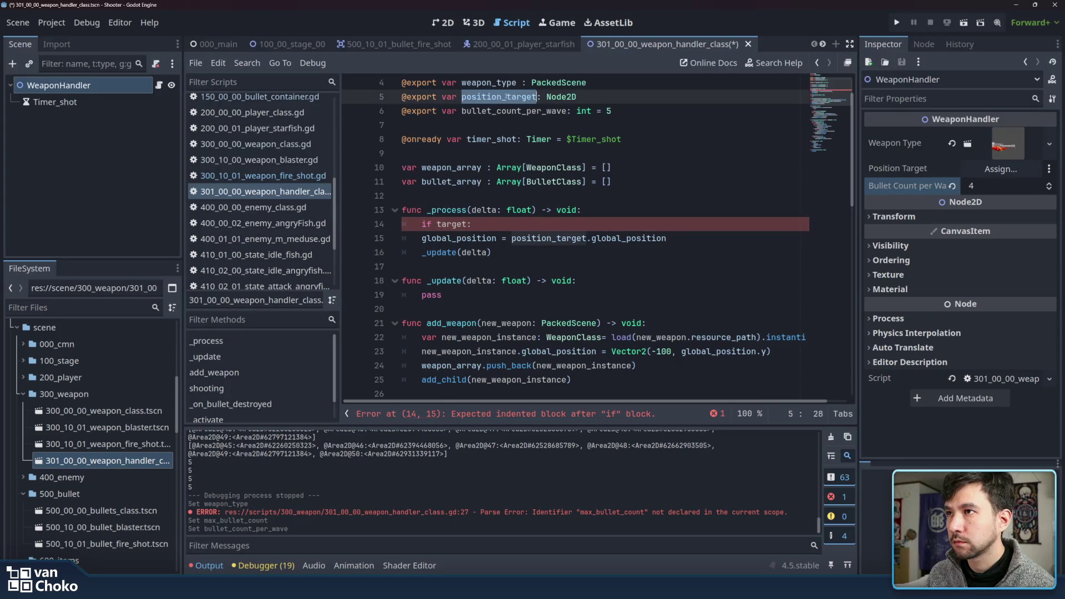
pyautogui.hotkey('ctrl', 'c')
pyautogui.doubleClick(450, 224)
pyautogui.hotkey('ctrl', 'v')
pyautogui.click(418, 239)
pyautogui.press('Tab')
pyautogui.click(600, 239)
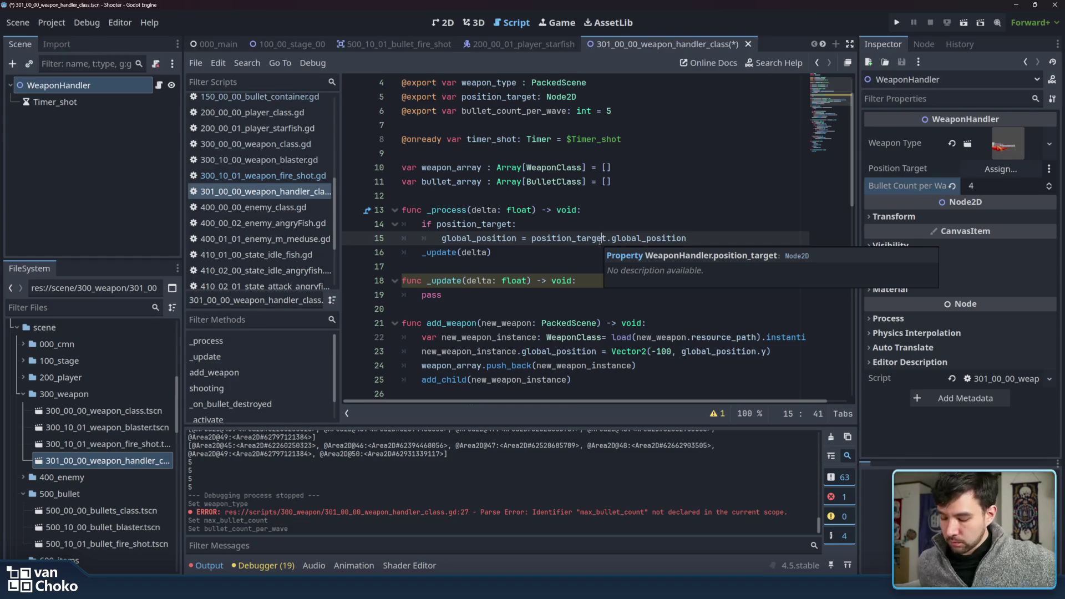
pyautogui.click(581, 255)
pyautogui.scroll(-3, 581, 257)
pyautogui.click(441, 133)
pyautogui.doubleClick(445, 111)
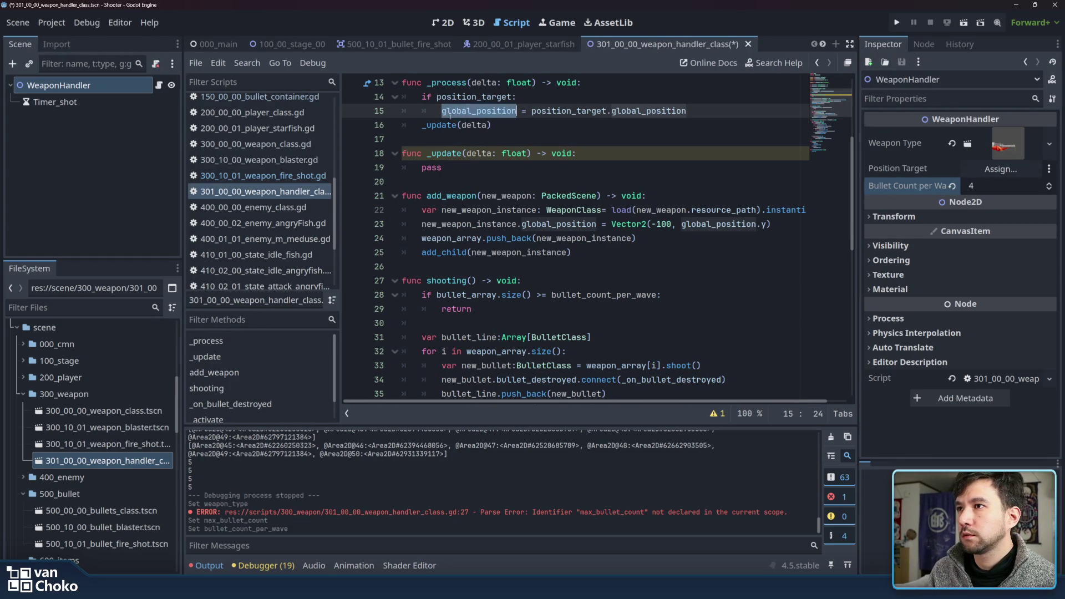
pyautogui.click(457, 125)
pyautogui.click(456, 141)
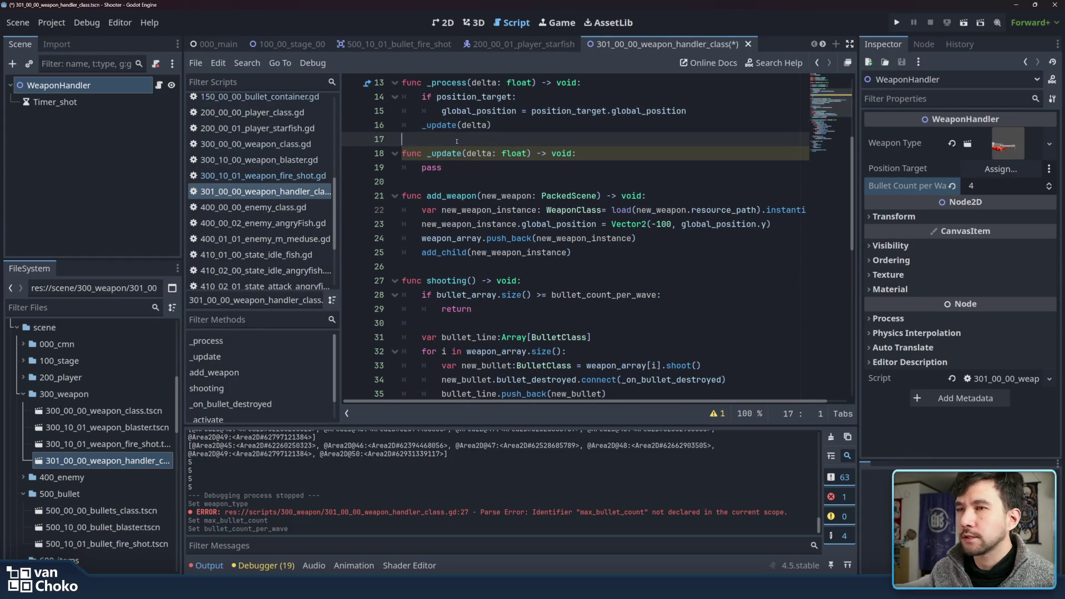
pyautogui.scroll(1, 456, 141)
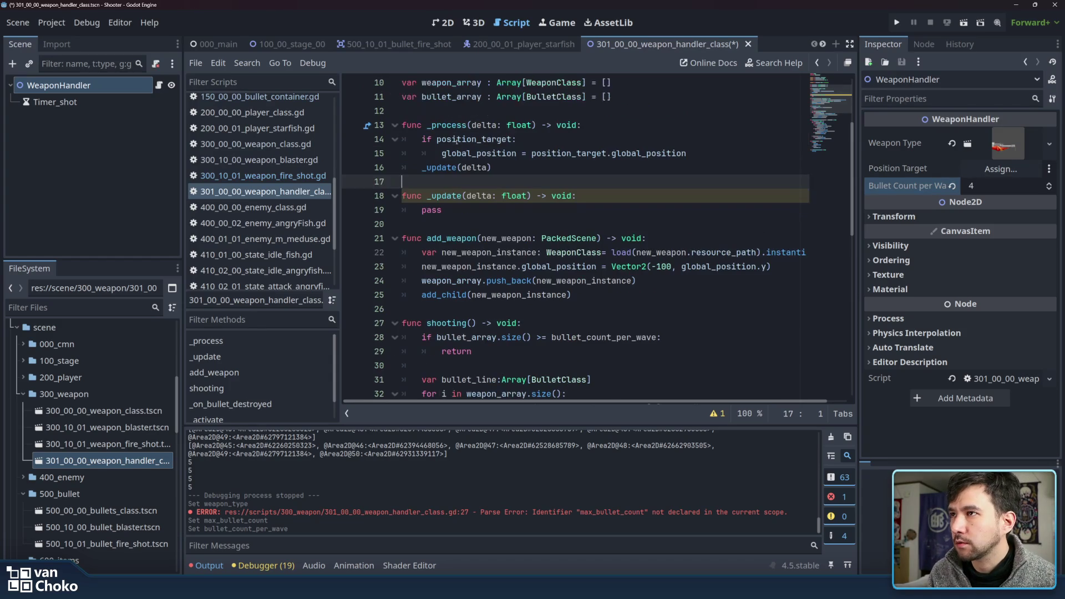
pyautogui.click(447, 167)
pyautogui.click(424, 168)
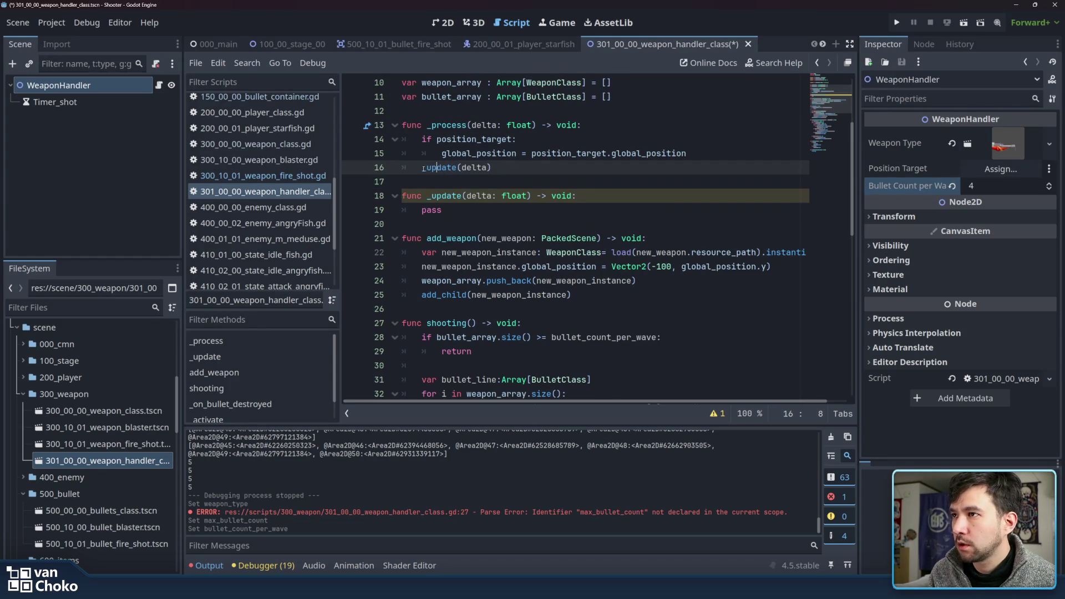
pyautogui.click(455, 168)
pyautogui.click(447, 196)
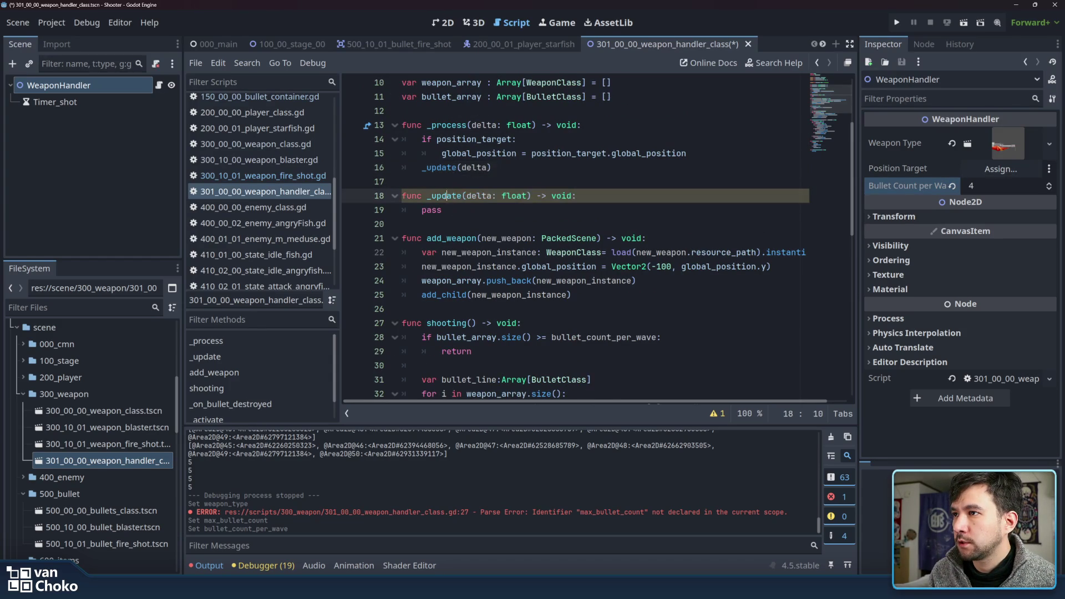
pyautogui.moveTo(459, 219); pyautogui.dragTo(395, 195)
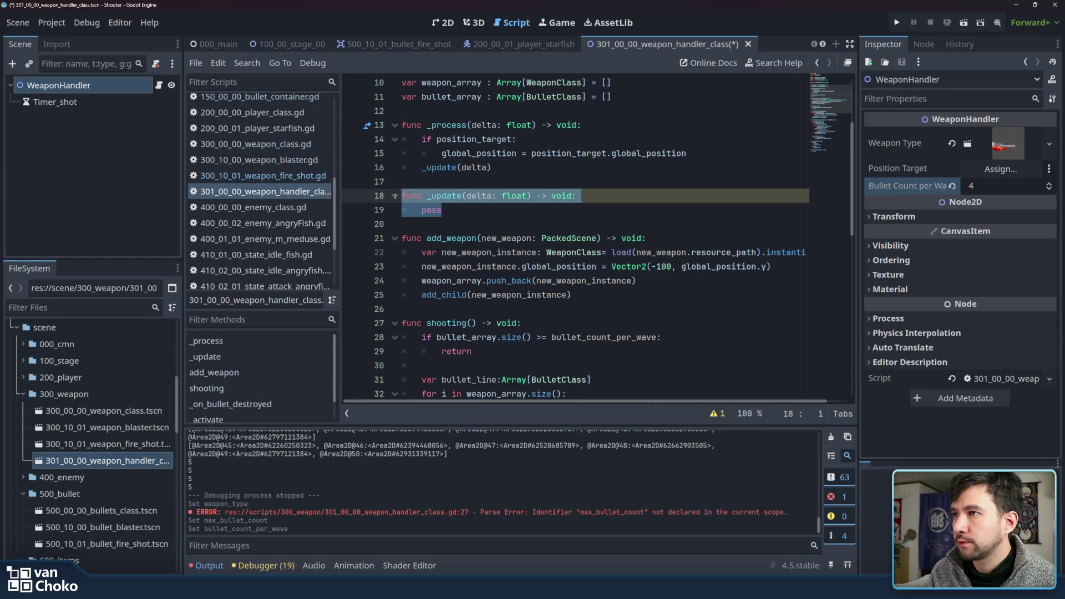
pyautogui.click(595, 213)
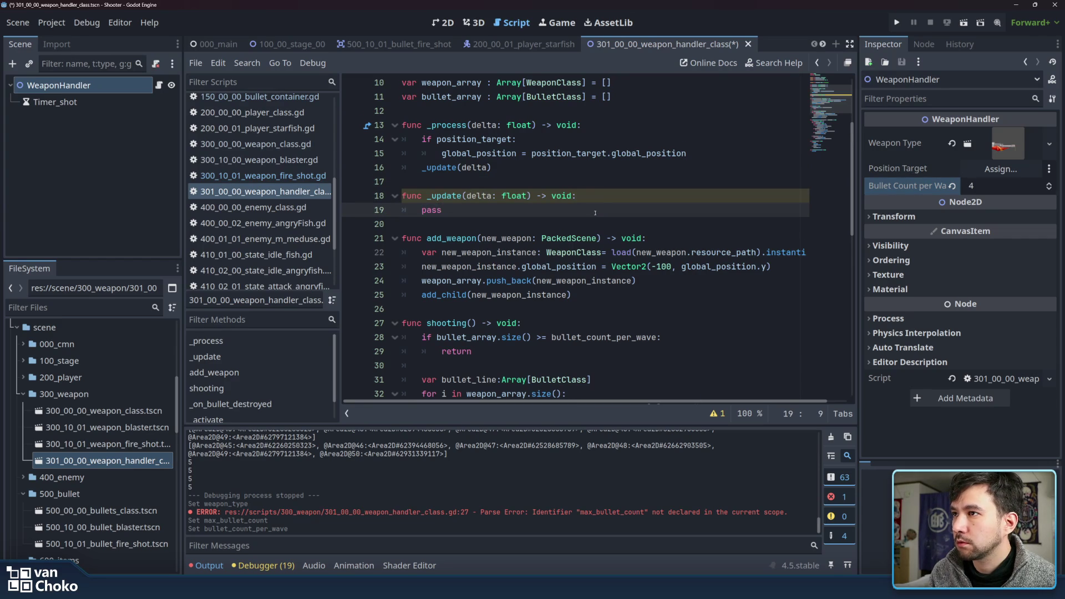
pyautogui.scroll(-1, 596, 213)
pyautogui.doubleClick(440, 202)
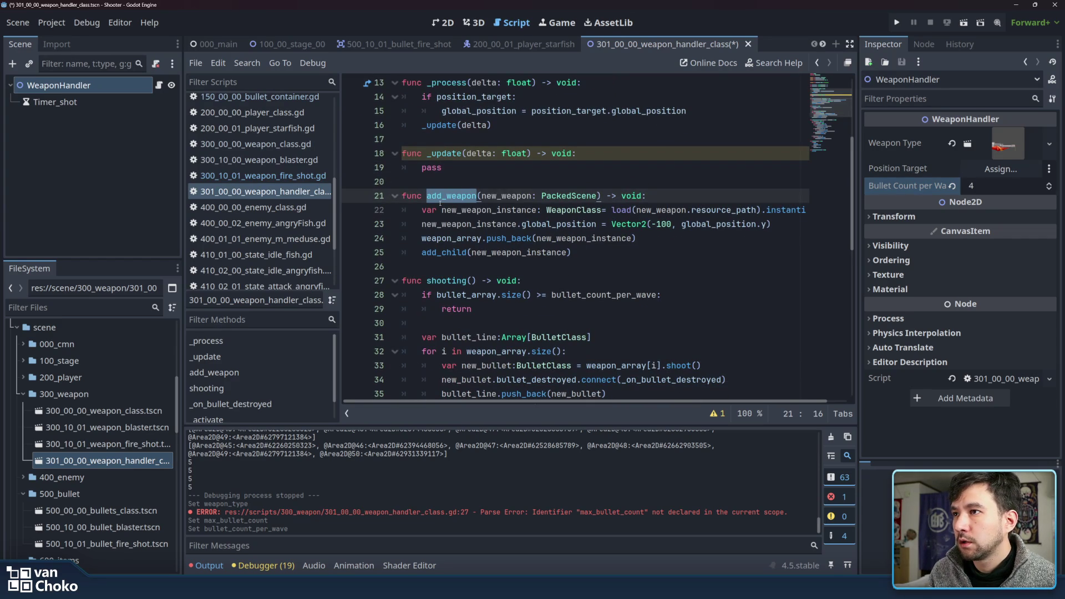
pyautogui.click(598, 271)
pyautogui.scroll(4, 598, 271)
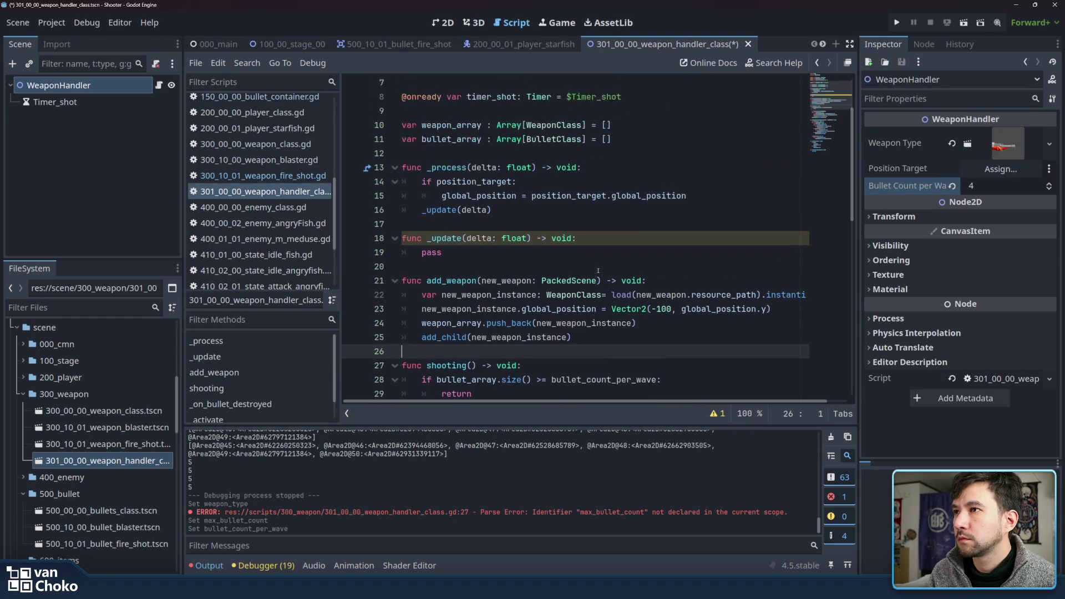
pyautogui.scroll(-12, 598, 271)
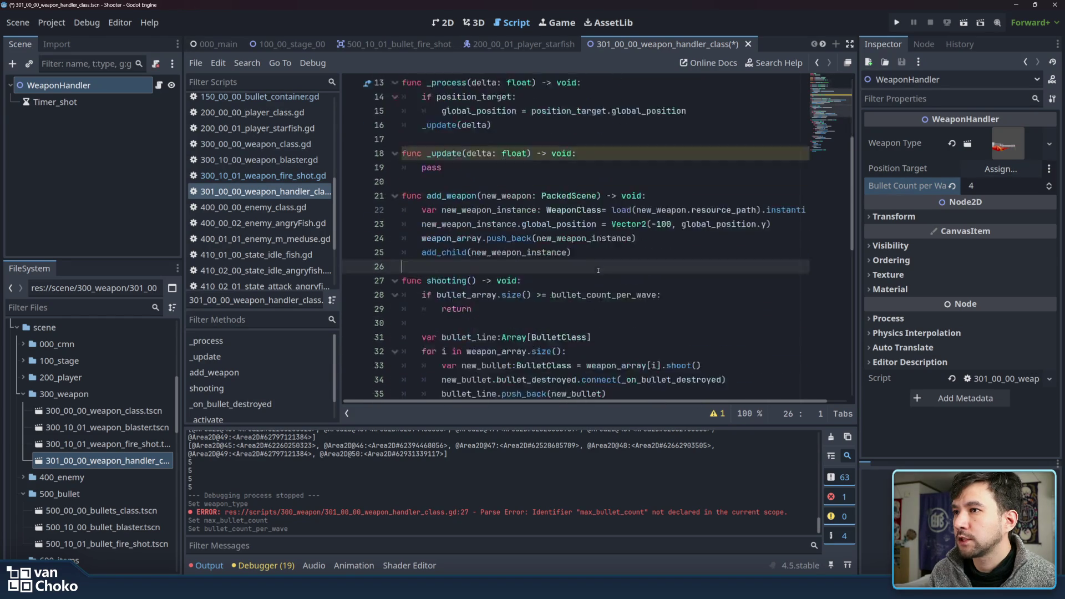
pyautogui.scroll(-2, 597, 270)
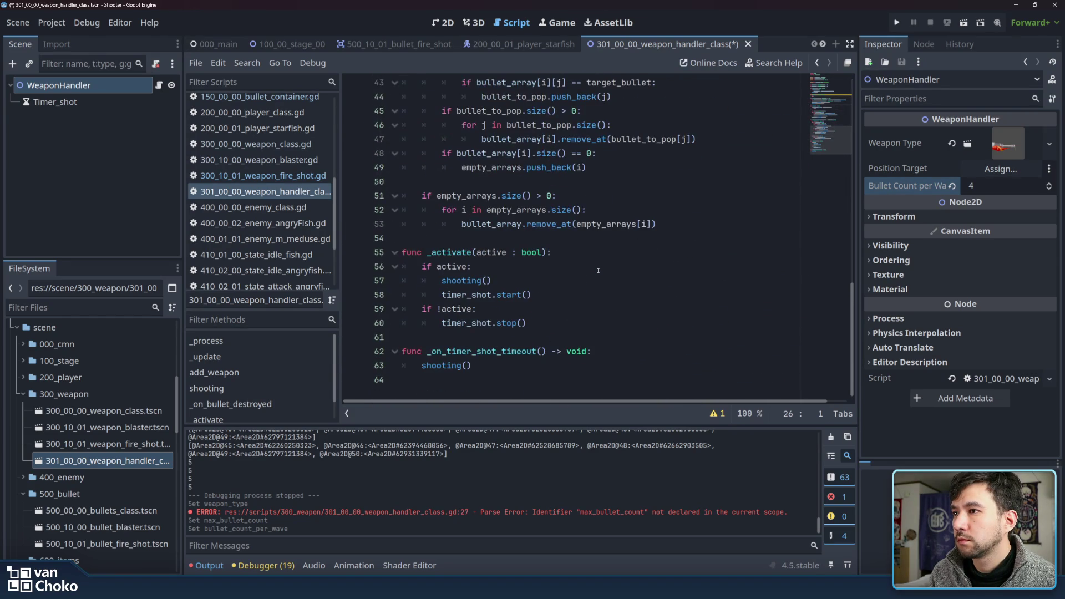
pyautogui.scroll(11, 598, 271)
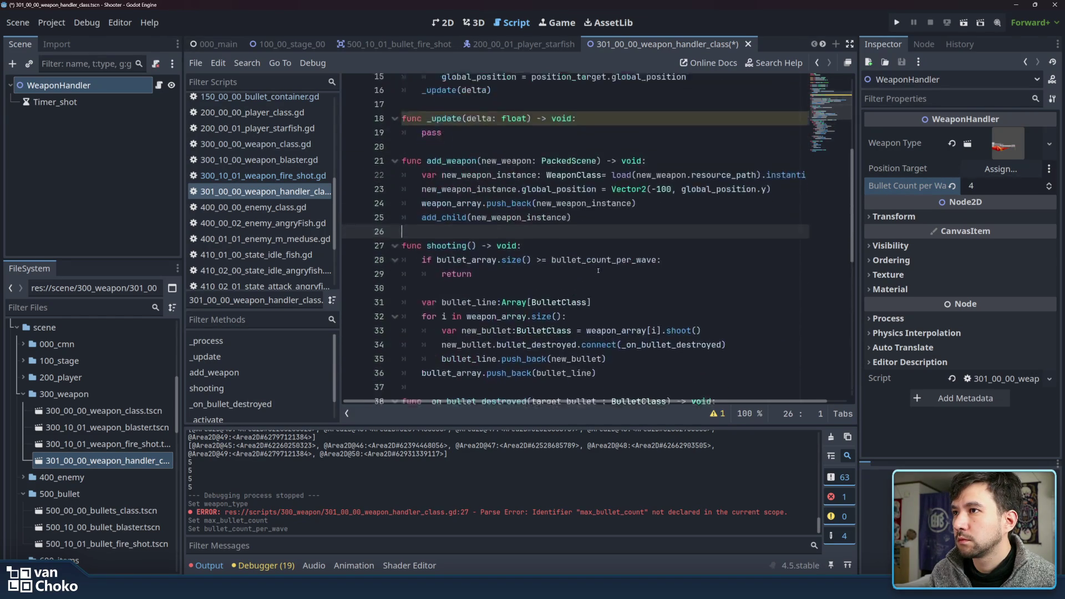
pyautogui.scroll(1, 598, 270)
pyautogui.scroll(-1, 598, 270)
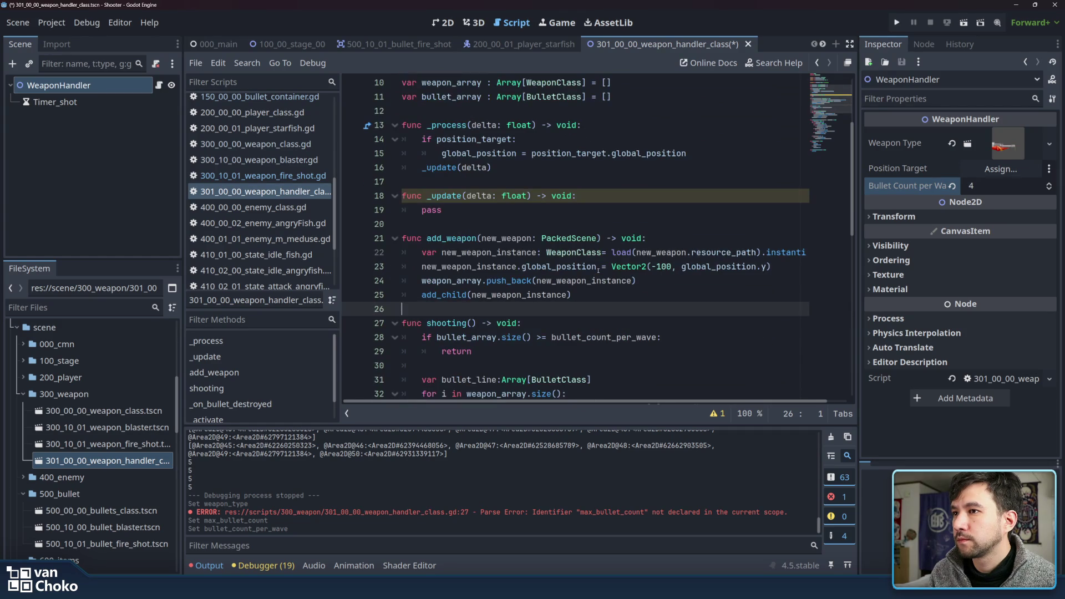
pyautogui.doubleClick(561, 252)
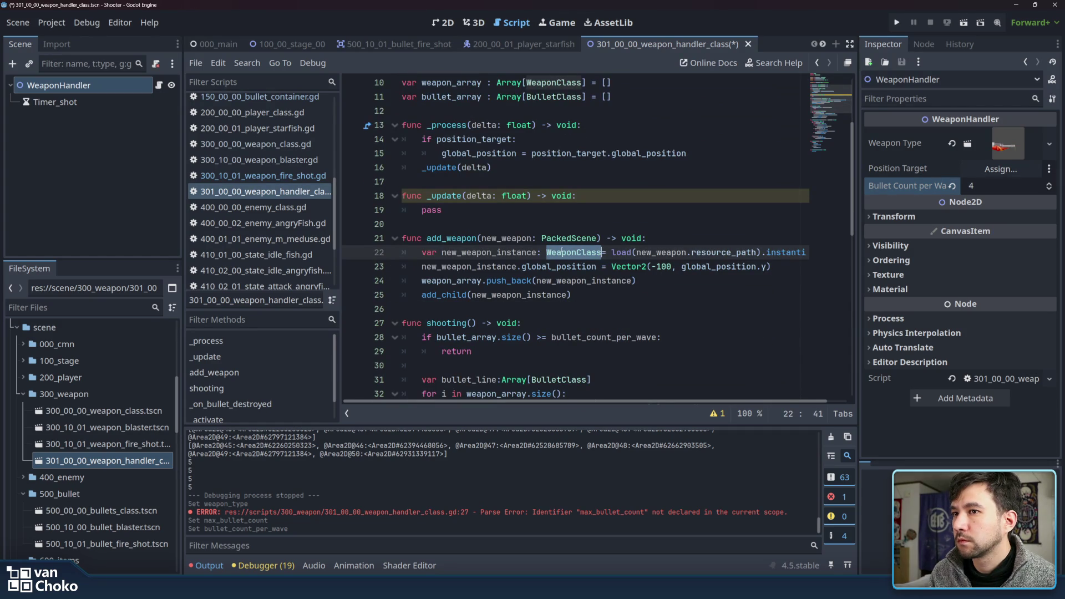
# Select the new_weapon_instance declaration with its WeaponClass type on line 22
pyautogui.doubleClick(488, 253)
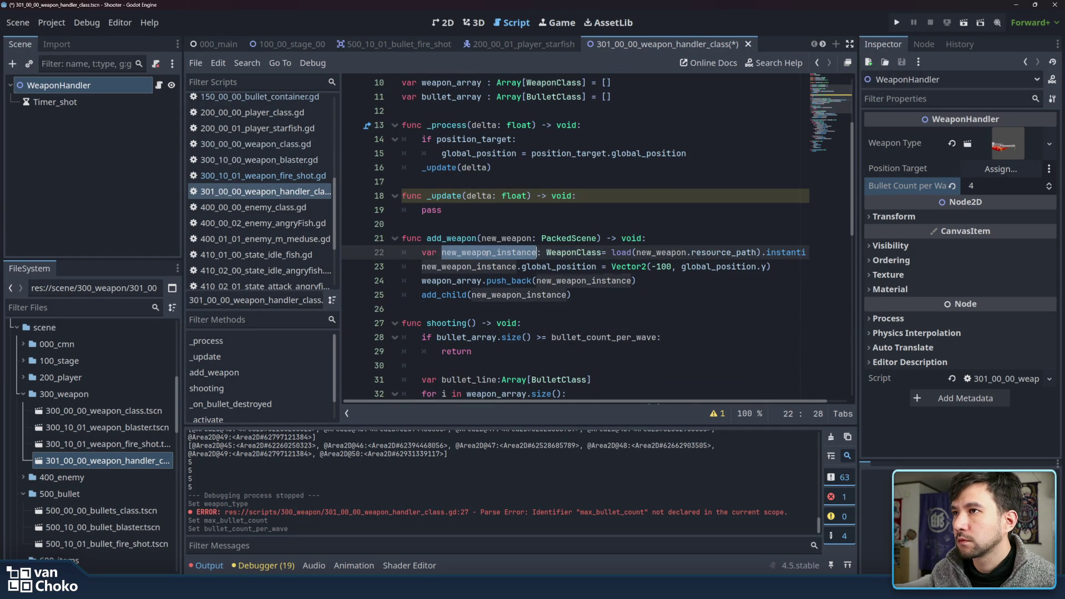
pyautogui.click(605, 252)
pyautogui.doubleClick(469, 252)
pyautogui.moveTo(508, 253)
pyautogui.mouseDown()
pyautogui.moveTo(813, 255)
pyautogui.moveTo(789, 253)
pyautogui.mouseUp()
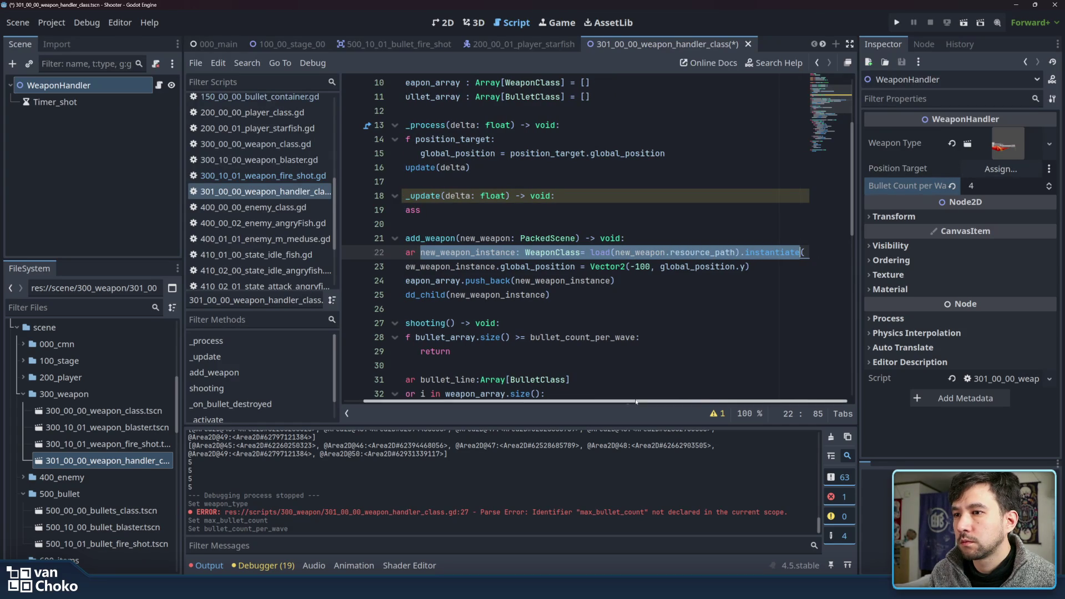
pyautogui.hscroll(-2, 674, 401)
pyautogui.hscroll(1, 675, 401)
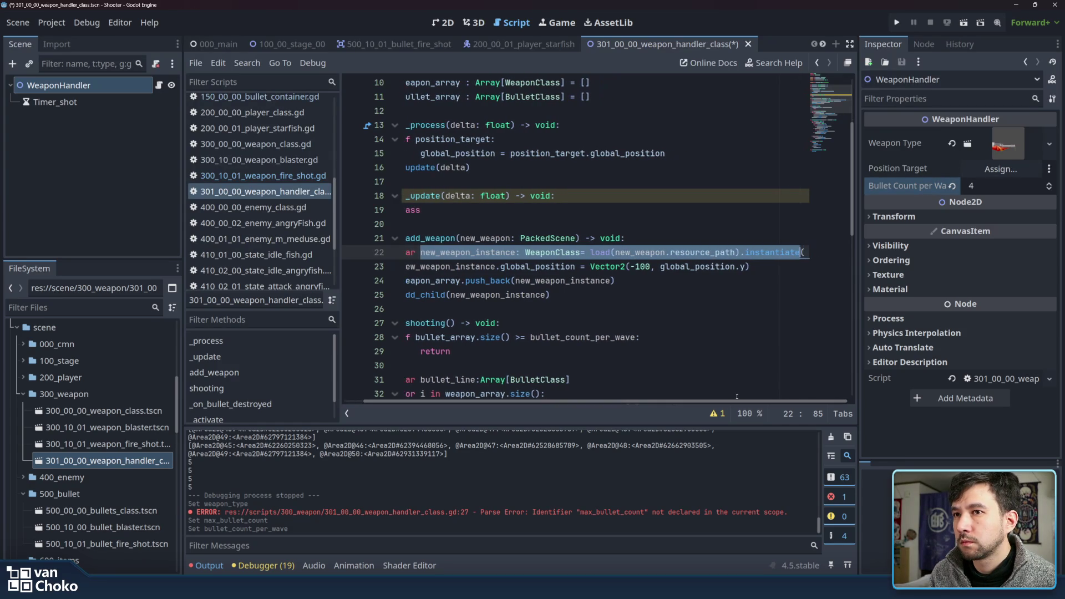
# Enable Toggle Word Wrap from the script editor's Edit menu
pyautogui.click(194, 63)
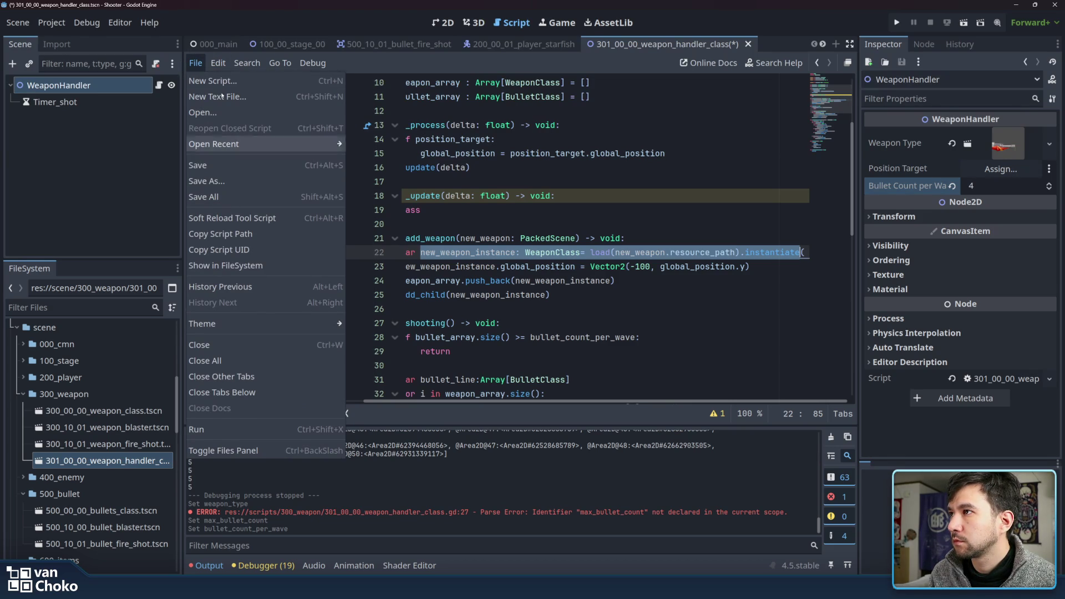
pyautogui.moveTo(218, 62)
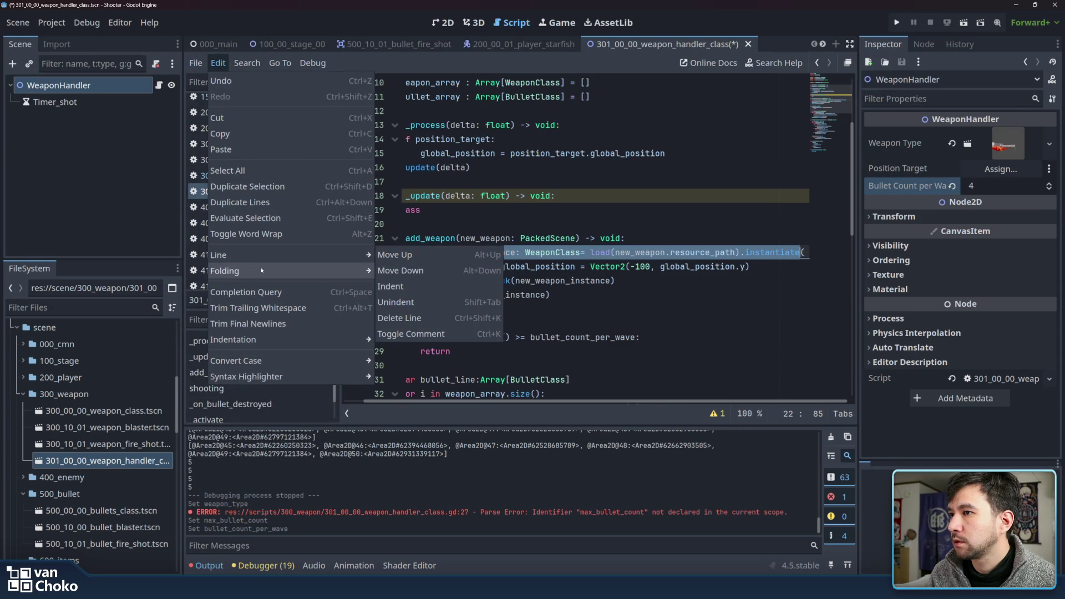
pyautogui.moveTo(322, 282)
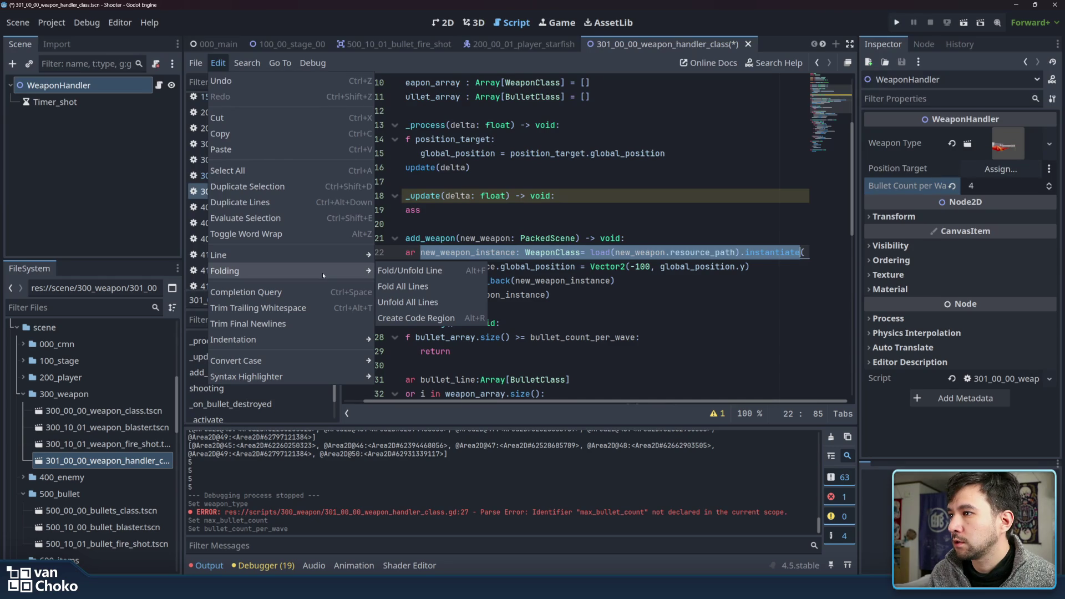
pyautogui.moveTo(311, 376)
pyautogui.moveTo(310, 254)
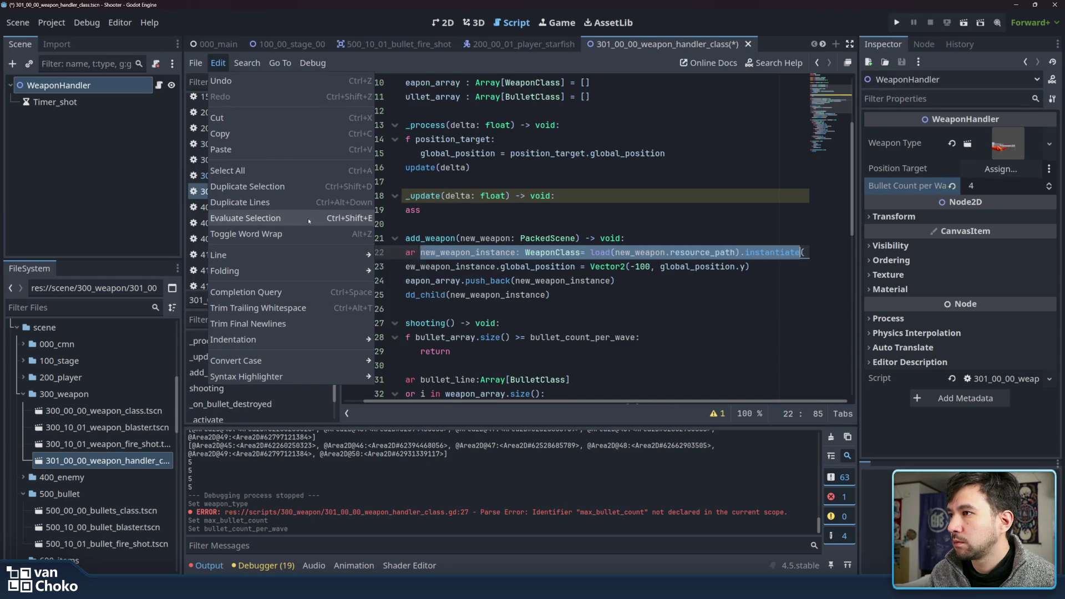
pyautogui.click(309, 235)
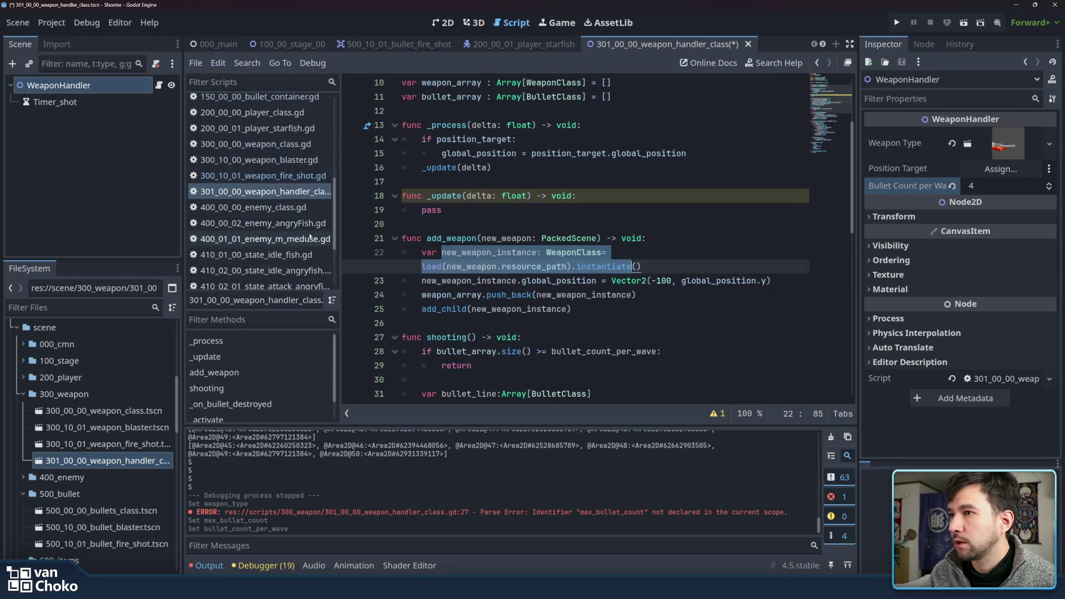
# Select lines 10–11 and comment out both the weapon_array and bullet_array declarations with Ctrl+K
pyautogui.scroll(3, 657, 216)
pyautogui.click(637, 214)
pyautogui.click(636, 219)
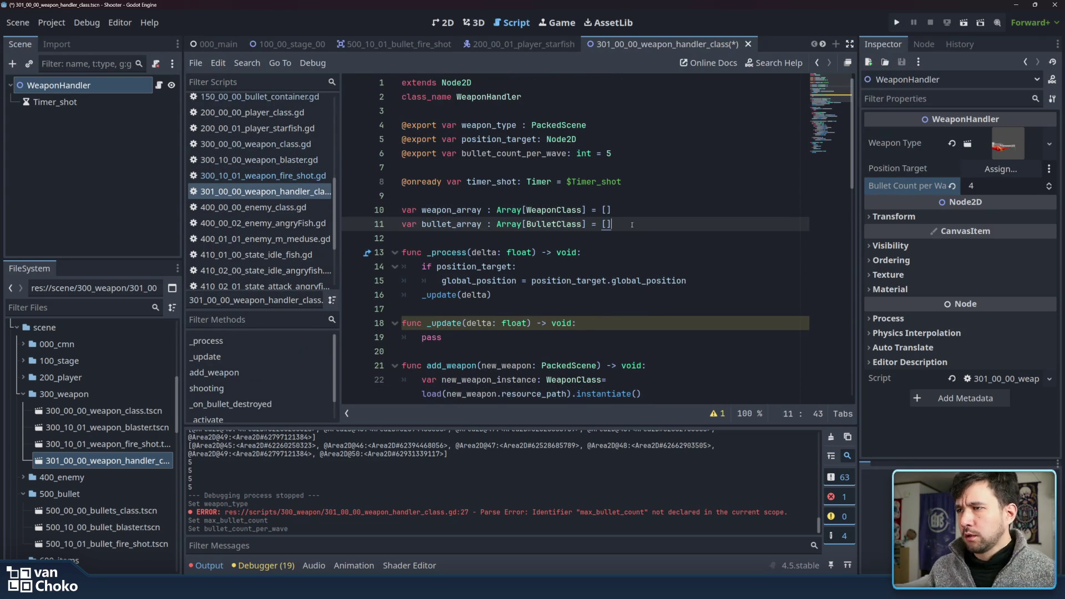
pyautogui.scroll(-3, 632, 222)
pyautogui.scroll(3, 632, 220)
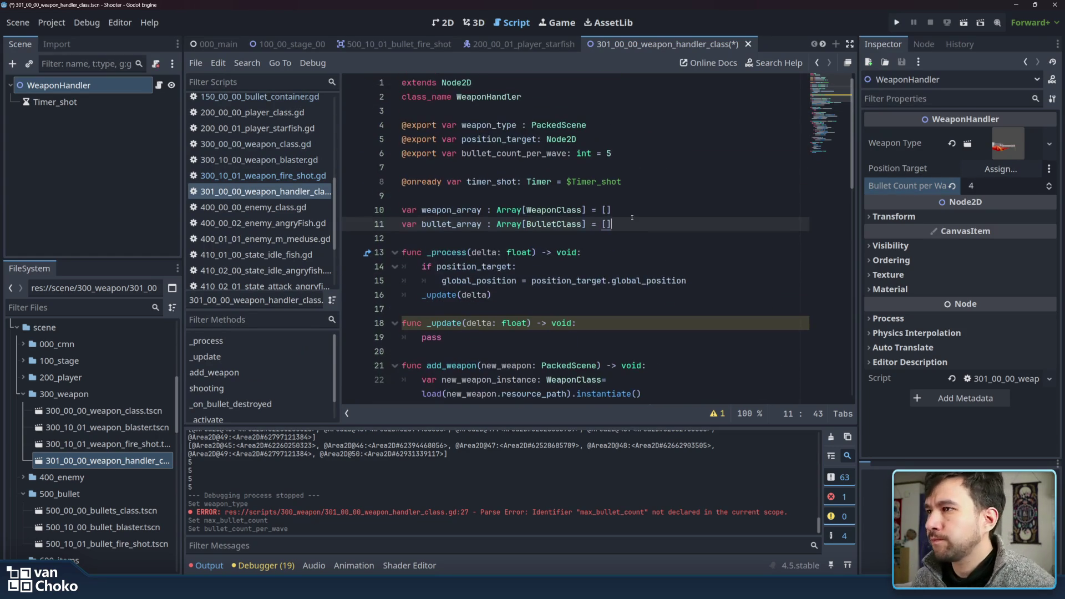
pyautogui.press('Up')
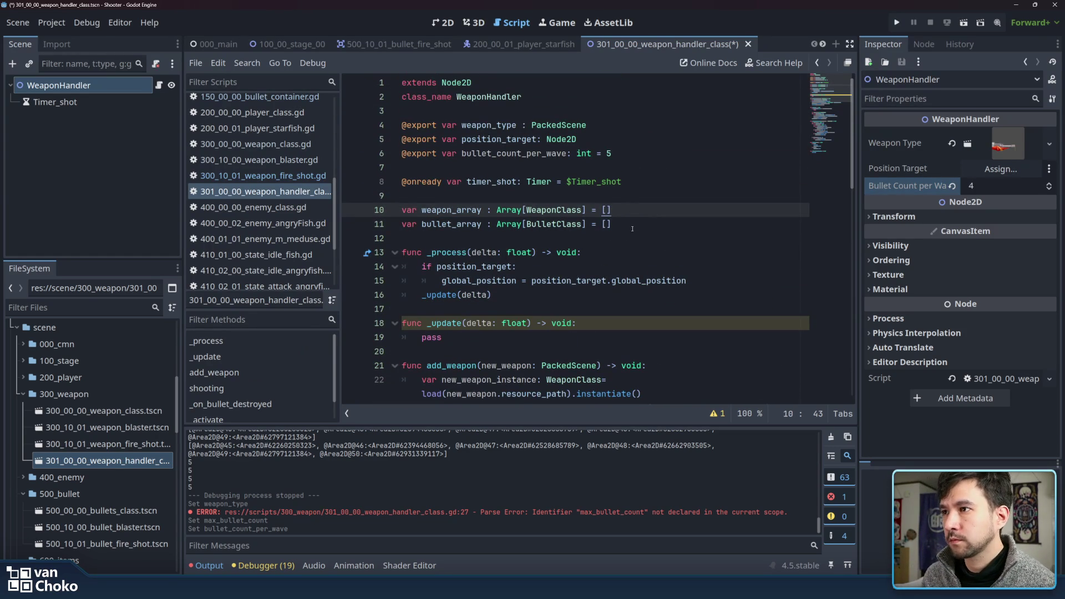
pyautogui.scroll(-5, 632, 229)
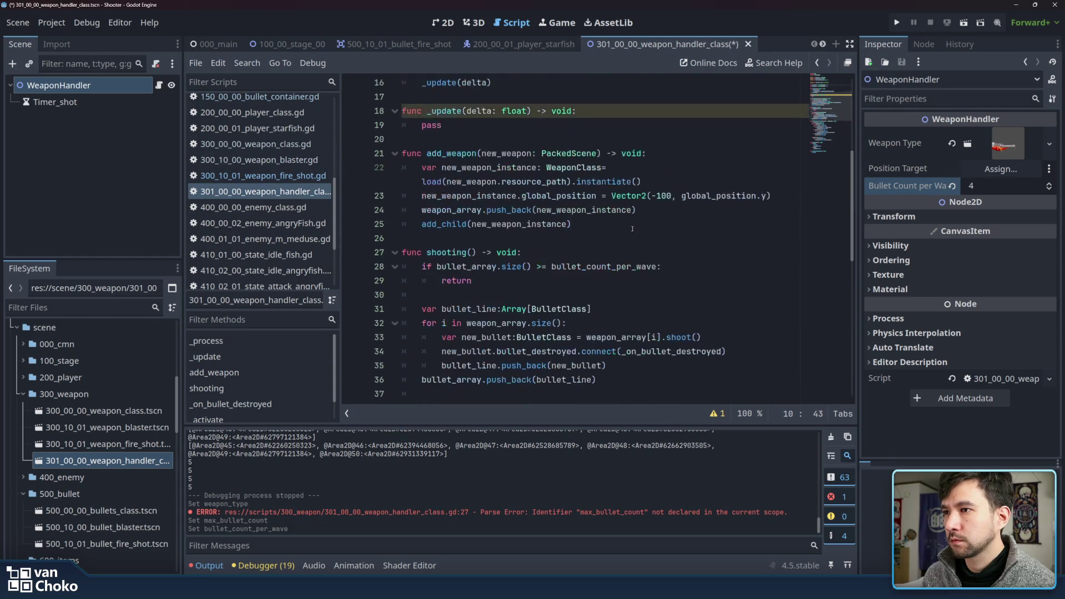
pyautogui.scroll(3, 632, 229)
pyautogui.scroll(2, 632, 228)
pyautogui.hotkey('shift', 'Down')
pyautogui.hotkey('ctrl', 'k')
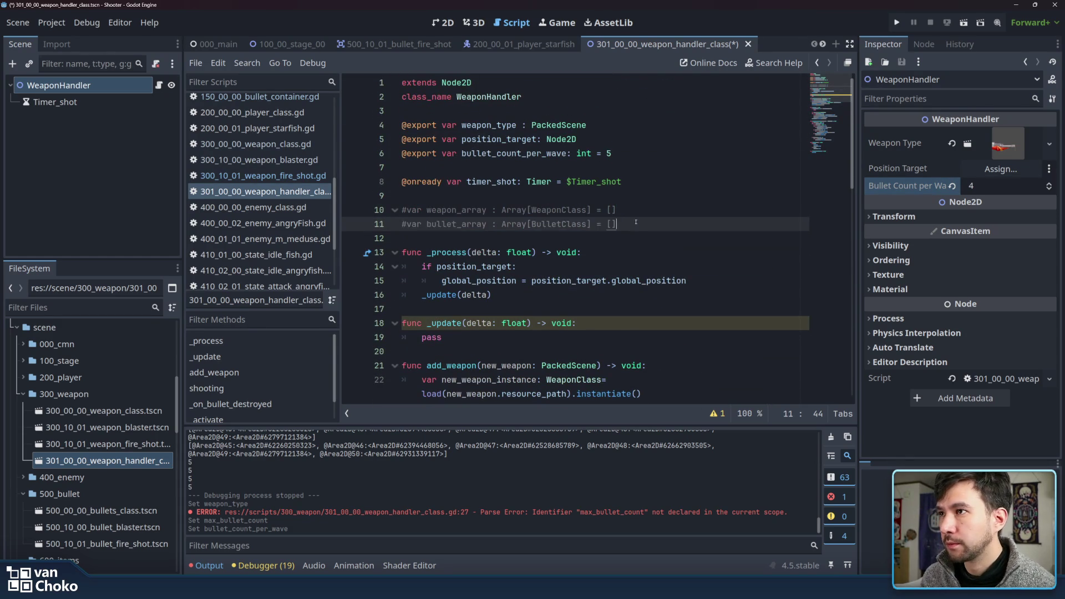
# Uncomment the weapon_array declaration on line 10, keeping bullet_array commented out
pyautogui.scroll(-4, 633, 233)
pyautogui.scroll(-2, 629, 253)
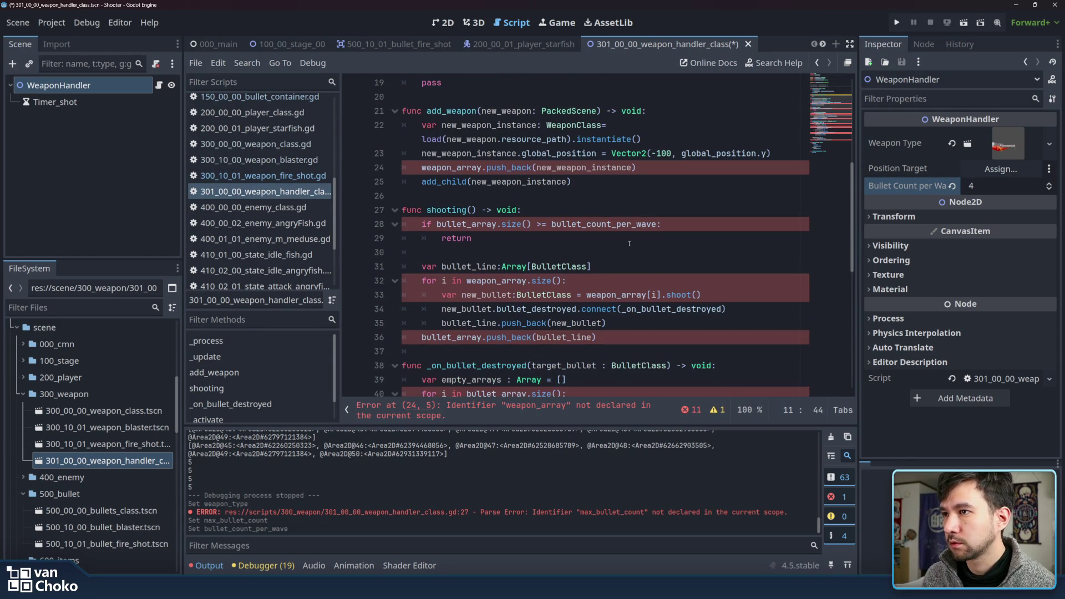
pyautogui.click(703, 224)
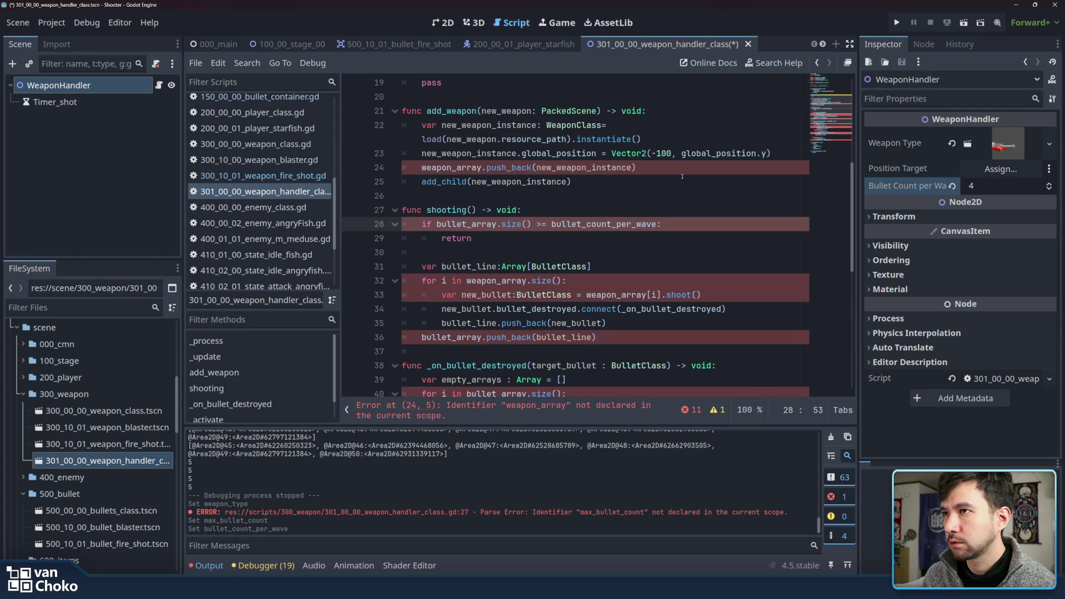
pyautogui.scroll(6, 682, 176)
pyautogui.click(627, 212)
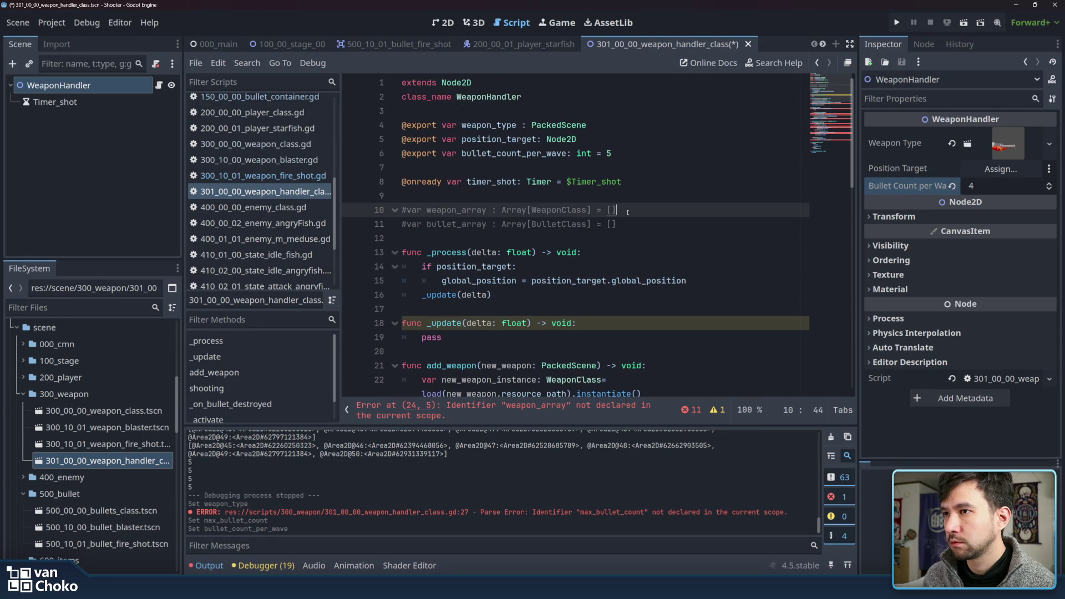
pyautogui.hotkey('ctrl', 'k')
# Select everything from the shooting function header on line 27 to the end of the script
pyautogui.scroll(-10, 627, 212)
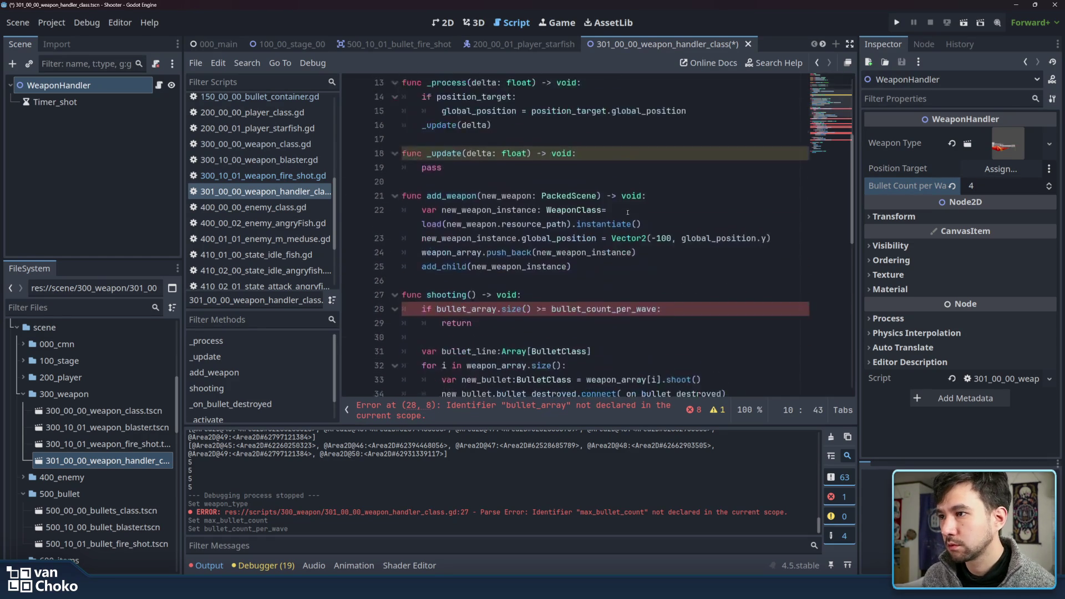
pyautogui.scroll(5, 628, 213)
pyautogui.click(582, 210)
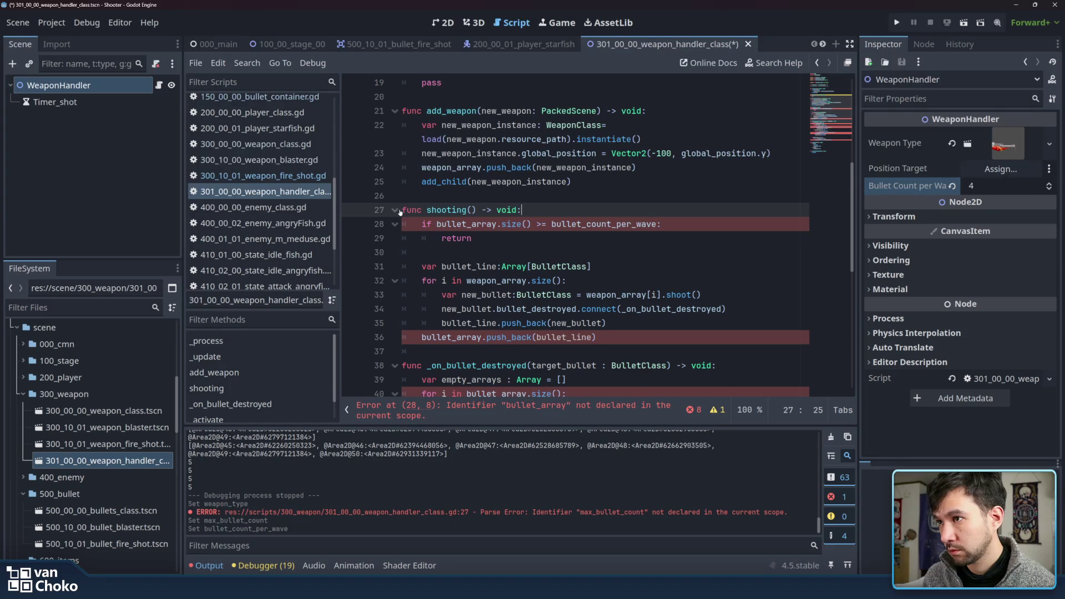
pyautogui.hotkey('ctrl', 'shift', 'End')
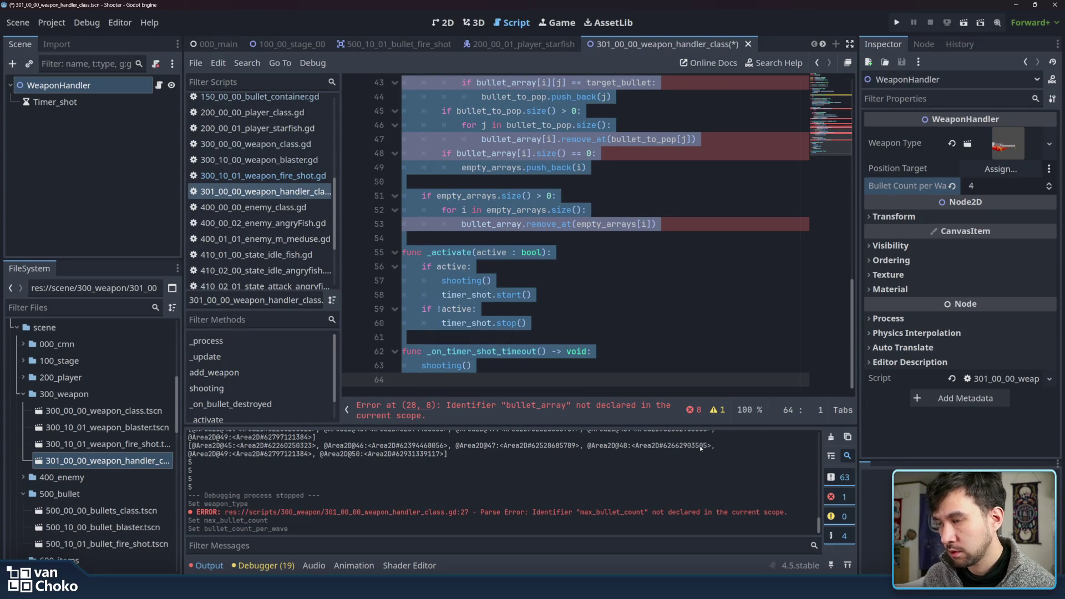
# Comment out lines 27–64: the shooting, _on_bullet_destroyed, _activate and timer-timeout functions
pyautogui.hotkey('ctrl', 'k')
pyautogui.scroll(10, 701, 387)
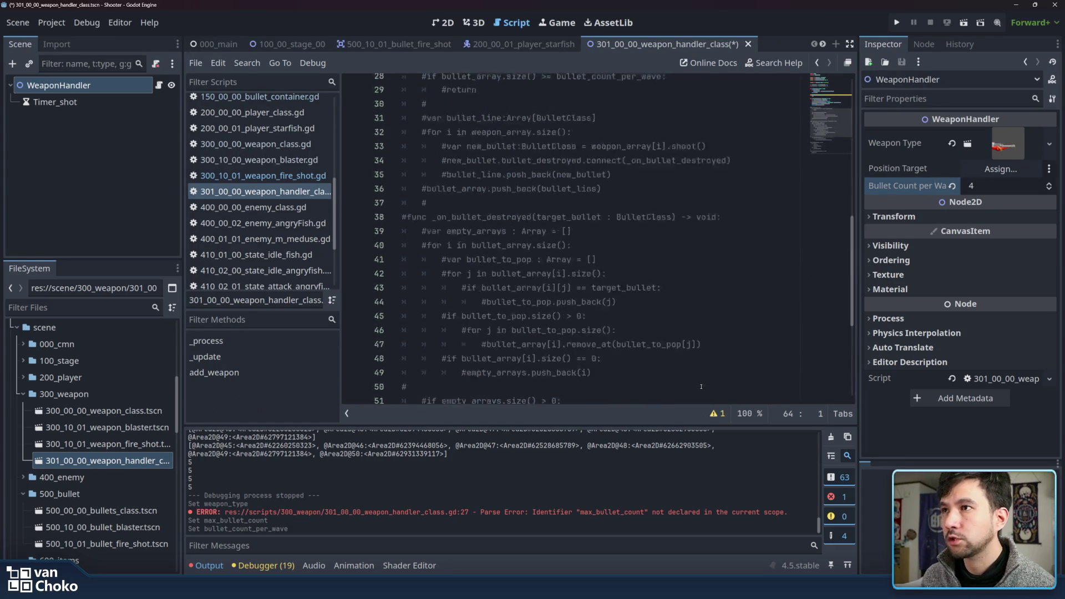
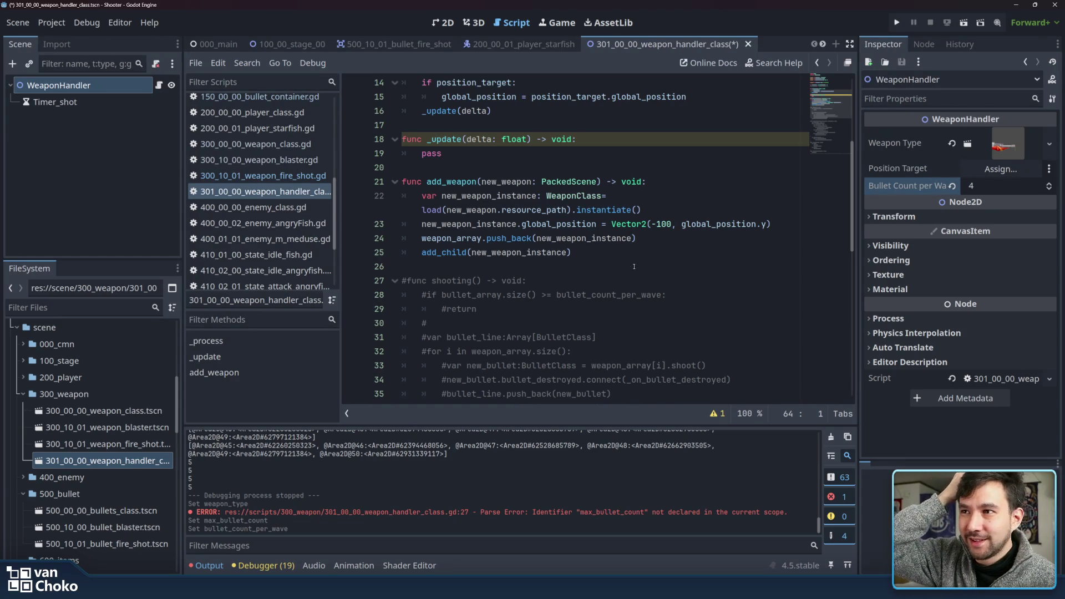
# Inspect add_weapon's line 22 instancing statement, leaving the caret after WeaponClass=
pyautogui.click(587, 248)
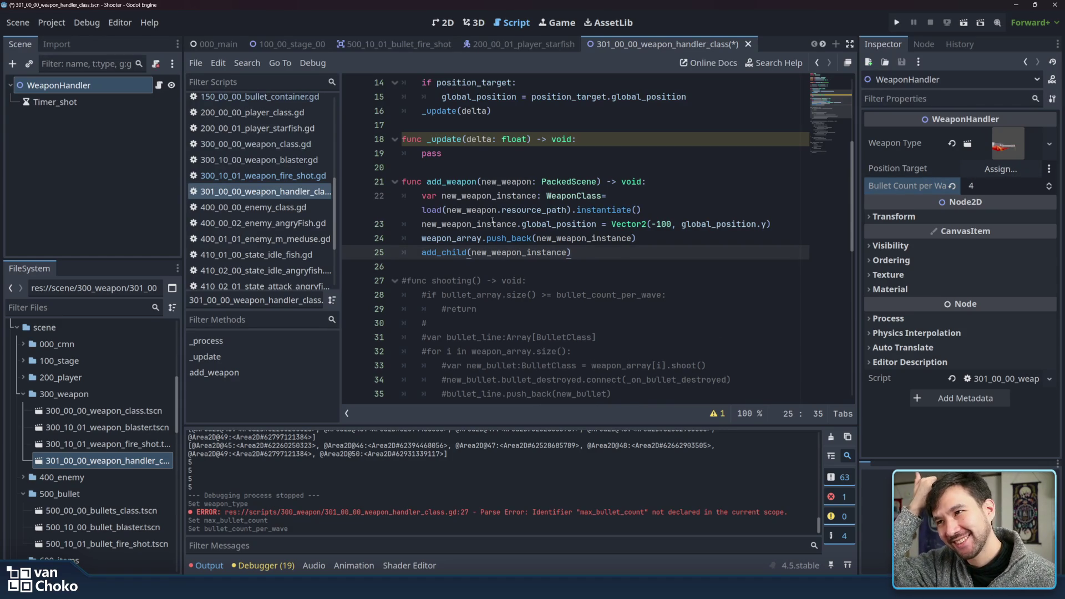
pyautogui.click(439, 195)
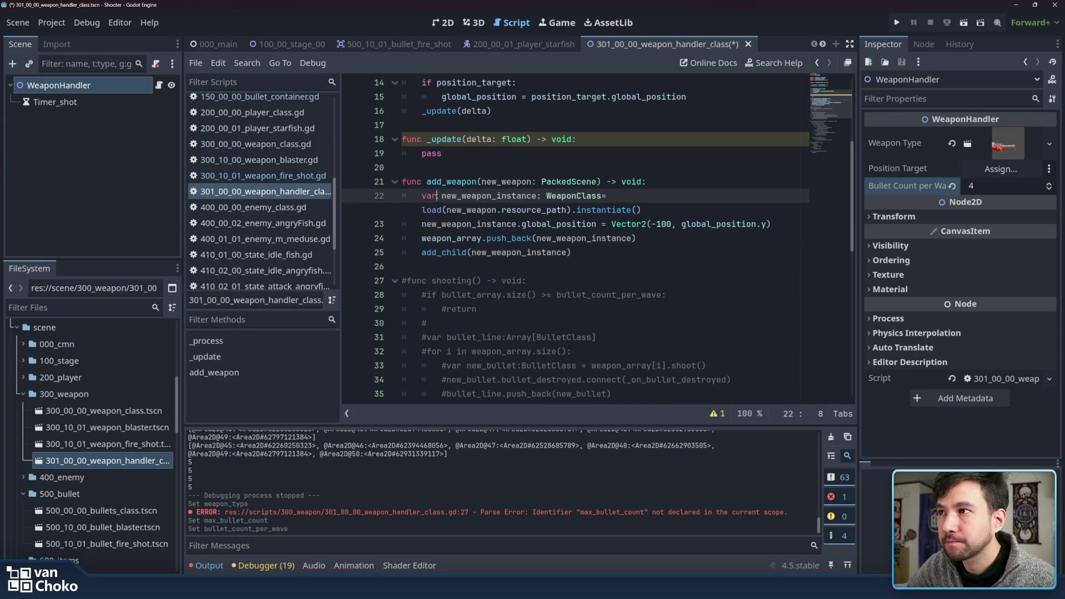
pyautogui.click(620, 201)
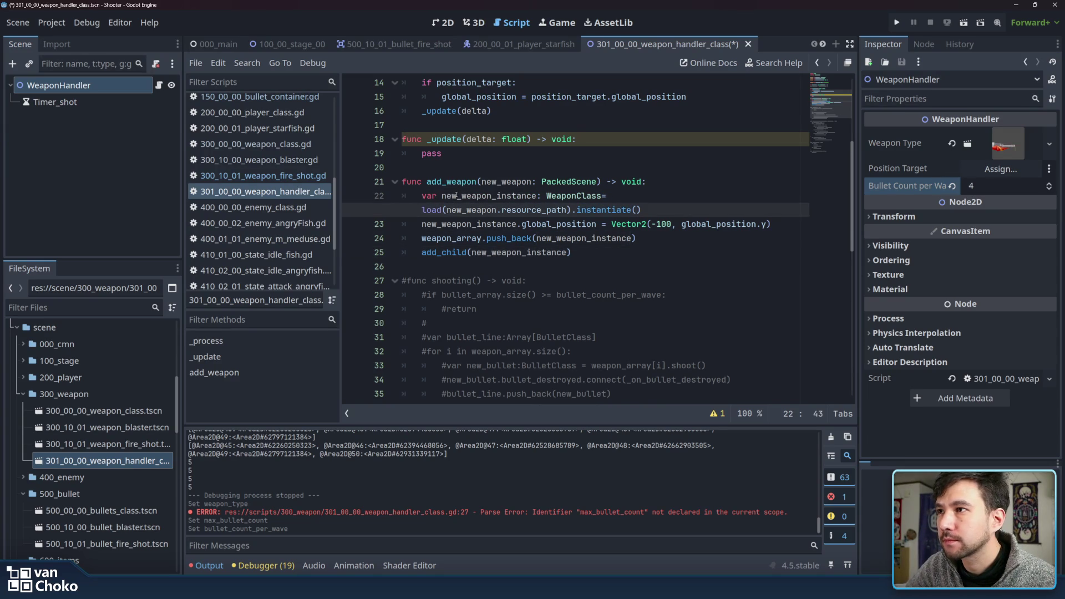
pyautogui.click(456, 195)
pyautogui.click(608, 197)
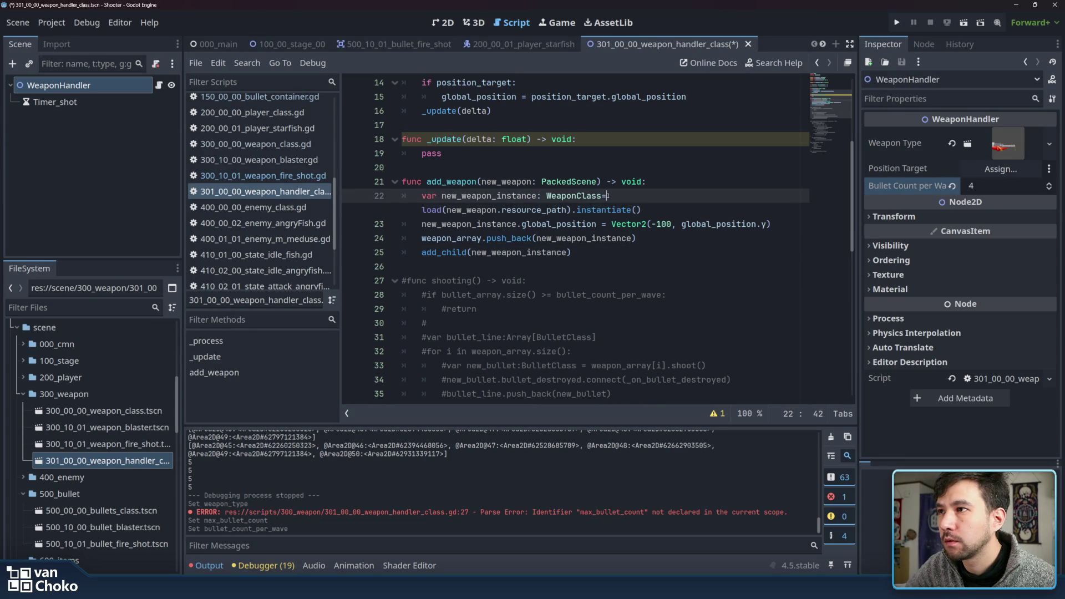
# Narrow the script list to widen the code editor so line 22 fits on one row
pyautogui.moveTo(339, 217); pyautogui.dragTo(299, 217)
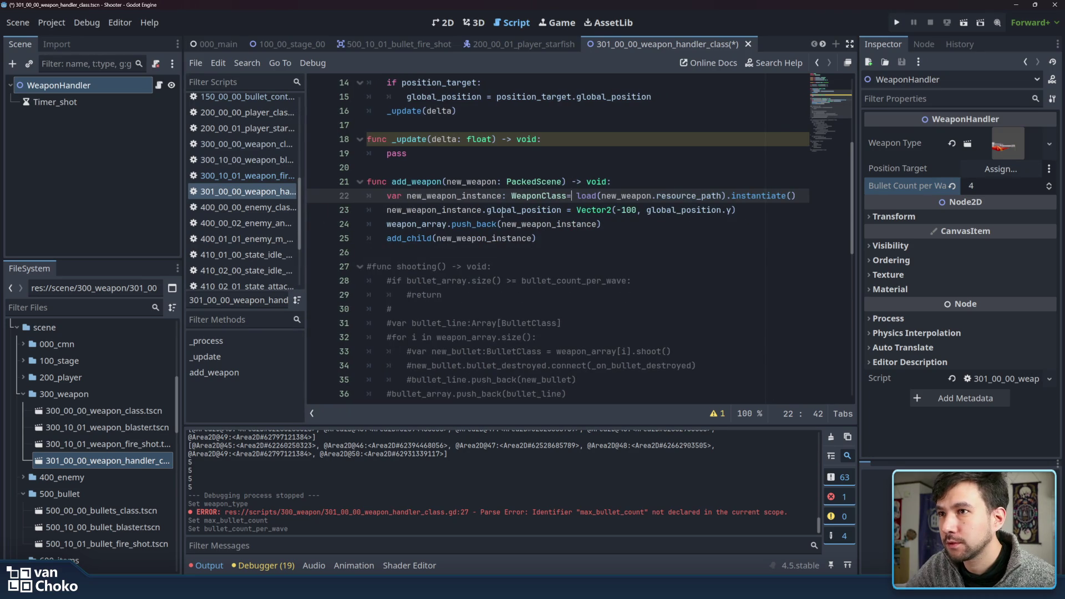
pyautogui.scroll(3, 473, 273)
pyautogui.click(473, 280)
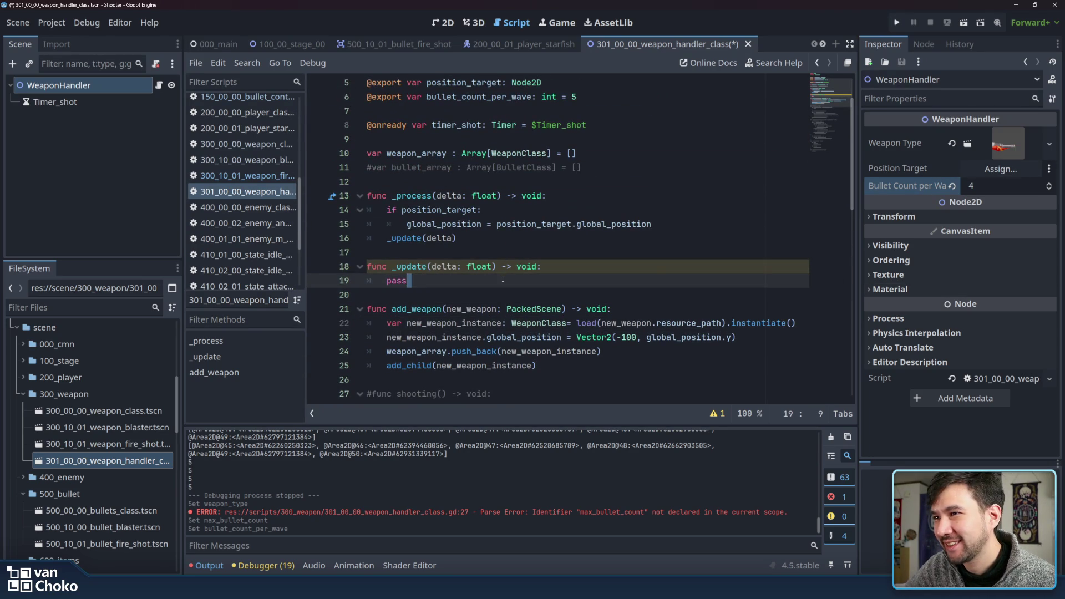
# Review the _update call and the add_weapon function signature
pyautogui.click(485, 241)
pyautogui.click(482, 249)
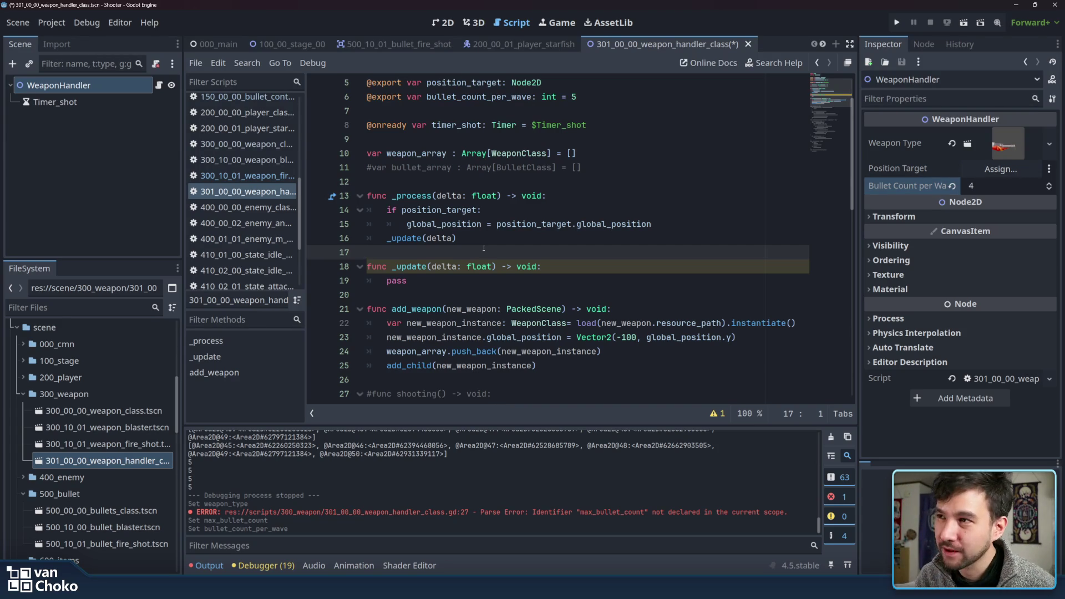
pyautogui.click(484, 243)
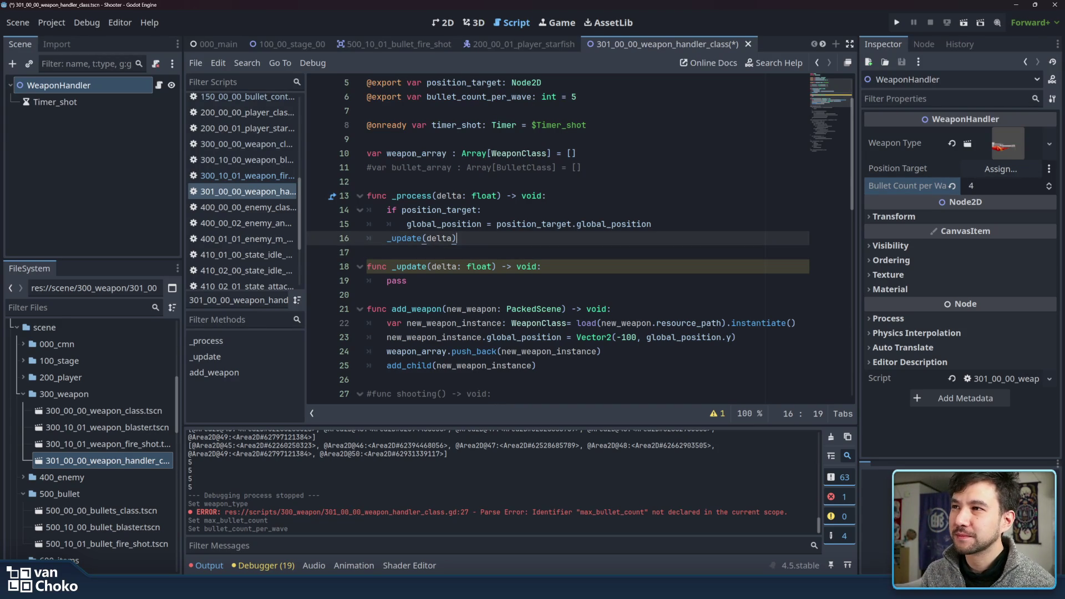
pyautogui.click(426, 309)
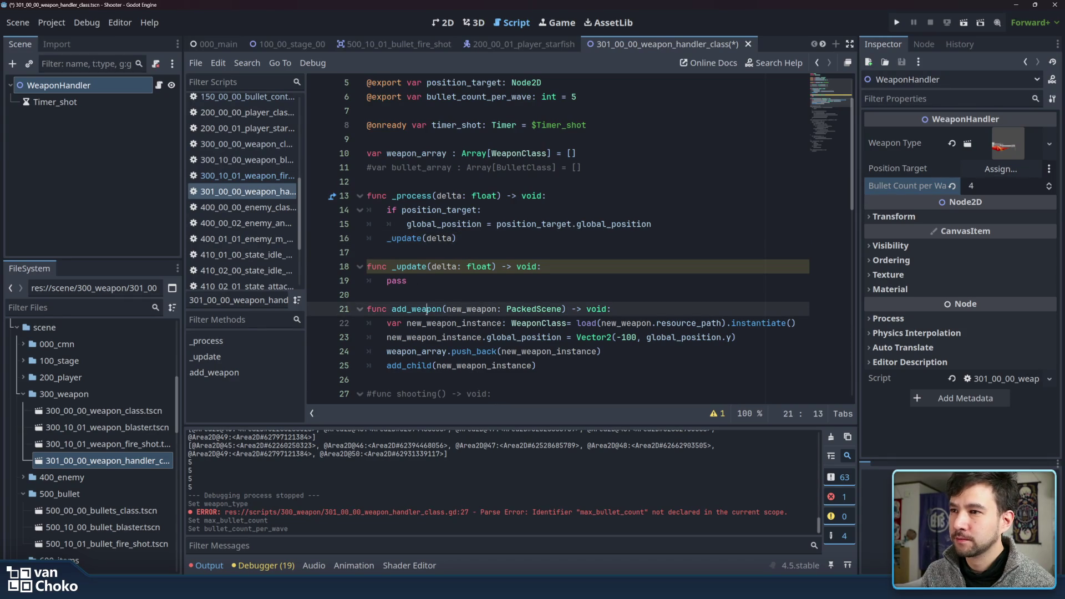
pyautogui.scroll(-1, 452, 313)
pyautogui.click(443, 267)
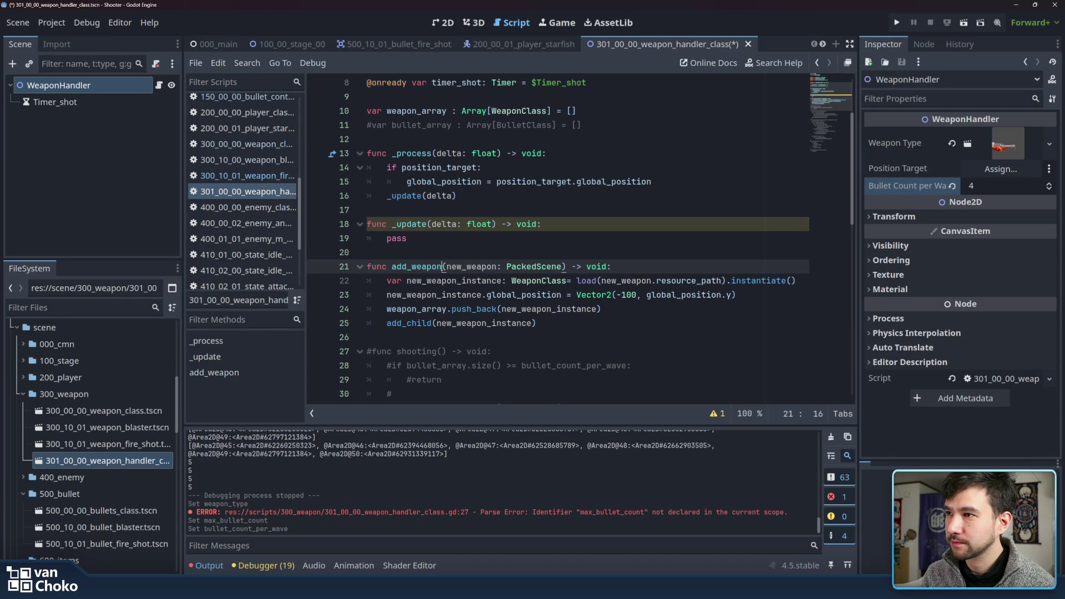
pyautogui.keyDown('shift'); pyautogui.click(392, 281); pyautogui.keyUp('shift')
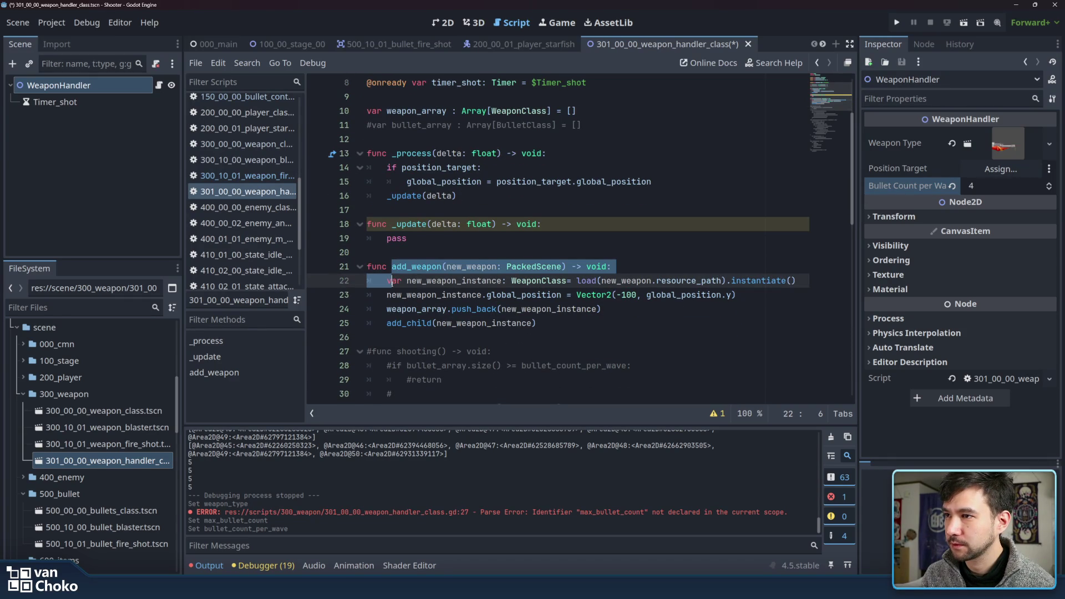
pyautogui.click(393, 281)
# Examine add_weapon's new_weapon: PackedScene parameter, void return type and line 22's instancing statement
pyautogui.click(428, 281)
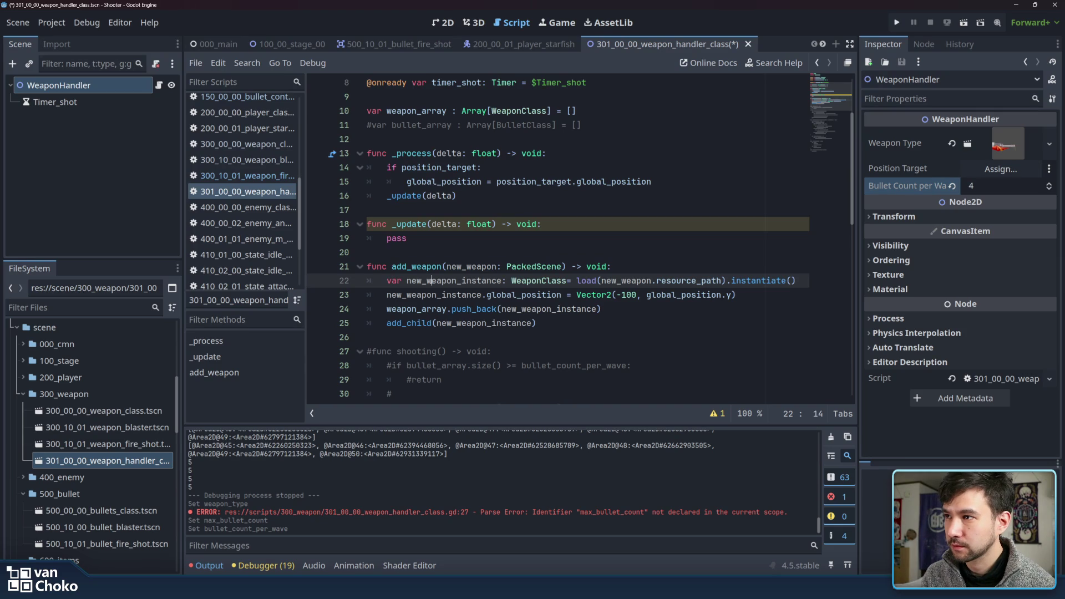
pyautogui.doubleClick(399, 267)
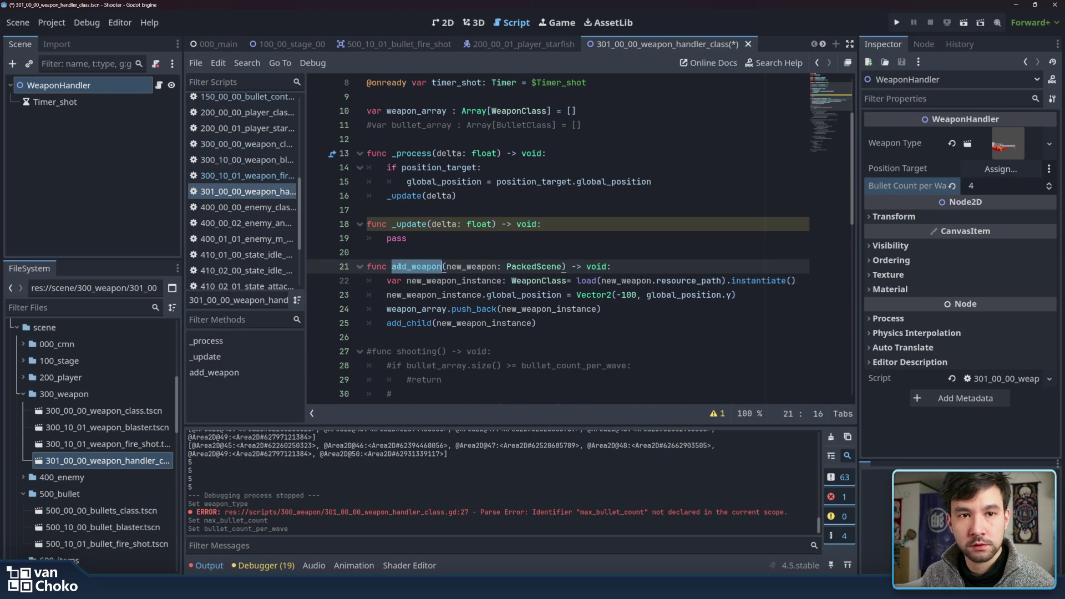
pyautogui.doubleClick(447, 267)
pyautogui.doubleClick(549, 267)
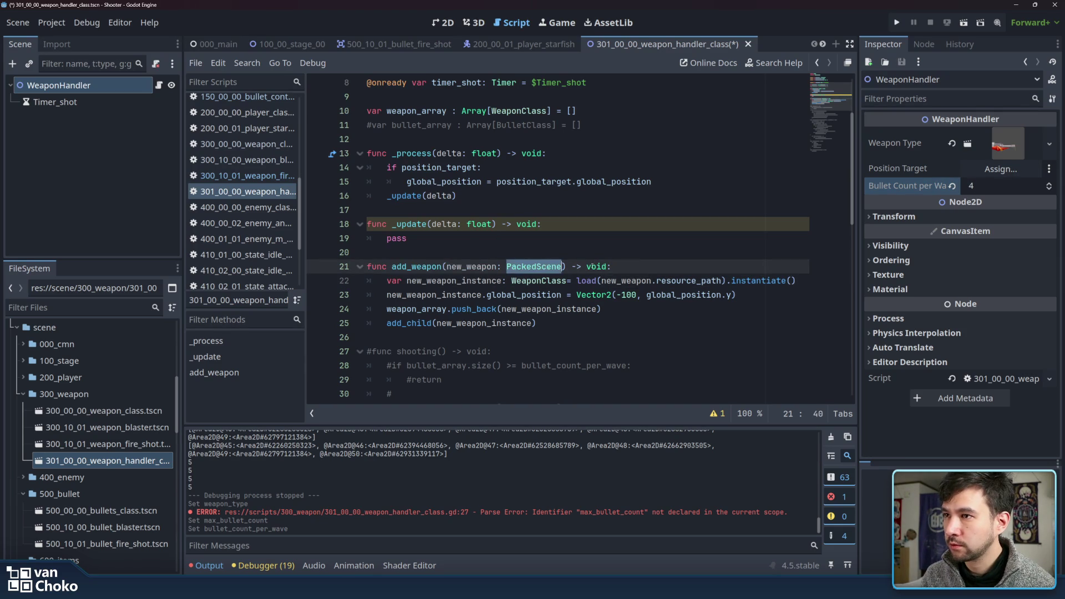
pyautogui.doubleClick(597, 267)
pyautogui.click(460, 281)
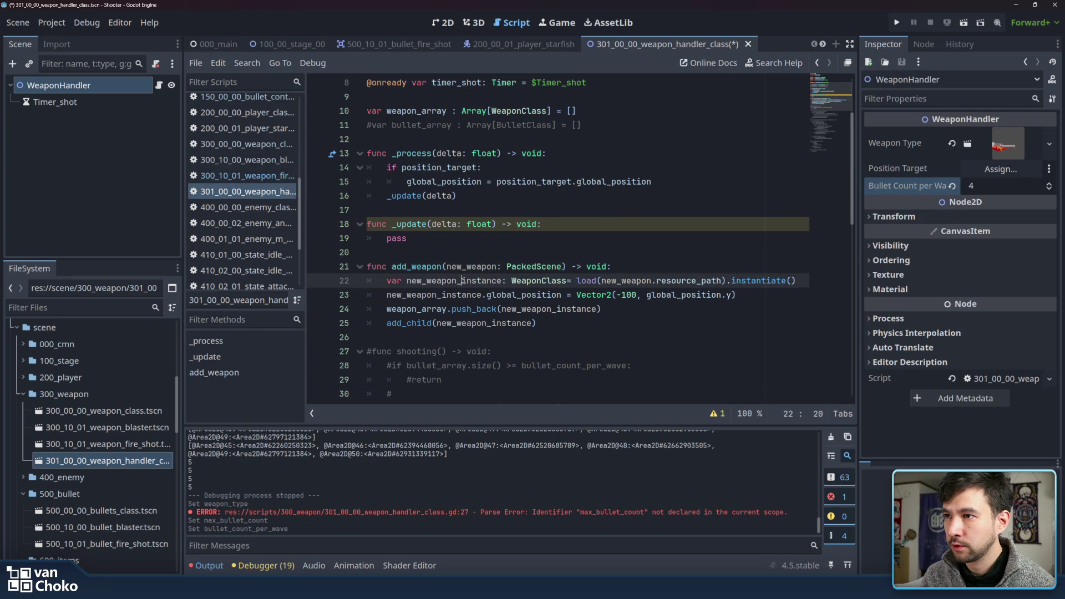
pyautogui.moveTo(461, 280)
pyautogui.mouseDown()
pyautogui.moveTo(828, 285)
pyautogui.moveTo(798, 290)
pyautogui.mouseUp()
pyautogui.click(799, 290)
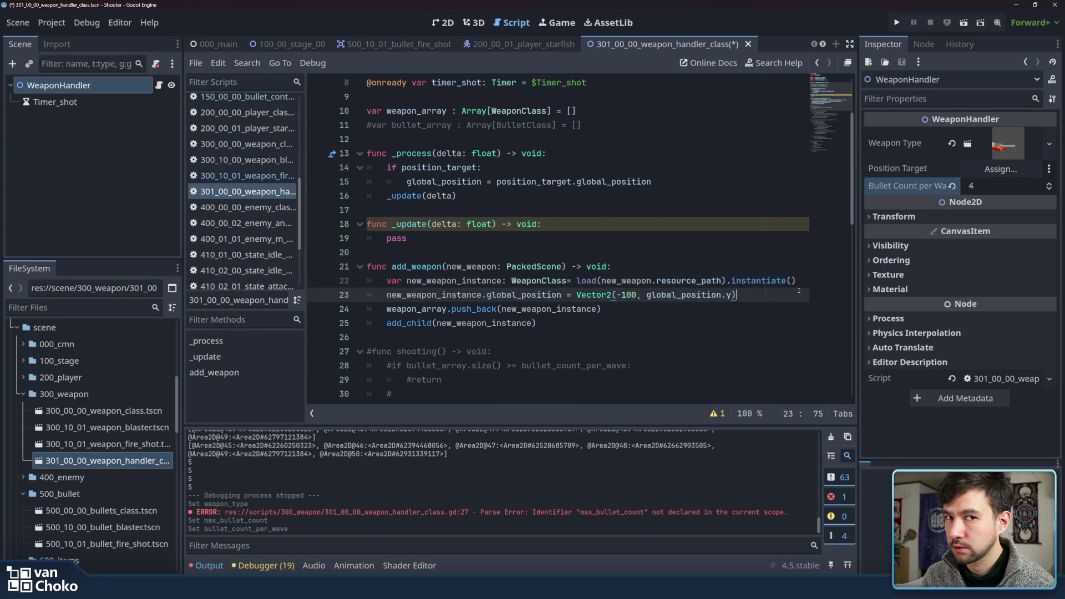
pyautogui.scroll(-1, 511, 283)
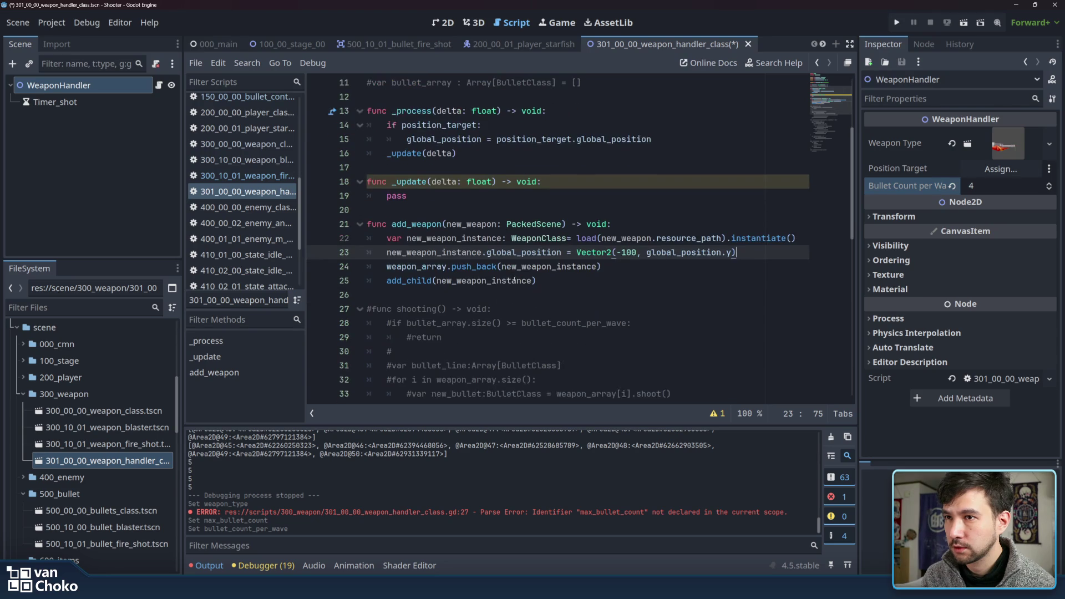
# Put the caret before line 22's equals sign, then narrow the Inspector and left dock
pyautogui.moveTo(406, 239); pyautogui.dragTo(407, 253)
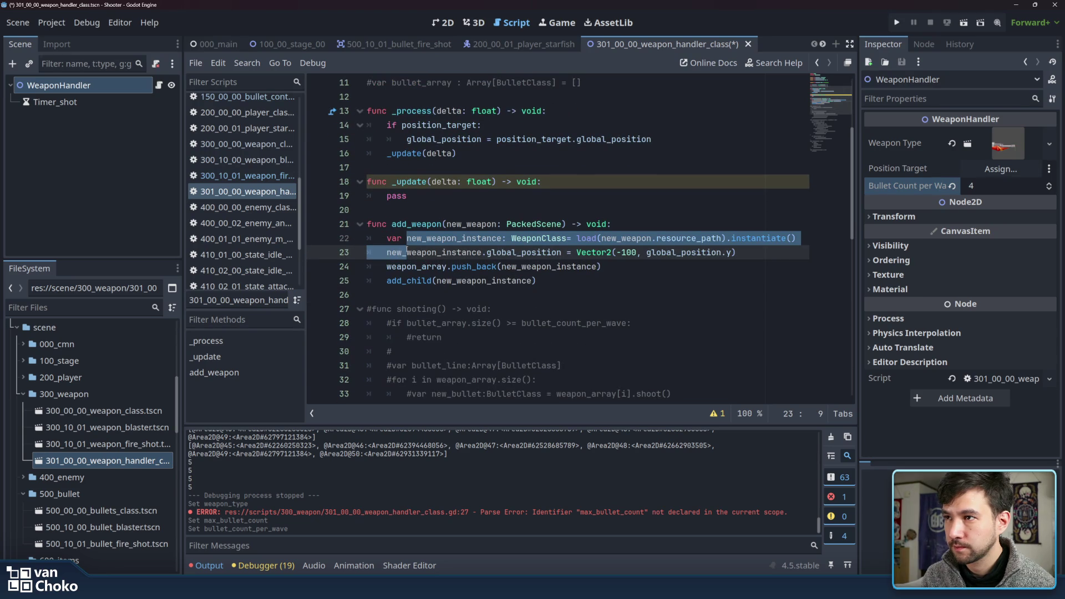
pyautogui.click(407, 252)
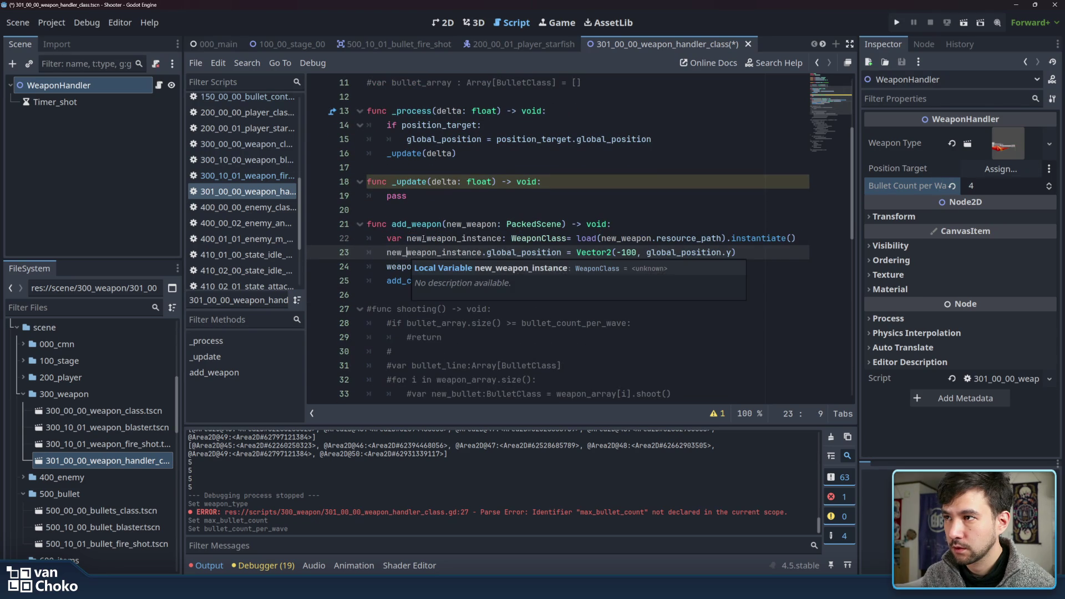
pyautogui.doubleClick(423, 239)
pyautogui.click(545, 238)
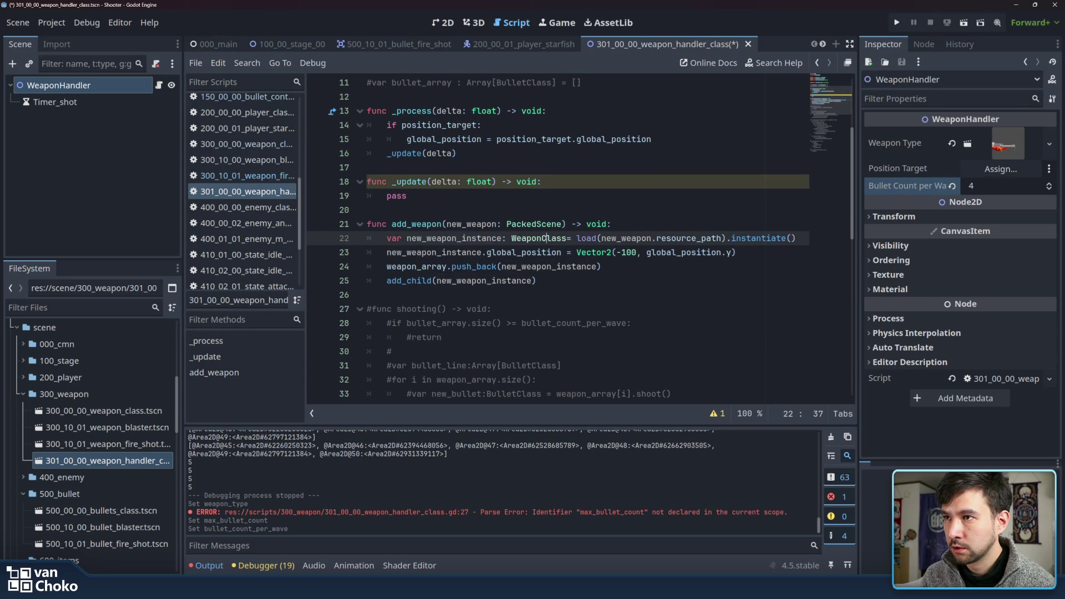
pyautogui.click(571, 238)
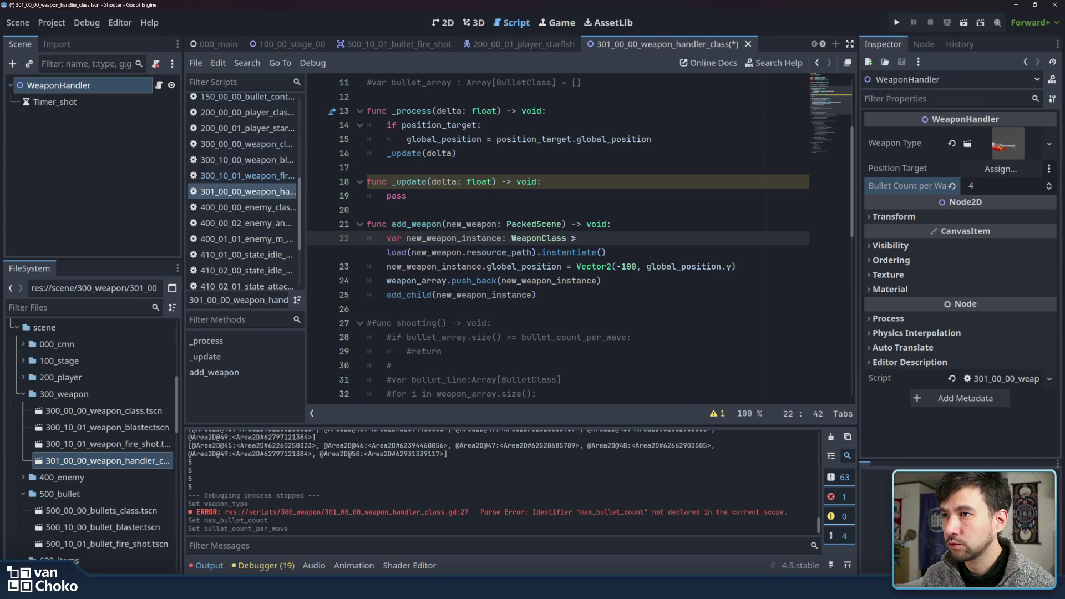
pyautogui.click(425, 238)
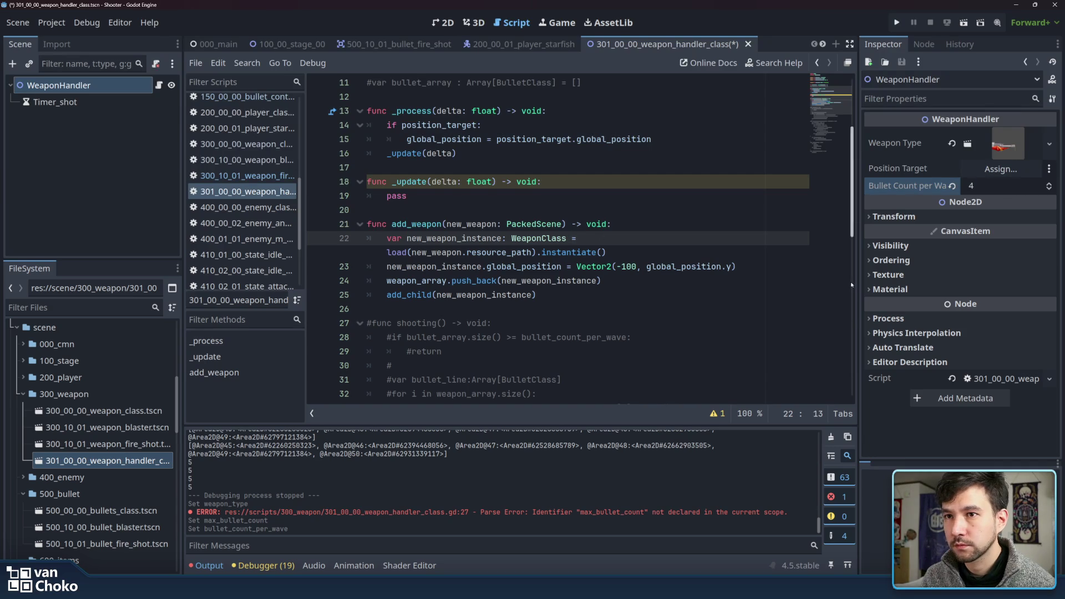
pyautogui.moveTo(859, 284); pyautogui.dragTo(887, 283)
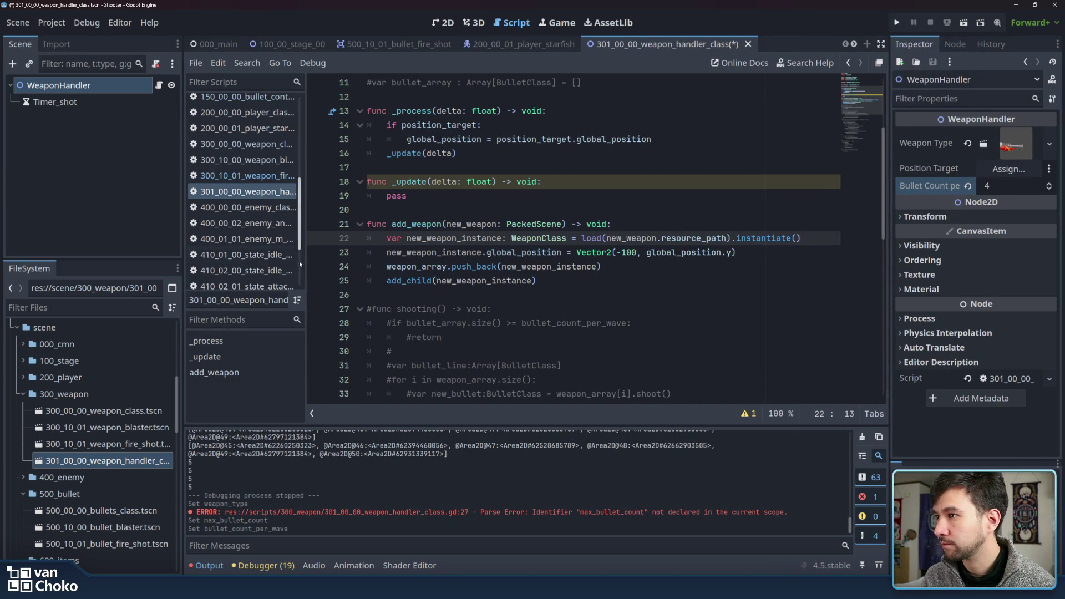
pyautogui.moveTo(183, 252); pyautogui.dragTo(114, 251)
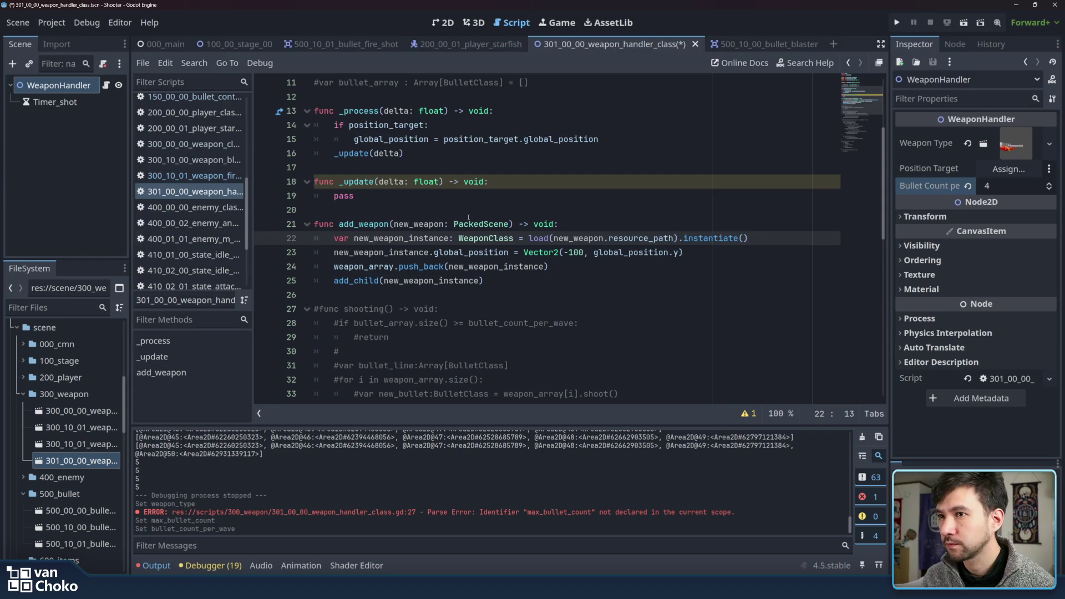
pyautogui.click(494, 210)
pyautogui.scroll(3, 501, 258)
pyautogui.scroll(-3, 500, 258)
pyautogui.click(358, 309)
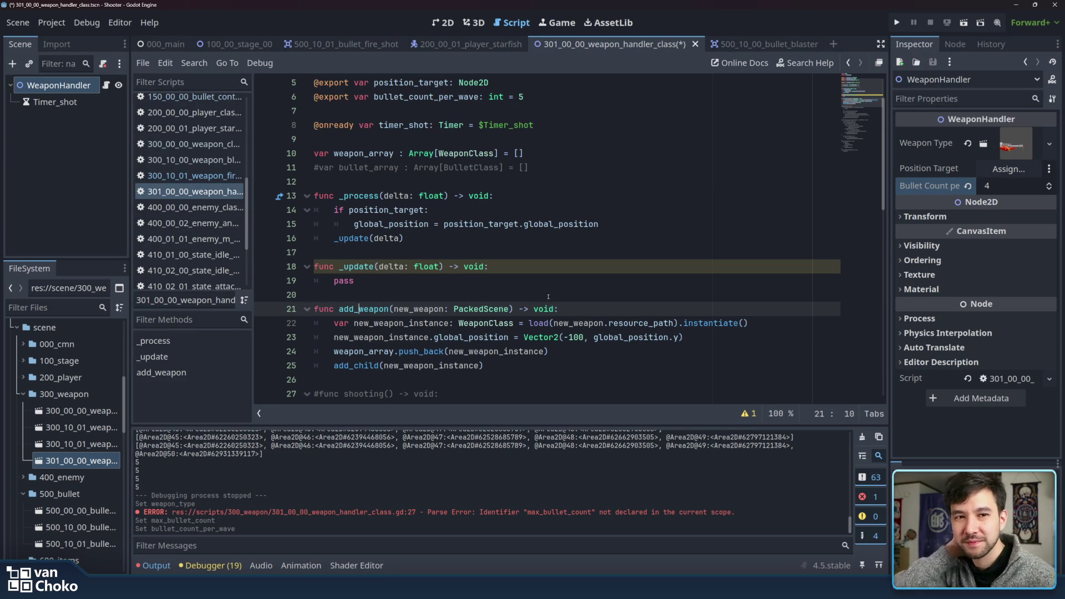
pyautogui.click(538, 322)
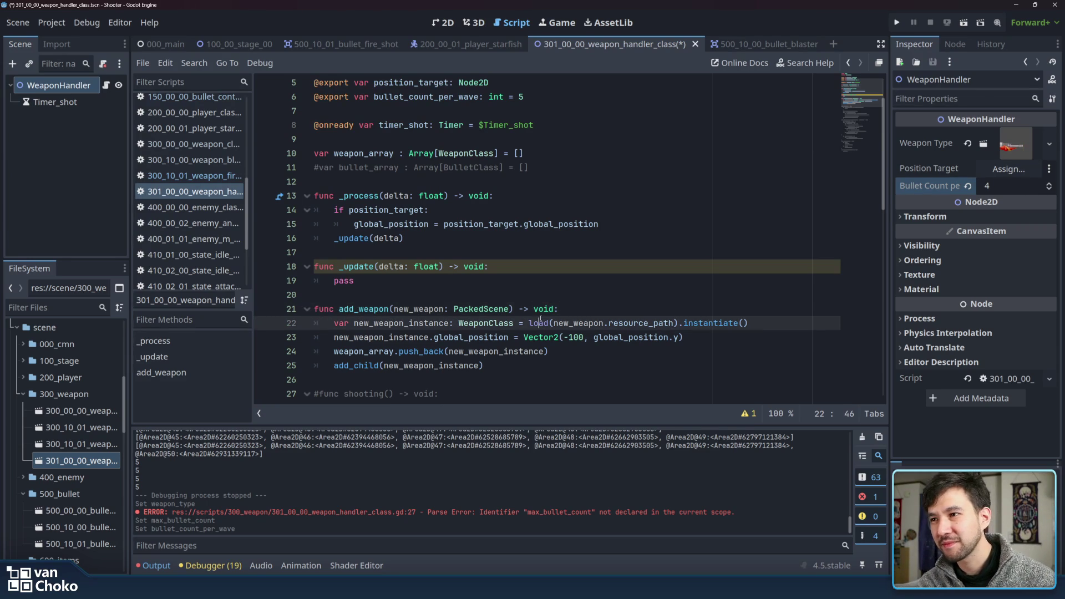
pyautogui.doubleClick(382, 326)
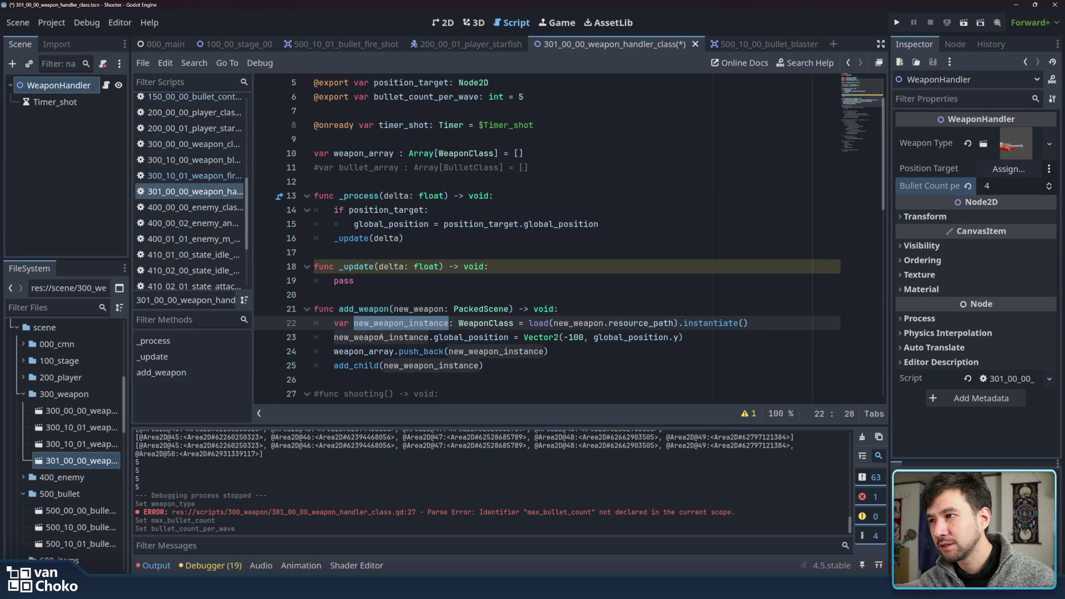
pyautogui.click(383, 337)
pyautogui.scroll(-1, 381, 337)
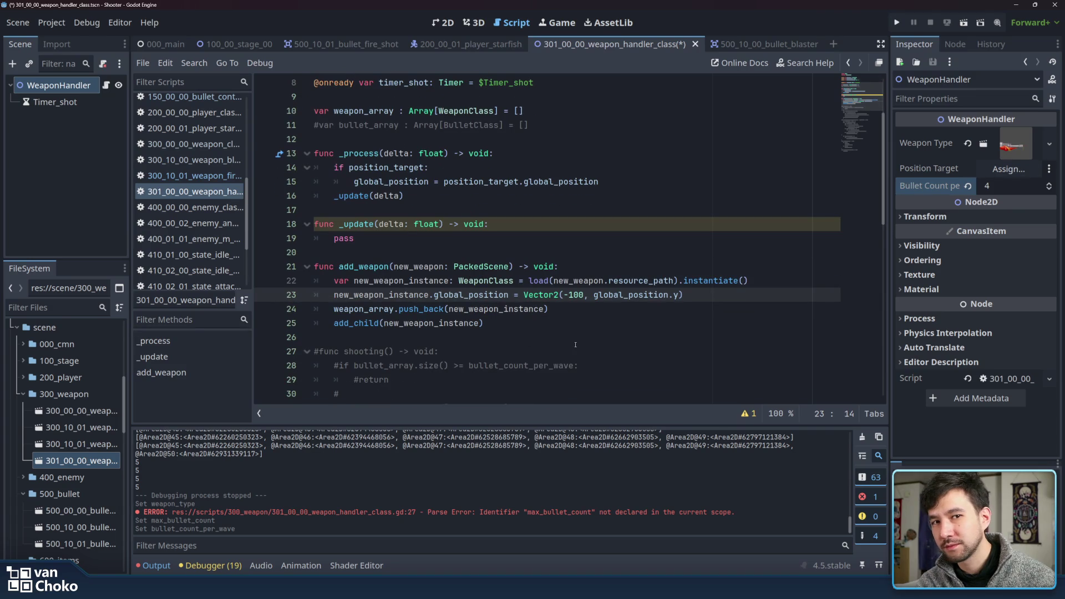
pyautogui.click(528, 323)
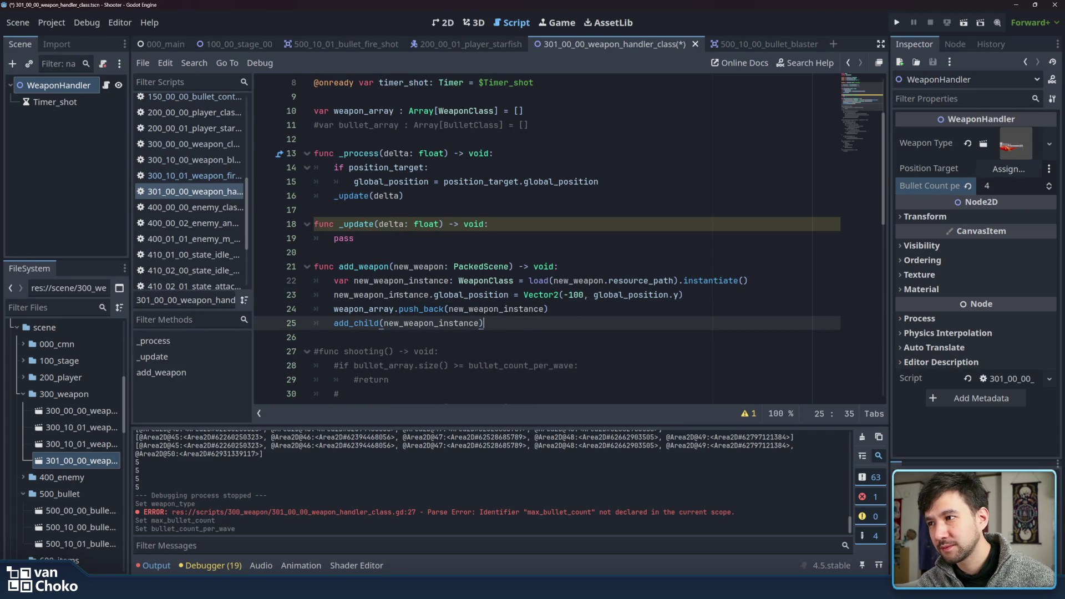
pyautogui.click(388, 280)
pyautogui.click(385, 266)
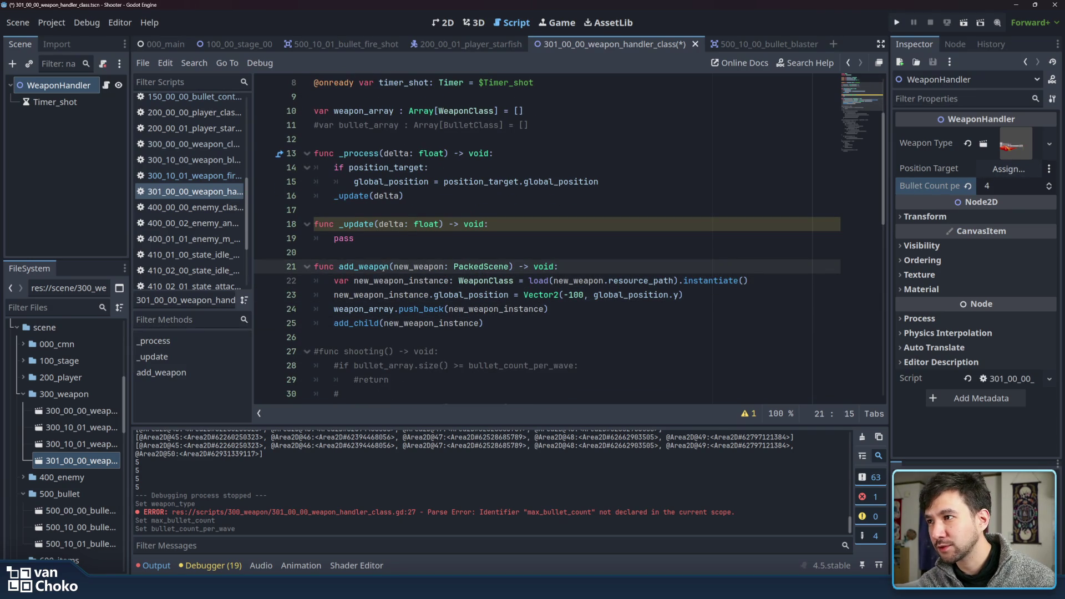
pyautogui.click(413, 266)
pyautogui.click(390, 281)
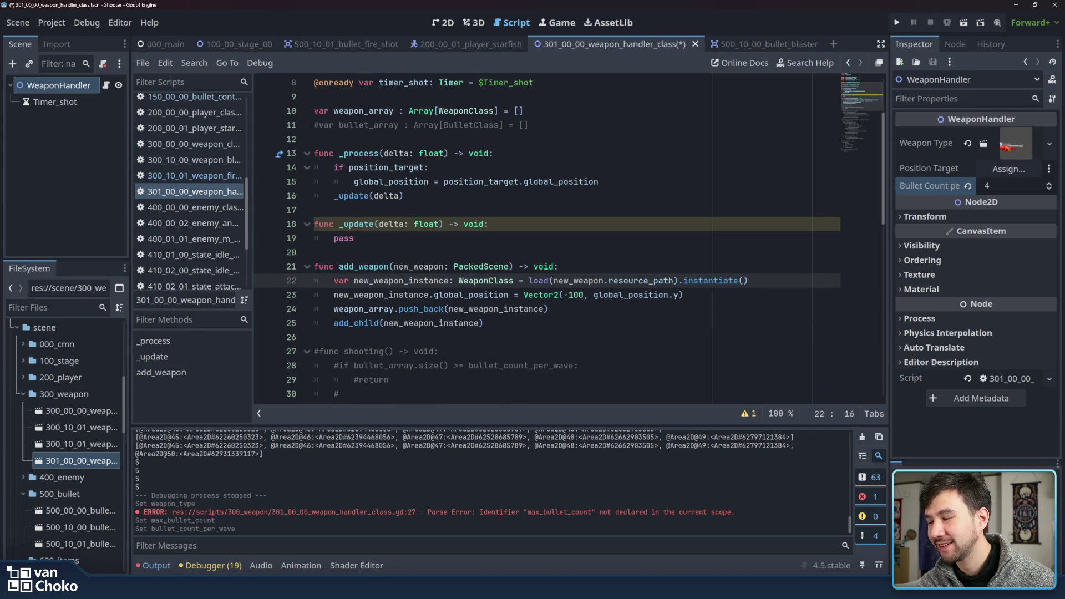
pyautogui.doubleClick(363, 267)
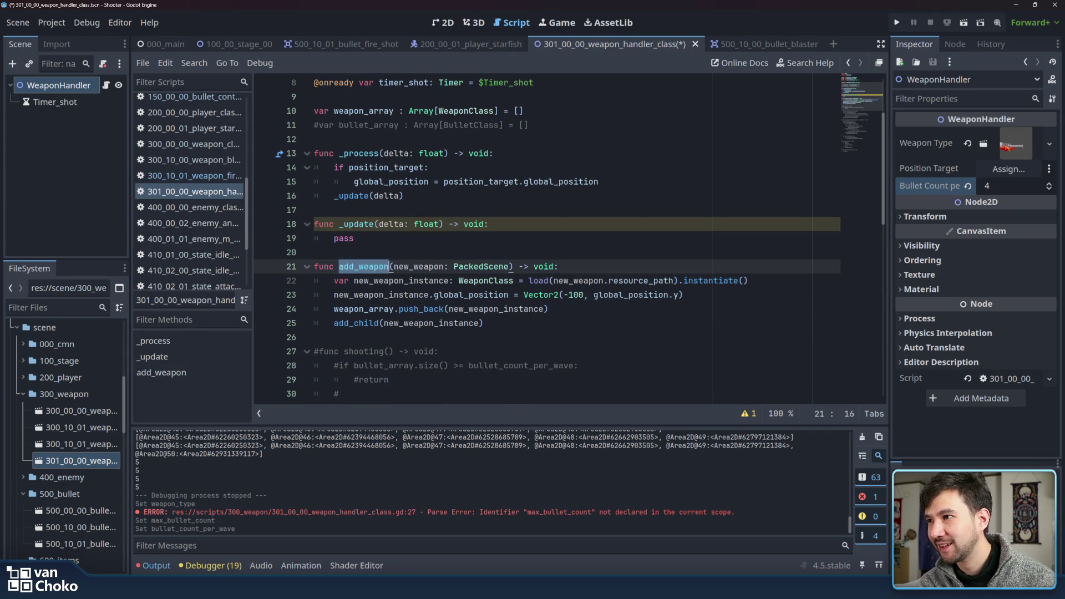
pyautogui.click(359, 280)
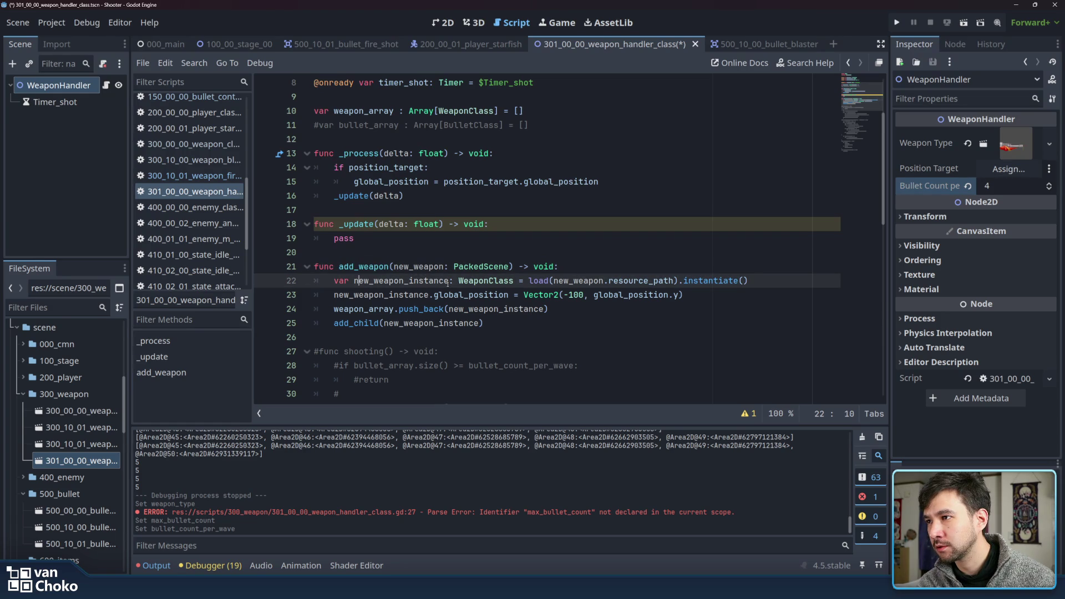
pyautogui.doubleClick(440, 280)
pyautogui.doubleClick(486, 280)
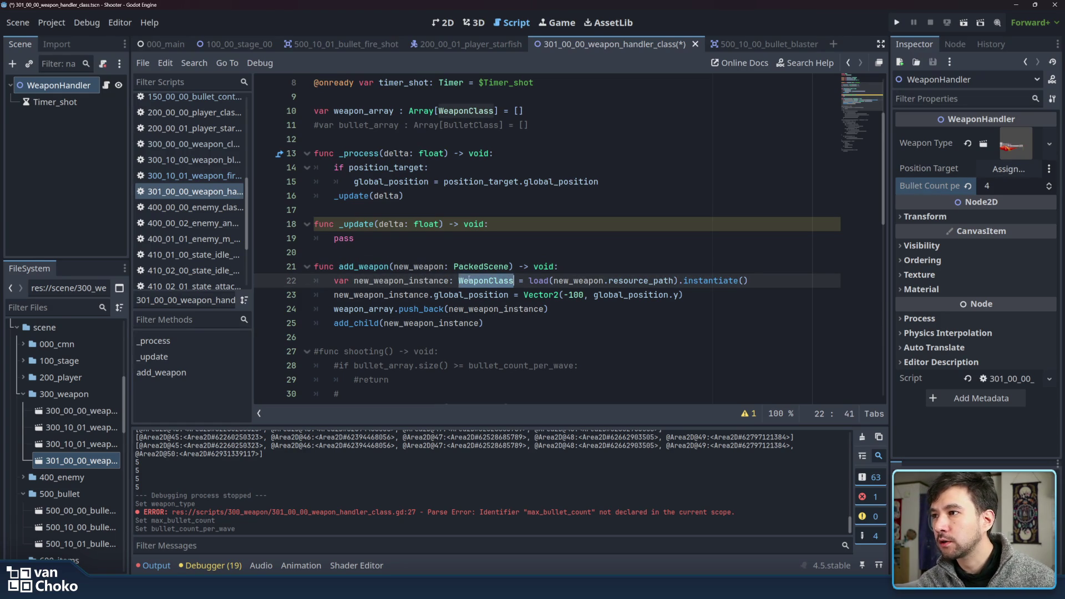
pyautogui.doubleClick(538, 280)
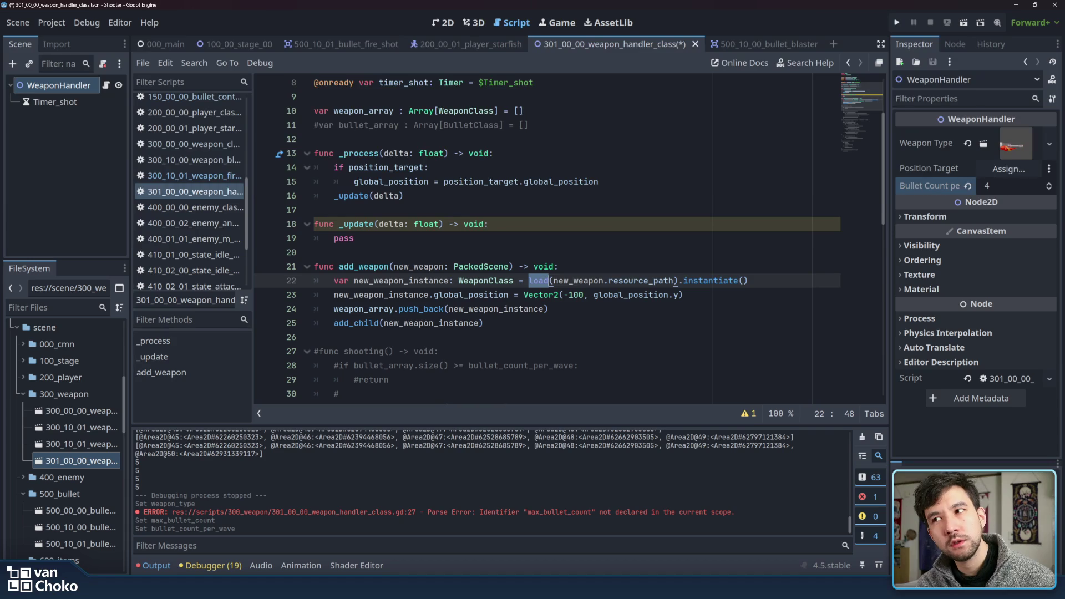
pyautogui.scroll(2, 535, 281)
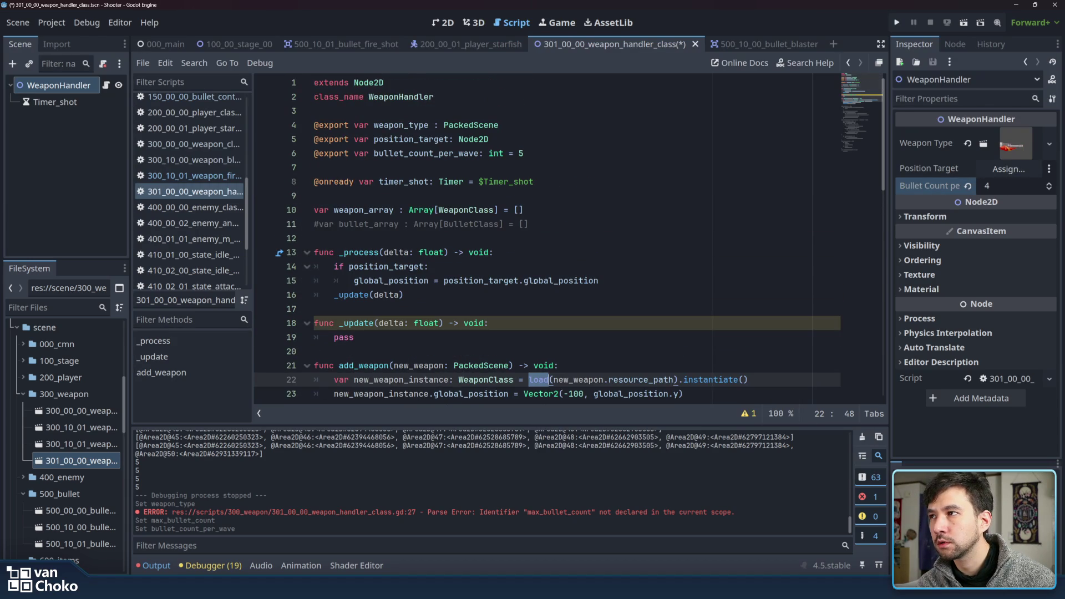
pyautogui.scroll(-1, 535, 281)
pyautogui.scroll(3, 535, 282)
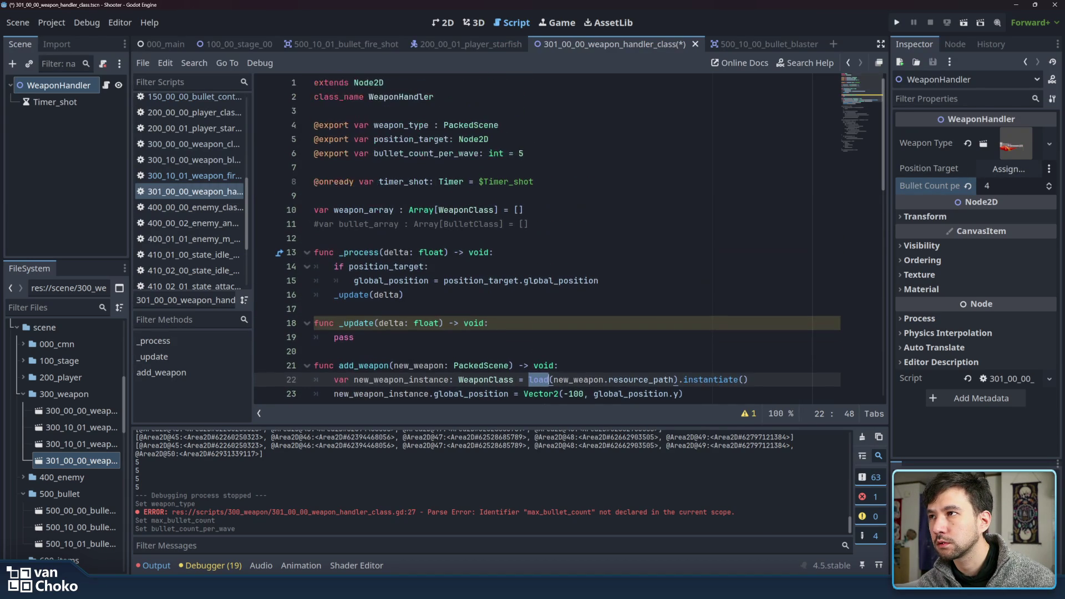
pyautogui.click(530, 125)
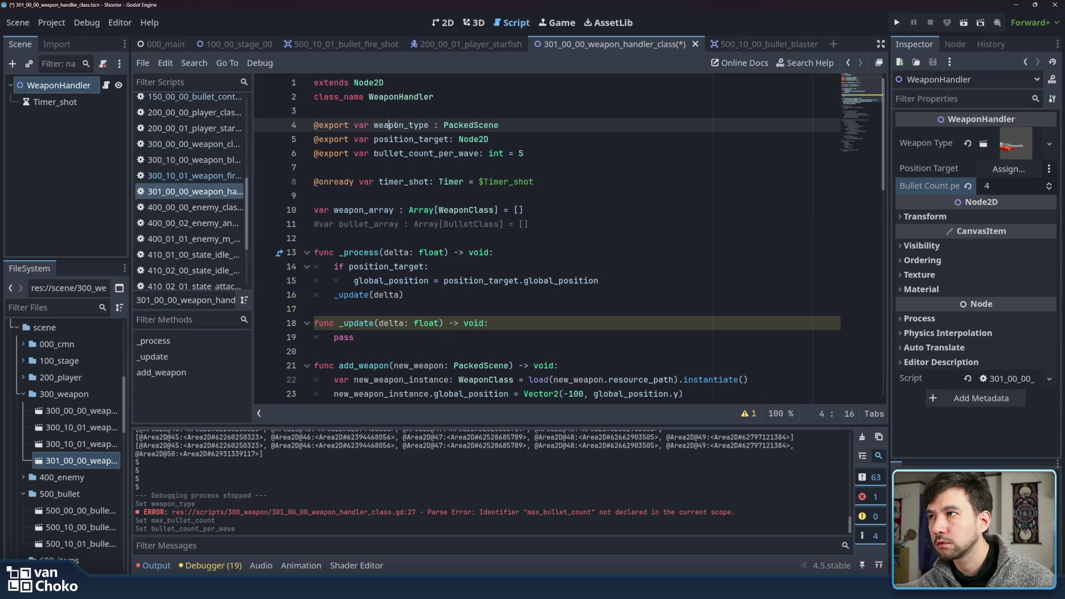
pyautogui.doubleClick(530, 125)
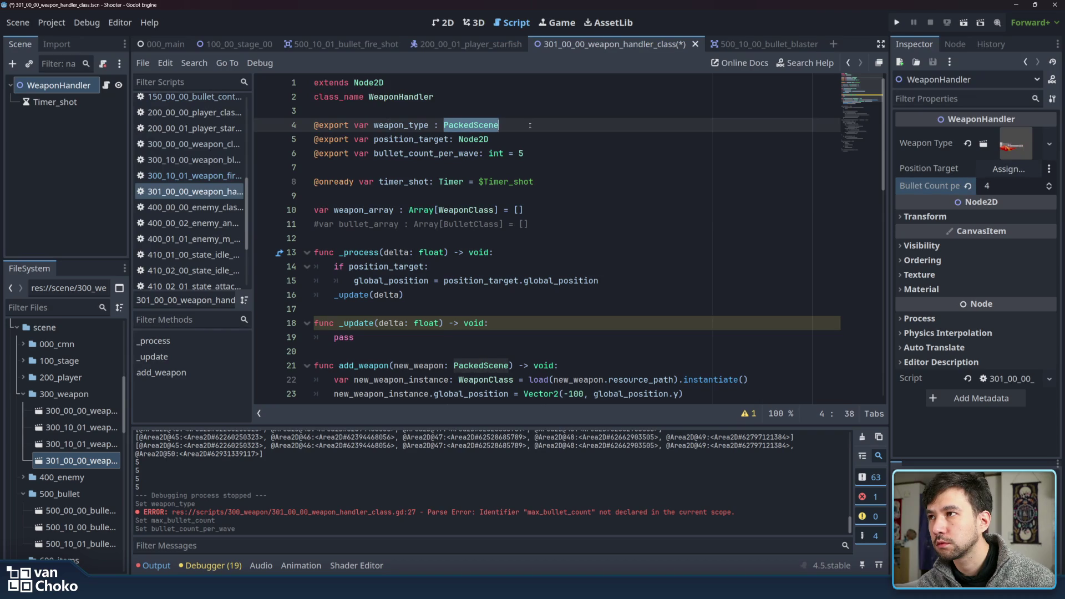
pyautogui.click(530, 126)
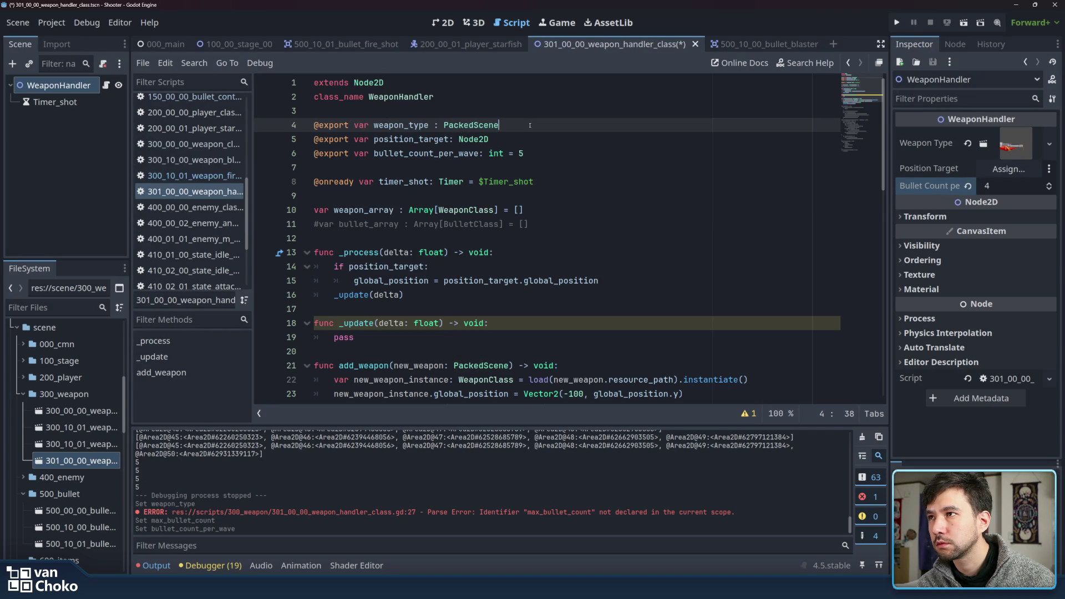
pyautogui.scroll(-1, 530, 126)
pyautogui.scroll(1, 530, 126)
pyautogui.doubleClick(530, 125)
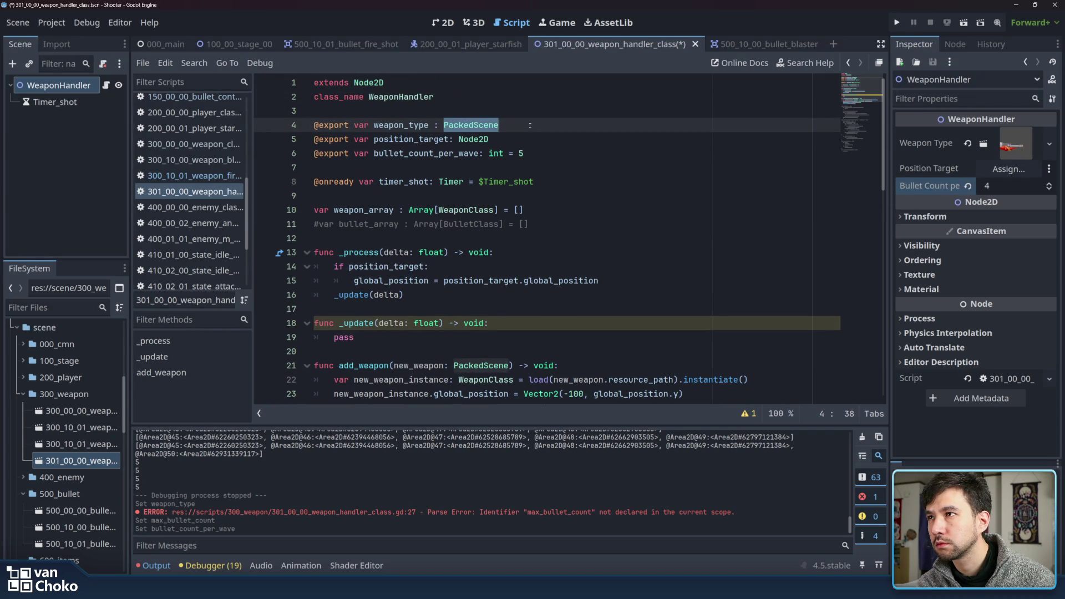
pyautogui.click(530, 125)
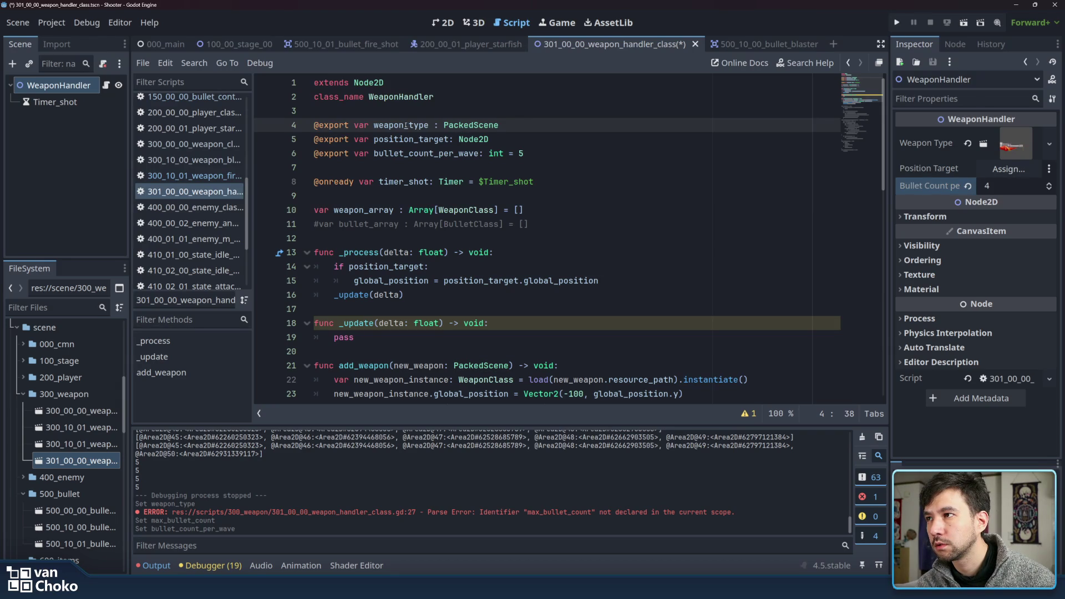
# Add an empty func _ready() below the timer_shot declaration using autocomplete
pyautogui.click(527, 193)
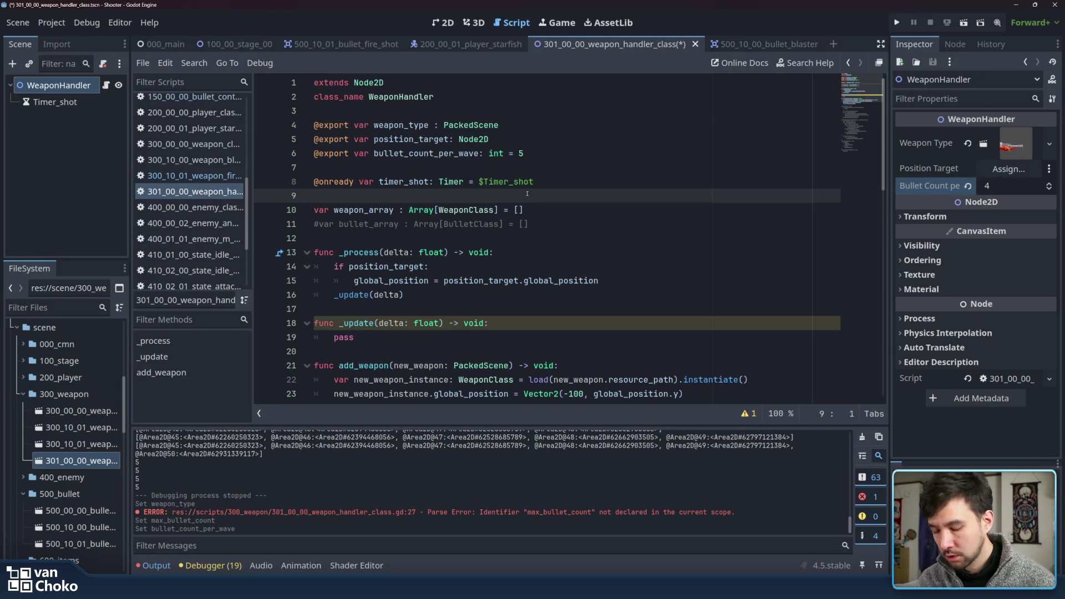
pyautogui.press('Return')
pyautogui.press('Return')
pyautogui.press('Up')
pyautogui.write('func ')
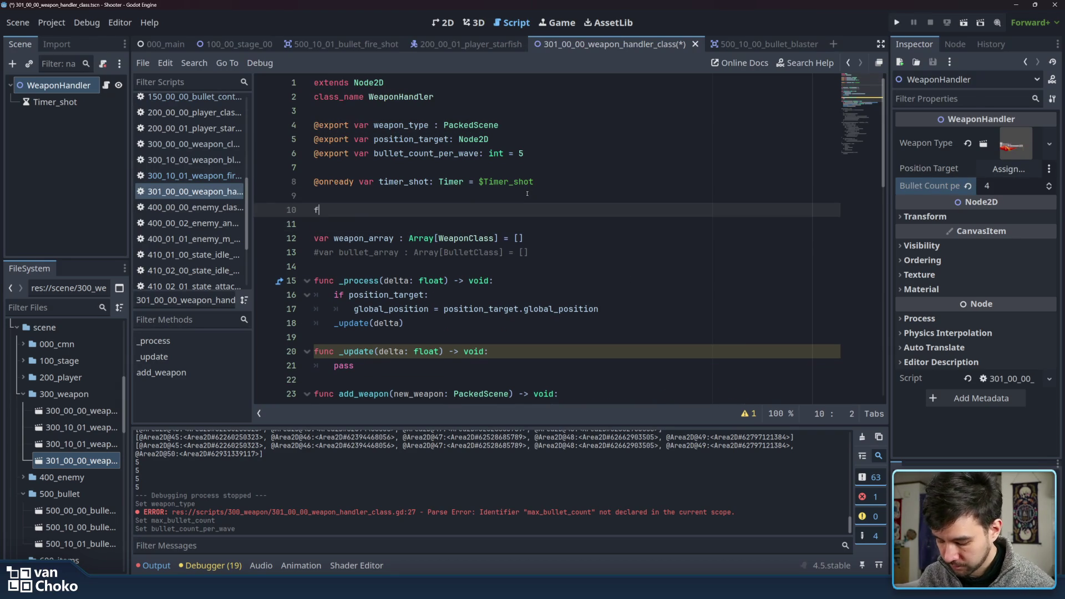
pyautogui.write('var')
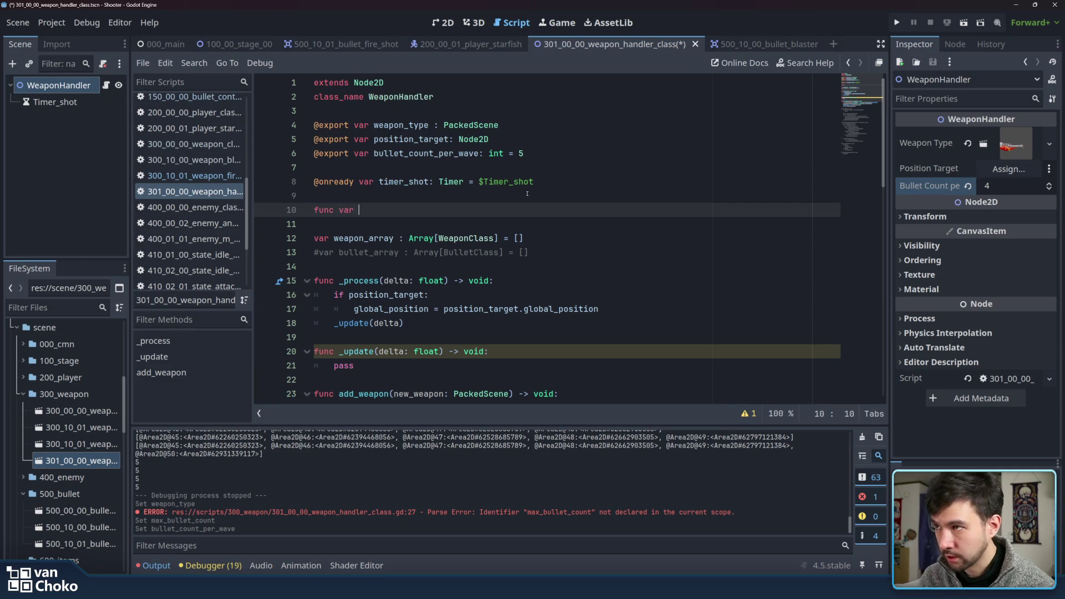
pyautogui.press('BackSpace')
pyautogui.press('BackSpace')
pyautogui.press('BackSpace')
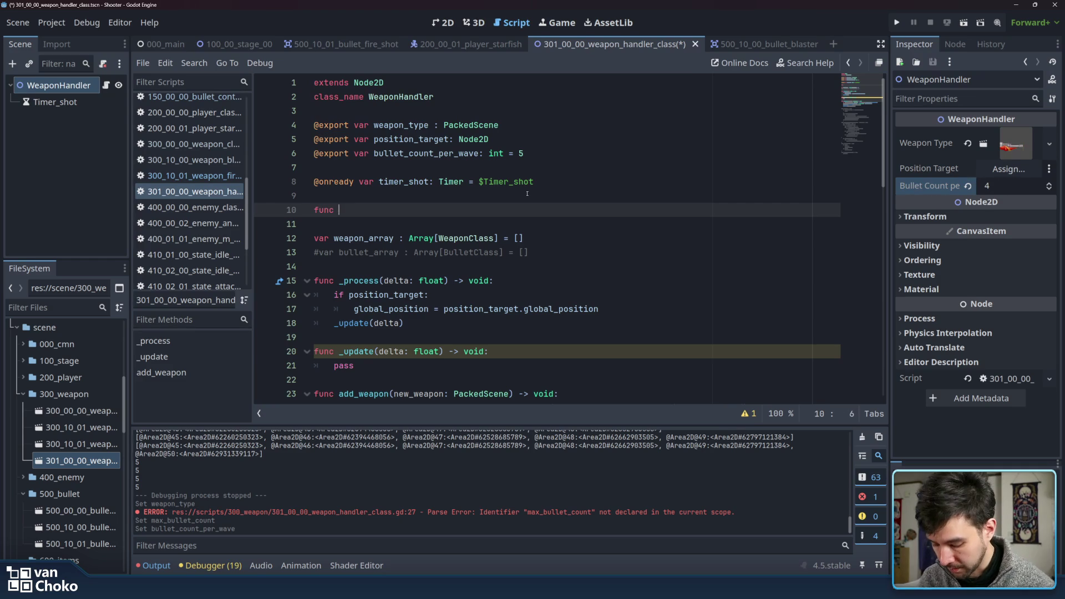
pyautogui.write('_rea')
pyautogui.press('Return')
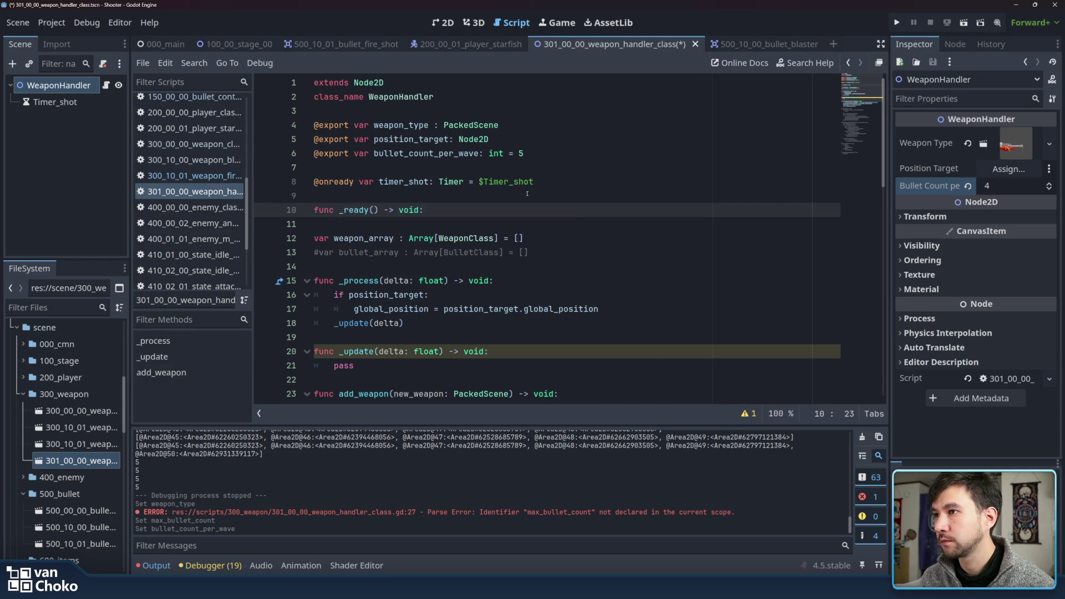
pyautogui.press('Return')
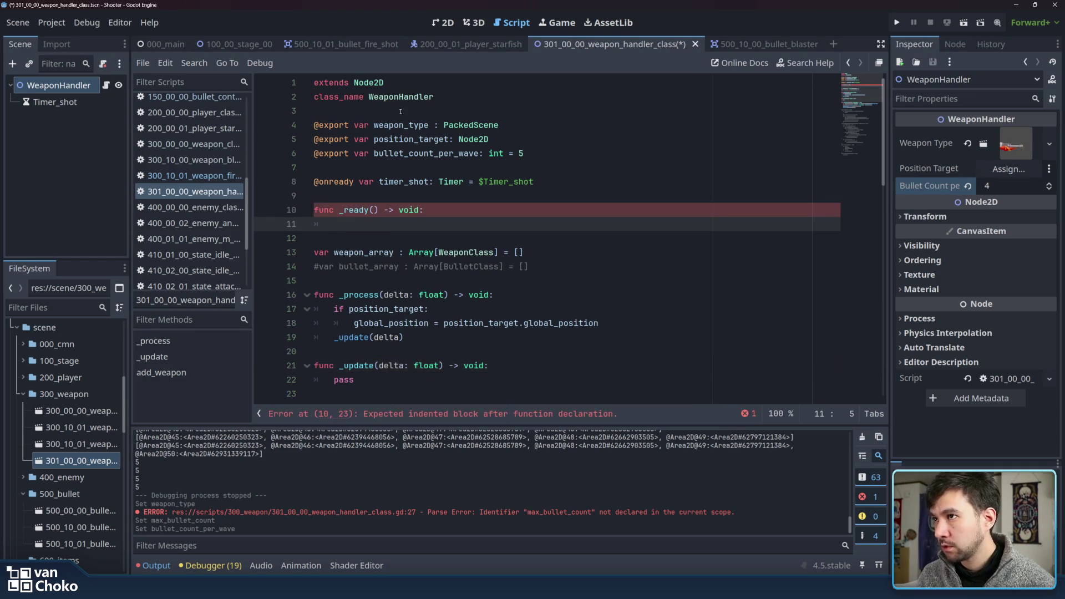
# Check the weapon_type name, then start a 'var weapon' declaration above _ready
pyautogui.click(401, 126)
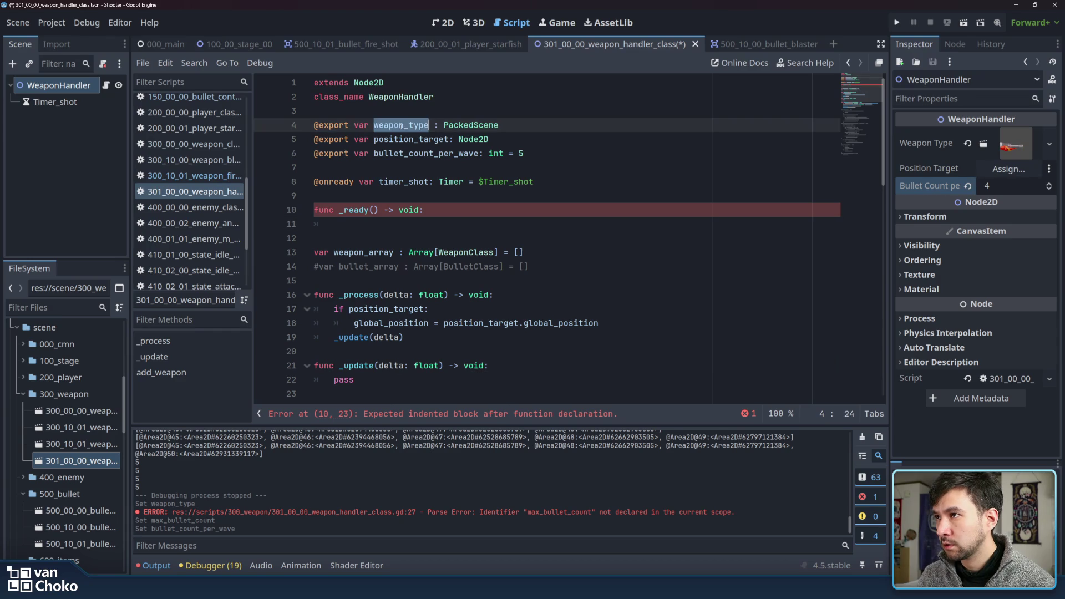
pyautogui.moveTo(404, 126); pyautogui.dragTo(378, 126)
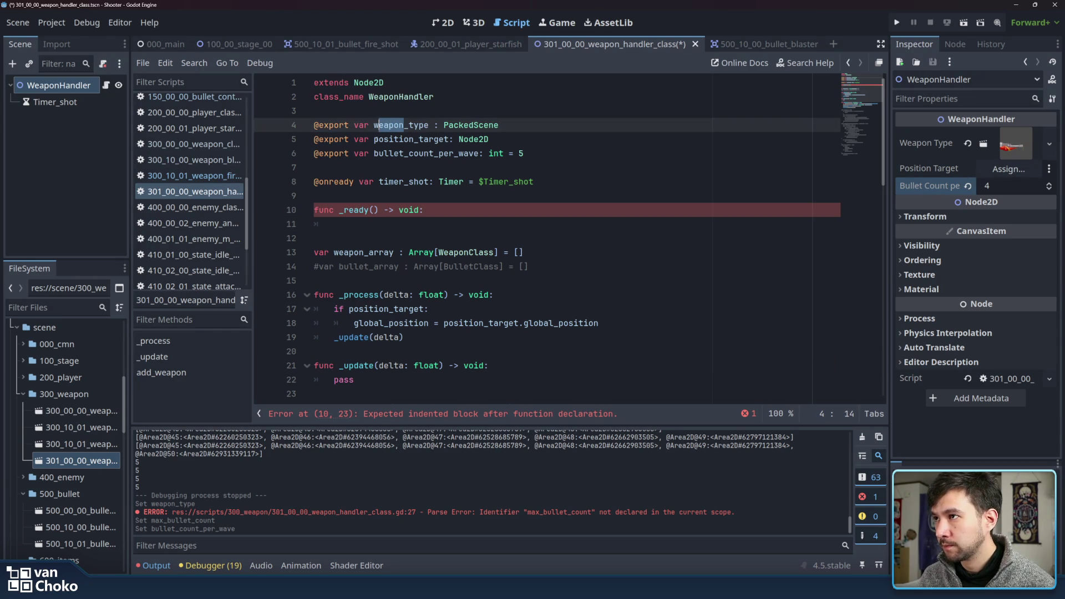
pyautogui.click(370, 166)
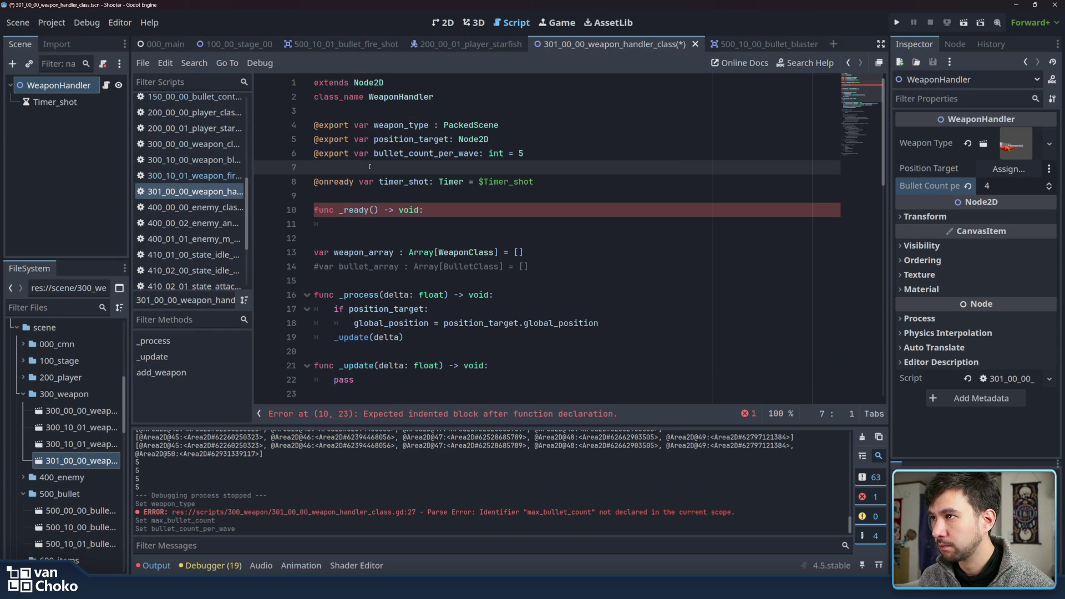
pyautogui.press('Down')
pyautogui.press('Up')
pyautogui.write('\\')
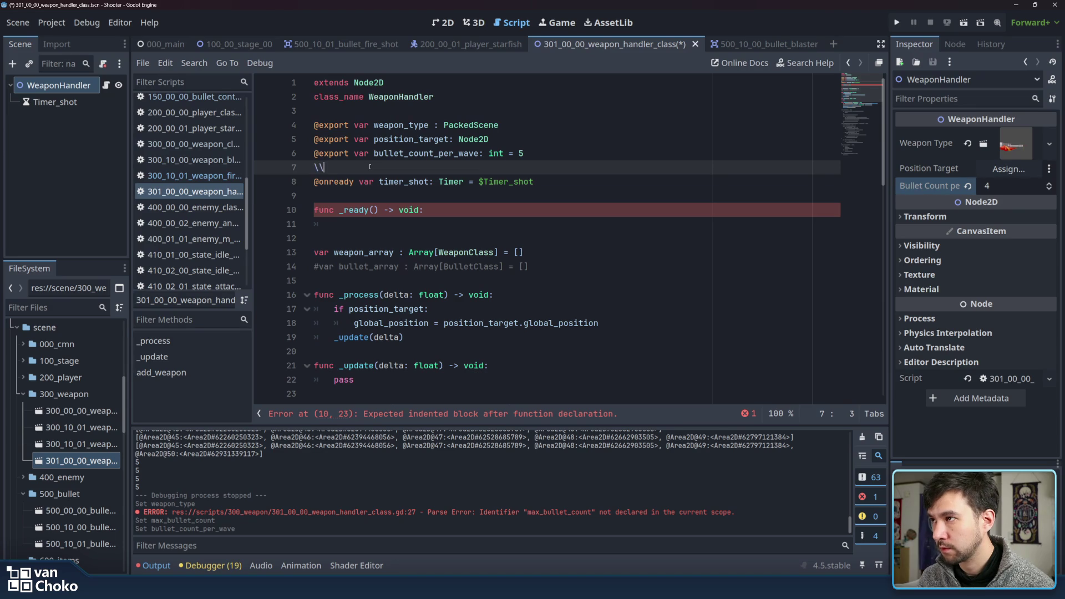
pyautogui.press('BackSpace')
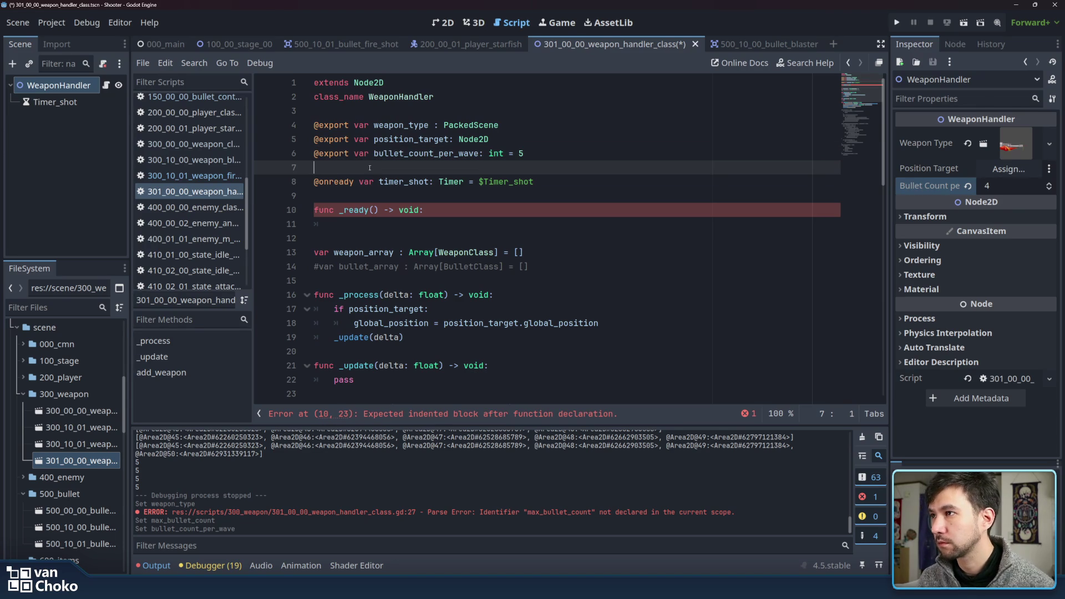
pyautogui.press('Down')
pyautogui.press('Down')
pyautogui.press('Return')
pyautogui.press('Return')
pyautogui.press('Up')
pyautogui.write('var ')
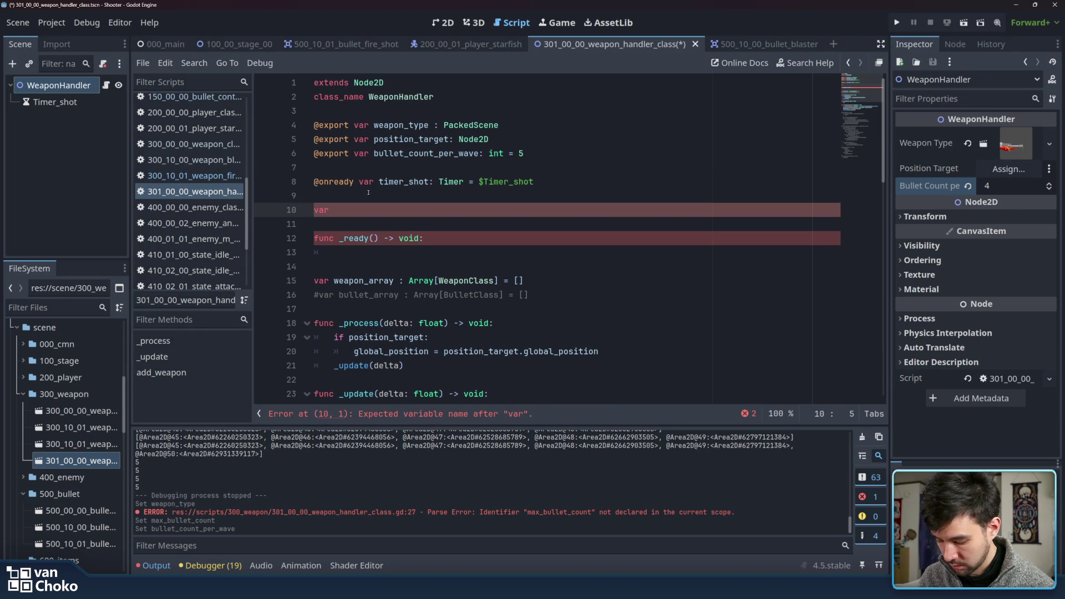
pyautogui.write('weapon')
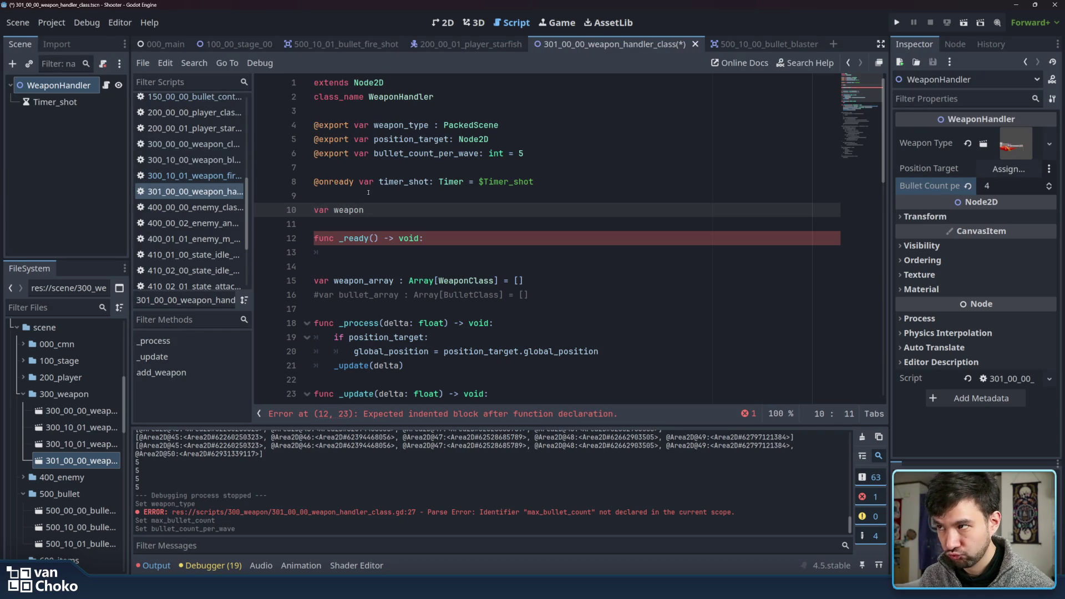
# Complete line 10 as var weapon : WeaponClass via autocomplete
pyautogui.write(':')
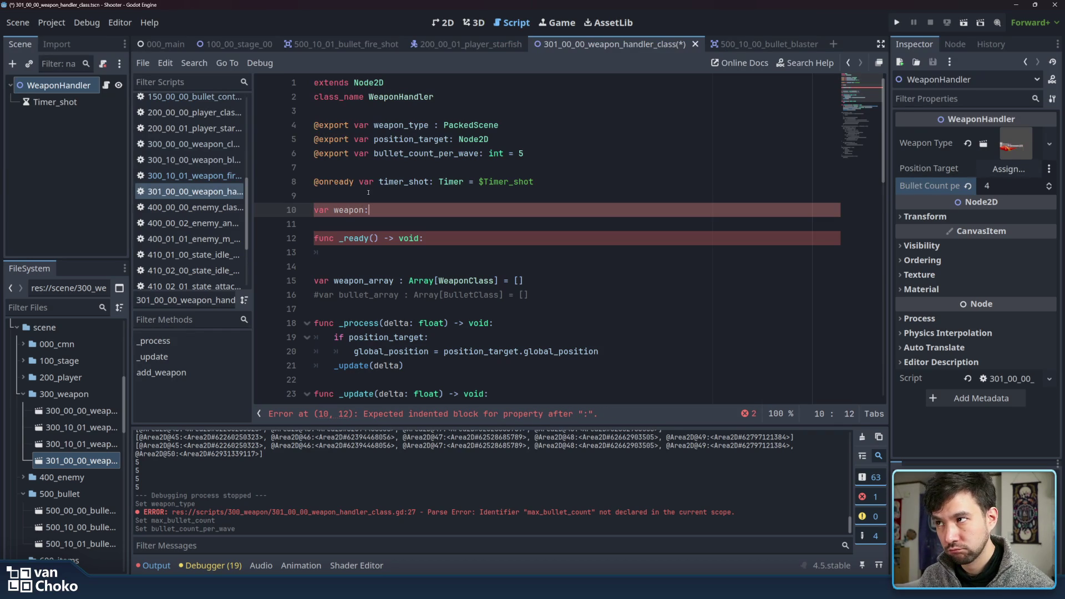
pyautogui.write('Wea')
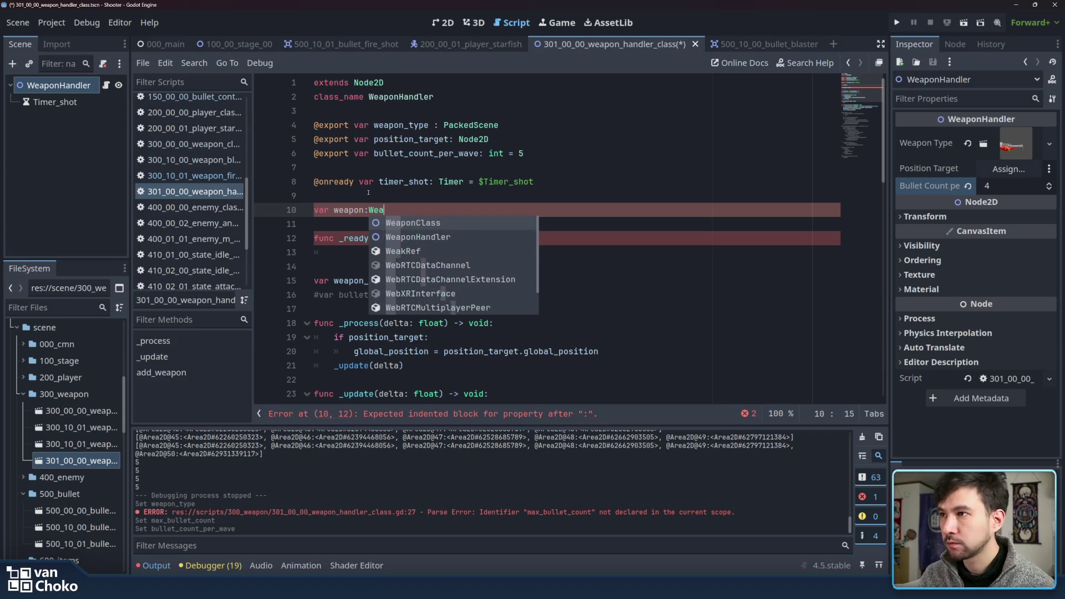
pyautogui.press('Return')
pyautogui.click(369, 210)
pyautogui.click(361, 209)
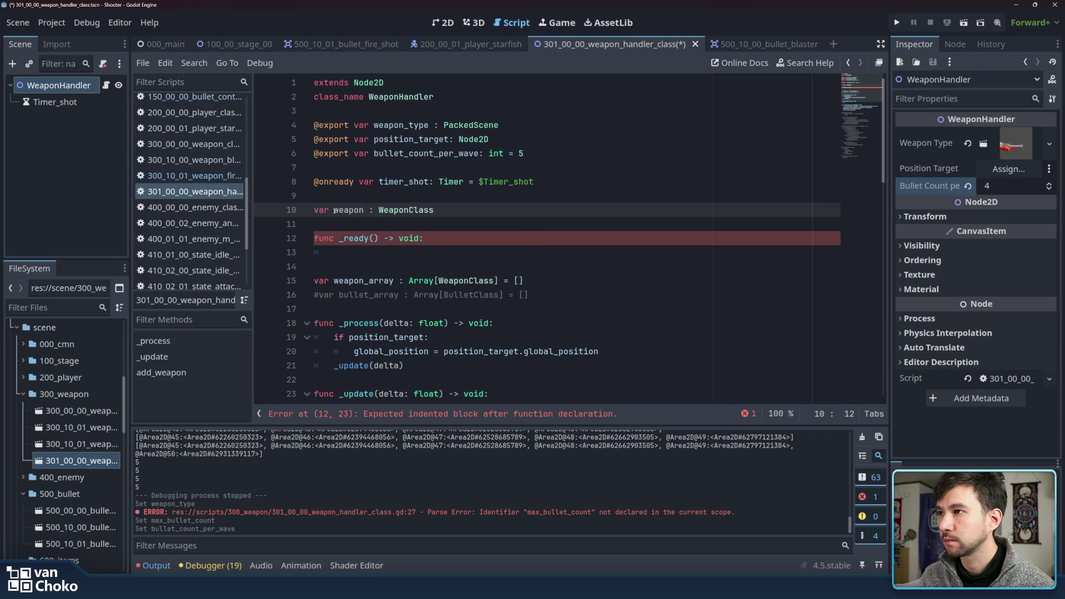
pyautogui.click(486, 202)
pyautogui.click(479, 214)
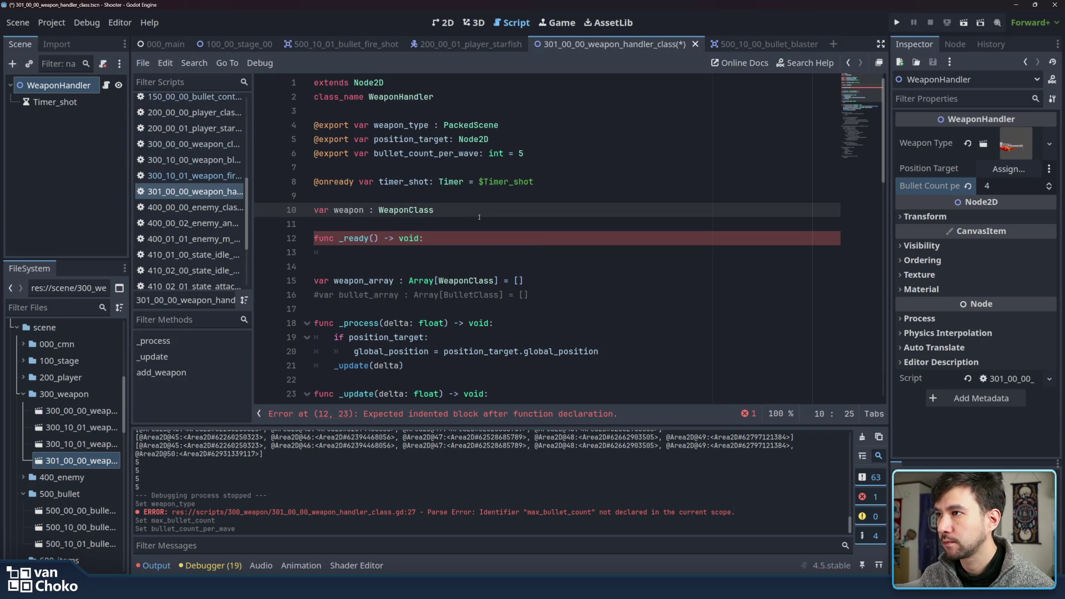
# Confirm the weapon_type name on line 4 and begin _ready's body with preload(
pyautogui.click(477, 253)
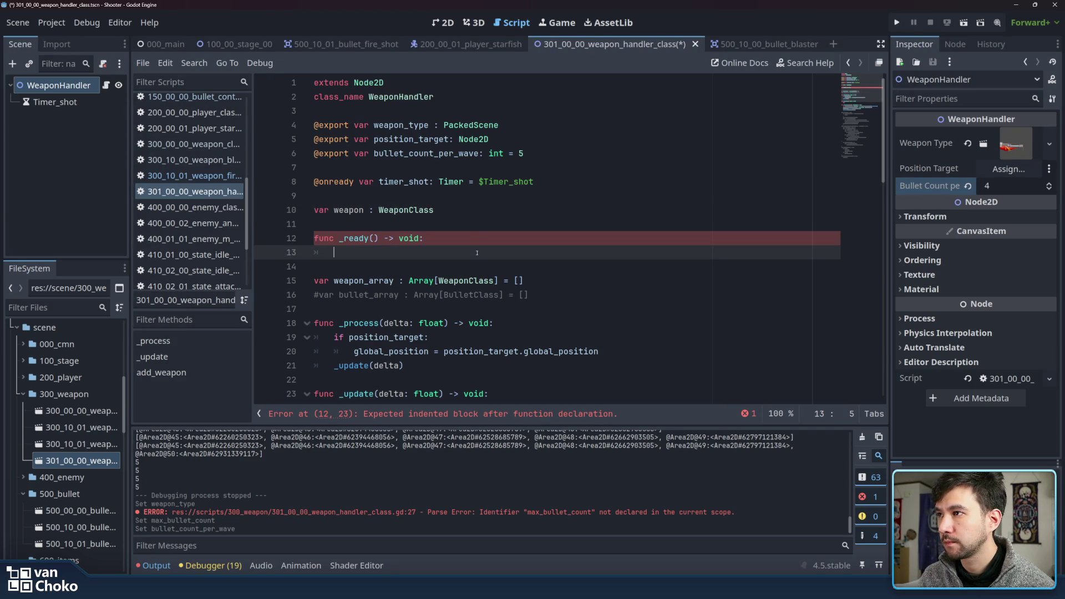
pyautogui.doubleClick(375, 123)
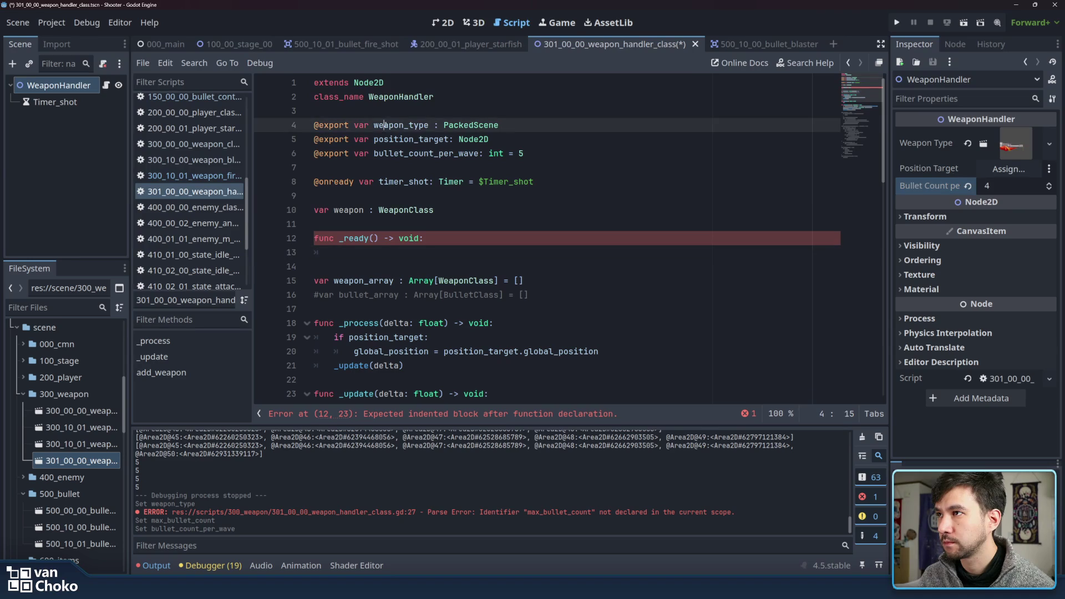
pyautogui.click(374, 251)
pyautogui.write('preload')
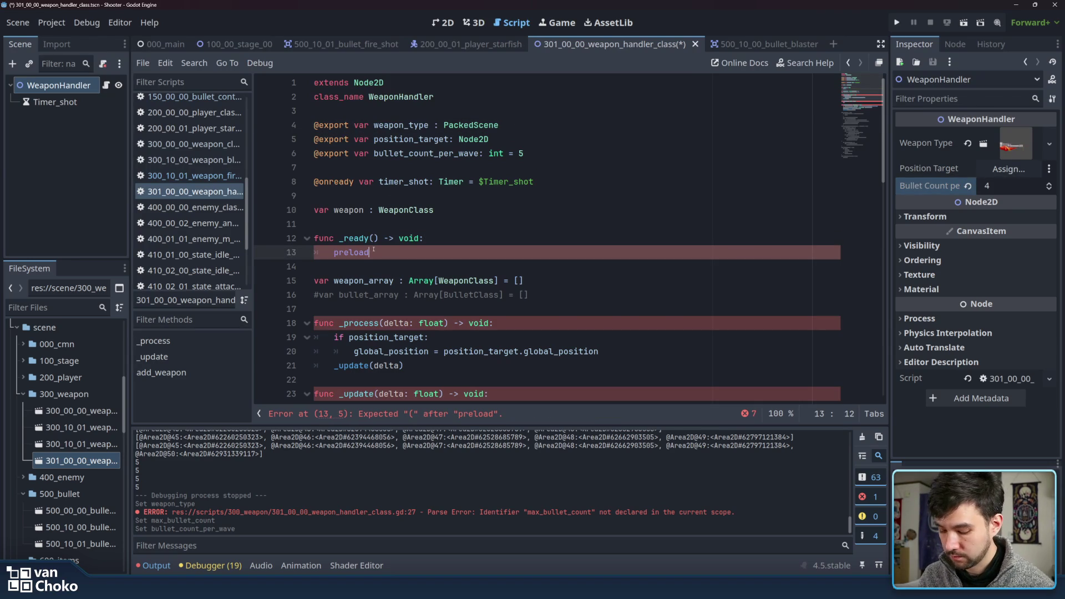
pyautogui.write('(')
pyautogui.press('BackSpace')
pyautogui.press('BackSpace')
pyautogui.press('BackSpace')
pyautogui.press('BackSpace')
pyautogui.press('BackSpace')
pyautogui.press('BackSpace')
pyautogui.write('weapo')
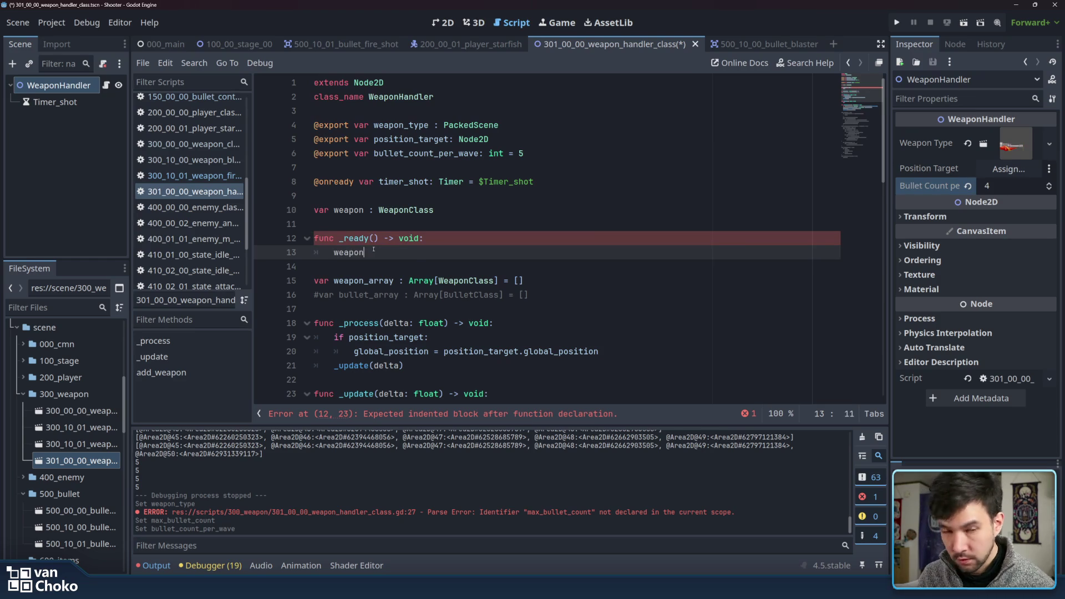
pyautogui.write('n')
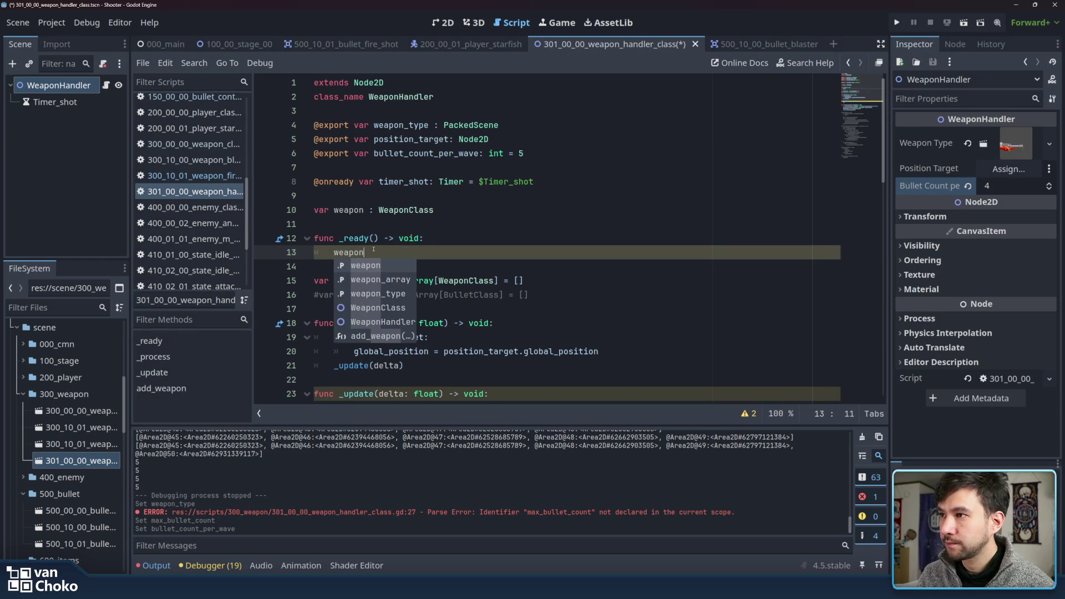
pyautogui.press('Escape')
pyautogui.write('=')
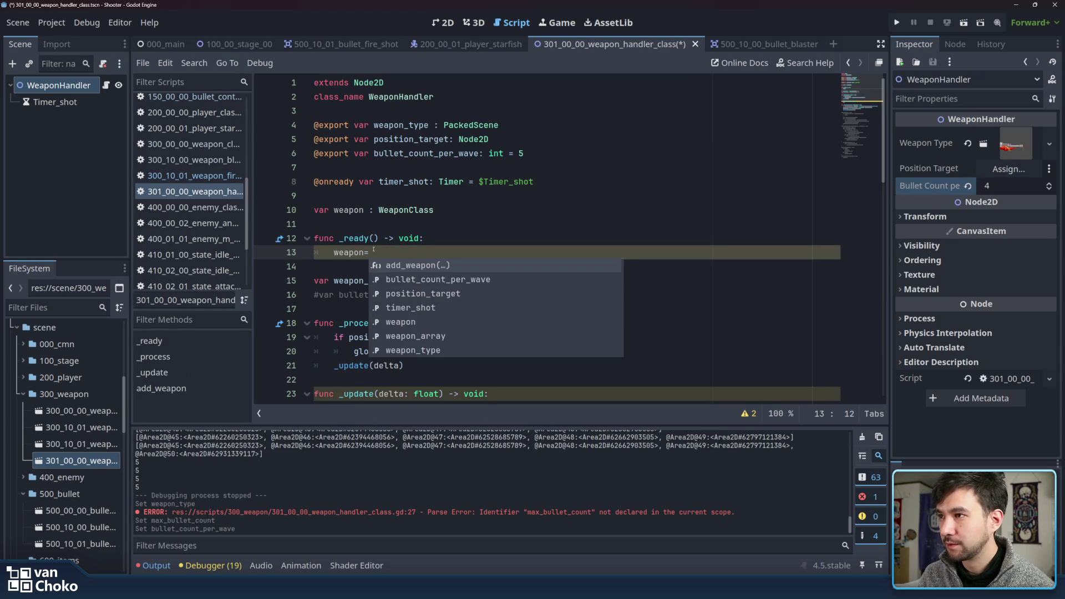
pyautogui.write('=')
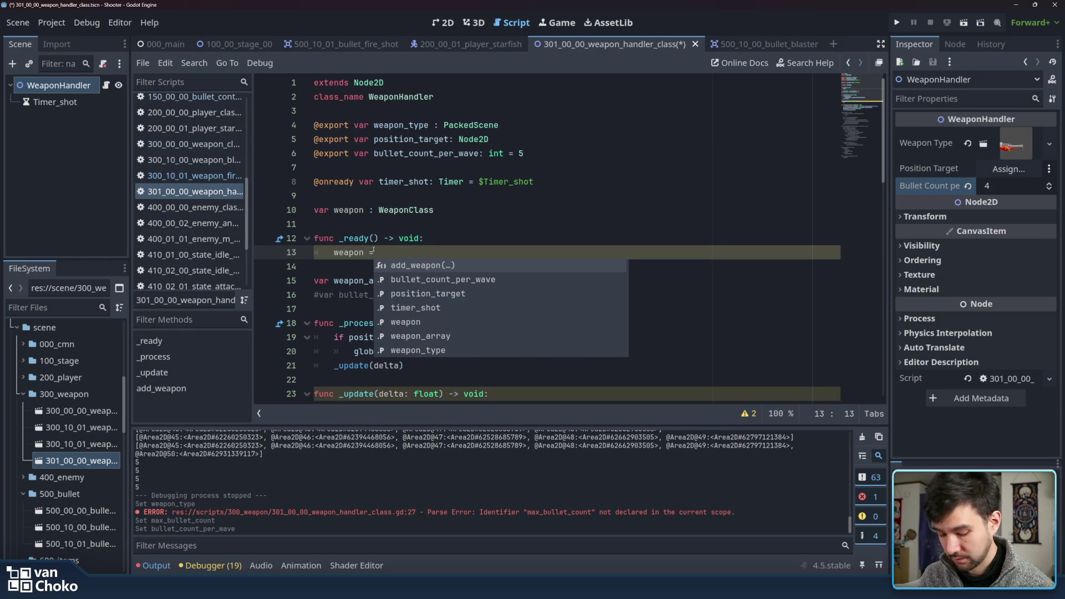
pyautogui.press('Escape')
pyautogui.write('weapon')
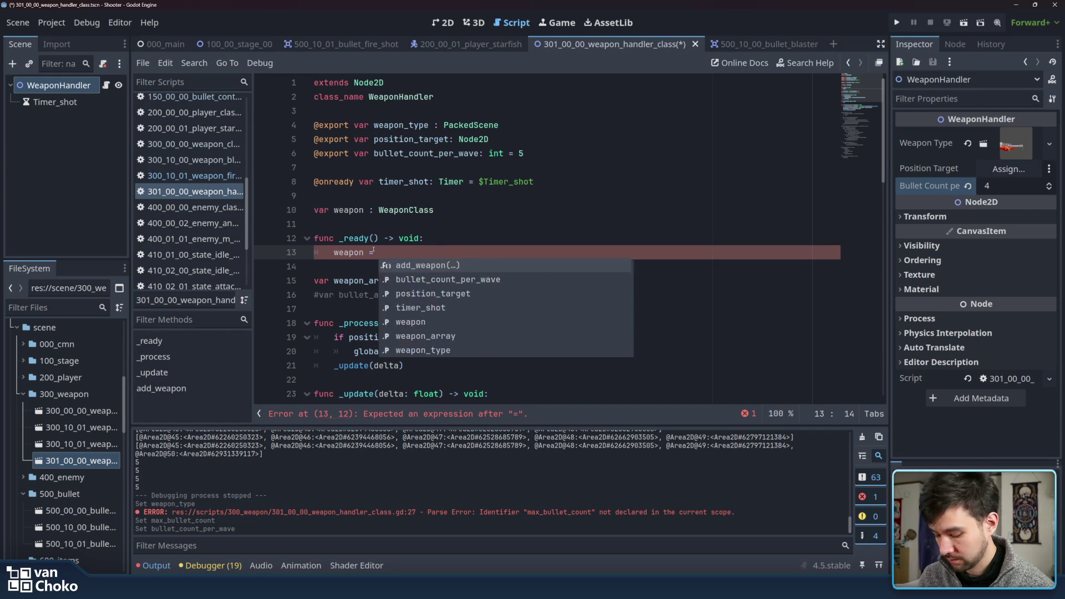
pyautogui.press('BackSpace')
pyautogui.press('BackSpace')
pyautogui.press('BackSpace')
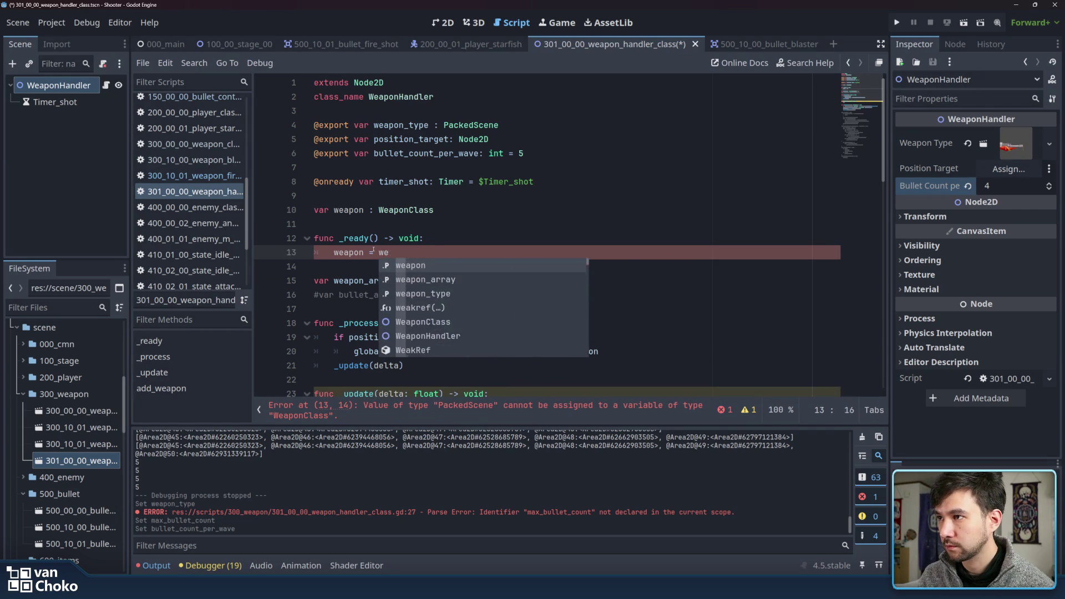
pyautogui.write('preload')
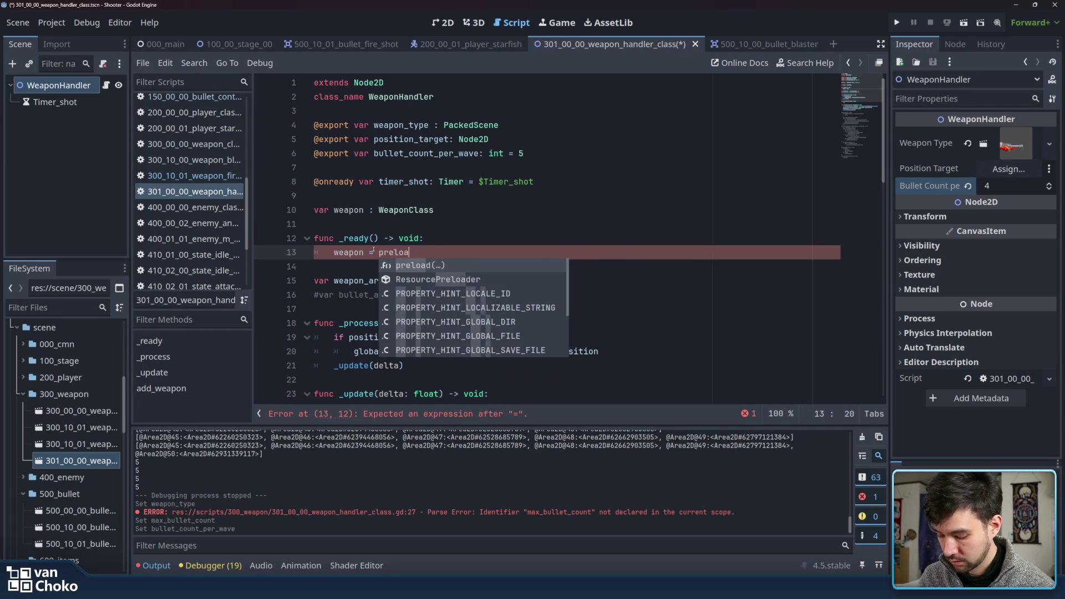
pyautogui.write('(')
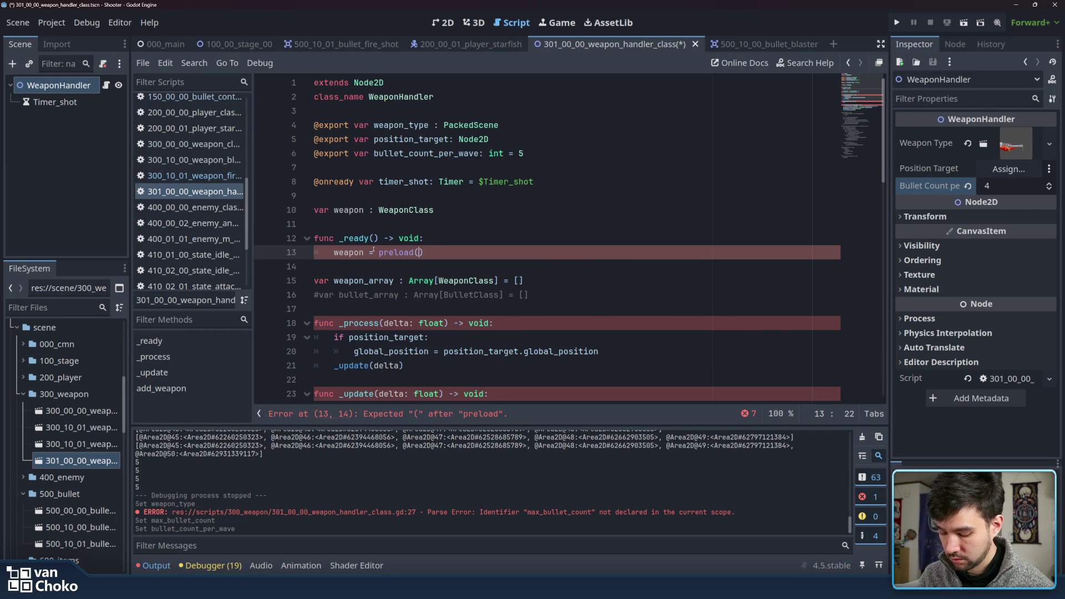
pyautogui.write('wea')
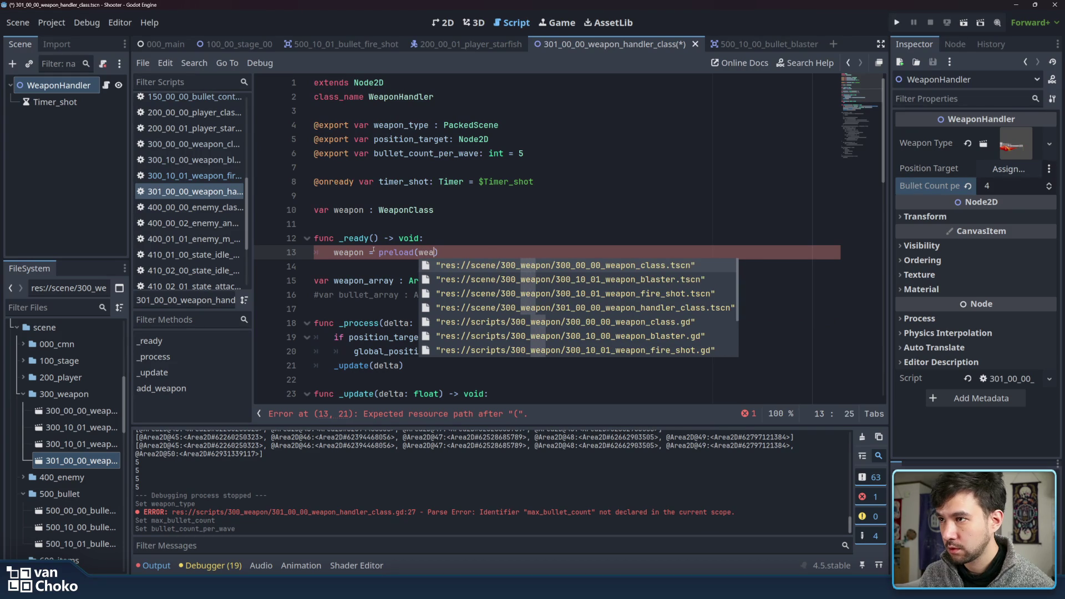
pyautogui.press('BackSpace')
pyautogui.press('BackSpace')
pyautogui.press('BackSpace')
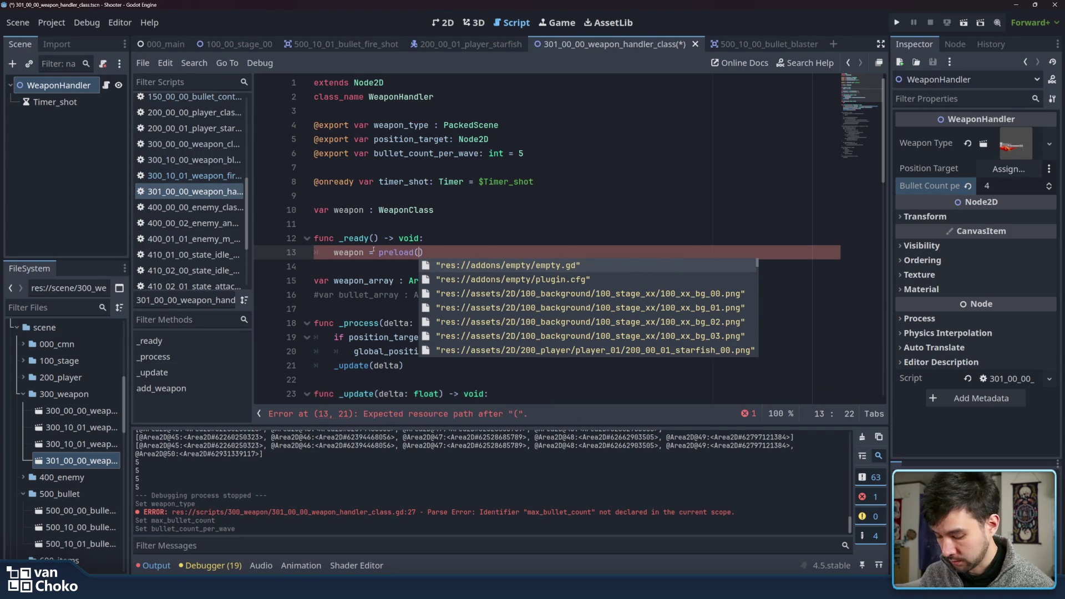
pyautogui.write('weapon')
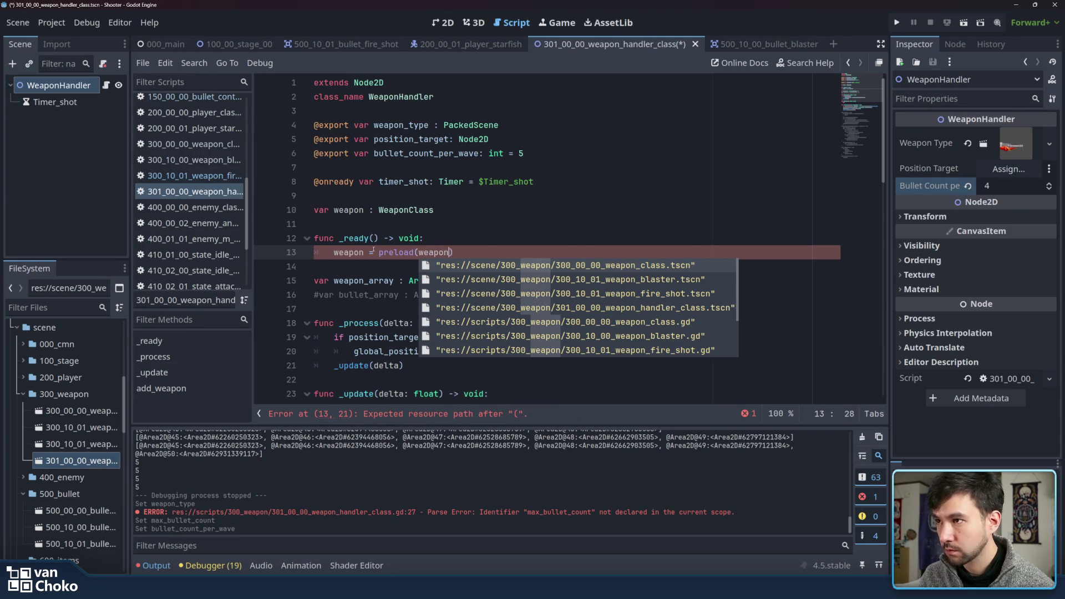
pyautogui.write('_typ')
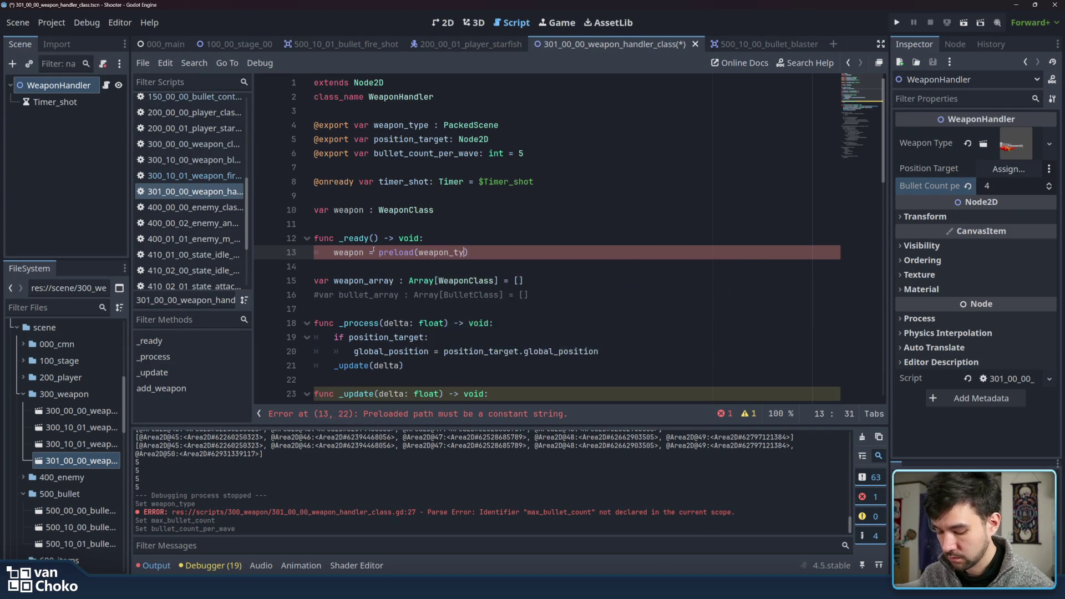
pyautogui.write('e')
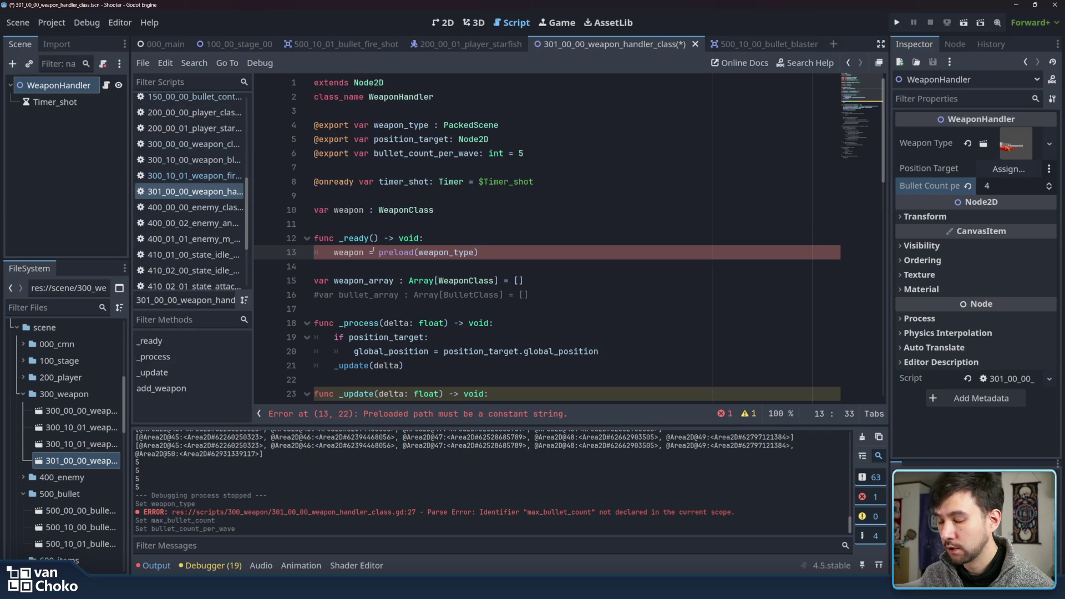
pyautogui.write('.')
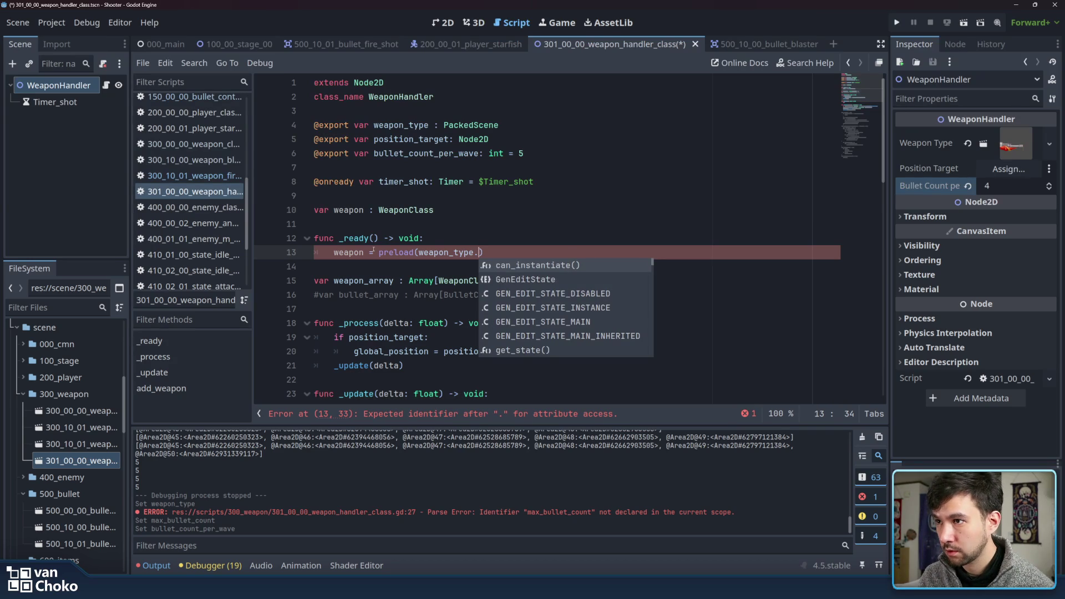
pyautogui.write('path')
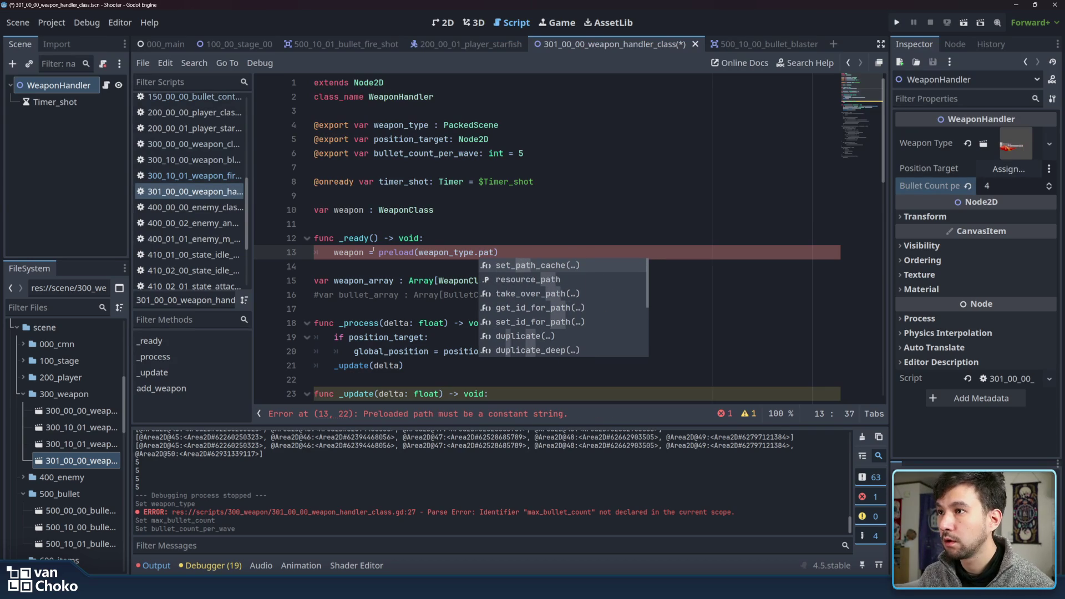
pyautogui.click(520, 280)
pyautogui.click(630, 277)
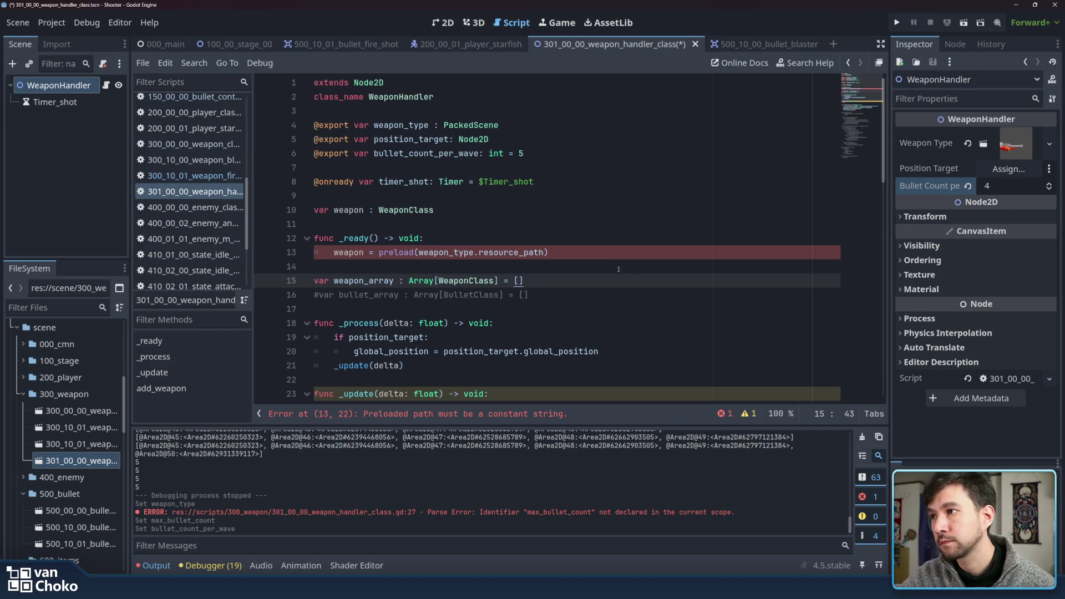
pyautogui.click(599, 251)
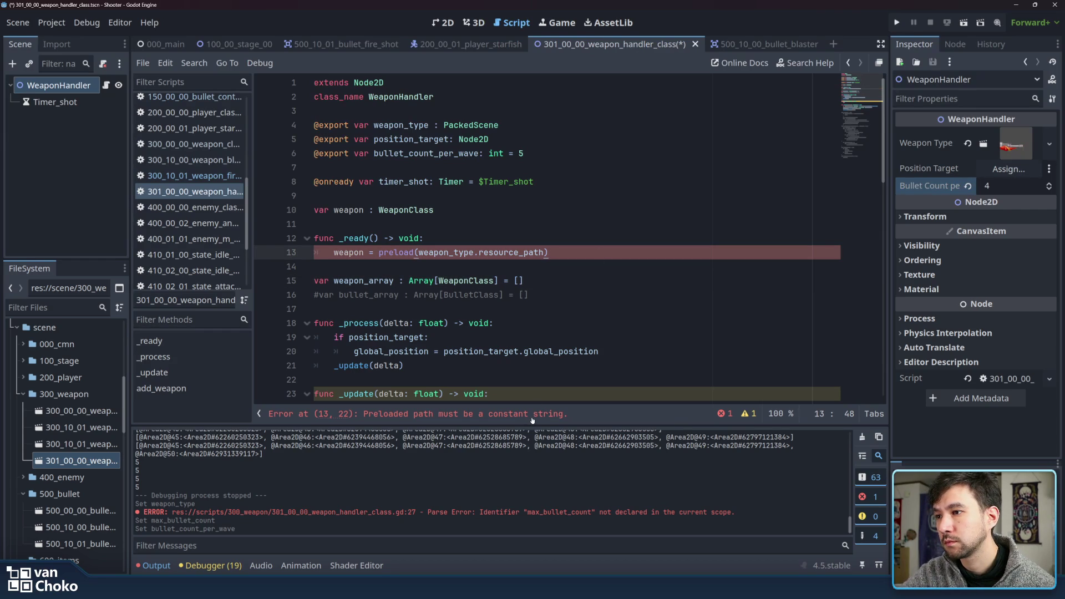
pyautogui.doubleClick(516, 258)
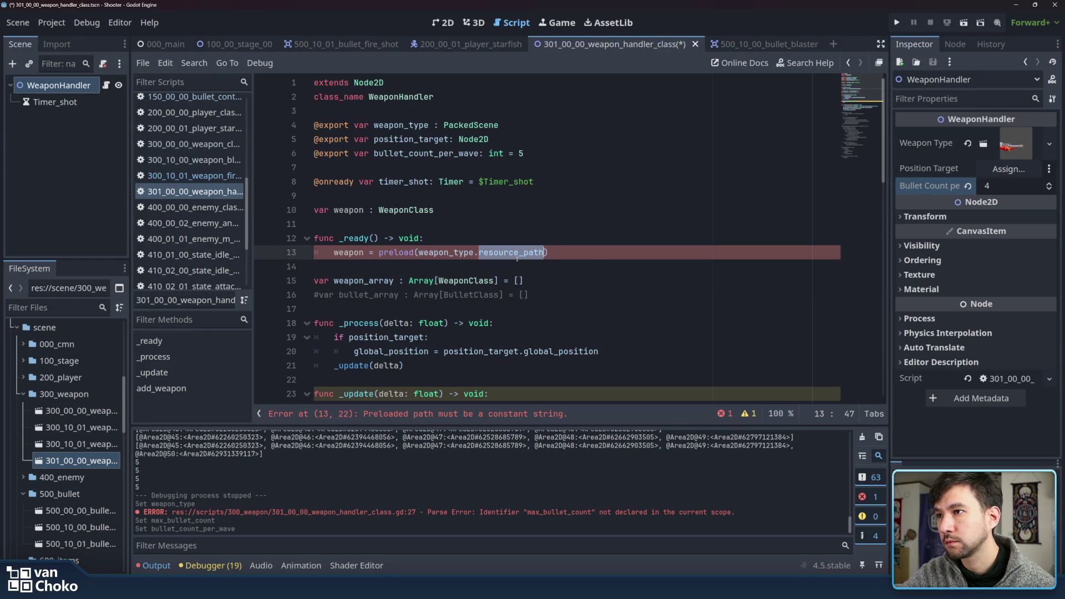
pyautogui.moveTo(520, 254)
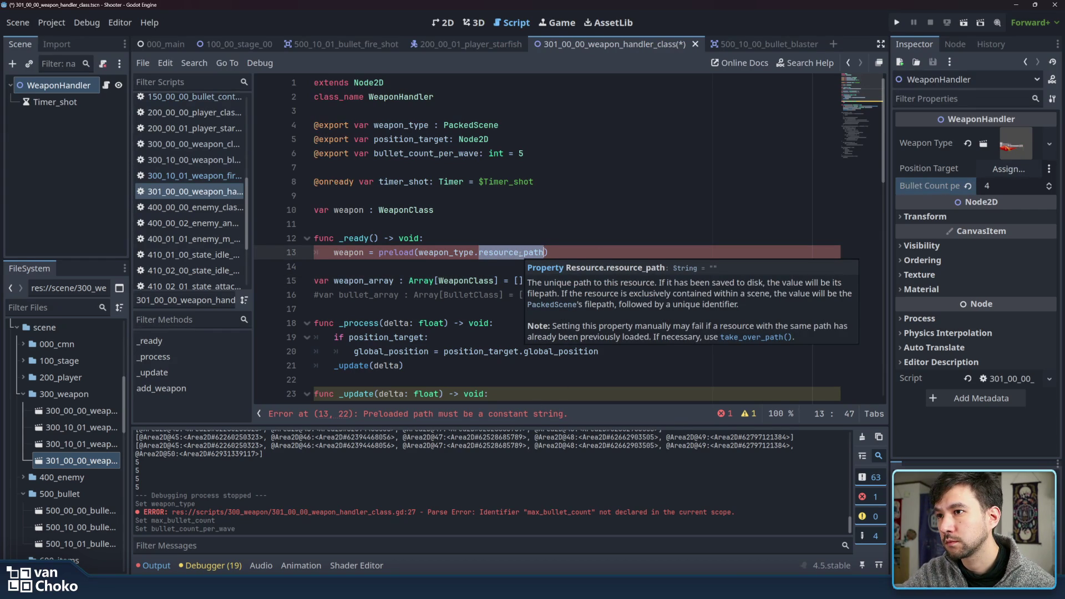
pyautogui.press('End')
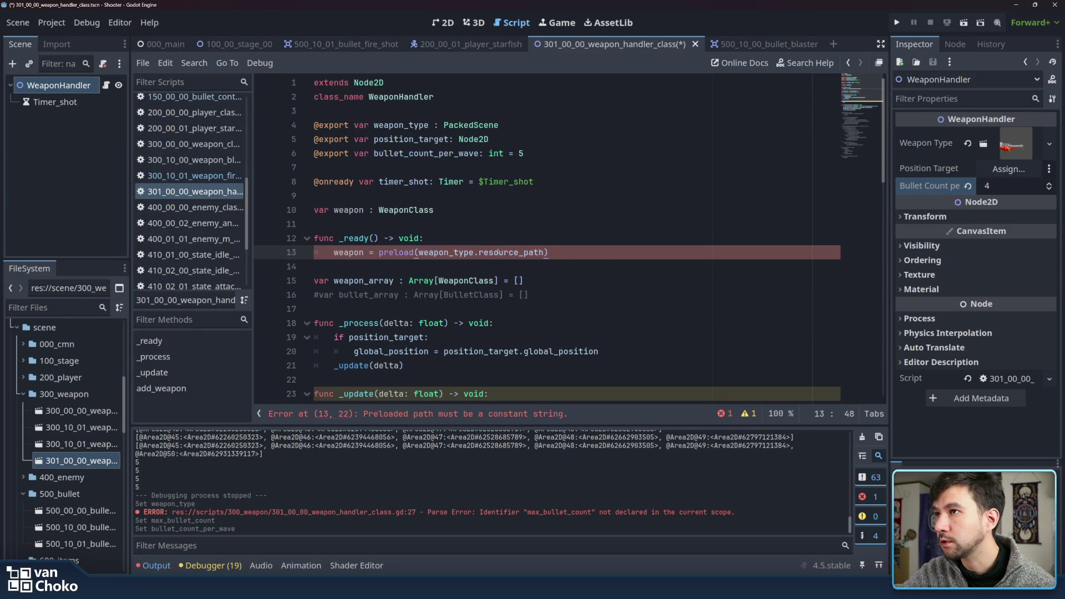
pyautogui.doubleClick(495, 254)
pyautogui.moveTo(498, 258)
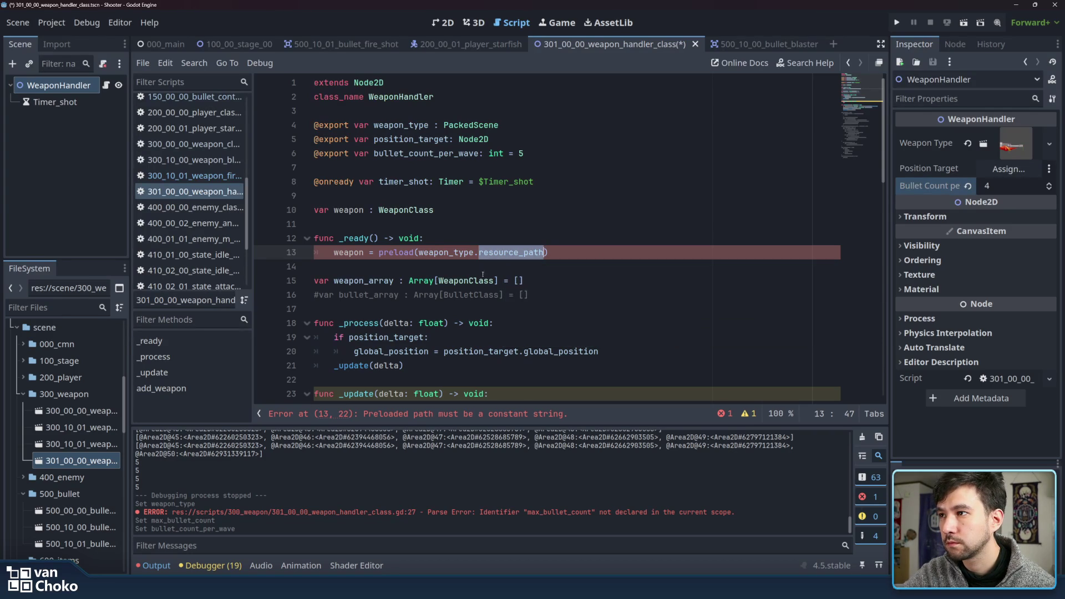
pyautogui.click(447, 296)
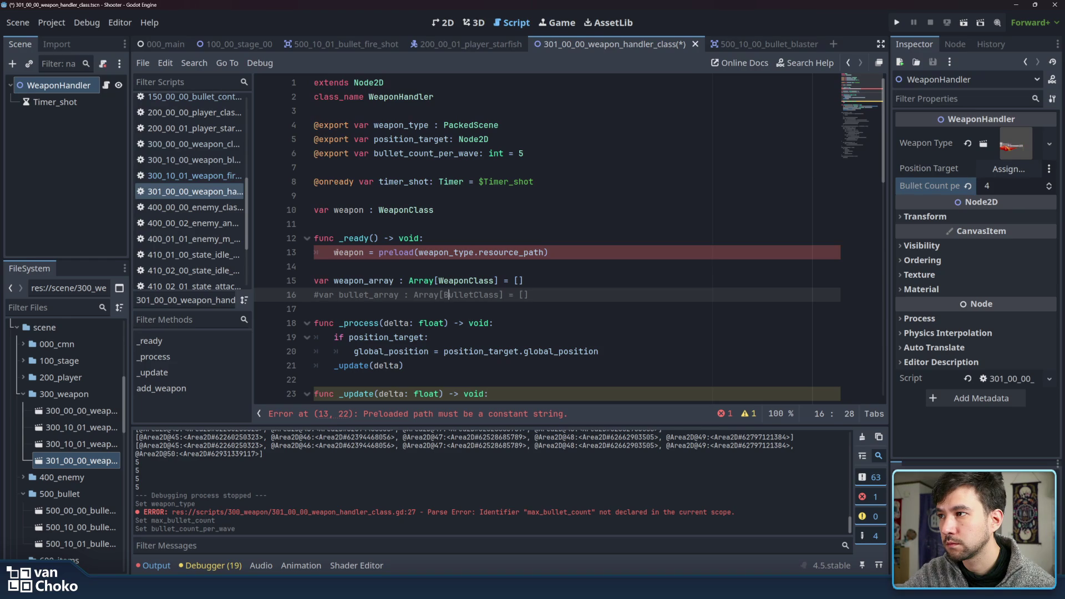
pyautogui.click(332, 254)
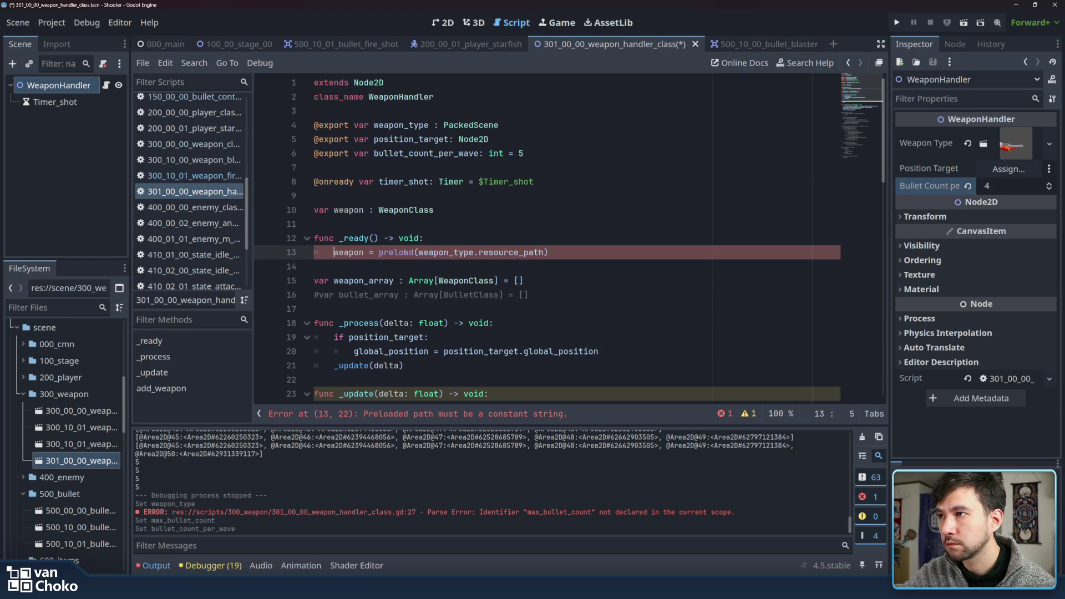
pyautogui.doubleClick(396, 252)
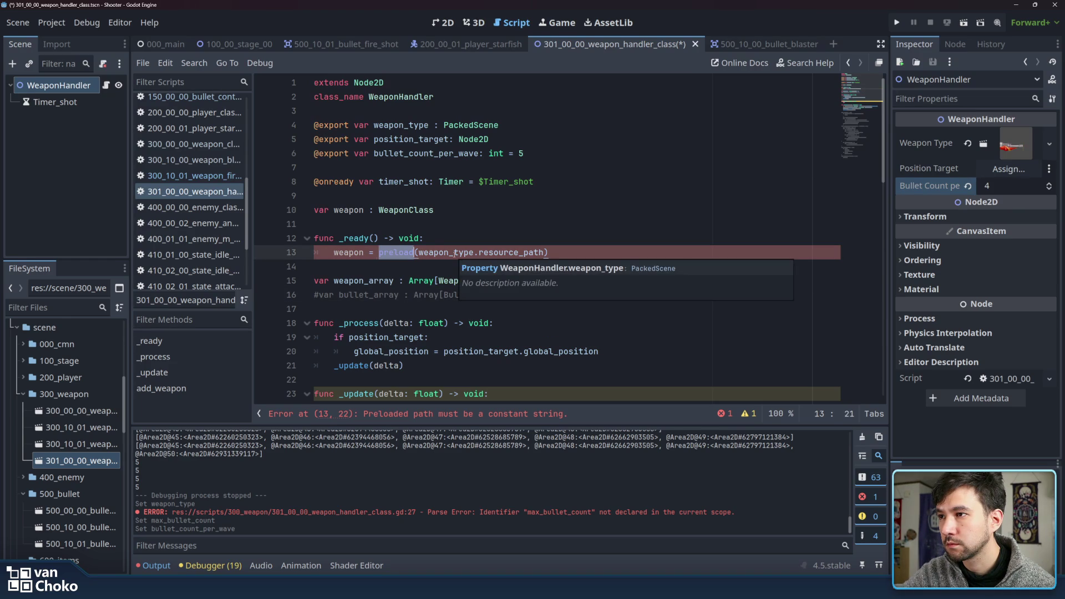
pyautogui.doubleClick(454, 254)
pyautogui.doubleClick(526, 255)
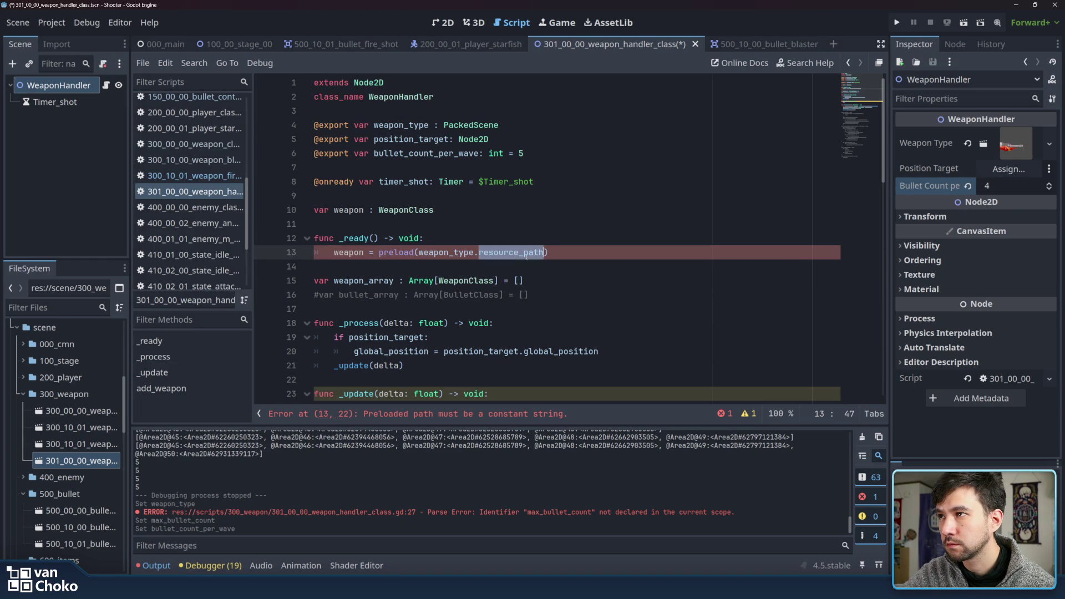
pyautogui.click(565, 257)
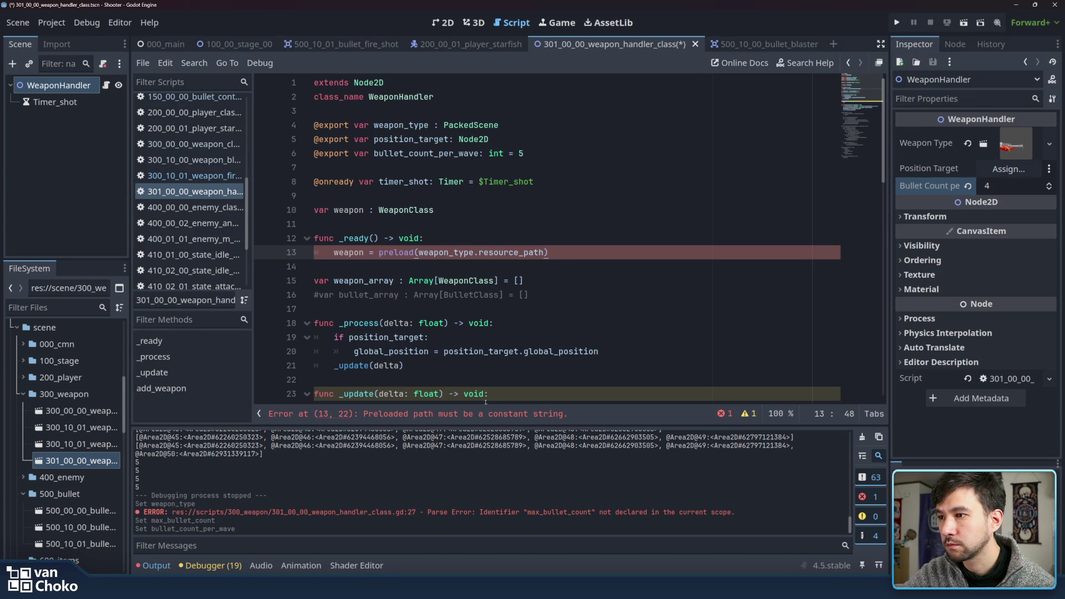
pyautogui.scroll(-5, 552, 283)
pyautogui.scroll(5, 552, 283)
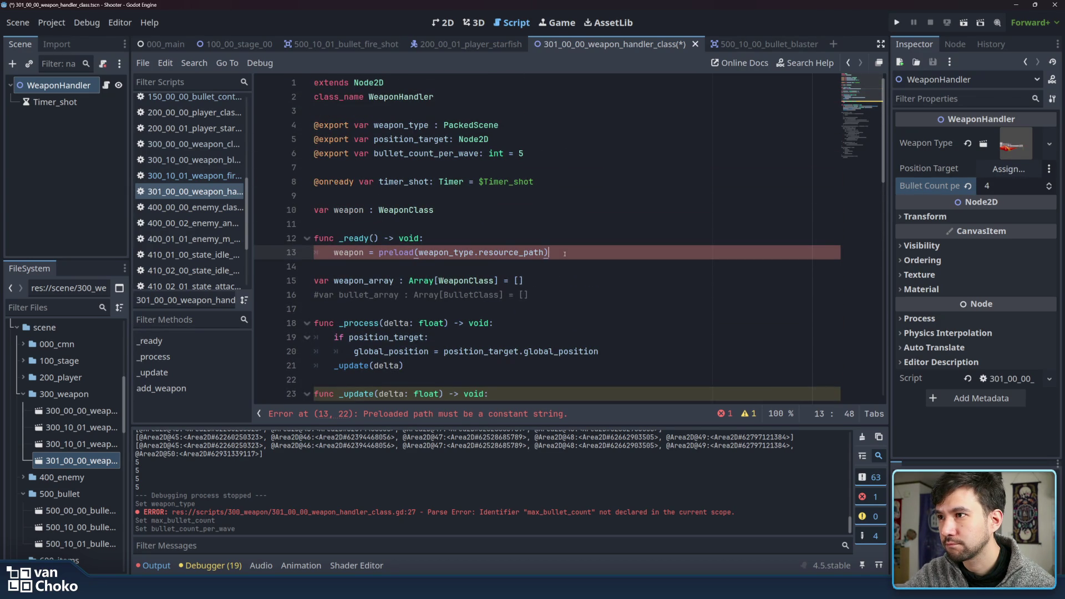
pyautogui.doubleClick(486, 125)
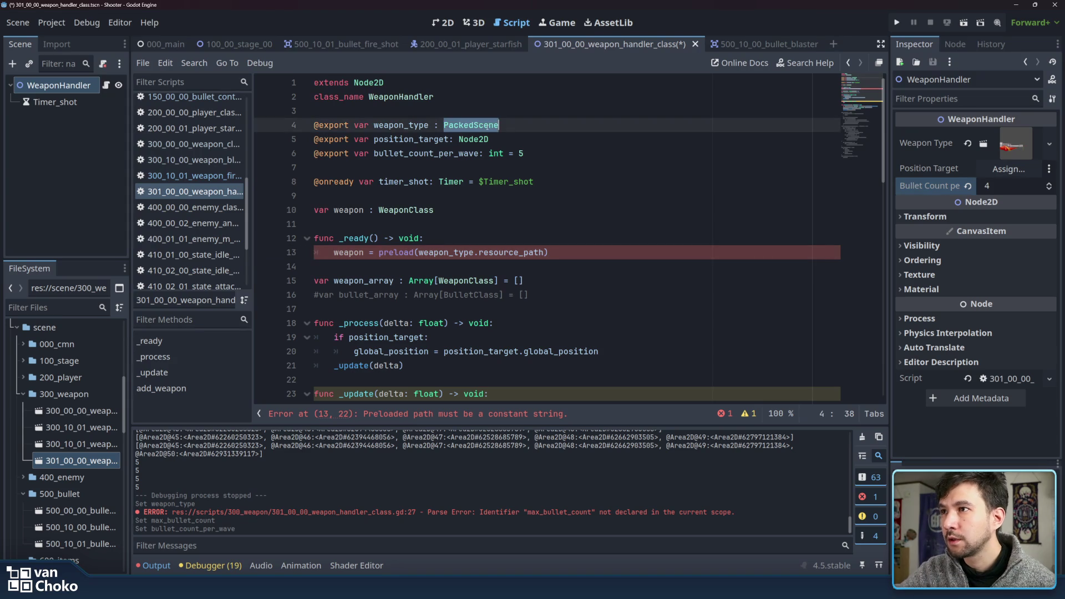
# Close the PackedScene docs and try ResourcePath, then path, as weapon_type's type
pyautogui.click(967, 143)
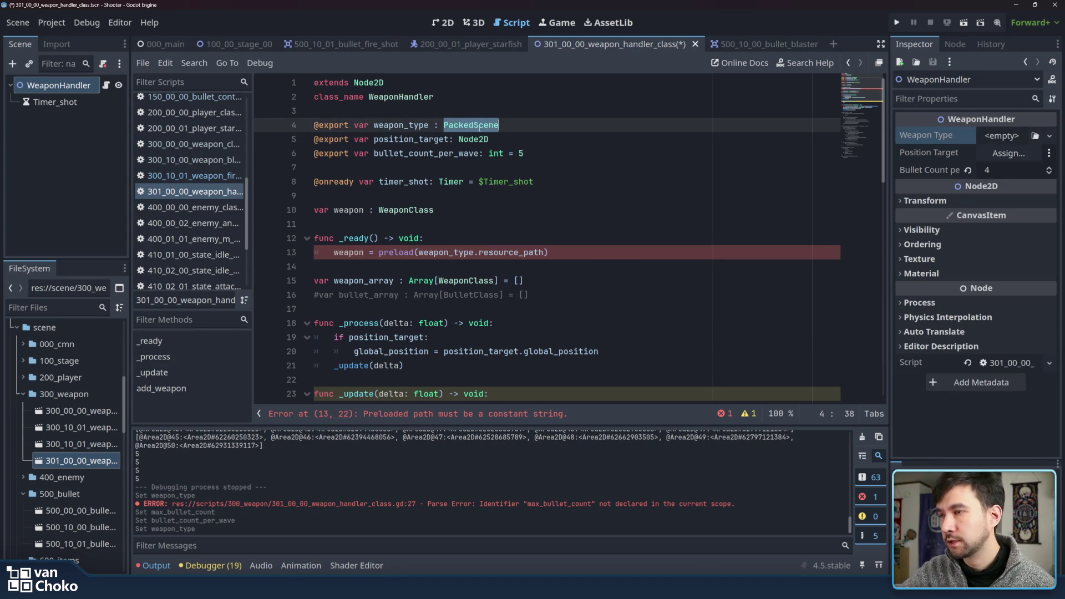
pyautogui.moveTo(480, 127)
pyautogui.write('ress')
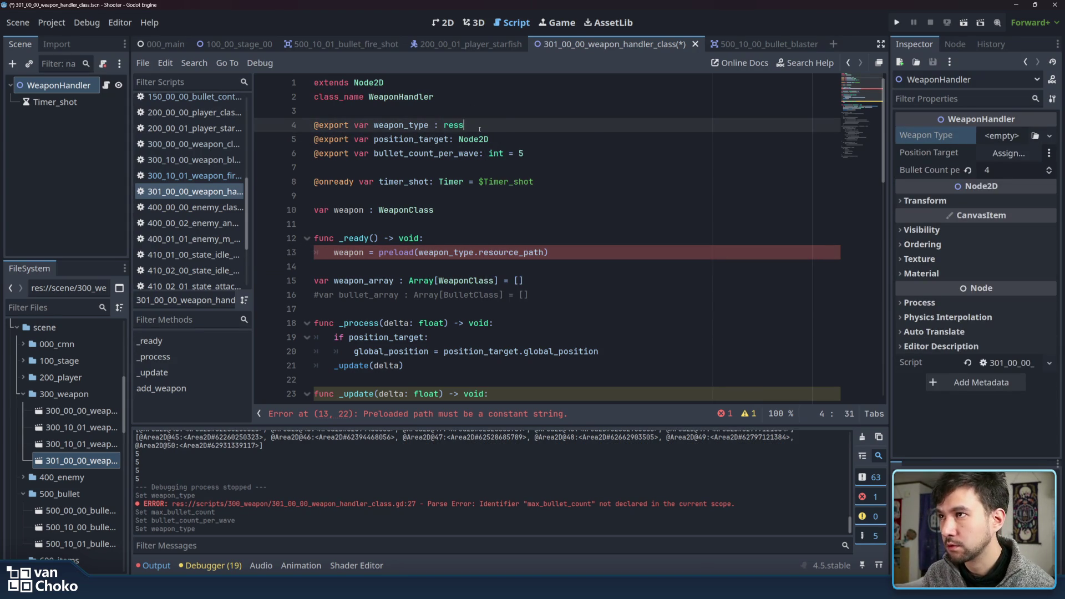
pyautogui.press('BackSpace')
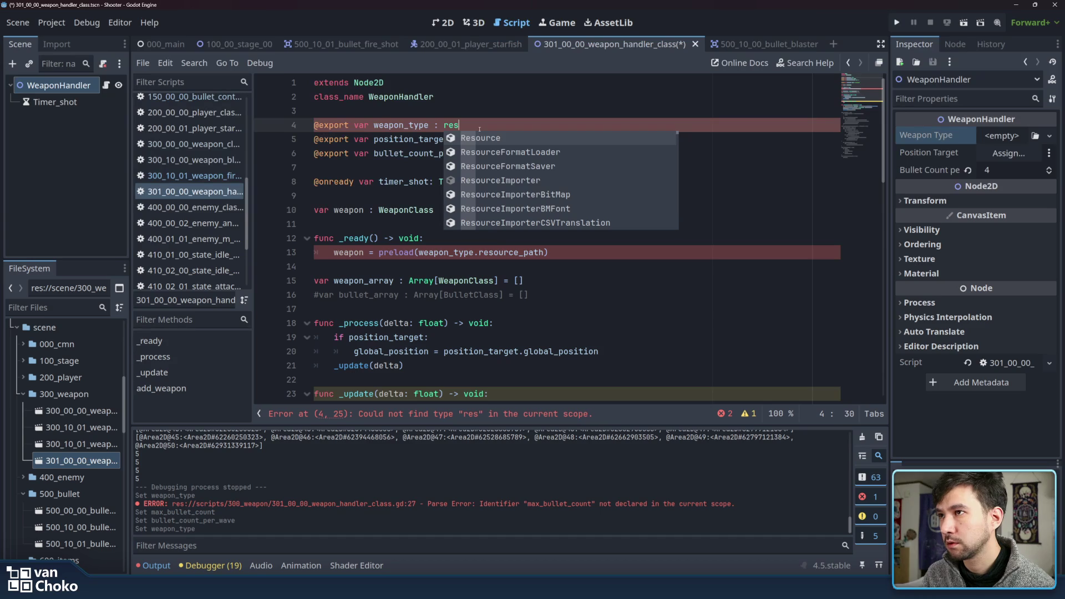
pyautogui.write('ource')
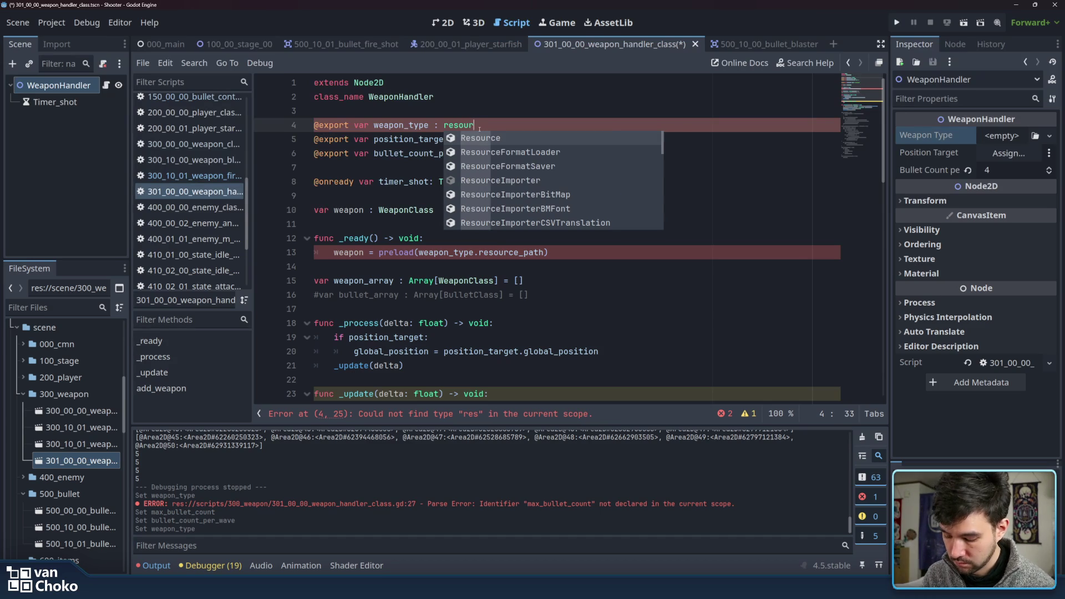
pyautogui.write('P')
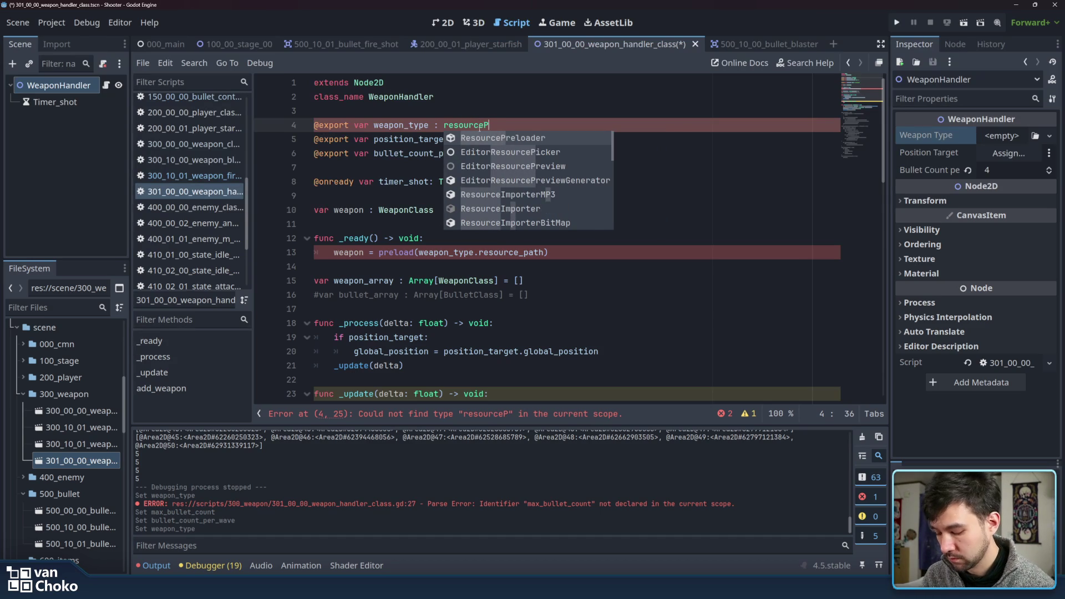
pyautogui.write('at')
pyautogui.press('BackSpace')
pyautogui.press('BackSpace')
pyautogui.press('BackSpace')
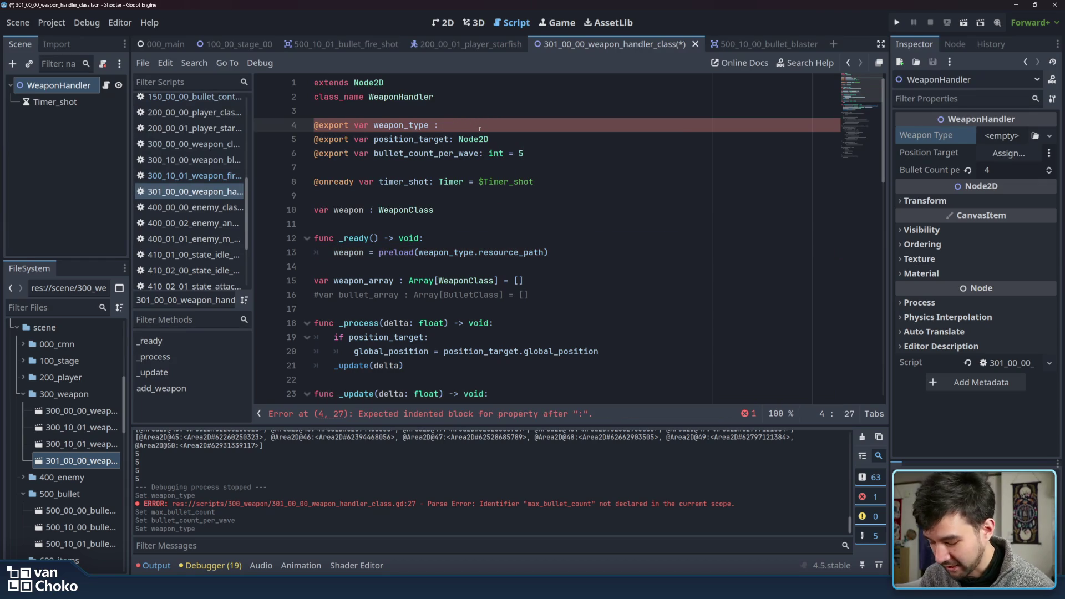
pyautogui.write('path')
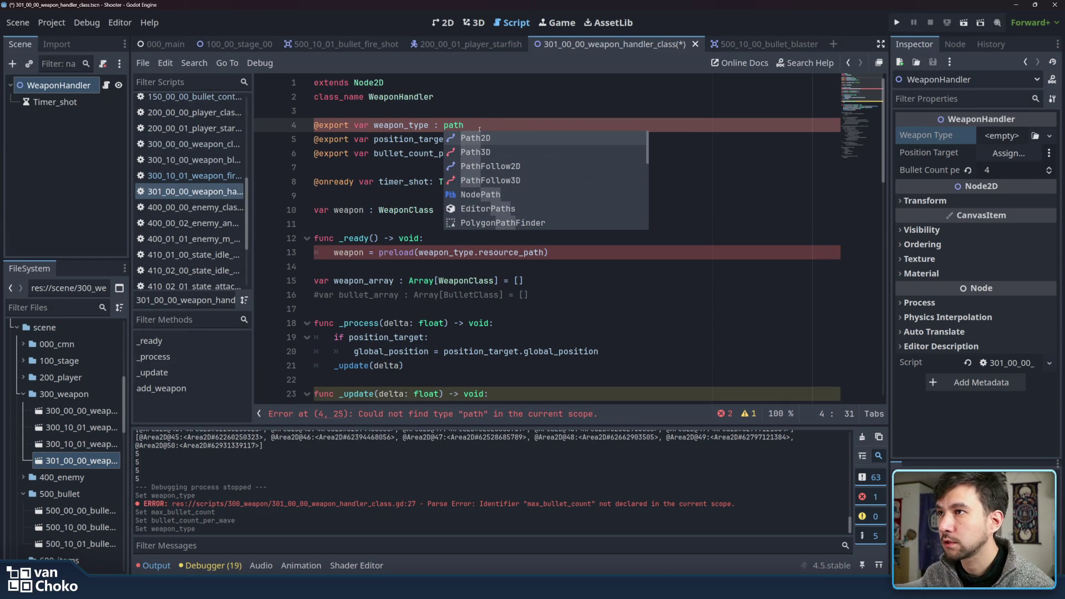
# Browse the Path2D type suggestions, then restore weapon_type's type to PackedScene
pyautogui.press('Down')
pyautogui.press('Down')
pyautogui.press('Down')
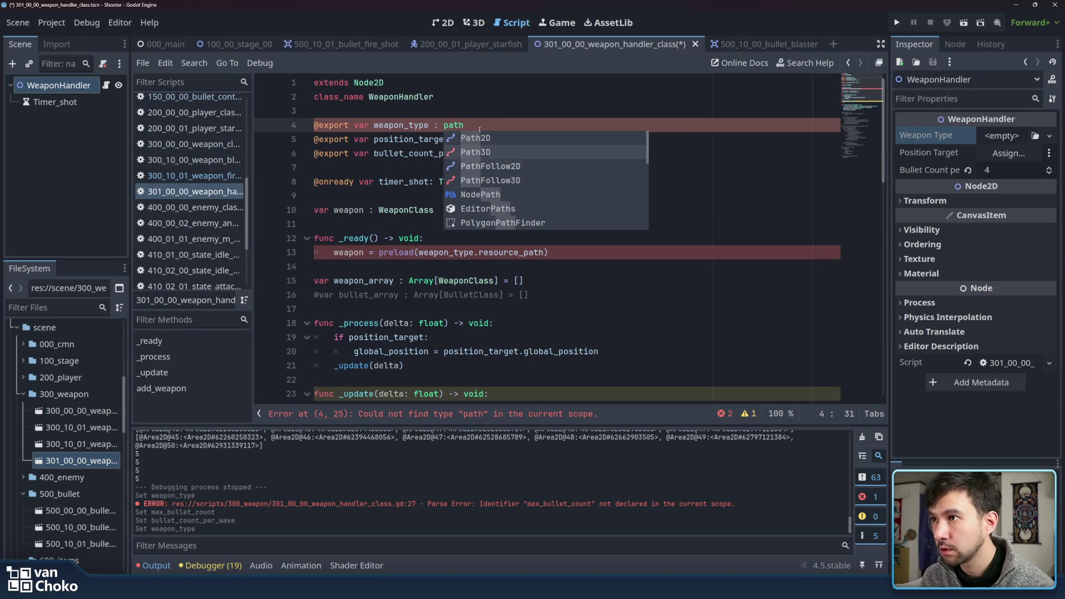
pyautogui.press('Down')
pyautogui.press('Down')
pyautogui.press('Down')
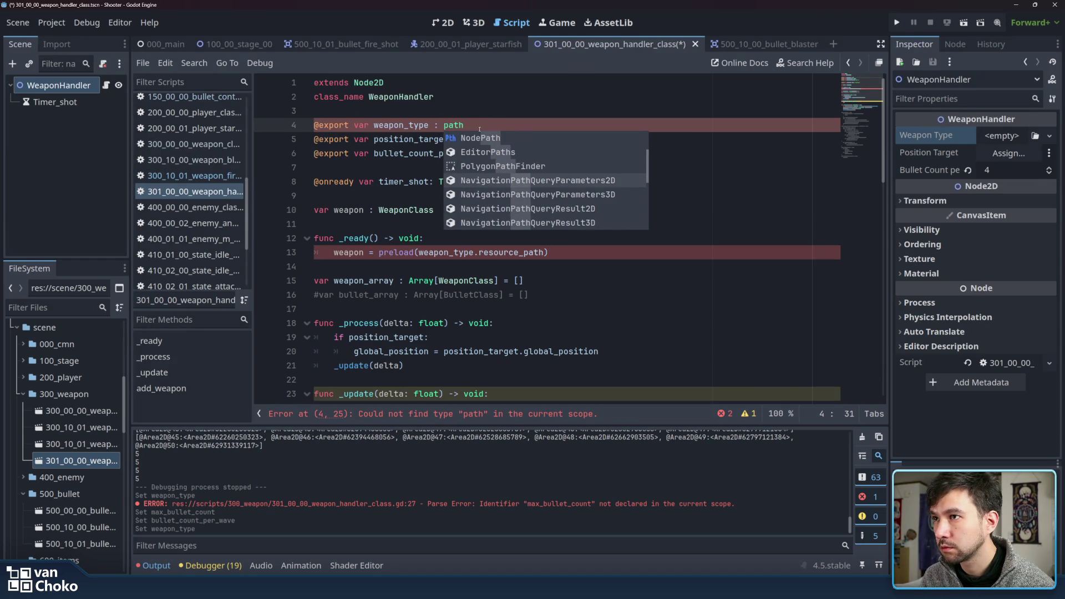
pyautogui.press('Up')
pyautogui.press('Up')
pyautogui.press('Up')
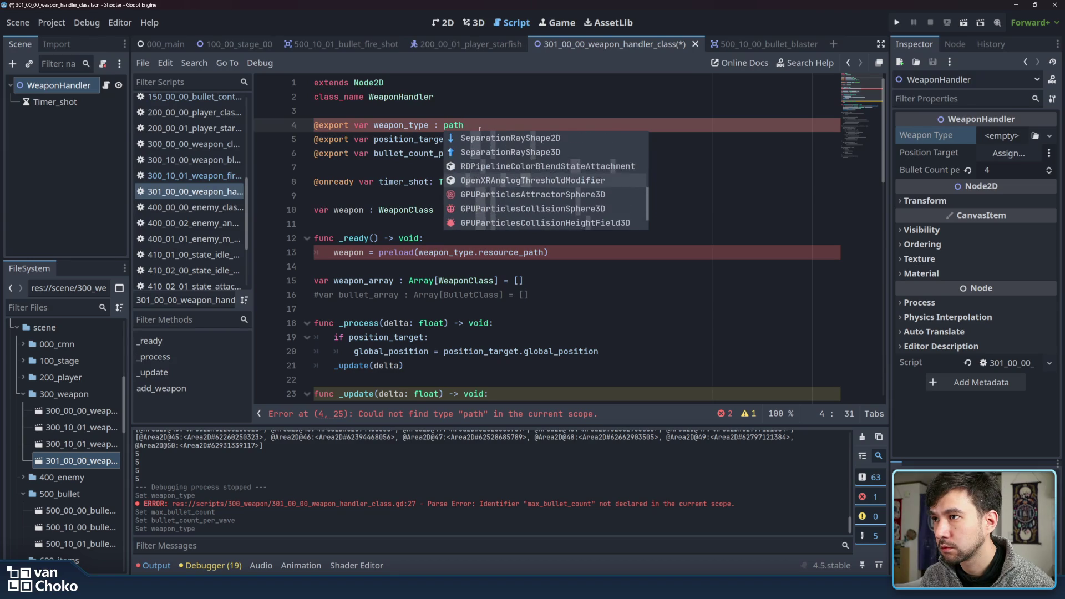
pyautogui.press('Down')
pyautogui.press('Up')
pyautogui.press('Up')
pyautogui.press('Up')
pyautogui.press('Down')
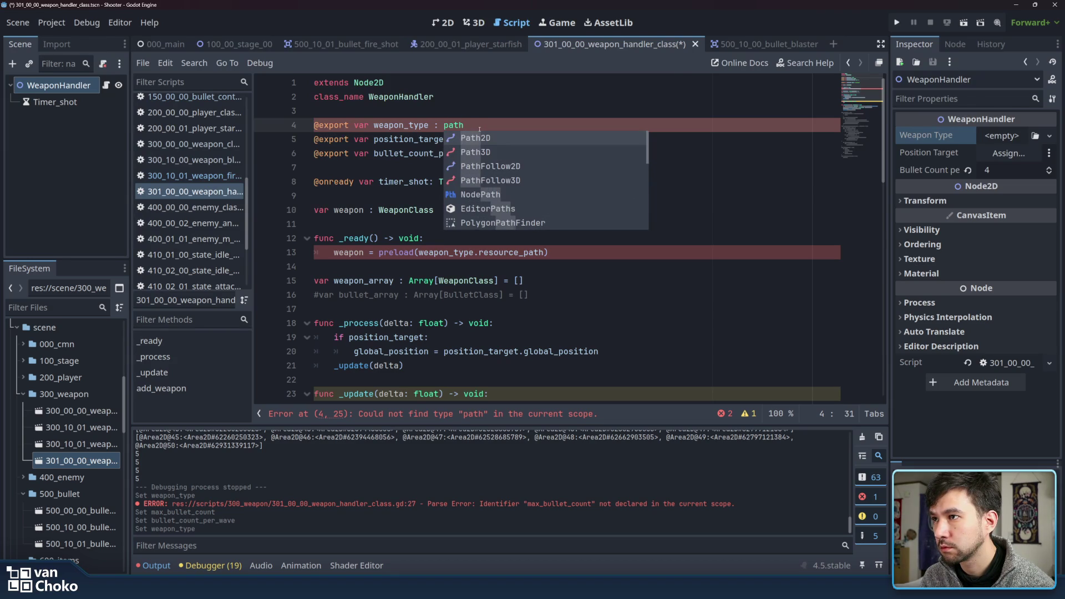
pyautogui.press('BackSpace')
pyautogui.press('BackSpace')
pyautogui.press('BackSpace')
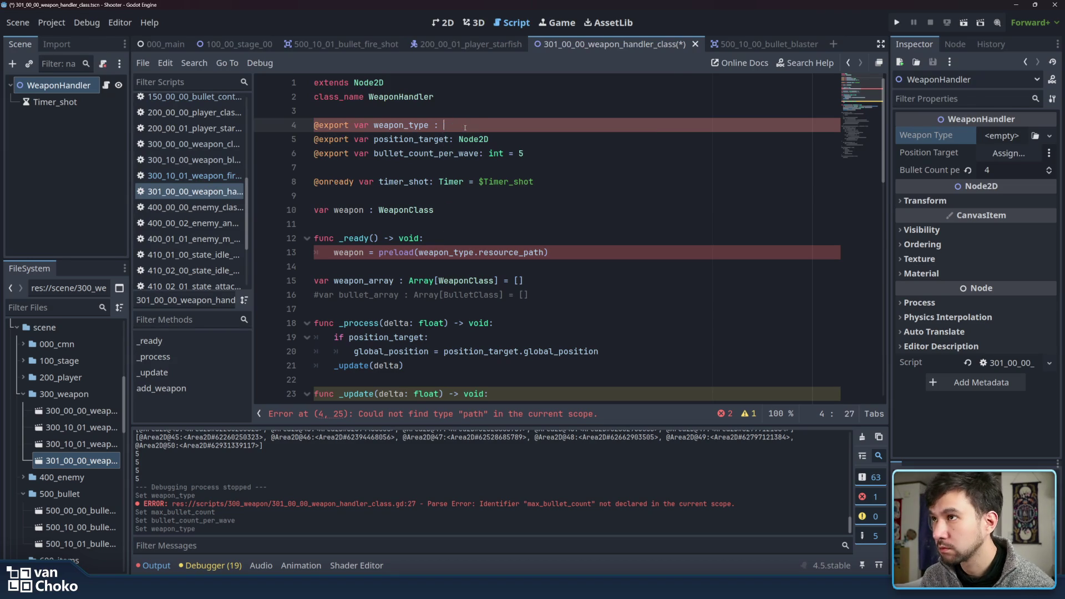
pyautogui.write('sour')
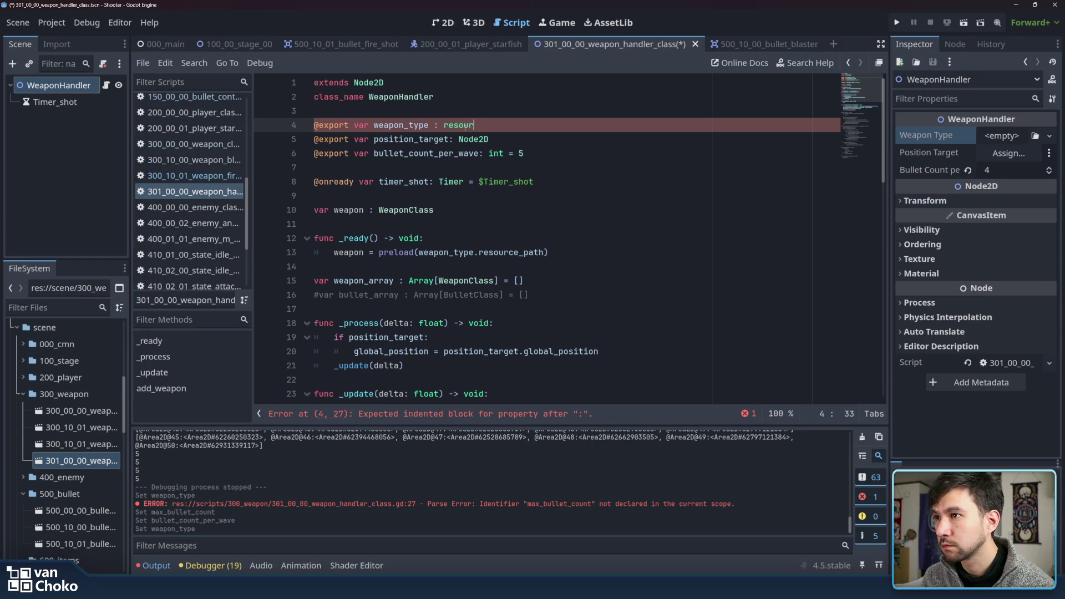
pyautogui.write('Pa')
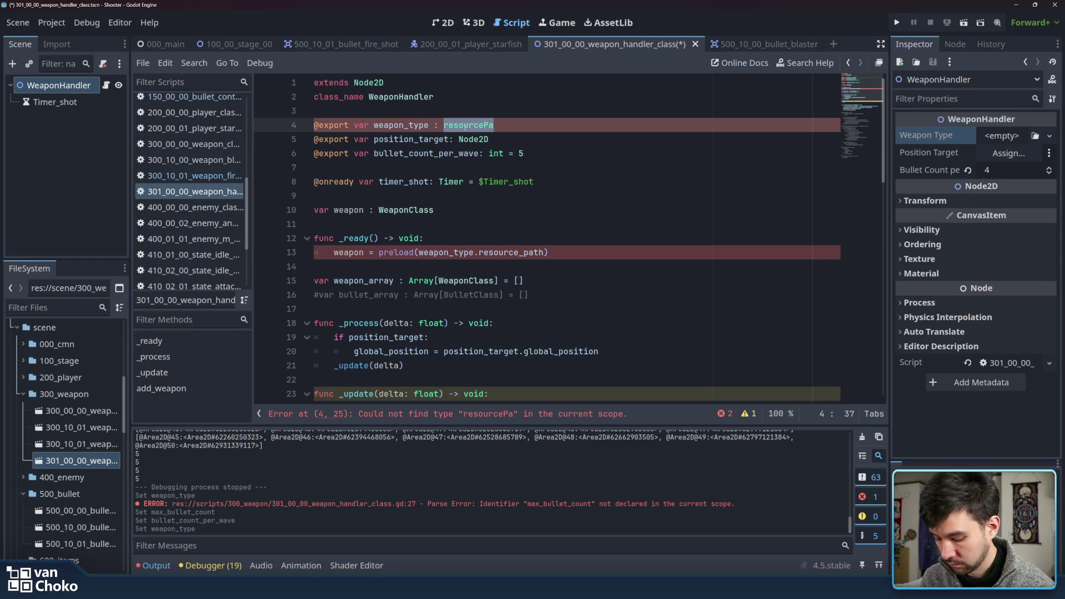
pyautogui.write('Packe')
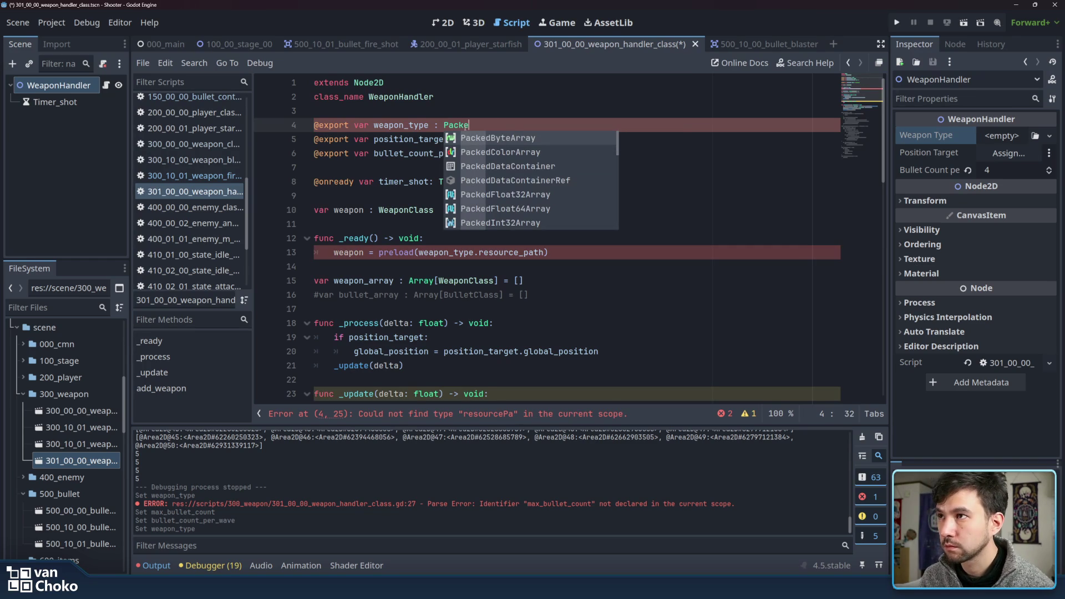
pyautogui.write('dSc')
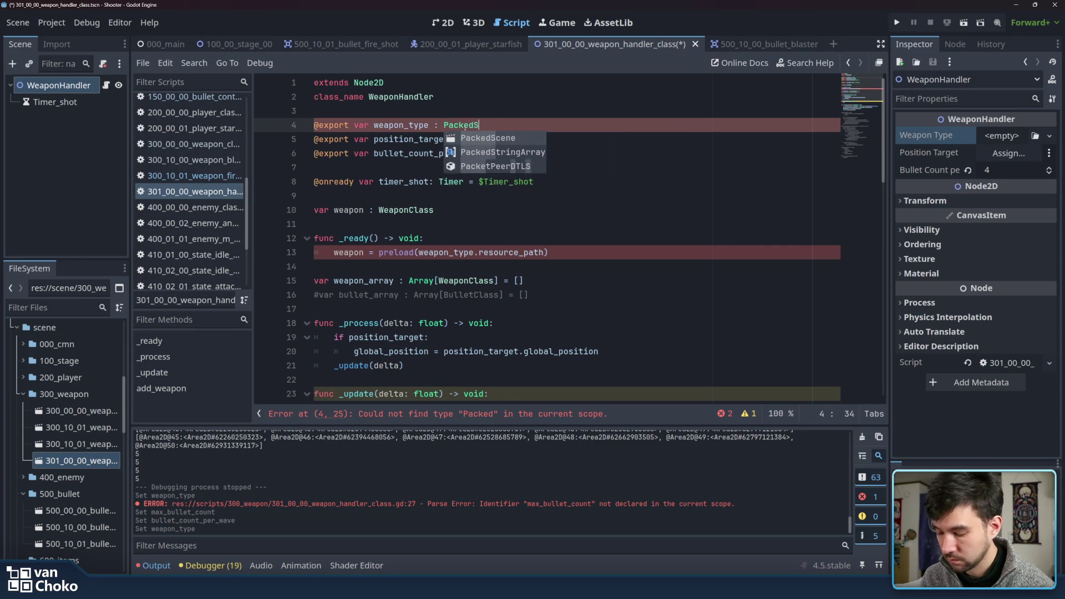
pyautogui.press('Return')
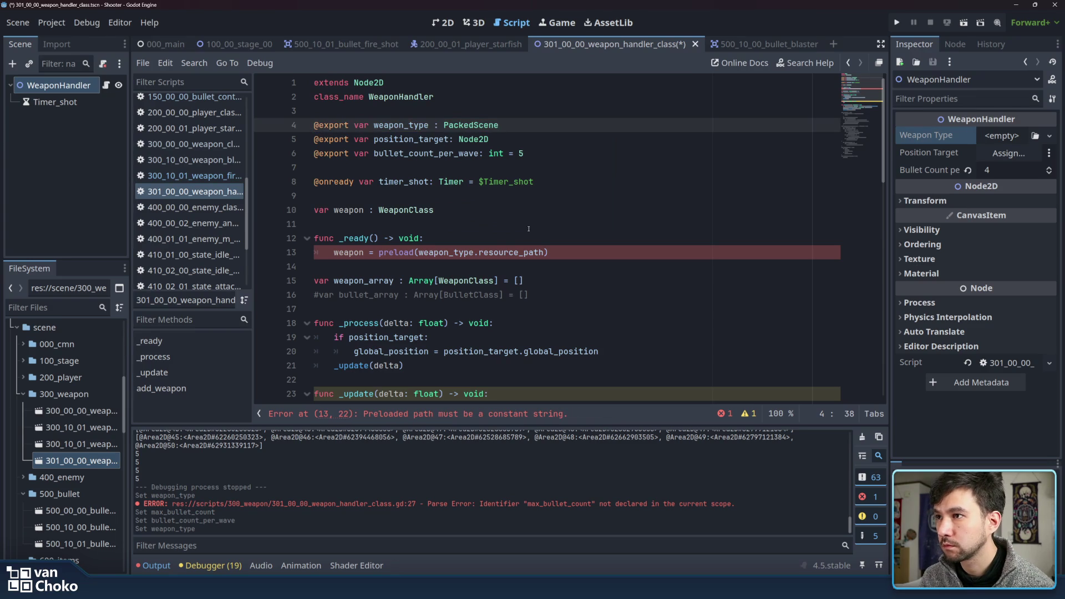
# Move to the preload call on line 13
pyautogui.click(516, 253)
pyautogui.scroll(-3, 516, 255)
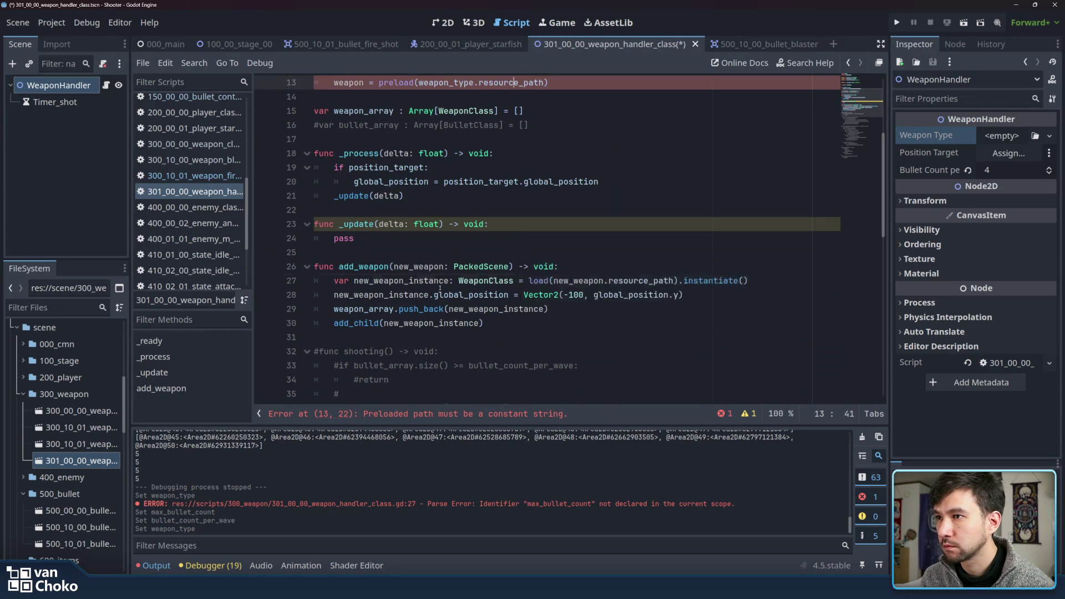
pyautogui.doubleClick(636, 280)
pyautogui.keyDown('shift'); pyautogui.click(604, 280); pyautogui.keyUp('shift')
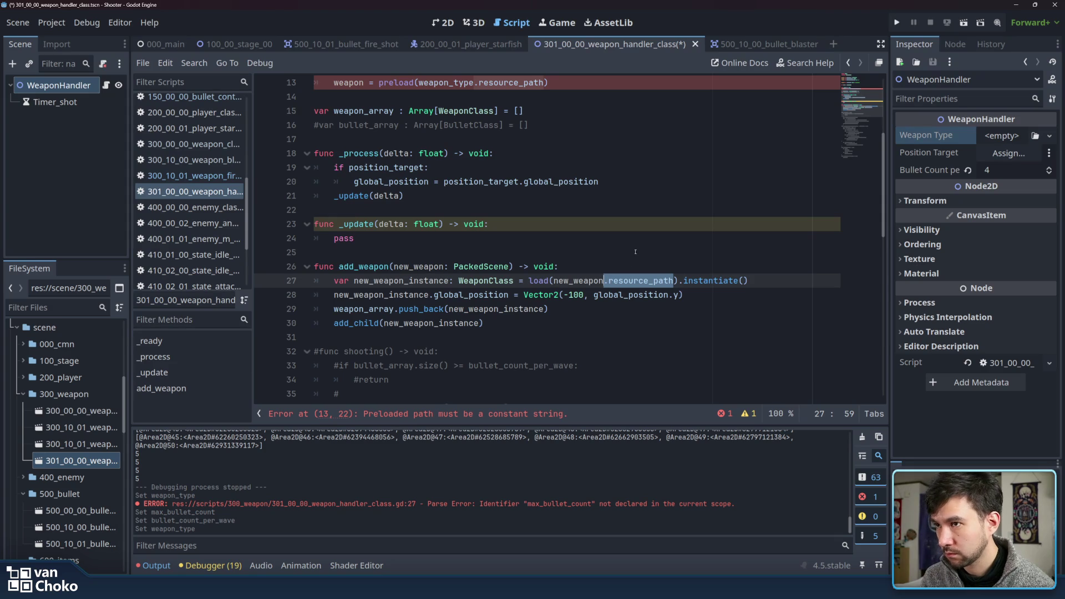
pyautogui.scroll(4, 636, 251)
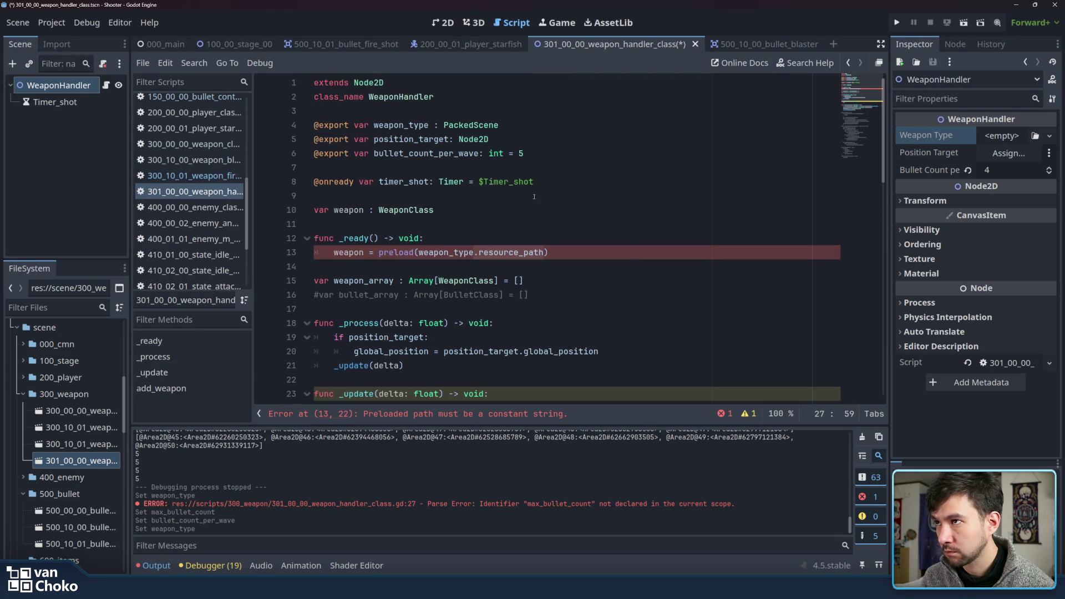
pyautogui.click(507, 252)
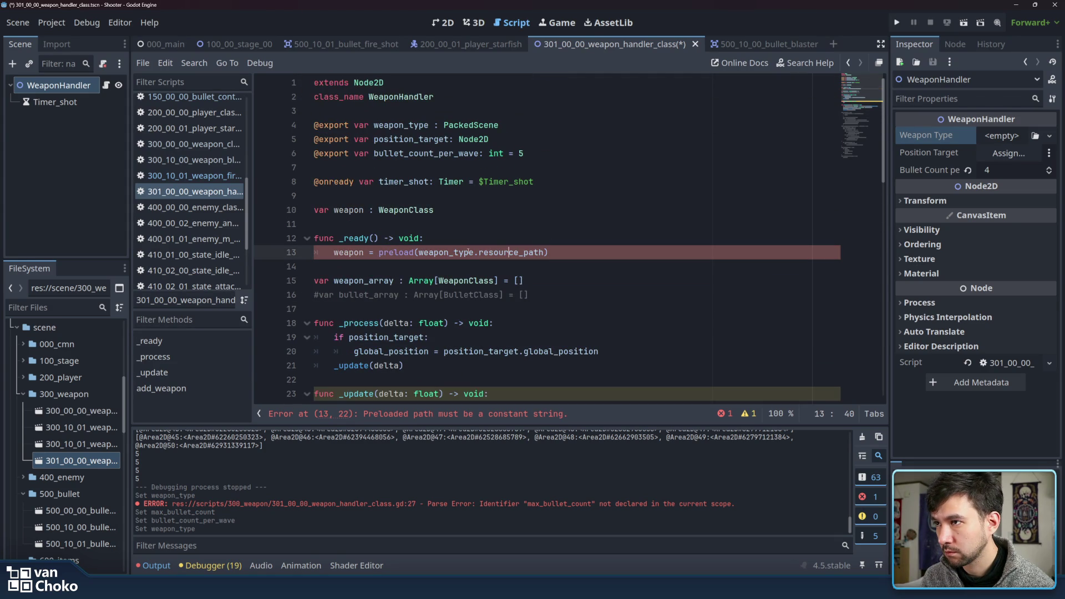
pyautogui.click(478, 252)
pyautogui.write('.')
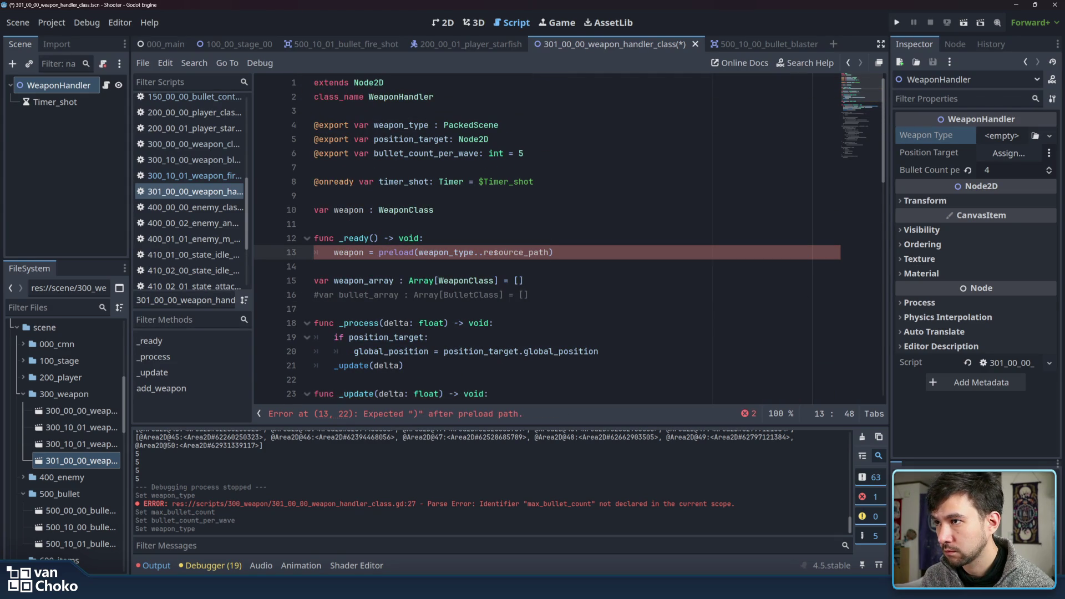
pyautogui.hotkey('ctrl', 'z')
pyautogui.click(571, 264)
pyautogui.click(571, 250)
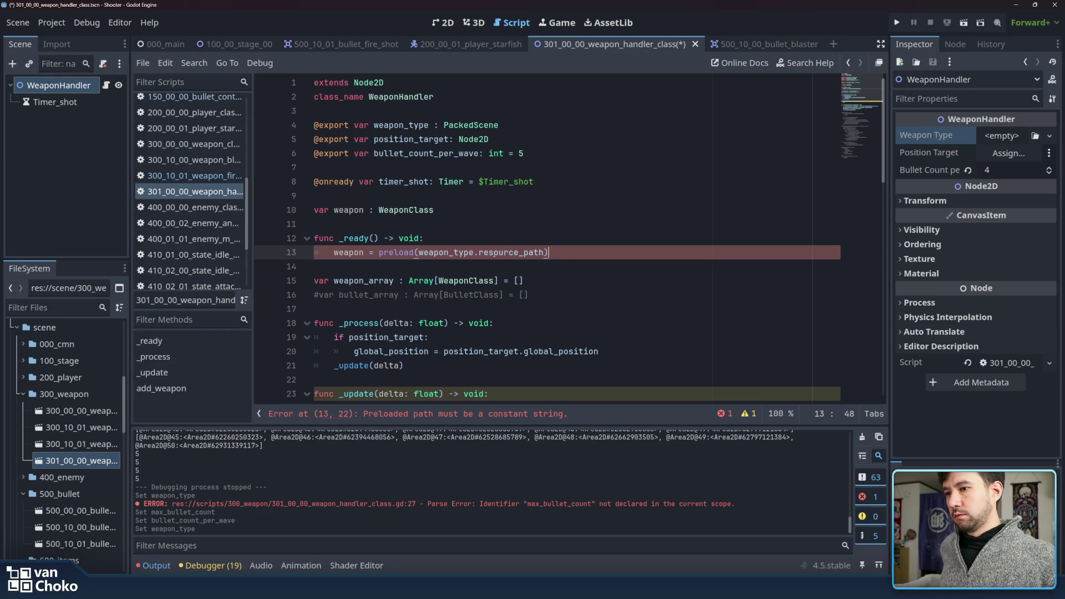
# Show the Resource.resource_path documentation tooltip from line 13's preload call
pyautogui.doubleClick(501, 253)
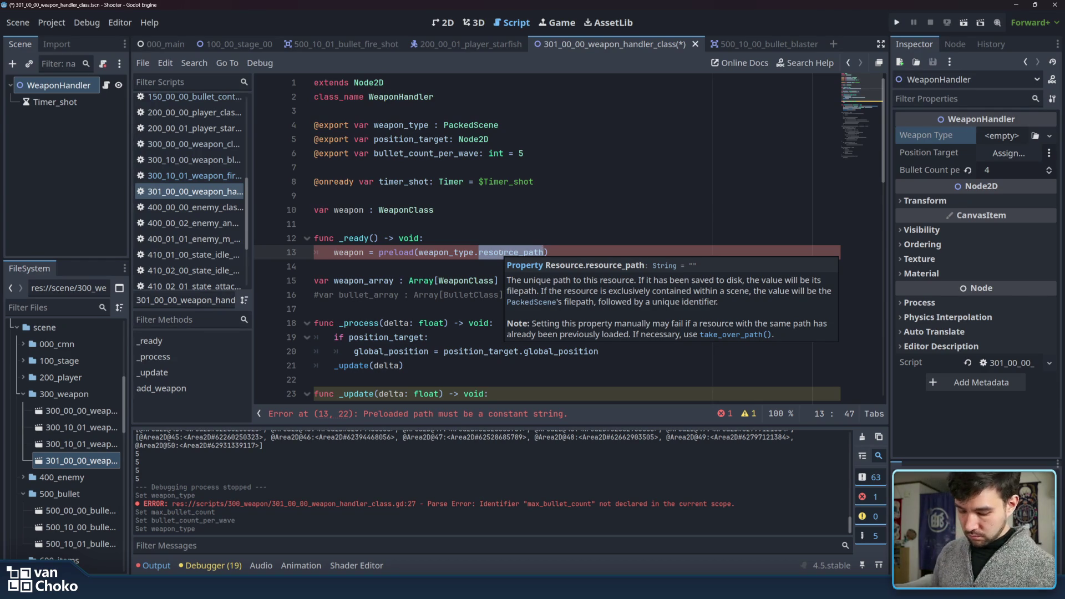
# Try take_over_path(weapon_type.resource_path) inside line 13's preload call
pyautogui.press('BackSpace')
pyautogui.write('path')
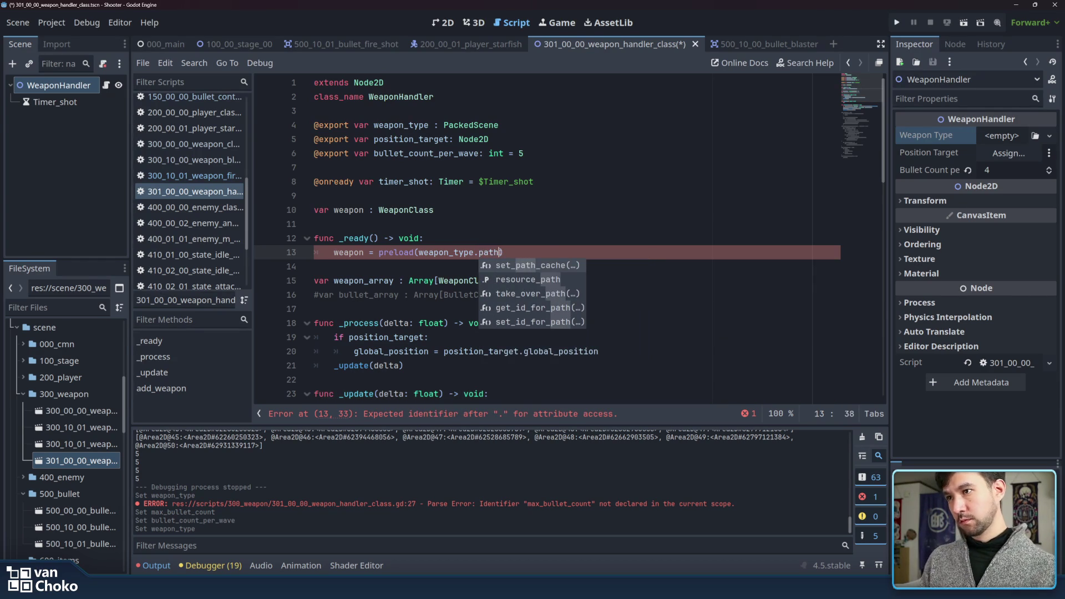
pyautogui.press('Down')
pyautogui.press('Down')
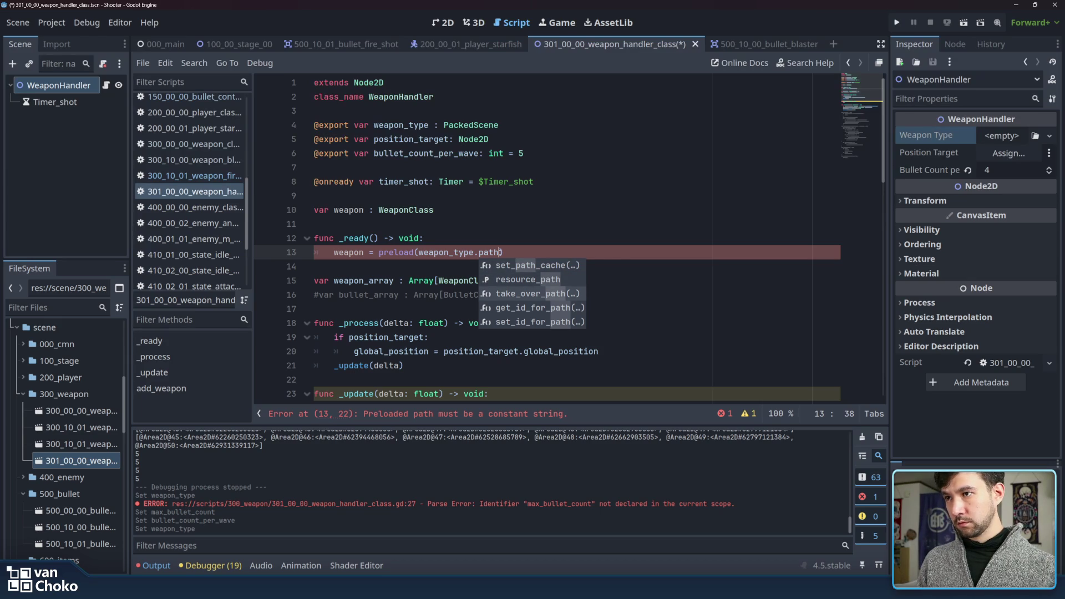
pyautogui.press('Return')
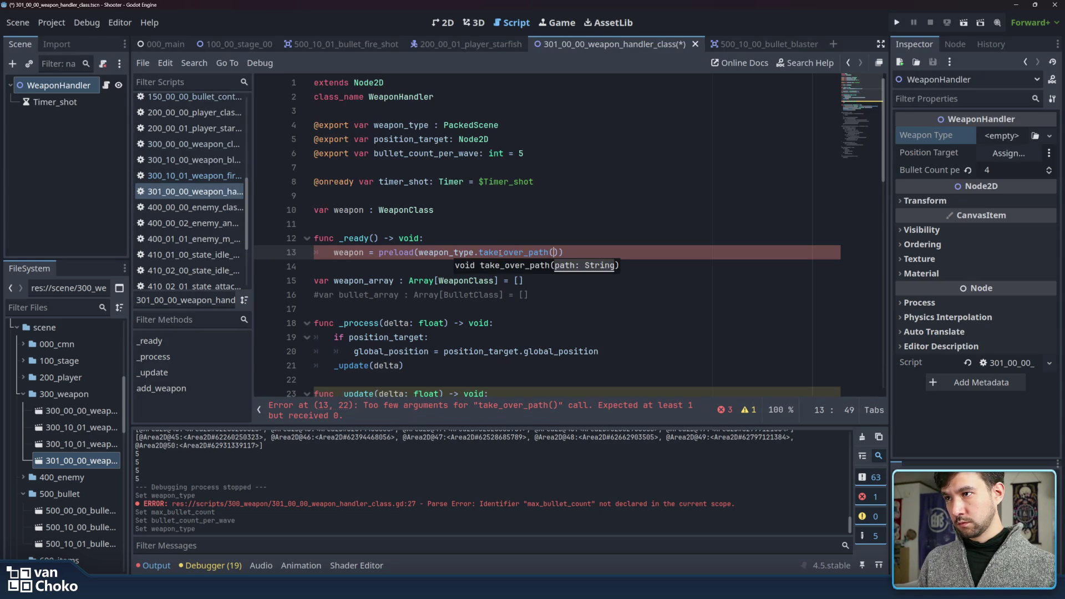
pyautogui.write('weapon')
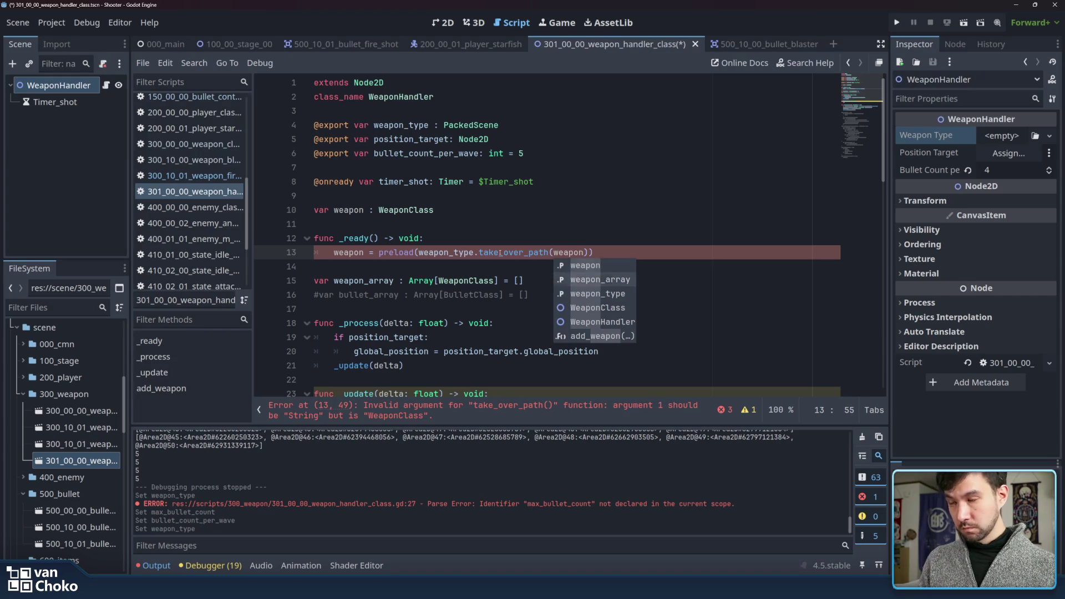
pyautogui.press('Down')
pyautogui.press('Down')
pyautogui.press('Return')
pyautogui.write('.res')
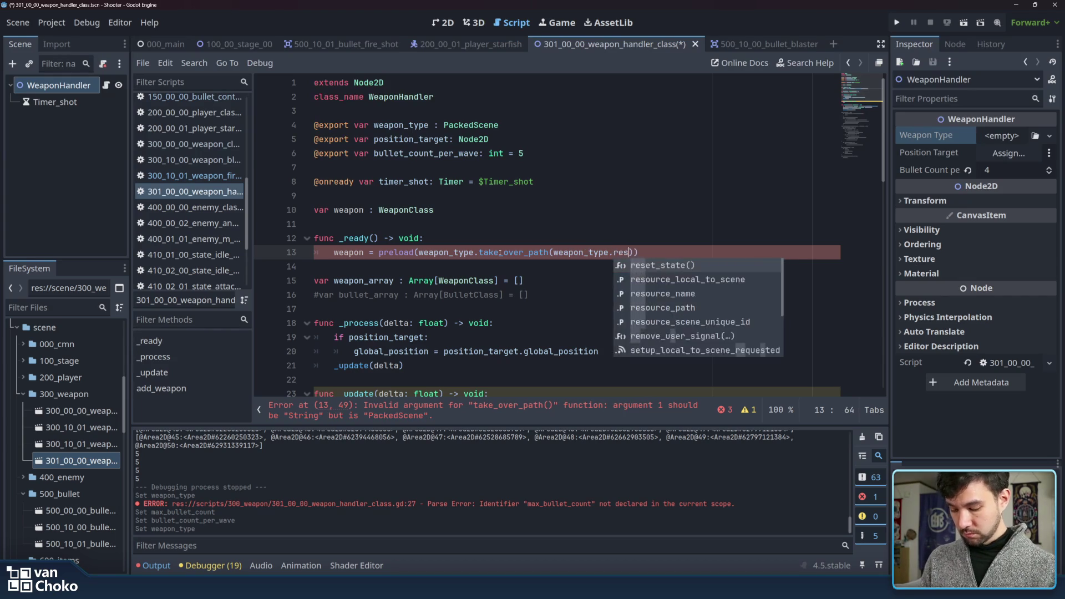
pyautogui.write('ou')
pyautogui.press('Down')
pyautogui.press('Down')
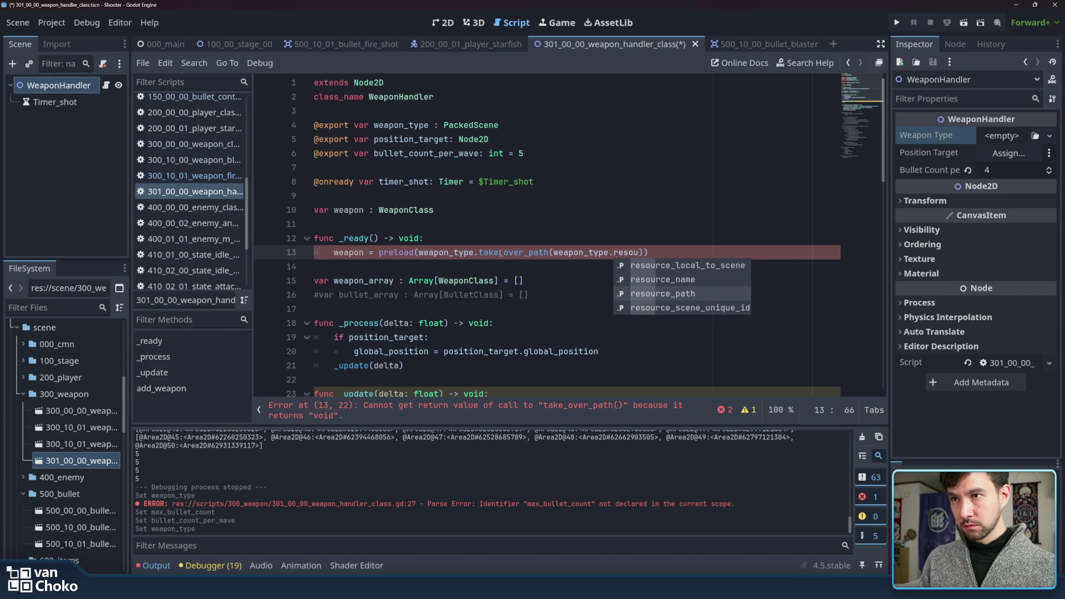
pyautogui.press('Return')
# Replace the take_over_path call with resource_path, giving preload(weapon_type.resource_path)
pyautogui.click(505, 272)
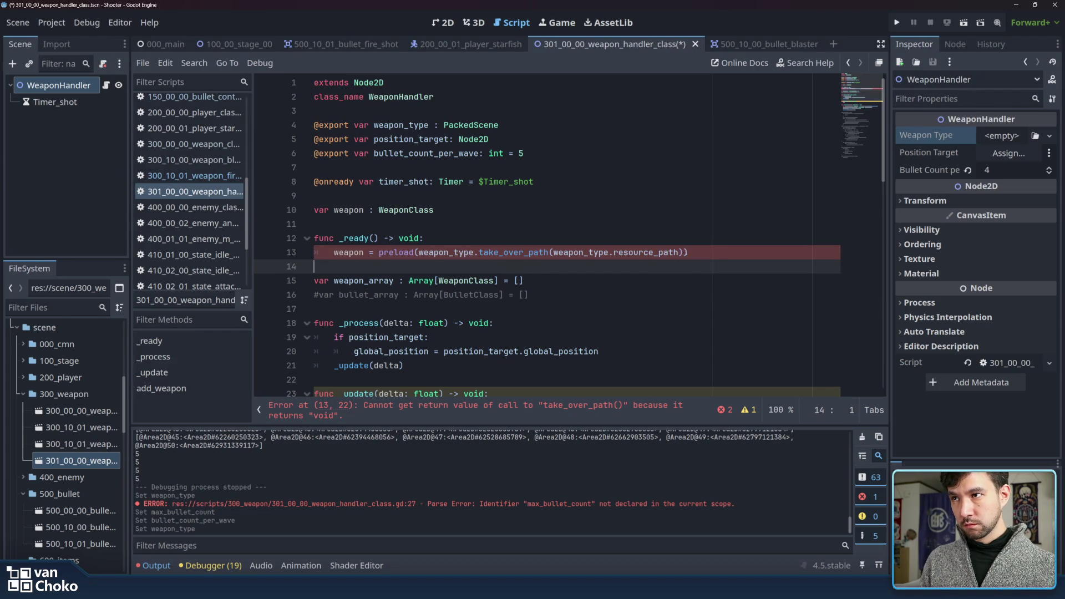
pyautogui.moveTo(684, 252); pyautogui.dragTo(479, 252)
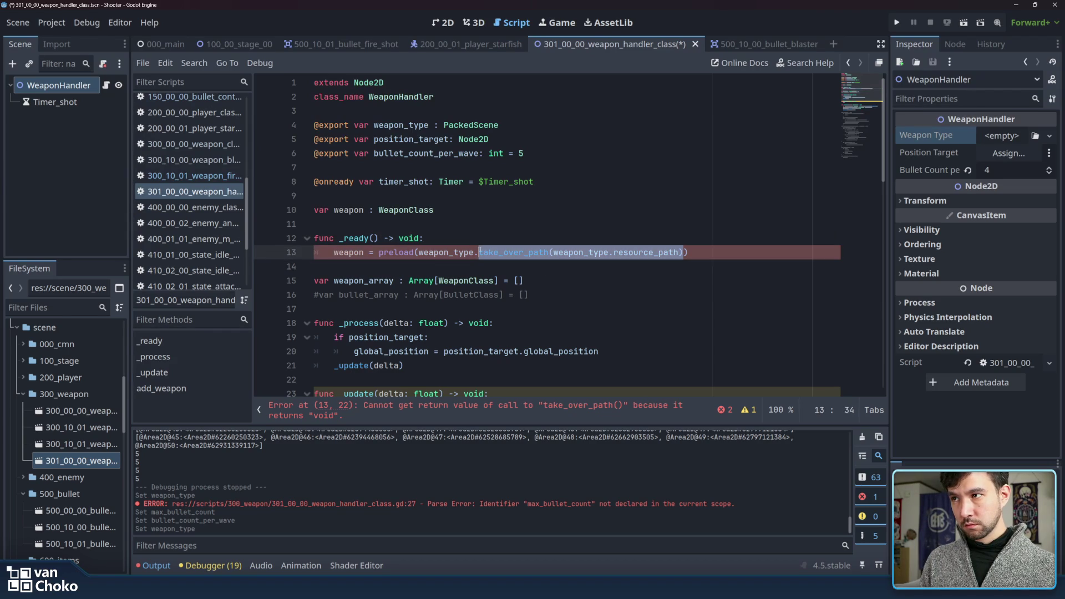
pyautogui.write('resou')
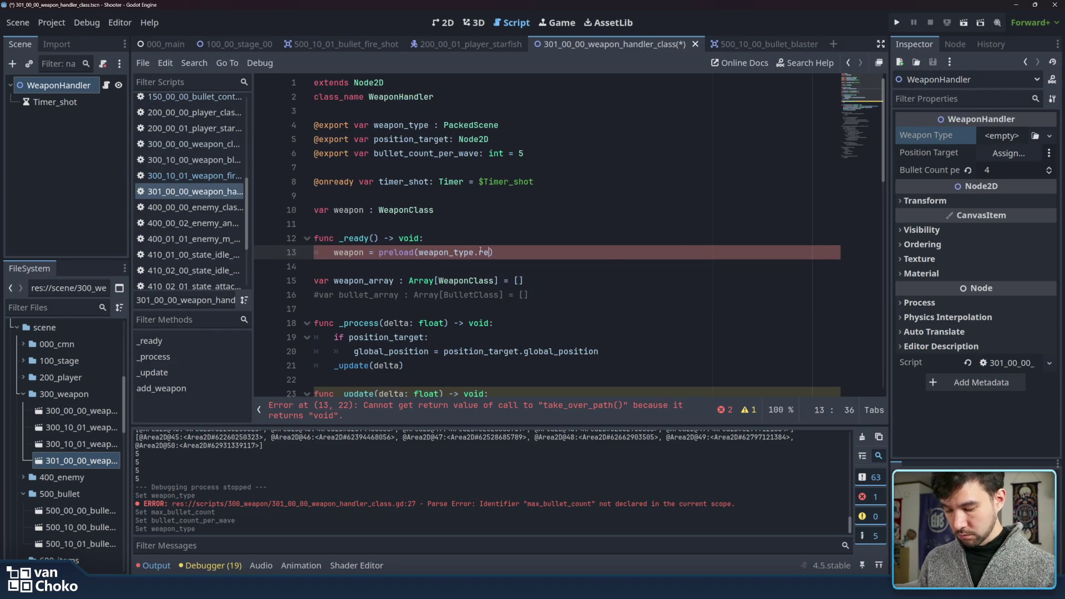
pyautogui.press('Return')
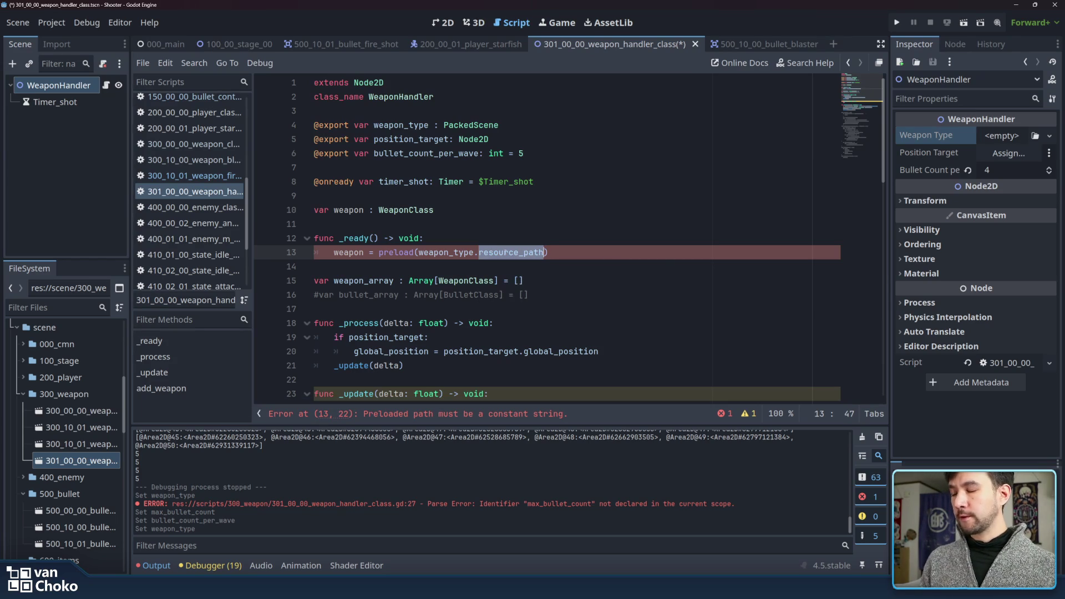
pyautogui.moveTo(600, 587)
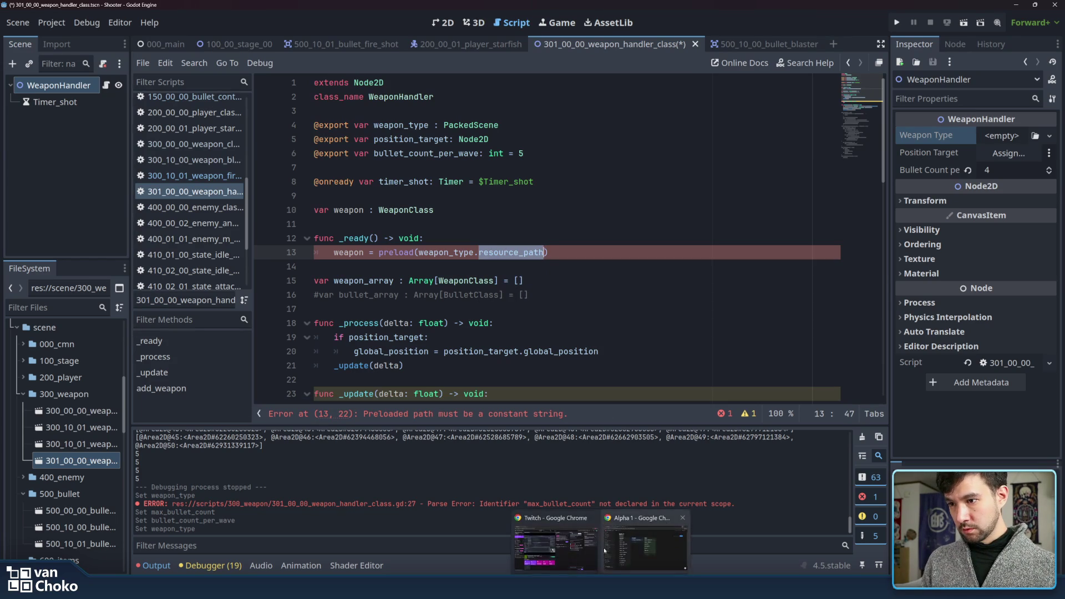
pyautogui.click(631, 550)
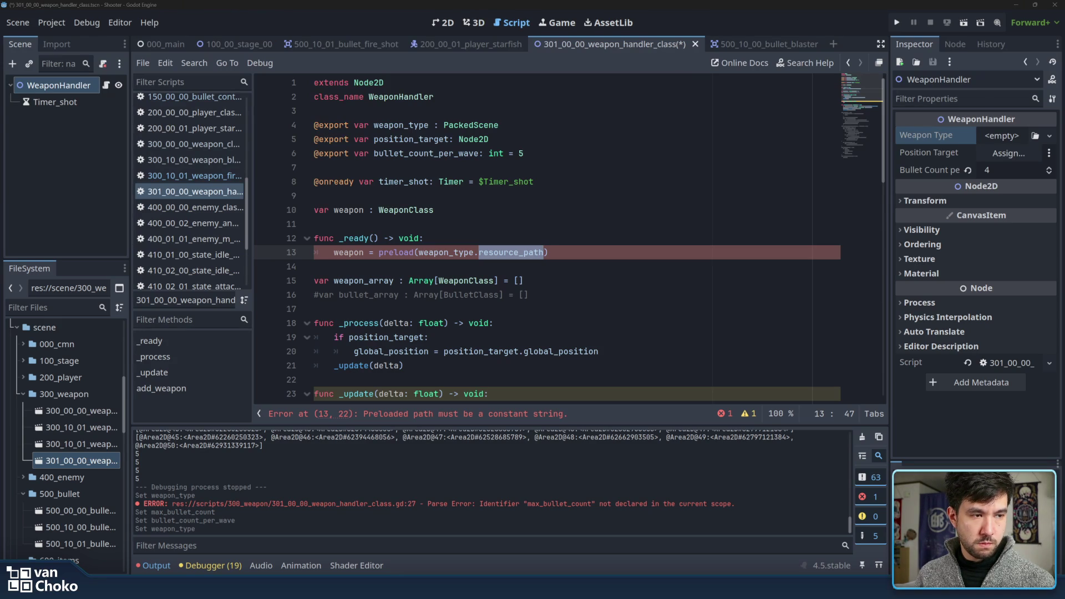
# Delete 'pre' so line 13 reads weapon = load(weapon_type.resource_path)
pyautogui.click(596, 256)
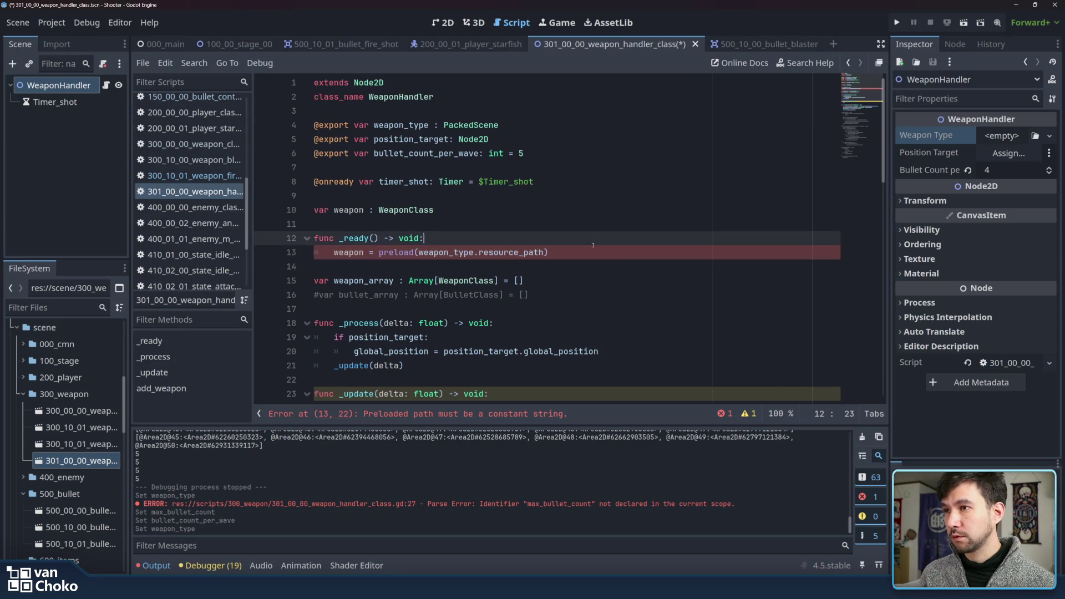
pyautogui.scroll(-6, 596, 256)
pyautogui.scroll(6, 597, 255)
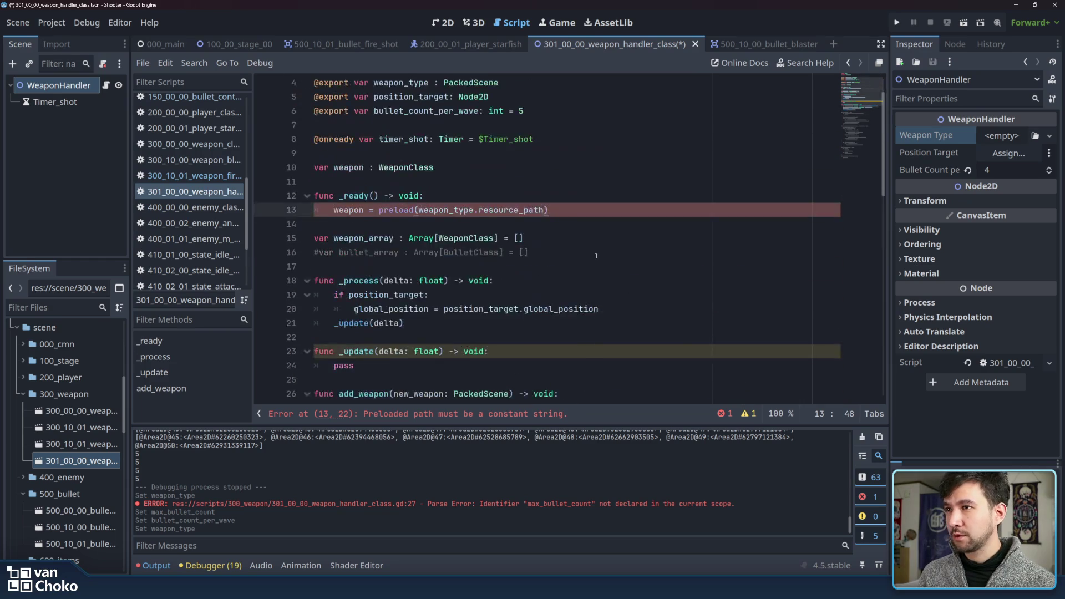
pyautogui.press('Left')
pyautogui.press('BackSpace')
pyautogui.press('BackSpace')
pyautogui.press('BackSpace')
pyautogui.click(590, 252)
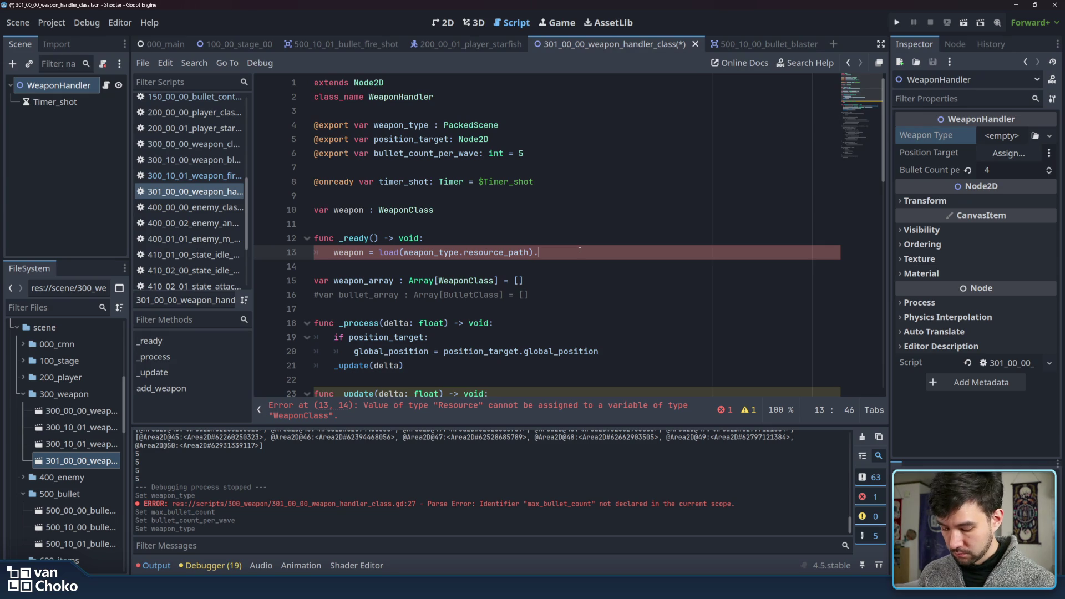
# Append .instanciate() to line 13's load call and briefly test preload instead
pyautogui.write('ins')
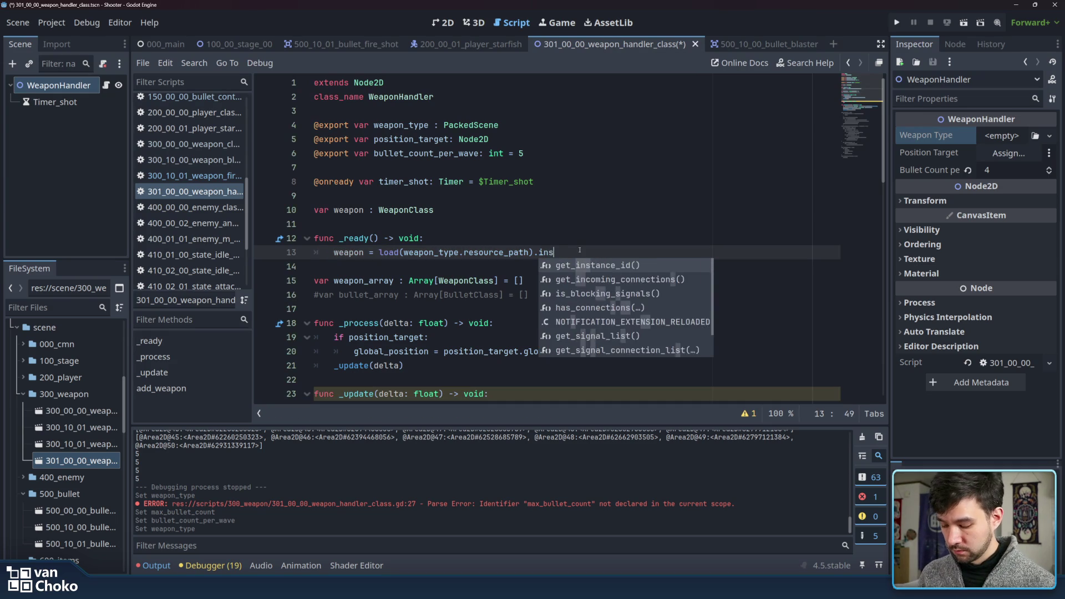
pyautogui.write('tanciate')
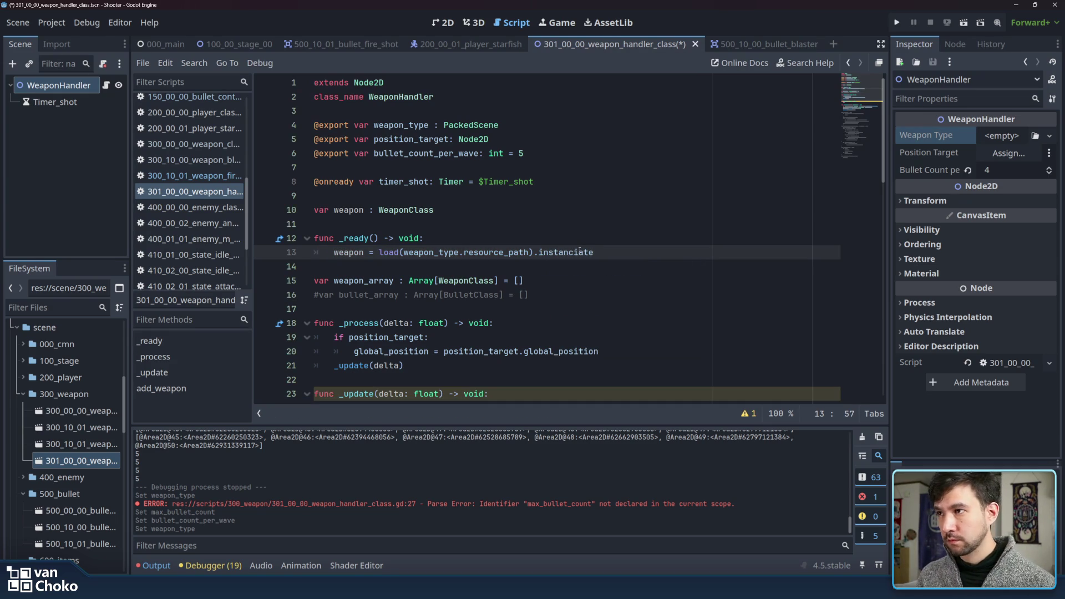
pyautogui.write('()')
pyautogui.click(581, 264)
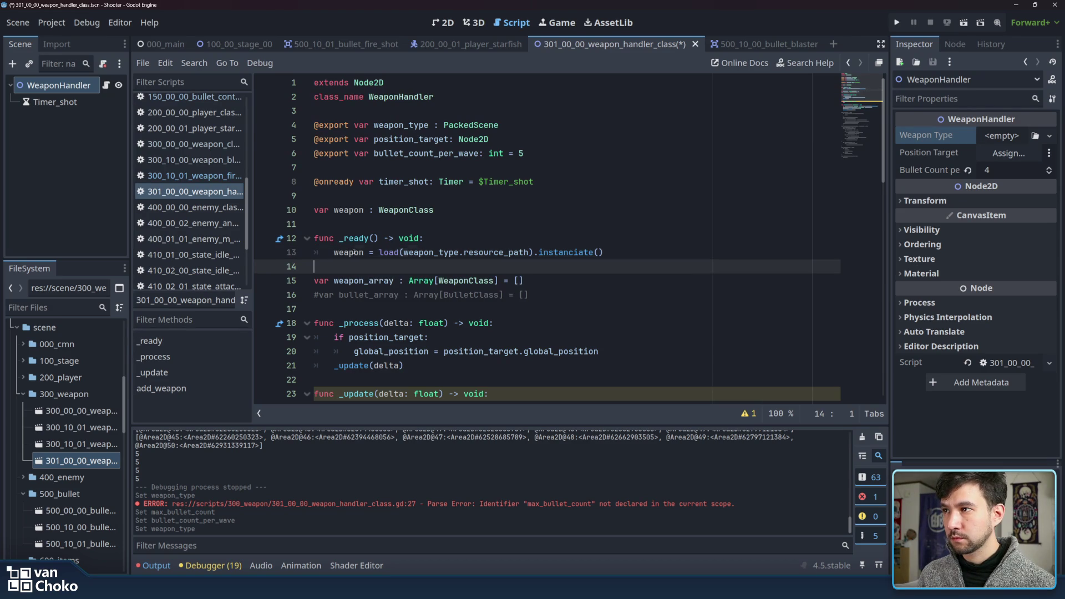
pyautogui.doubleClick(354, 252)
pyautogui.click(380, 252)
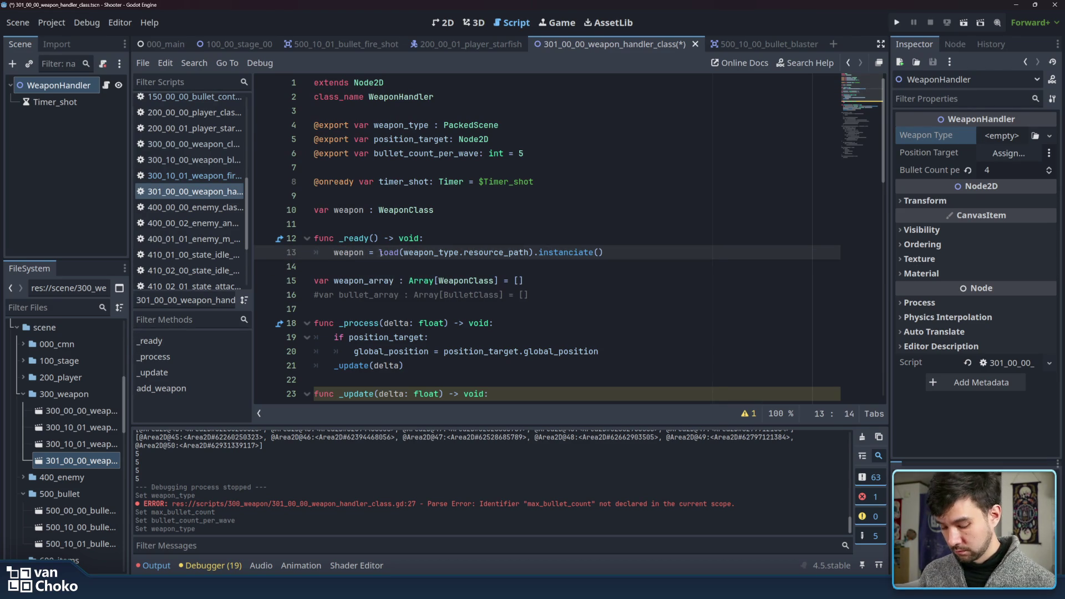
pyautogui.write('pre')
pyautogui.press('Escape')
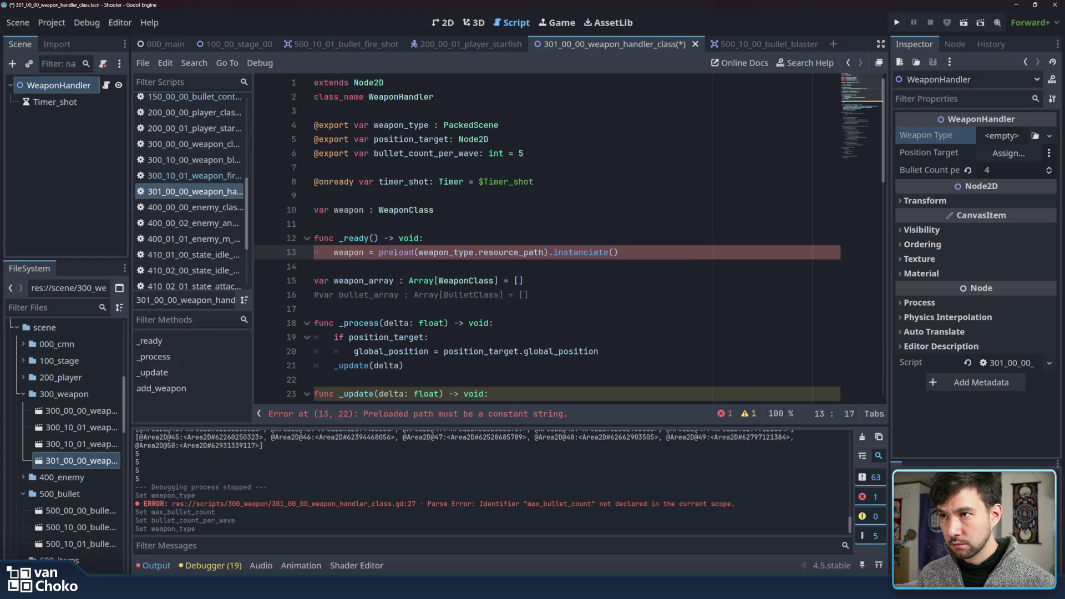
# Revert line 13 to load(...).instanciate() and save the script with Ctrl+S
pyautogui.press('BackSpace')
pyautogui.press('BackSpace')
pyautogui.press('BackSpace')
pyautogui.hotkey('ctrl', 's')
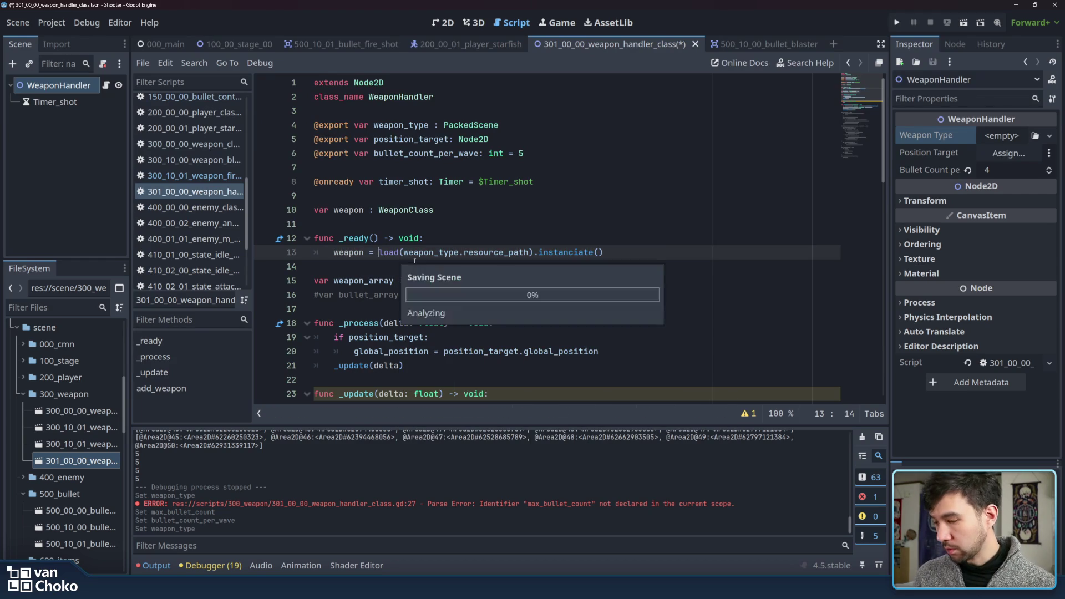
pyautogui.click(766, 270)
pyautogui.click(642, 246)
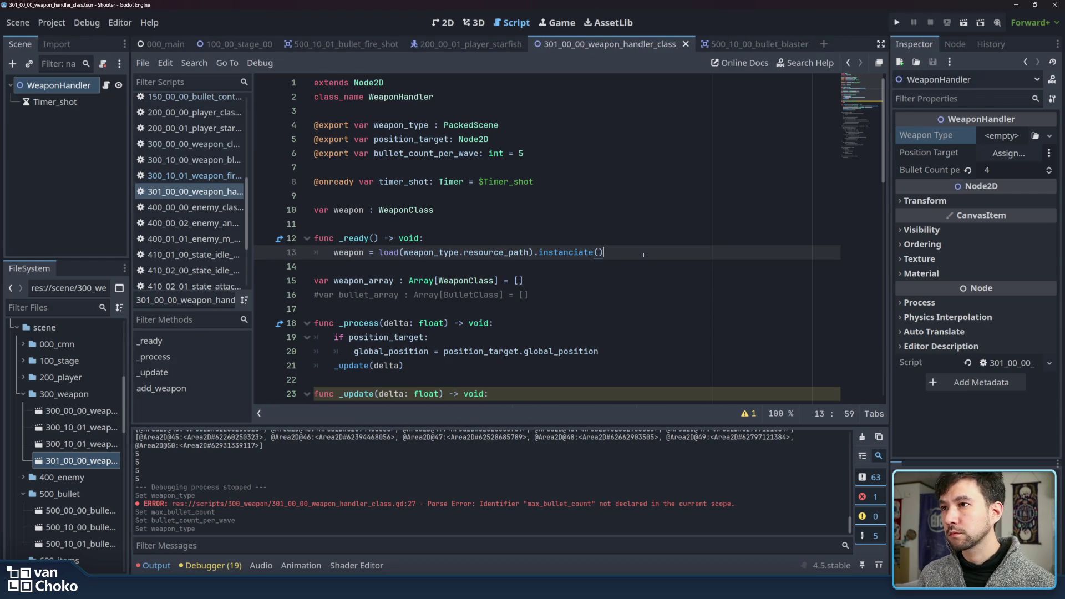
pyautogui.scroll(-1, 644, 255)
pyautogui.scroll(-3, 643, 255)
# Replace load(new_weapon.resource_path).instanciate() on line 27 with weapon and save
pyautogui.moveTo(530, 280); pyautogui.dragTo(797, 276)
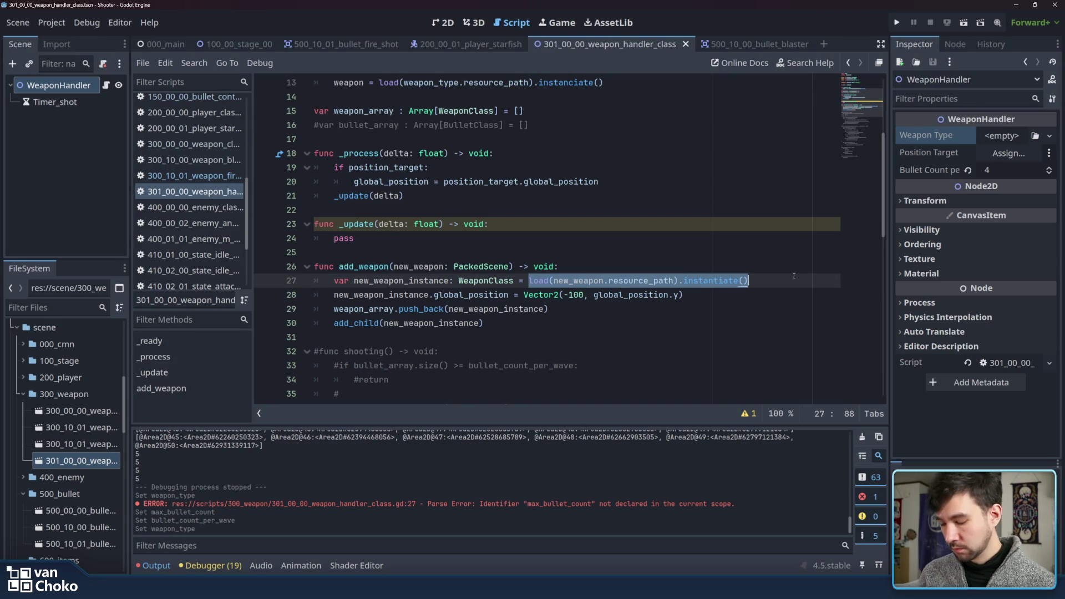
pyautogui.write('weapon')
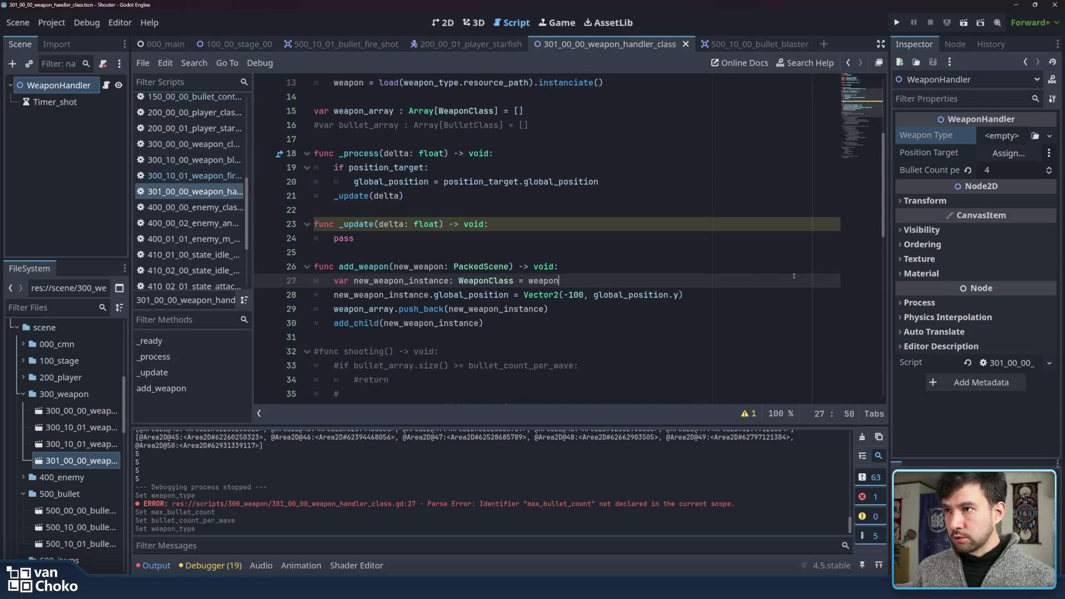
pyautogui.press('Escape')
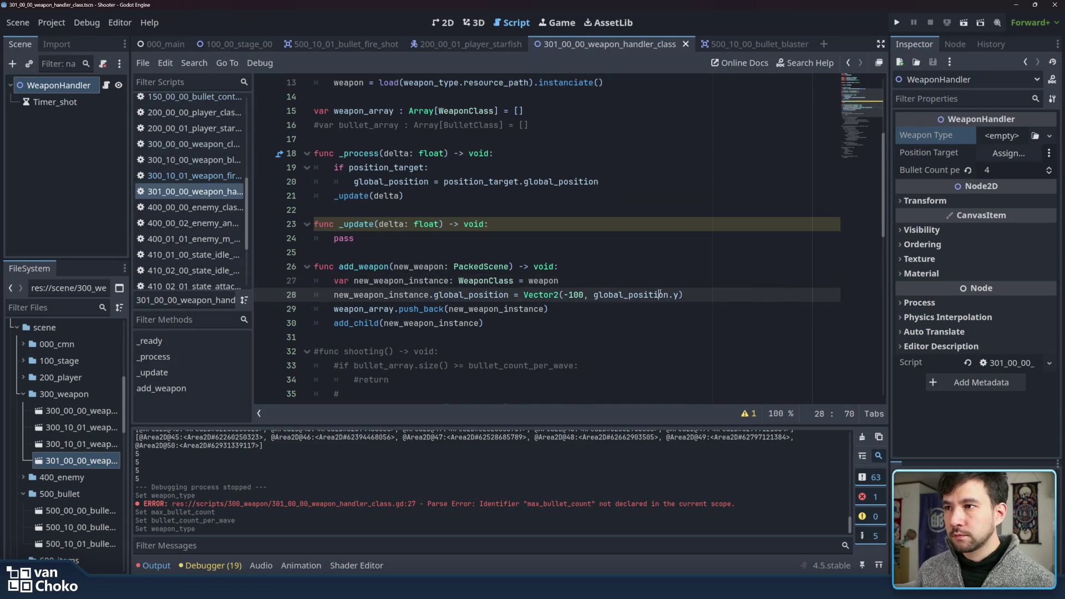
pyautogui.hotkey('ctrl', 's')
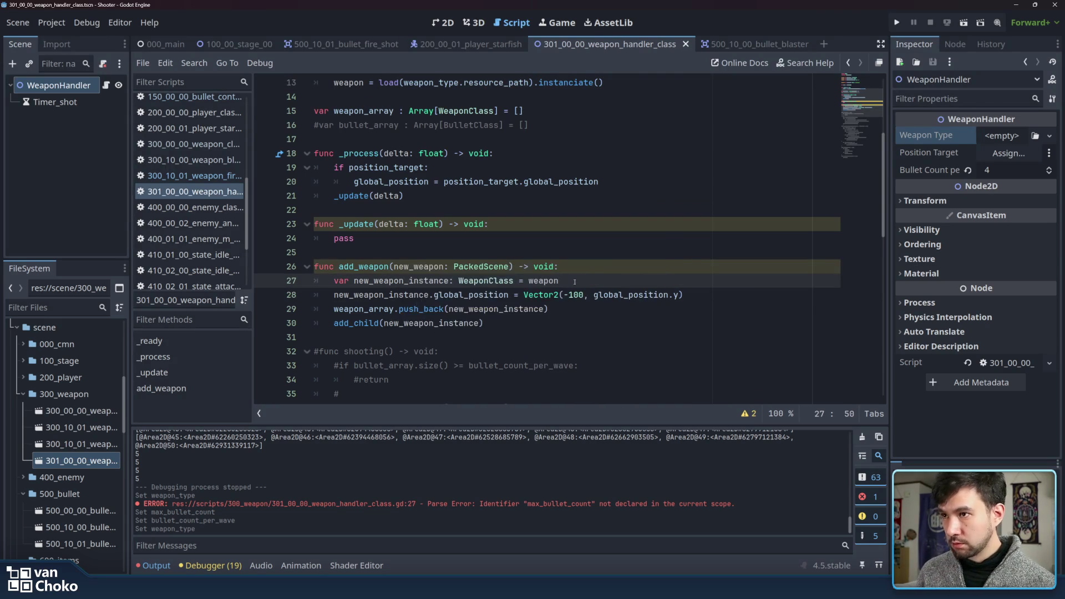
# Review the weapon assignment on line 13 in _ready
pyautogui.scroll(4, 483, 262)
pyautogui.doubleClick(348, 252)
pyautogui.keyDown('shift'); pyautogui.click(589, 243); pyautogui.keyUp('shift')
pyautogui.keyDown('shift'); pyautogui.click(628, 249); pyautogui.keyUp('shift')
pyautogui.click(629, 249)
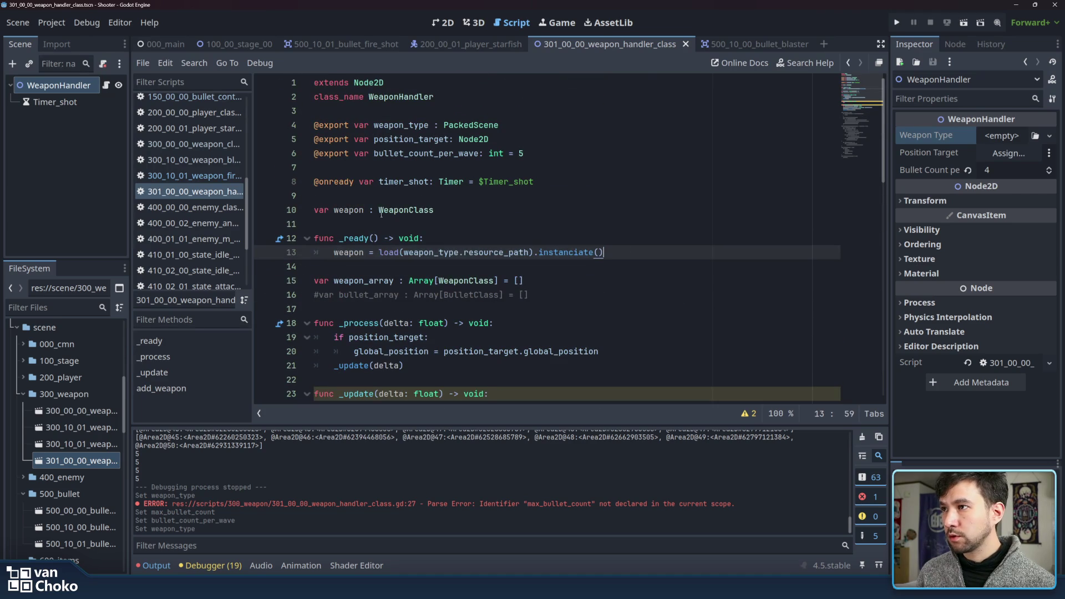
pyautogui.moveTo(395, 256)
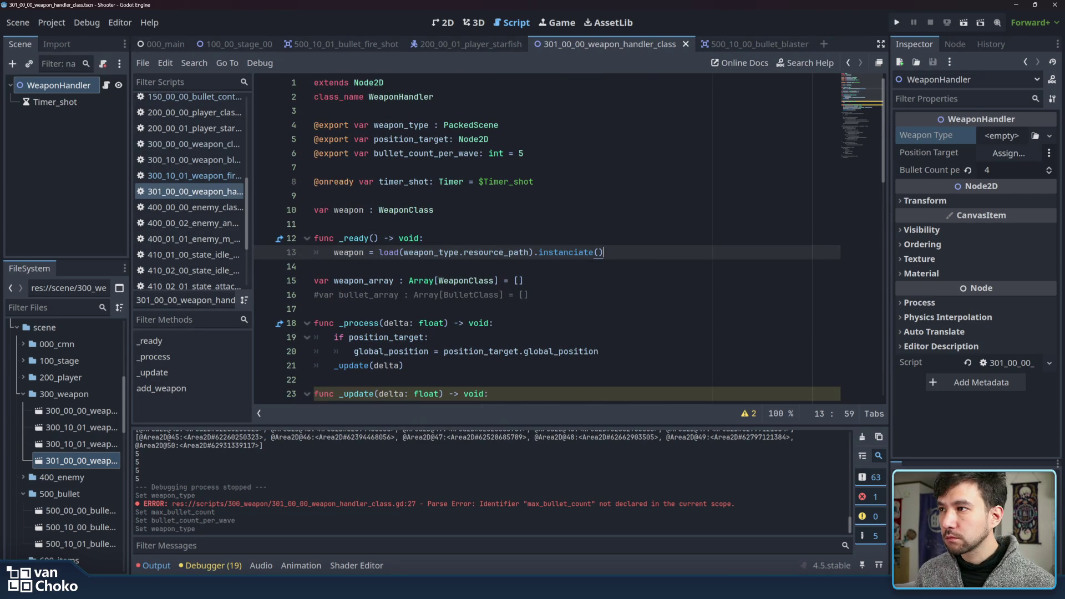
pyautogui.click(353, 266)
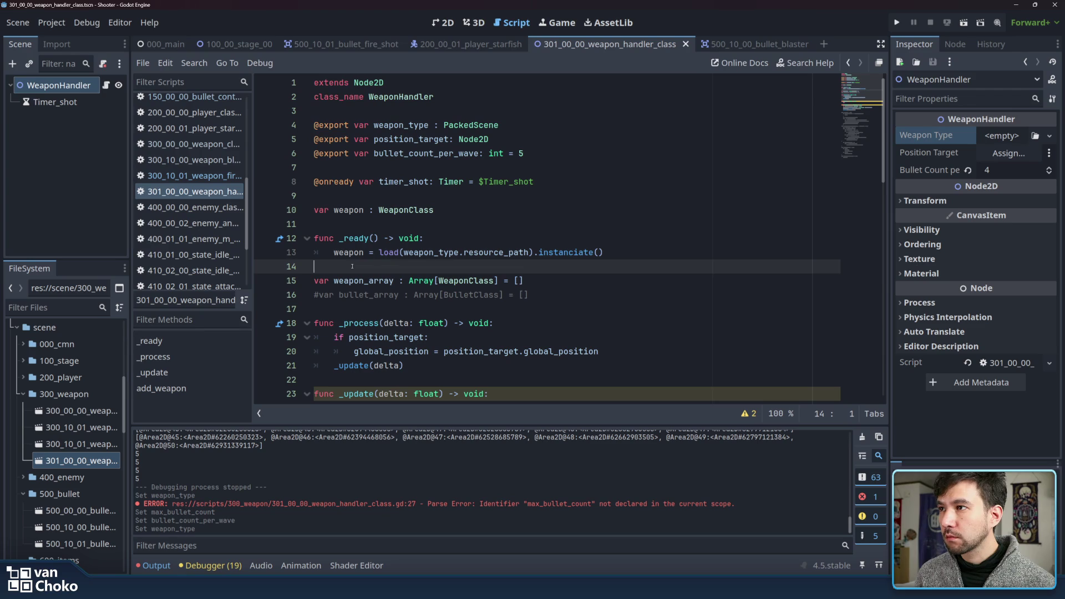
# Load the 300_10_01 blaster weapon scene from the 300_weapon folder into the WeaponHandler's Weapon Type
pyautogui.click(1007, 136)
pyautogui.click(1011, 206)
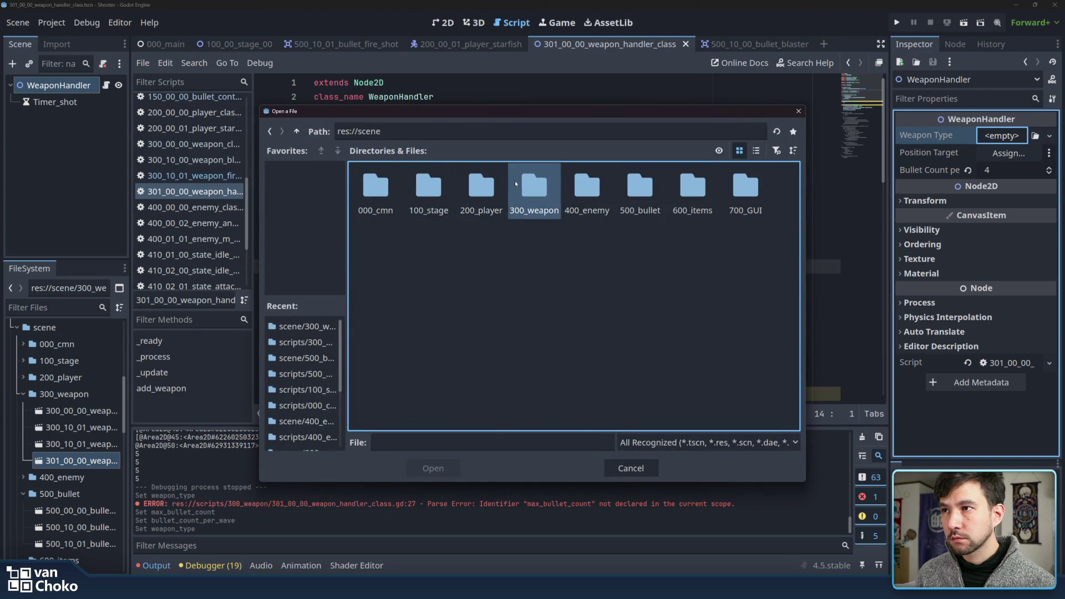
pyautogui.doubleClick(534, 186)
pyautogui.doubleClick(444, 183)
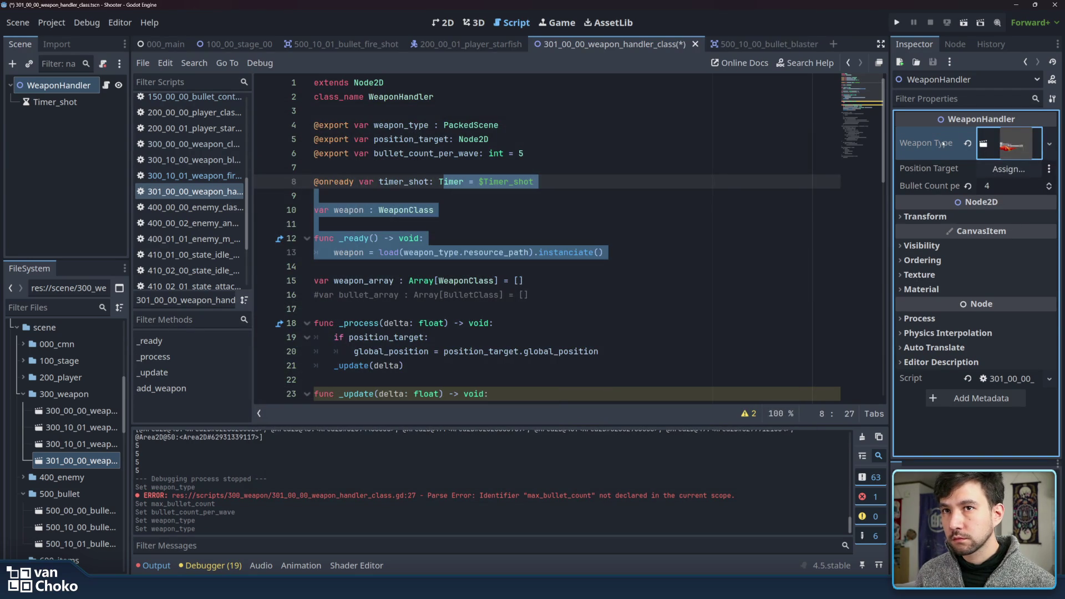
pyautogui.click(604, 195)
pyautogui.click(604, 228)
pyautogui.scroll(-5, 604, 227)
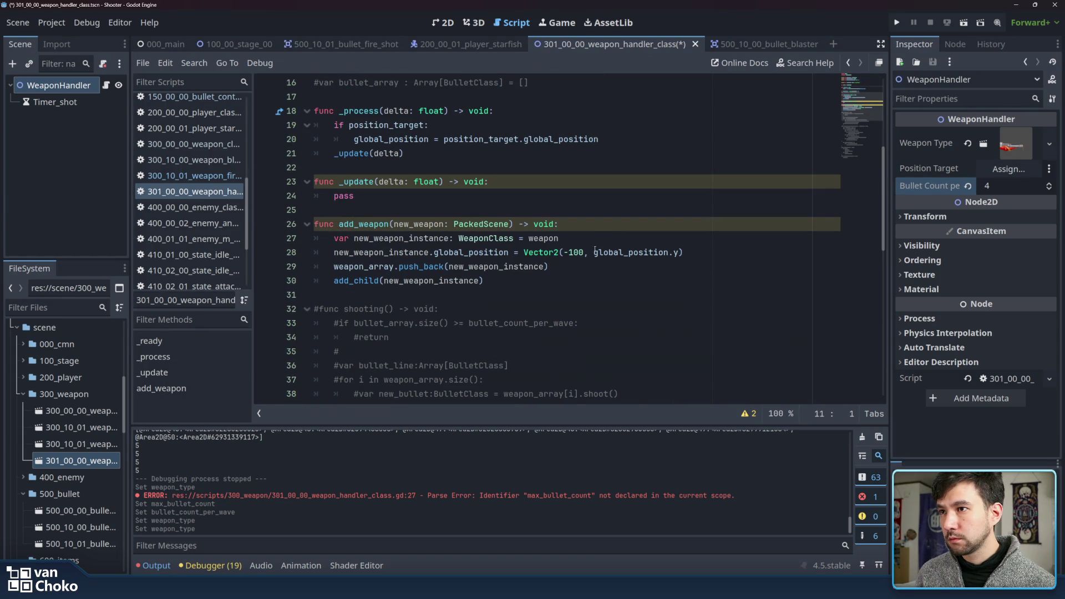
# Change line 28 to Vector2(-100, global_position.y) and check the new_weapon_instance position assignment
pyautogui.click(564, 252)
pyautogui.write('-')
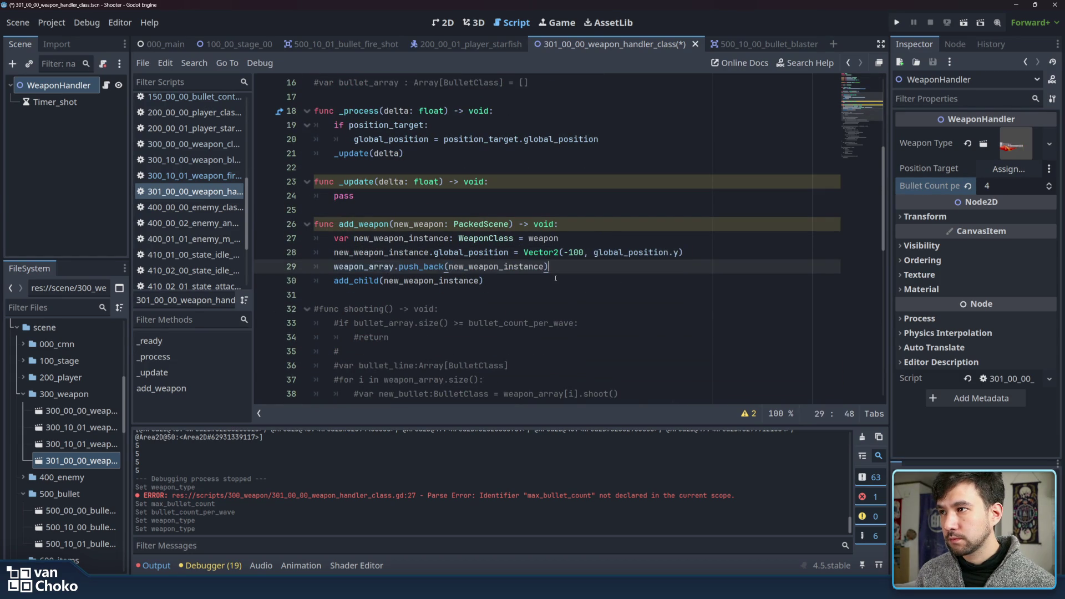
pyautogui.click(555, 278)
pyautogui.scroll(-1, 555, 278)
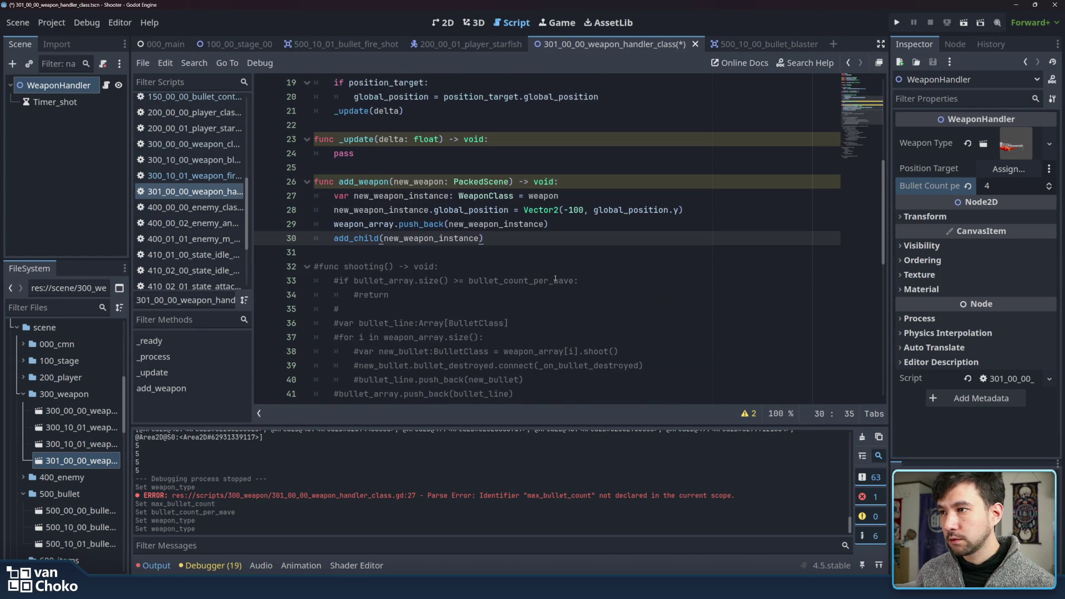
pyautogui.doubleClick(350, 238)
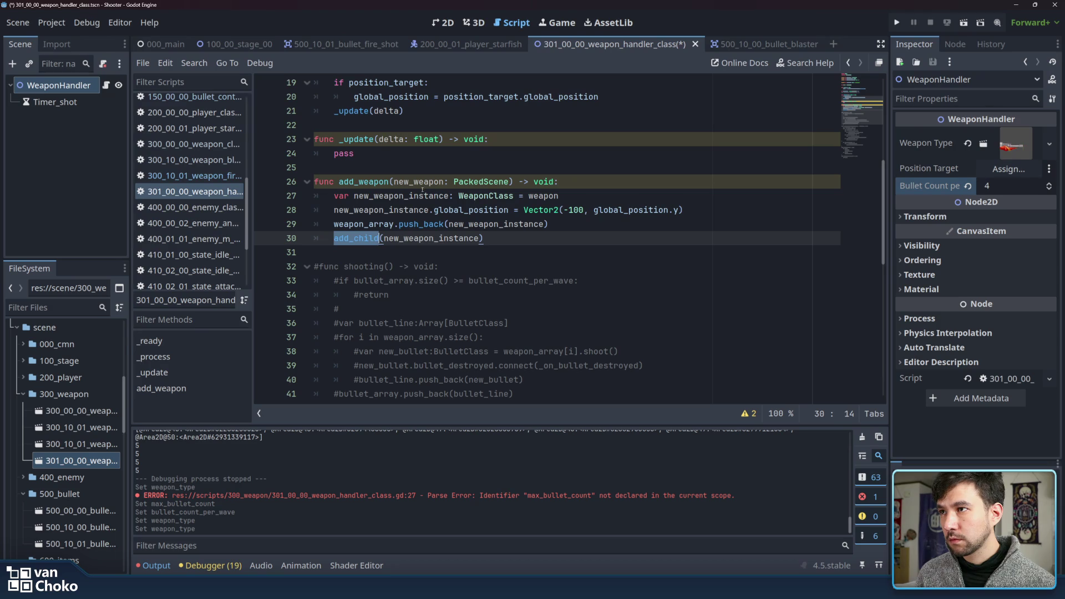
pyautogui.click(566, 194)
pyautogui.doubleClick(406, 197)
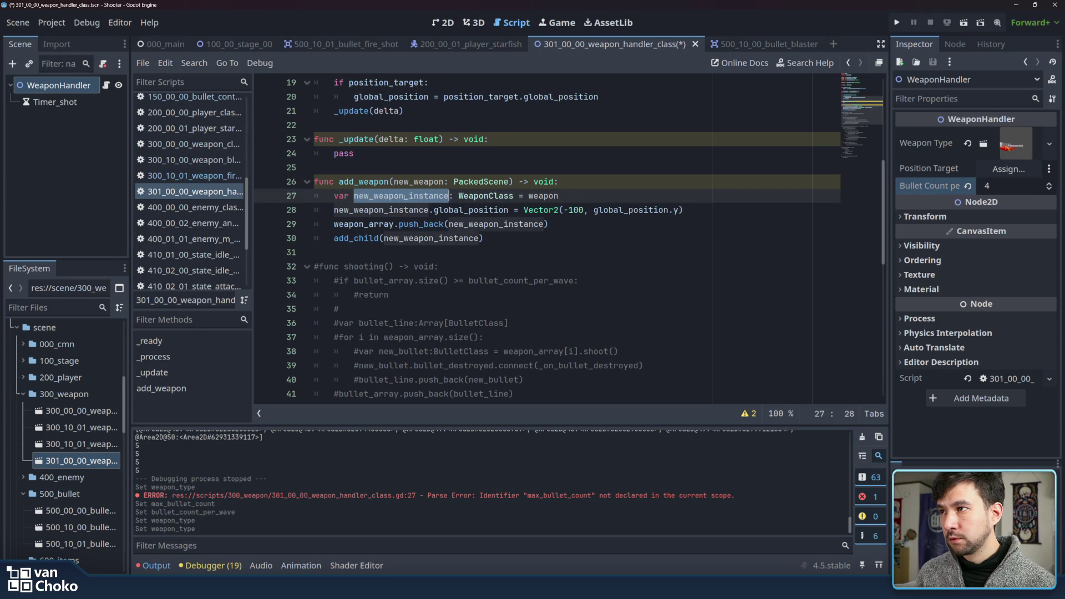
pyautogui.moveTo(334, 210); pyautogui.dragTo(510, 210)
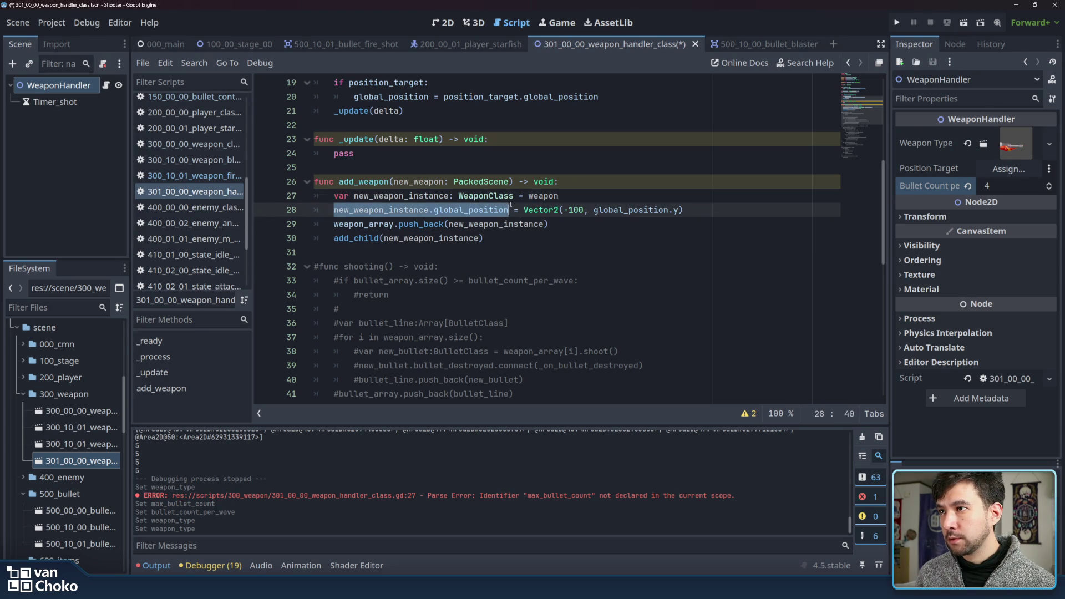
pyautogui.moveTo(683, 210); pyautogui.dragTo(523, 210)
pyautogui.click(534, 210)
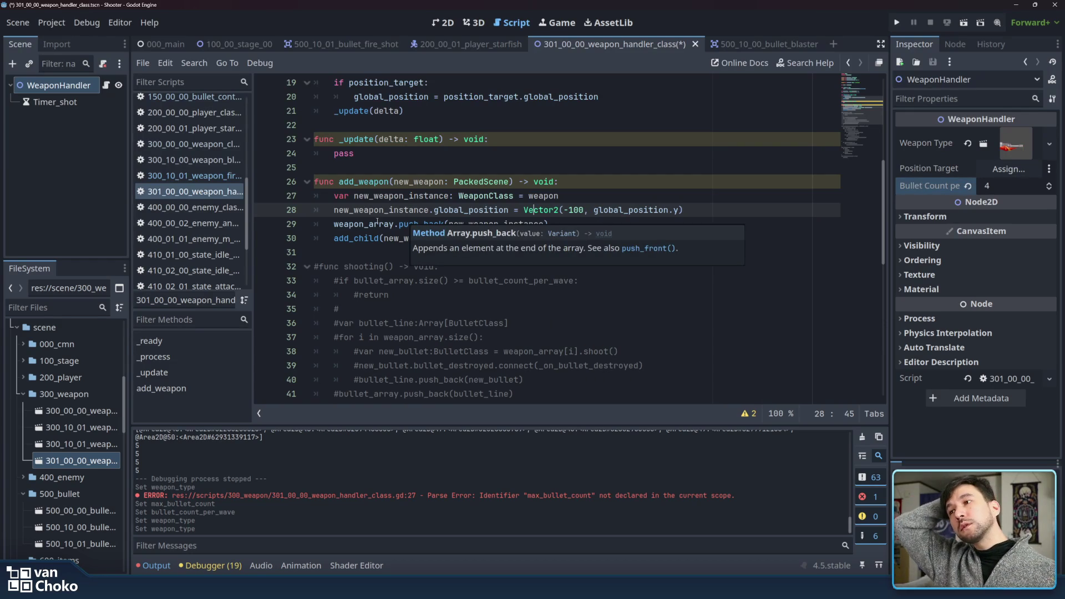
# Review the weapon_array and new_weapon_instance usage on lines 29 and 30 of add_weapon
pyautogui.click(356, 224)
pyautogui.doubleClick(351, 224)
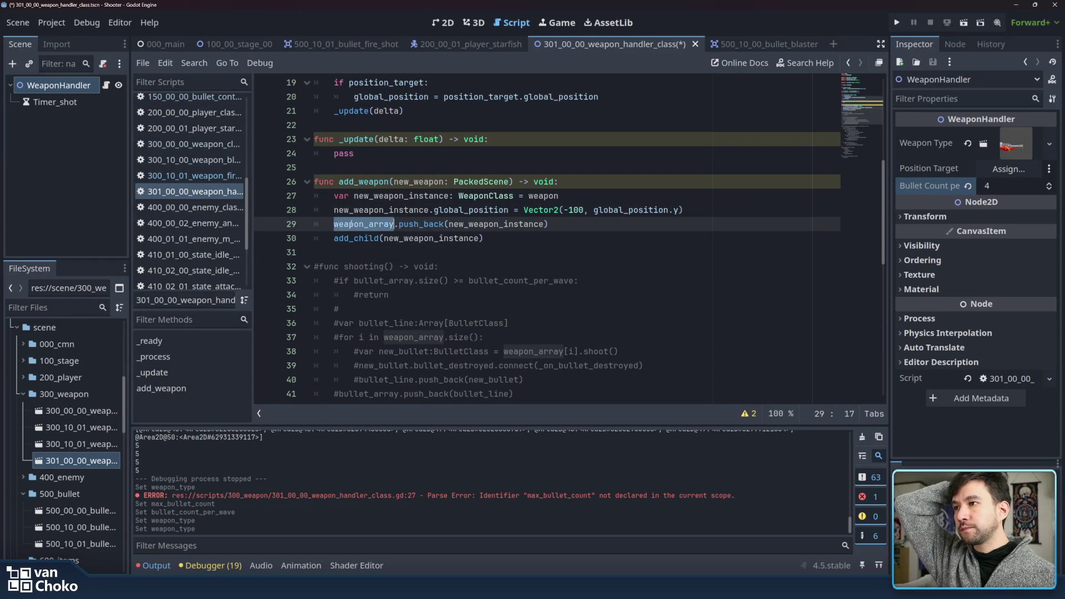
pyautogui.moveTo(351, 224)
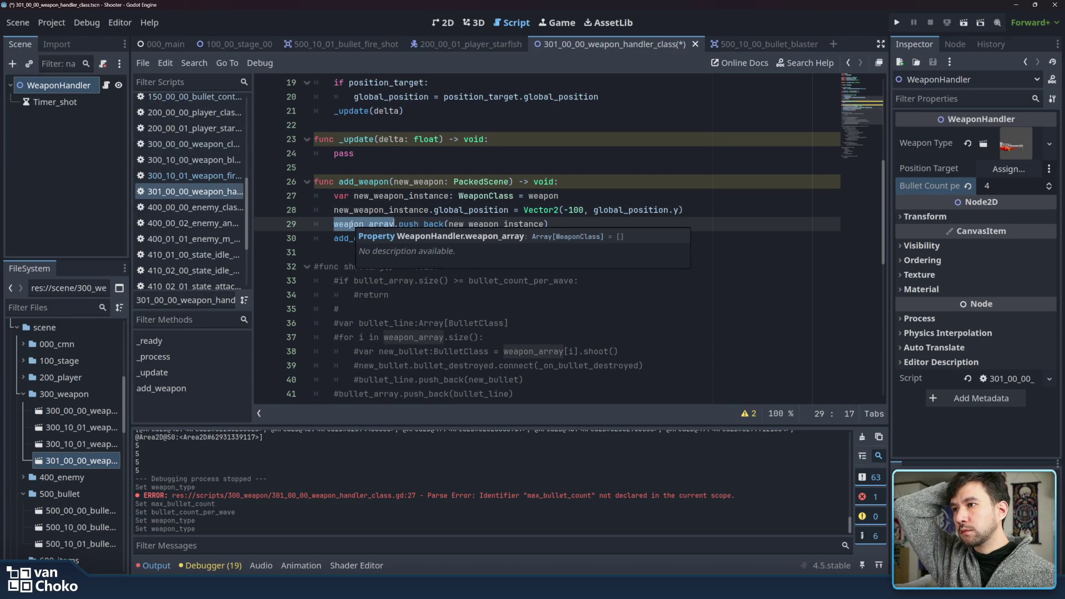
pyautogui.doubleClick(499, 224)
pyautogui.click(574, 224)
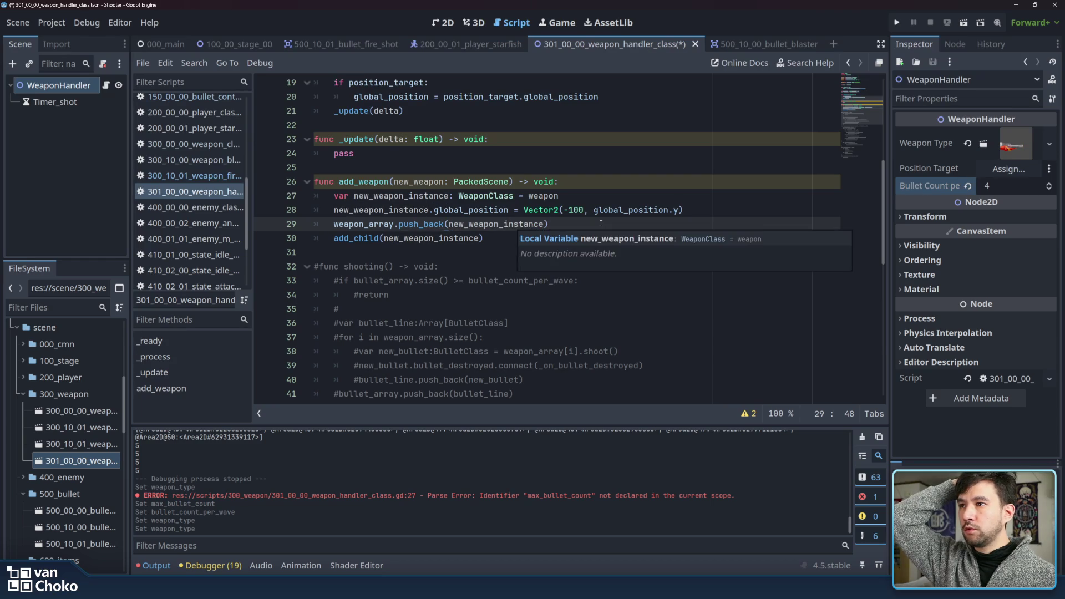
pyautogui.click(444, 238)
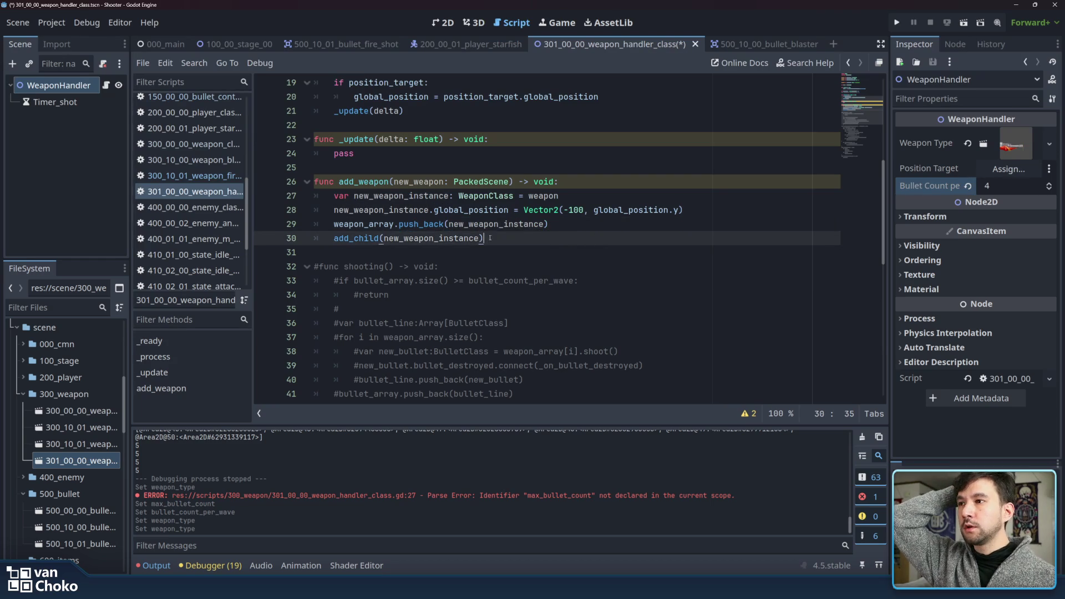
pyautogui.doubleClick(415, 238)
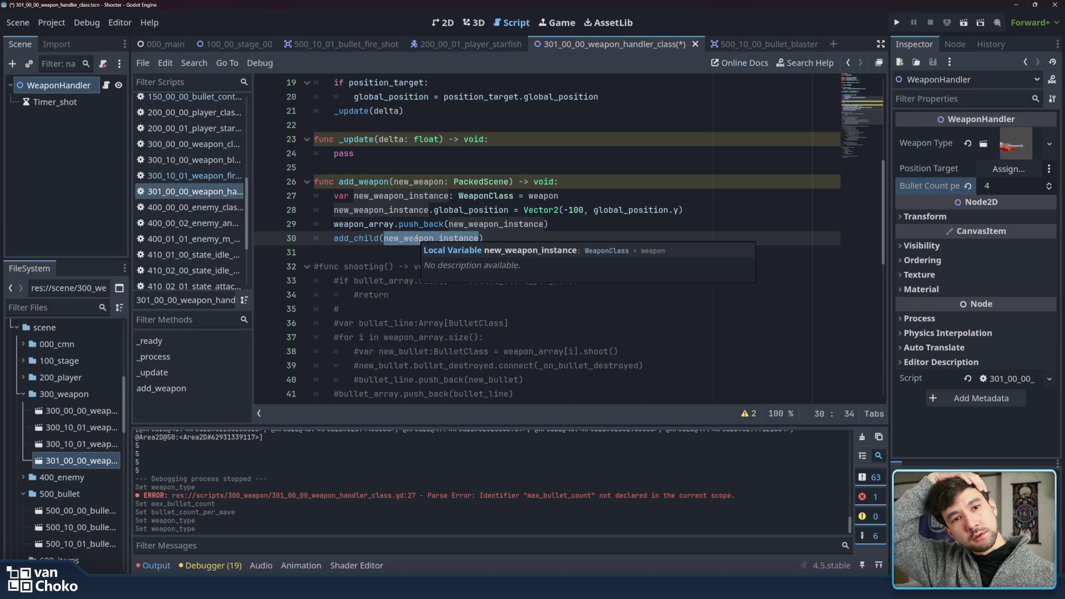
pyautogui.click(495, 237)
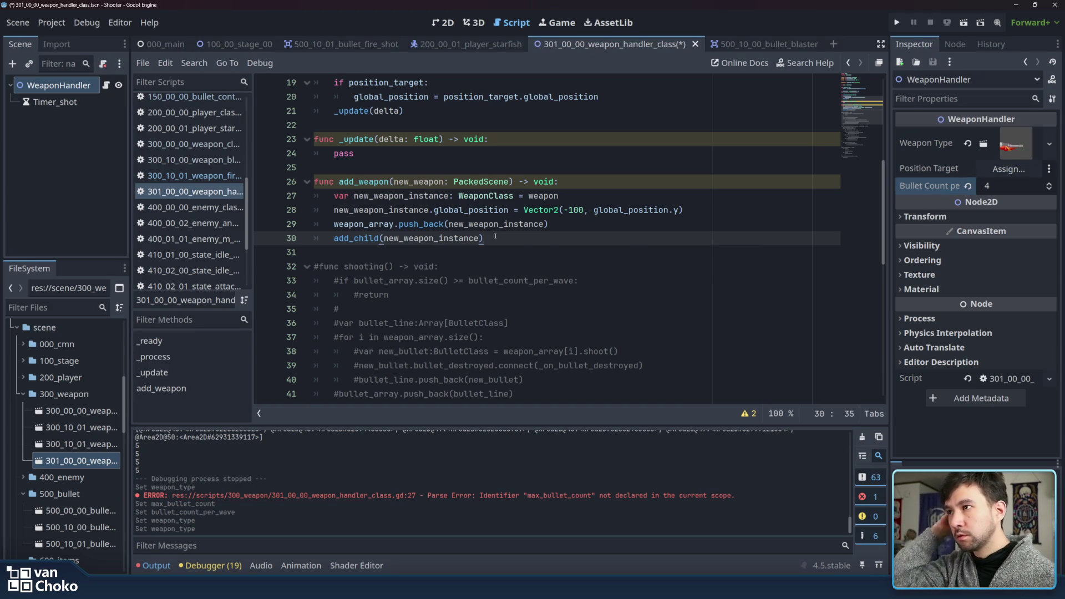
# Look over the add_weapon function header and the empty lines around it
pyautogui.scroll(6, 496, 236)
pyautogui.scroll(-3, 496, 236)
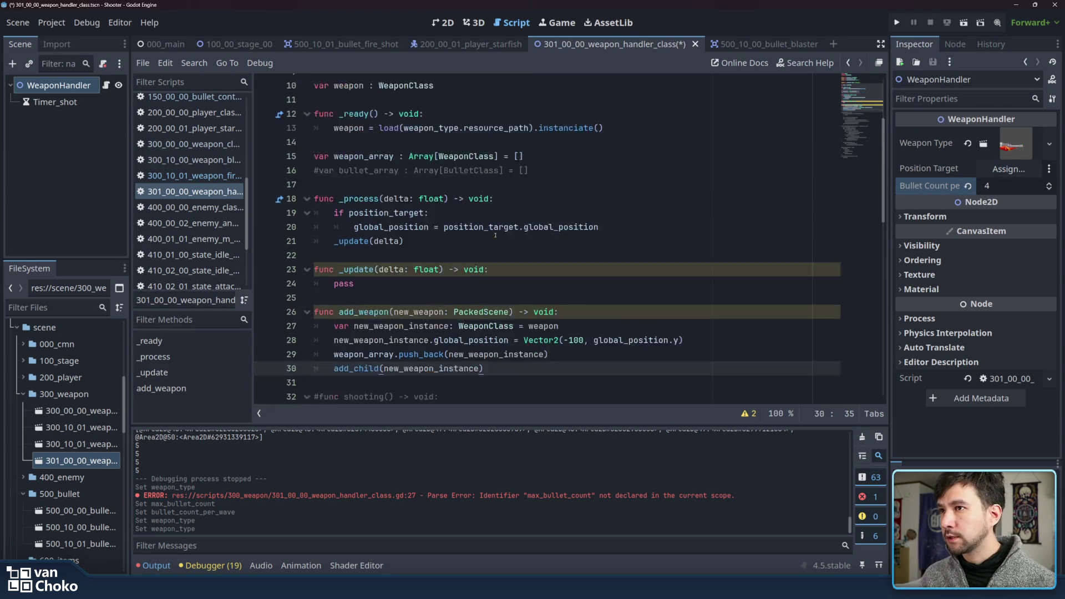
pyautogui.scroll(-4, 495, 236)
pyautogui.scroll(5, 523, 309)
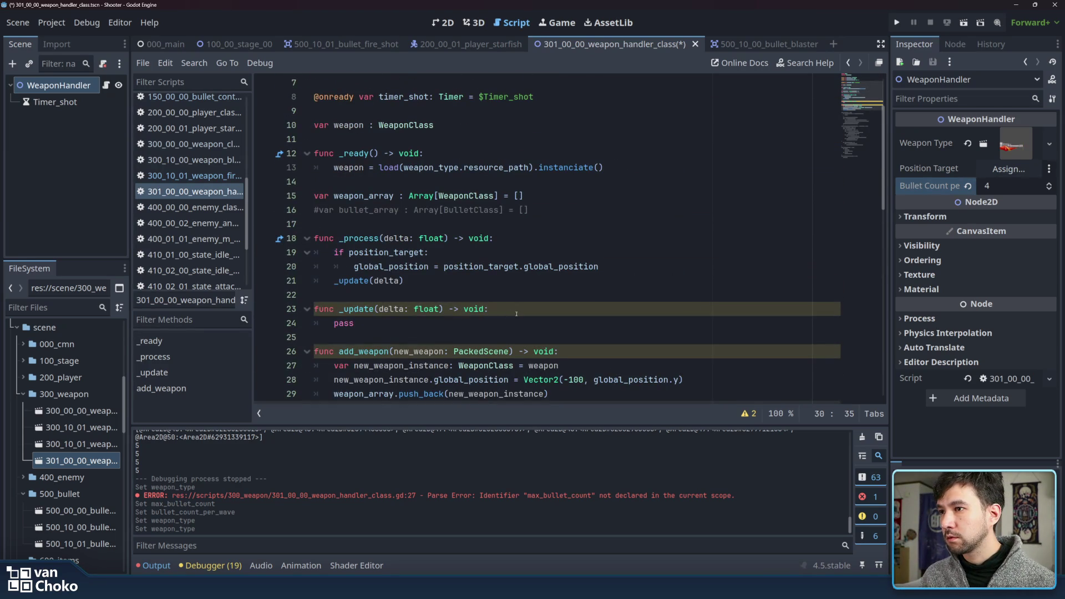
pyautogui.click(513, 333)
pyautogui.scroll(-2, 510, 328)
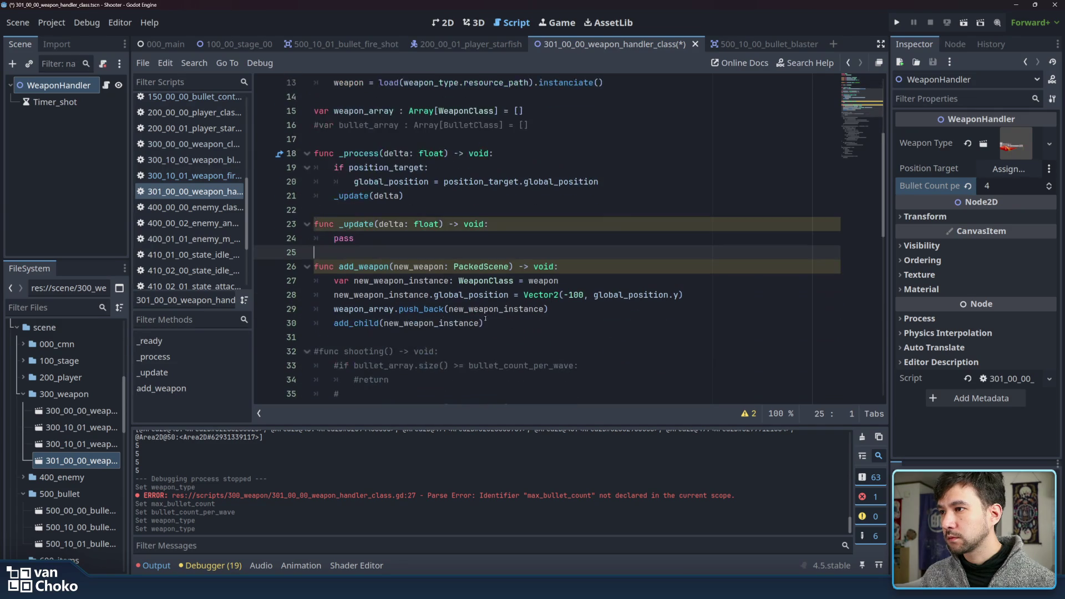
pyautogui.press('BackSpace')
pyautogui.press('Return')
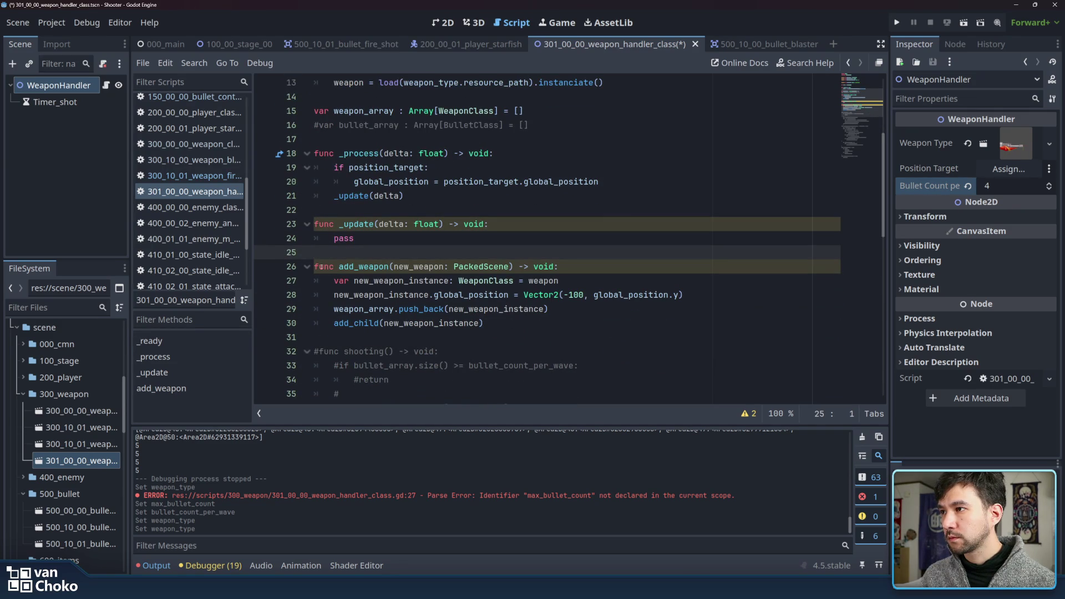
pyautogui.doubleClick(321, 267)
pyautogui.click(535, 337)
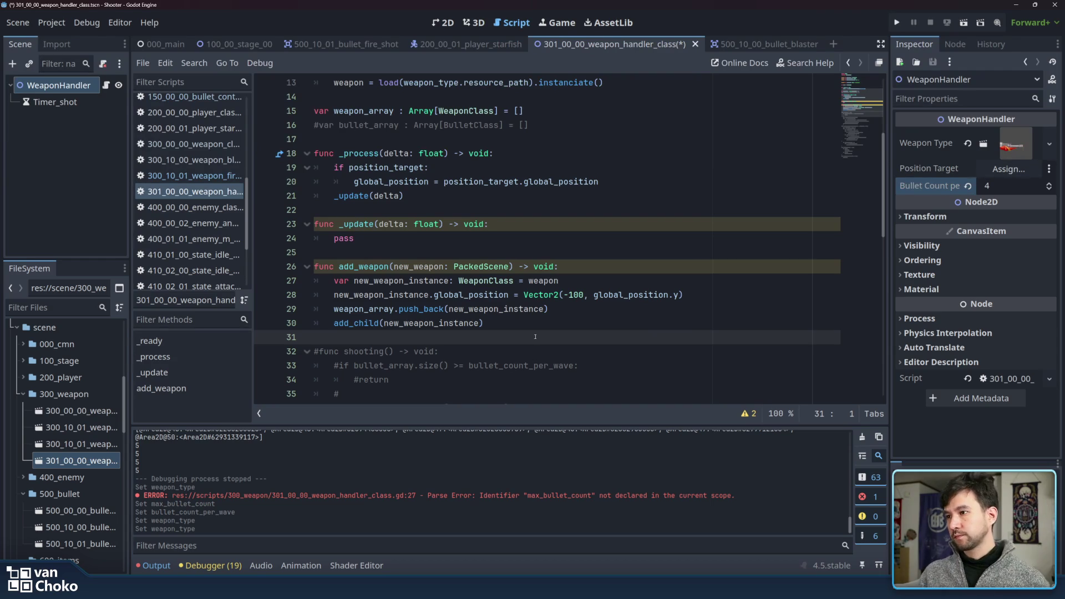
# Review the commented shooting and bullet-destroyed code in the weapon handler script
pyautogui.scroll(-1, 527, 339)
pyautogui.click(500, 308)
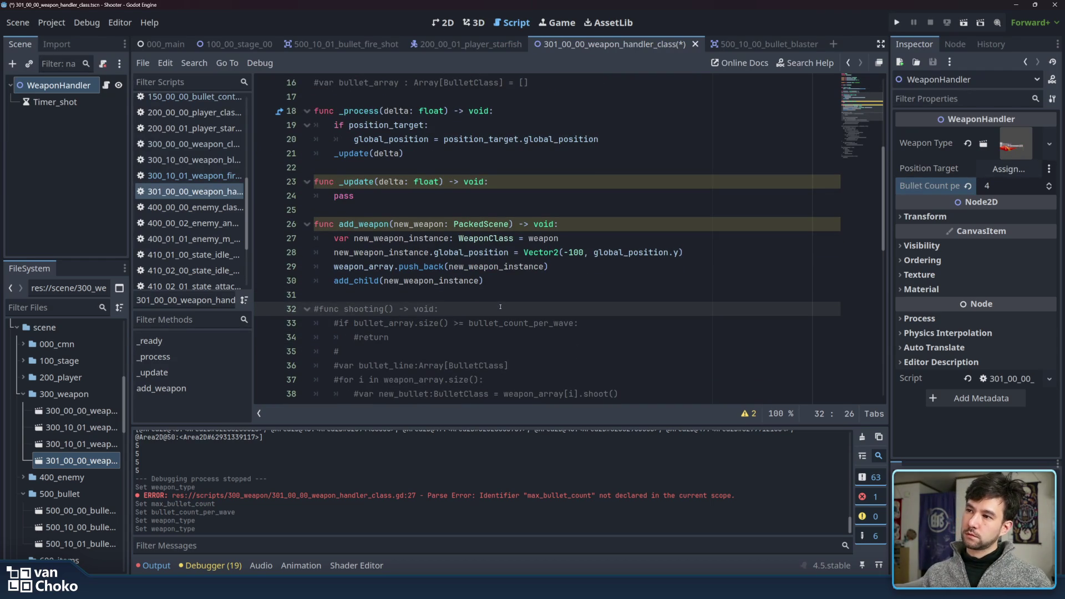
pyautogui.moveTo(500, 307)
pyautogui.mouseDown()
pyautogui.moveTo(505, 408)
pyautogui.moveTo(535, 204)
pyautogui.mouseUp()
pyautogui.scroll(4, 535, 205)
pyautogui.moveTo(518, 240); pyautogui.dragTo(503, 107)
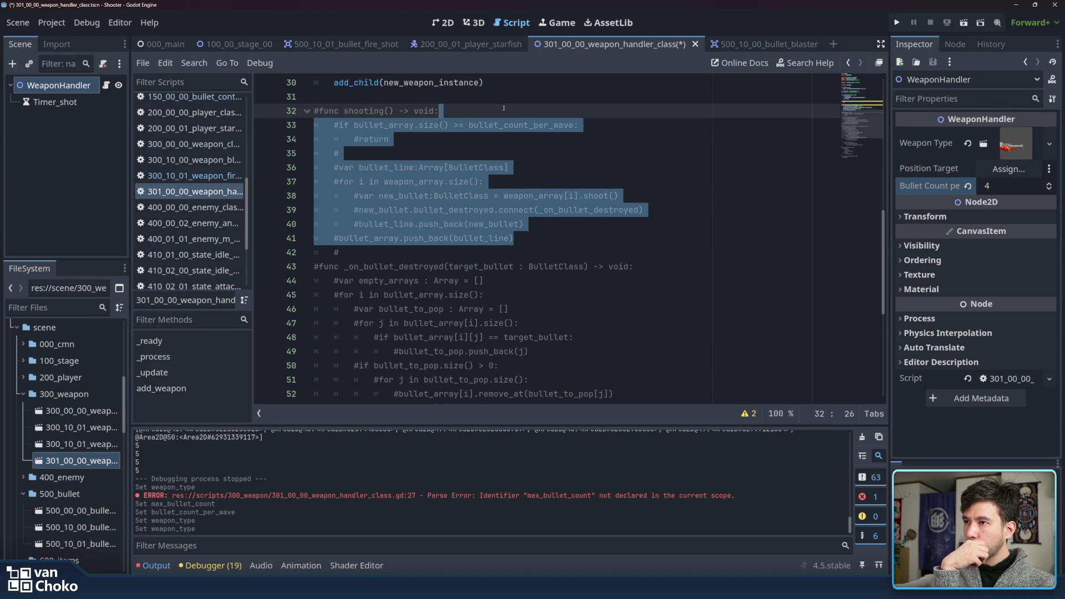
# Inspect the commented _activate function and the commented code at the end of the file
pyautogui.scroll(-6, 510, 126)
pyautogui.click(482, 376)
pyautogui.press('Up')
pyautogui.press('Up')
pyautogui.press('Up')
pyautogui.press('Down')
pyautogui.press('Down')
pyautogui.press('Down')
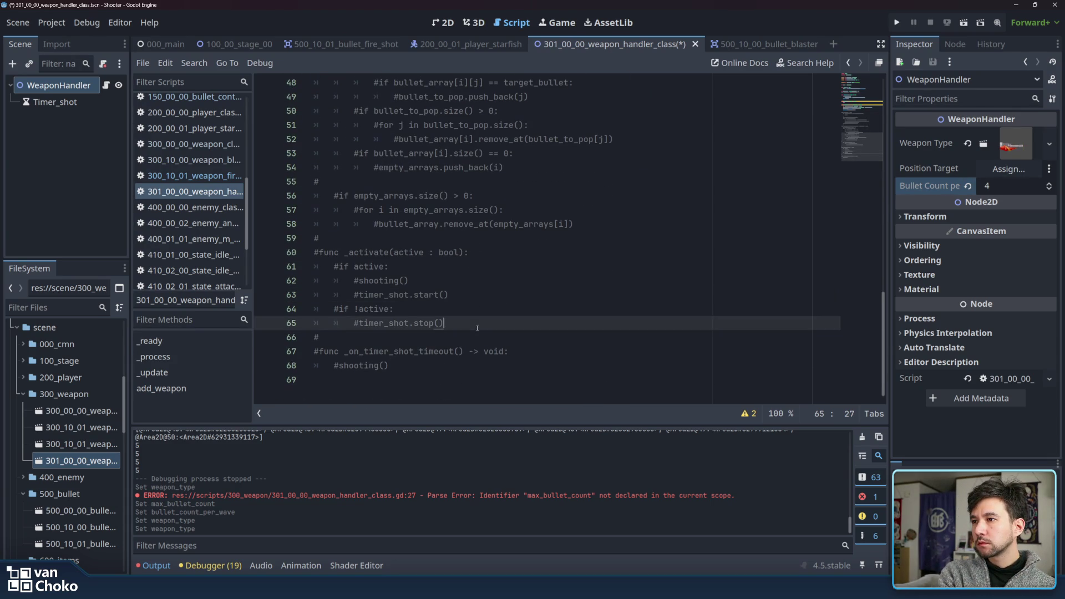
pyautogui.keyDown('shift'); pyautogui.click(477, 251); pyautogui.keyUp('shift')
pyautogui.moveTo(477, 238)
pyautogui.mouseDown()
pyautogui.moveTo(478, 331)
pyautogui.moveTo(482, 240)
pyautogui.mouseUp()
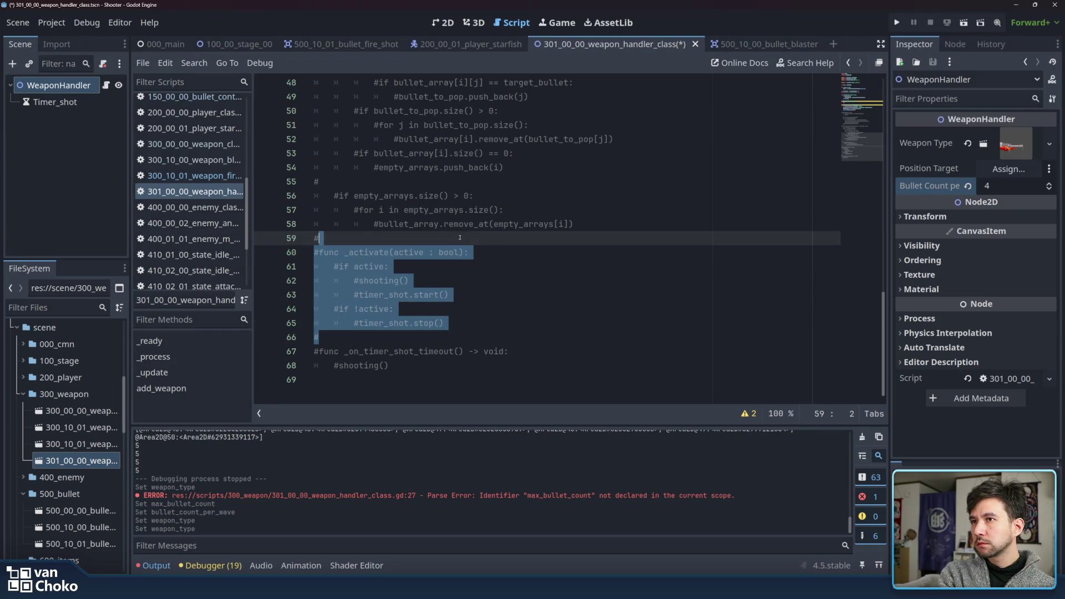
pyautogui.click(476, 332)
pyautogui.click(475, 366)
pyautogui.click(475, 381)
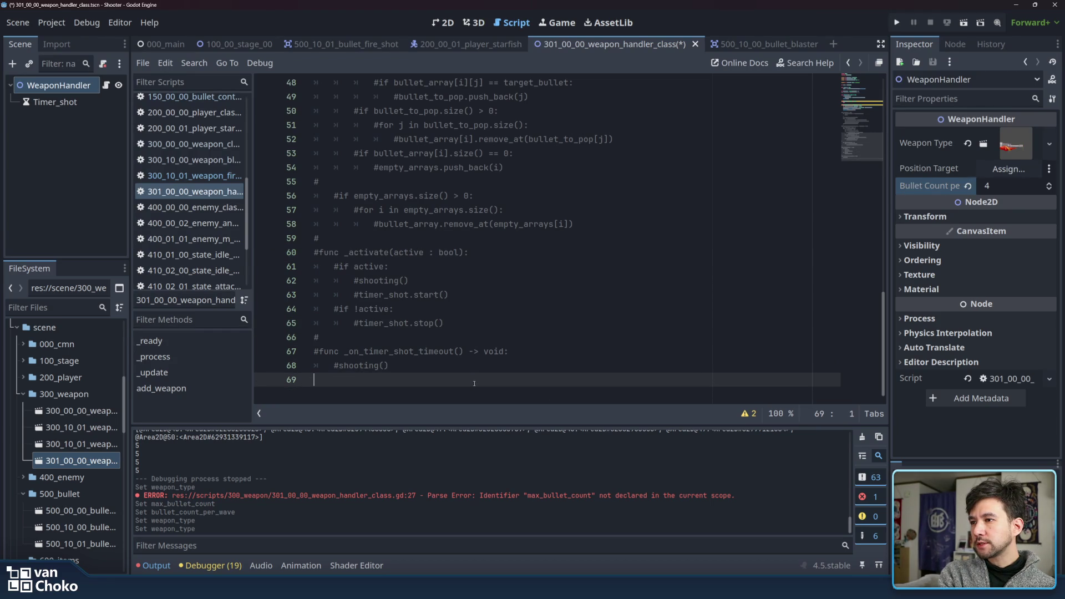
pyautogui.moveTo(473, 340)
pyautogui.mouseDown()
pyautogui.moveTo(474, 381)
pyautogui.moveTo(481, 234)
pyautogui.mouseUp()
pyautogui.click(480, 235)
# Save the weapon handler script with Ctrl+S and open the 300_10_01 weapon script
pyautogui.scroll(12, 480, 235)
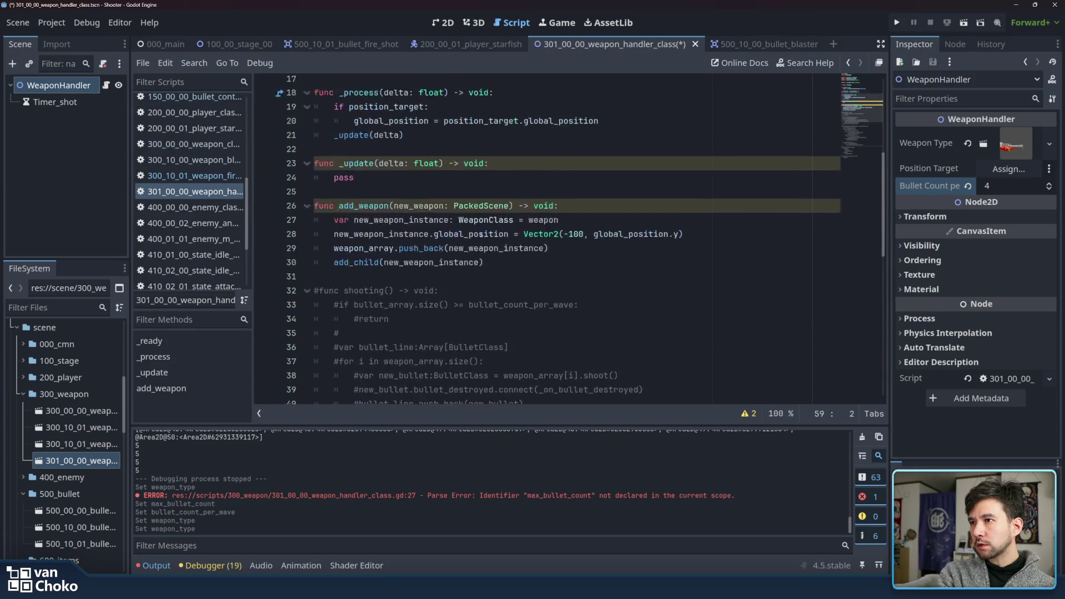
pyautogui.click(435, 266)
pyautogui.hotkey('ctrl', 's')
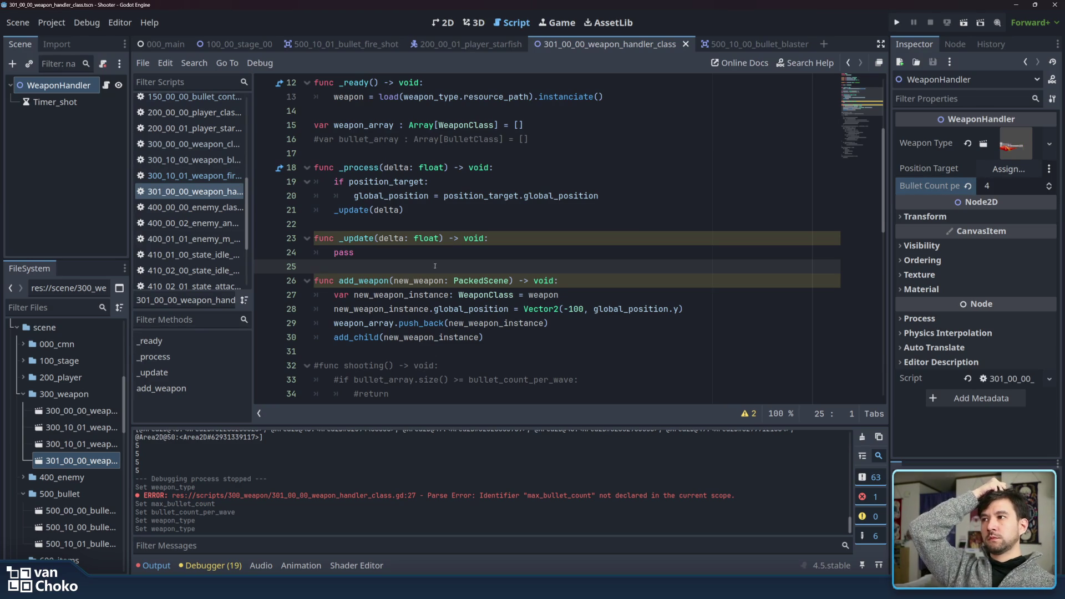
pyautogui.click(203, 177)
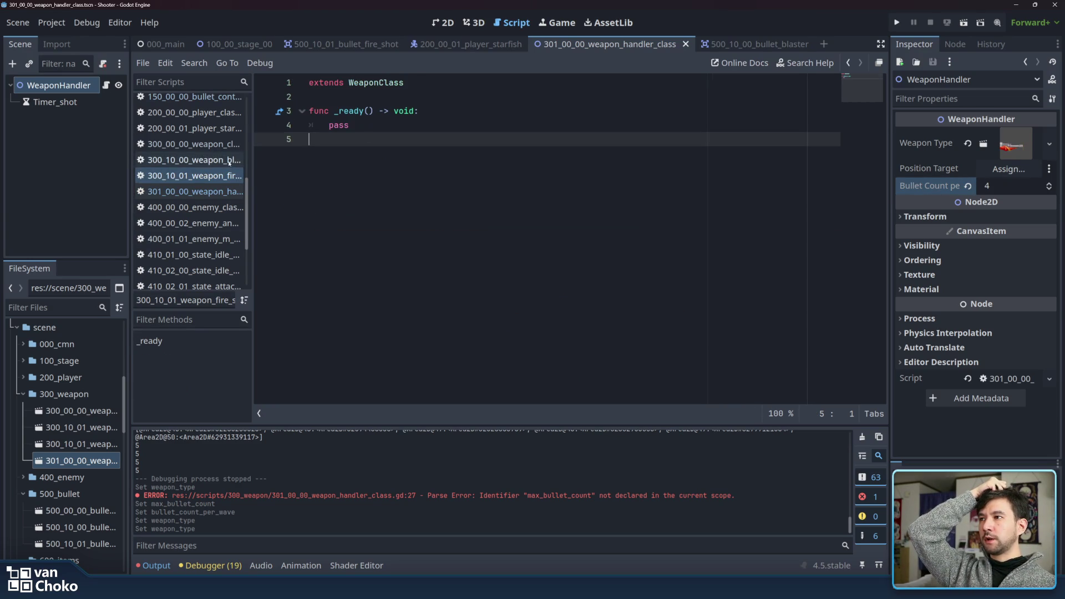
# Open the 300_00_00_weapon_class script and review the muzzle declaration and shoot's BulletClass return
pyautogui.click(229, 161)
pyautogui.click(211, 144)
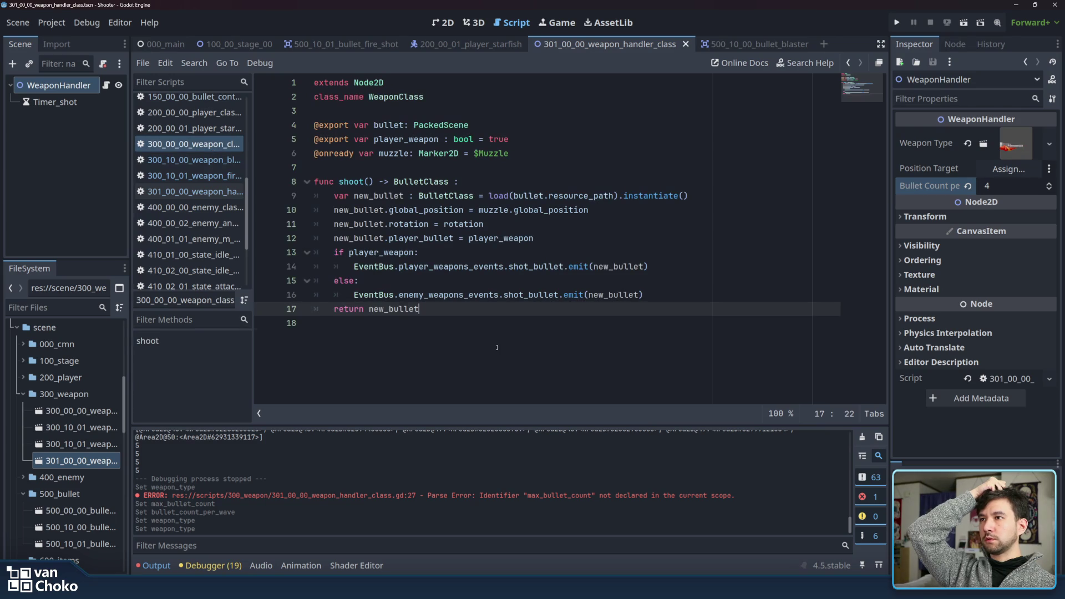
pyautogui.click(497, 348)
pyautogui.click(492, 313)
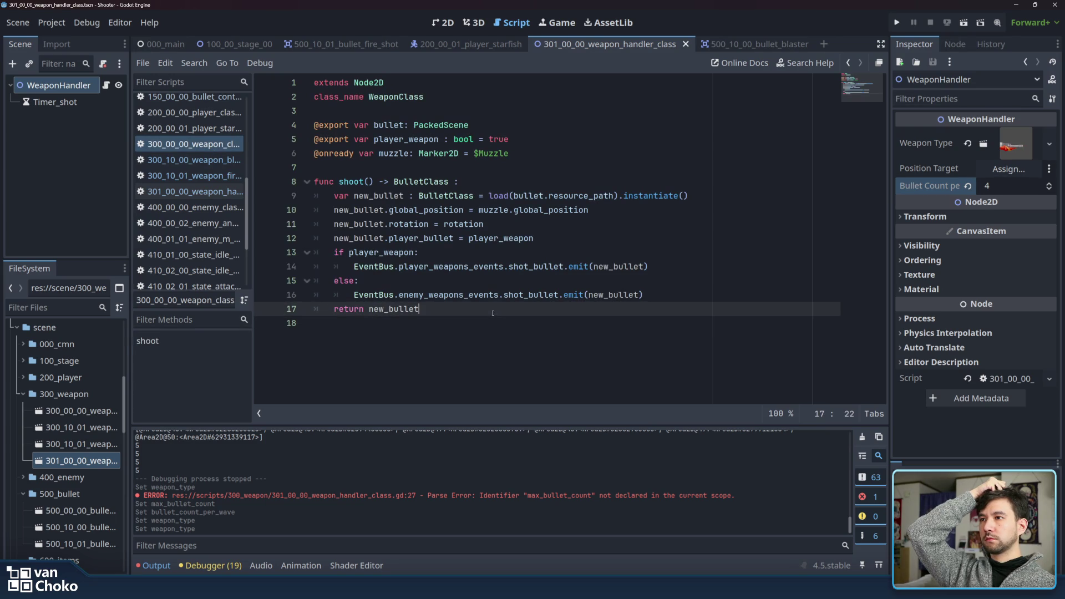
pyautogui.click(532, 152)
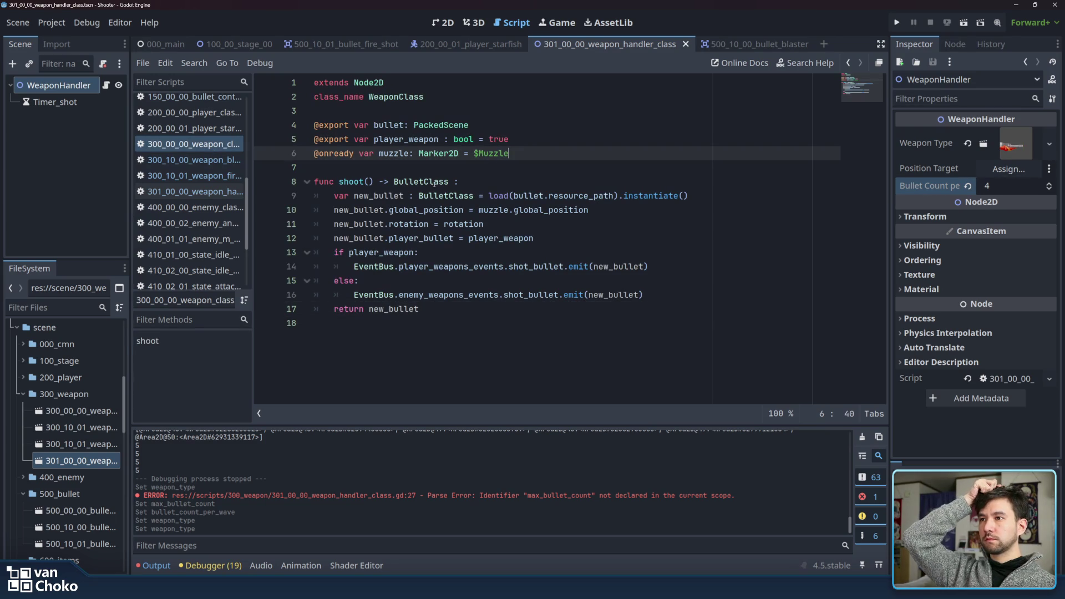
pyautogui.click(435, 182)
pyautogui.doubleClick(435, 182)
pyautogui.click(508, 182)
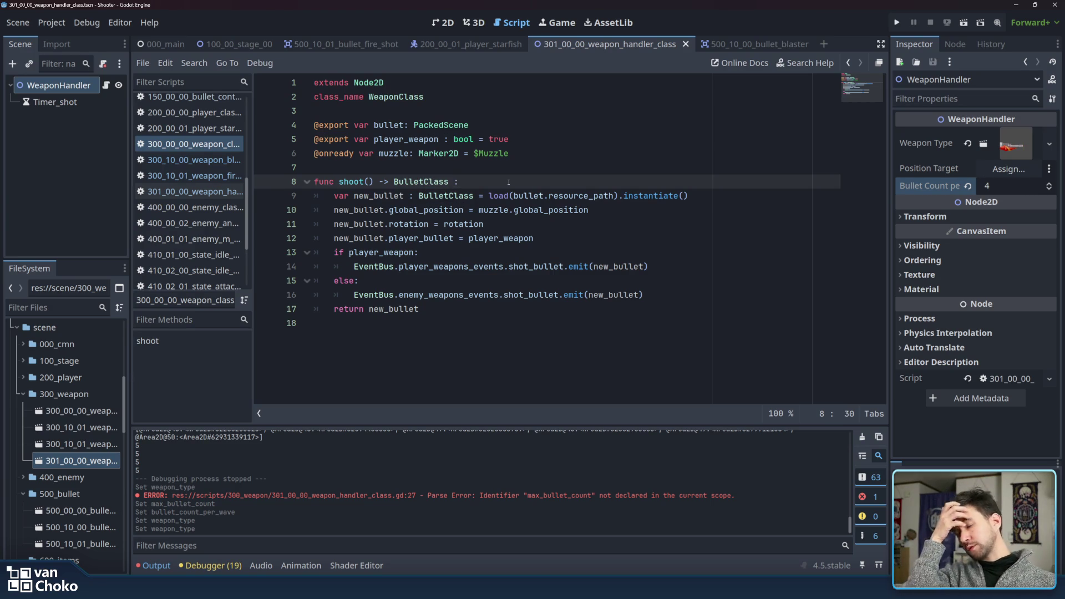
# Check the bullet blaster's enemy emit line, then open the blaster weapon script in the handler scene
pyautogui.click(758, 43)
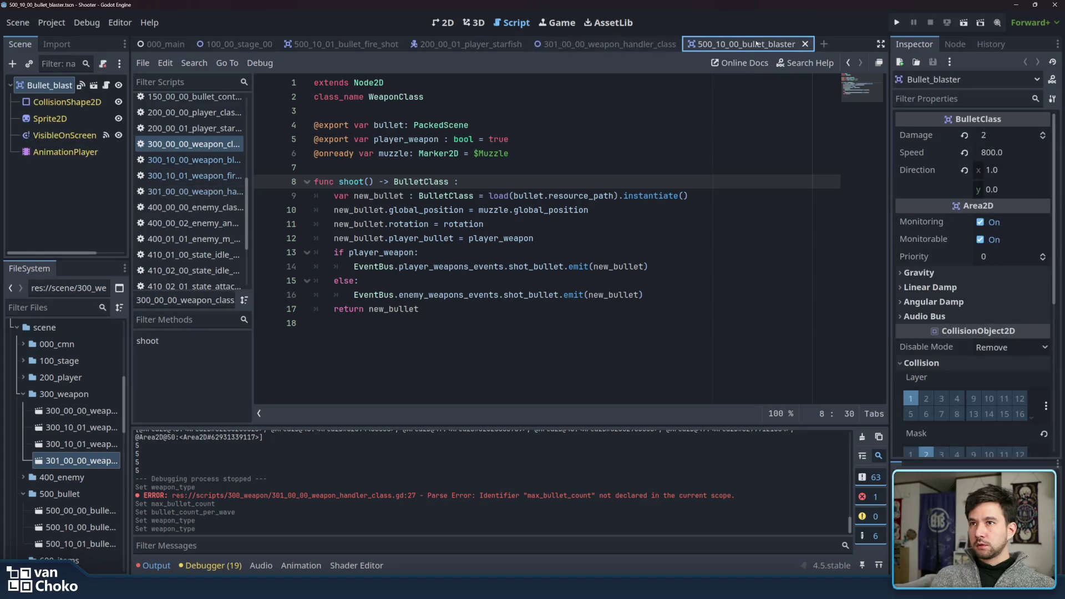
pyautogui.click(604, 43)
pyautogui.click(757, 43)
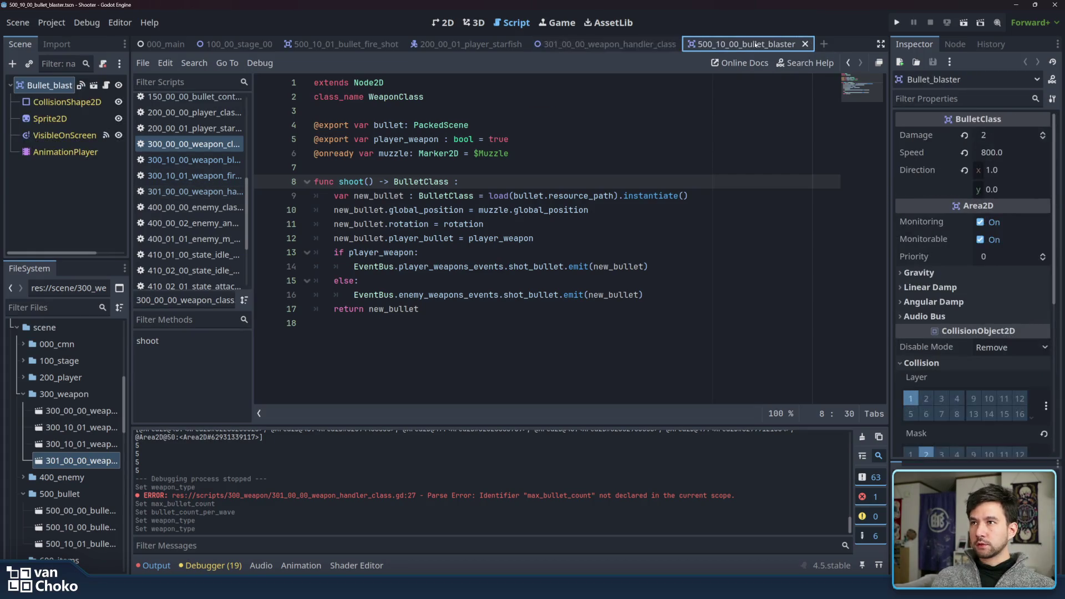
pyautogui.moveTo(512, 212)
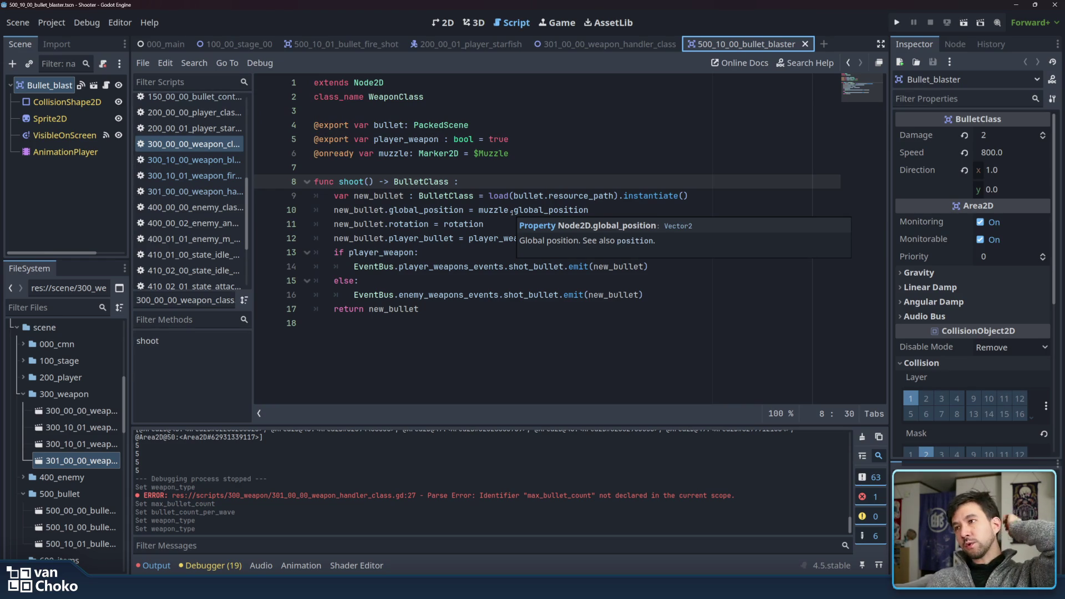
pyautogui.click(519, 294)
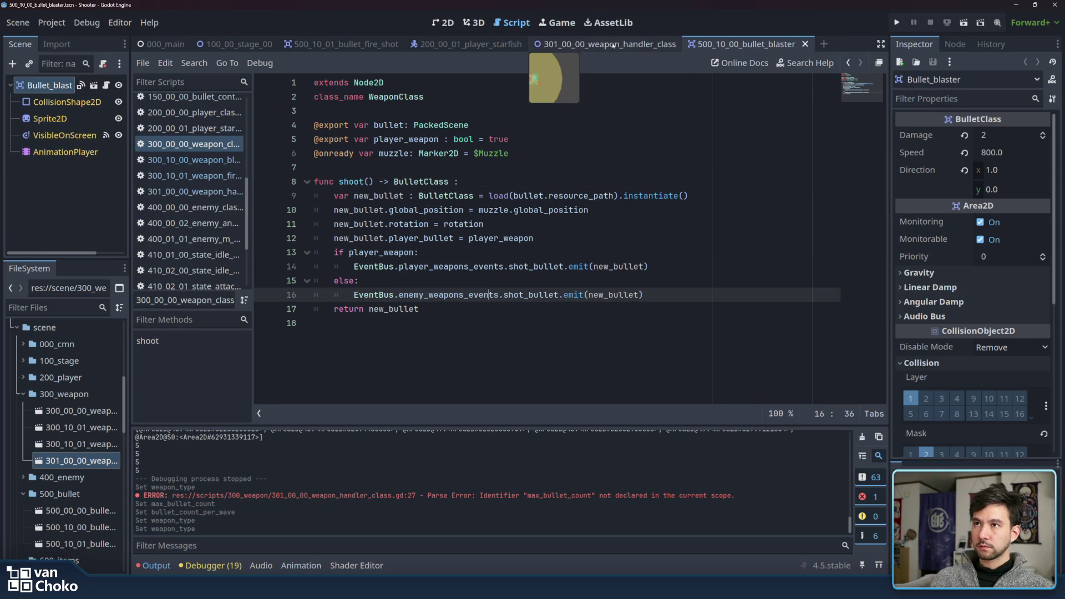
pyautogui.click(552, 327)
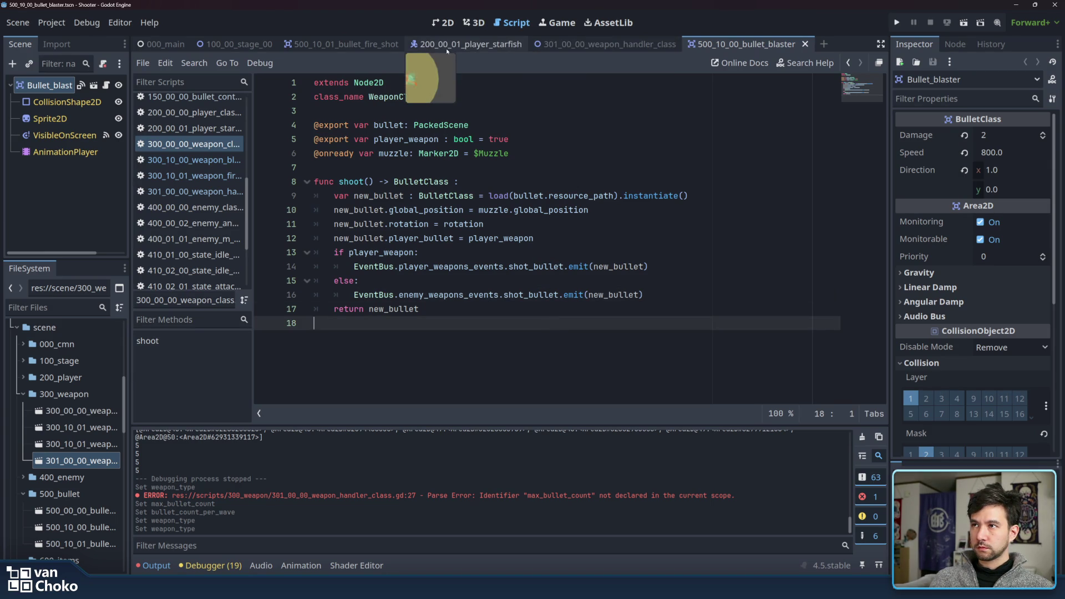
pyautogui.click(580, 46)
pyautogui.click(191, 160)
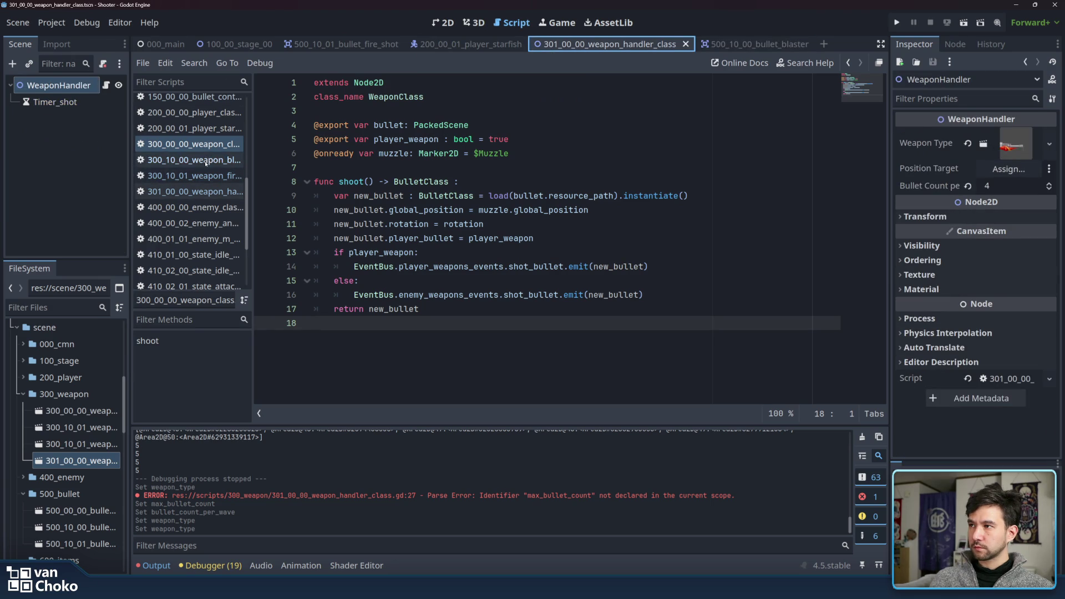
# Open the 301_00_00_weapon_handler script's code, then switch to the 500_10_00_bullet_blaster scene
pyautogui.click(205, 191)
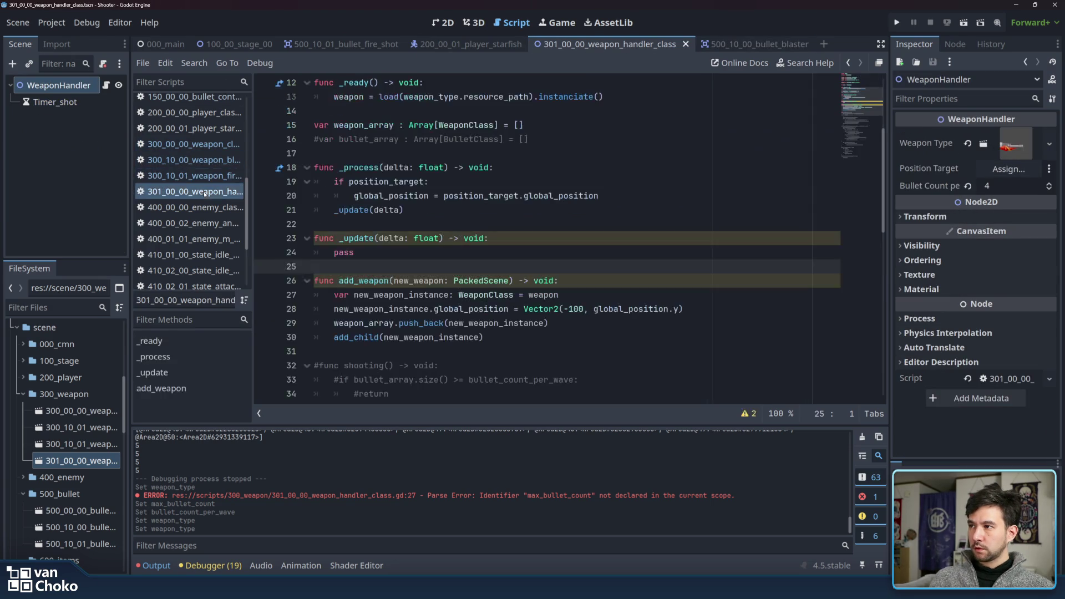
pyautogui.click(522, 255)
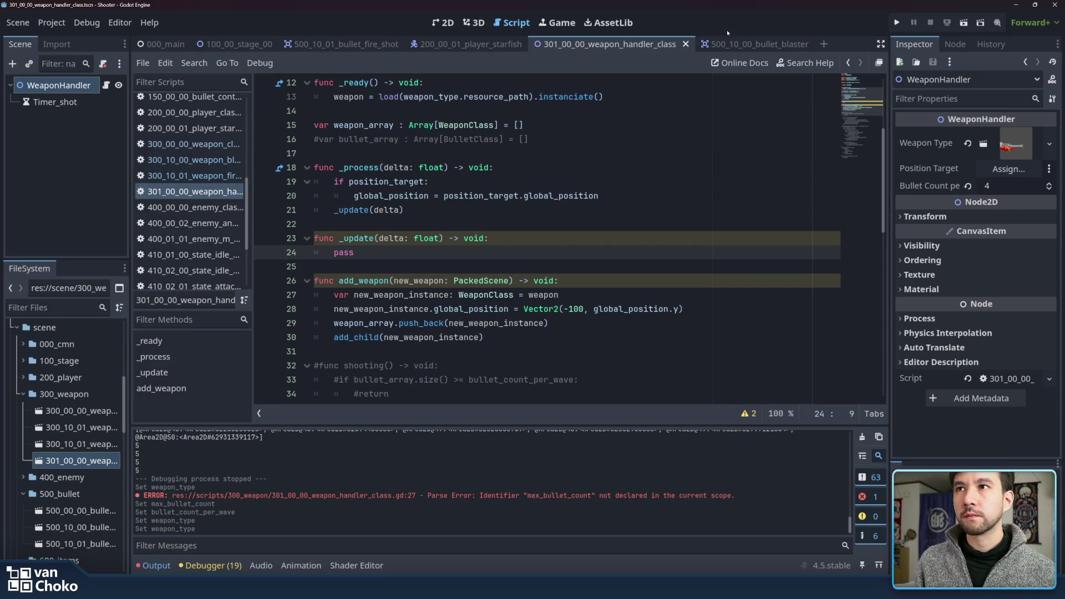
pyautogui.click(732, 45)
pyautogui.click(574, 251)
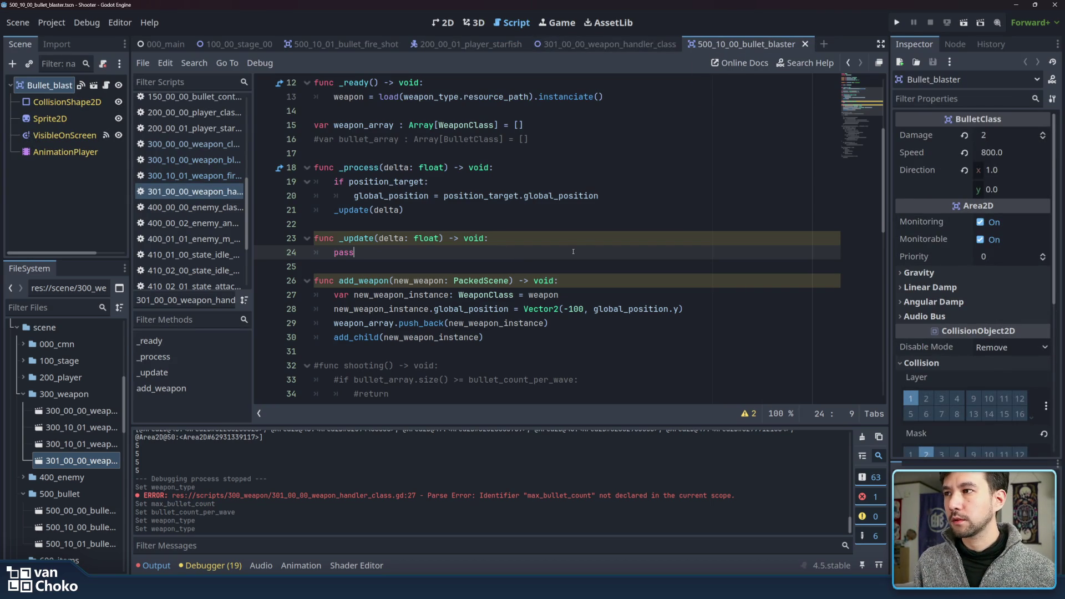
pyautogui.hotkey('shift', 'Home')
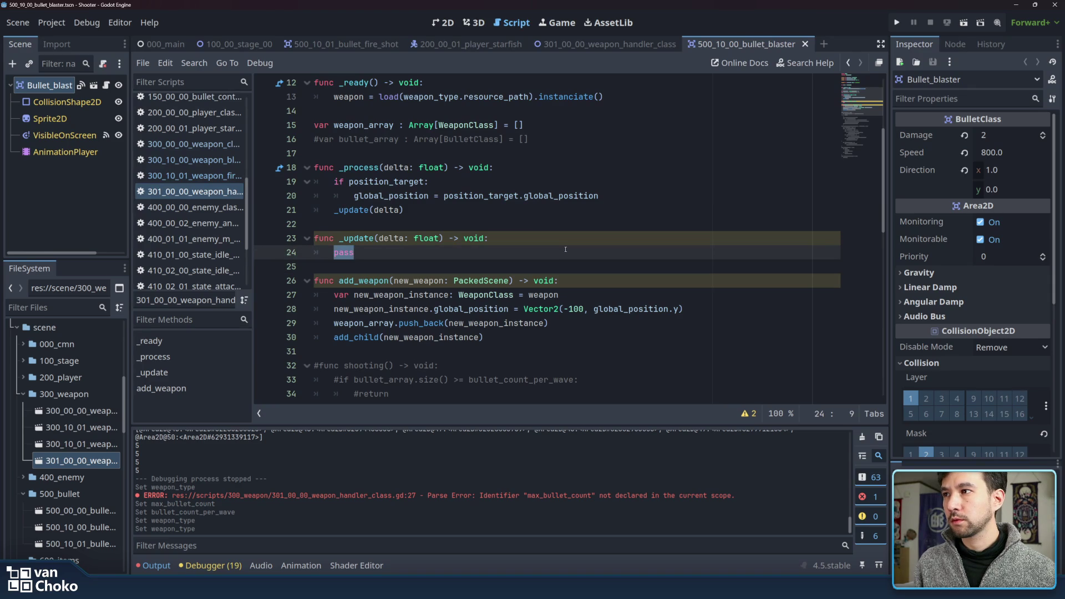
pyautogui.click(564, 252)
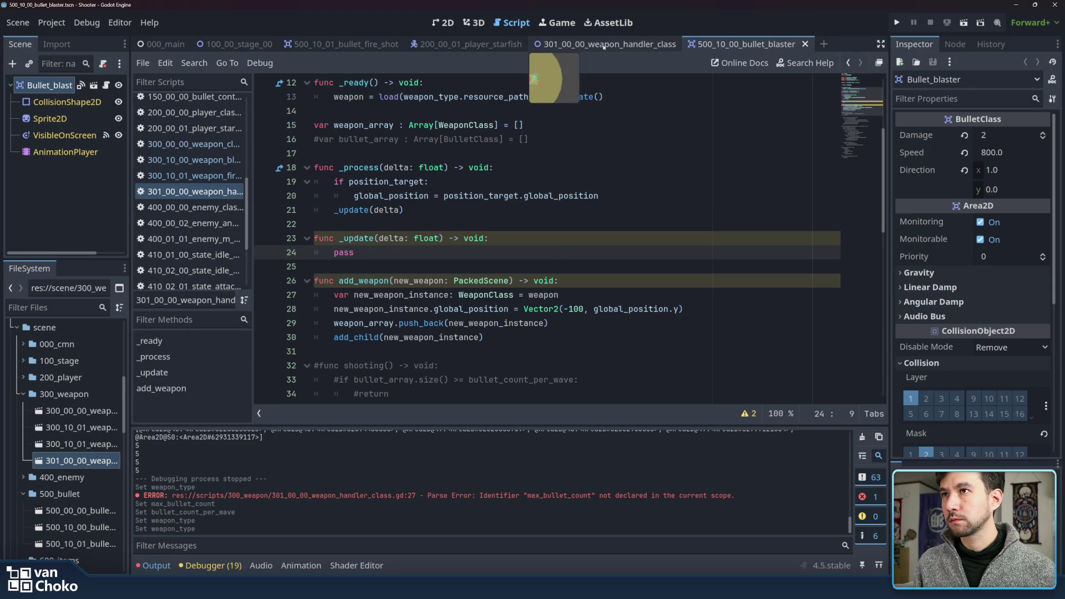
pyautogui.click(610, 145)
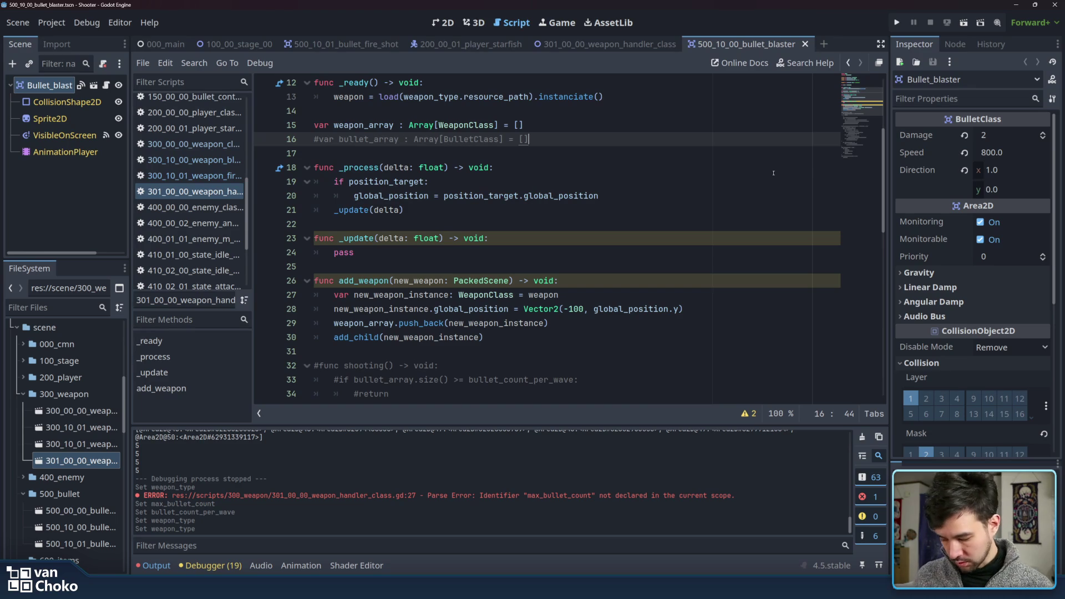
pyautogui.scroll(-4, 754, 172)
pyautogui.scroll(-4, 753, 172)
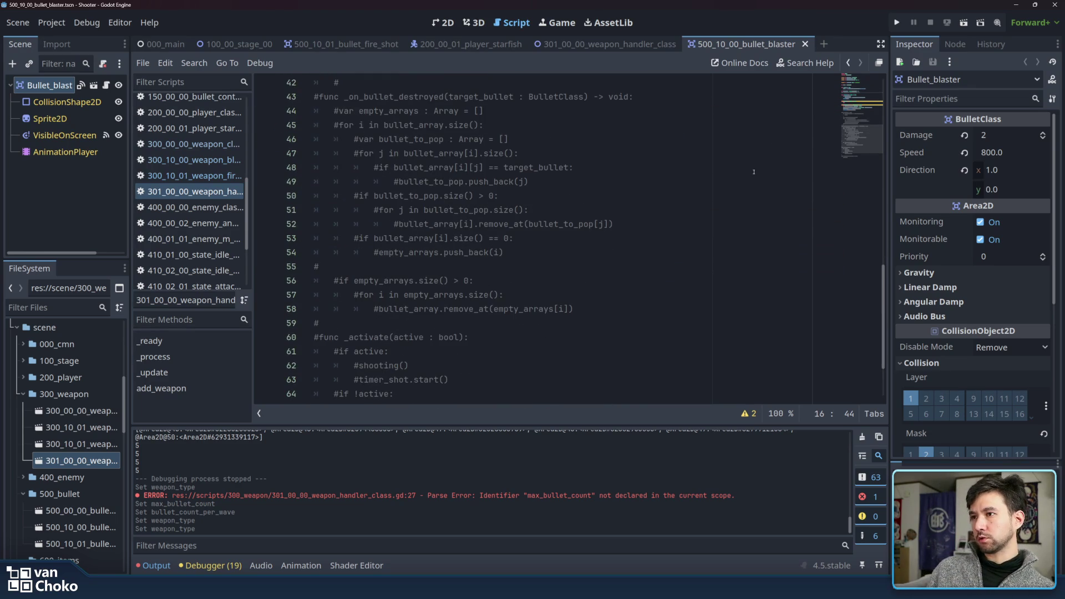
pyautogui.moveTo(616, 163)
pyautogui.mouseDown()
pyautogui.moveTo(555, 366)
pyautogui.moveTo(555, 336)
pyautogui.mouseUp()
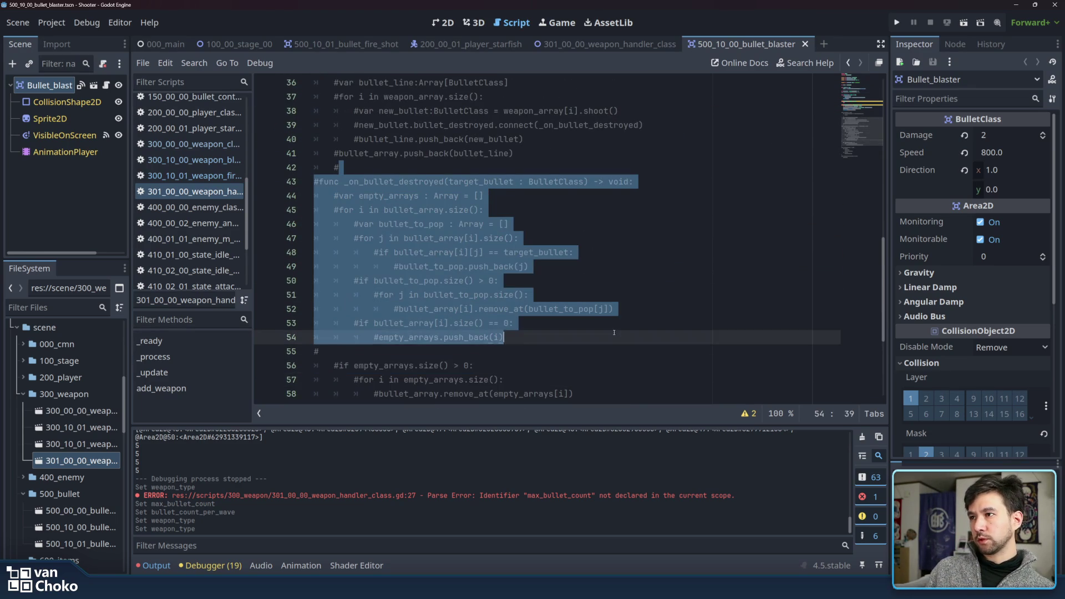
pyautogui.scroll(5, 557, 269)
pyautogui.click(564, 355)
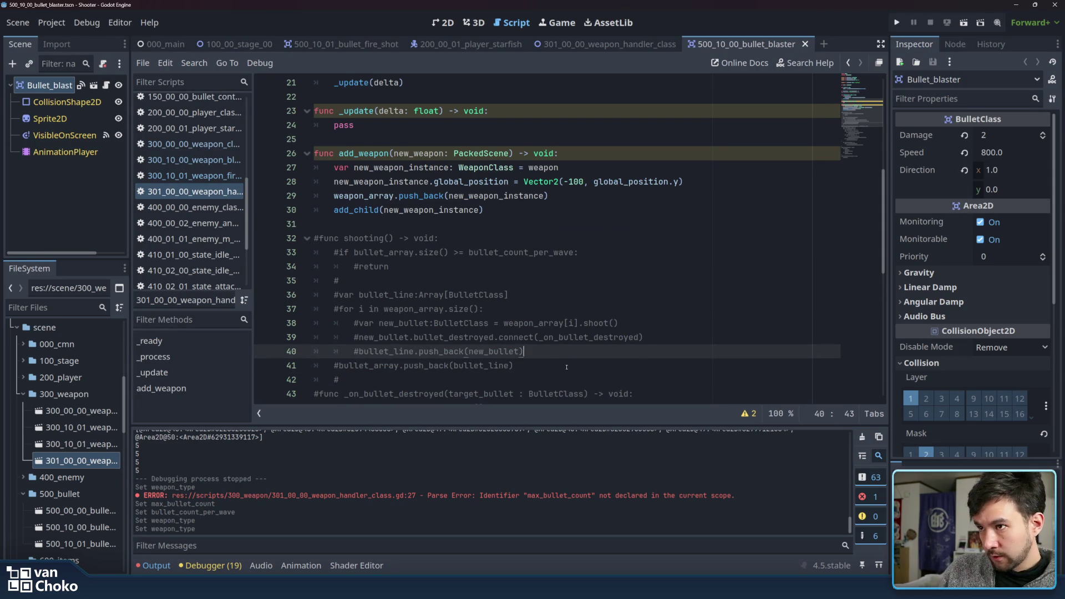
pyautogui.scroll(7, 566, 367)
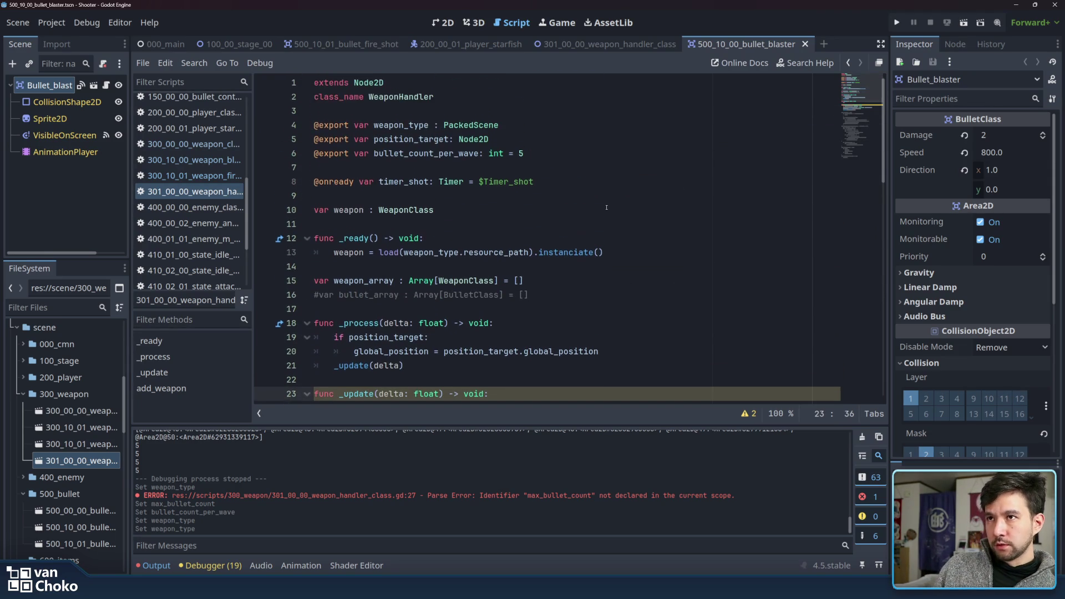
# Declare var bullets: Array = [] on line 8 of WeaponClass, below the muzzle declaration
pyautogui.click(210, 176)
pyautogui.click(212, 149)
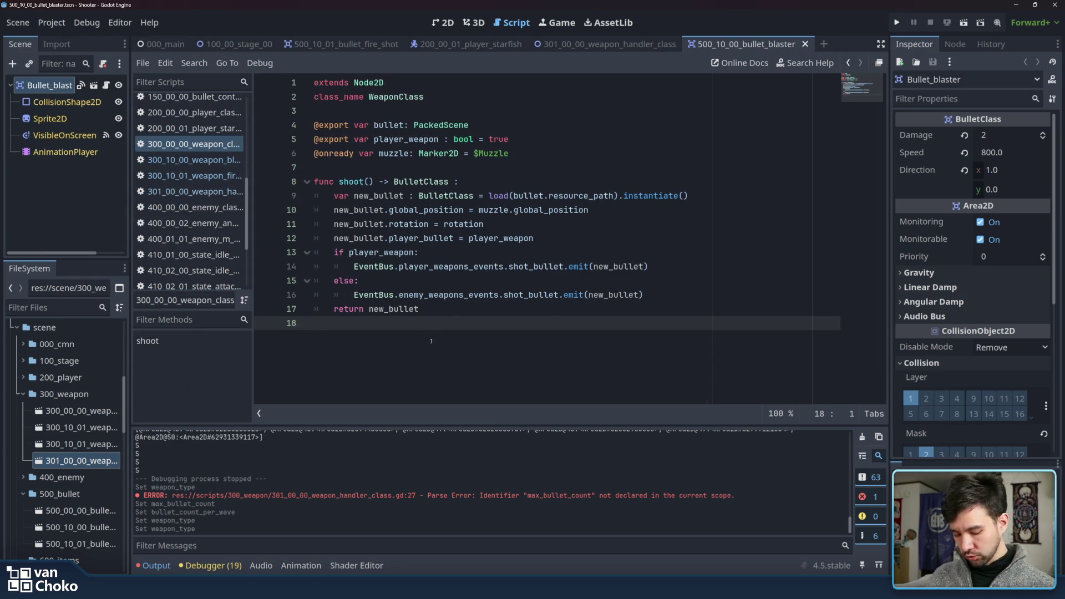
pyautogui.press('Return')
pyautogui.click(574, 153)
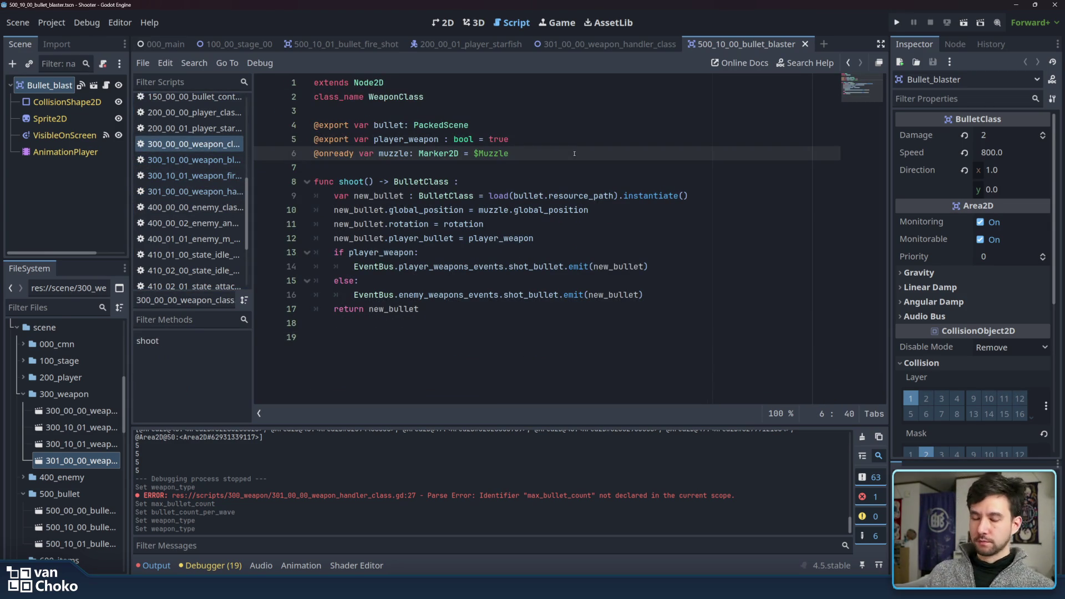
pyautogui.press('Return')
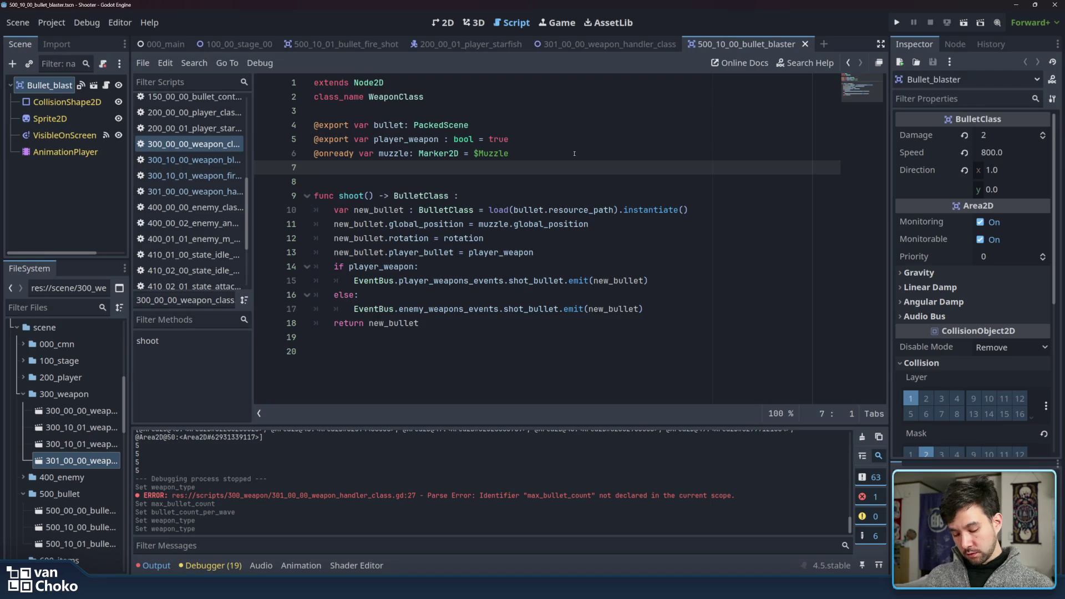
pyautogui.press('Return')
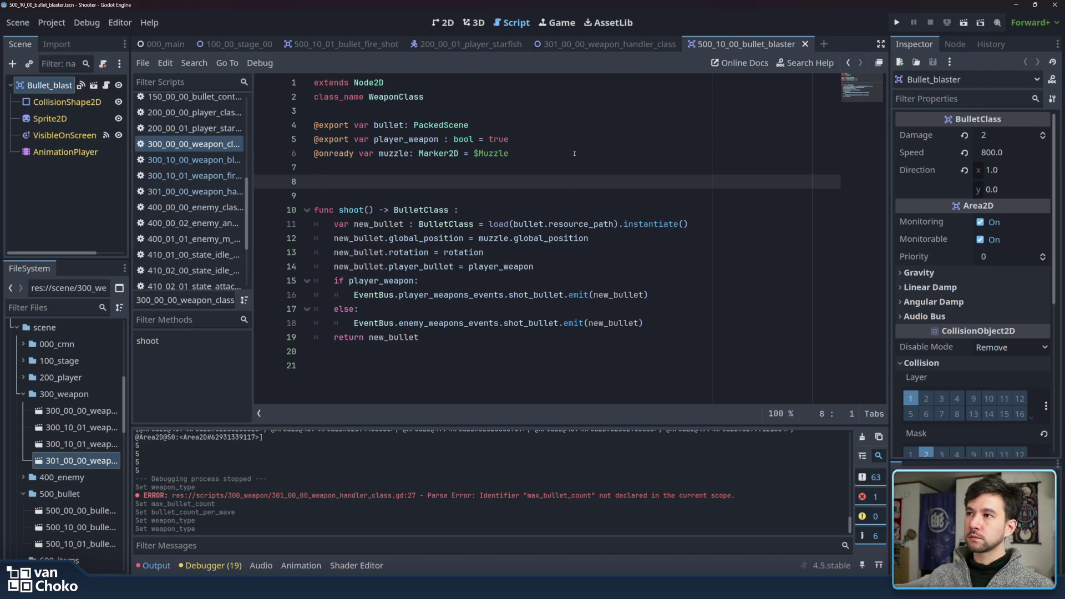
pyautogui.write('r')
pyautogui.press('BackSpace')
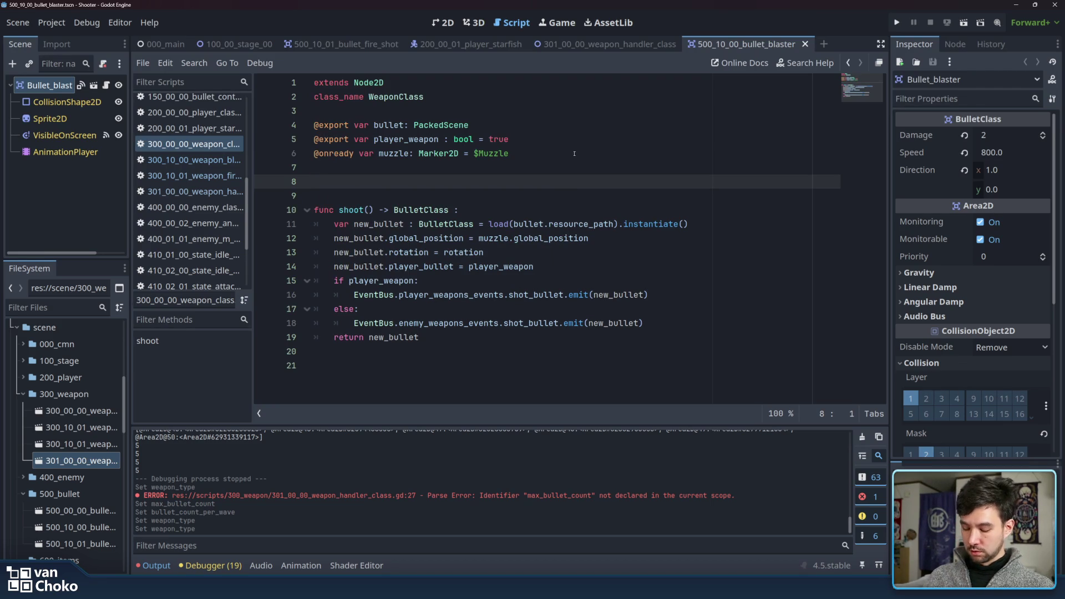
pyautogui.write('var')
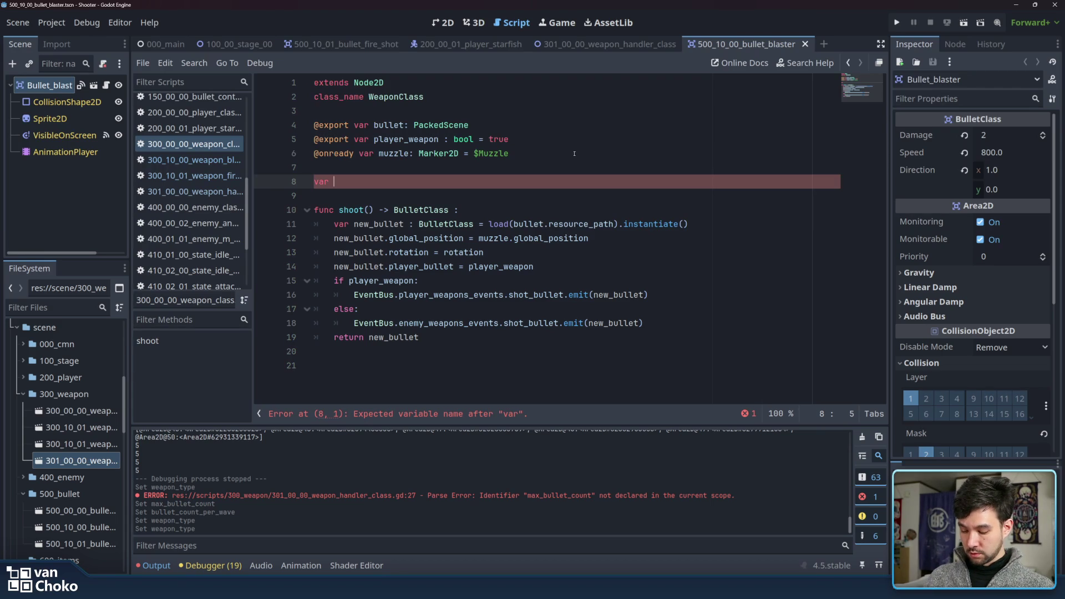
pyautogui.write('bullets: ')
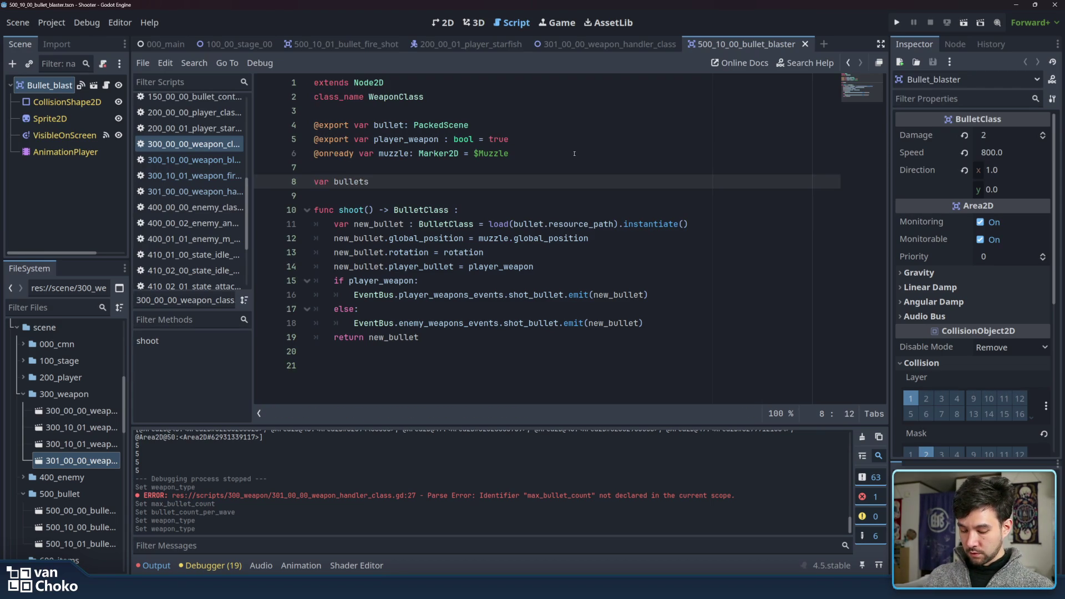
pyautogui.write('Array')
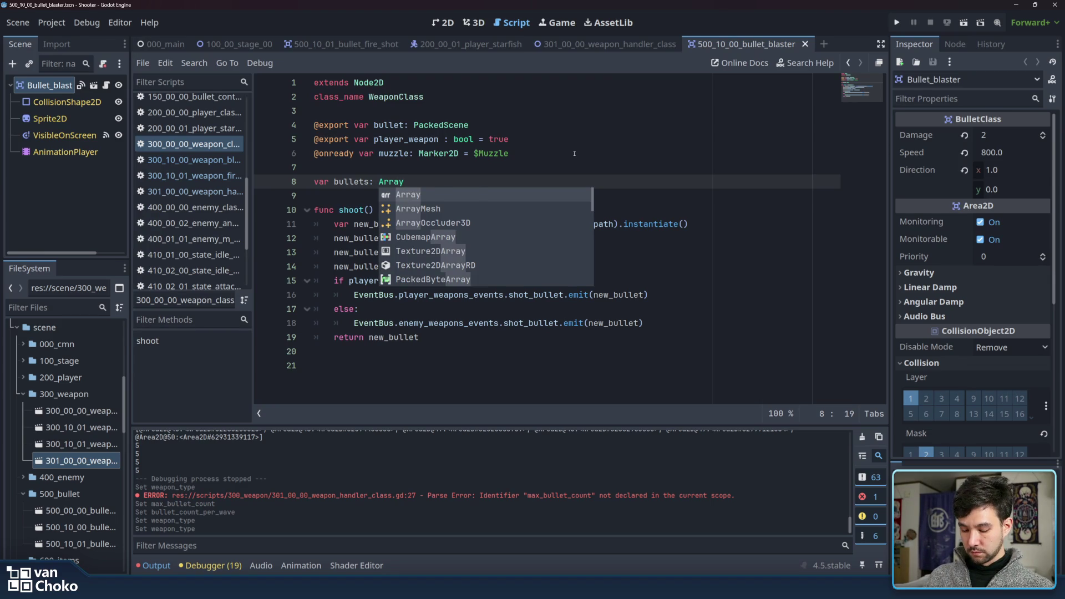
pyautogui.write(' = []')
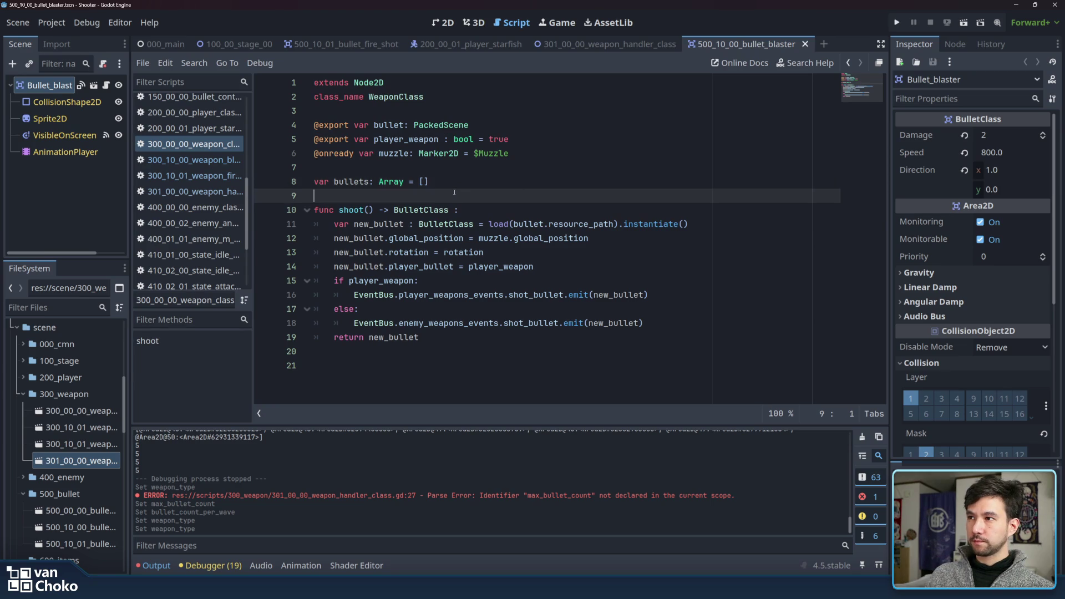
pyautogui.click(417, 182)
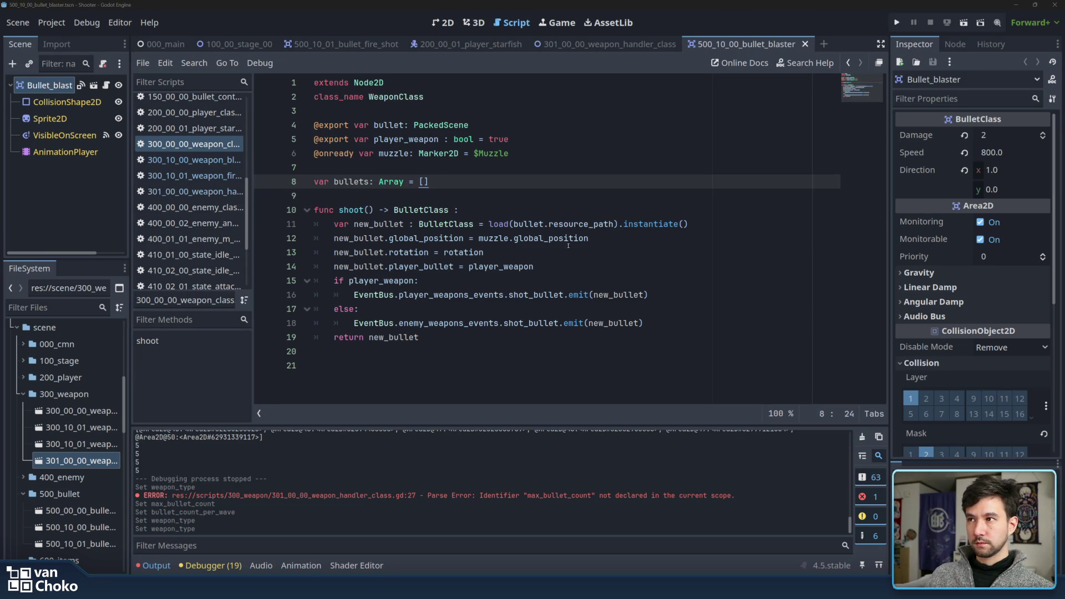
# Review the global_position, rotation and player_bullet assignments on lines 12–14 of shoot()
pyautogui.click(448, 184)
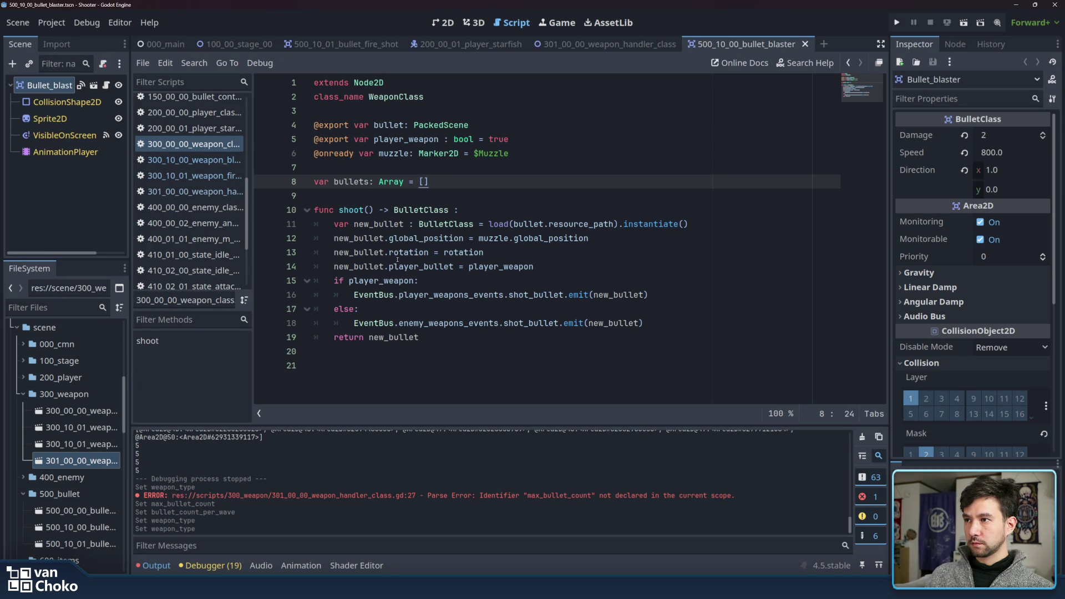
pyautogui.click(399, 266)
pyautogui.press('Up')
pyautogui.press('Up')
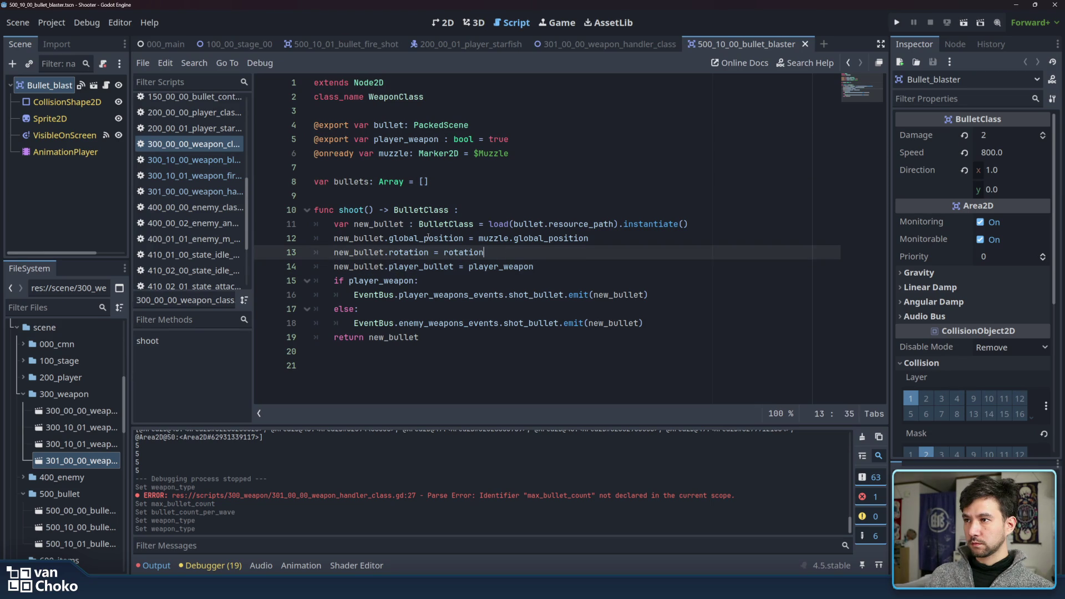
pyautogui.doubleClick(407, 238)
pyautogui.doubleClick(408, 251)
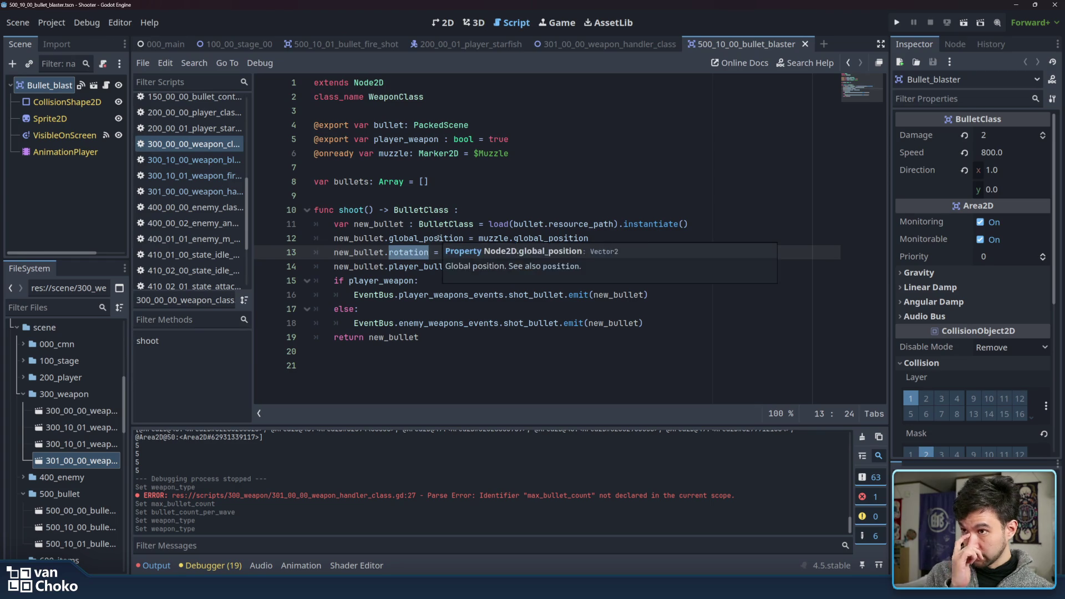
pyautogui.click(439, 238)
pyautogui.doubleClick(415, 251)
pyautogui.doubleClick(463, 253)
pyautogui.doubleClick(427, 267)
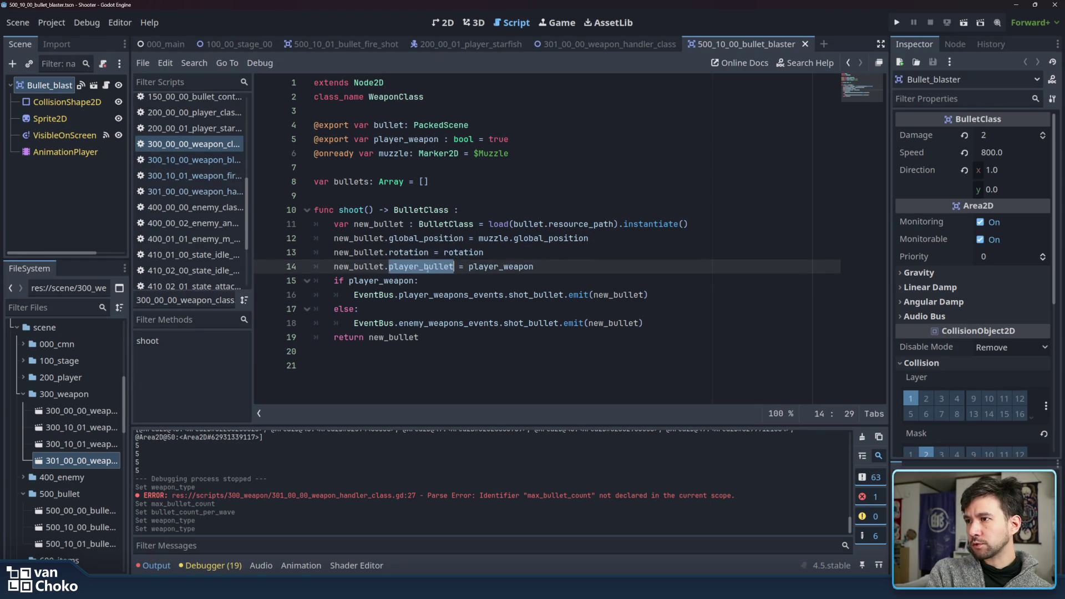
pyautogui.moveTo(417, 257)
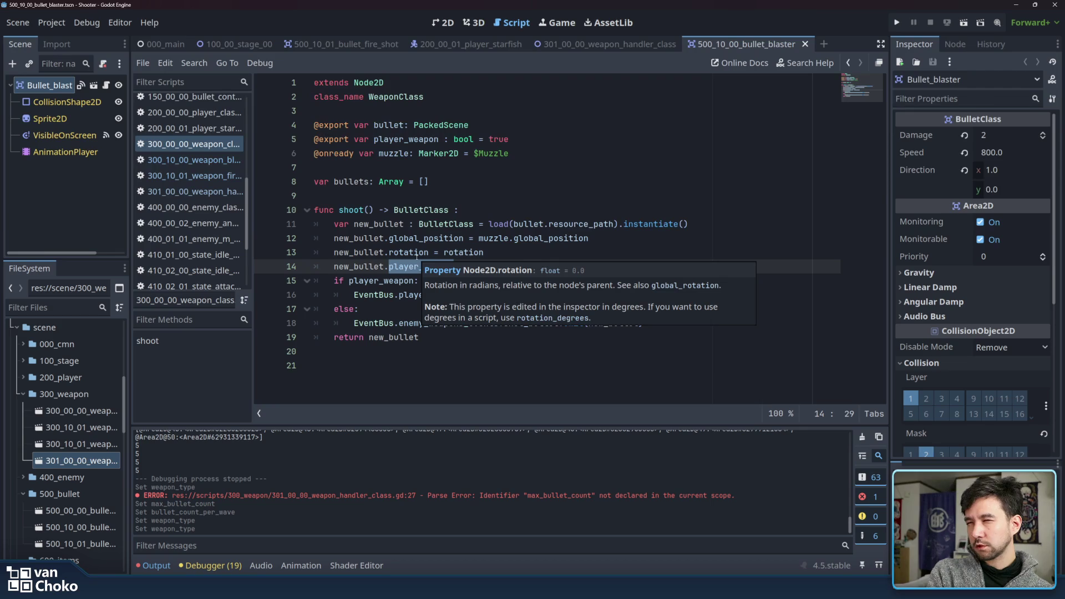
pyautogui.doubleClick(417, 254)
pyautogui.doubleClick(415, 268)
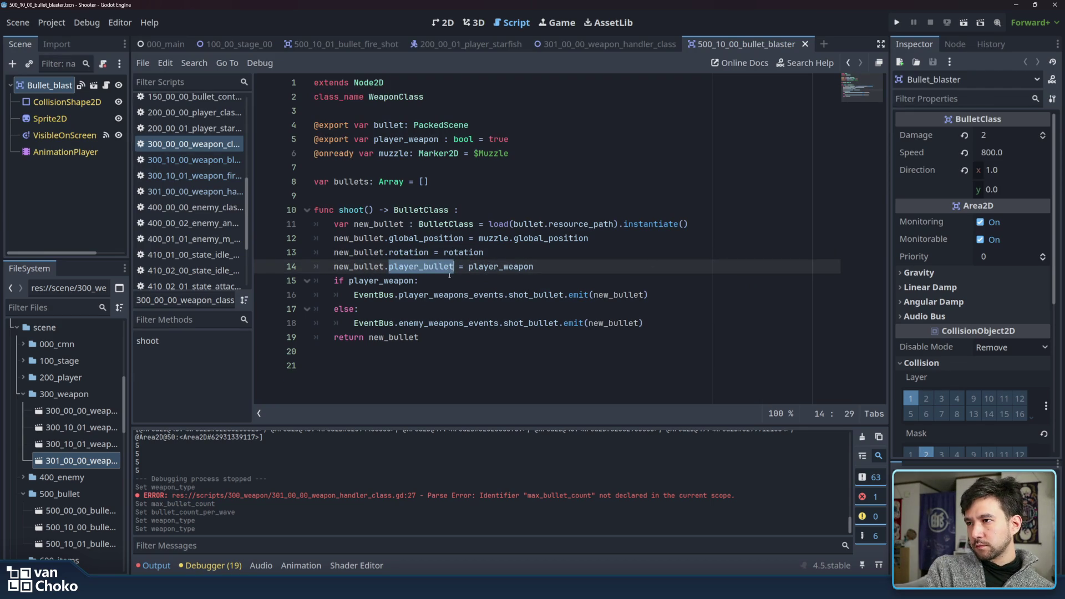
pyautogui.click(531, 267)
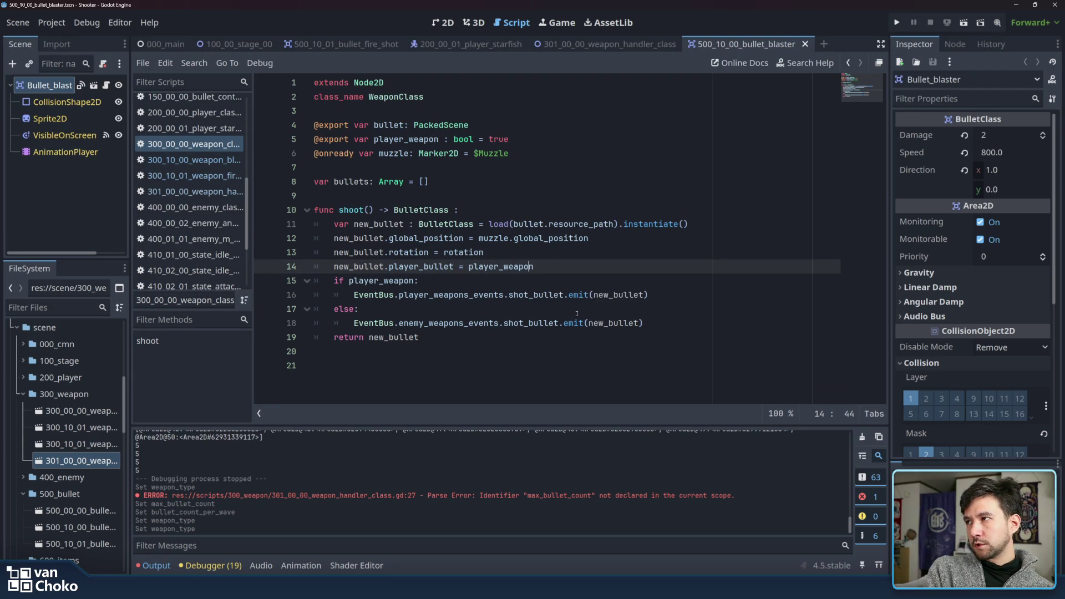
# Check where player_weapon is used and its export declaration defaulting to true
pyautogui.doubleClick(377, 253)
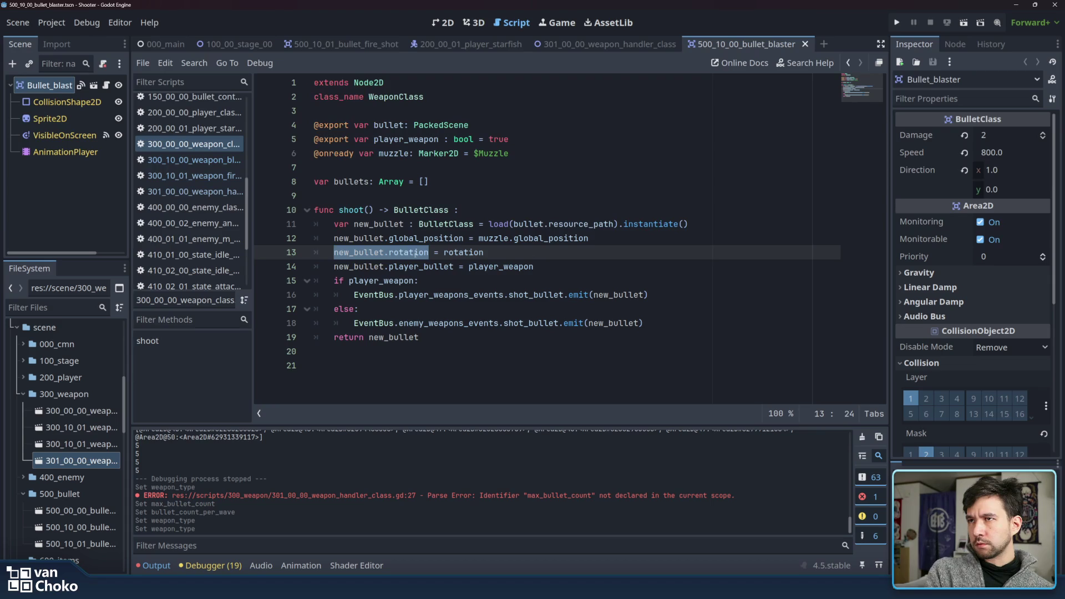
pyautogui.click(415, 253)
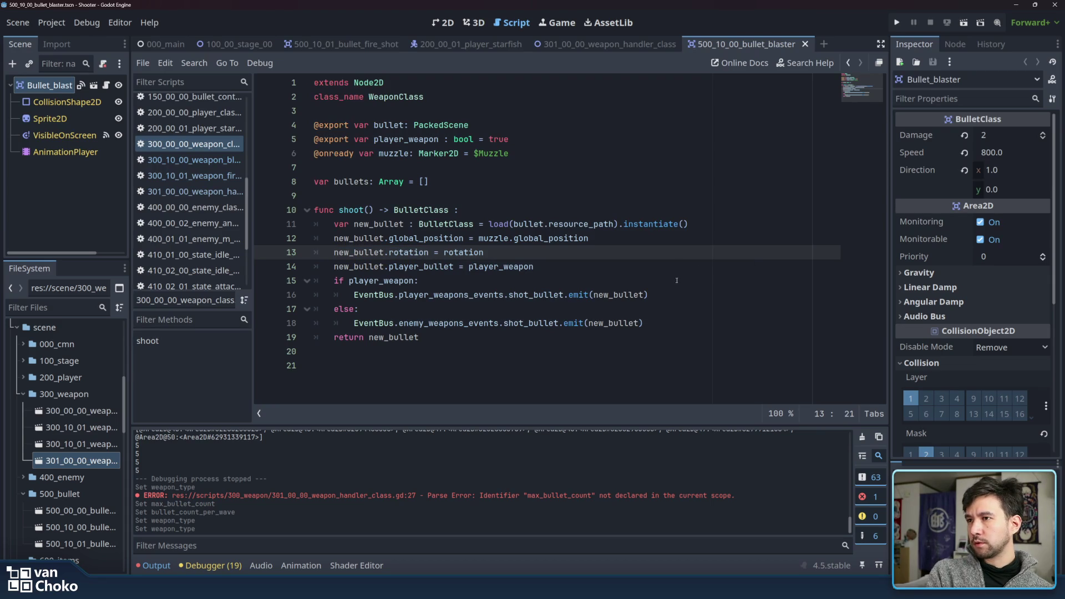
pyautogui.click(566, 271)
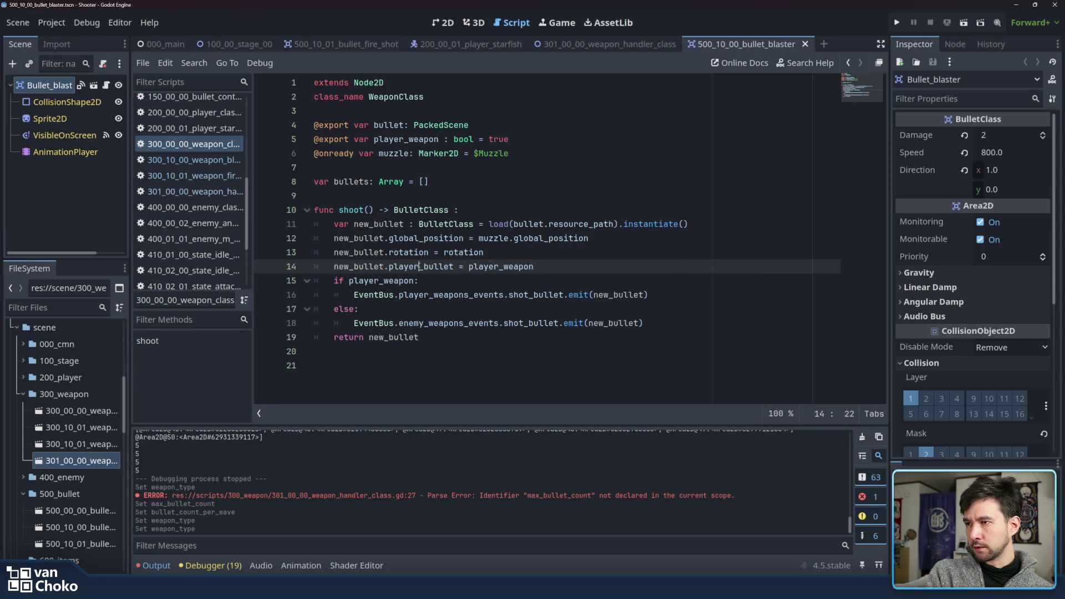
pyautogui.doubleClick(419, 266)
pyautogui.doubleClick(503, 267)
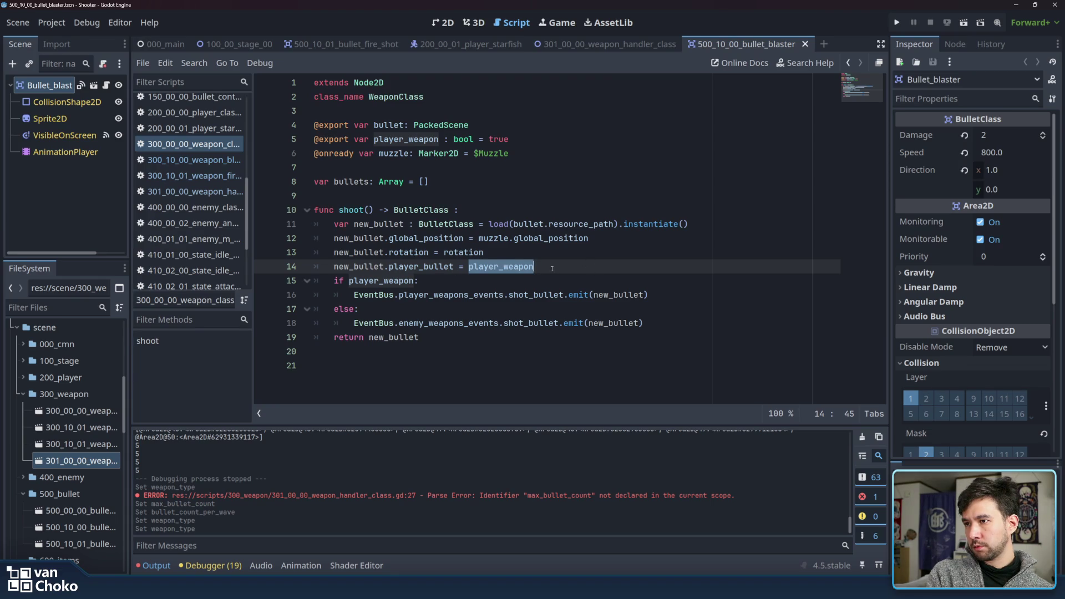
pyautogui.click(588, 270)
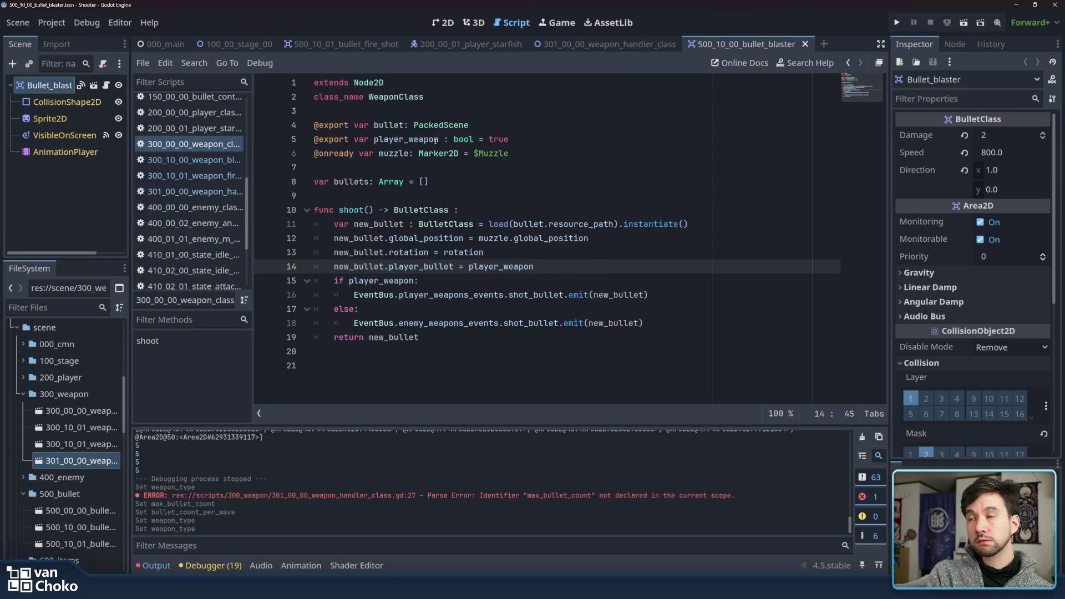
pyautogui.doubleClick(414, 135)
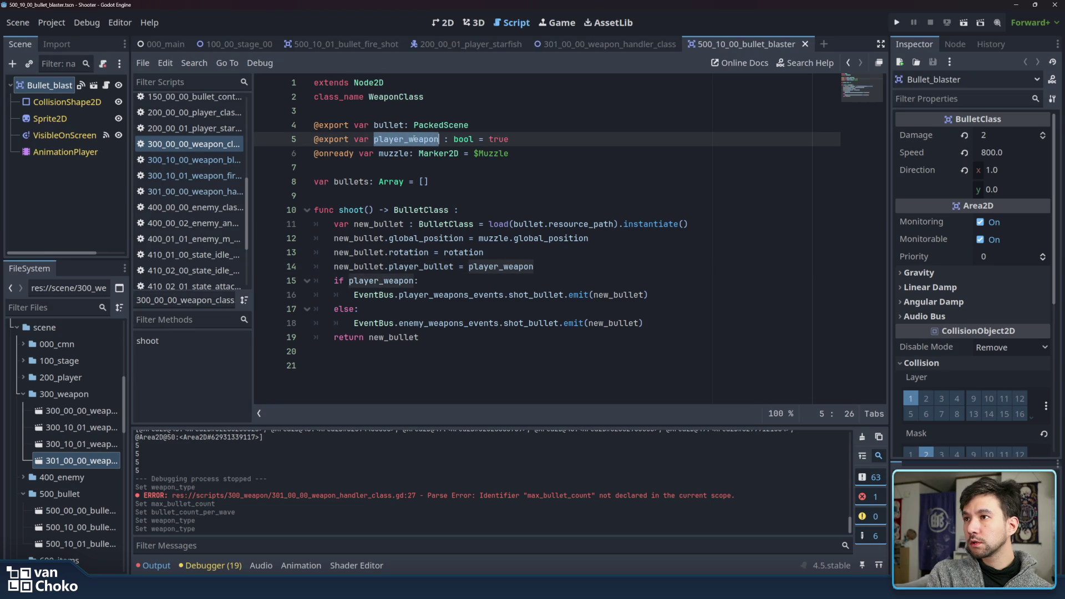
pyautogui.doubleClick(463, 139)
pyautogui.doubleClick(499, 139)
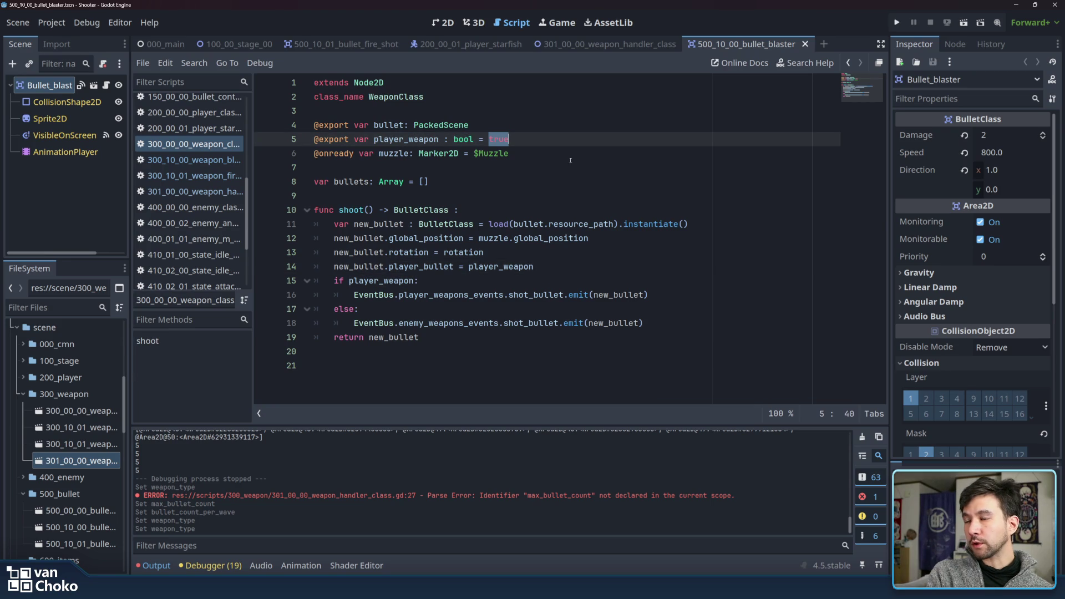
# Insert blank lines after line 14 and after the enemy emit line, outdenting to function level
pyautogui.click(564, 267)
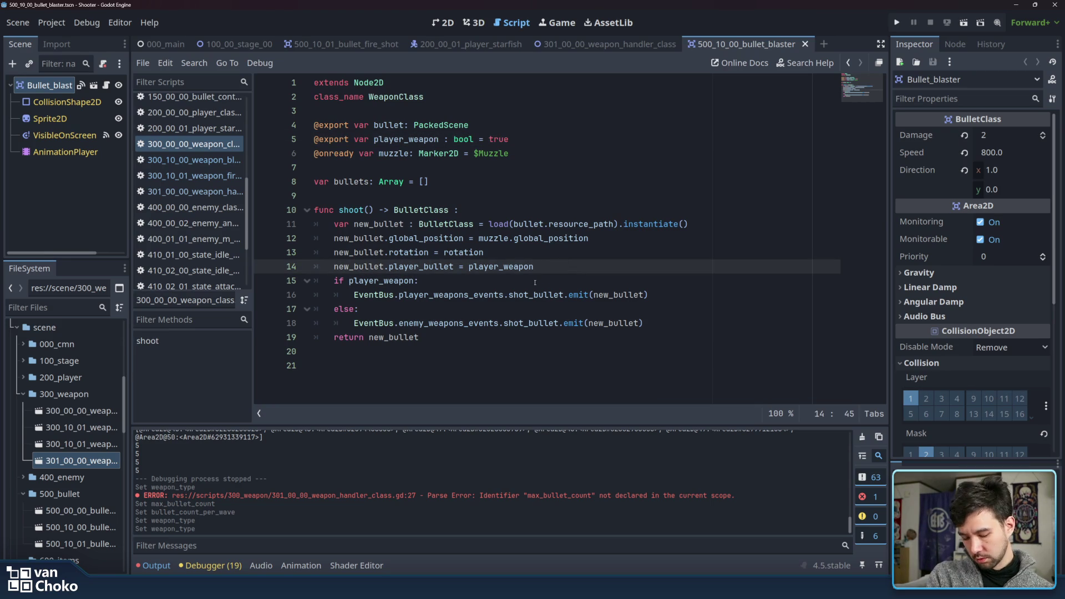
pyautogui.press('Return')
pyautogui.click(473, 299)
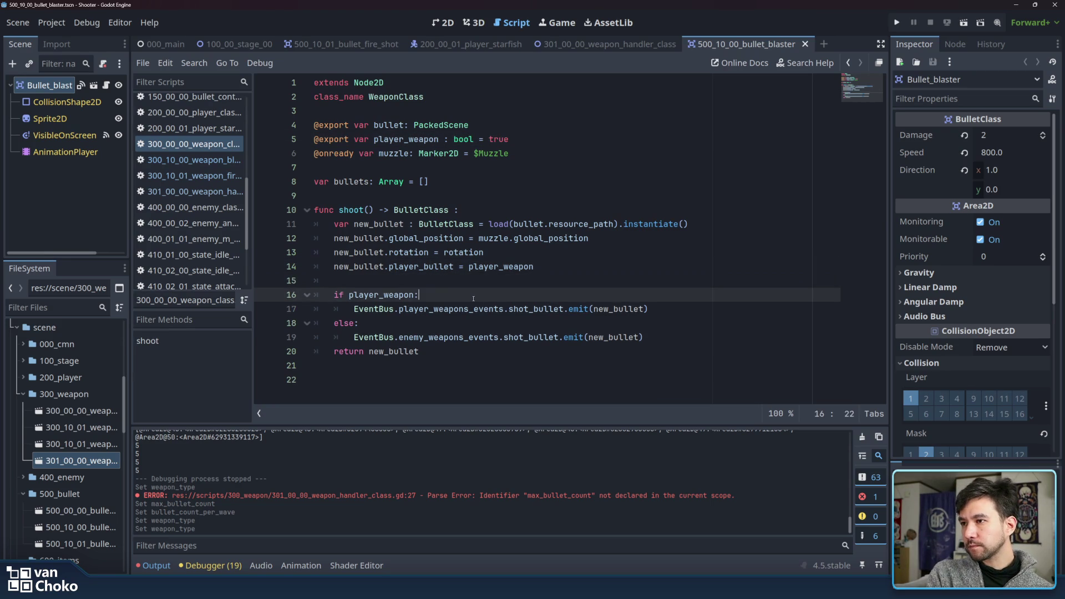
pyautogui.click(662, 338)
pyautogui.press('Return')
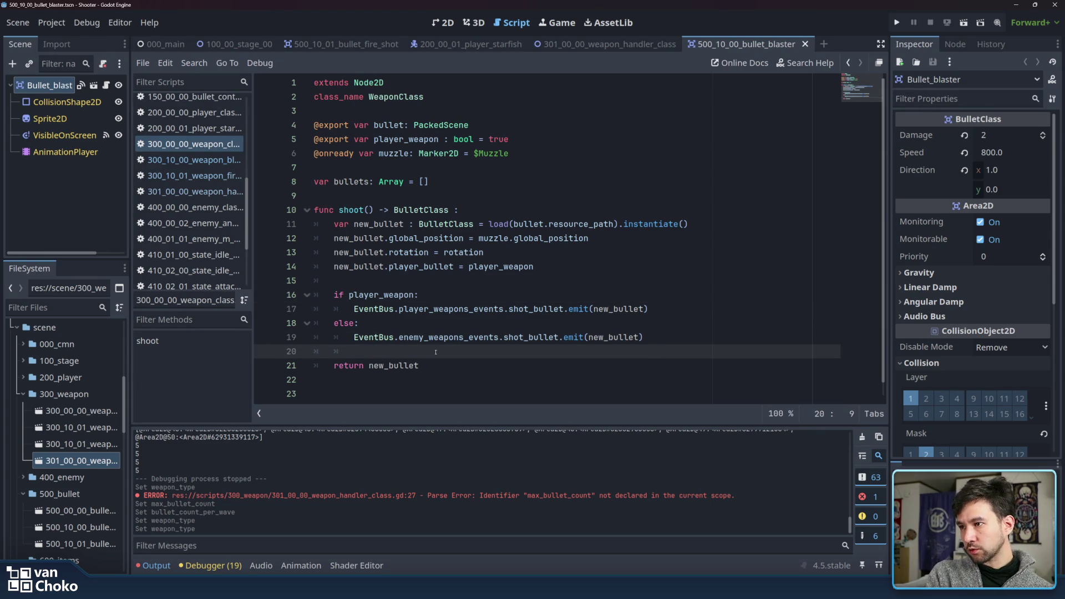
pyautogui.press('BackSpace')
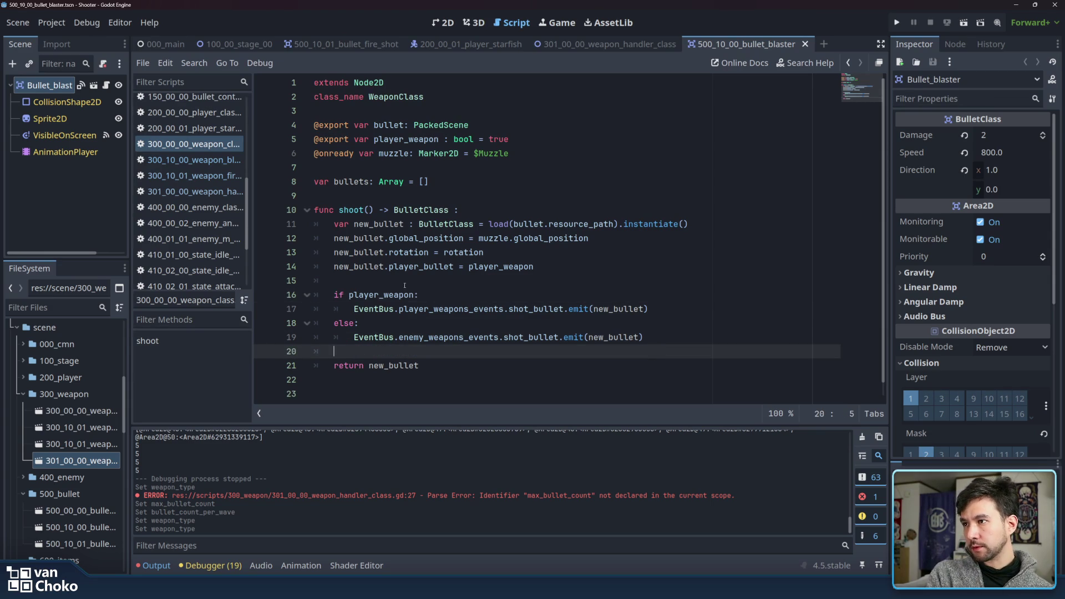
pyautogui.click(404, 280)
pyautogui.press('Return')
pyautogui.press('Return')
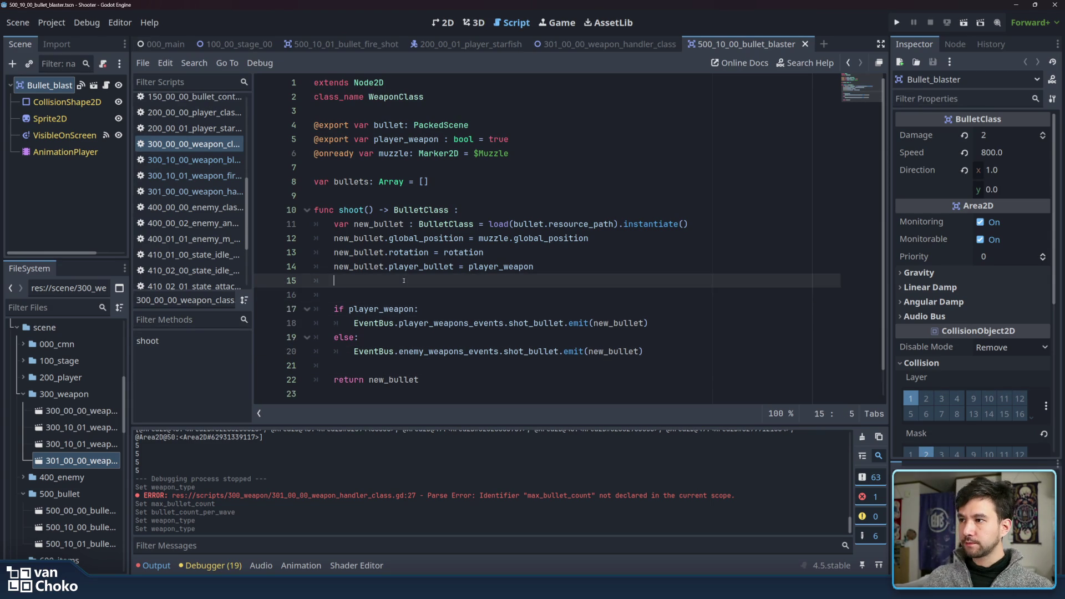
# Write bullets.push_back(new_bullet) on line 16 using autocomplete for push_back and new_bullet
pyautogui.write('bullet')
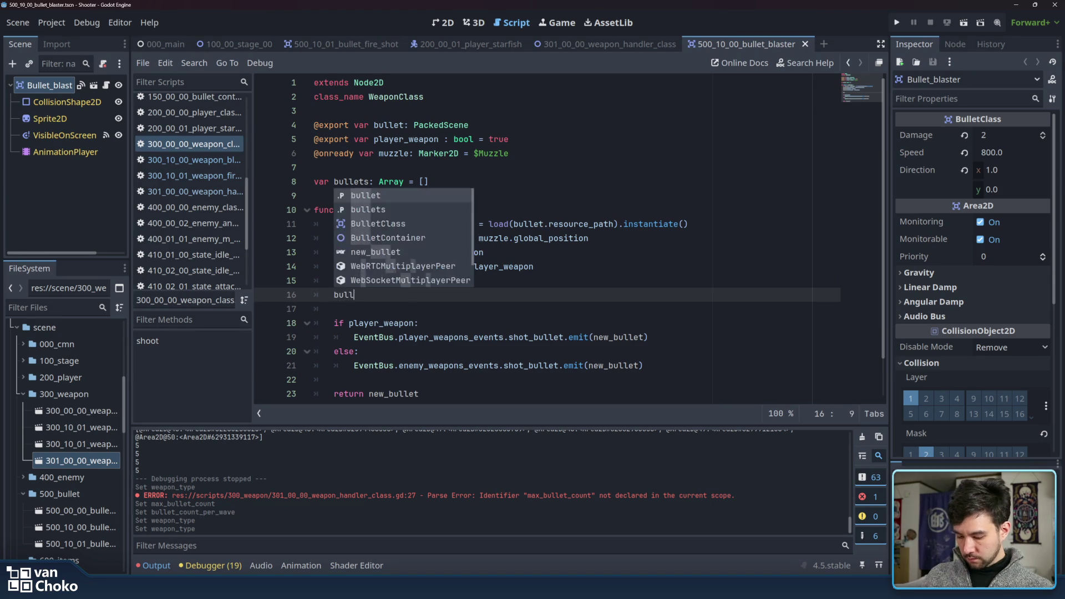
pyautogui.press('BackSpace')
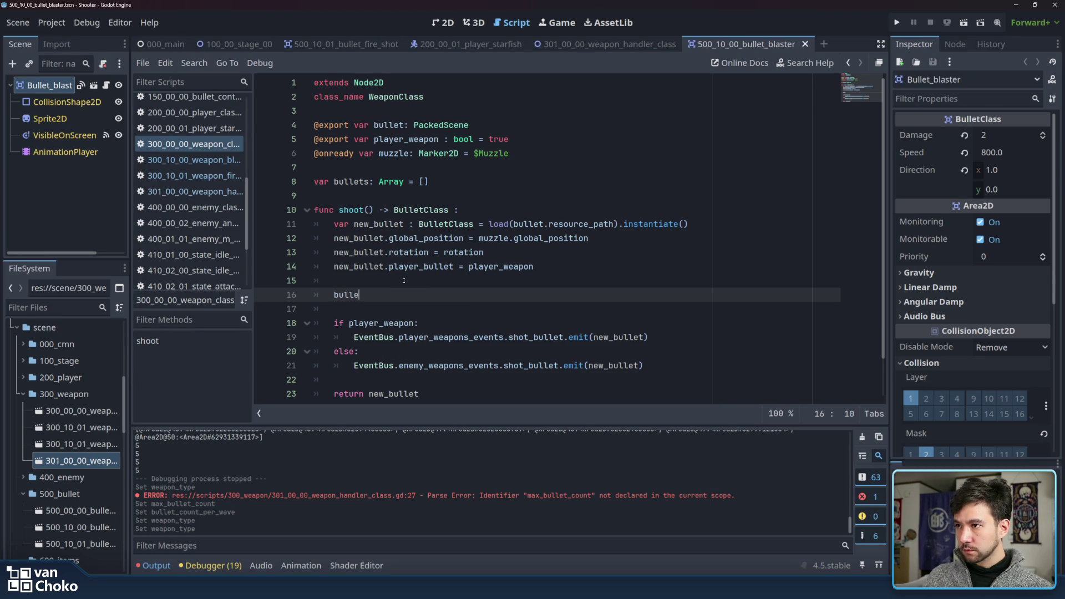
pyautogui.write('ts')
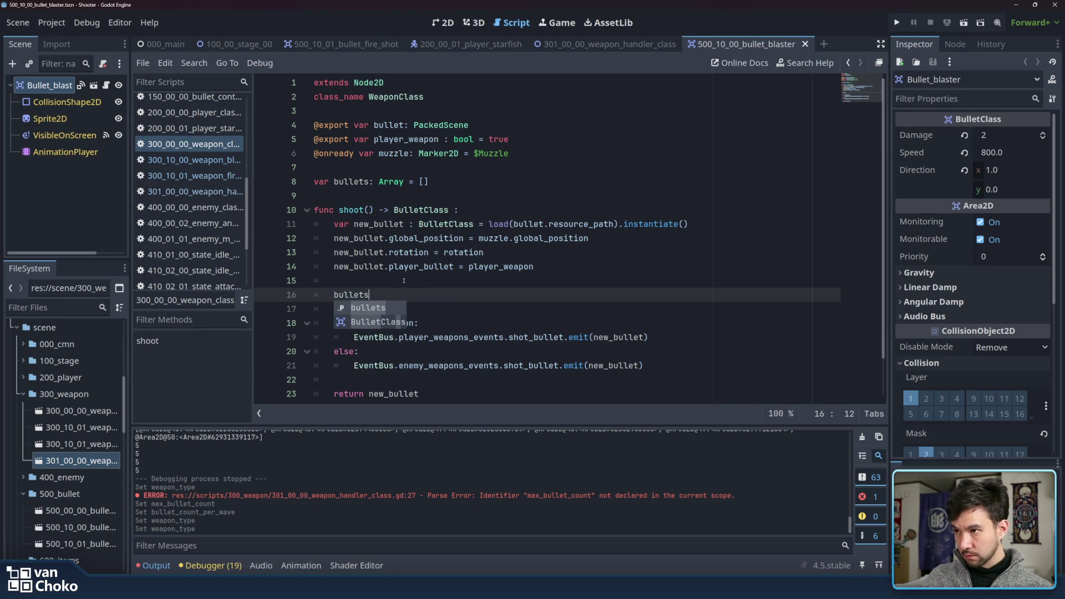
pyautogui.press('Escape')
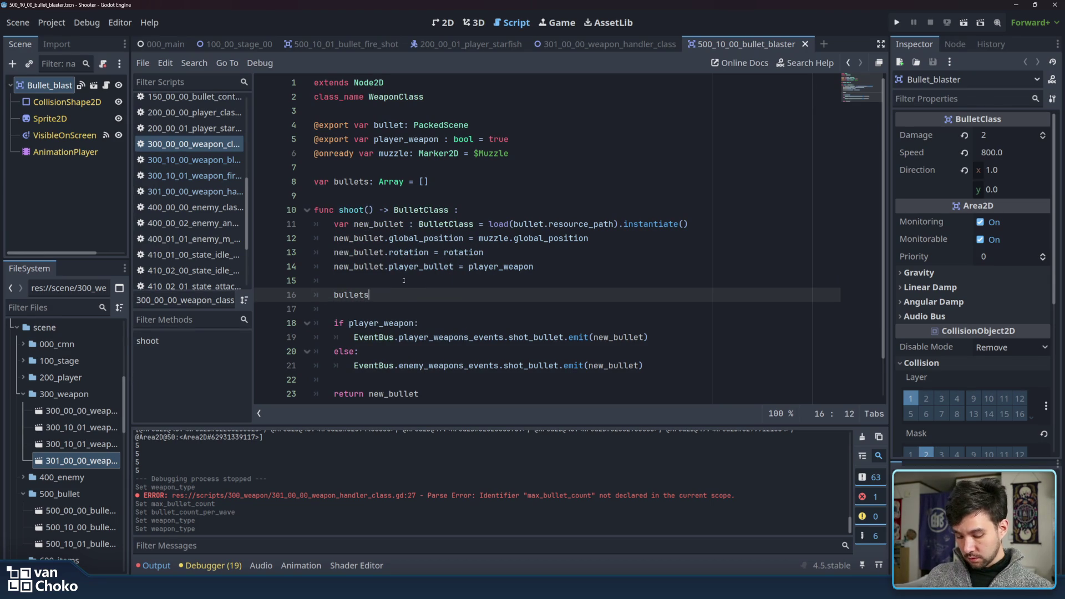
pyautogui.write('.push')
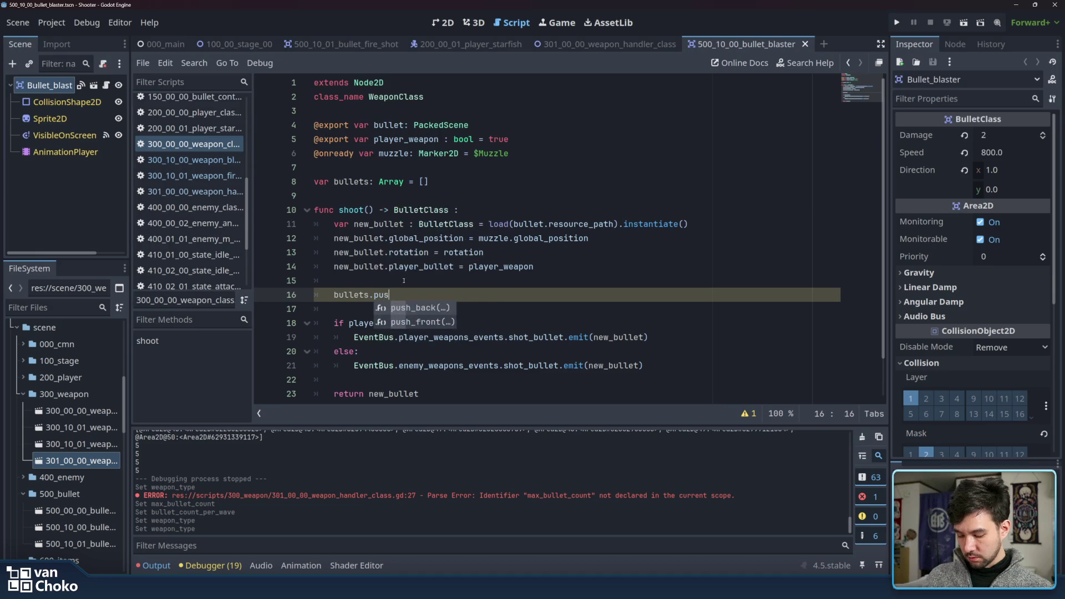
pyautogui.press('Return')
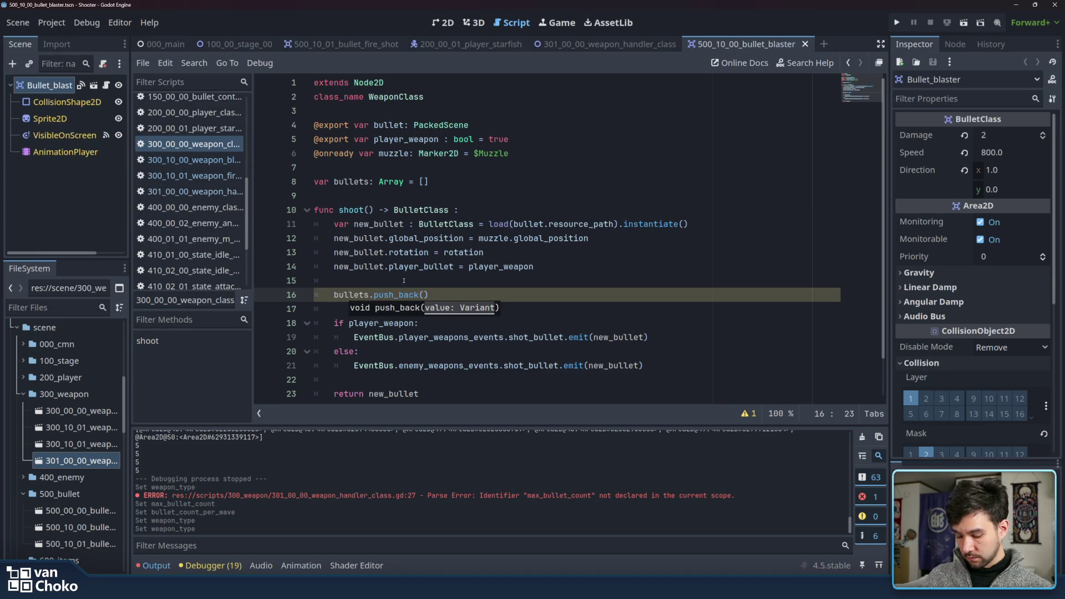
pyautogui.write('new')
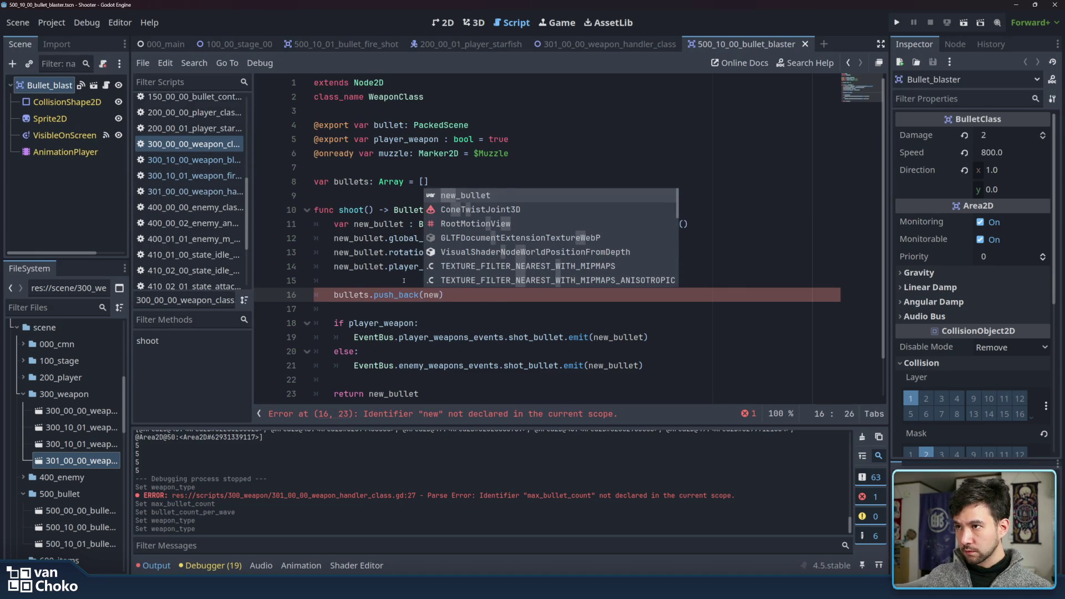
pyautogui.press('Return')
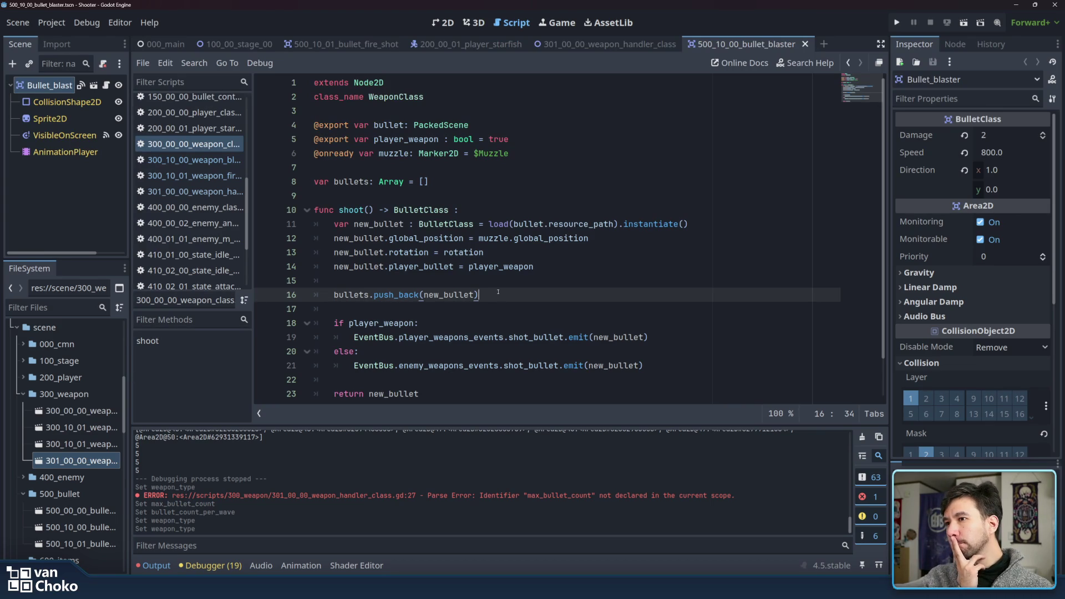
pyautogui.moveTo(478, 295)
pyautogui.mouseDown()
pyautogui.moveTo(374, 296)
pyautogui.moveTo(520, 294)
pyautogui.mouseUp()
pyautogui.doubleClick(397, 296)
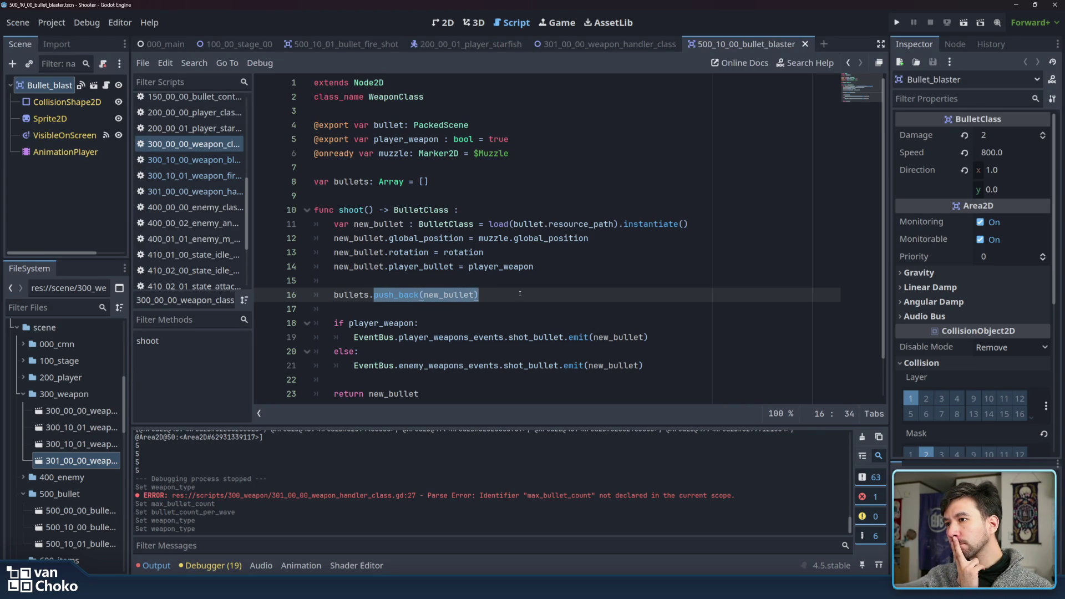
pyautogui.click(520, 294)
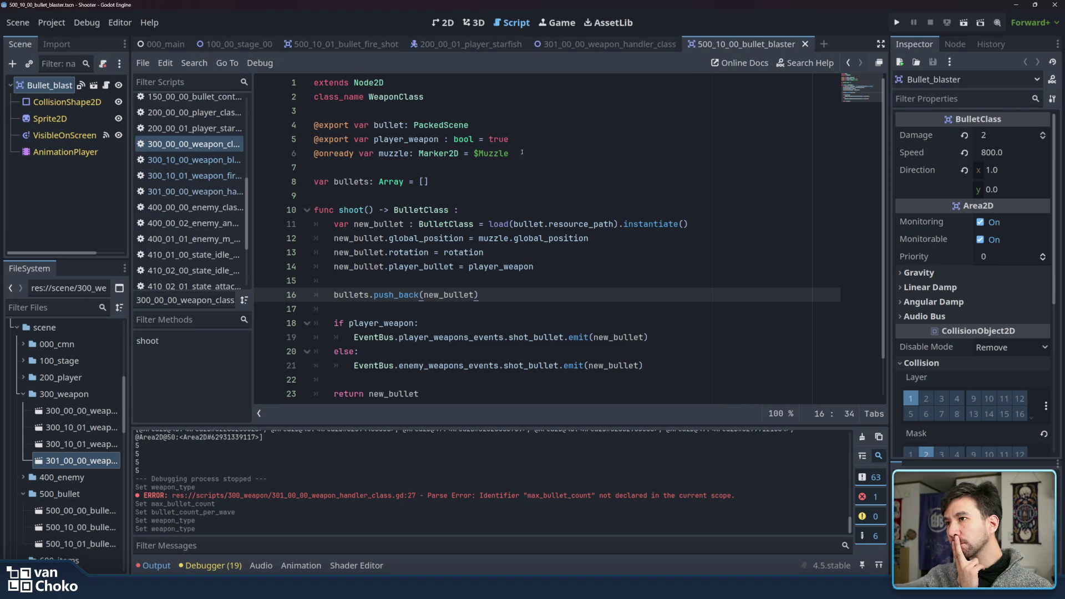
pyautogui.click(531, 178)
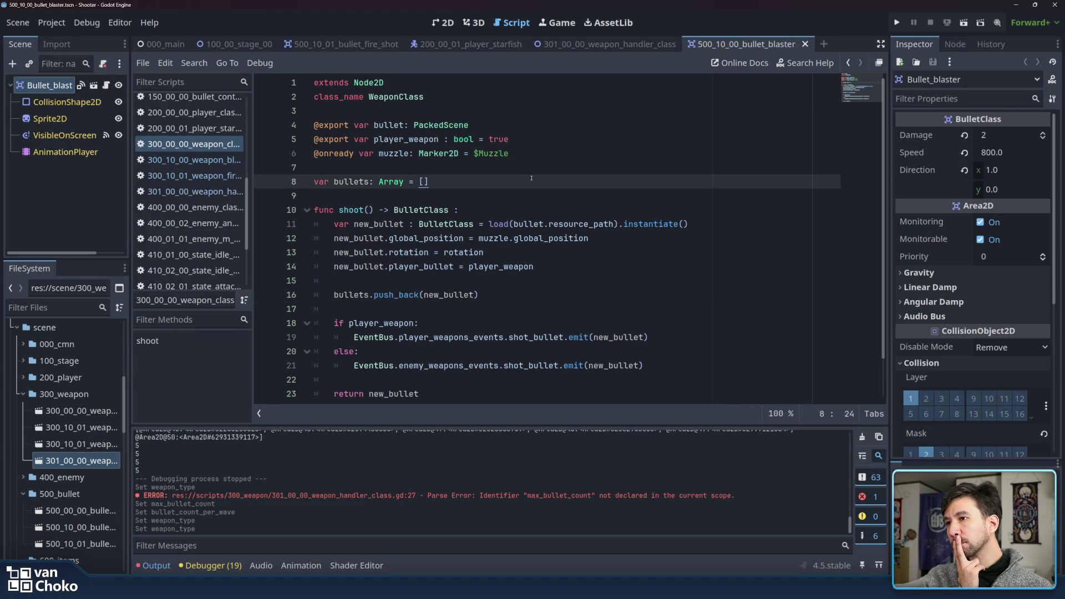
pyautogui.click(533, 166)
pyautogui.click(578, 226)
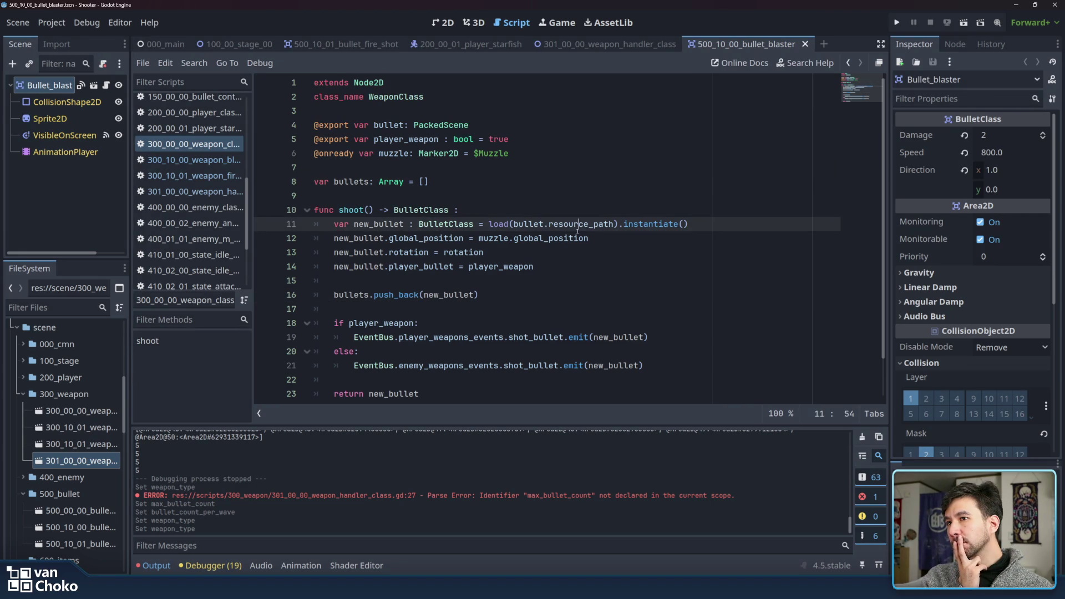
pyautogui.press('Down')
pyautogui.press('Down')
pyautogui.press('Down')
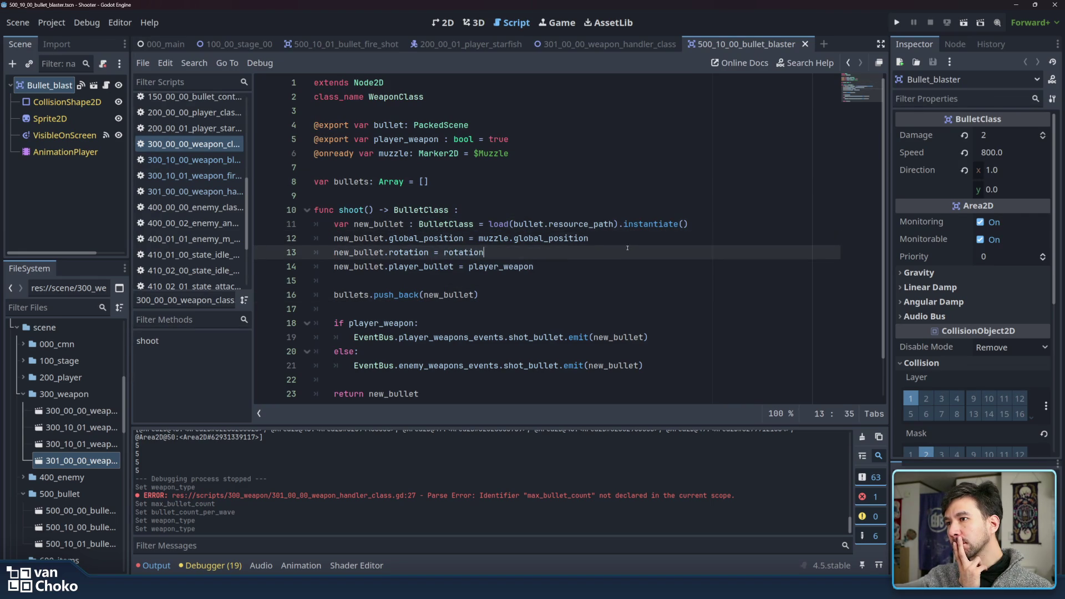
pyautogui.scroll(-1, 470, 182)
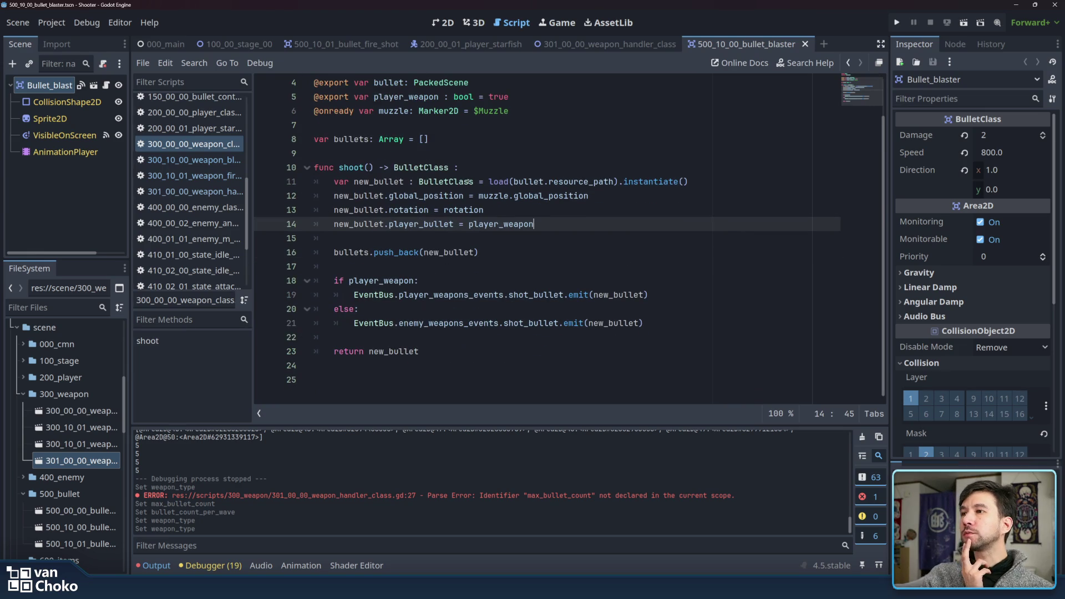
pyautogui.click(364, 167)
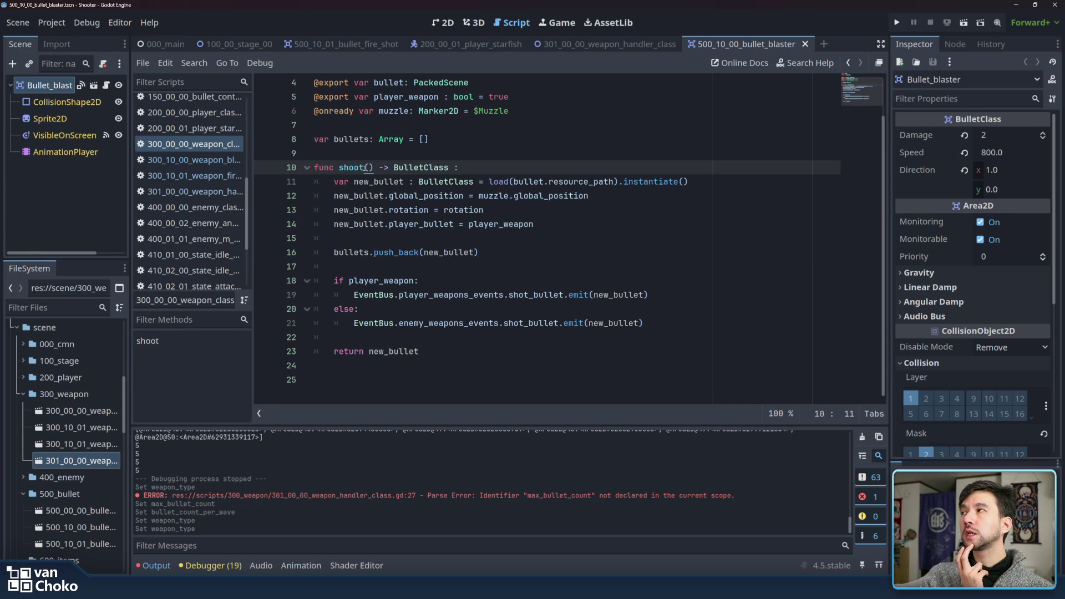
pyautogui.click(195, 192)
pyautogui.scroll(-6, 502, 222)
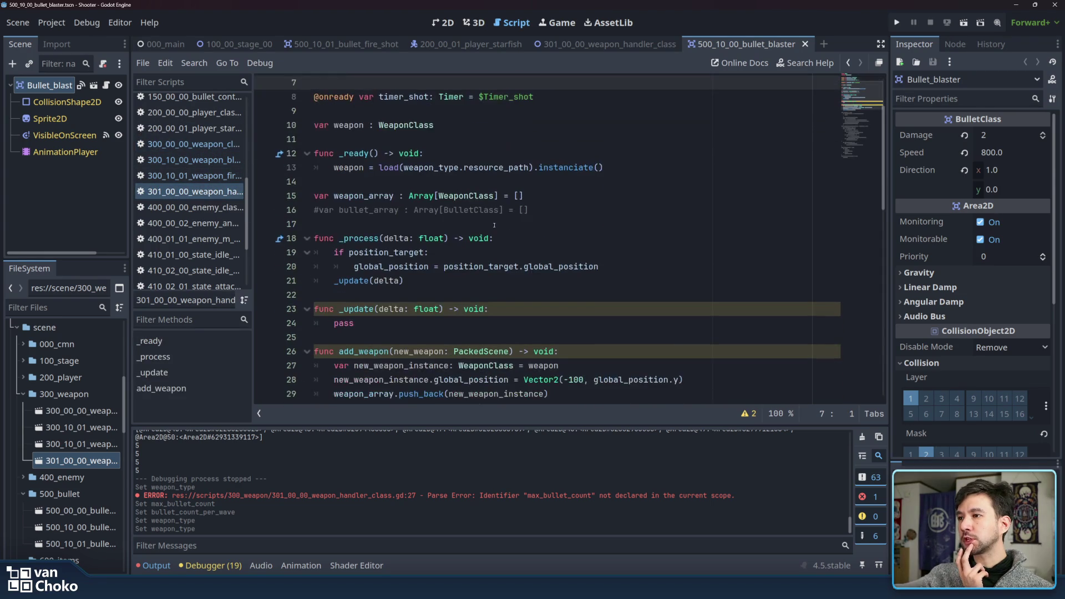
pyautogui.scroll(-4, 494, 228)
pyautogui.scroll(8, 494, 226)
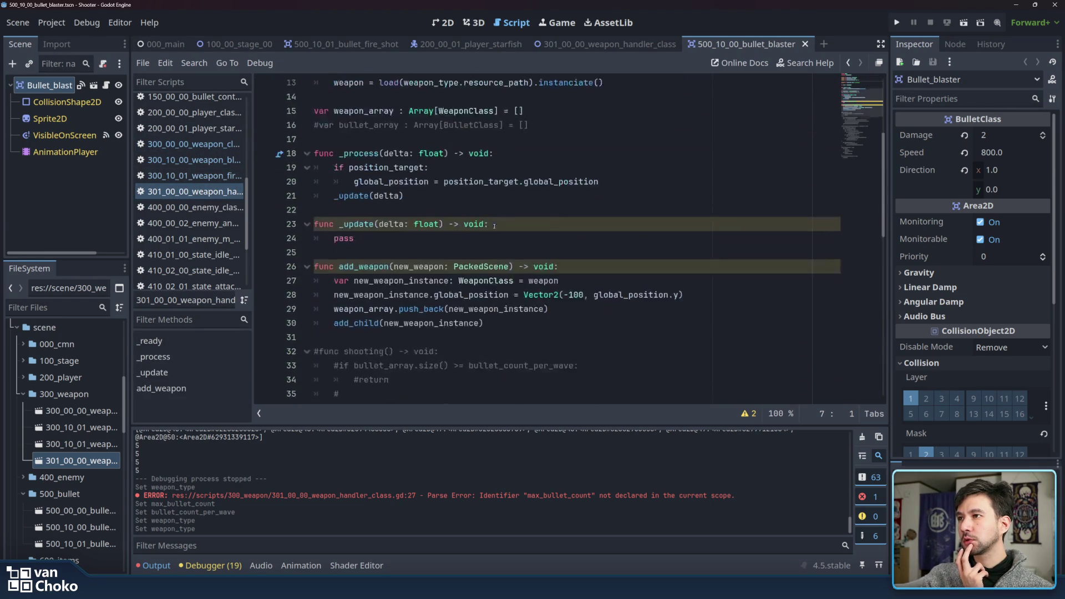
pyautogui.scroll(2, 494, 227)
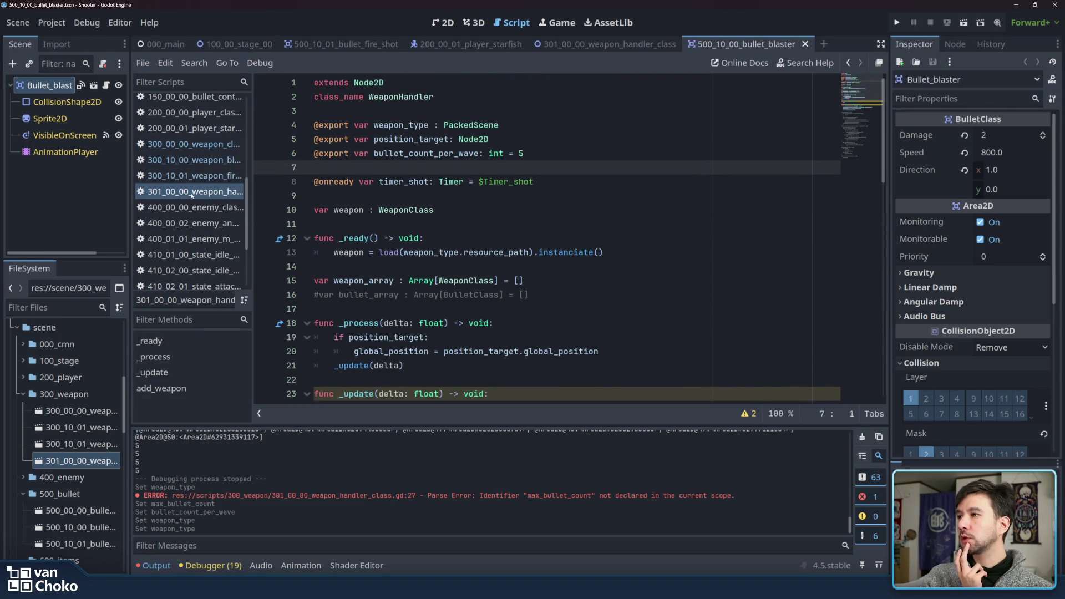
pyautogui.click(188, 176)
pyautogui.click(161, 145)
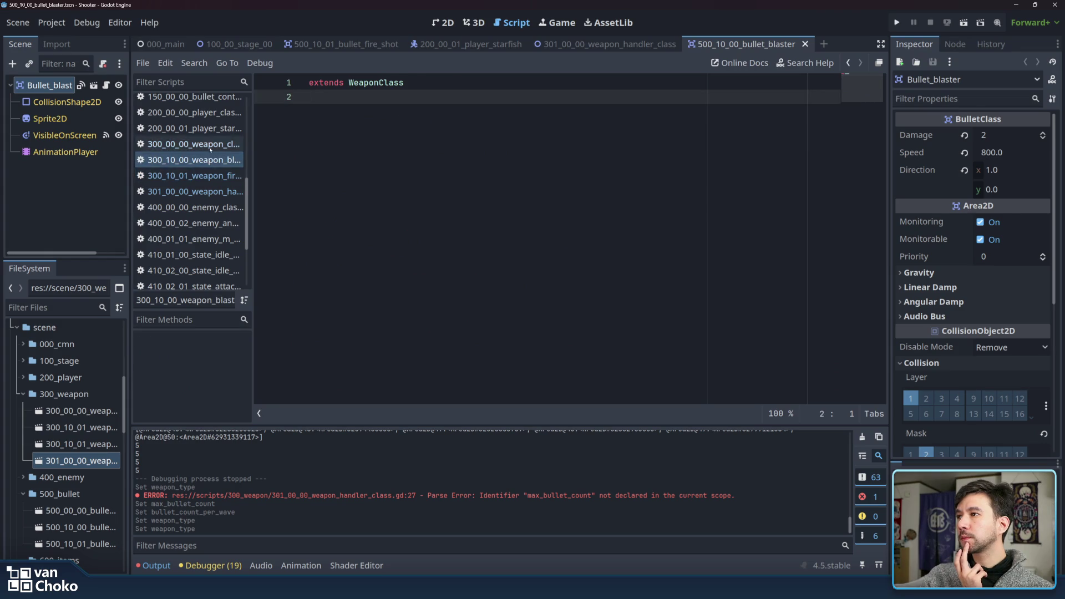
pyautogui.click(433, 363)
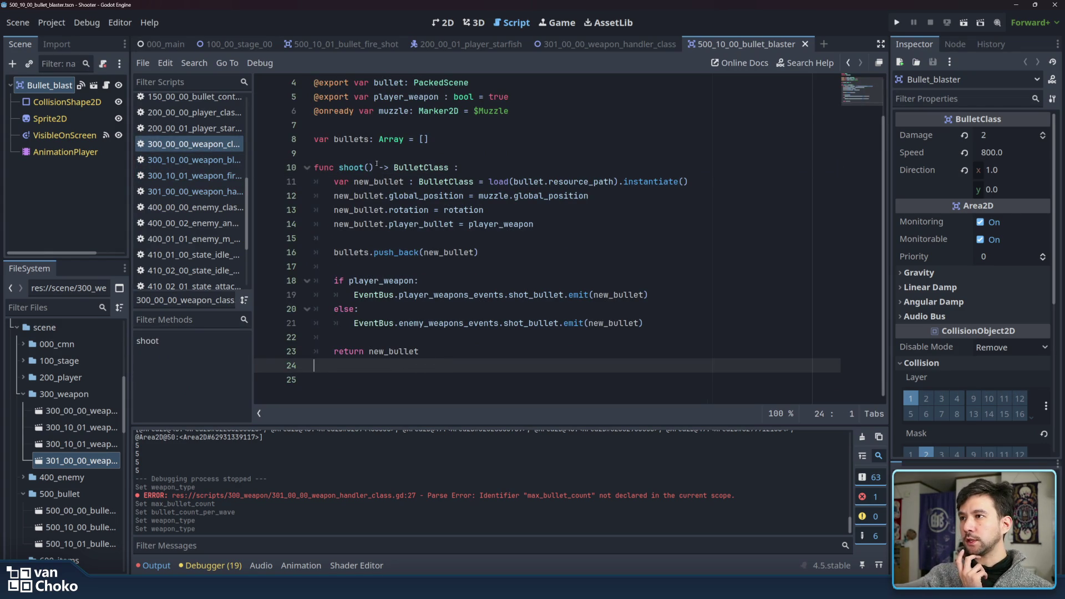
pyautogui.click(351, 139)
pyautogui.doubleClick(351, 139)
pyautogui.click(424, 139)
pyautogui.click(428, 139)
pyautogui.click(431, 152)
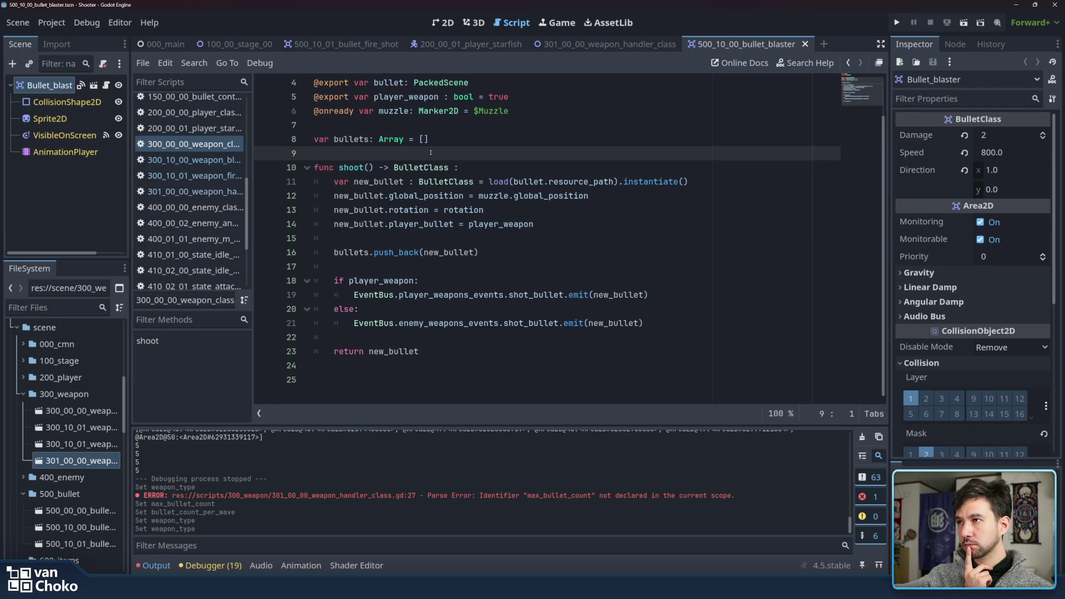
pyautogui.click(447, 140)
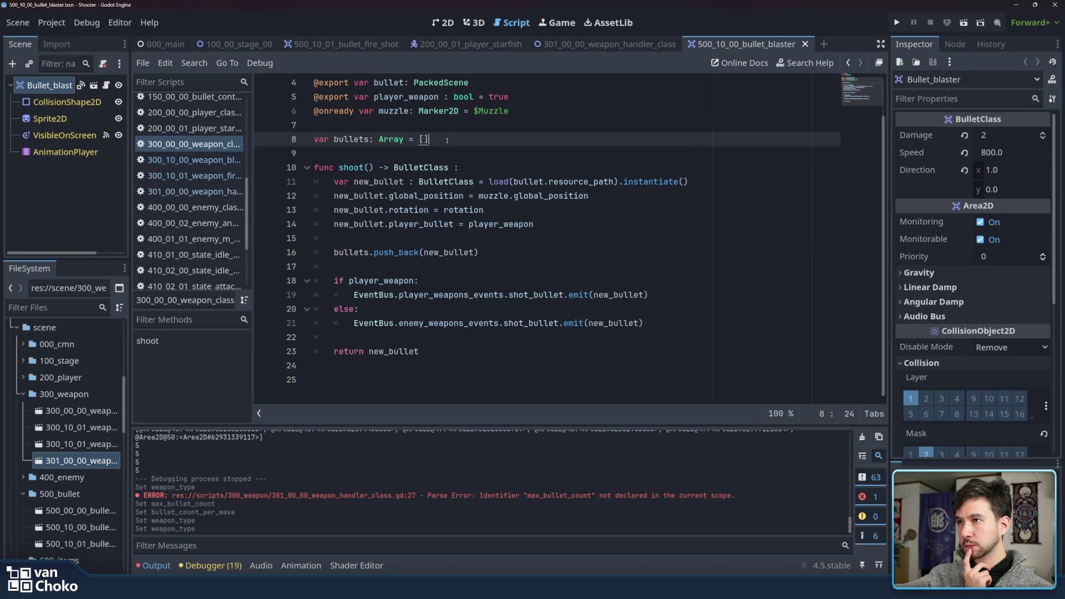
pyautogui.click(505, 254)
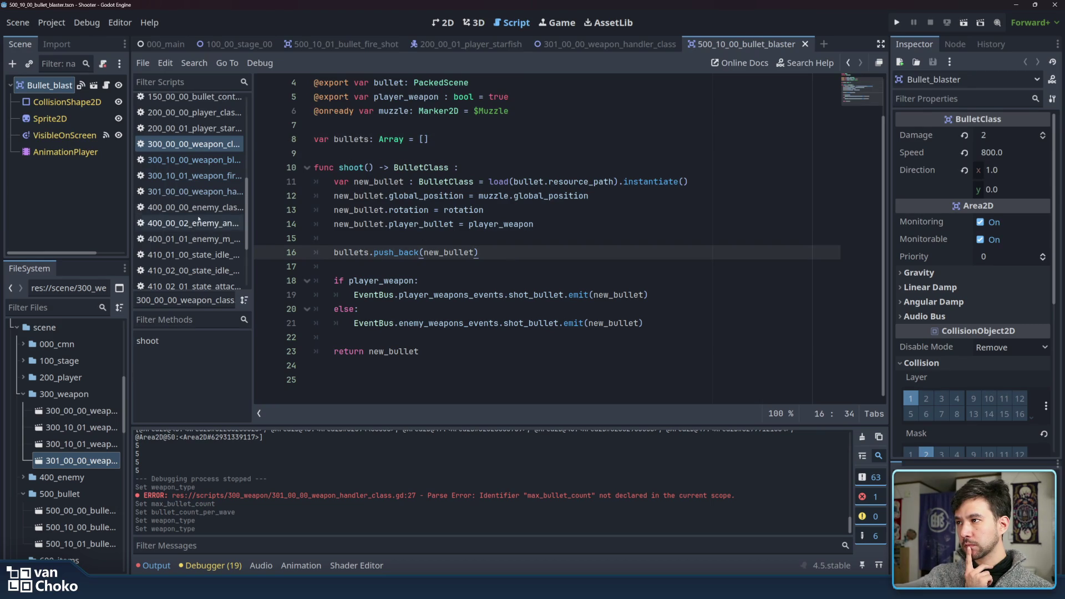
pyautogui.scroll(-5, 209, 175)
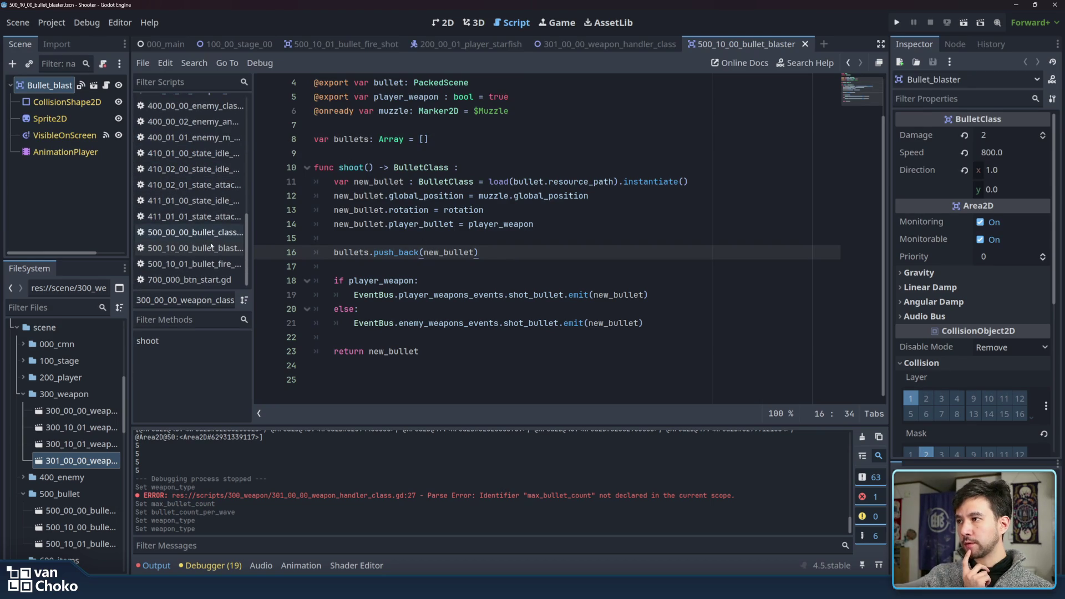
# Open 500_00_00_bullet_class.gd and locate the bullet_destroyed signal and the _deactivate function
pyautogui.click(209, 251)
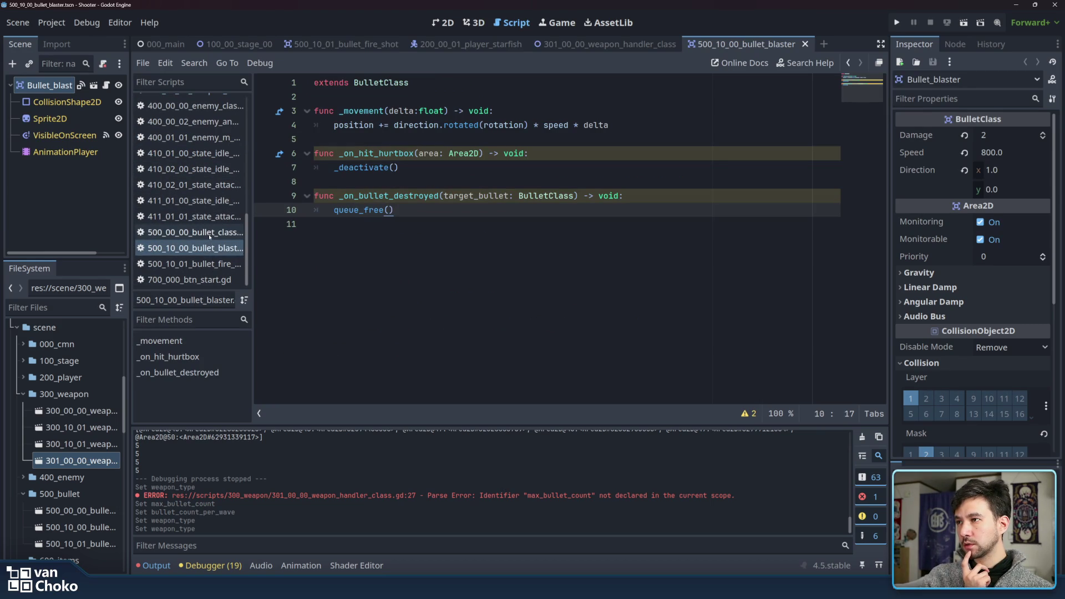
pyautogui.click(210, 237)
pyautogui.click(411, 229)
pyautogui.click(605, 223)
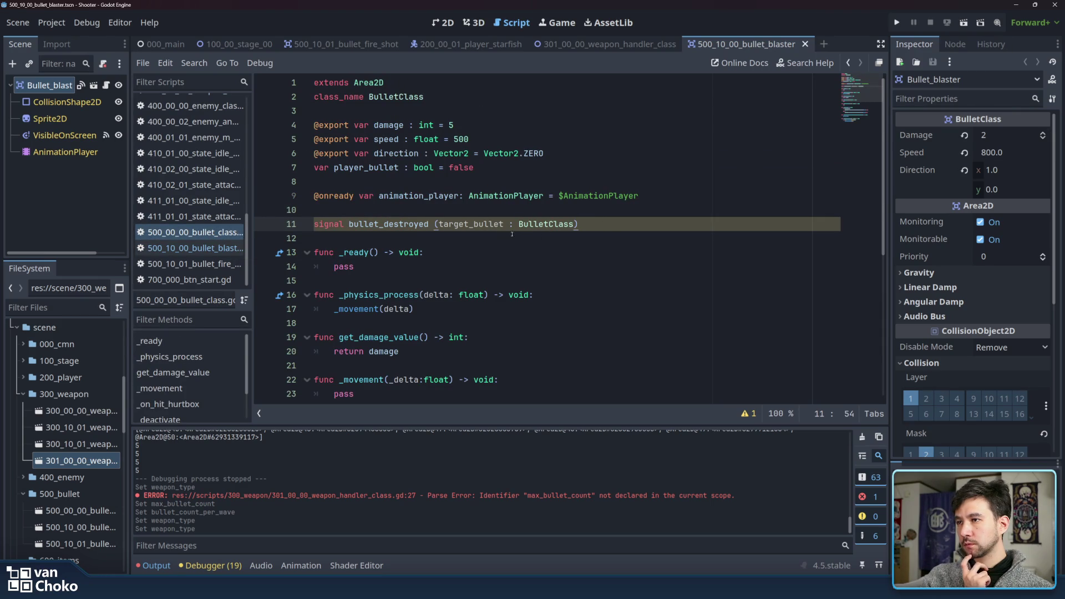
pyautogui.scroll(-1, 520, 234)
pyautogui.doubleClick(407, 182)
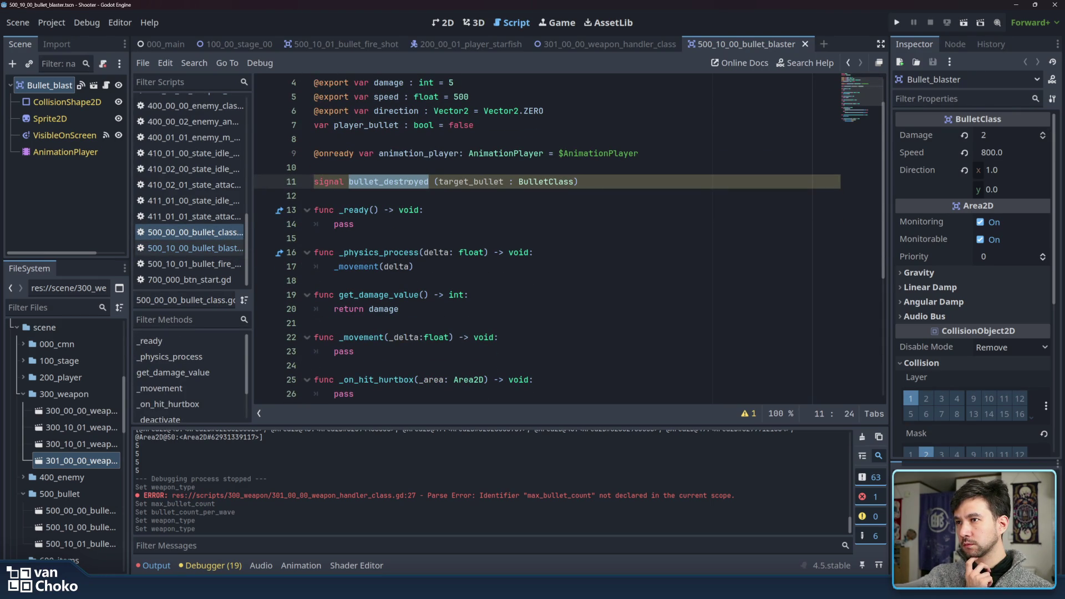
pyautogui.scroll(-5, 408, 183)
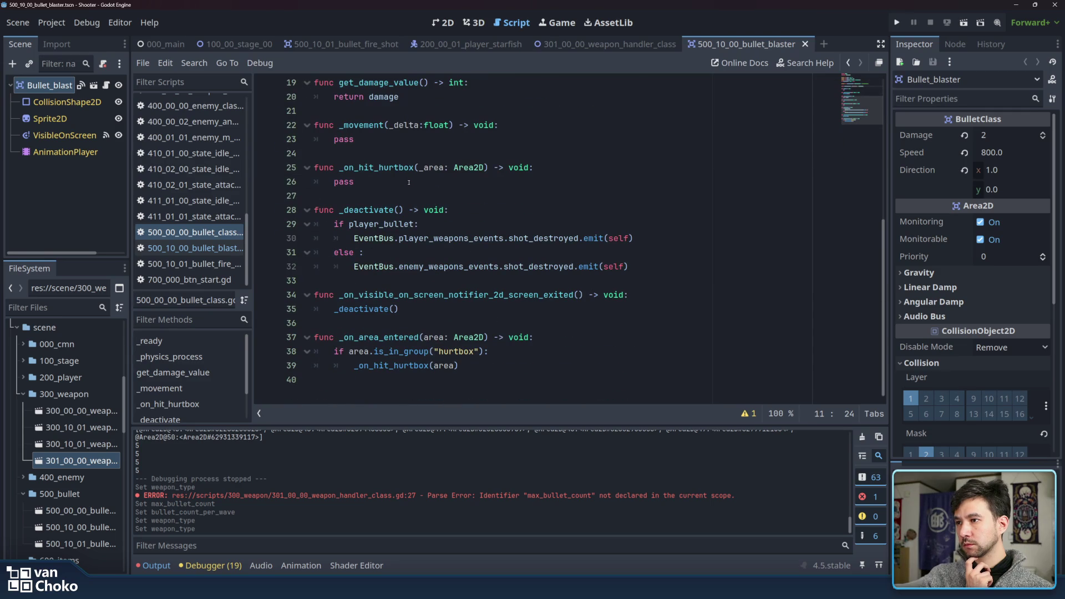
pyautogui.click(488, 306)
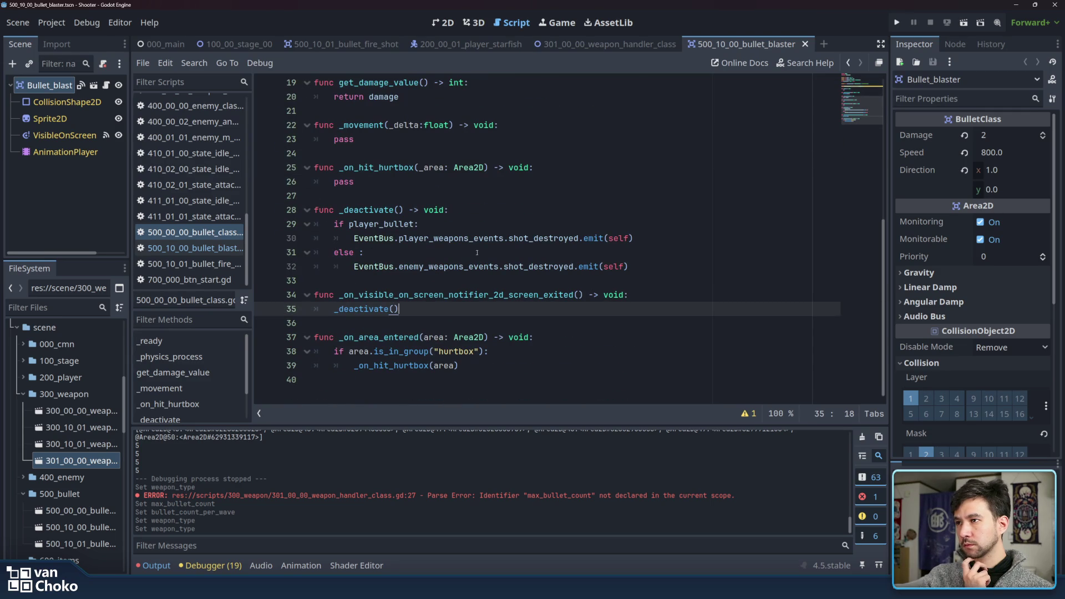
pyautogui.click(462, 210)
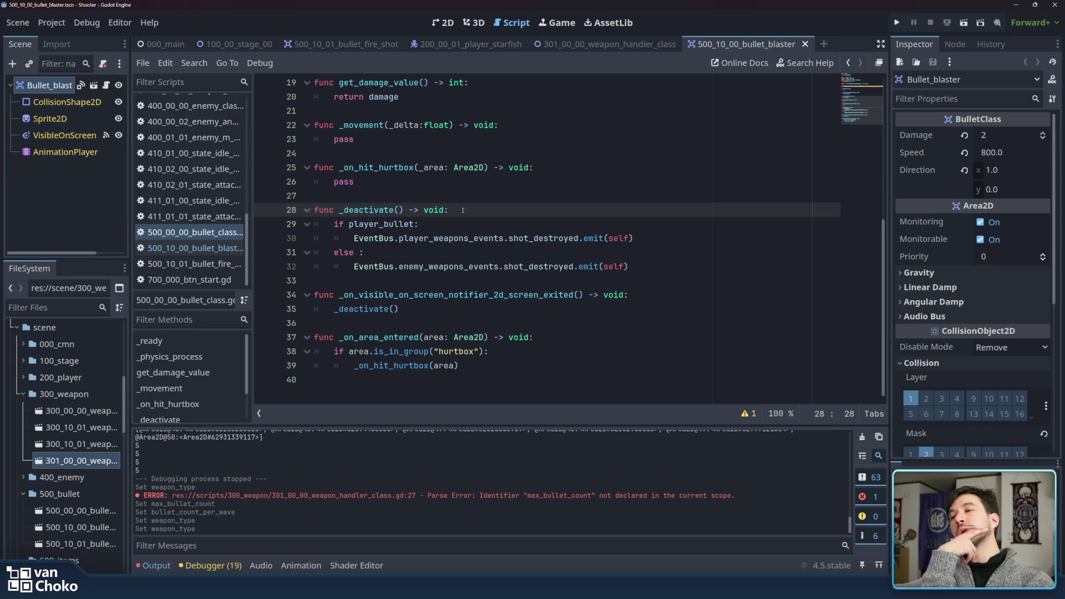
# Insert bullet_destroyed.emit(self) as the first line of _deactivate()
pyautogui.press('Return')
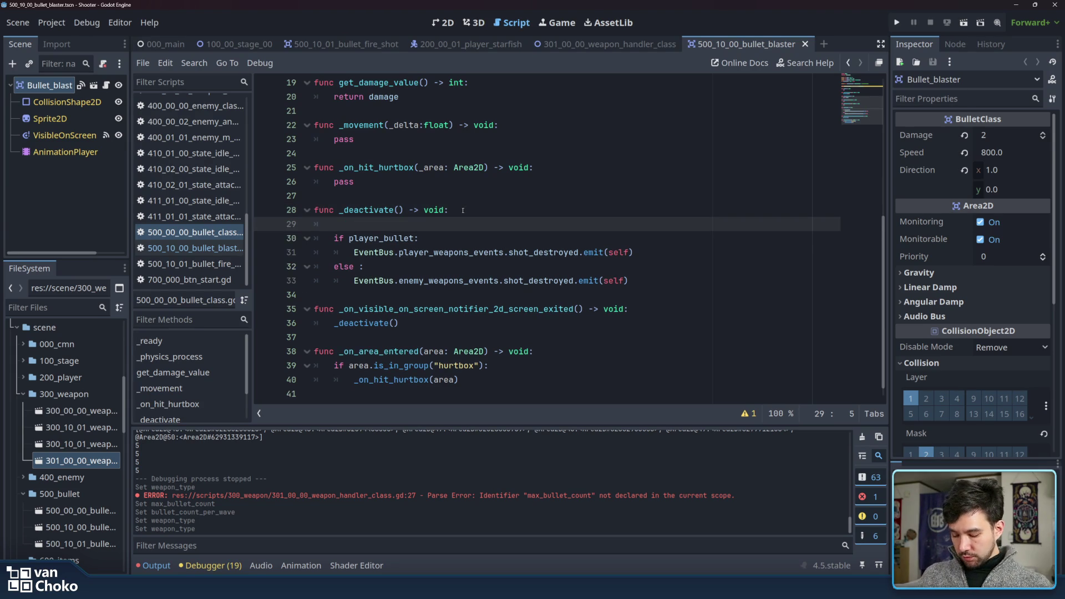
pyautogui.write('p')
pyautogui.press('BackSpace')
pyautogui.write('bul')
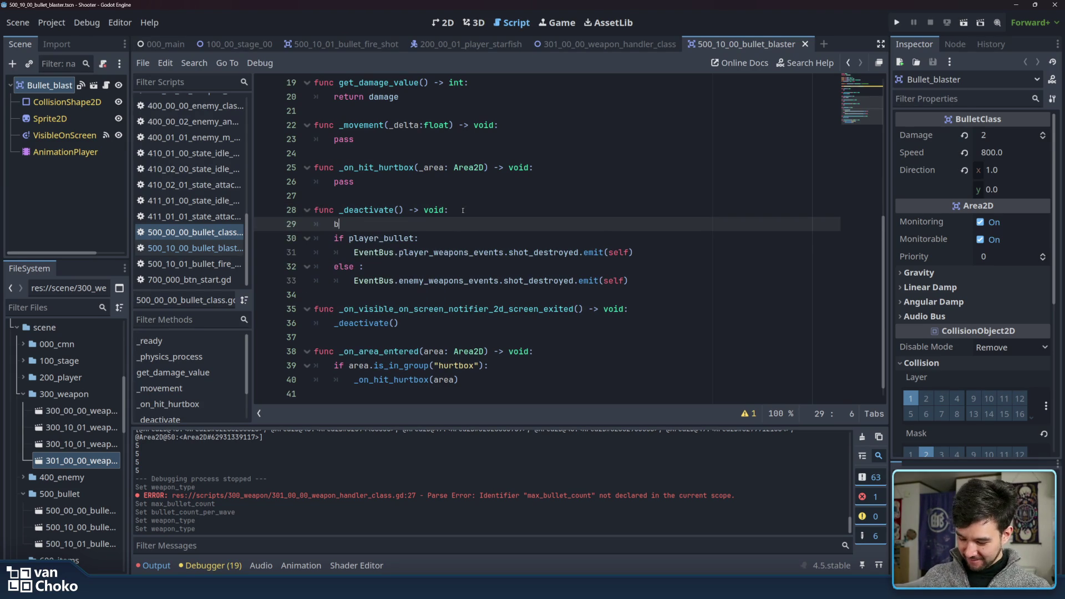
pyautogui.press('BackSpace')
pyautogui.press('BackSpace')
pyautogui.press('BackSpace')
pyautogui.write('bull')
pyautogui.press('Return')
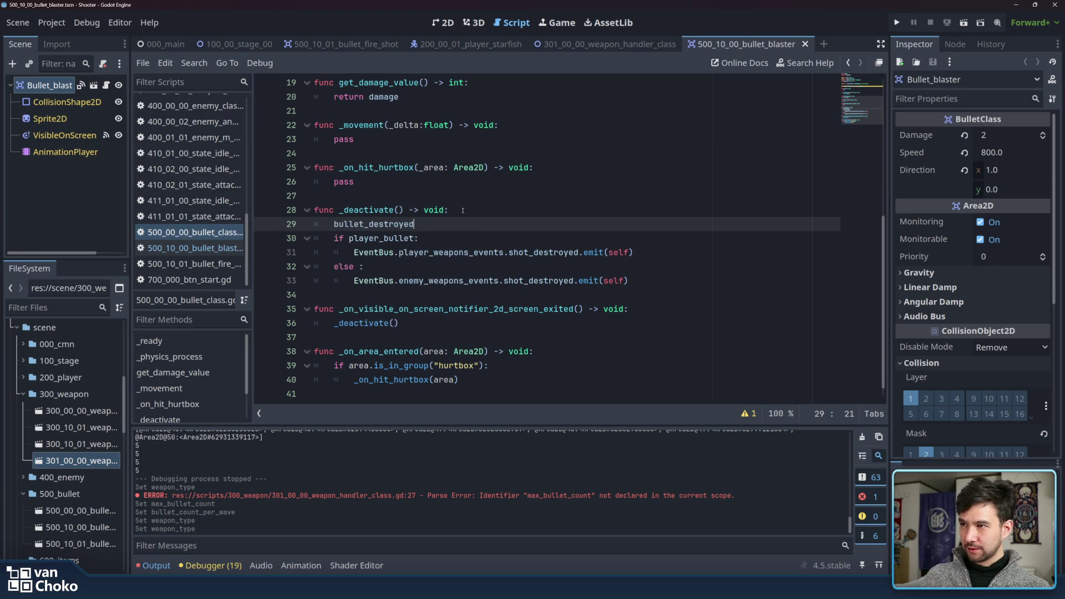
pyautogui.write('.emit(')
pyautogui.press('Return')
pyautogui.write('seelf')
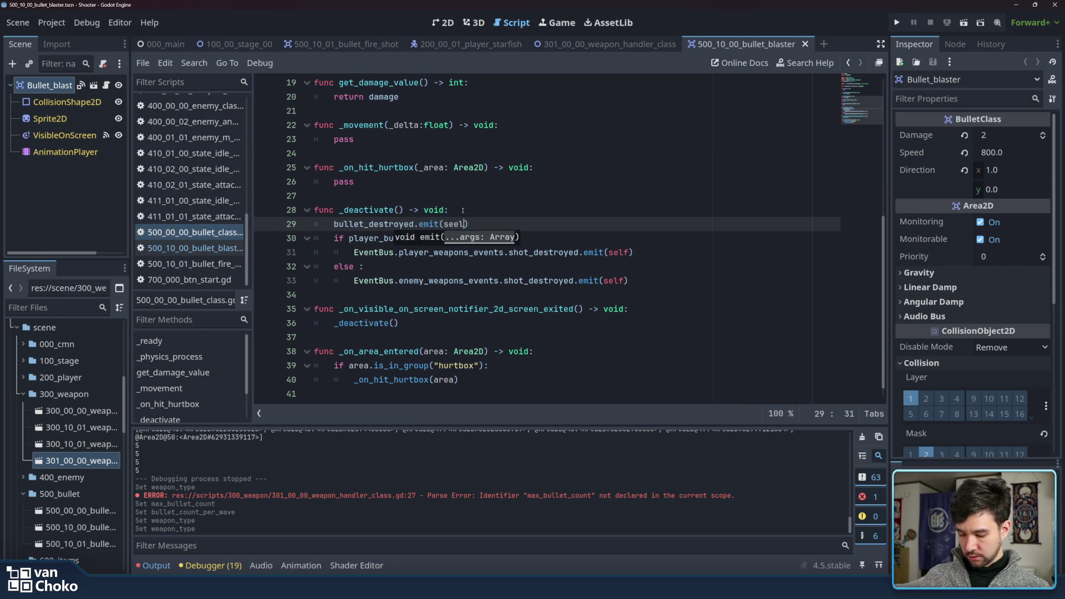
pyautogui.press('BackSpace')
pyautogui.press('BackSpace')
pyautogui.press('BackSpace')
pyautogui.write('lf)')
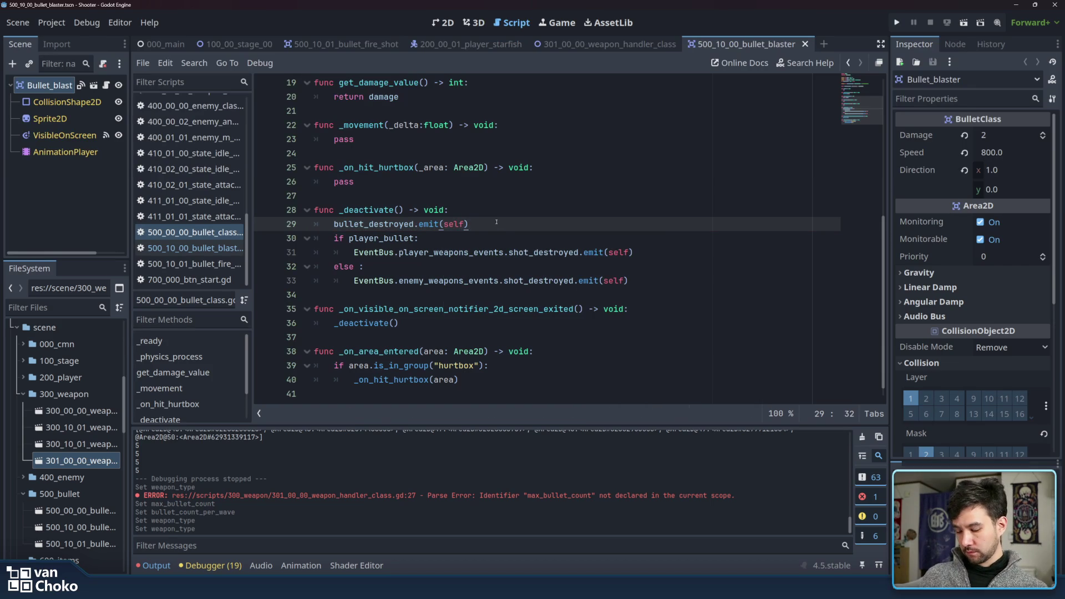
# Review the new bullet_destroyed.emit(self) call on line 29 of the bullet class script
pyautogui.scroll(6, 497, 222)
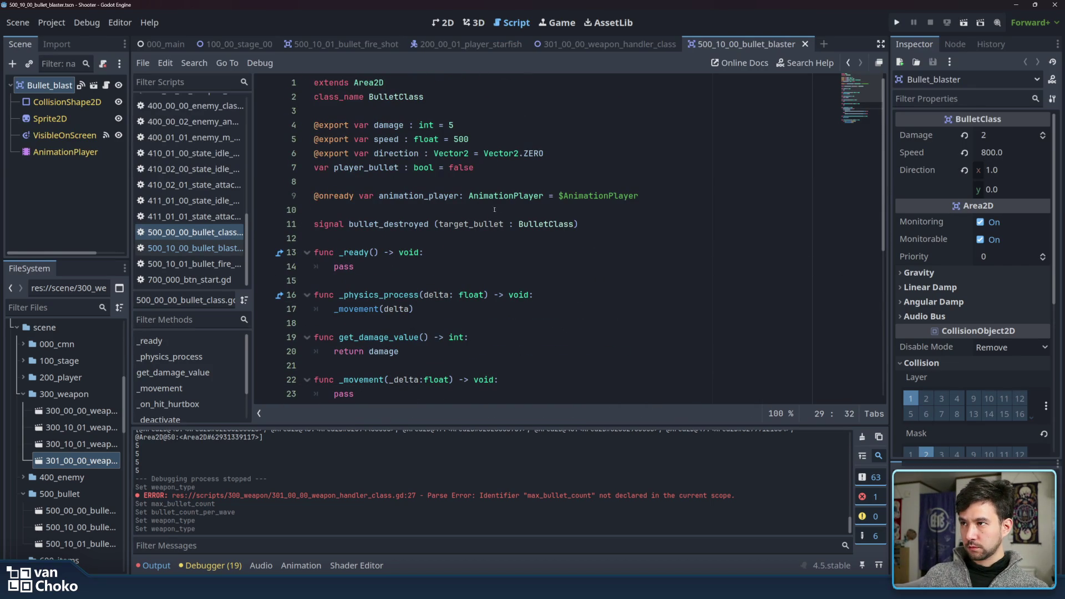
pyautogui.click(495, 167)
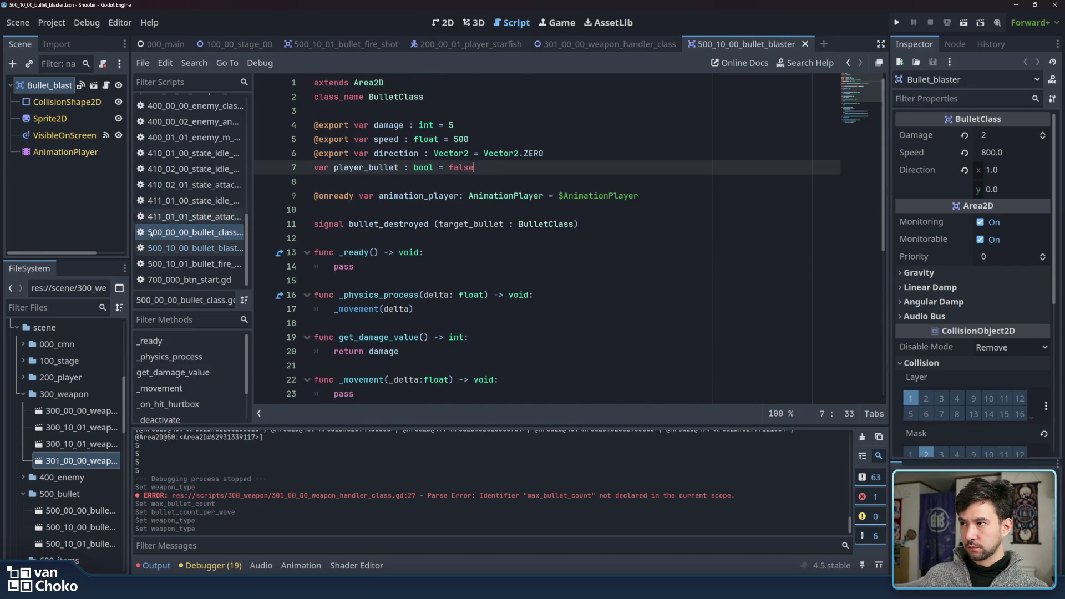
pyautogui.click(190, 248)
pyautogui.click(194, 232)
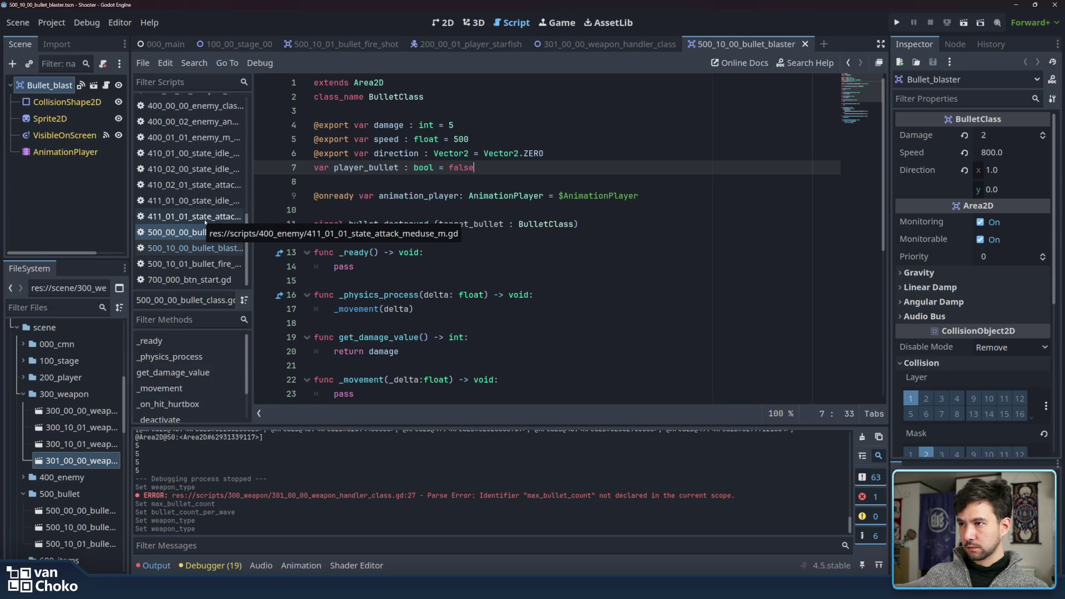
pyautogui.click(602, 224)
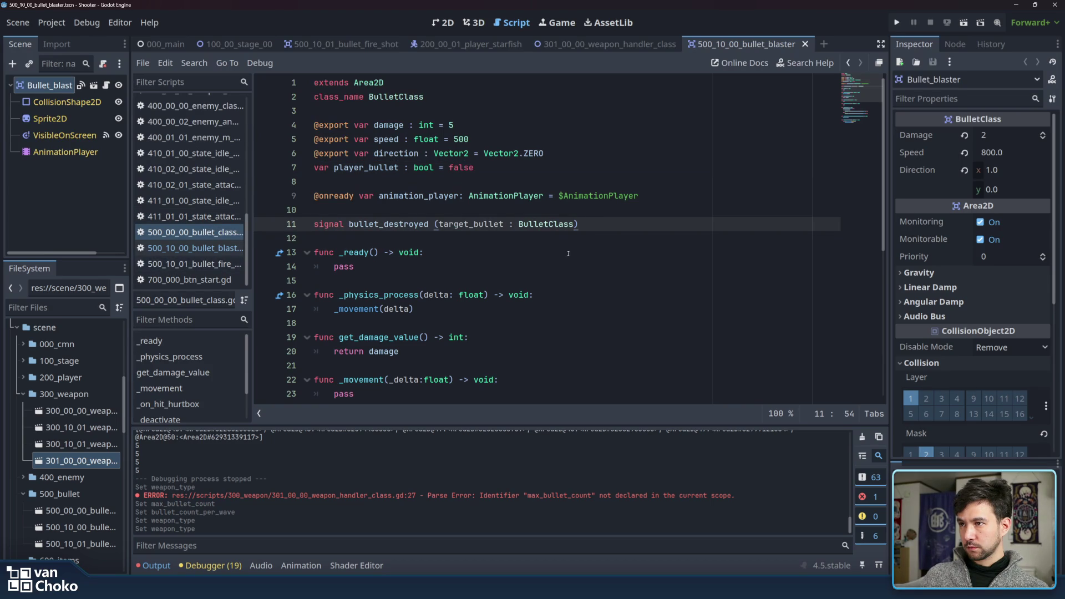
pyautogui.scroll(-6, 571, 254)
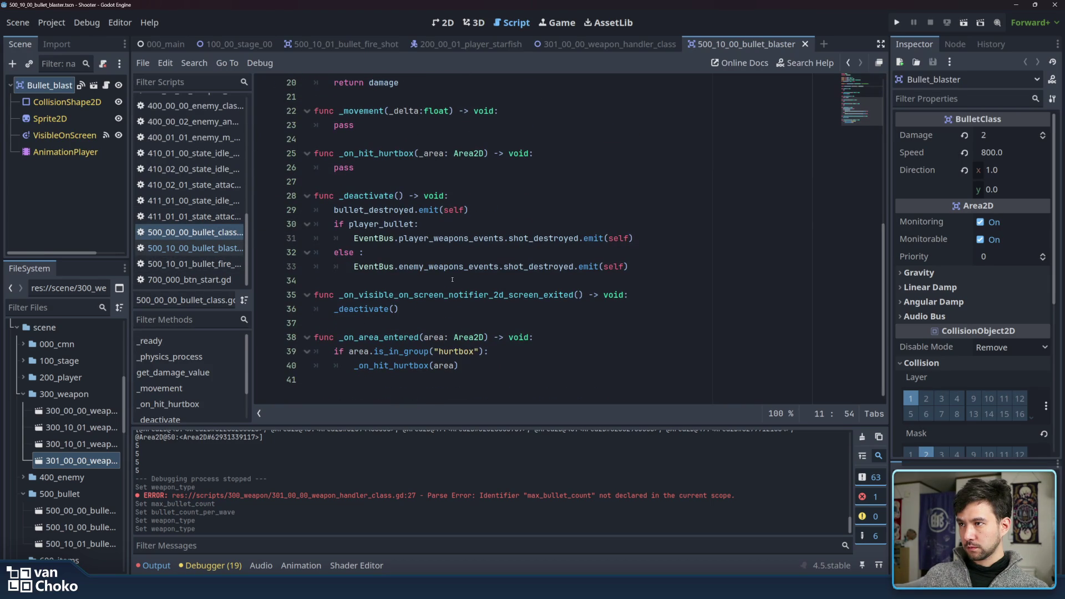
pyautogui.moveTo(334, 210)
pyautogui.mouseDown()
pyautogui.moveTo(468, 210)
pyautogui.moveTo(420, 209)
pyautogui.mouseUp()
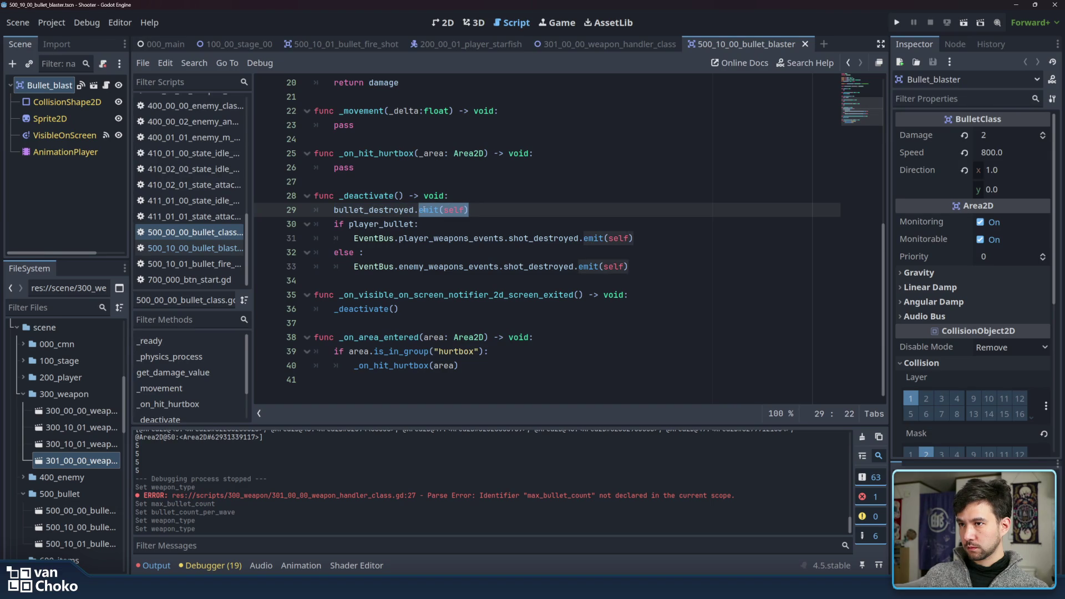
pyautogui.moveTo(421, 209)
pyautogui.doubleClick(400, 211)
# Switch through the script list to open 300_00_00_weapon_class.gd
pyautogui.click(222, 248)
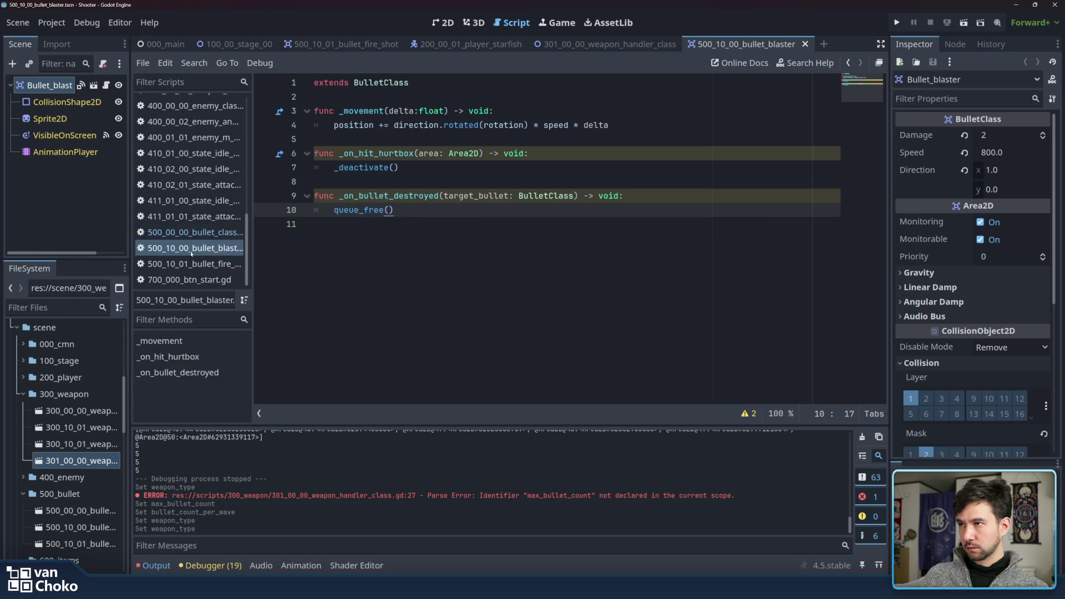
pyautogui.click(208, 232)
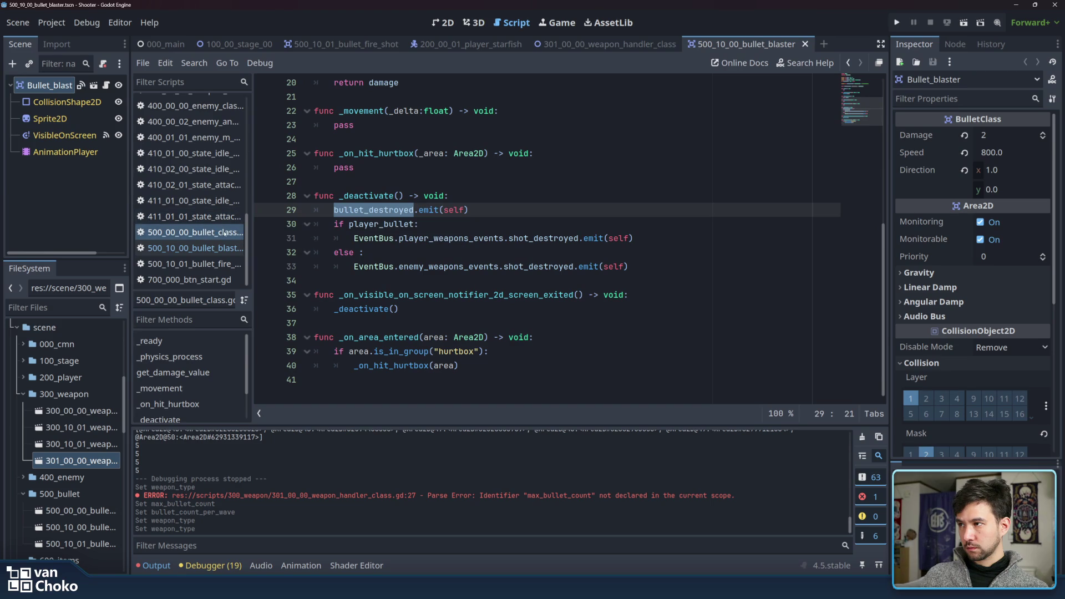
pyautogui.click(219, 217)
pyautogui.click(222, 232)
pyautogui.click(222, 219)
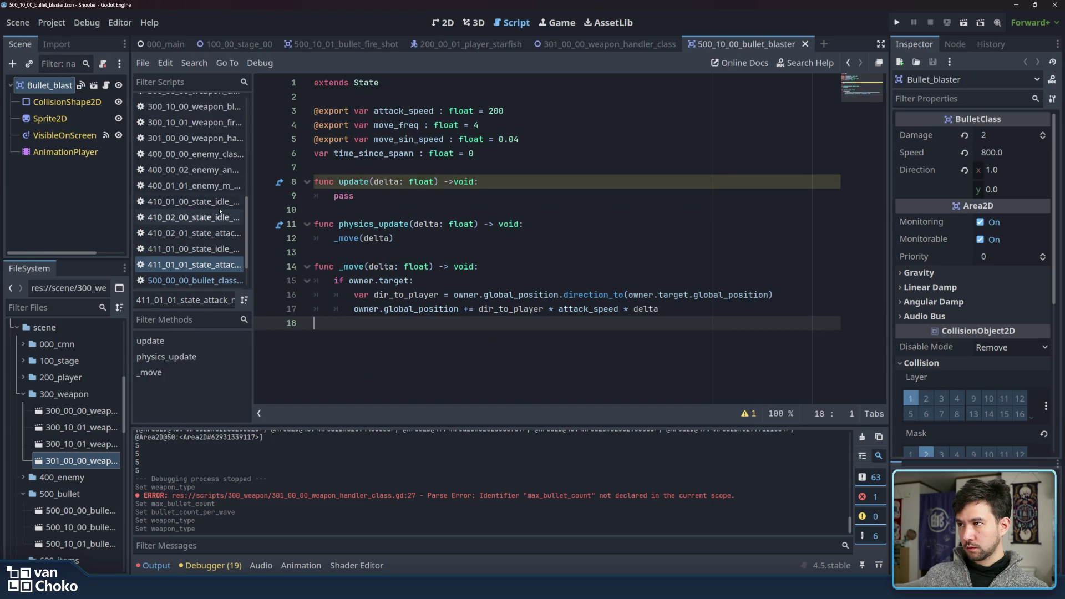
pyautogui.scroll(1, 220, 256)
pyautogui.scroll(5, 221, 257)
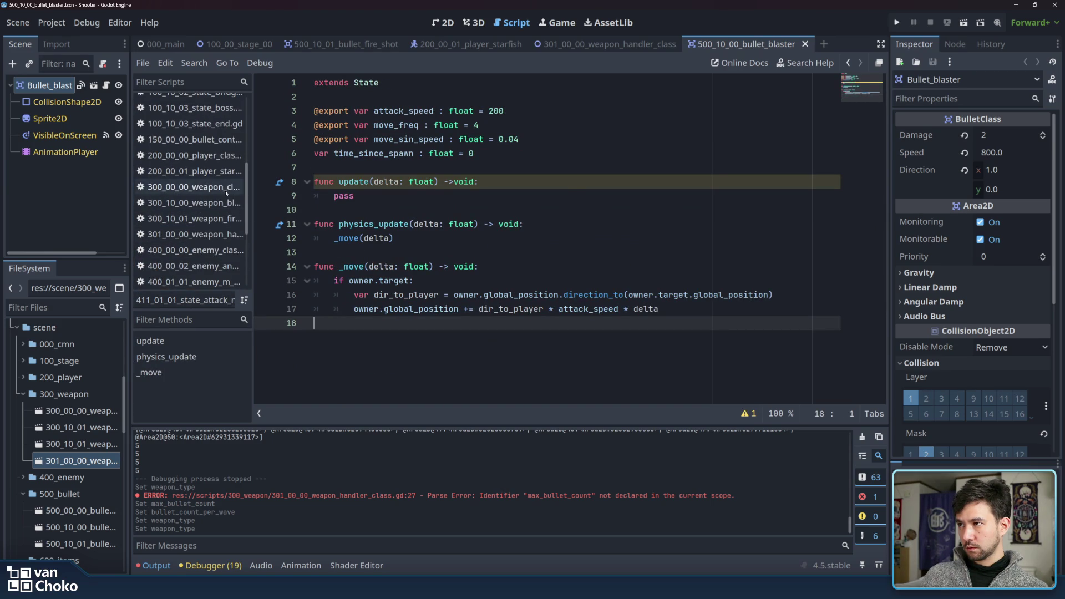
pyautogui.click(225, 188)
# Widen the script list and add a blank line below bullets.push_back(new_bullet) in shoot()
pyautogui.press('Down')
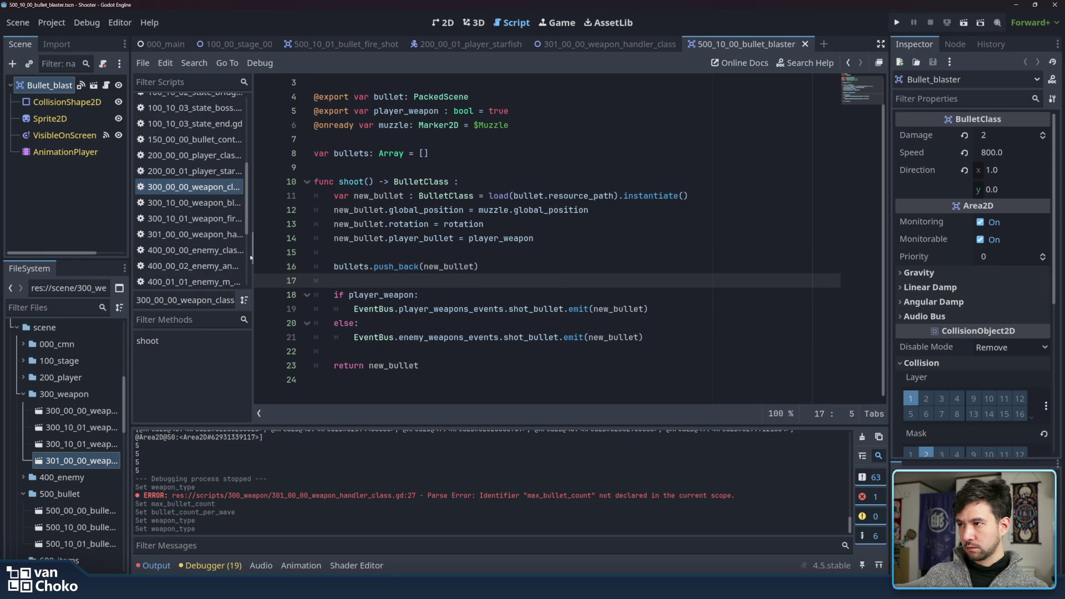
pyautogui.moveTo(252, 257); pyautogui.dragTo(286, 257)
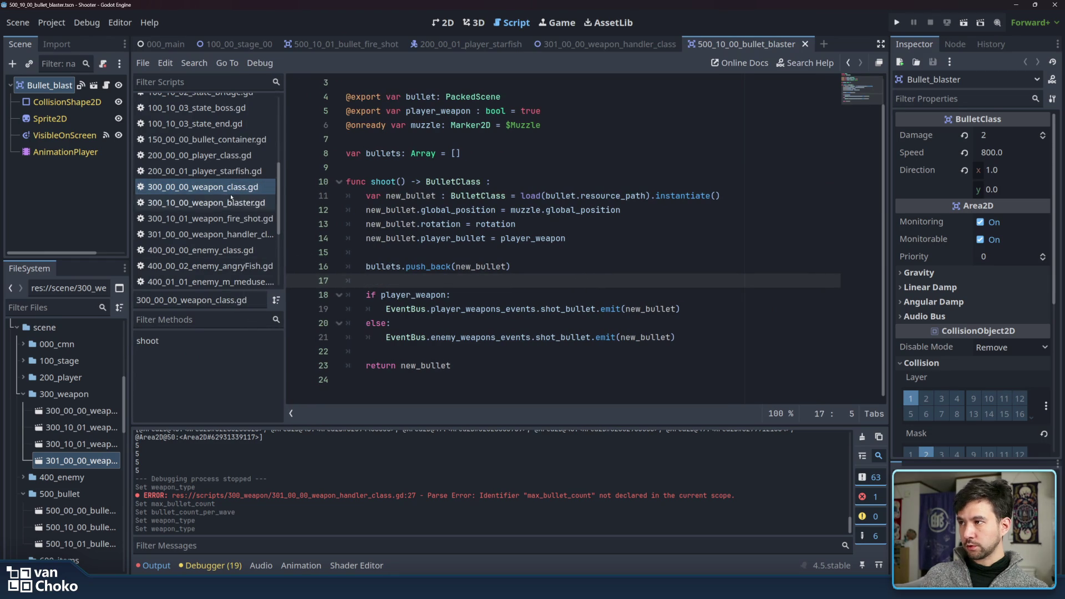
pyautogui.click(516, 269)
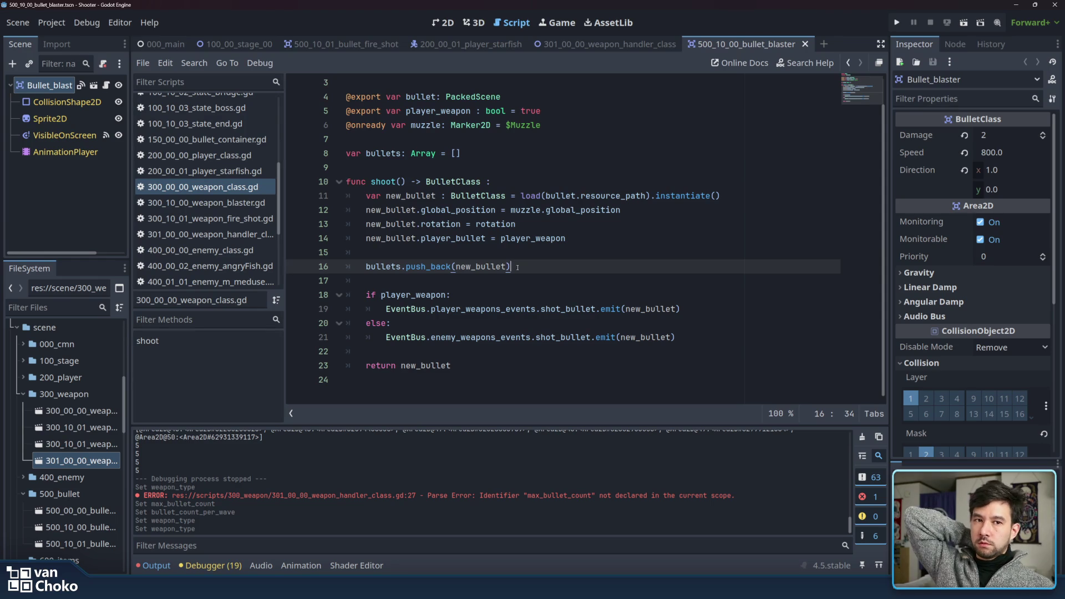
pyautogui.press('Down')
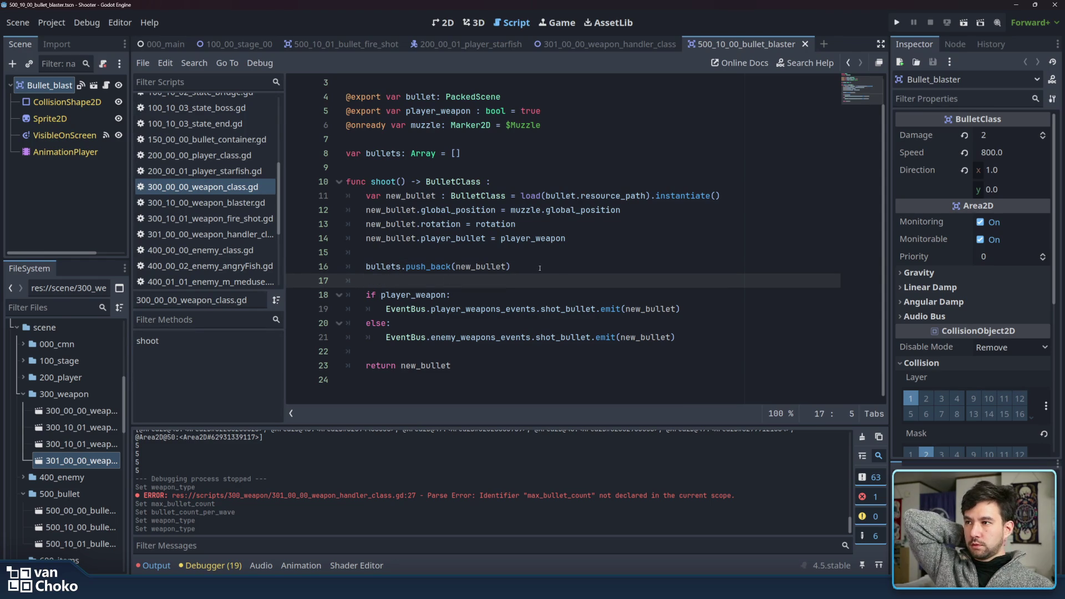
pyautogui.click(558, 266)
pyautogui.press('Return')
pyautogui.write('con')
pyautogui.press('BackSpace')
pyautogui.press('BackSpace')
pyautogui.press('BackSpace')
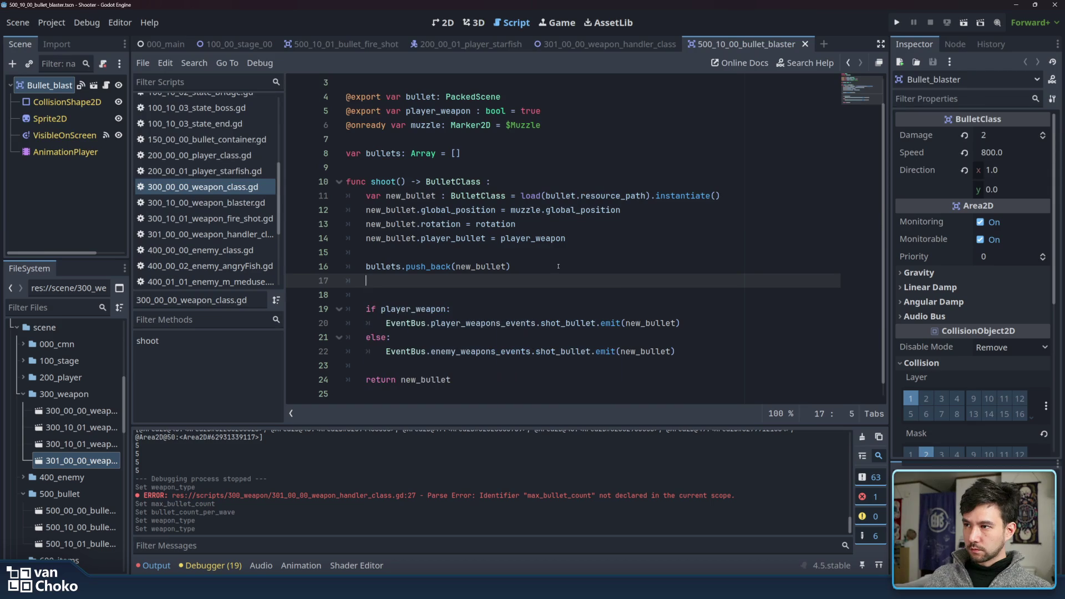
pyautogui.write('con')
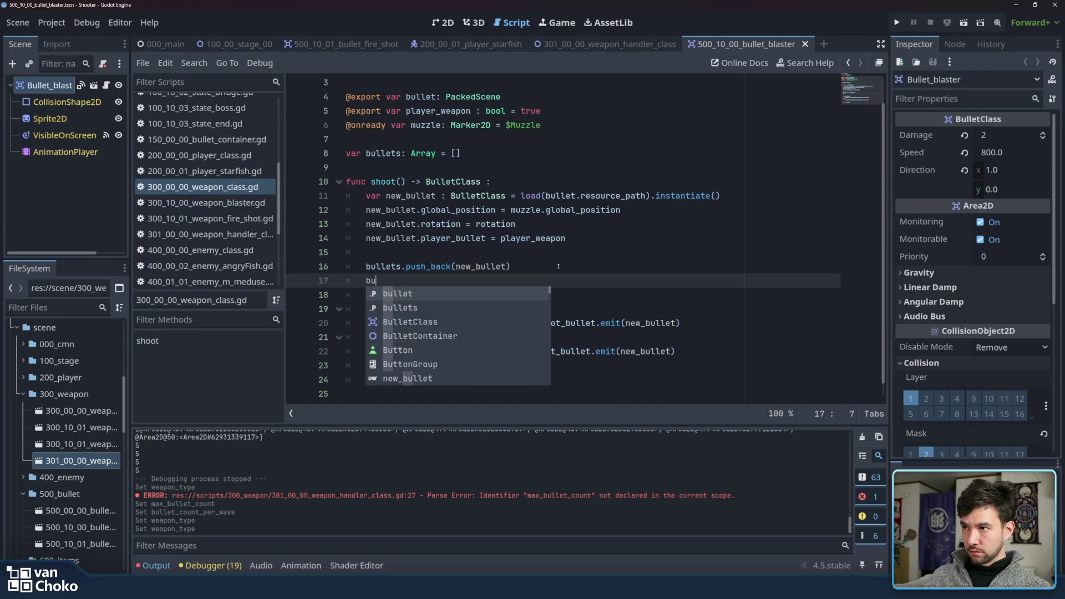
pyautogui.press('BackSpace')
pyautogui.press('BackSpace')
pyautogui.press('BackSpace')
pyautogui.press('Up')
pyautogui.press('Up')
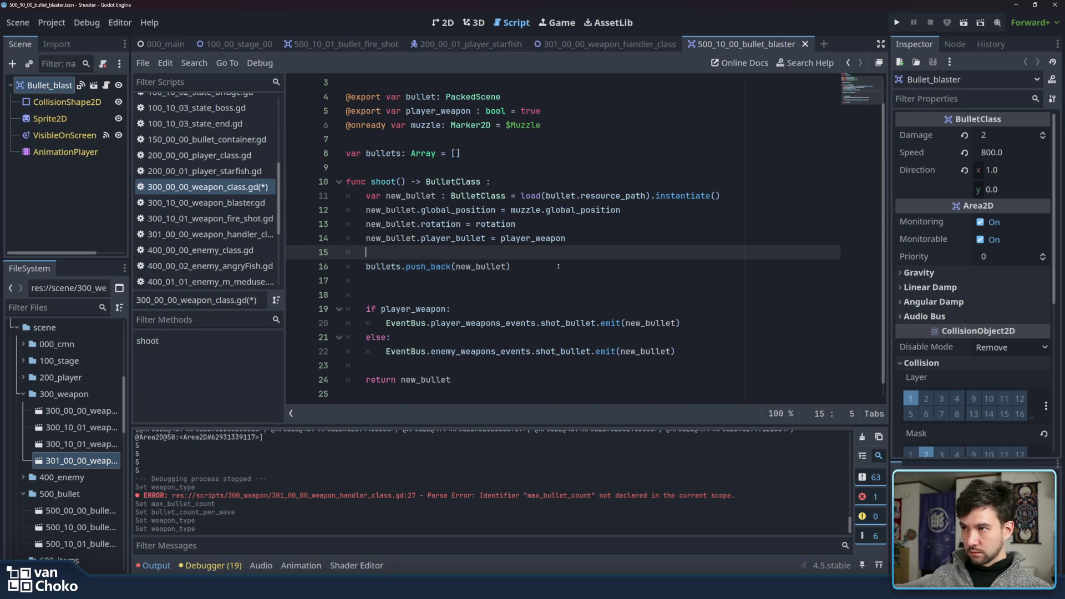
pyautogui.press('Down')
pyautogui.press('Down')
# Write new_bullet.bullet_destroyed.connect(_on_bullet_destroyed) on the new line
pyautogui.write('new')
pyautogui.press('Return')
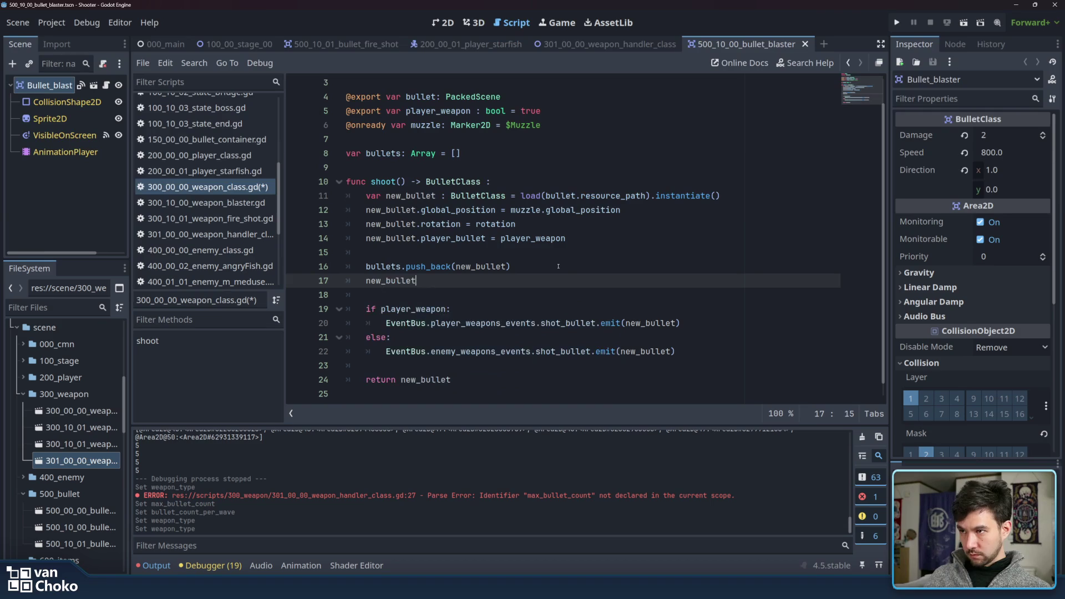
pyautogui.write('.conn')
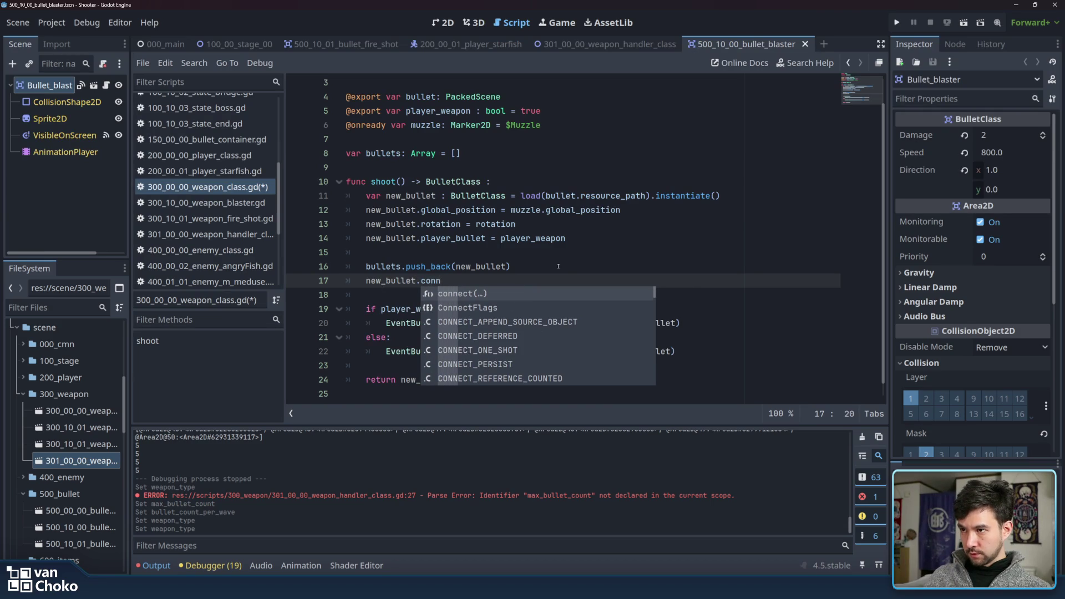
pyautogui.press('BackSpace')
pyautogui.press('BackSpace')
pyautogui.press('BackSpace')
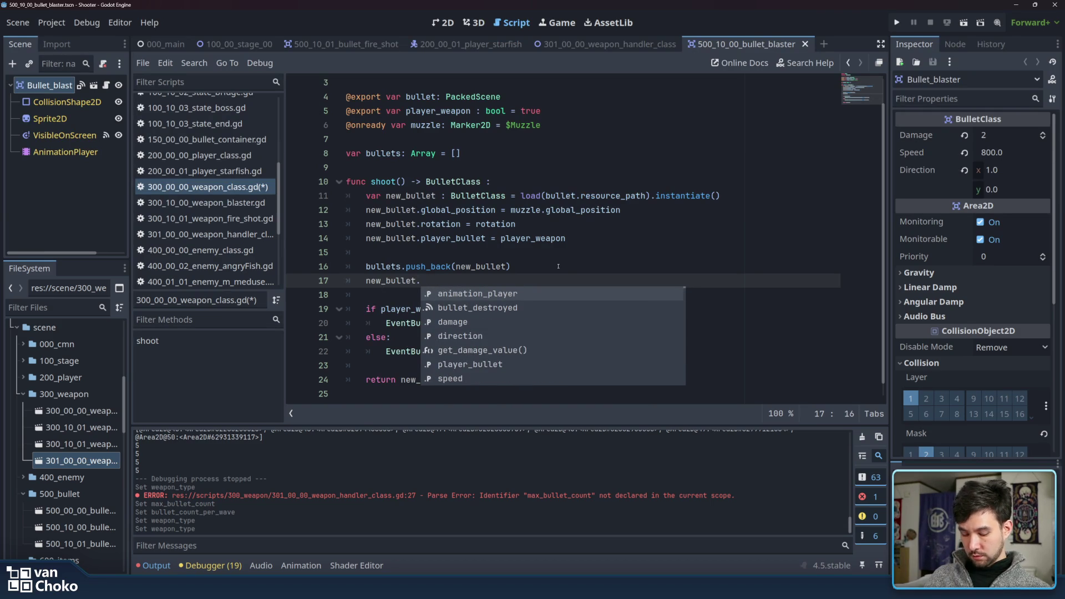
pyautogui.press('Down')
pyautogui.press('Return')
pyautogui.write('.conn')
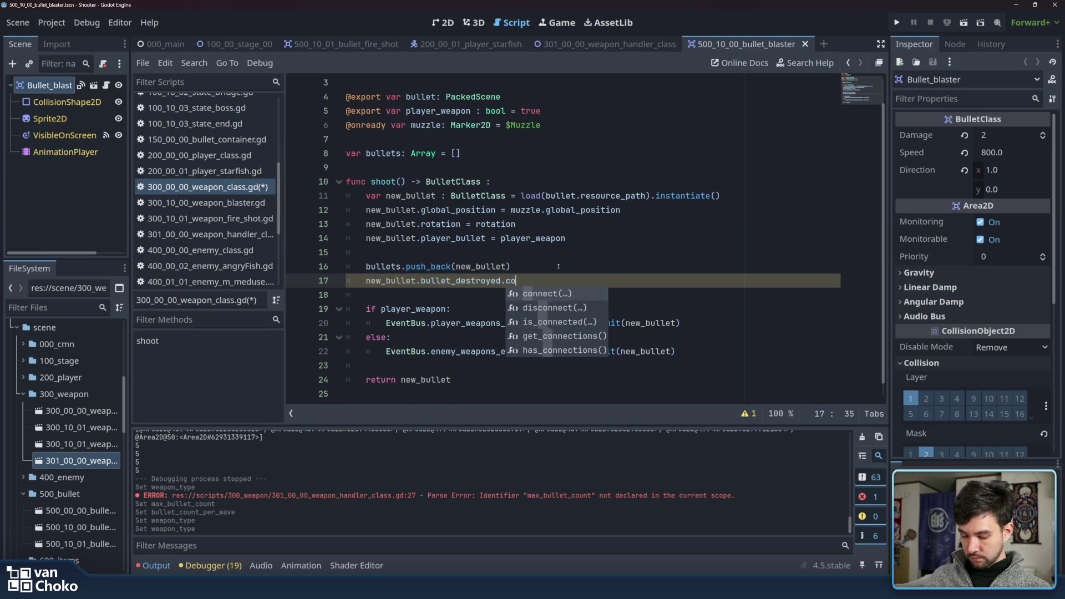
pyautogui.press('Return')
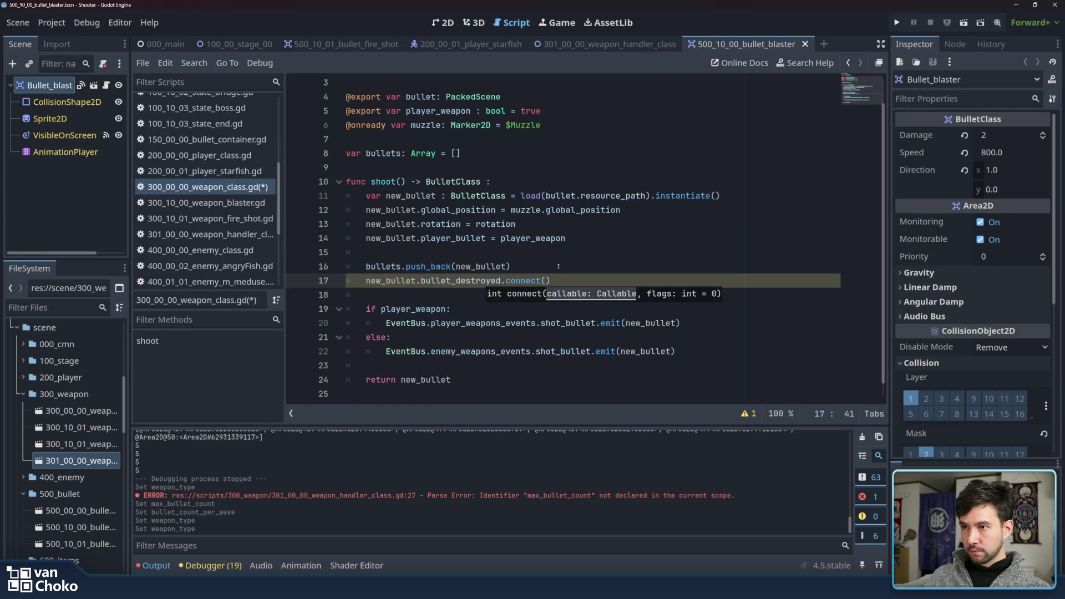
pyautogui.write('_')
pyautogui.write('on')
pyautogui.write('_bullet')
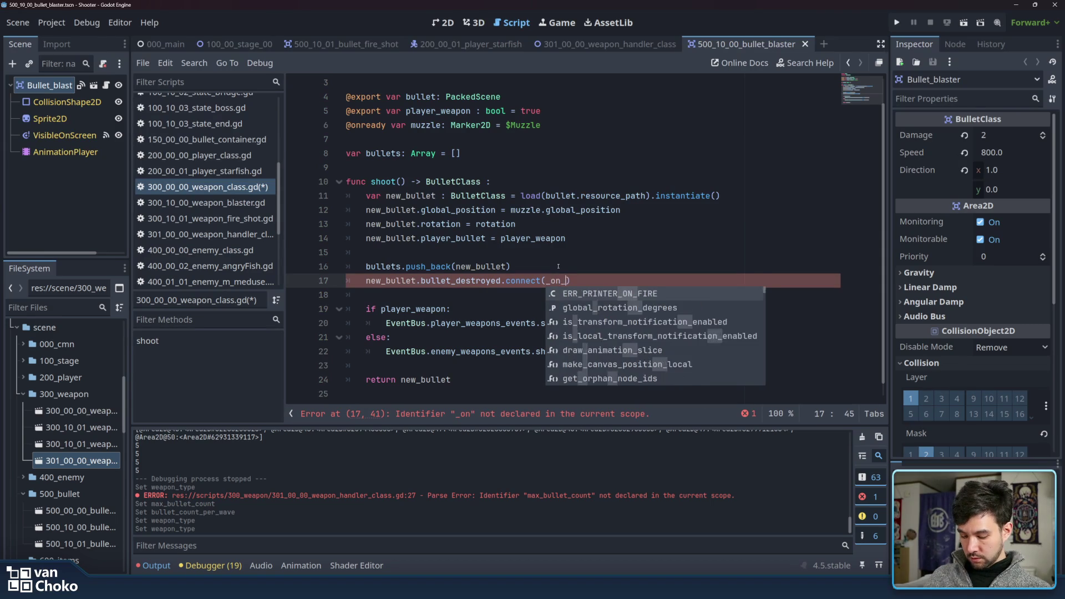
pyautogui.write('_destroy')
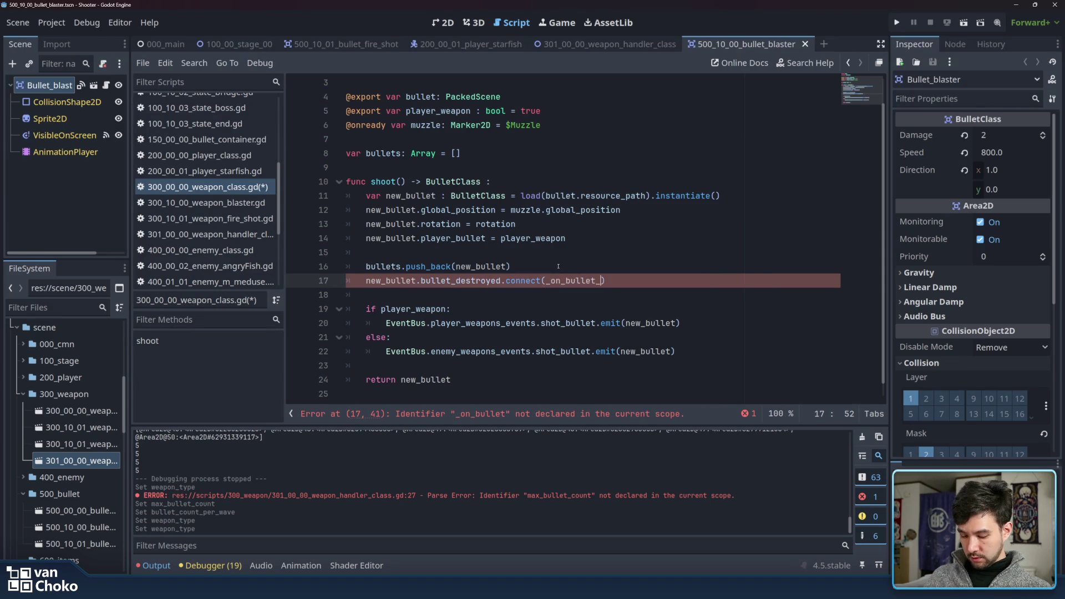
pyautogui.write('ed')
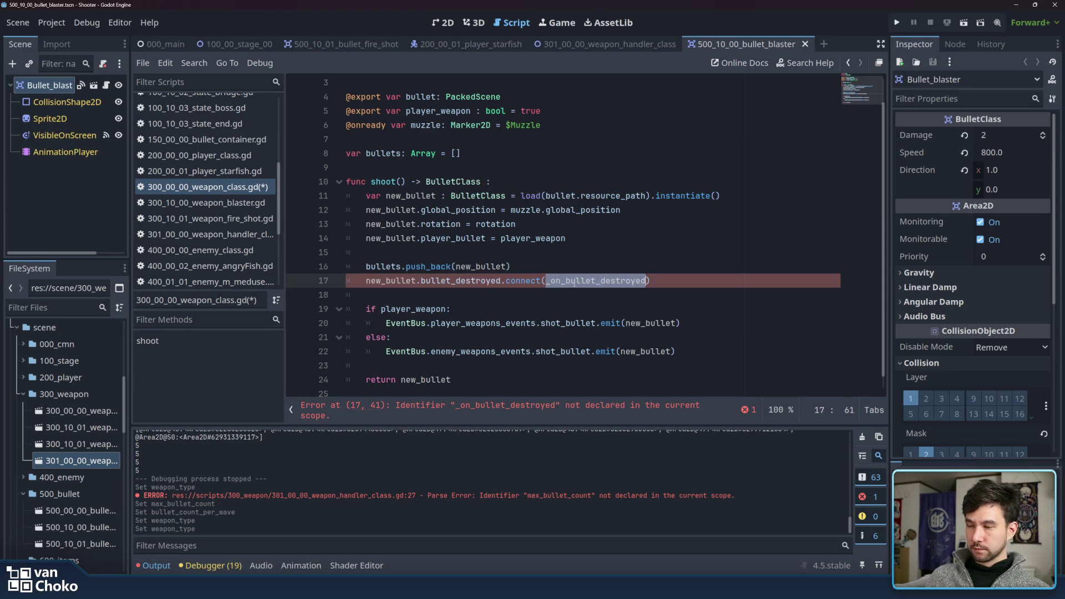
pyautogui.click(665, 281)
pyautogui.scroll(-1, 665, 281)
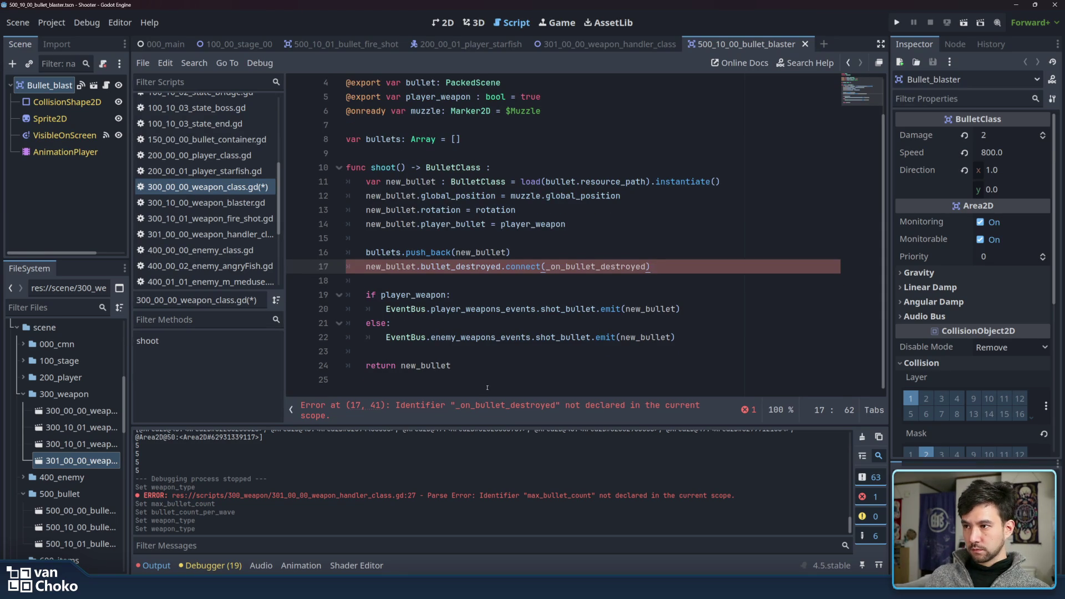
pyautogui.click(487, 382)
# Add the header func _on_bullet_destroyed(target_bullet : BulletClass) -> void: and start its body
pyautogui.press('Return')
pyautogui.write('func _on_bullet_destroyed')
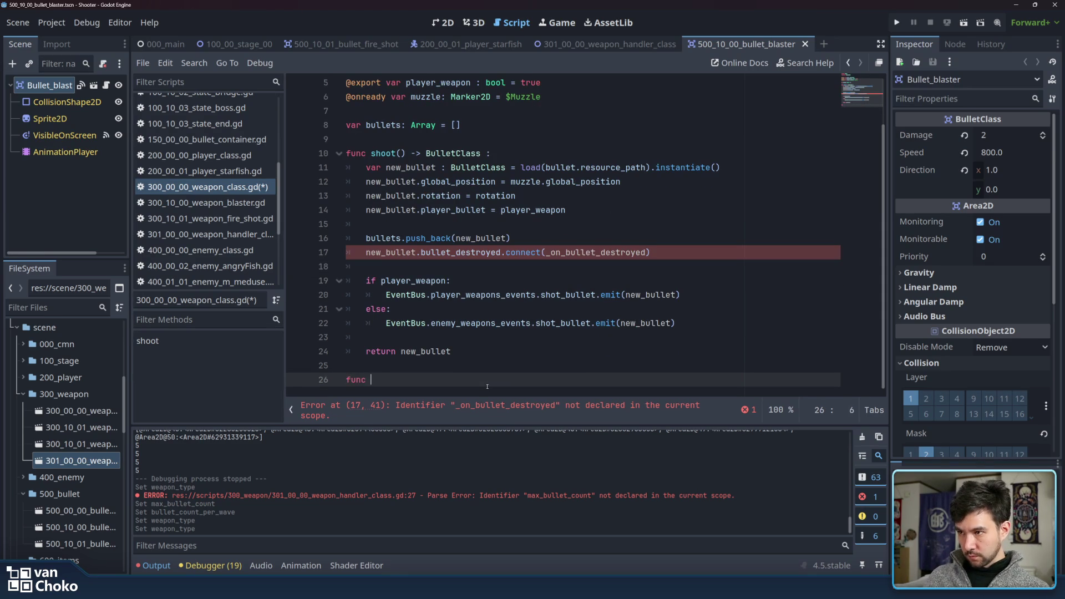
pyautogui.write('()')
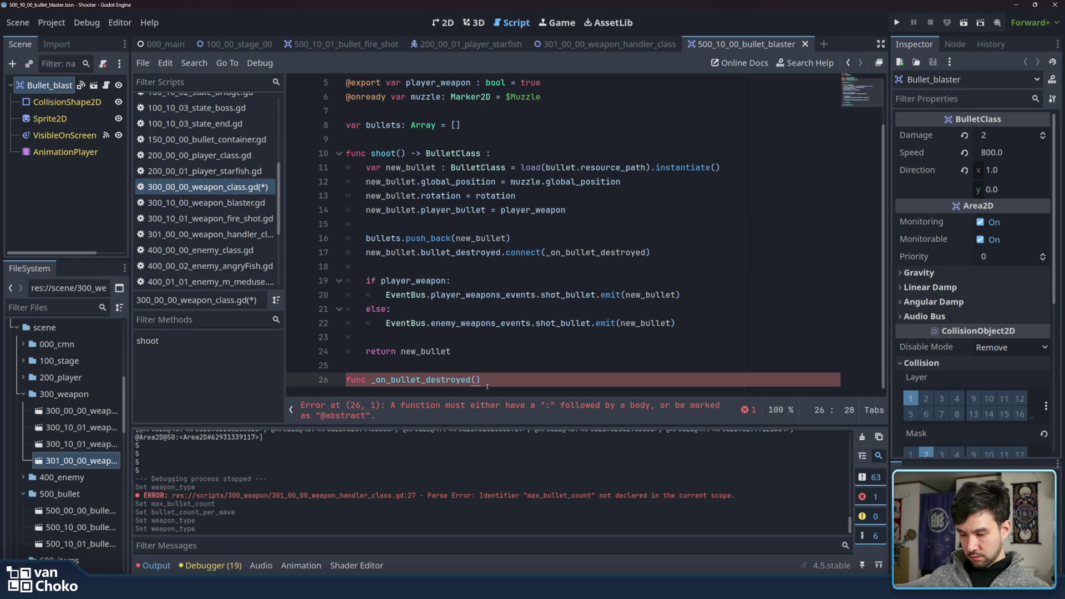
pyautogui.press('Left')
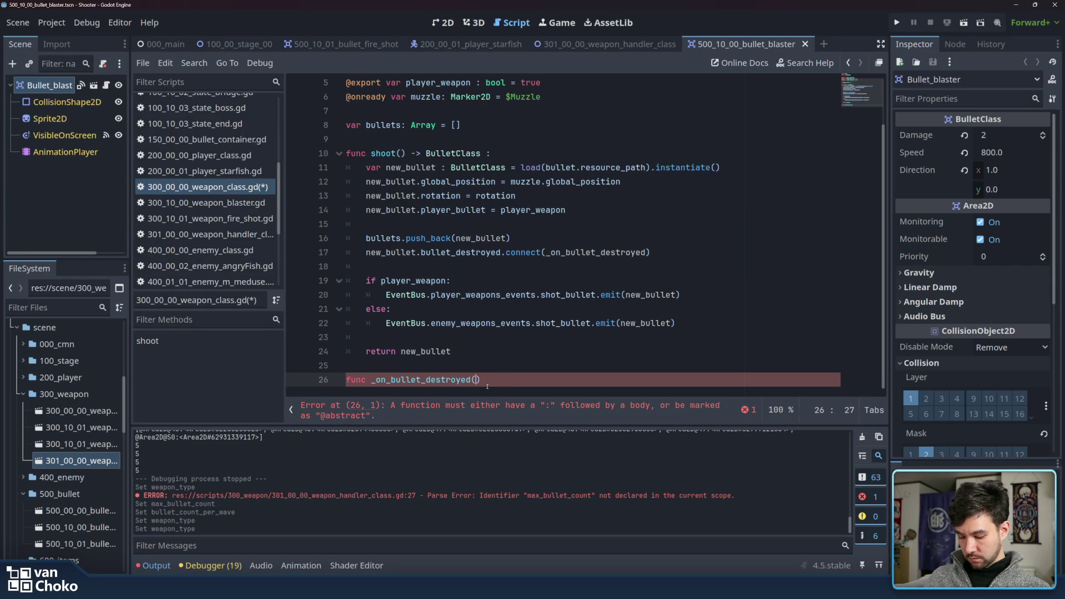
pyautogui.write('target_b')
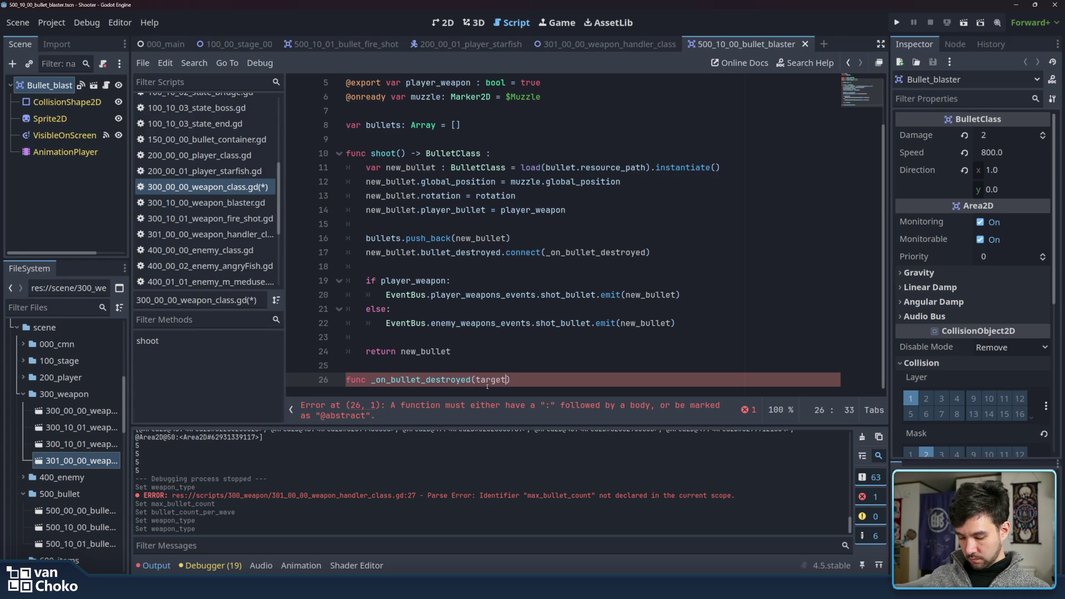
pyautogui.write('ullet')
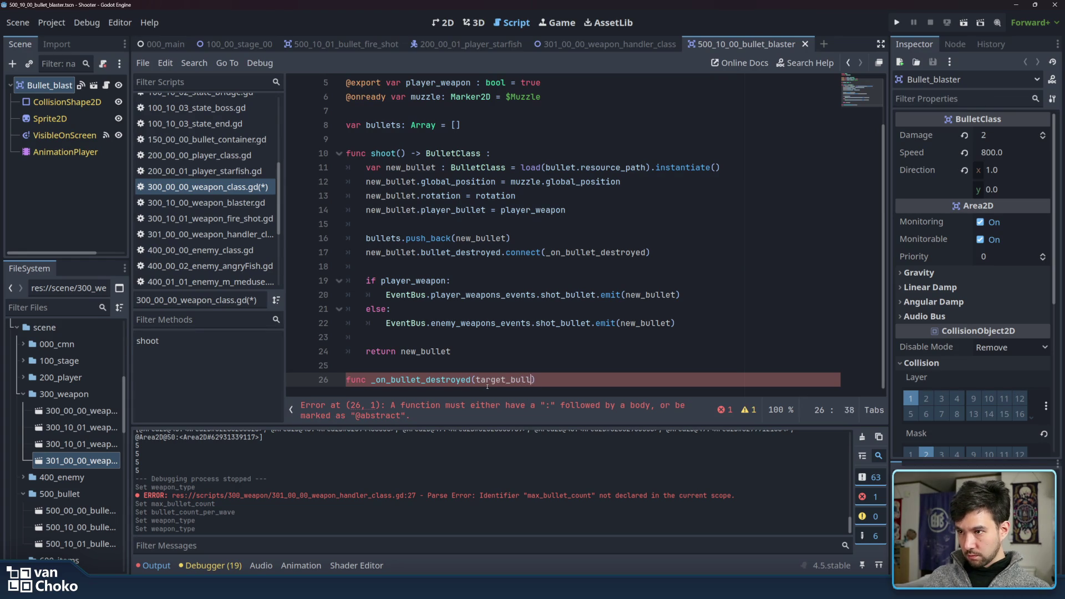
pyautogui.write(' : Bu')
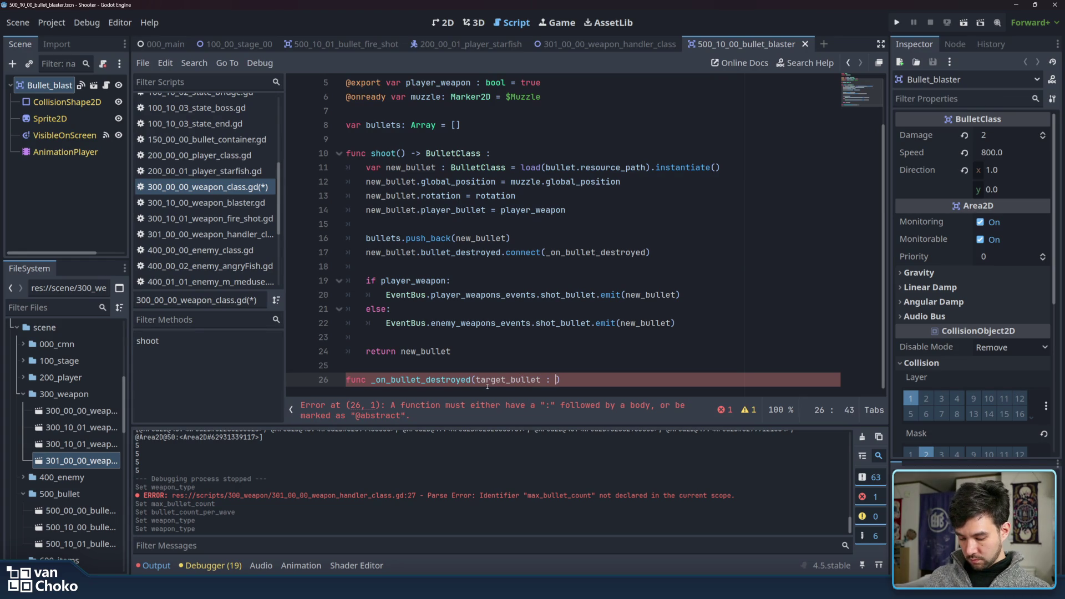
pyautogui.press('Return')
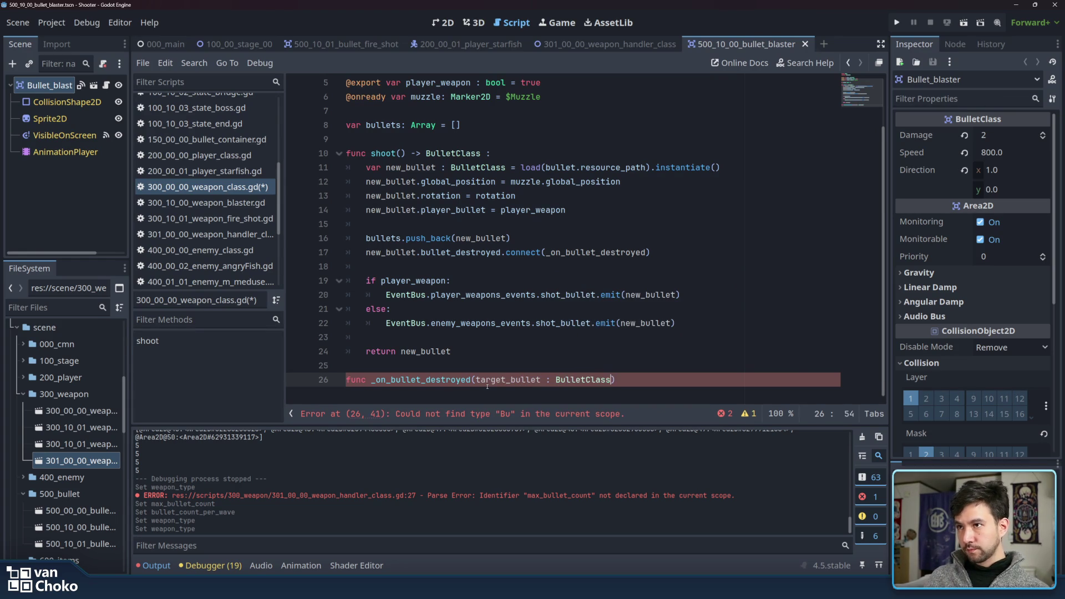
pyautogui.click(650, 384)
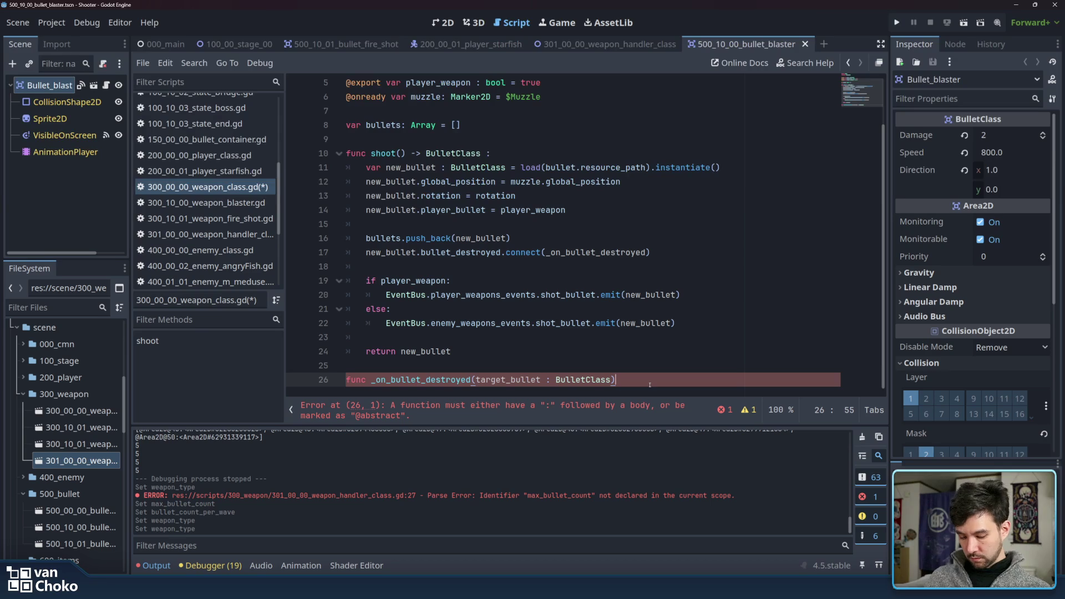
pyautogui.write('-> void')
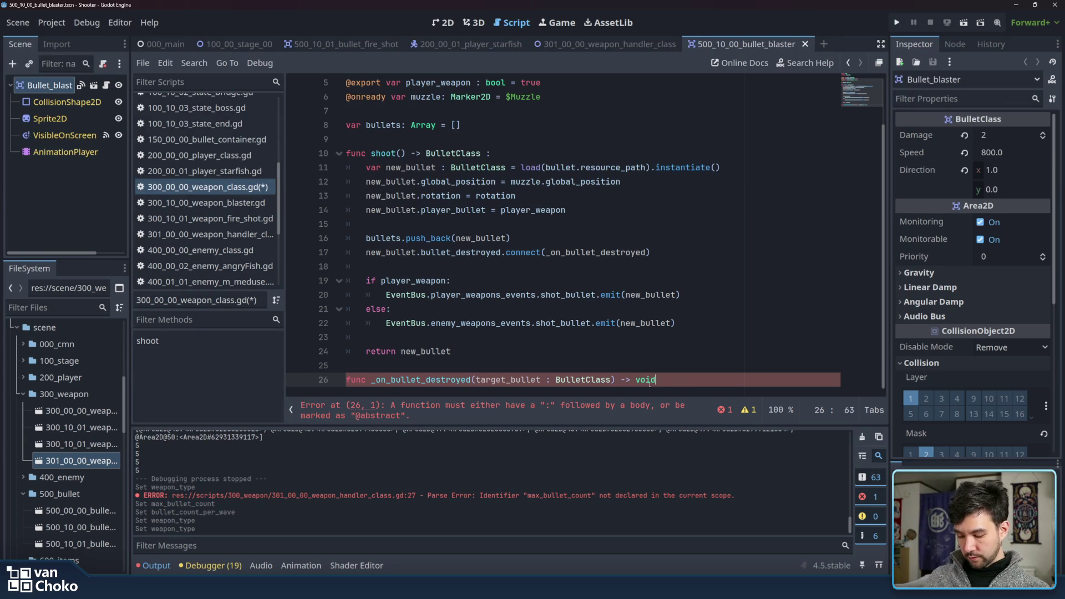
pyautogui.write(':')
pyautogui.press('Return')
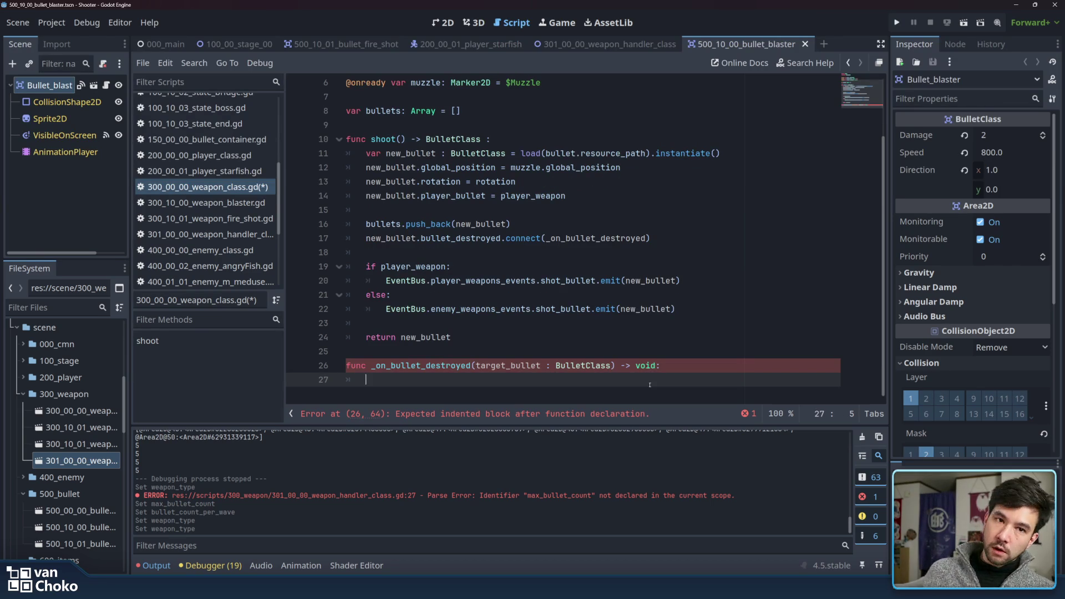
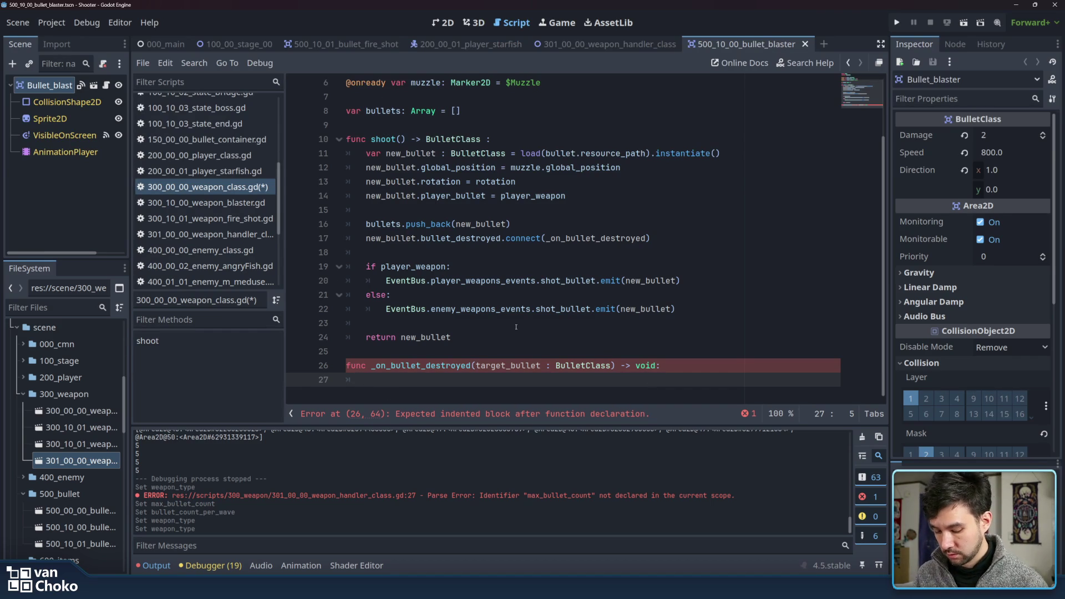
# Add a new handler line with bullets, dropping the started for loop
pyautogui.press('Return')
pyautogui.write('for')
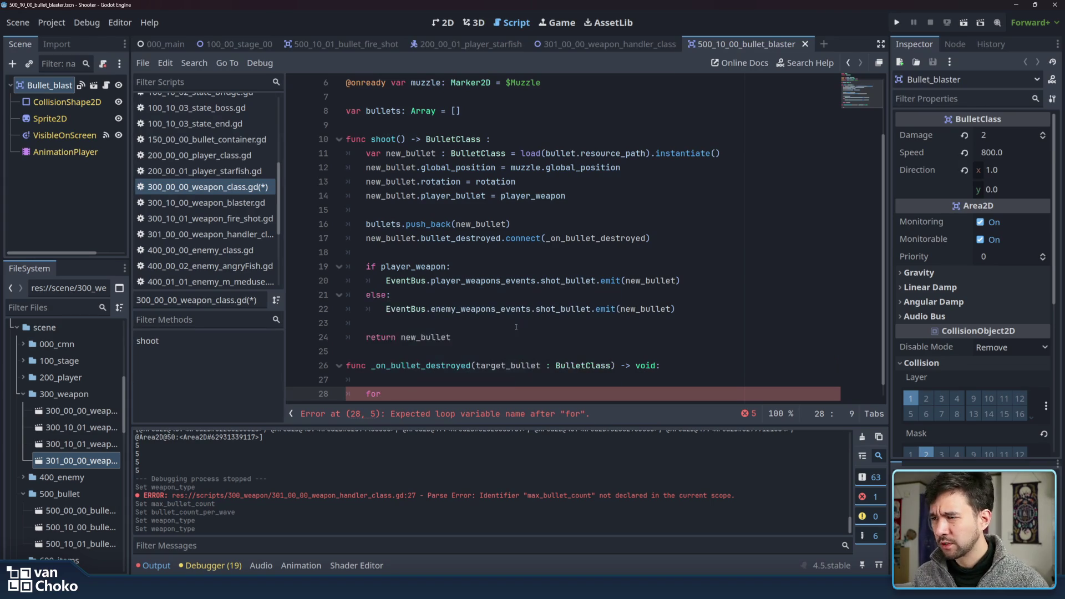
pyautogui.press('BackSpace')
pyautogui.press('BackSpace')
pyautogui.press('BackSpace')
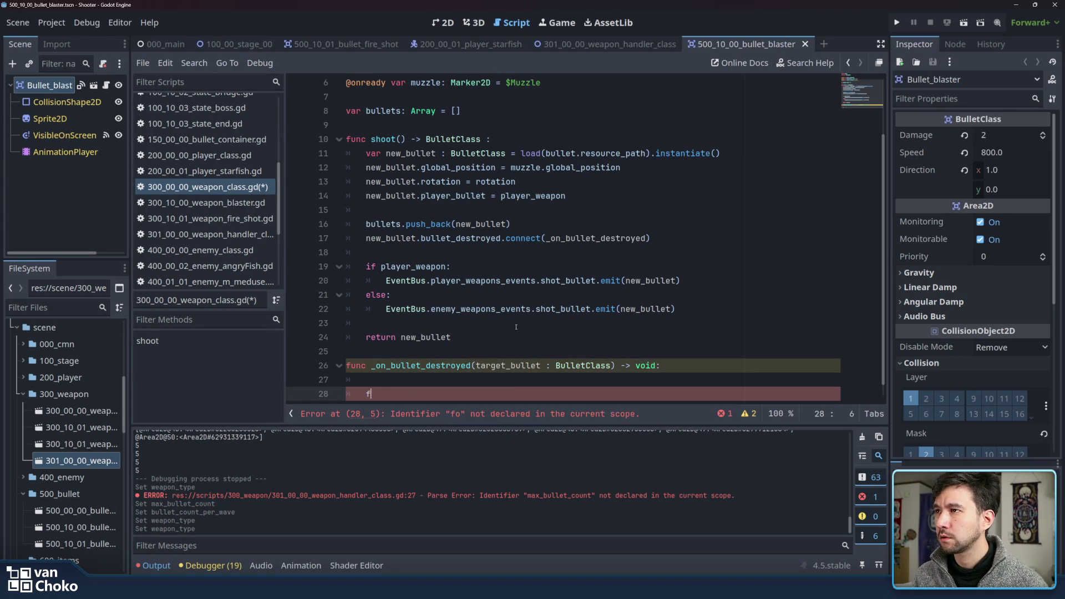
pyautogui.write('bullets')
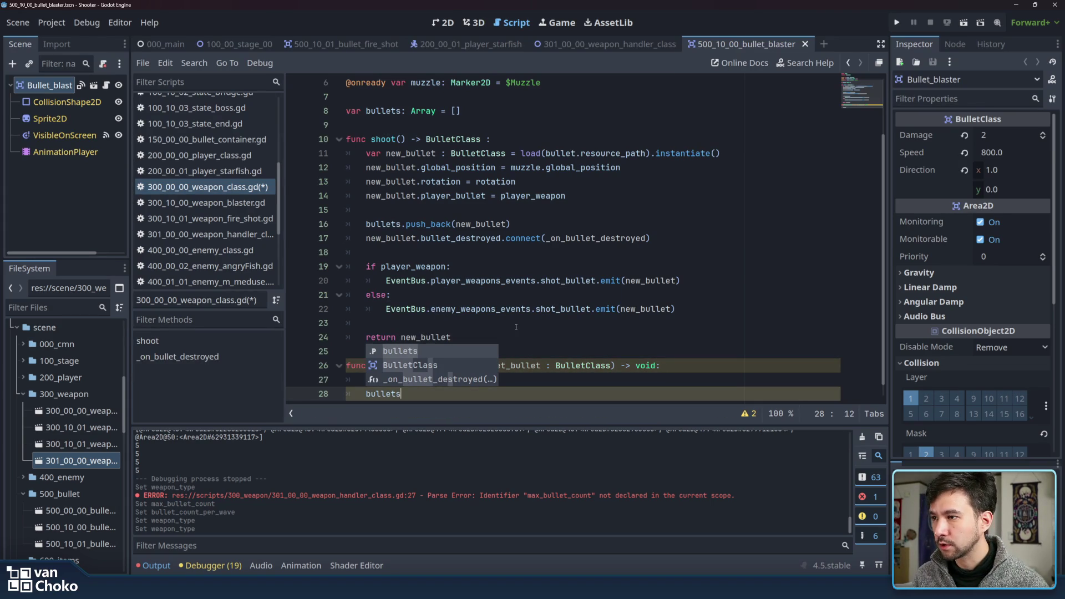
pyautogui.press('Escape')
# Pick find() from the array method suggestions to get bullets.find()
pyautogui.write('.')
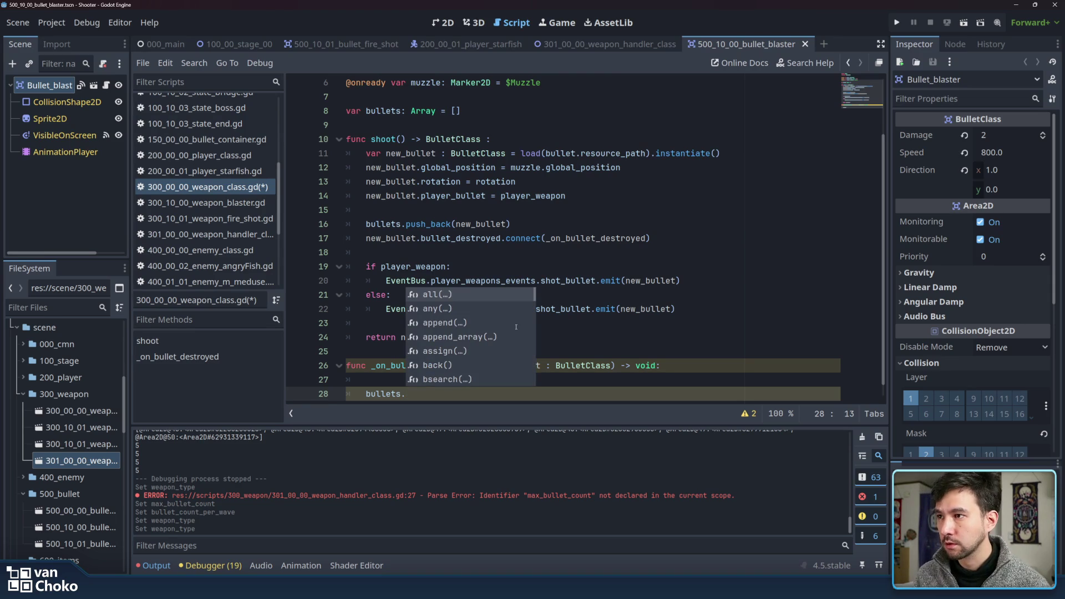
pyautogui.press('Down')
pyautogui.press('Down')
pyautogui.press('Down')
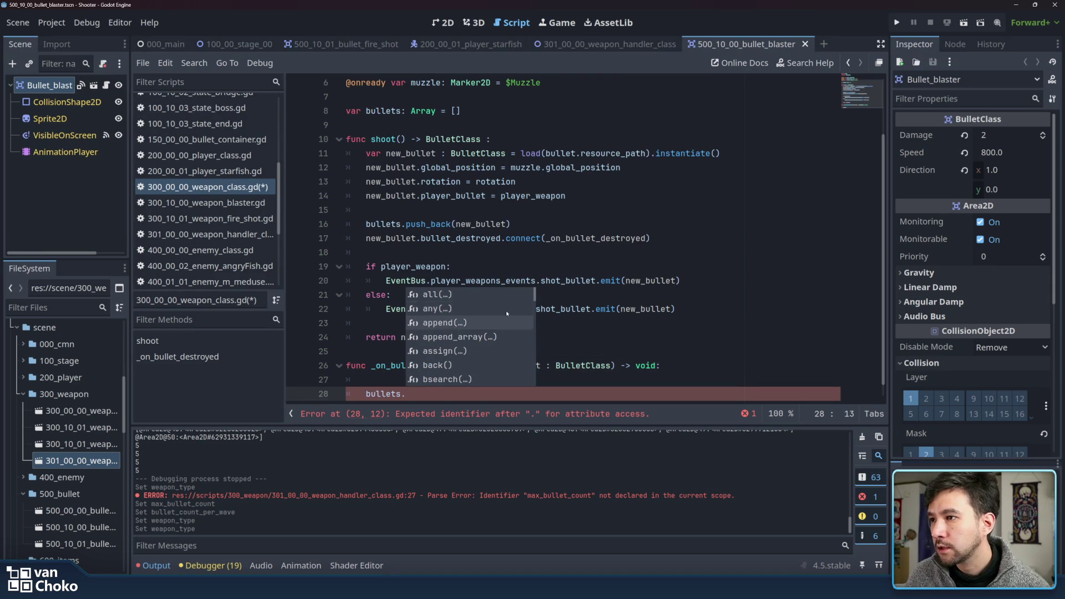
pyautogui.press('Down')
pyautogui.press('Down')
pyautogui.press('Down')
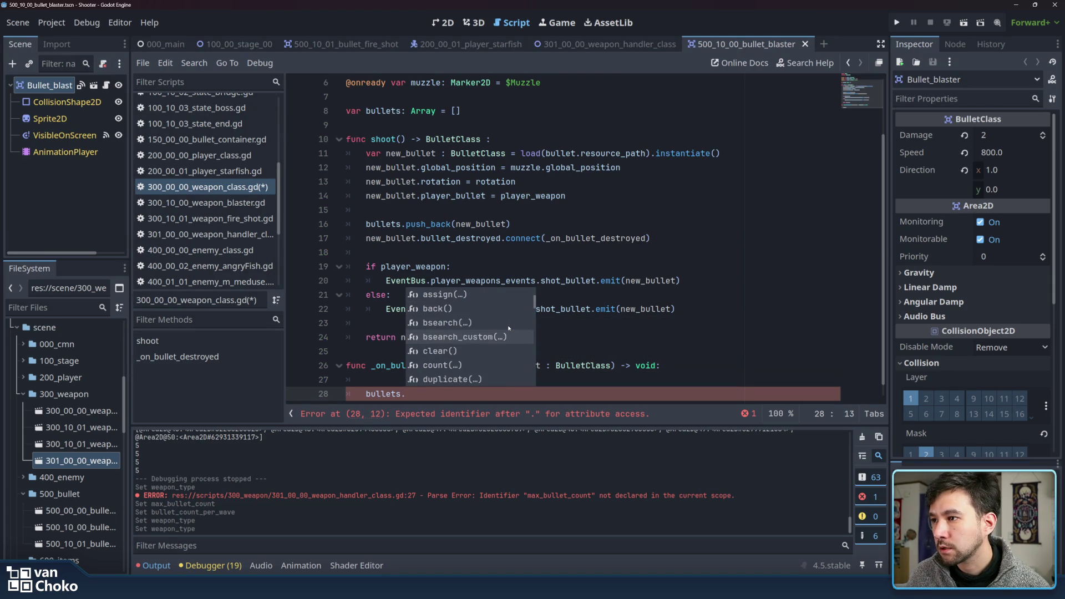
pyautogui.press('Down')
pyautogui.press('Down')
pyautogui.press('Down')
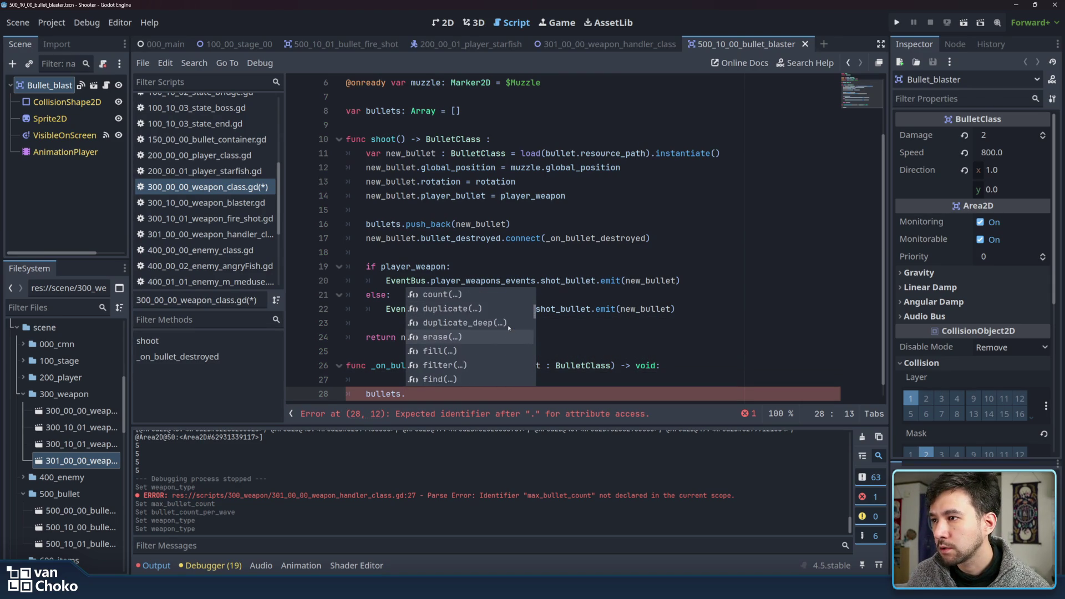
pyautogui.scroll(-1, 509, 328)
pyautogui.scroll(1, 508, 328)
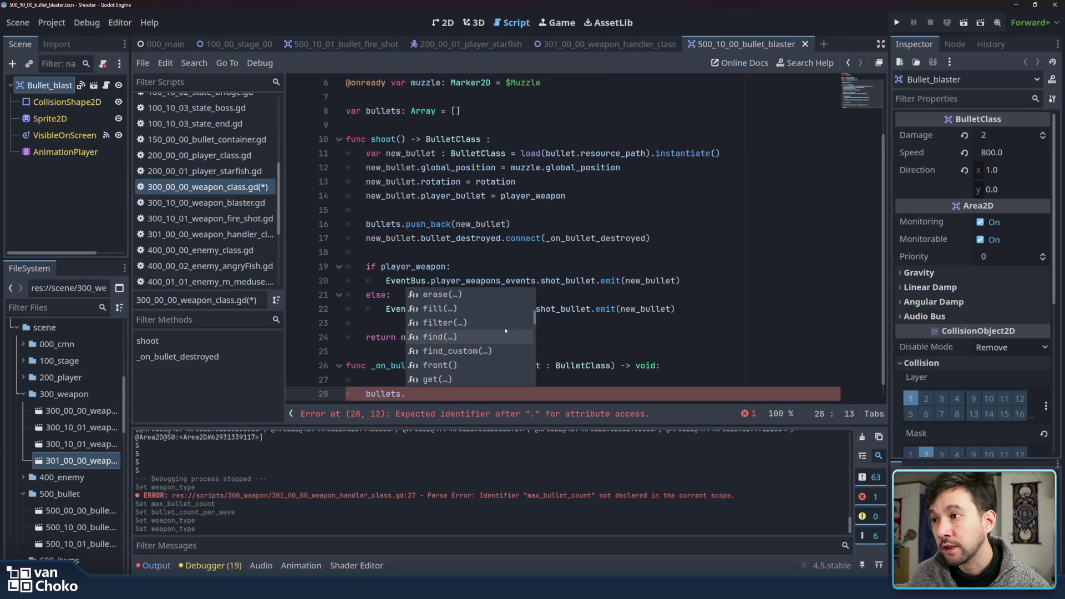
pyautogui.click(441, 337)
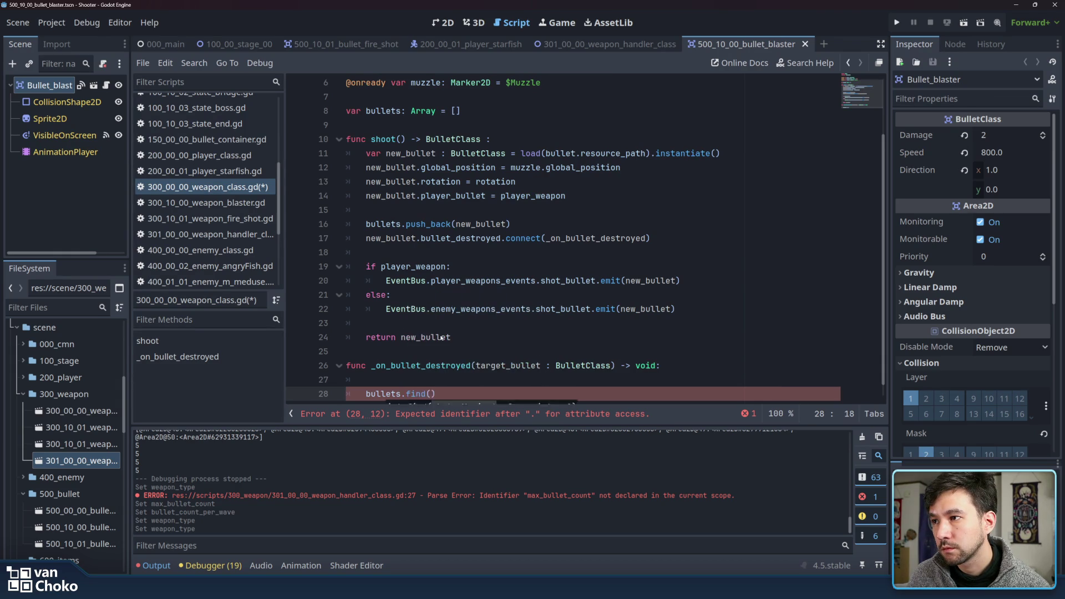
pyautogui.click(420, 382)
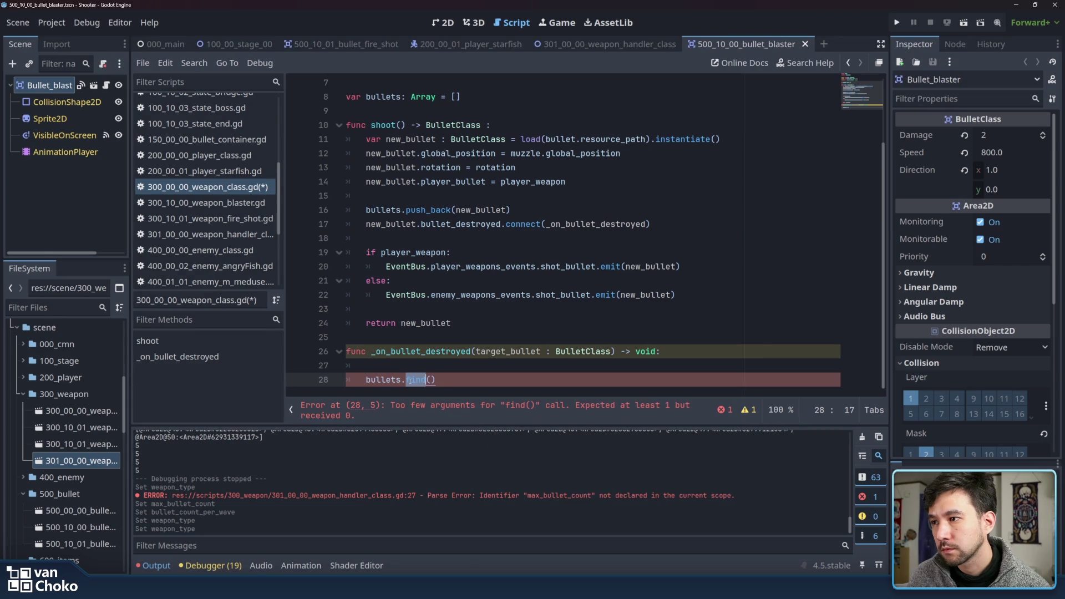
# Read the Array.find documentation tooltip for the find call on line 28
pyautogui.moveTo(409, 380)
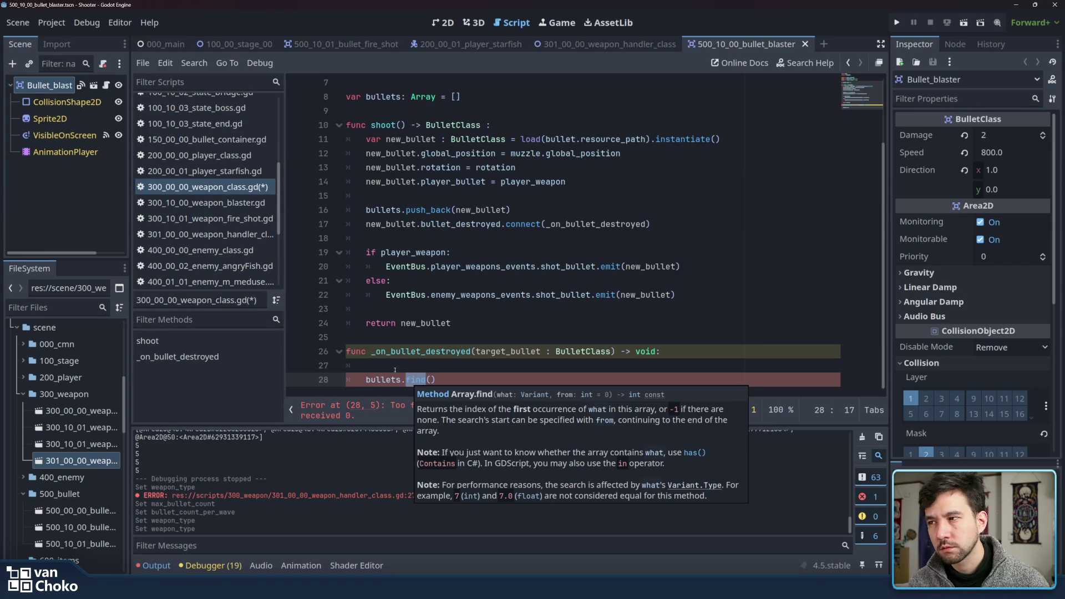
# Turn the line into print(bullets.find(target_bullet))
pyautogui.press('Right')
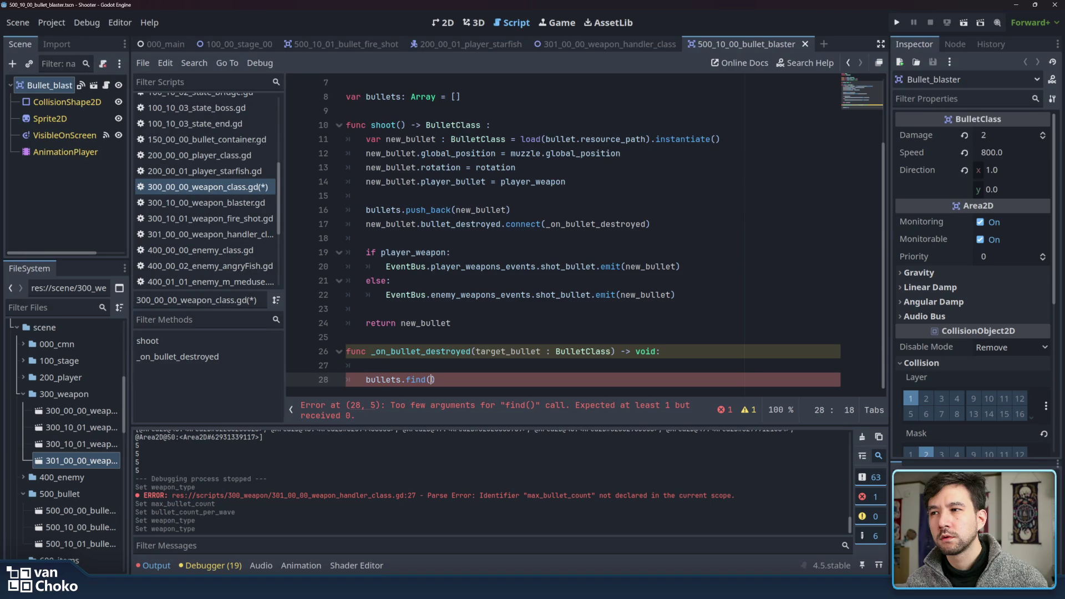
pyautogui.write('target_bu')
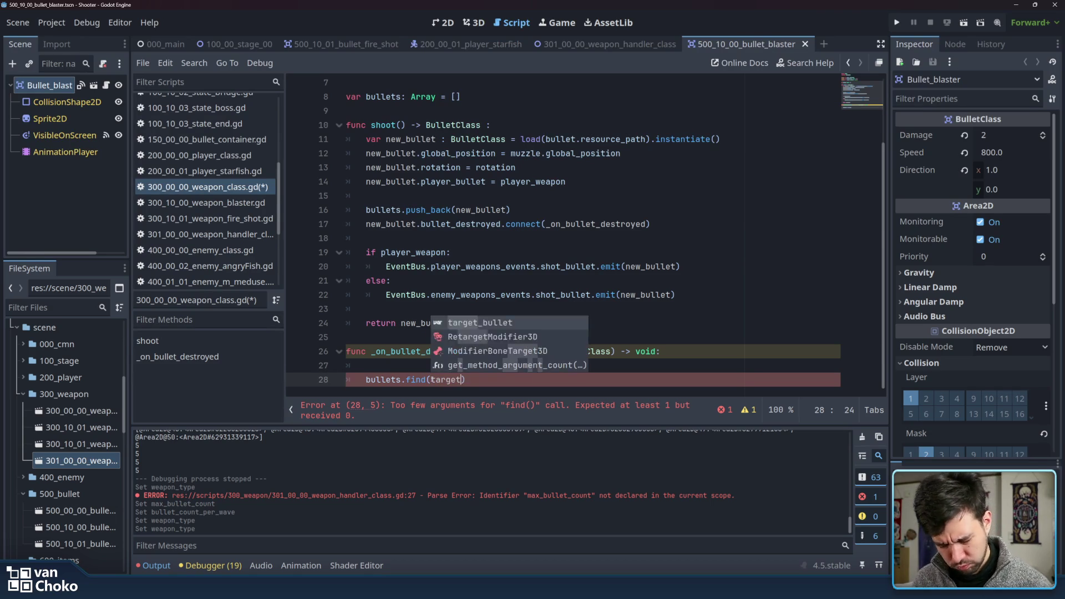
pyautogui.write('llet')
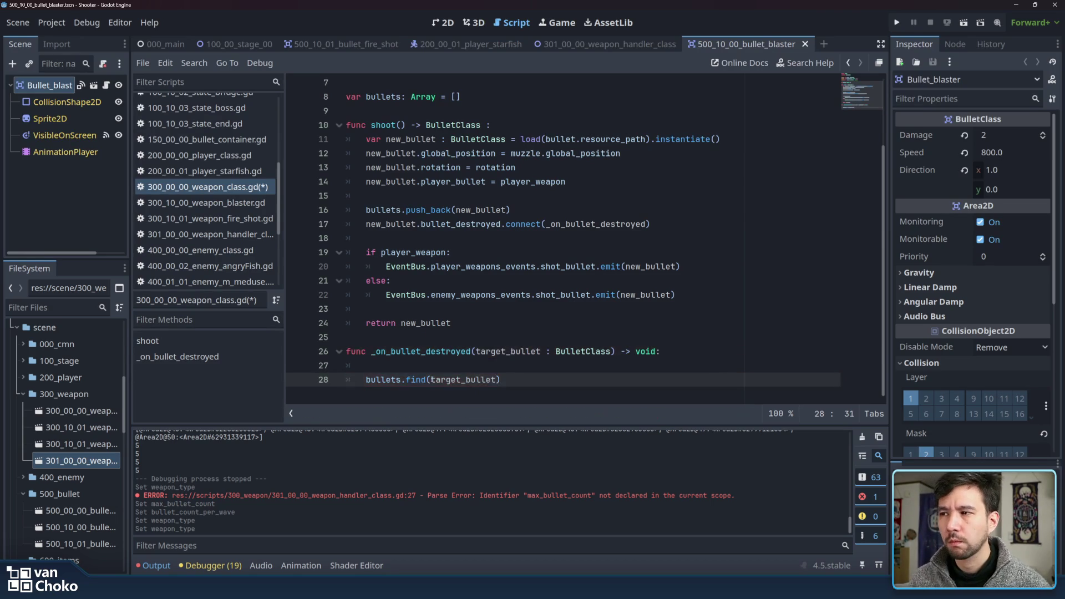
pyautogui.click(365, 379)
pyautogui.write('print')
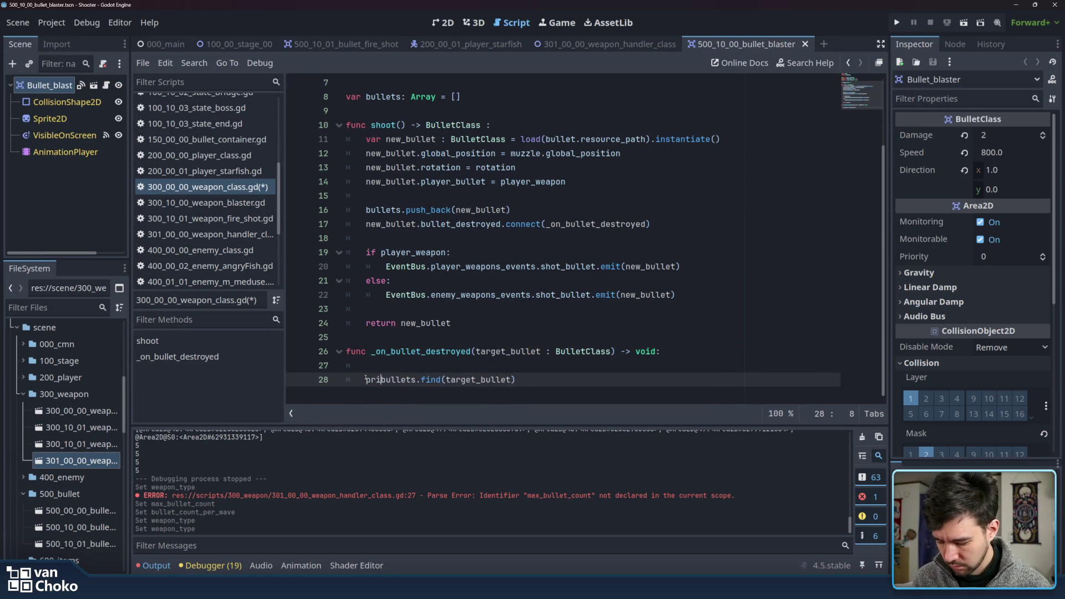
pyautogui.write('(')
pyautogui.click(551, 377)
pyautogui.write(')')
# Remove the blank line above the print call, save the script, and run the project
pyautogui.press('Home')
pyautogui.press('BackSpace')
pyautogui.press('BackSpace')
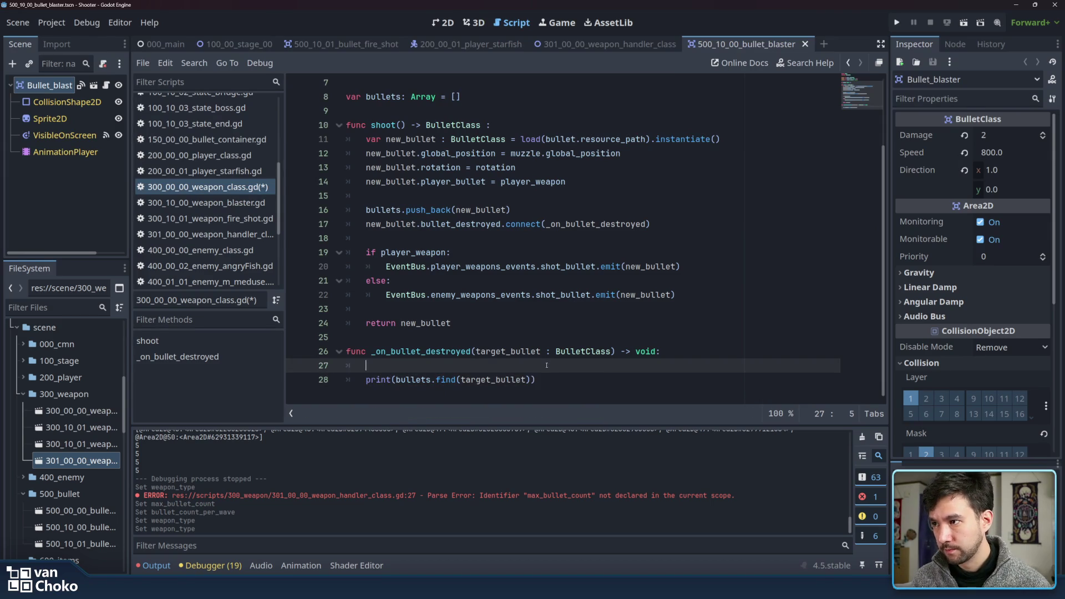
pyautogui.press('Up')
pyautogui.press('End')
pyautogui.hotkey('ctrl', 's')
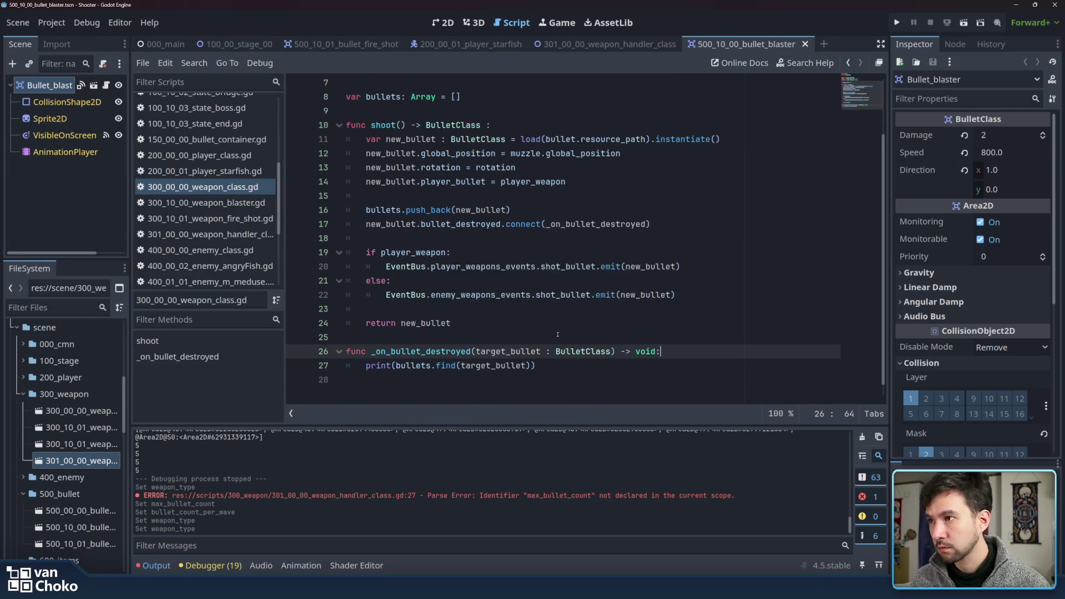
pyautogui.scroll(3, 560, 332)
pyautogui.click(897, 23)
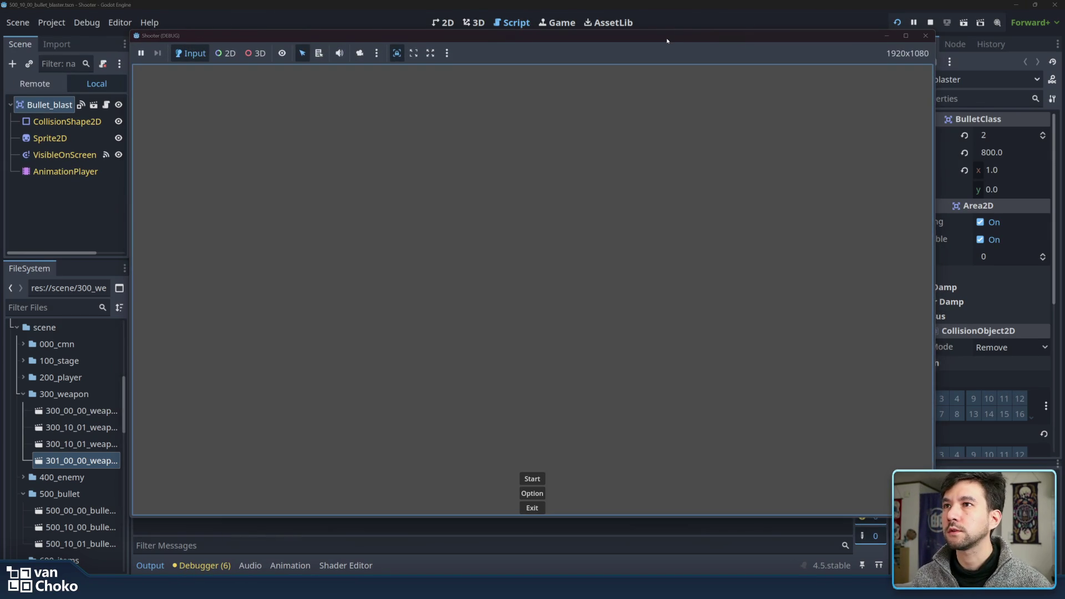
# Start a quick play-test from the game menu, then stop the running game
pyautogui.moveTo(676, 42); pyautogui.dragTo(757, 16)
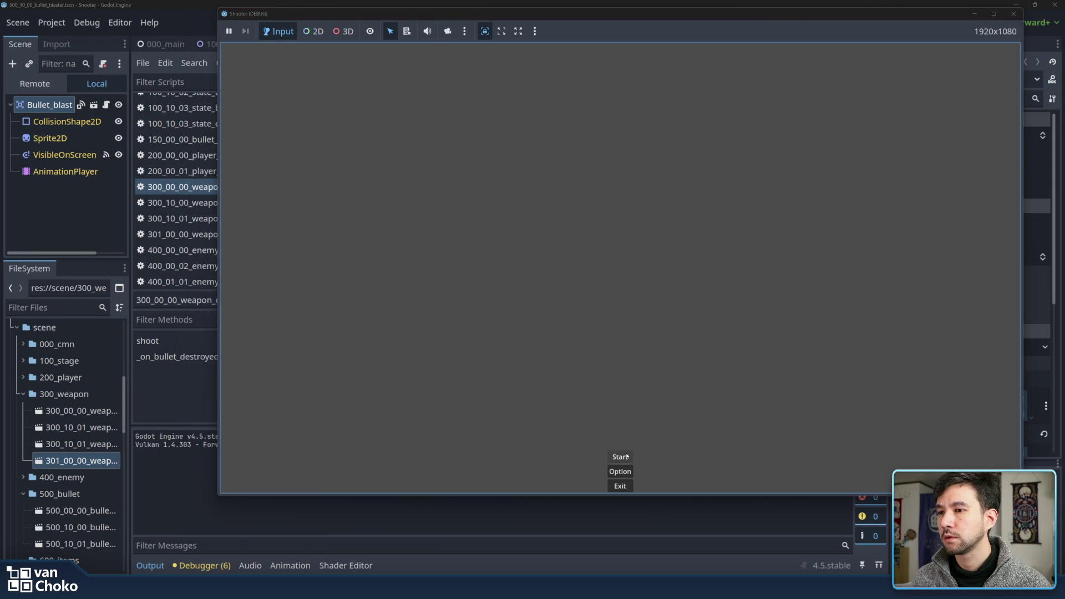
pyautogui.click(626, 457)
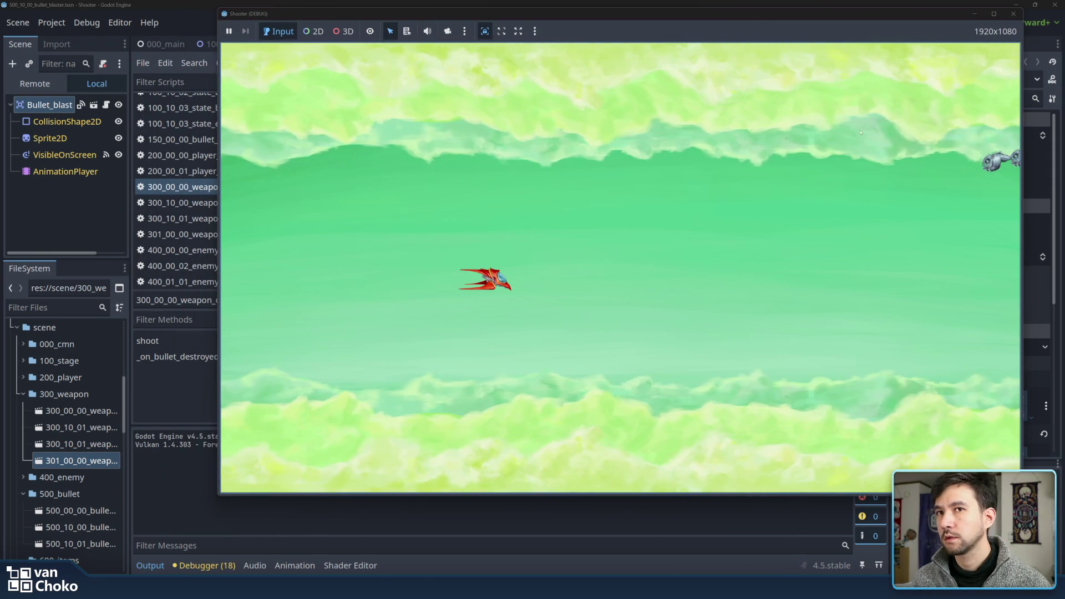
pyautogui.press('F8')
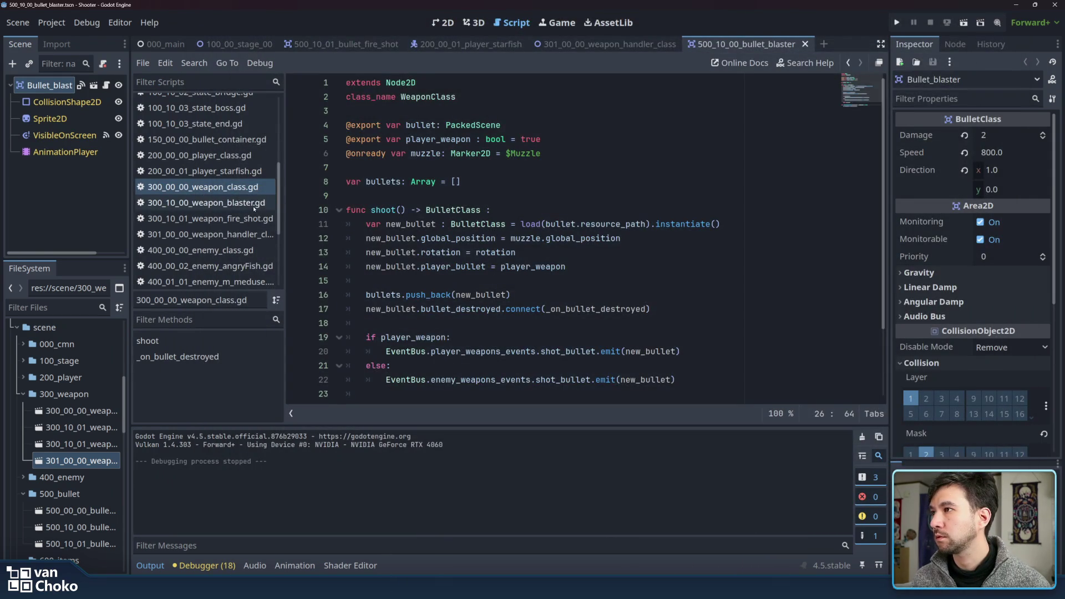
# Browse through the Scripts list, ending on 300_10_01_weapon_fire_shot.gd
pyautogui.click(253, 203)
pyautogui.click(251, 219)
pyautogui.click(248, 234)
pyautogui.click(248, 219)
pyautogui.click(248, 172)
pyautogui.click(248, 187)
pyautogui.click(249, 172)
pyautogui.click(244, 156)
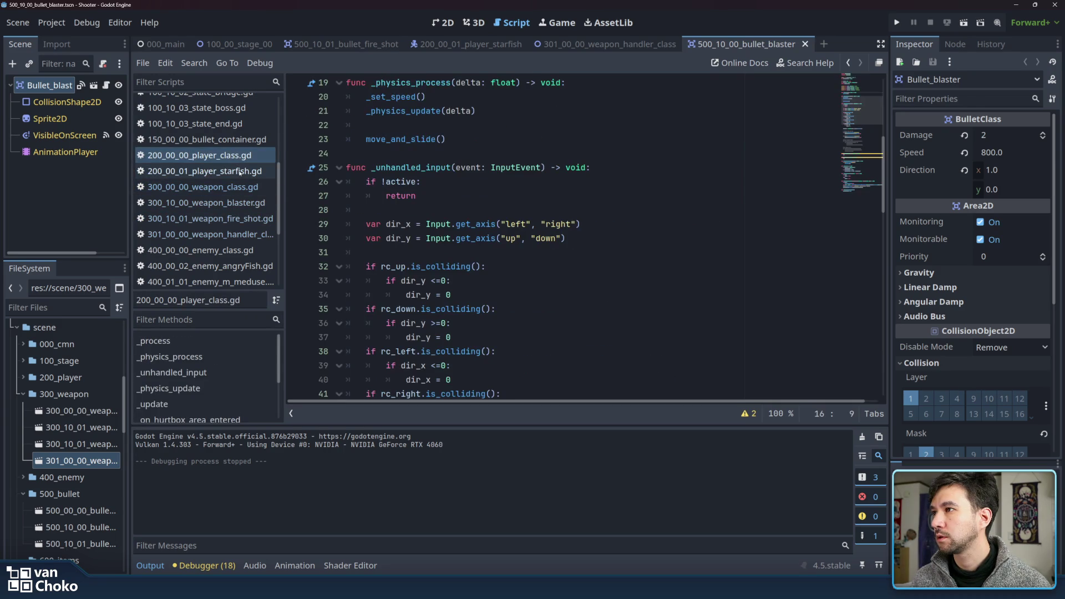
pyautogui.click(244, 171)
pyautogui.click(244, 187)
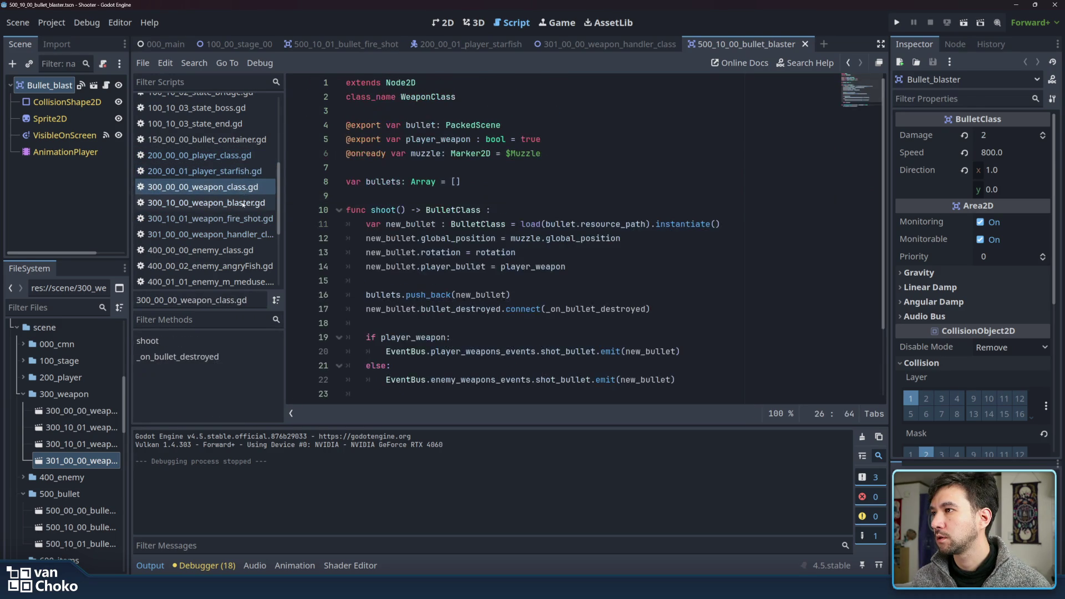
pyautogui.click(242, 203)
pyautogui.click(244, 219)
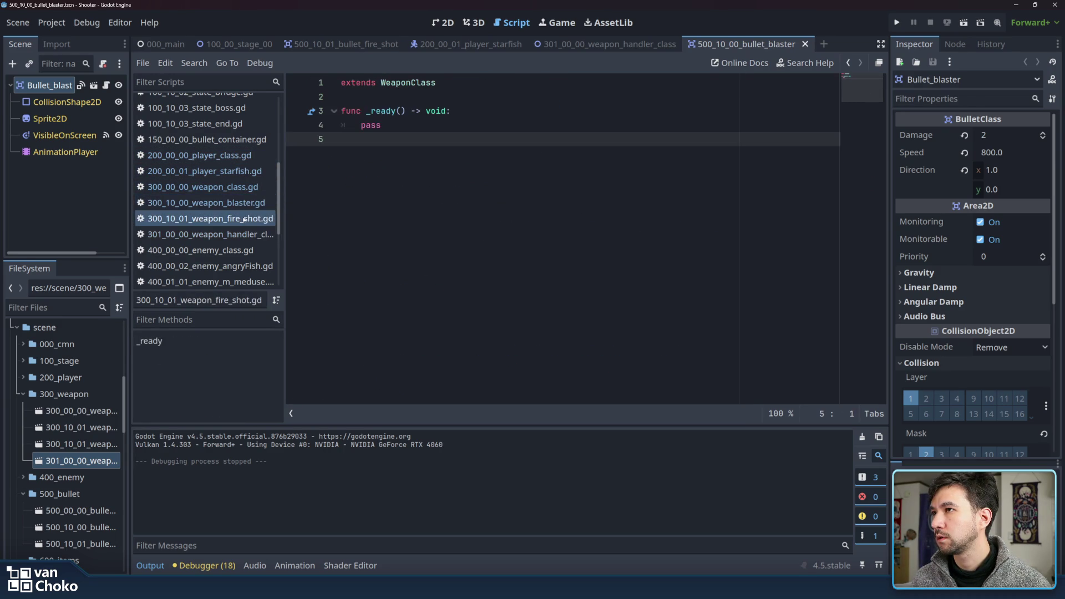
# Replace pass in _ready with EventBus.player.activateMods.connect(_on_activate_mods)
pyautogui.doubleClick(423, 128)
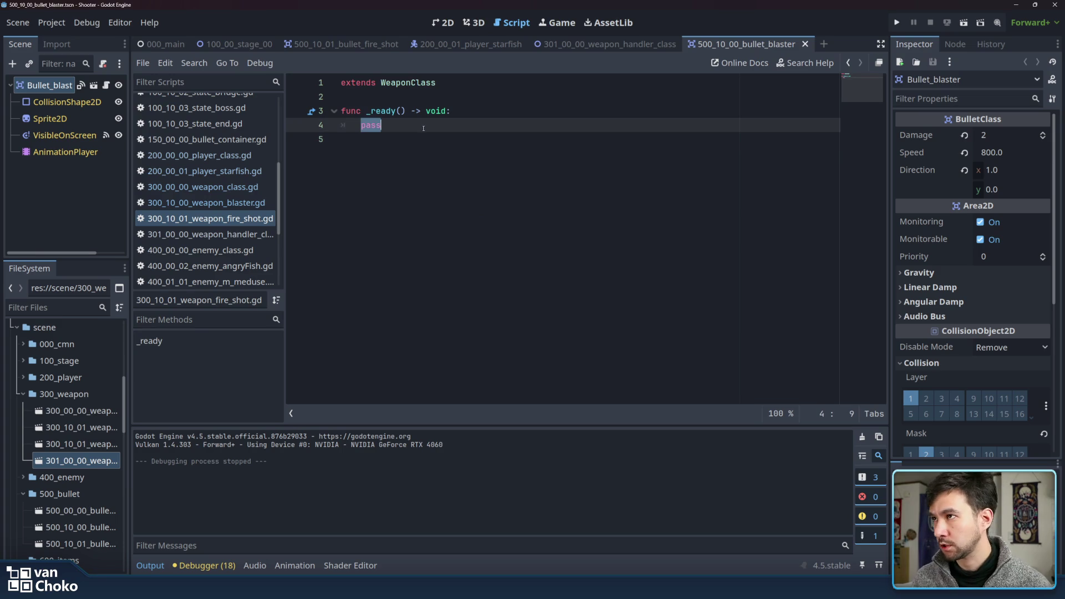
pyautogui.write('Event')
pyautogui.press('Return')
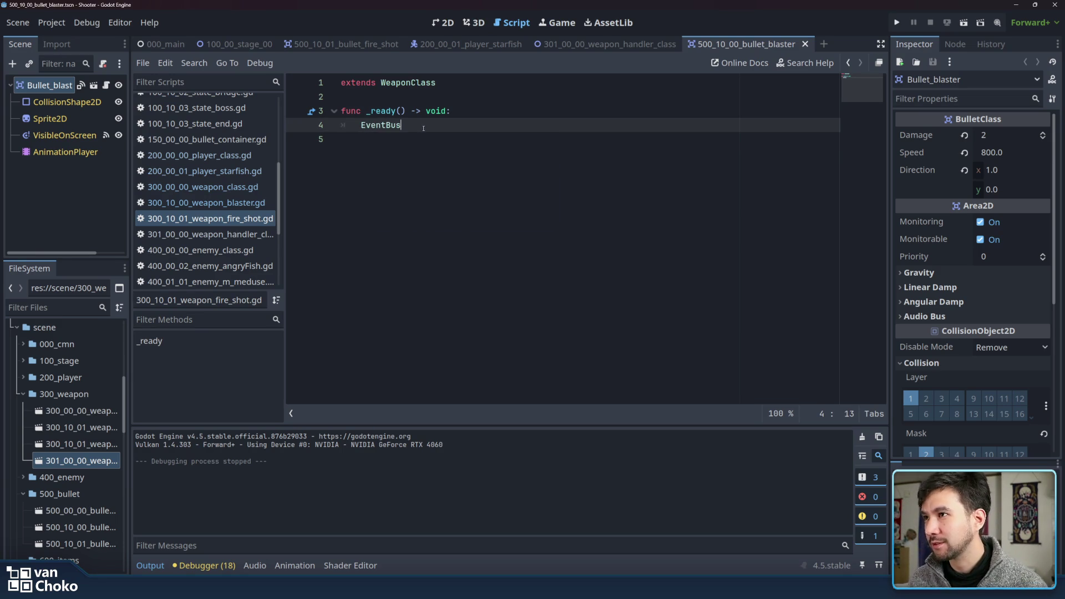
pyautogui.write('.')
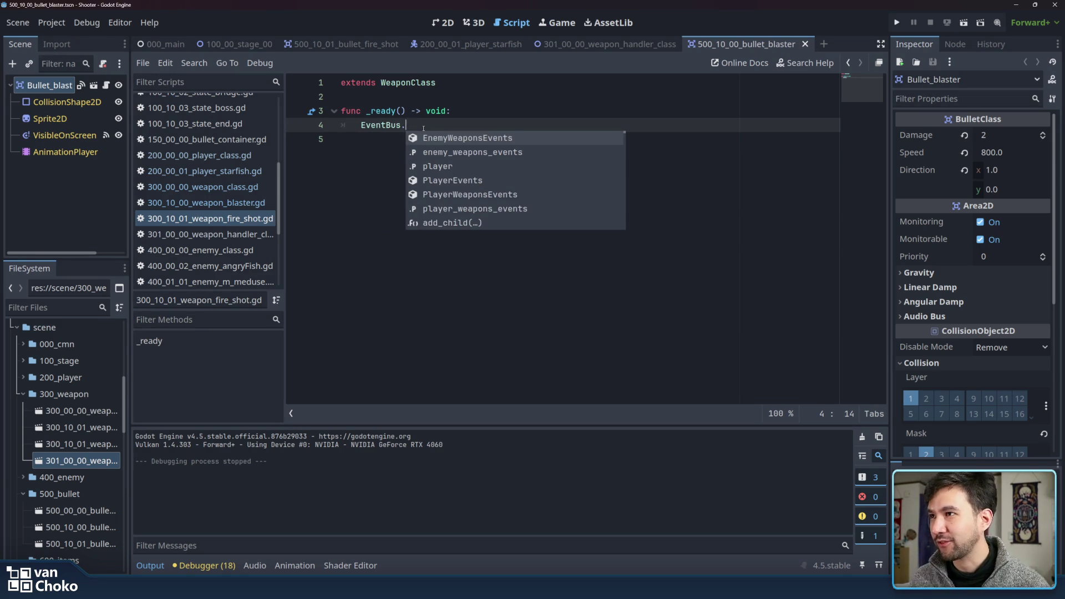
pyautogui.press('Down')
pyautogui.press('Down')
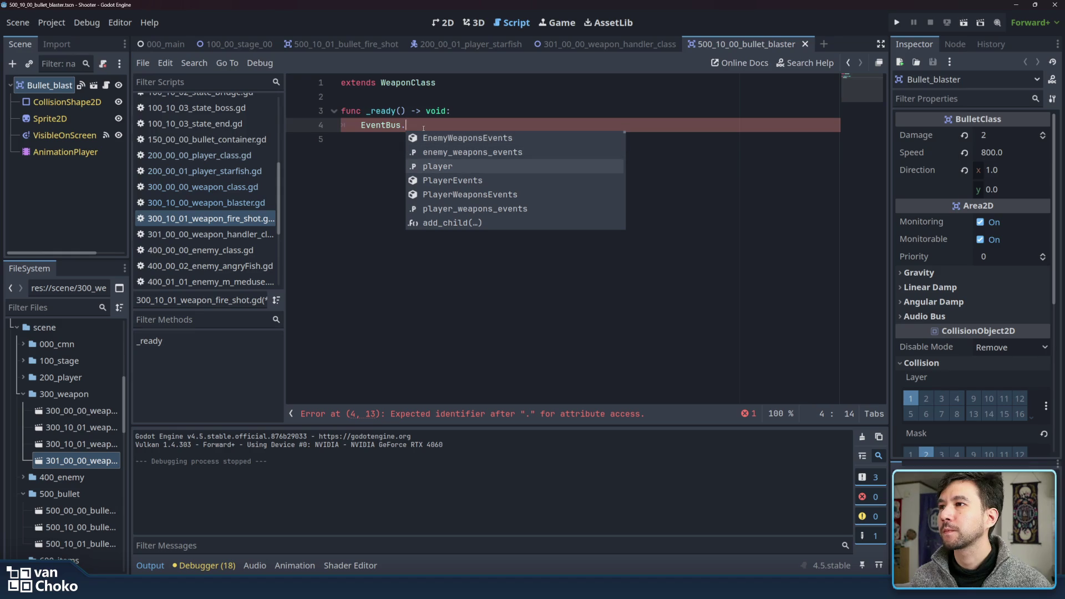
pyautogui.press('Return')
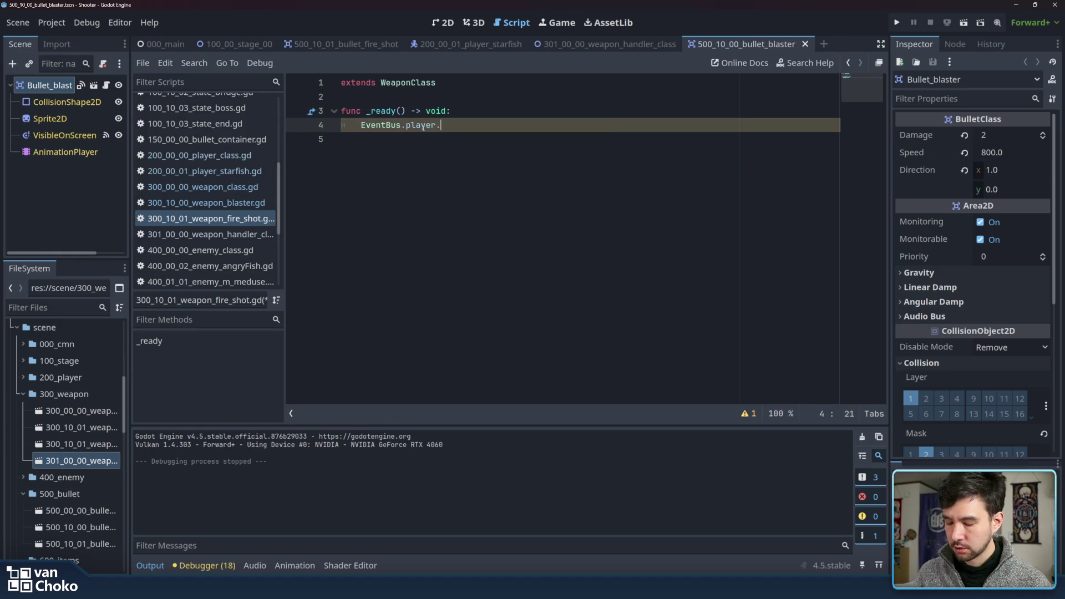
pyautogui.write('.')
pyautogui.press('Return')
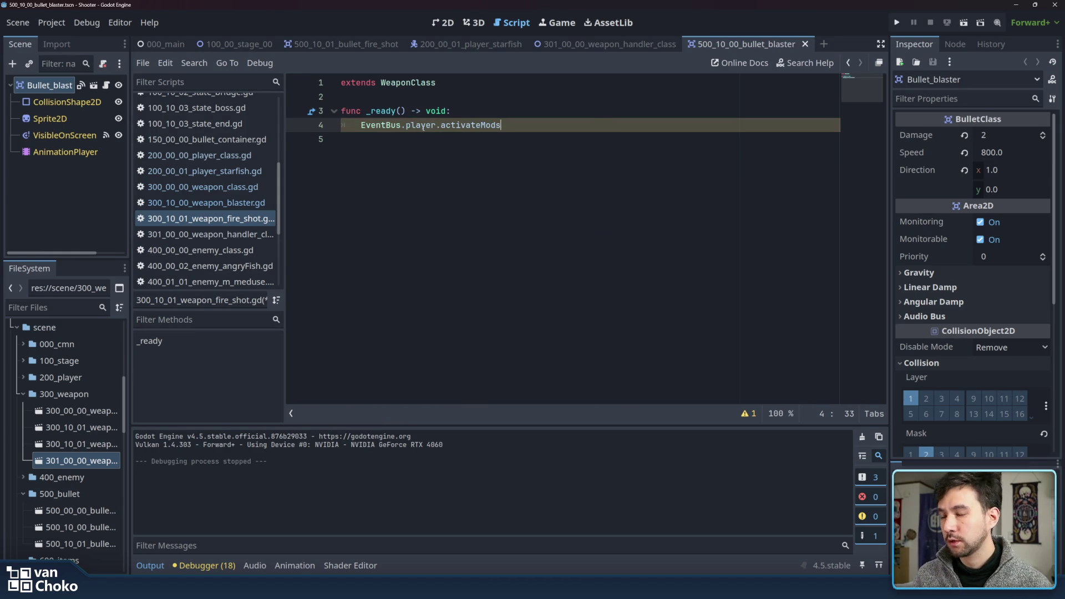
pyautogui.write('.co')
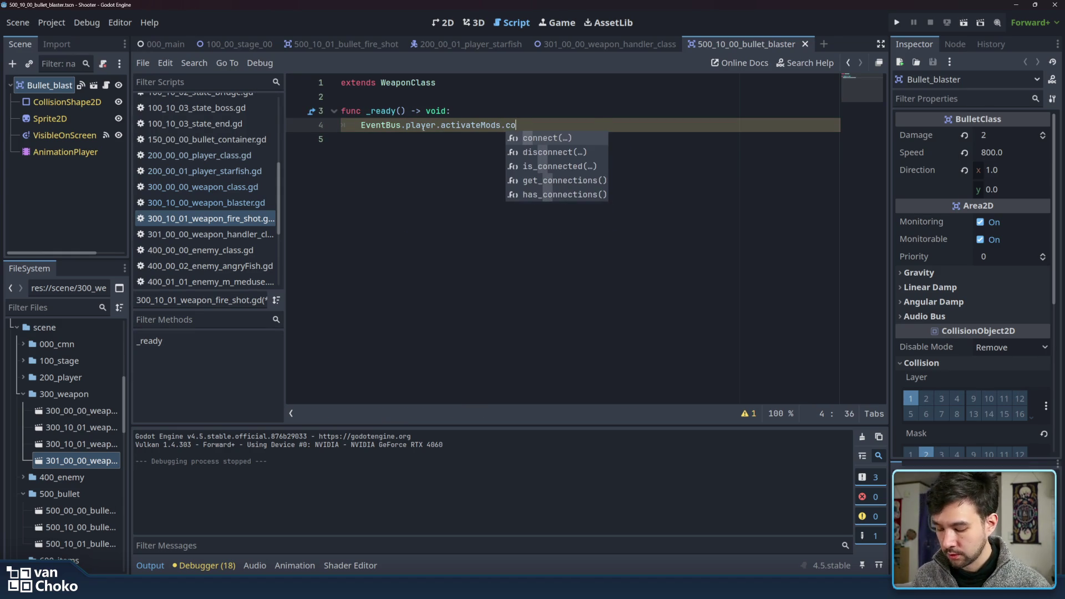
pyautogui.press('Return')
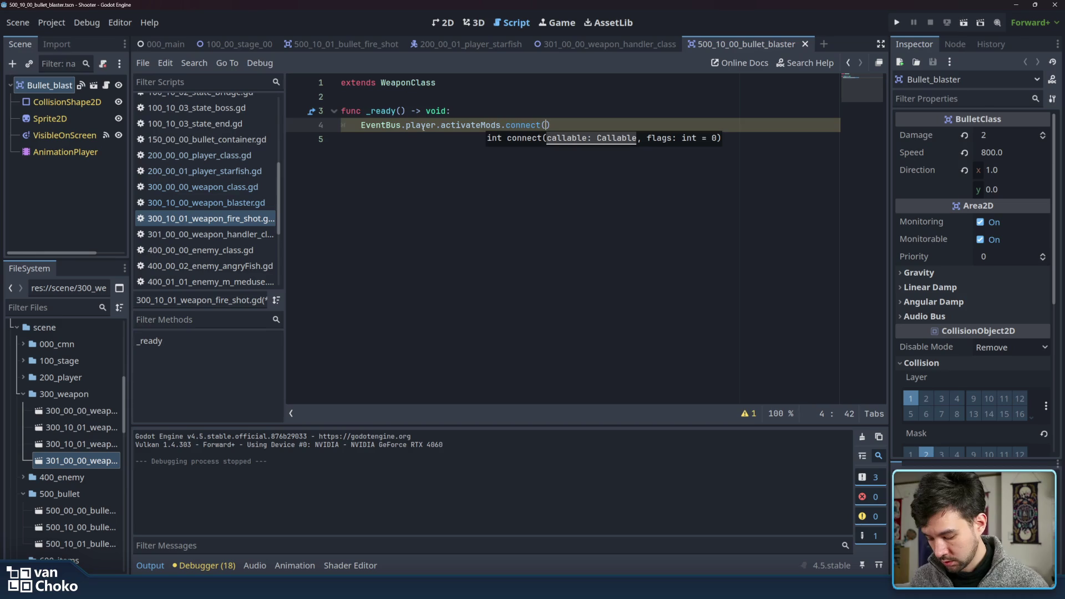
pyautogui.write('_on_as')
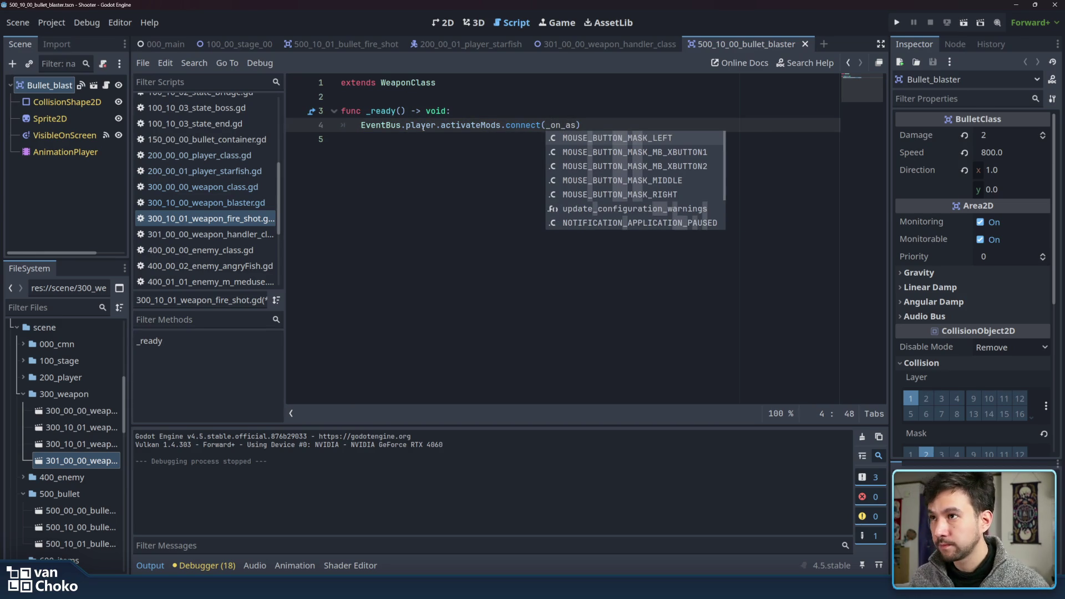
pyautogui.press('BackSpace')
pyautogui.write('ctivate')
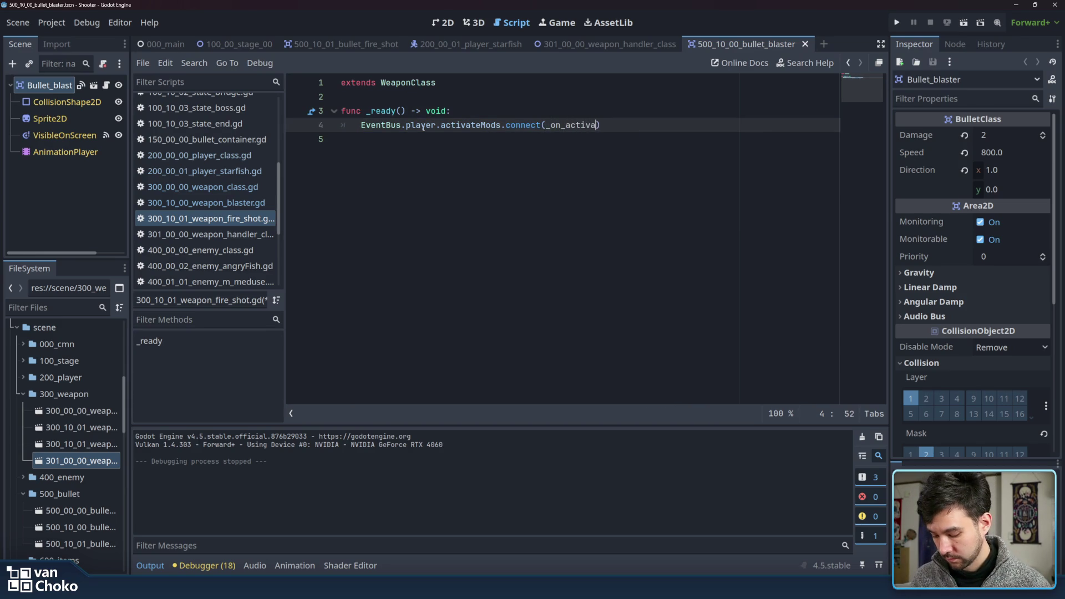
pyautogui.write('_mods')
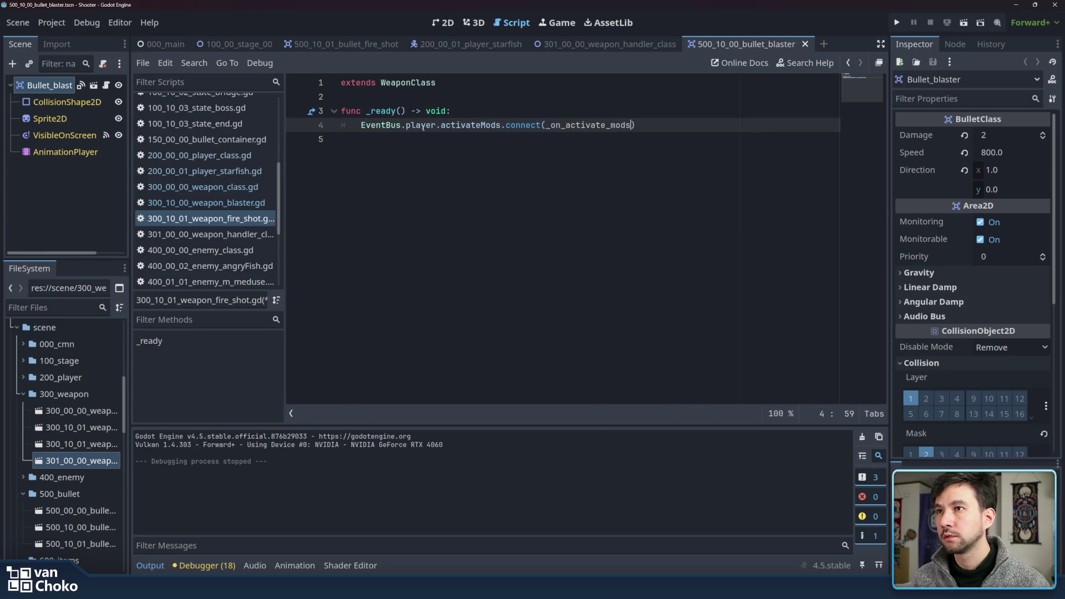
# Copy the _on_activate_mods name and prepare a new line for its handler function
pyautogui.doubleClick(586, 126)
pyautogui.hotkey('ctrl', 'c')
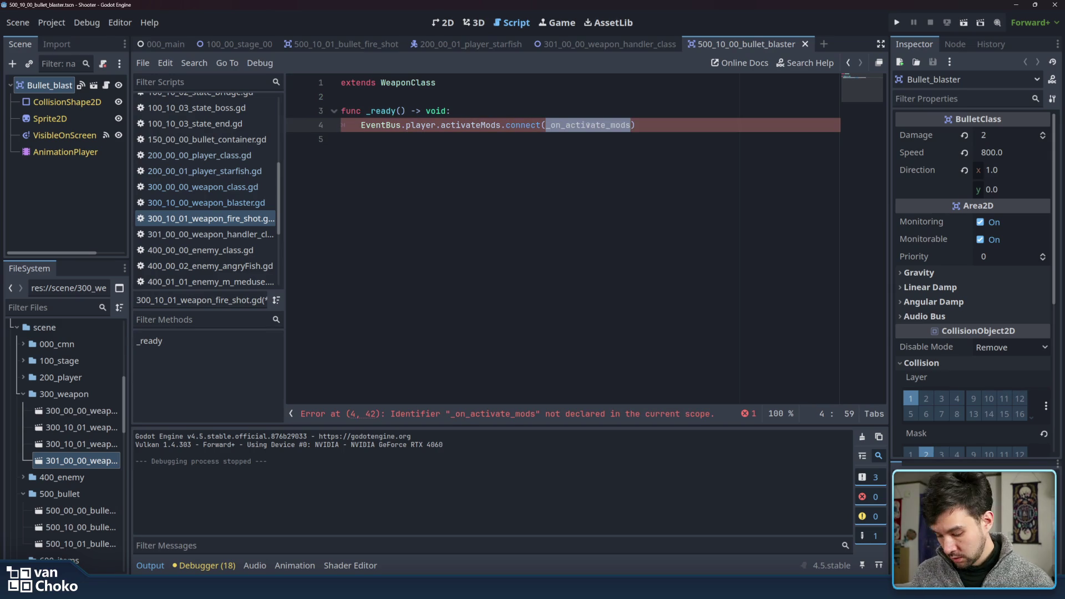
pyautogui.click(575, 153)
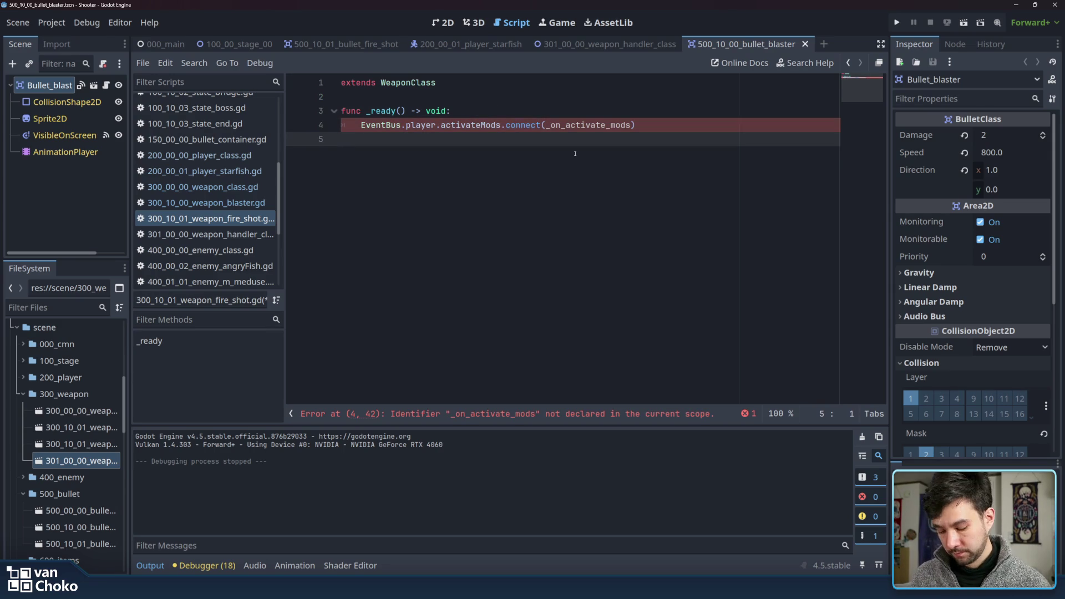
pyautogui.press('Return')
pyautogui.hotkey('ctrl', 'v')
pyautogui.press('BackSpace')
pyautogui.press('BackSpace')
pyautogui.press('BackSpace')
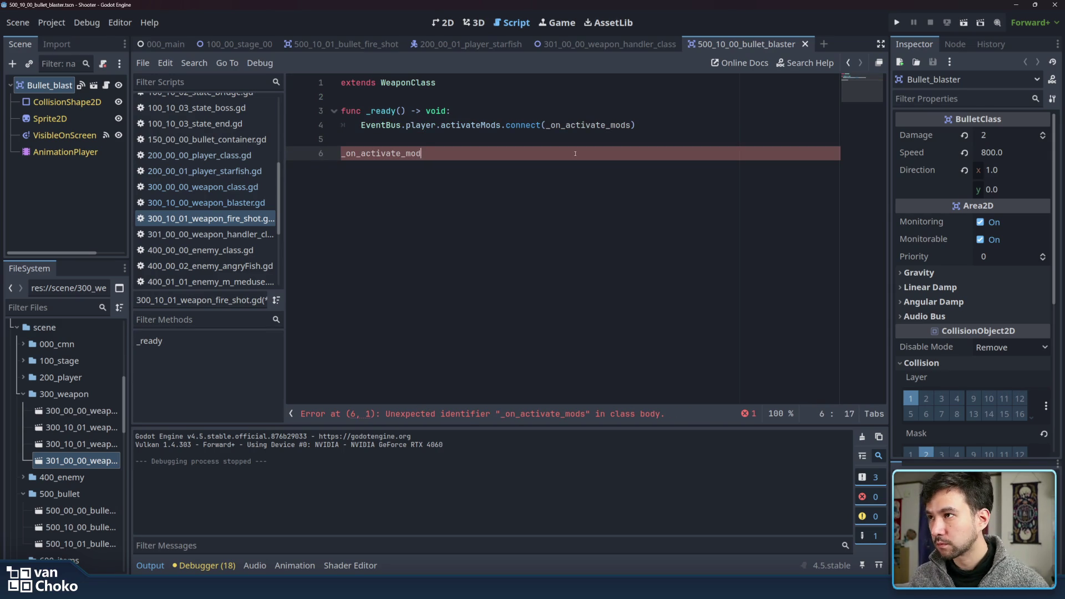
pyautogui.press('Return')
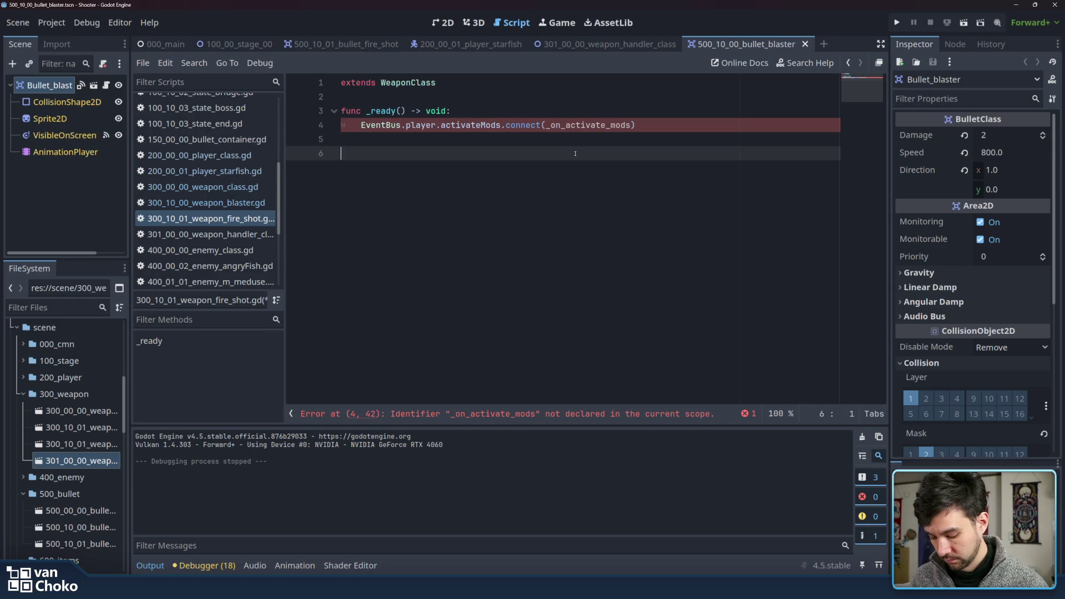
# Declare func _on_activate_mods(active: bool): on line 6
pyautogui.write('func')
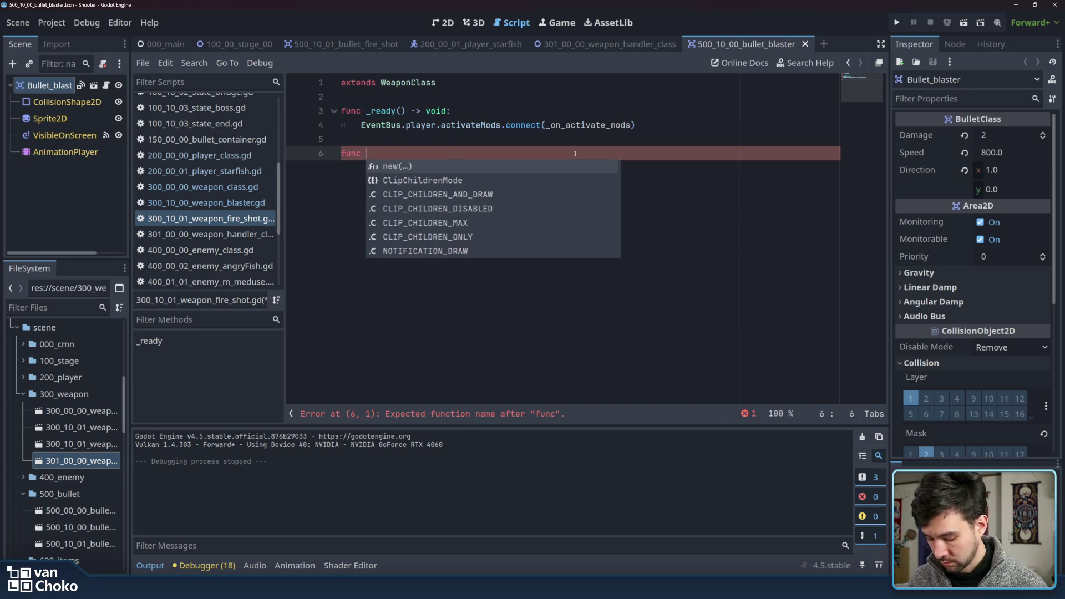
pyautogui.hotkey('ctrl', 'v')
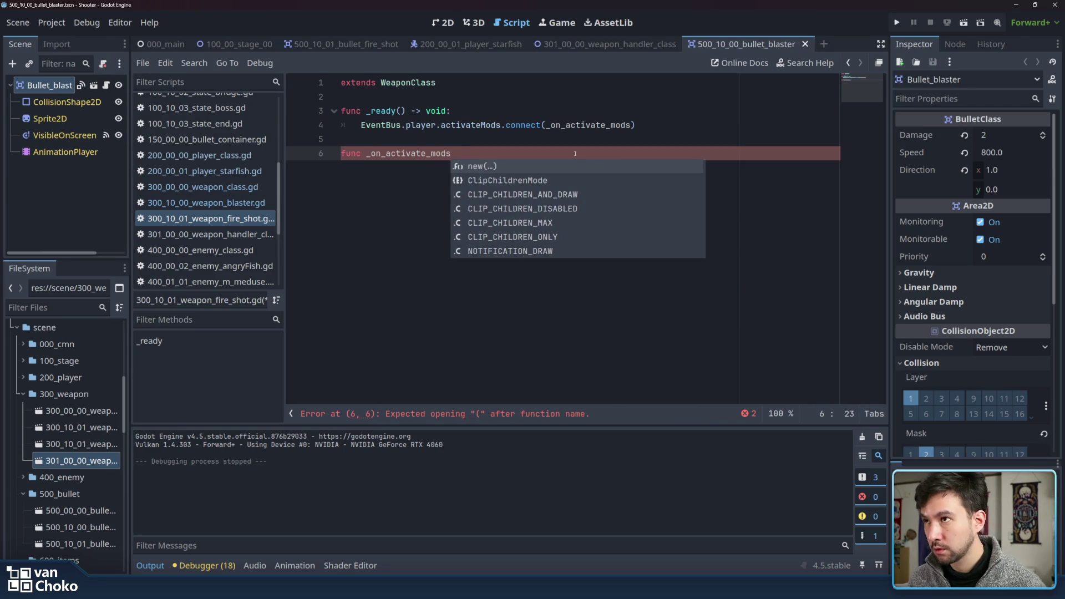
pyautogui.write('()')
pyautogui.press('BackSpace')
pyautogui.write('active')
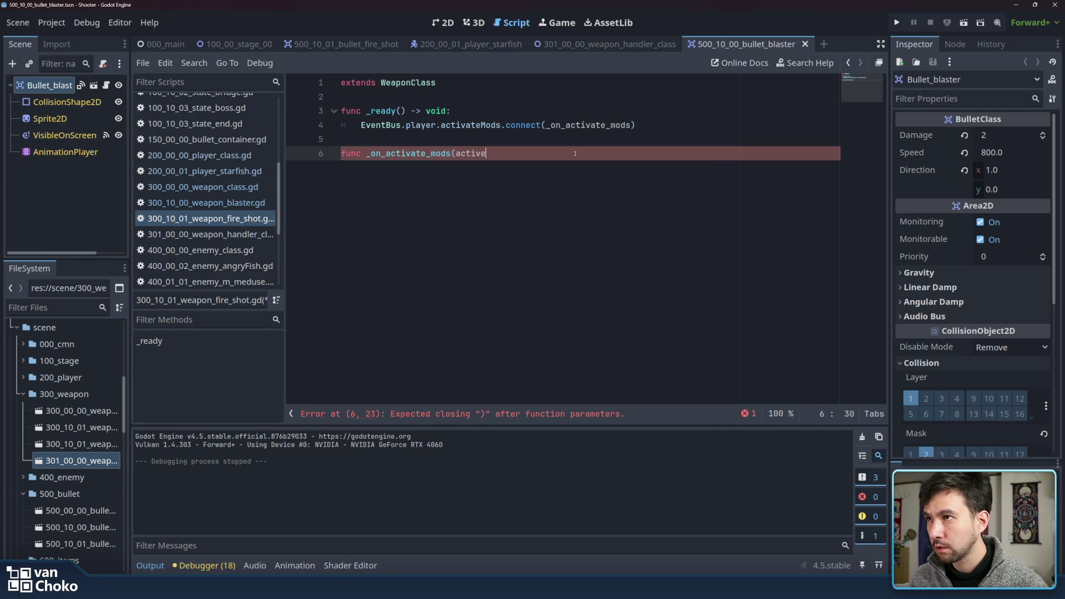
pyautogui.write(':bo')
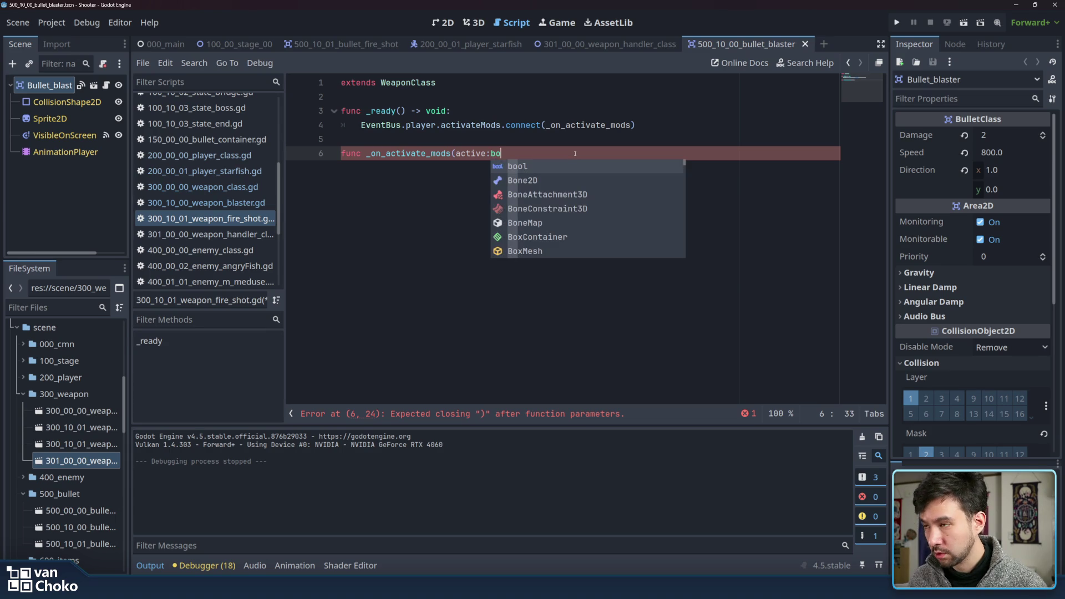
pyautogui.press('Return')
pyautogui.write(')')
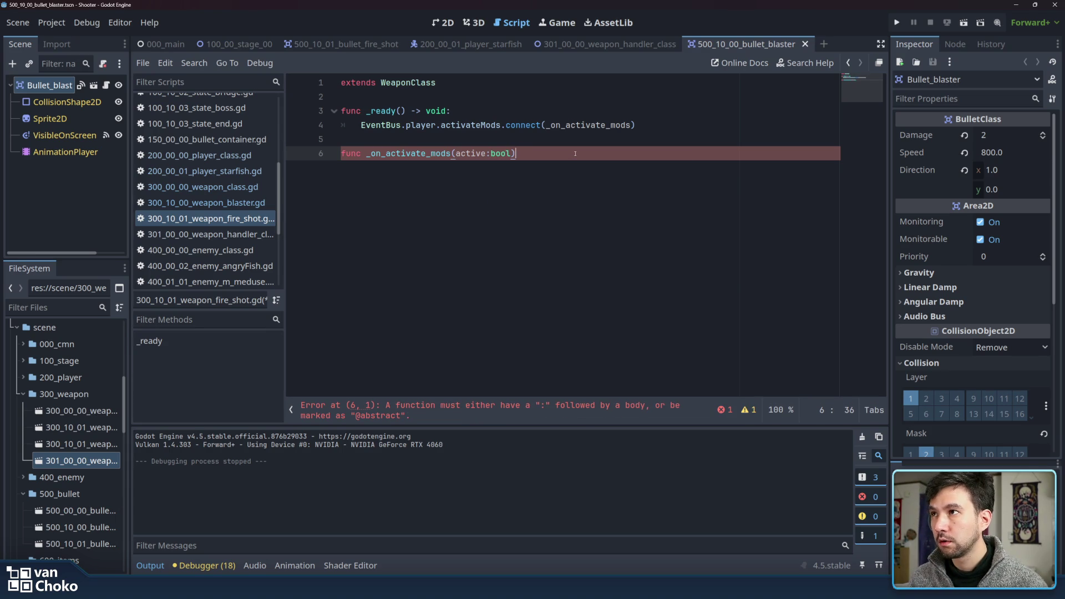
pyautogui.write(':')
pyautogui.press('Return')
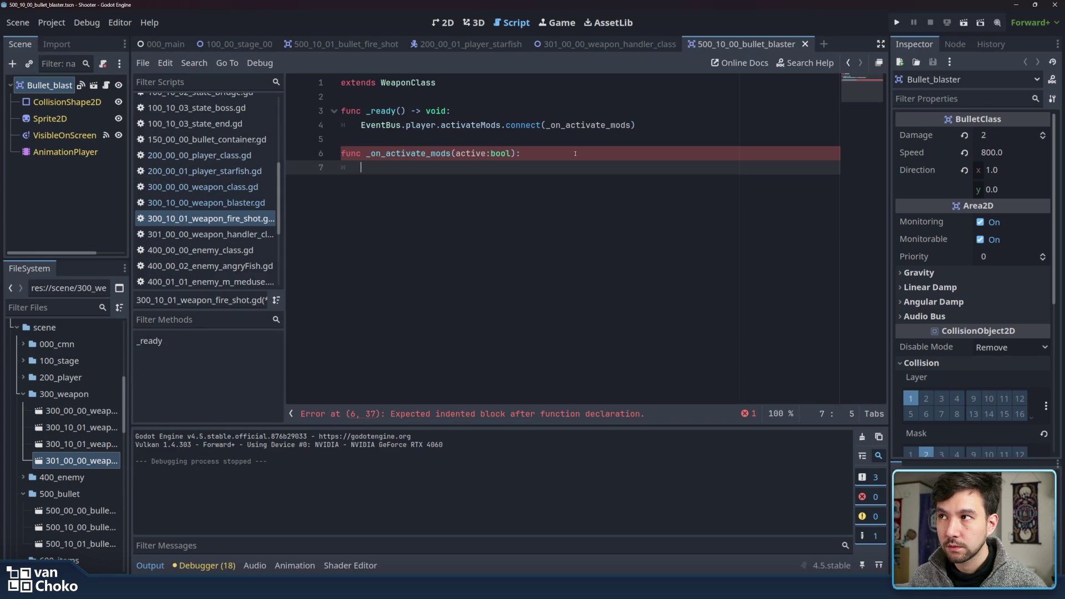
# Give the handler the body if active: shoot(), save, and launch the game
pyautogui.write('e')
pyautogui.press('BackSpace')
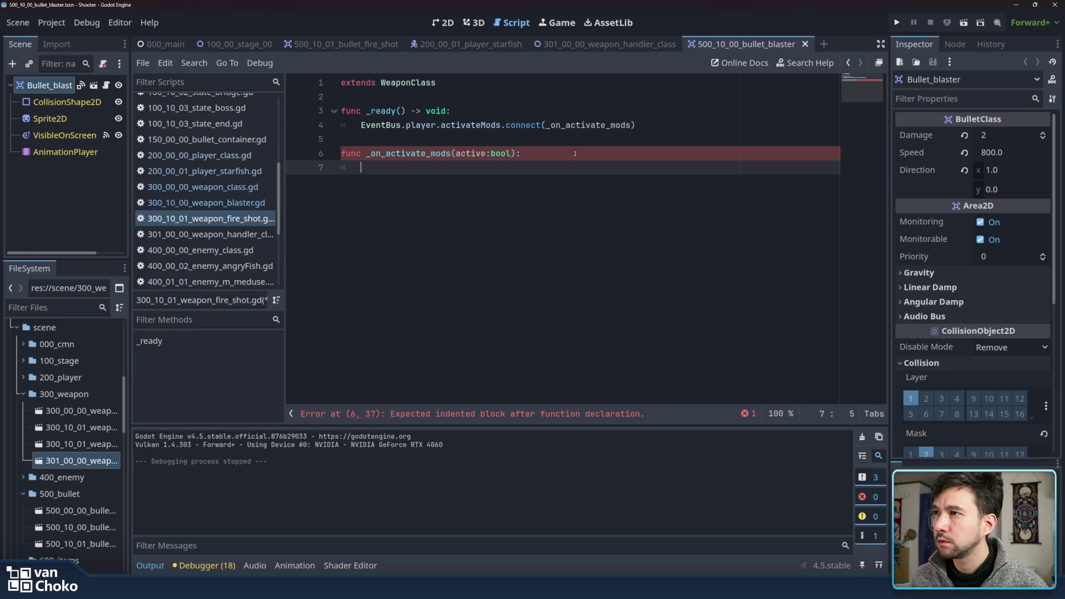
pyautogui.write('s')
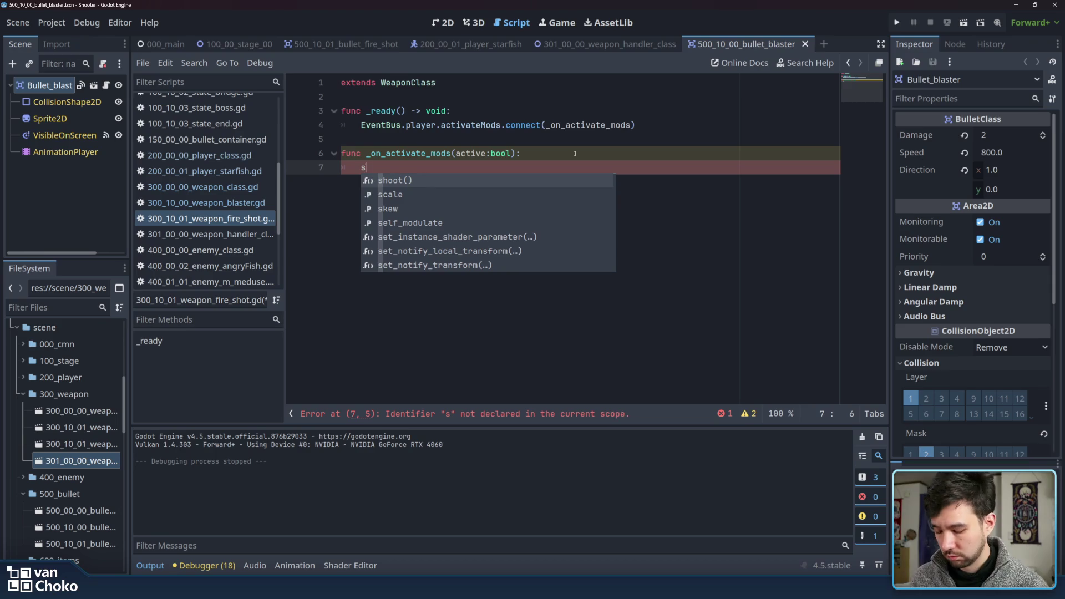
pyautogui.press('BackSpace')
pyautogui.write('if active')
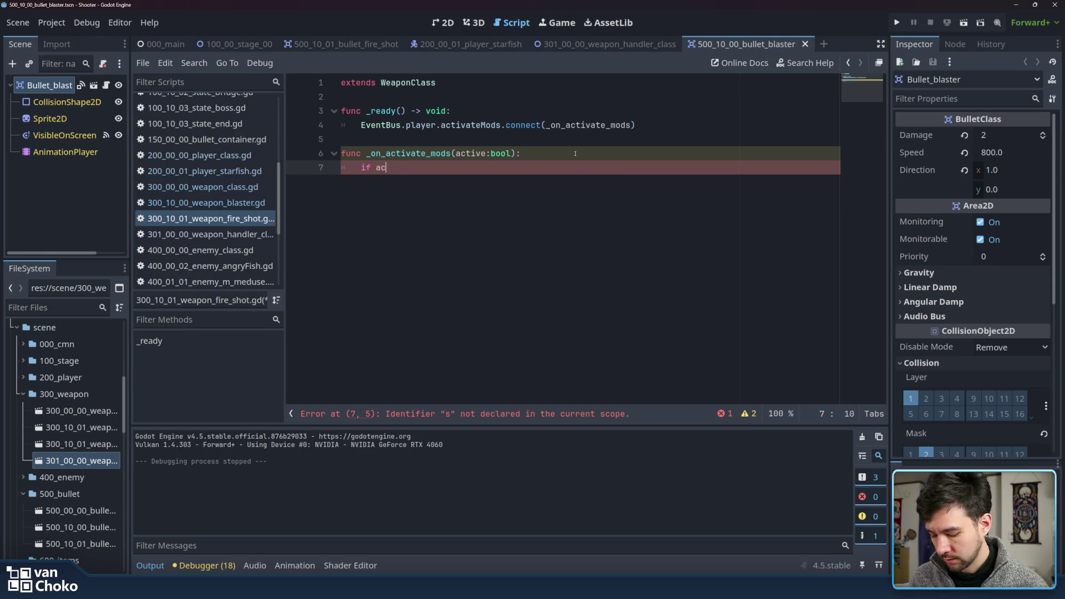
pyautogui.write(':')
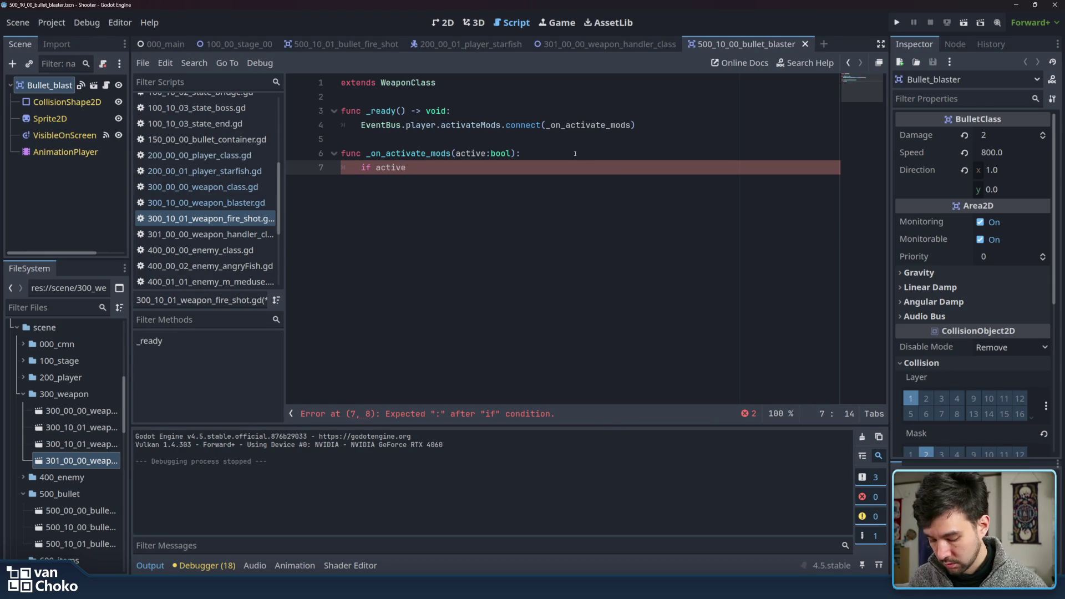
pyautogui.press('Return')
pyautogui.write('shoot')
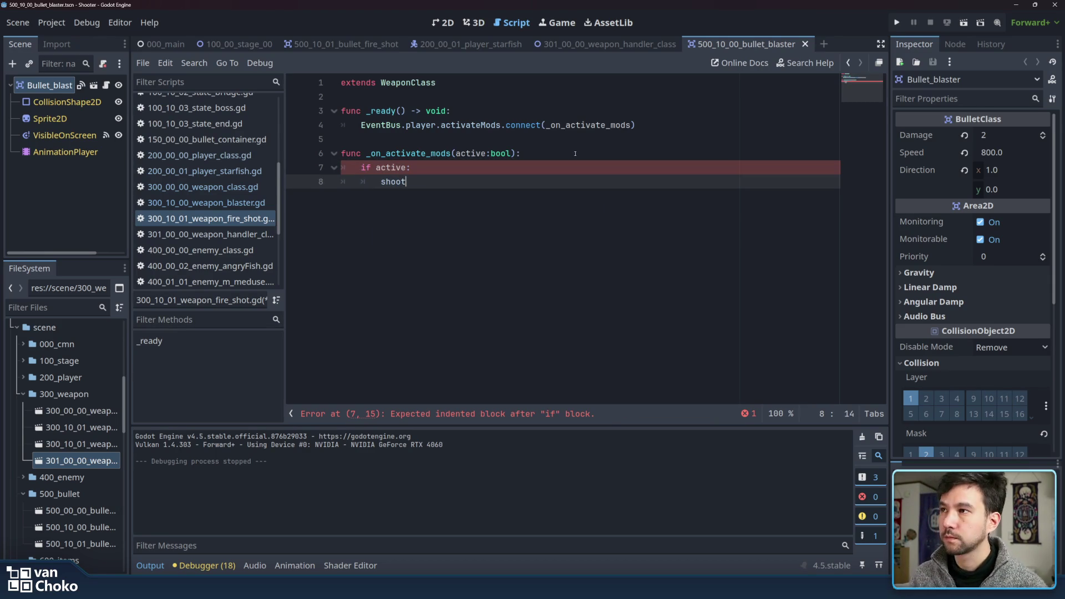
pyautogui.press('Return')
pyautogui.hotkey('ctrl', 's')
pyautogui.click(897, 23)
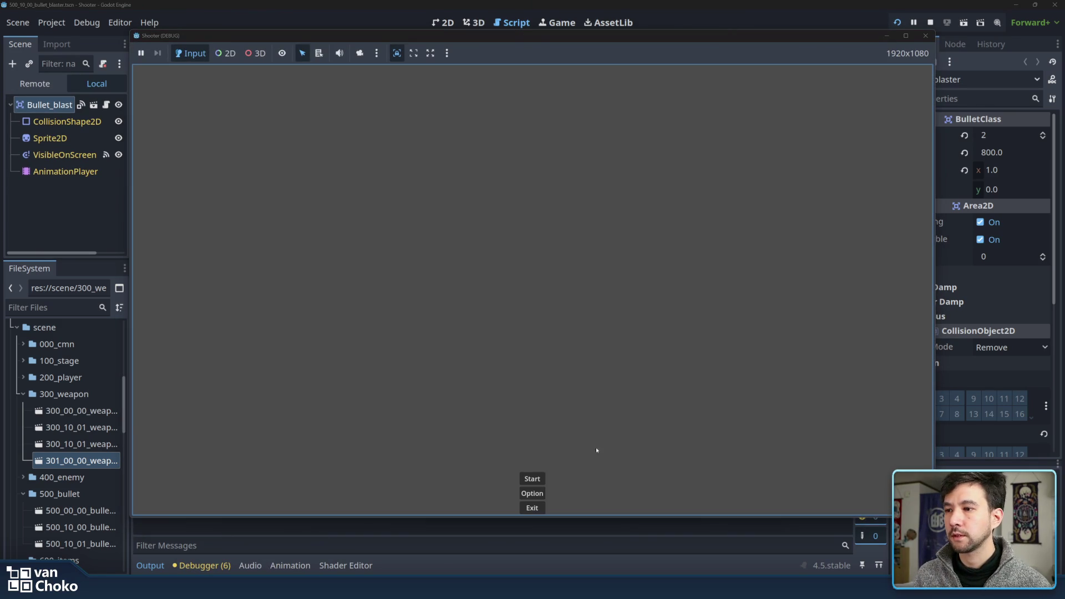
# Start a round and steer the ship while firing bursts at the enemy line
pyautogui.click(532, 479)
pyautogui.moveTo(469, 37)
pyautogui.mouseDown()
pyautogui.moveTo(607, 42)
pyautogui.moveTo(575, 32)
pyautogui.mouseUp()
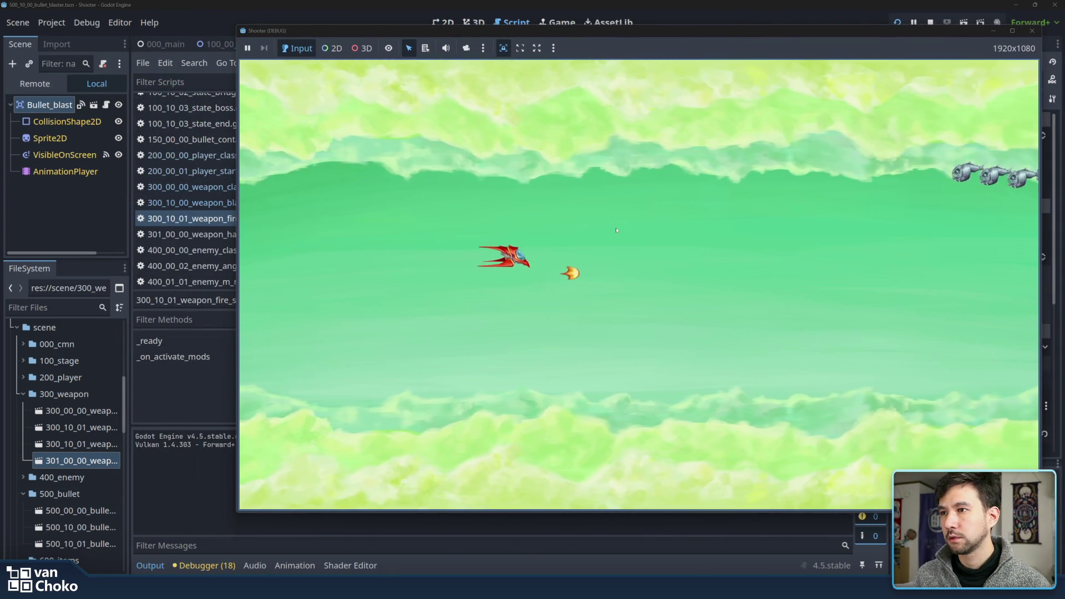
pyautogui.press('Up')
pyautogui.press('Right')
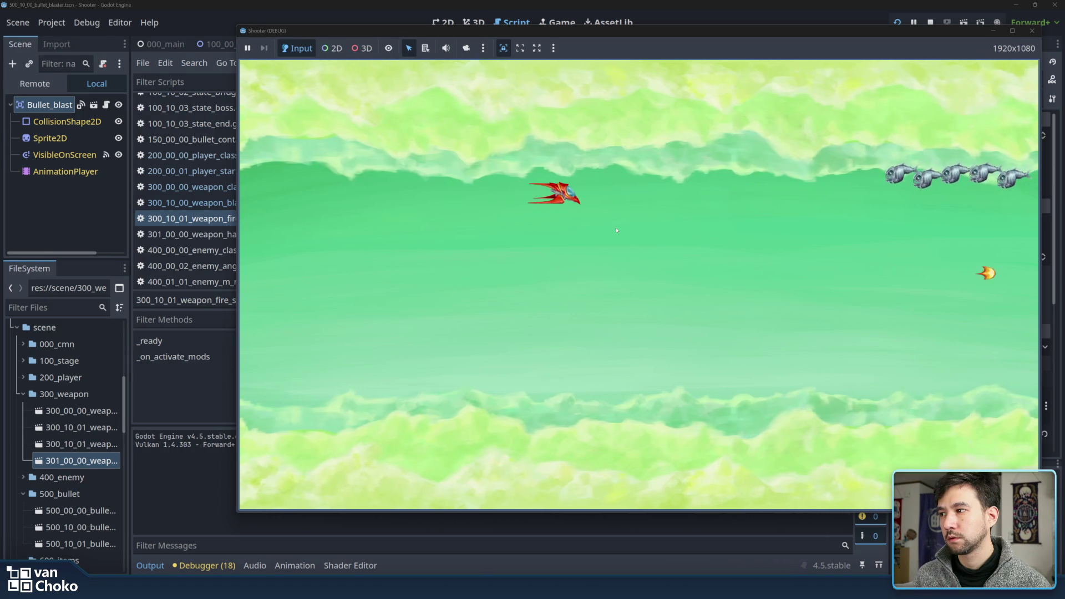
pyautogui.press('Up')
pyautogui.press('space')
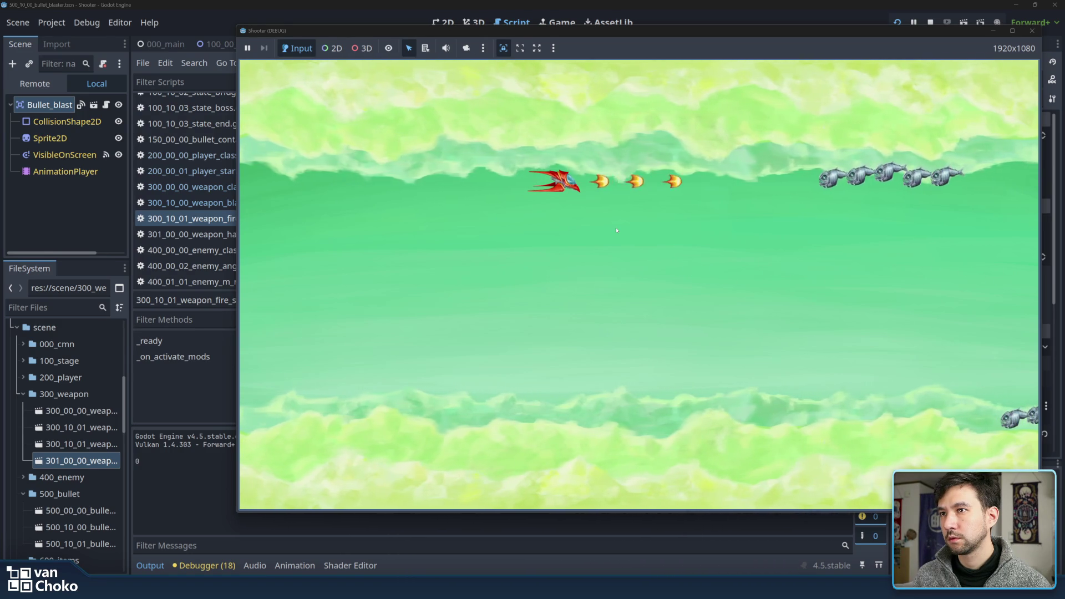
pyautogui.press('space')
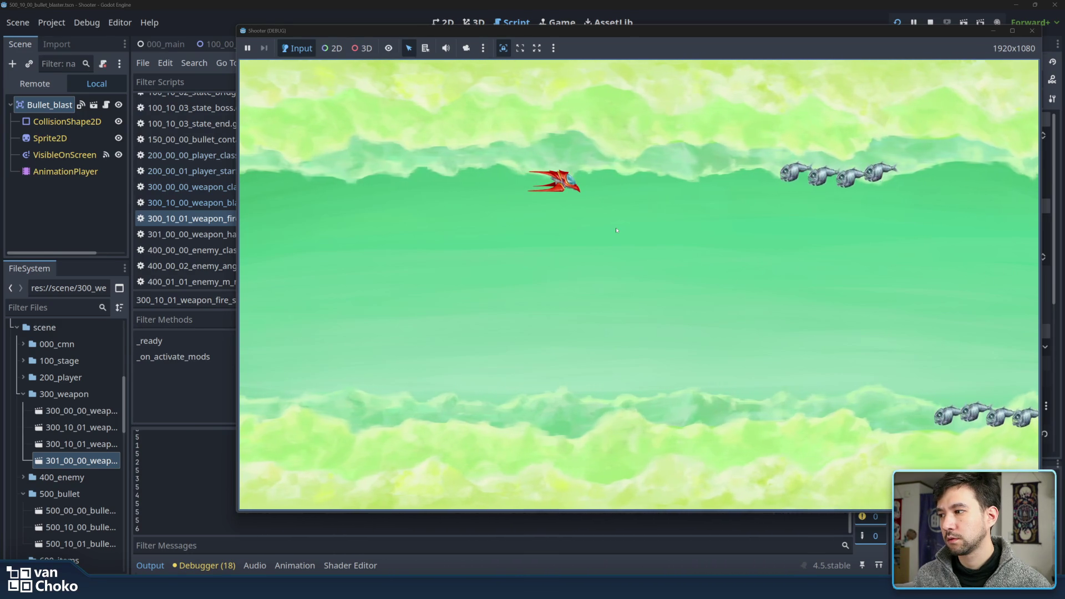
pyautogui.press('Down')
pyautogui.press('space')
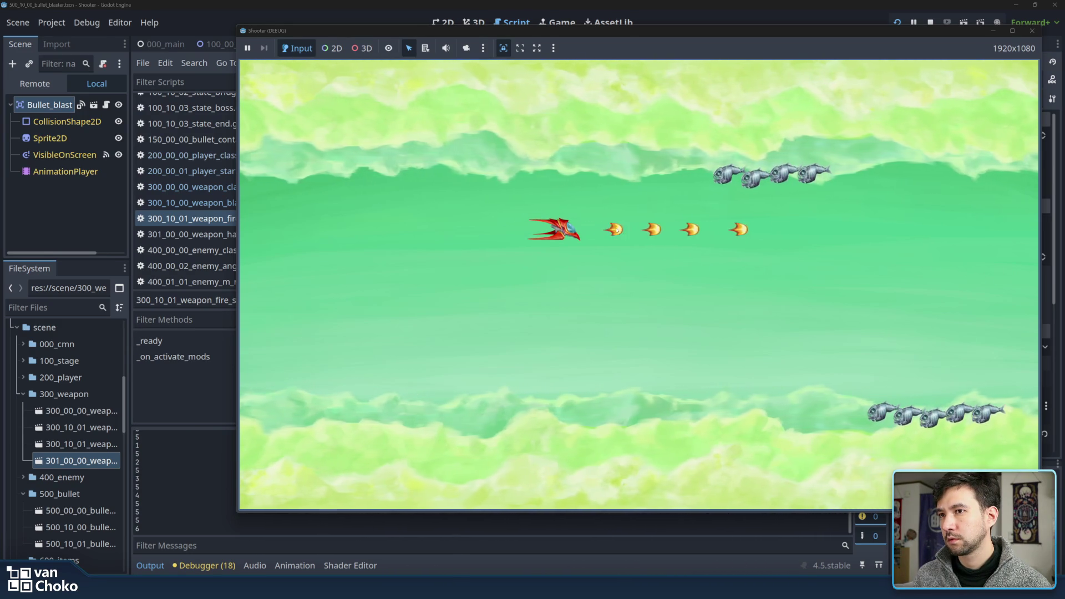
pyautogui.press('space')
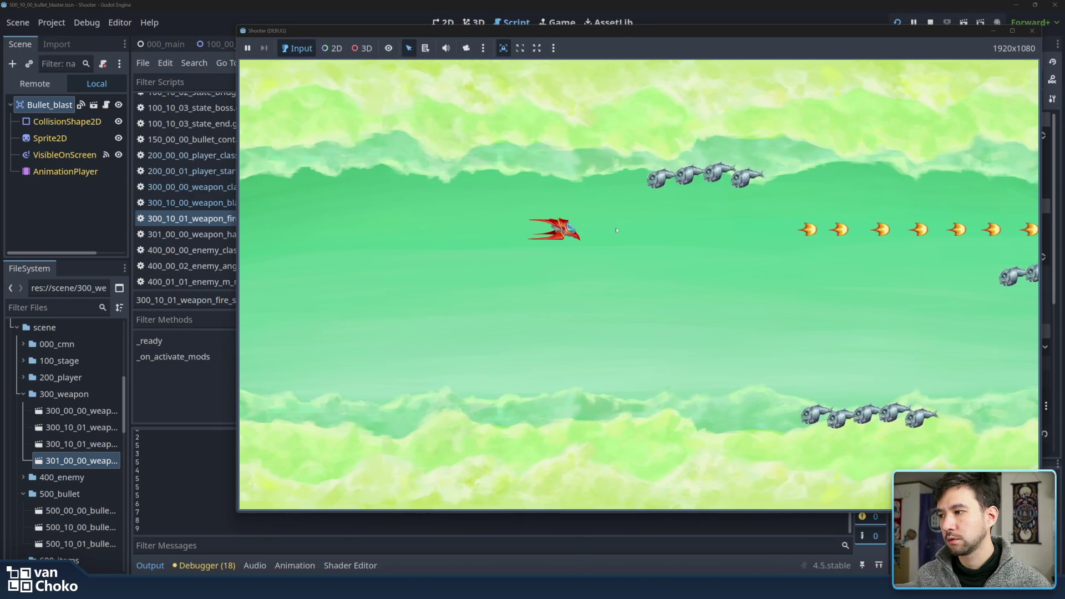
# Fire a few more shots and a final stream, then close the game
pyautogui.press('space')
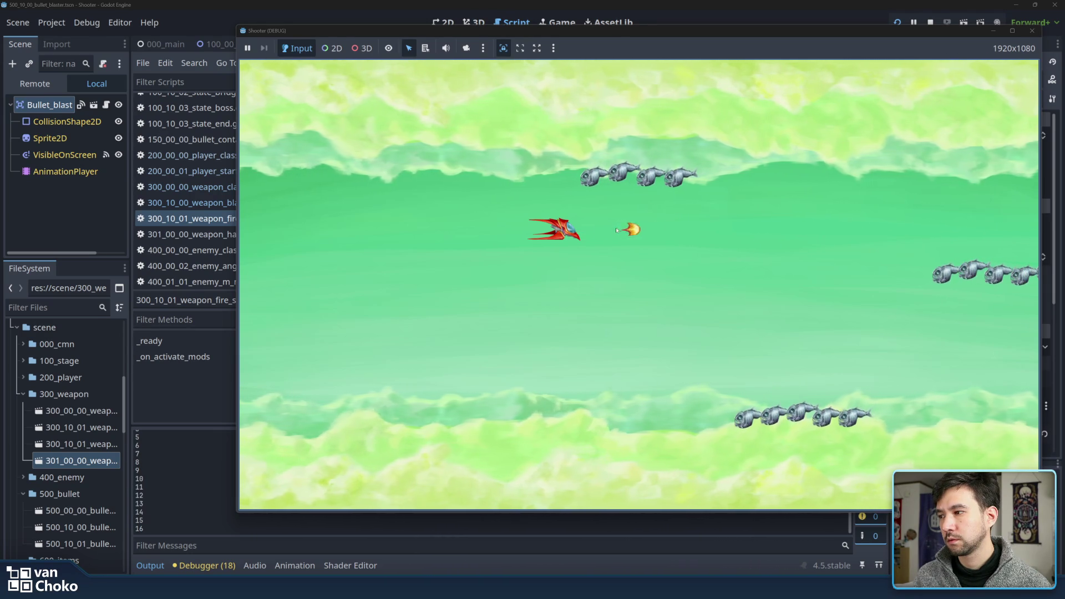
pyautogui.press('space')
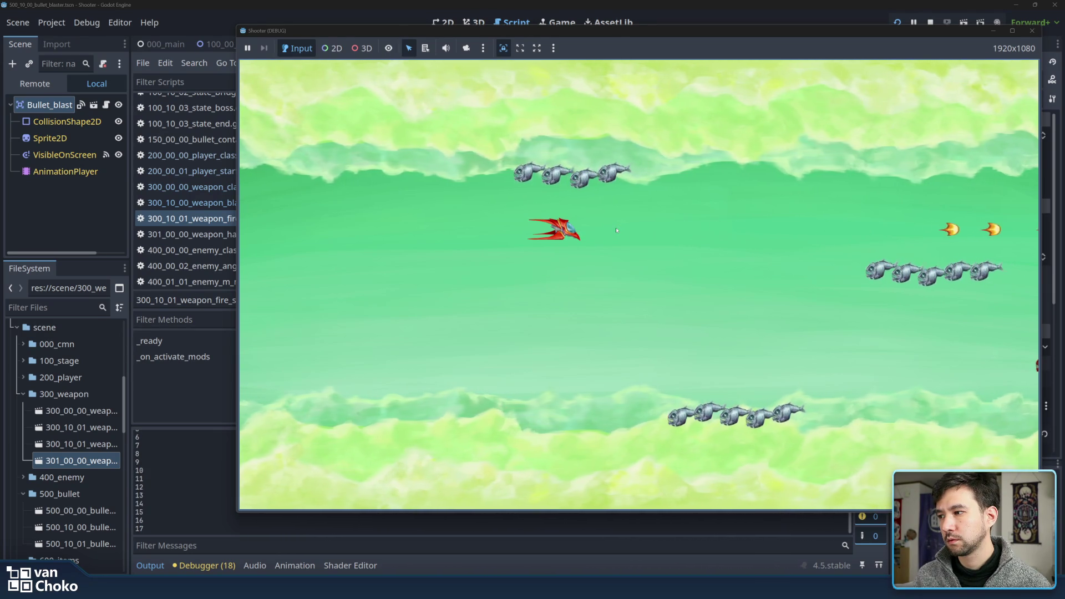
pyautogui.press('Up')
pyautogui.press('space')
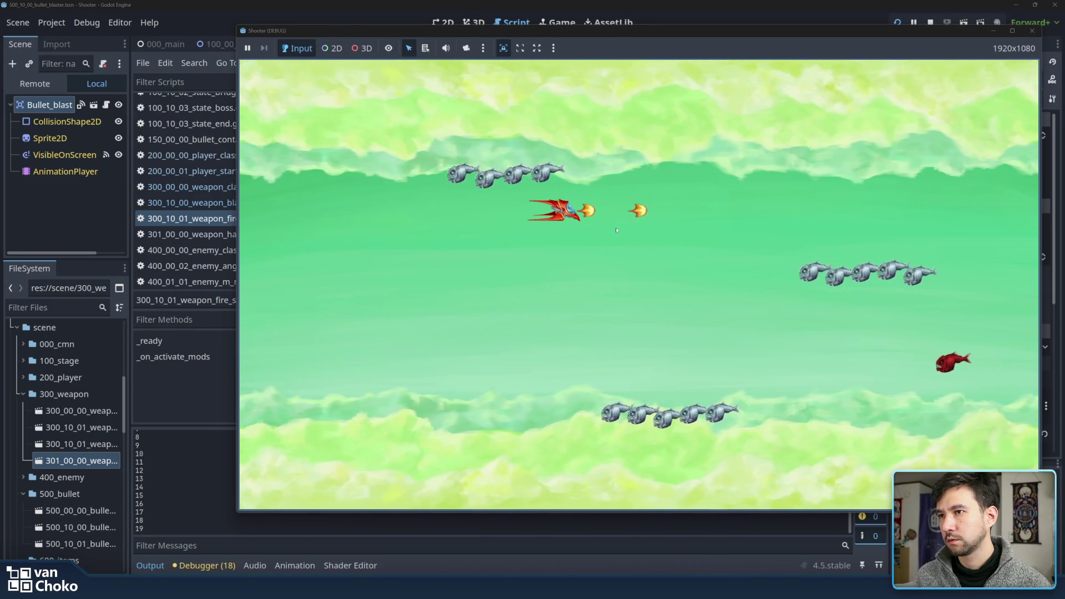
pyautogui.press('space')
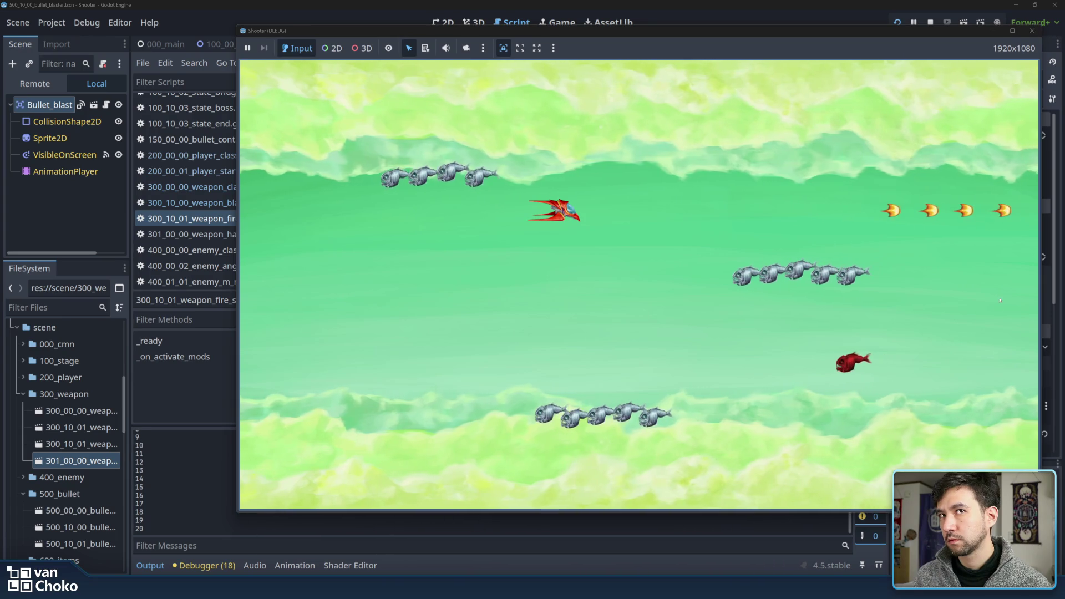
pyautogui.click(1039, 32)
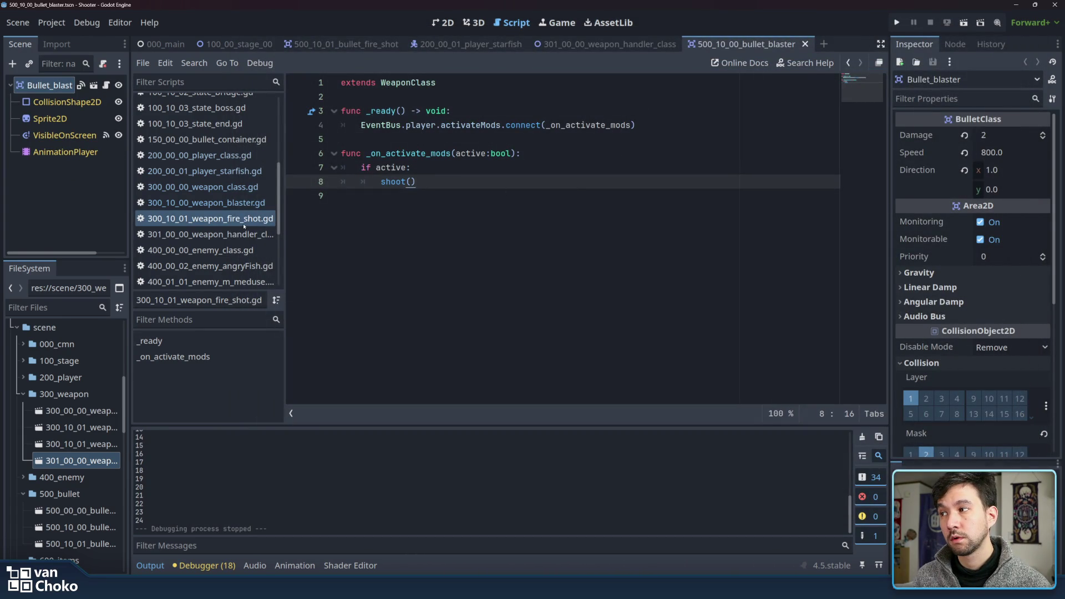
# Switch through the scripts list to the WeaponClass script
pyautogui.scroll(1, 214, 479)
pyautogui.scroll(-2, 214, 478)
pyautogui.click(253, 222)
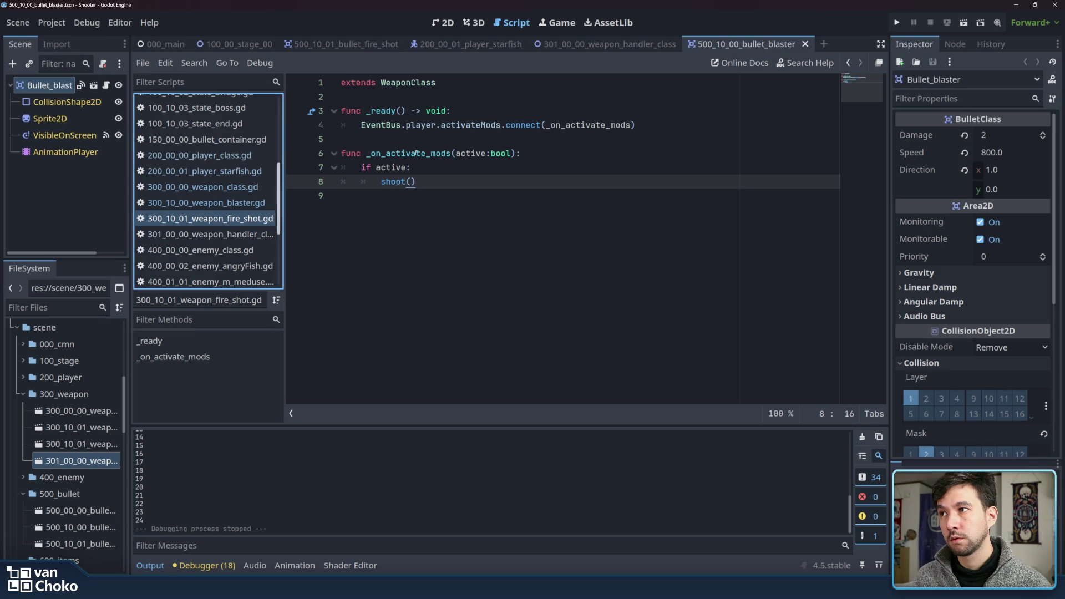
pyautogui.click(234, 234)
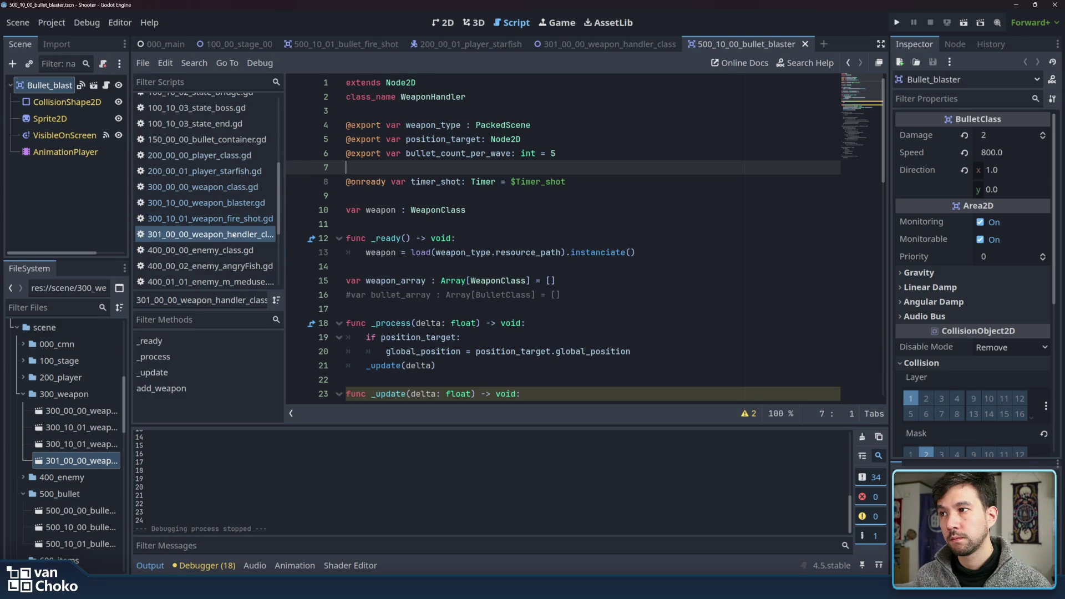
pyautogui.scroll(-10, 480, 266)
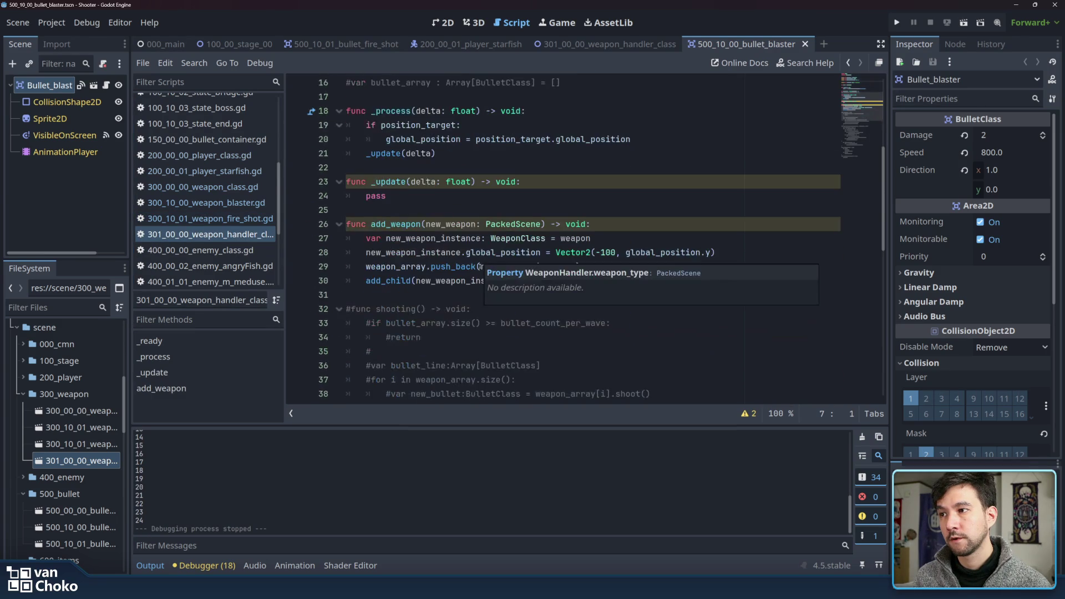
pyautogui.scroll(5, 480, 266)
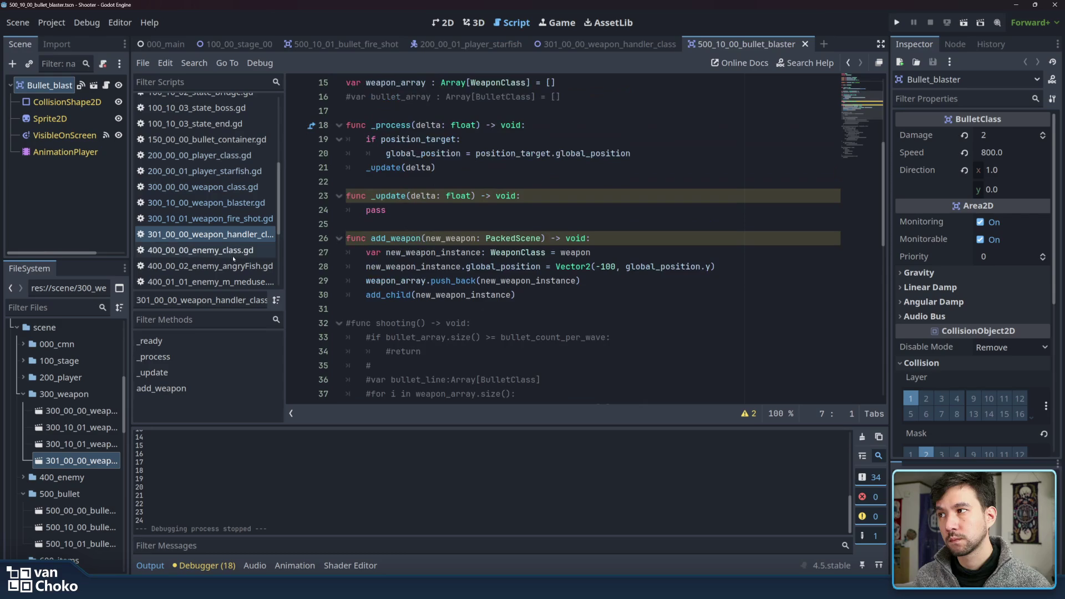
pyautogui.click(228, 187)
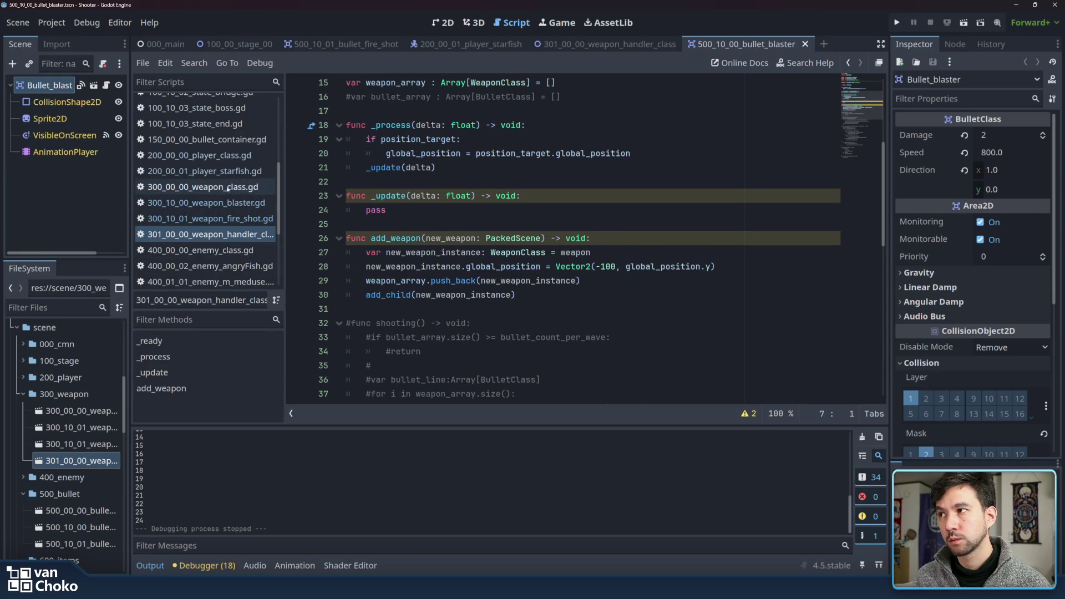
pyautogui.scroll(-2, 505, 262)
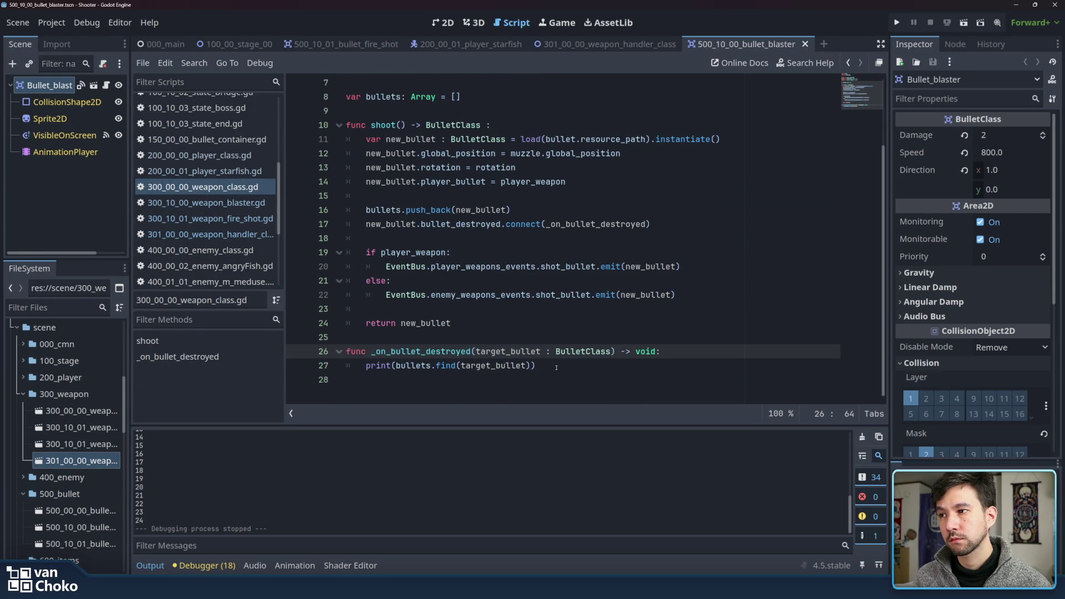
# Add print(bullets) at the top of _on_bullet_destroyed, then save and run with F5
pyautogui.click(555, 368)
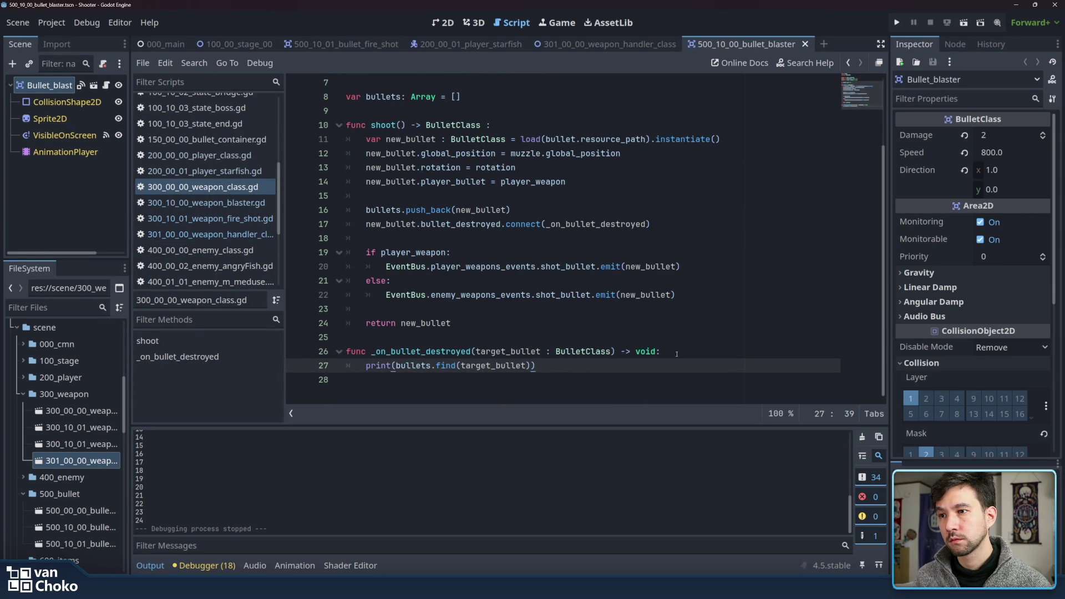
pyautogui.click(677, 352)
pyautogui.press('Return')
pyautogui.write('print')
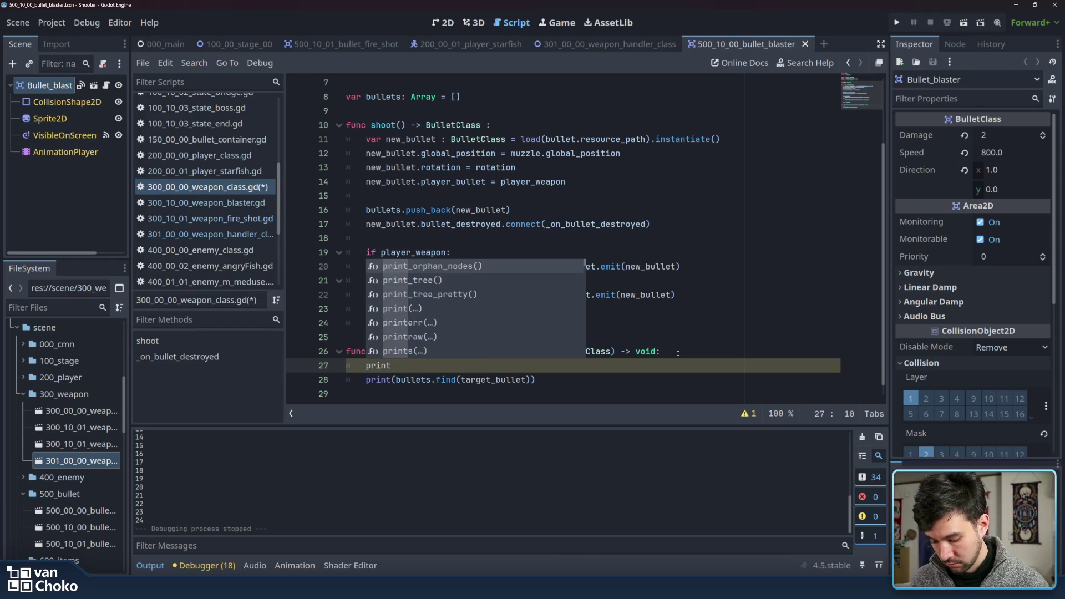
pyautogui.write('(bullet')
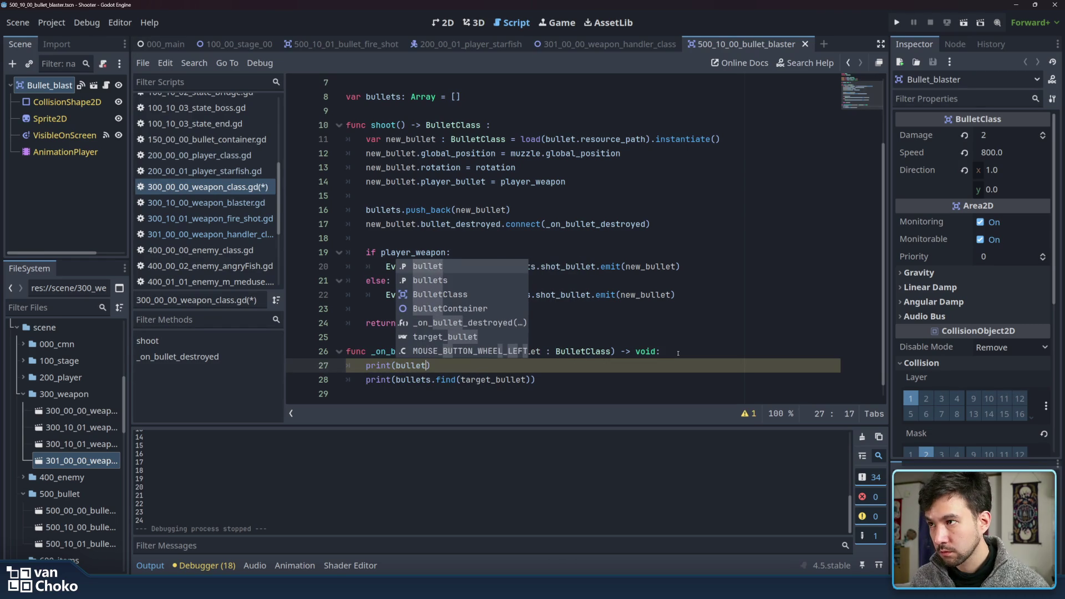
pyautogui.press('Down')
pyautogui.press('Return')
pyautogui.press('F5')
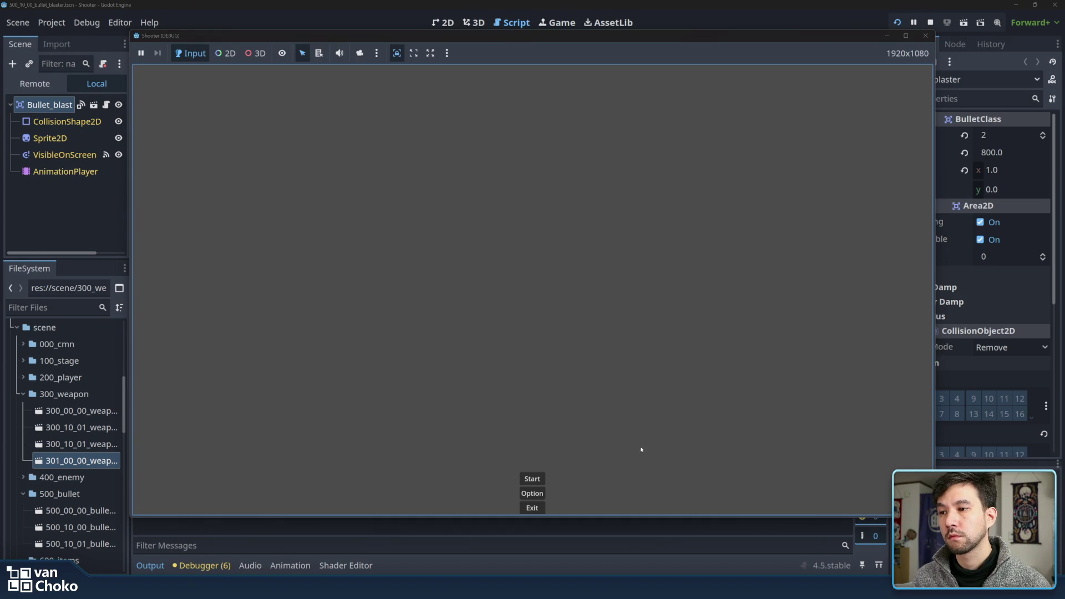
# Start a round and shoot so bullets arrays with Freed Object entries are logged, then close the game
pyautogui.click(532, 478)
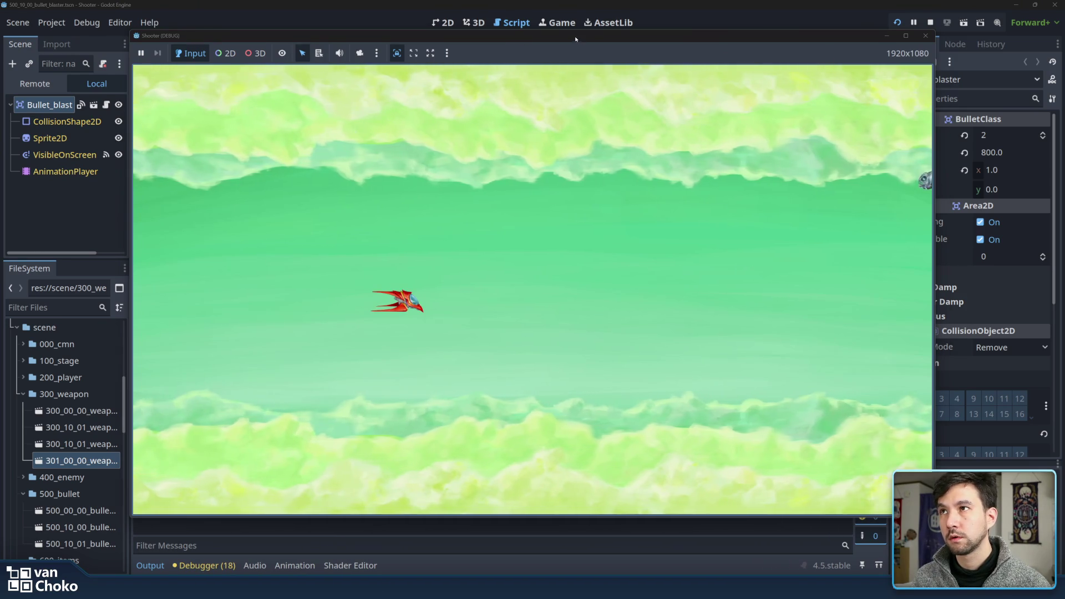
pyautogui.moveTo(574, 37); pyautogui.dragTo(674, 41)
pyautogui.press('space')
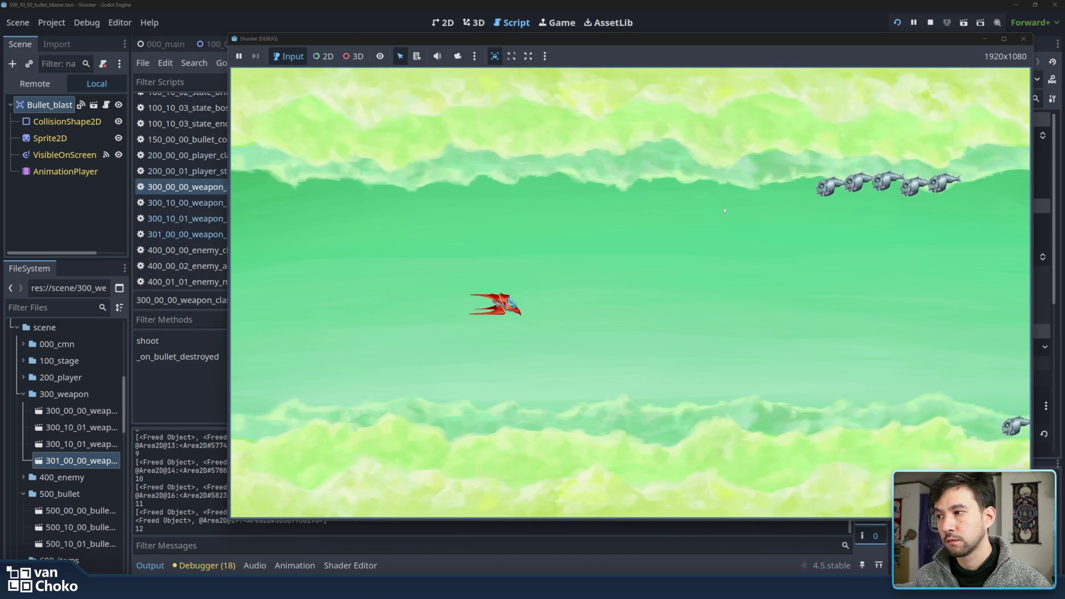
pyautogui.click(1024, 38)
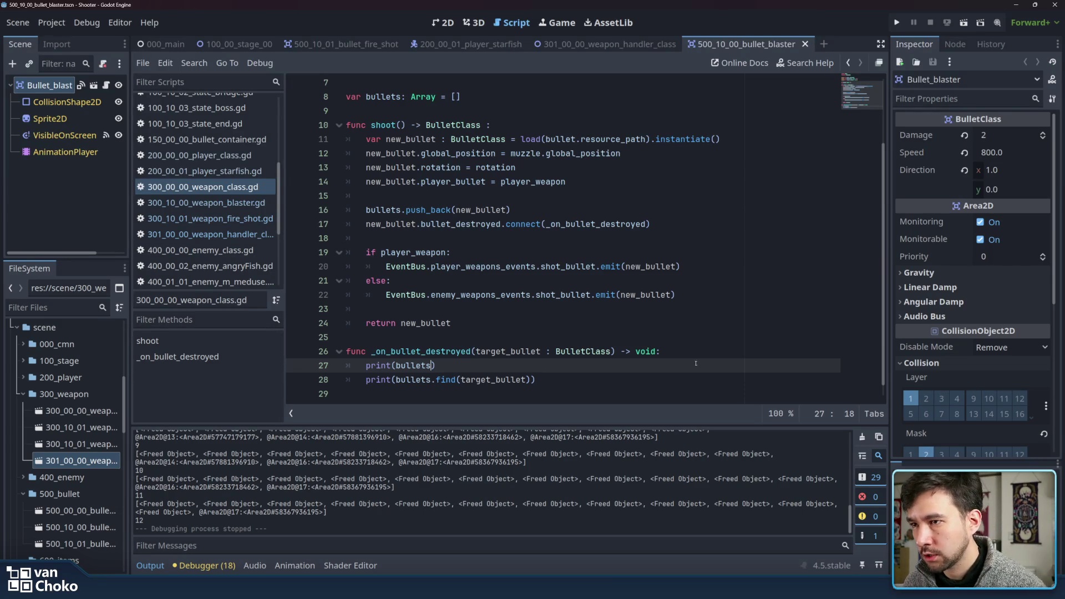
# Add a bullets.pop_at() call at the top of _on_bullet_destroyed
pyautogui.click(683, 353)
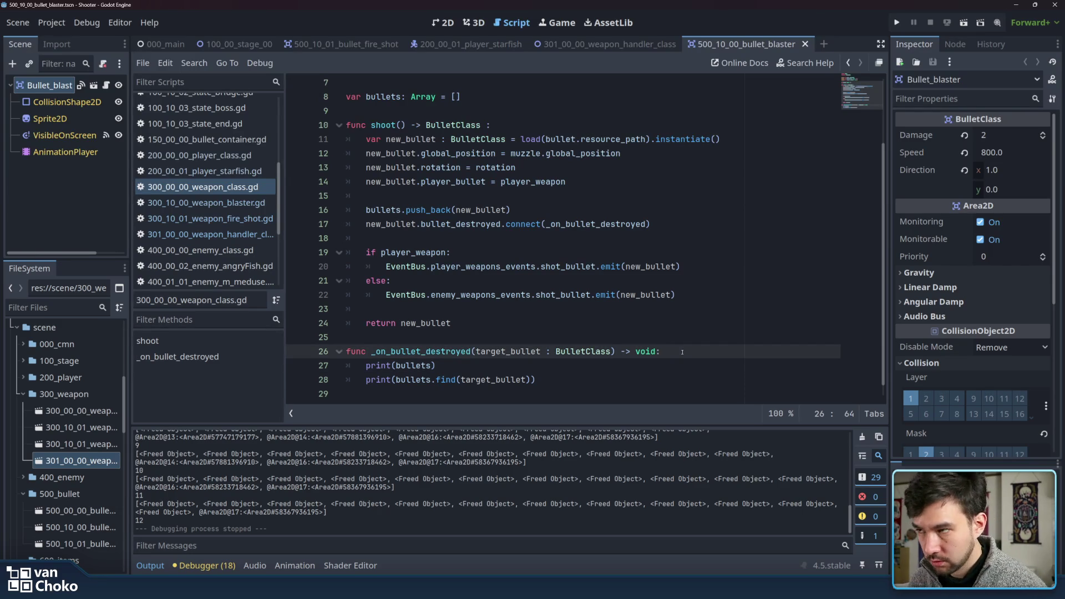
pyautogui.press('Return')
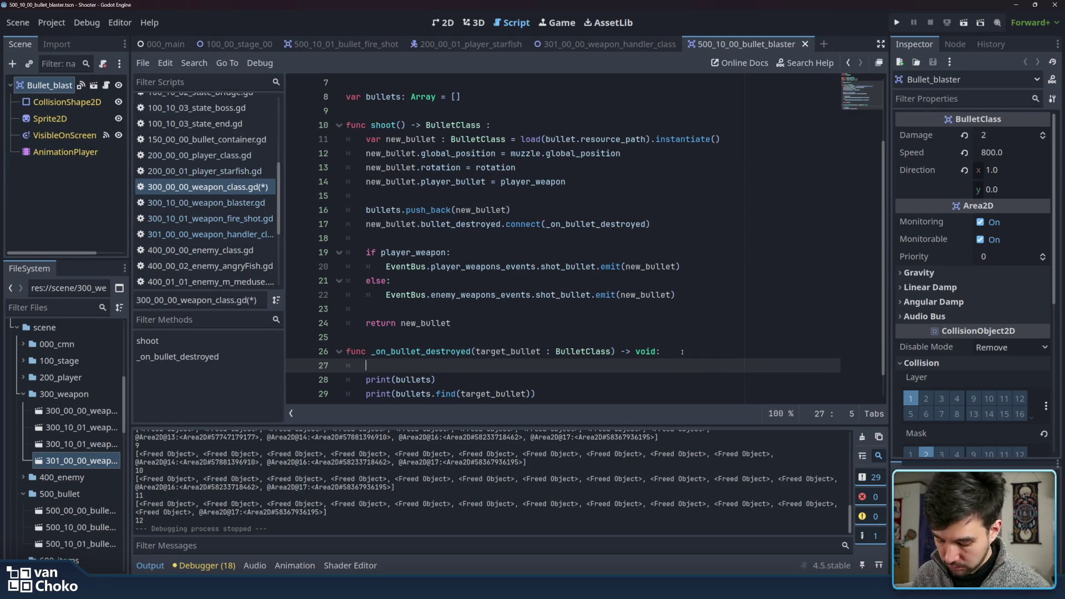
pyautogui.write('po')
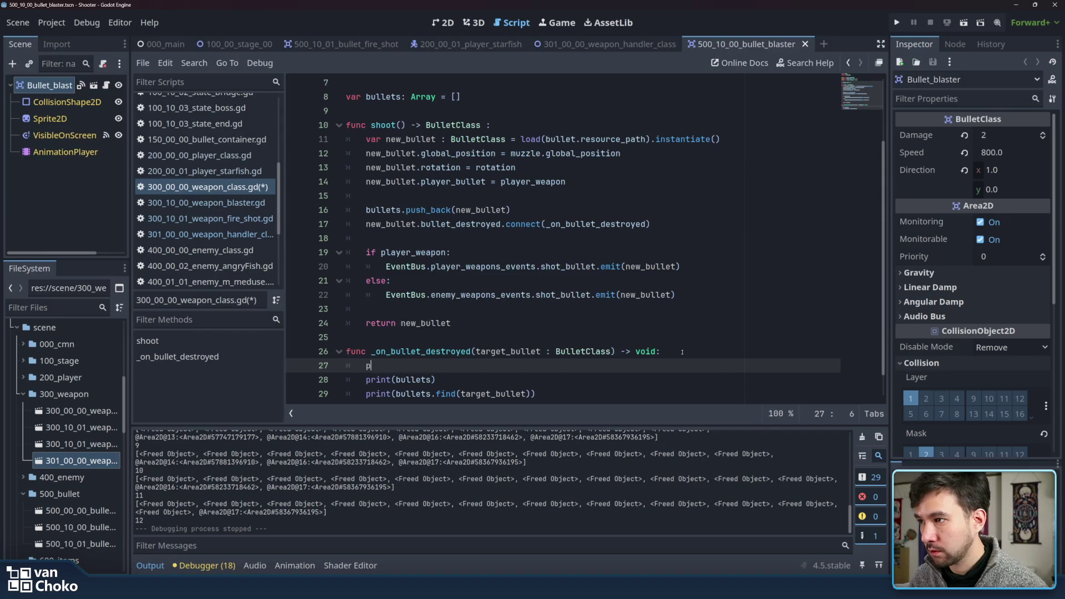
pyautogui.press('BackSpace')
pyautogui.press('BackSpace')
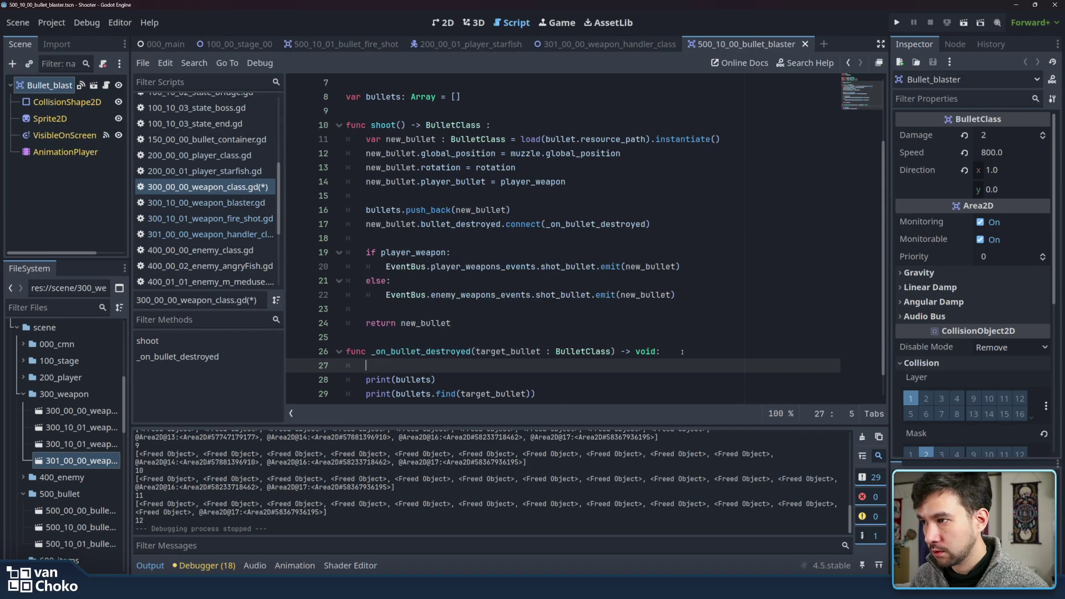
pyautogui.write('pot')
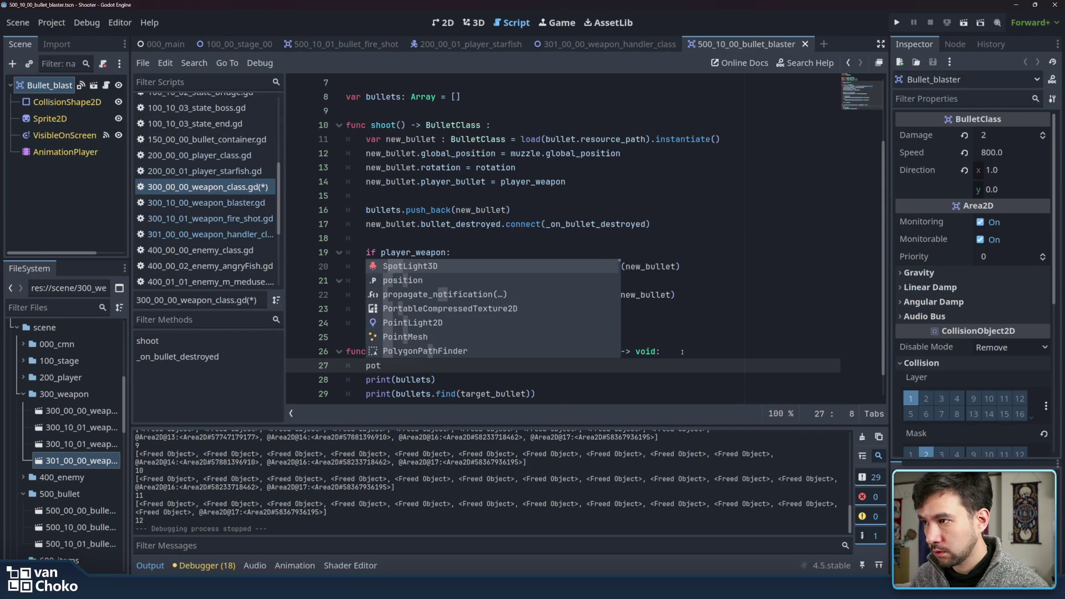
pyautogui.press('BackSpace')
pyautogui.press('BackSpace')
pyautogui.press('BackSpace')
pyautogui.write('bu')
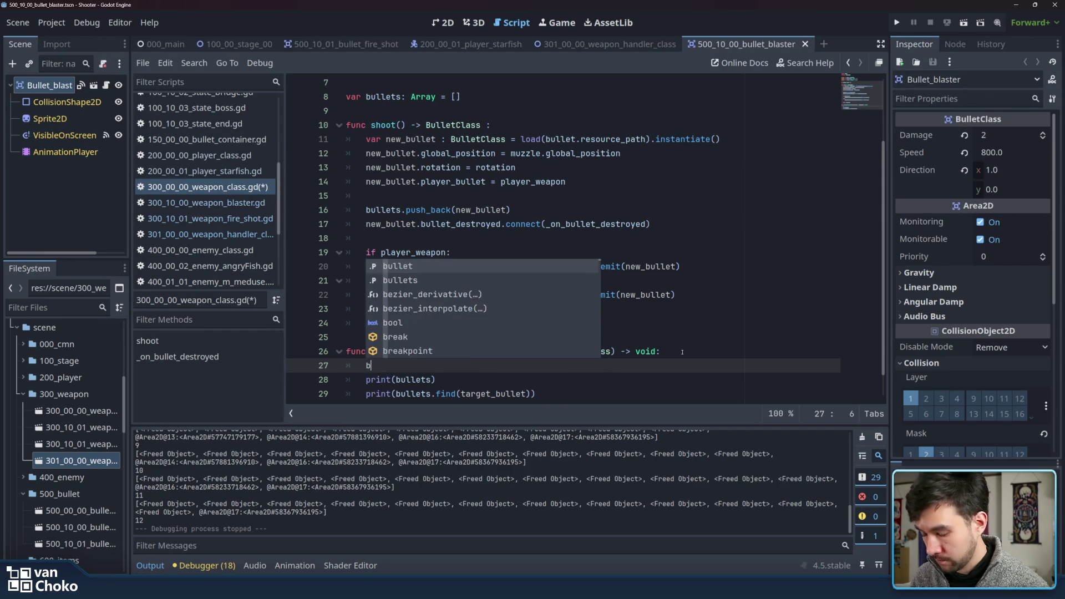
pyautogui.write('llets')
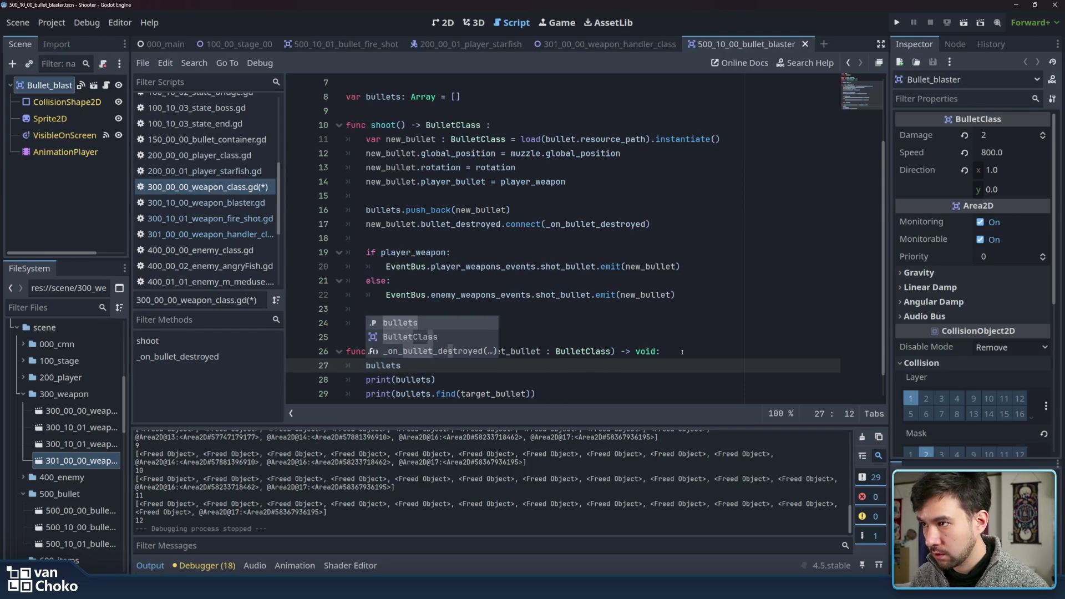
pyautogui.write('.p')
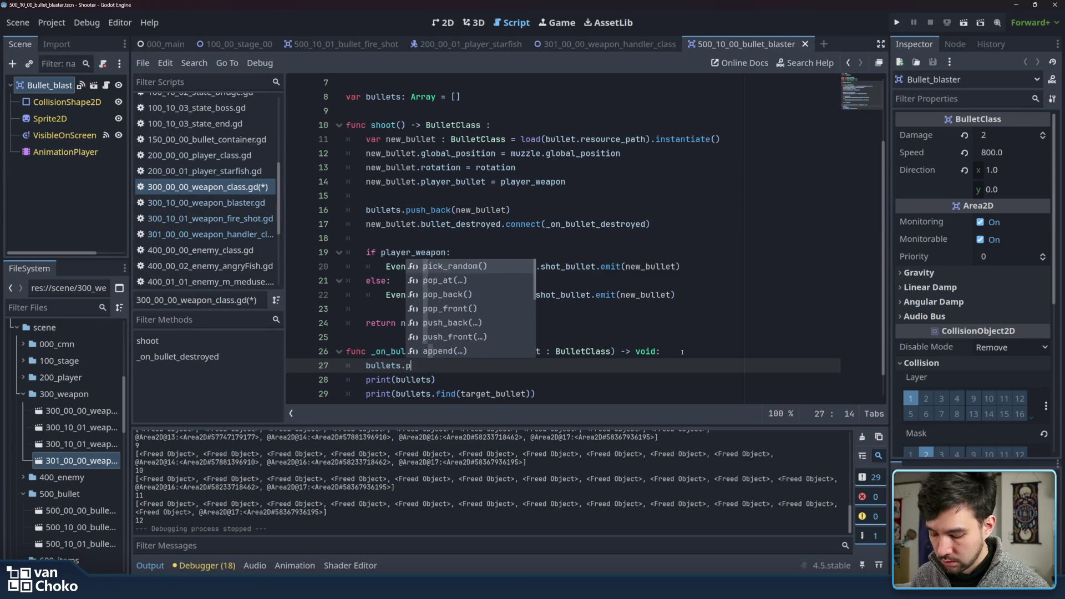
pyautogui.write('op')
pyautogui.press('Return')
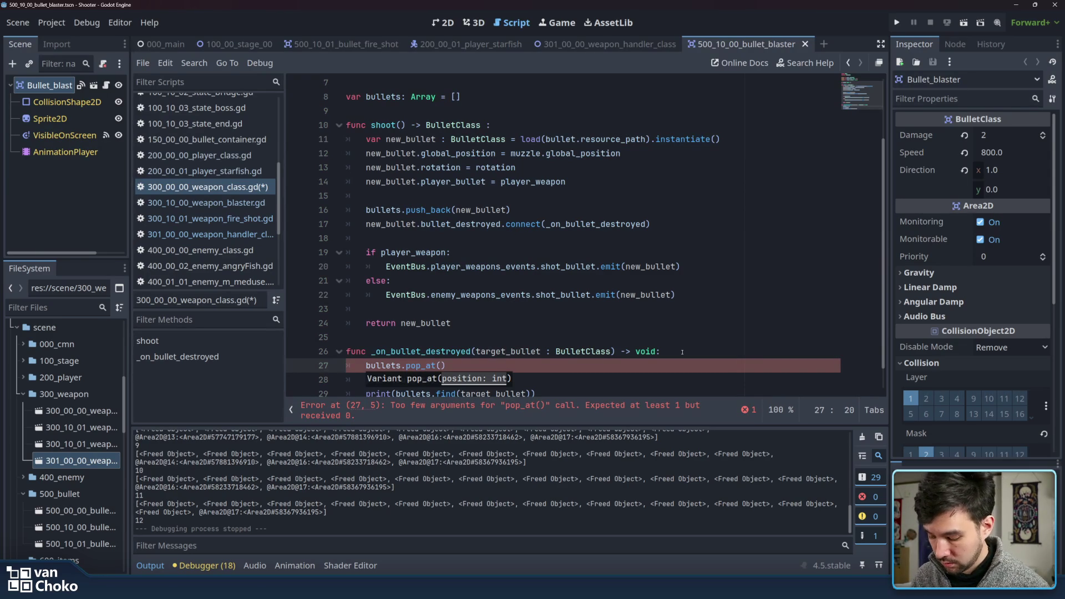
# Pass bullets.find(target_bullet) into pop_at, save the script, and run the project
pyautogui.scroll(-1, 392, 388)
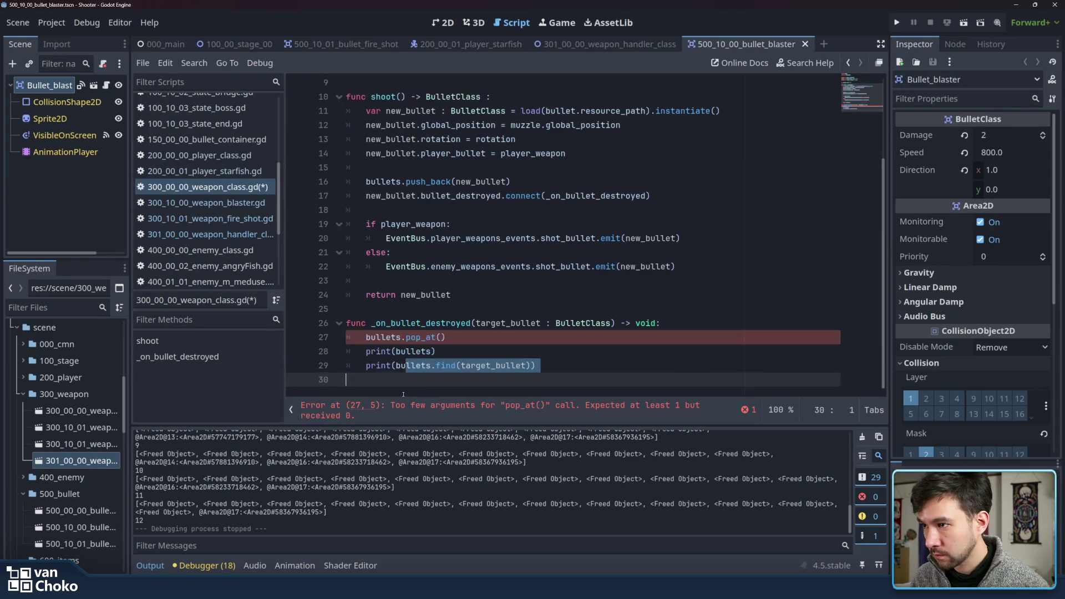
pyautogui.moveTo(396, 366); pyautogui.dragTo(532, 366)
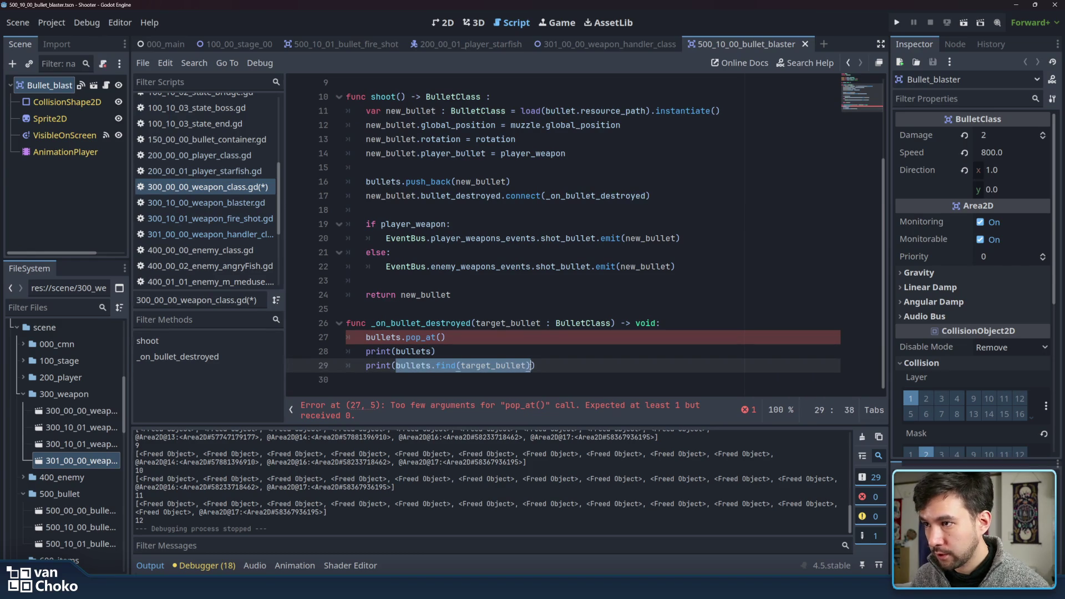
pyautogui.hotkey('ctrl', 'c')
pyautogui.click(442, 338)
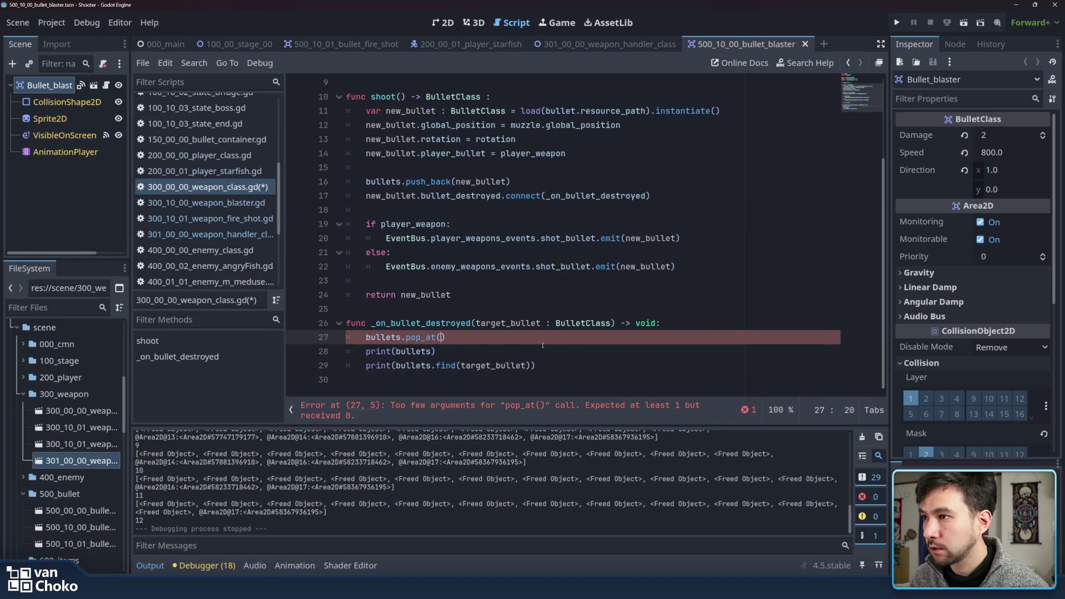
pyautogui.hotkey('ctrl', 'v')
pyautogui.click(565, 367)
pyautogui.press('Down')
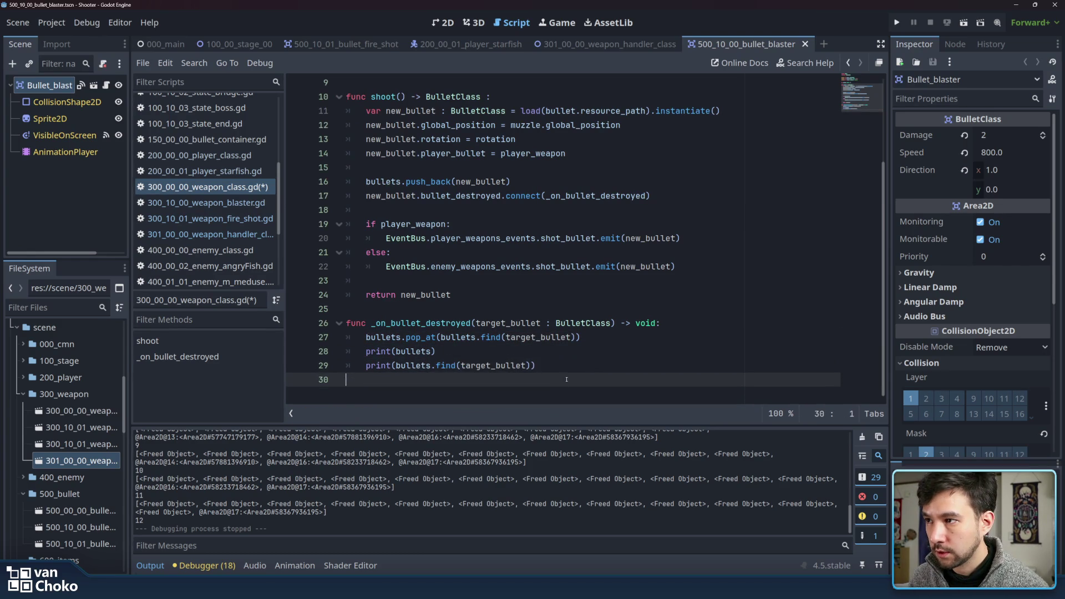
pyautogui.hotkey('ctrl', 's')
pyautogui.click(905, 26)
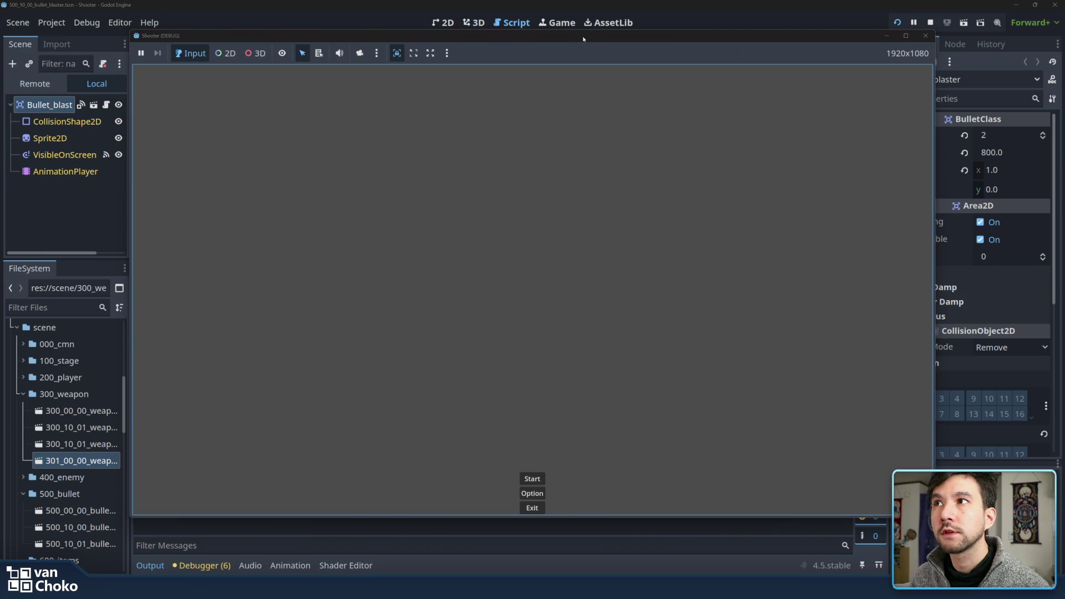
# Run a test round, firing bullets so the Output logs the shrinking bullets array, then close the game
pyautogui.moveTo(583, 39); pyautogui.dragTo(667, 36)
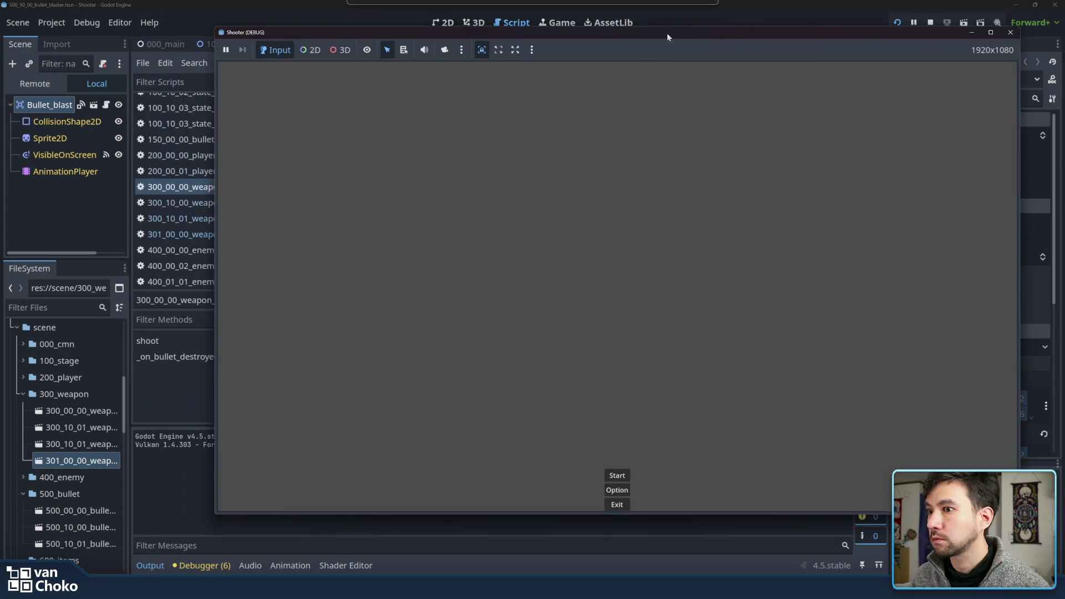
pyautogui.click(624, 476)
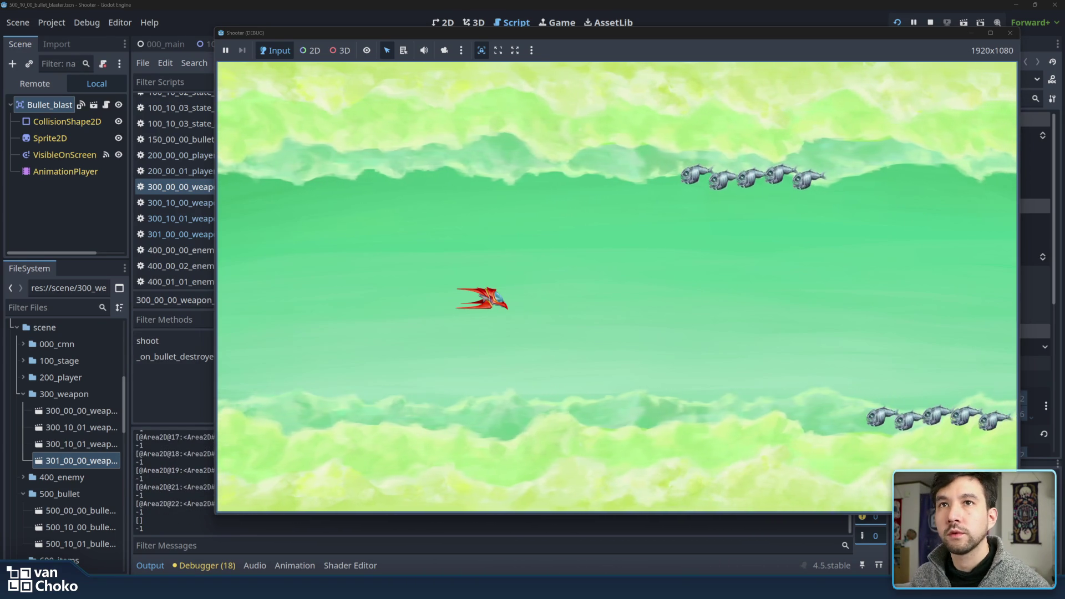
pyautogui.click(1011, 33)
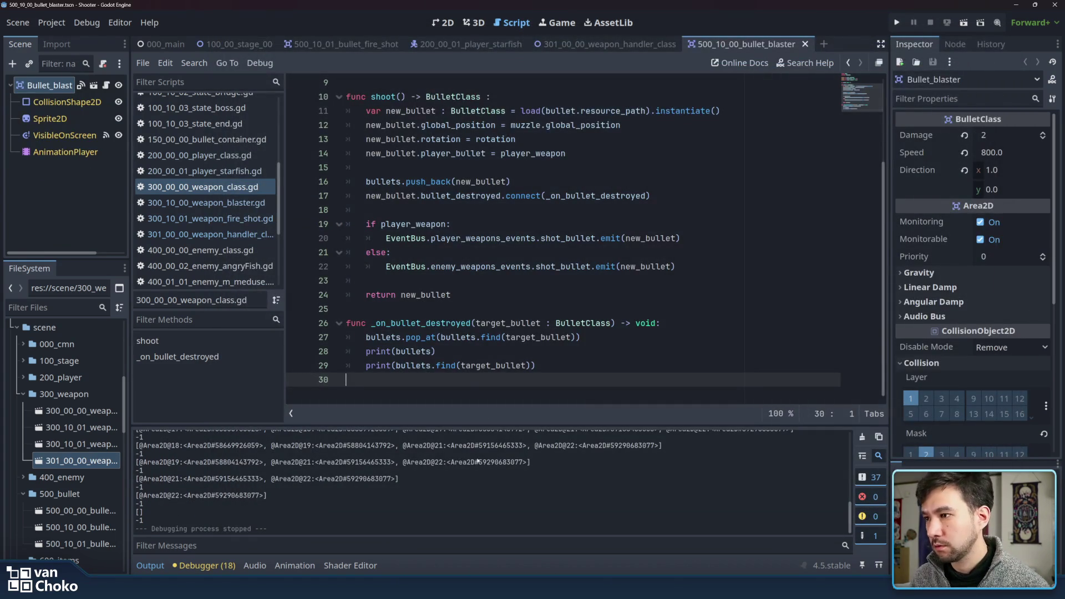
# Move the bullets.pop_at line from line 27 to a new line 30 after the prints, then rerun
pyautogui.click(452, 365)
pyautogui.moveTo(624, 335); pyautogui.dragTo(363, 337)
pyautogui.press('BackSpace')
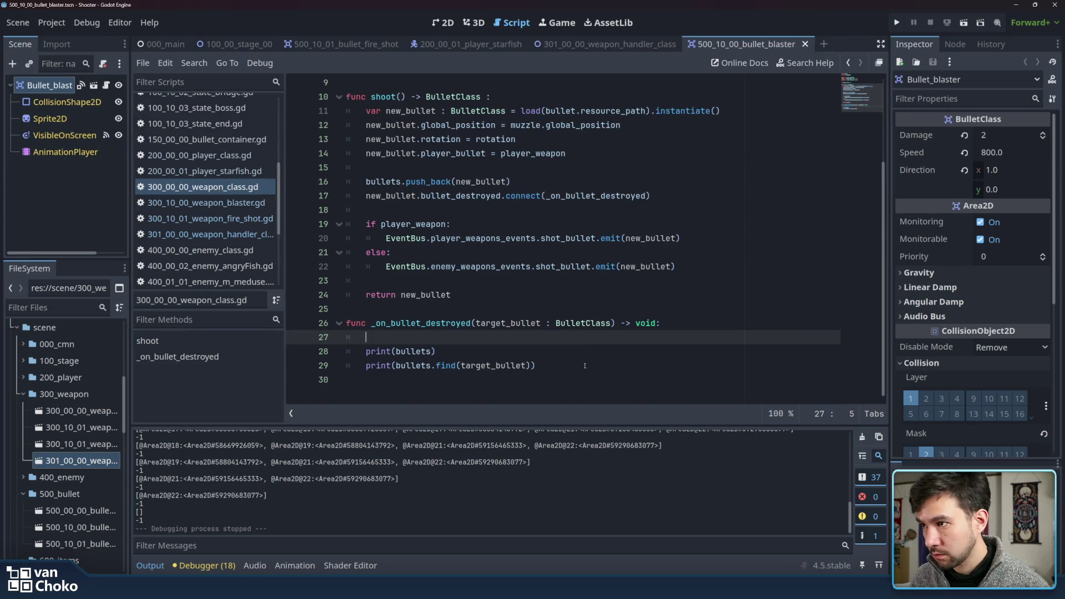
pyautogui.click(580, 366)
pyautogui.press('Return')
pyautogui.hotkey('ctrl', 'v')
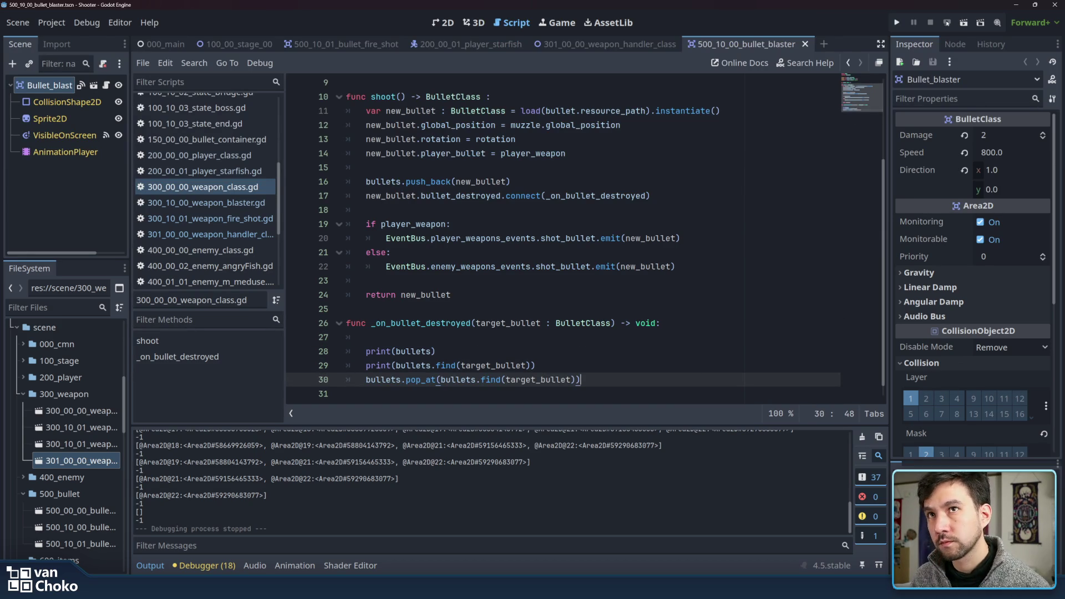
pyautogui.click(897, 22)
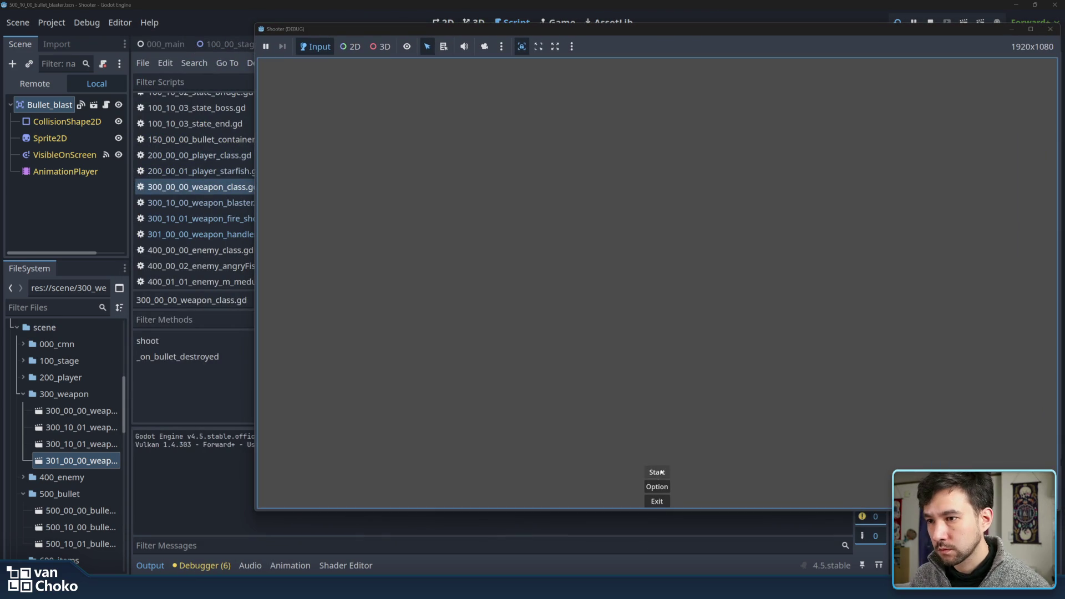
# Start the game, weave the ship up, down and right while firing at the fish, then stop it
pyautogui.click(661, 472)
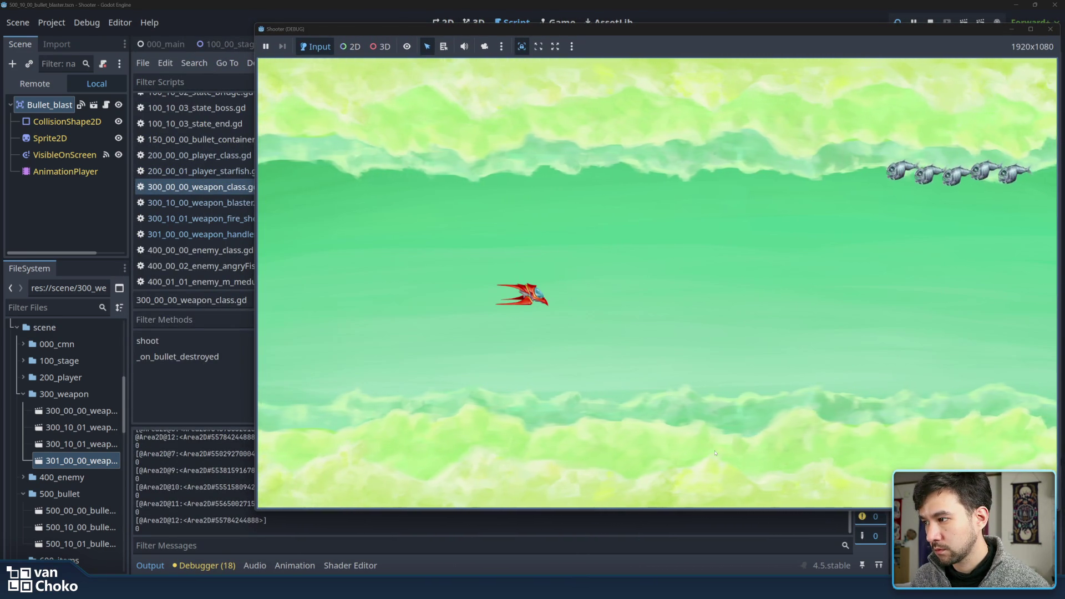
pyautogui.press('Up')
pyautogui.press('space')
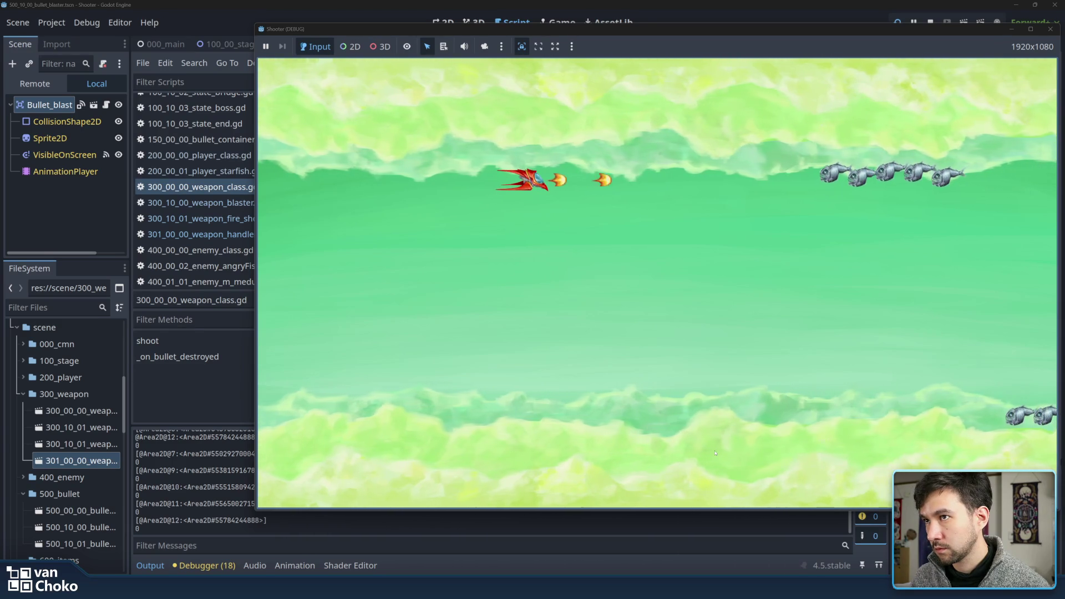
pyautogui.press('space')
pyautogui.press('Down')
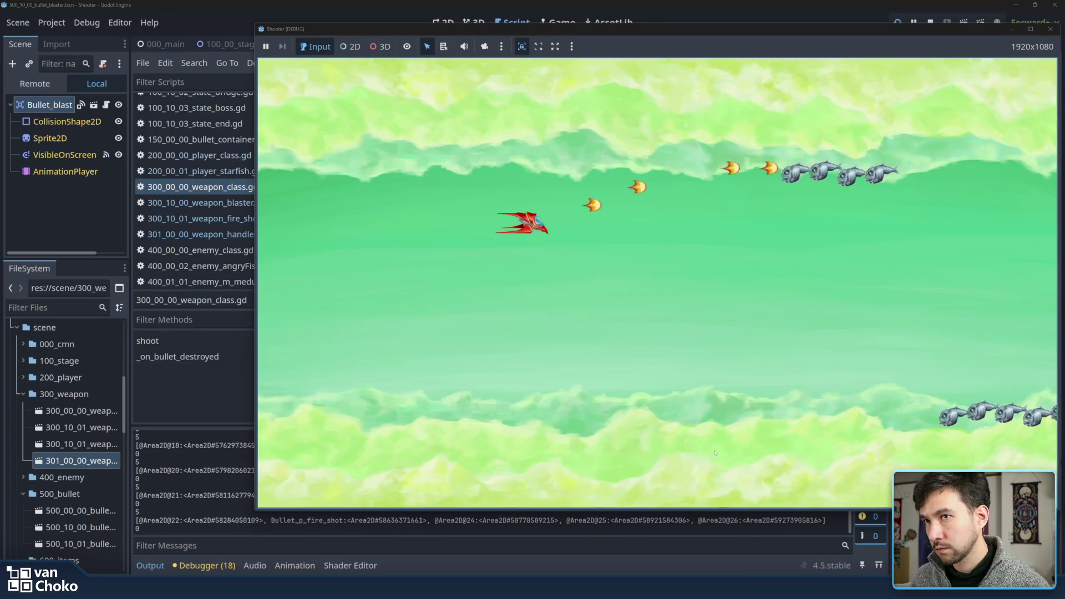
pyautogui.press('Down')
pyautogui.press('Up')
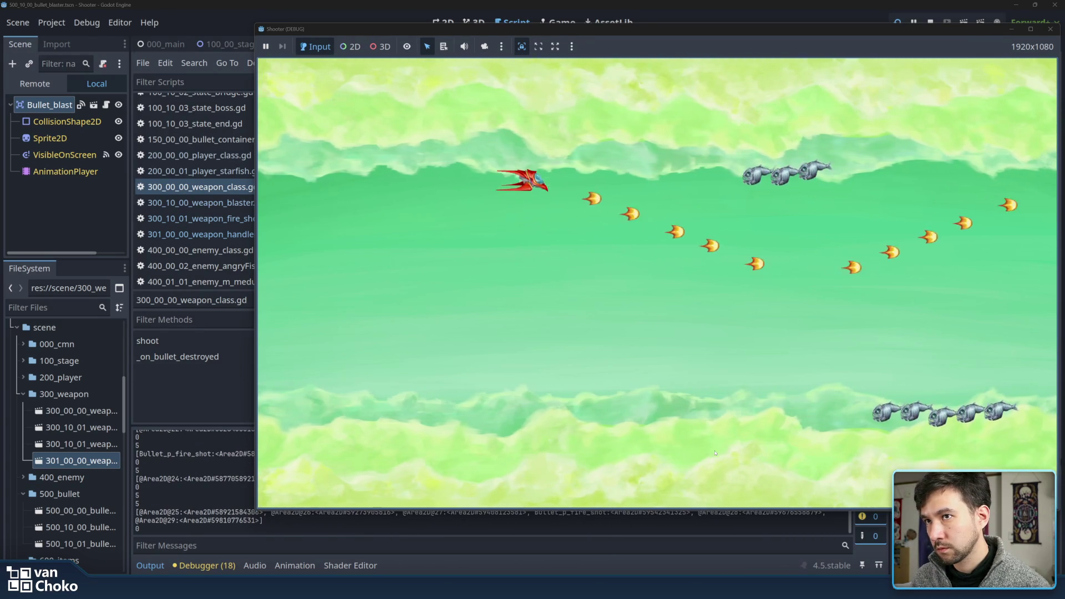
pyautogui.press('Up')
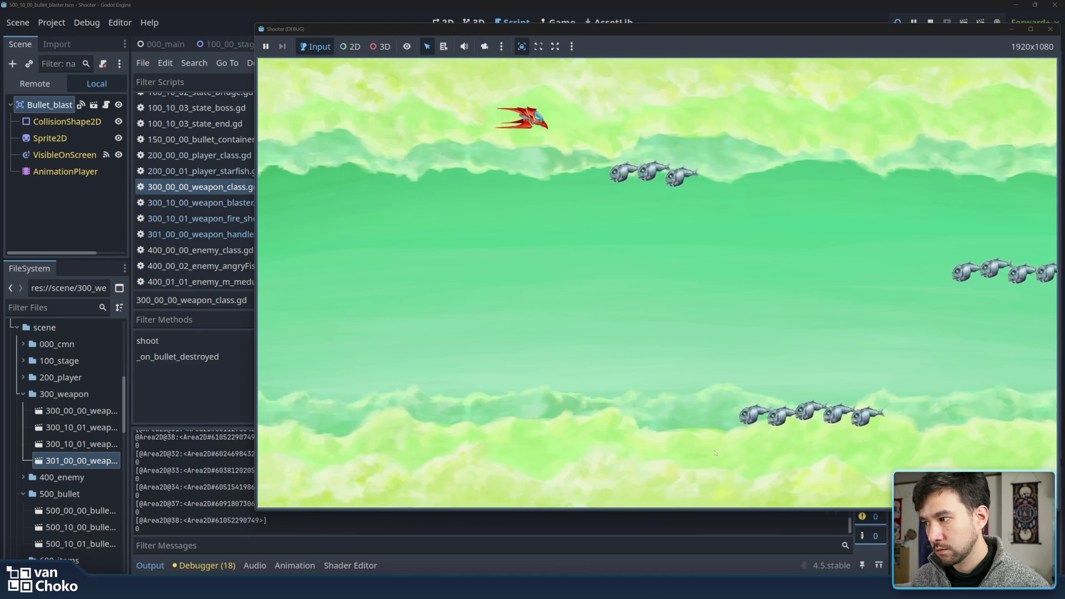
pyautogui.press('Right')
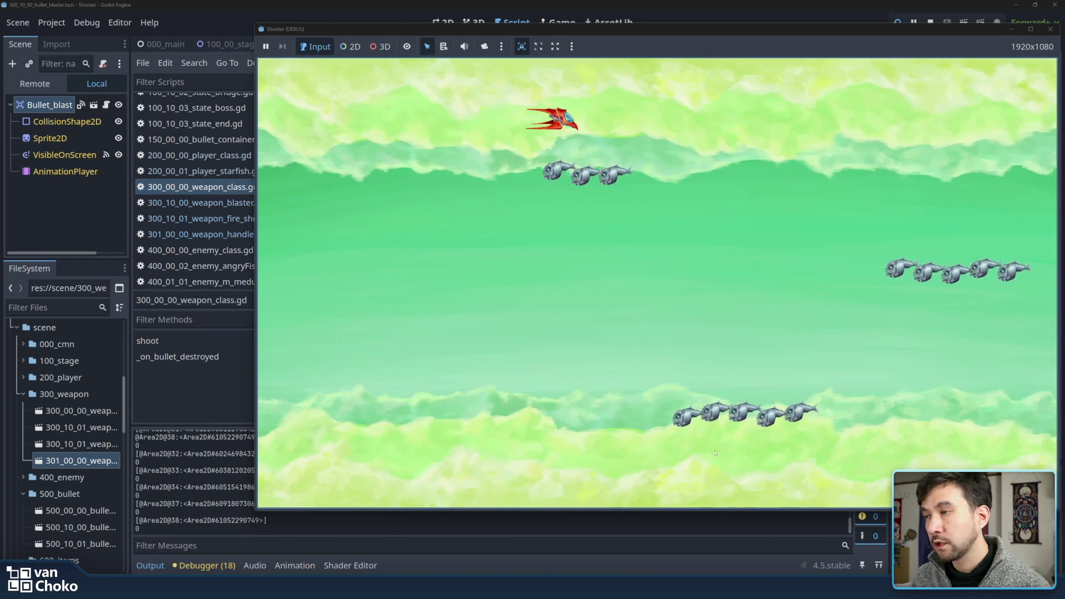
pyautogui.press('Down')
pyautogui.press('space')
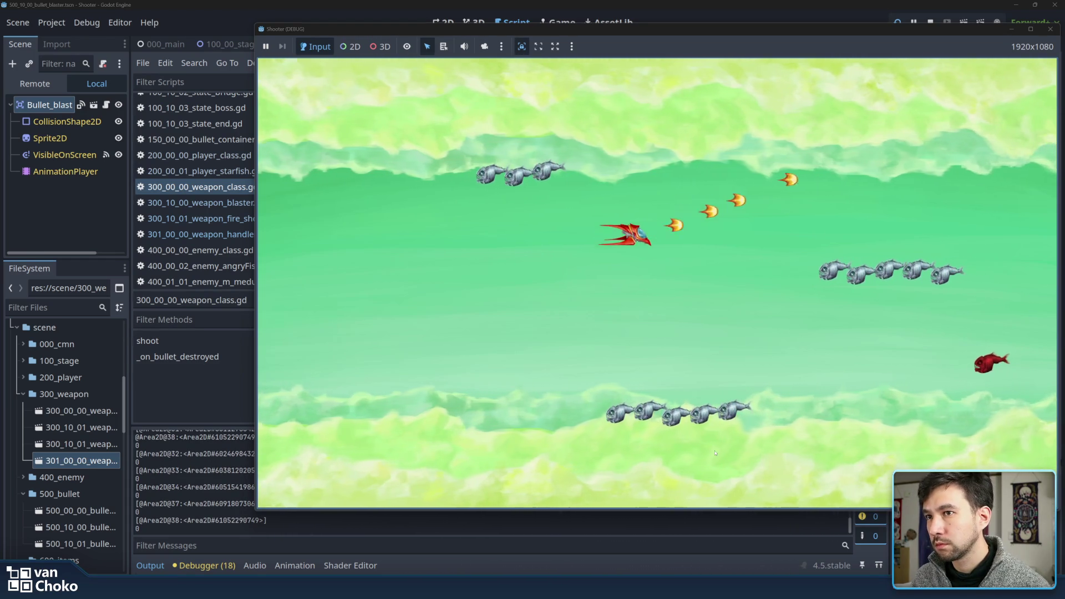
pyautogui.press('Down')
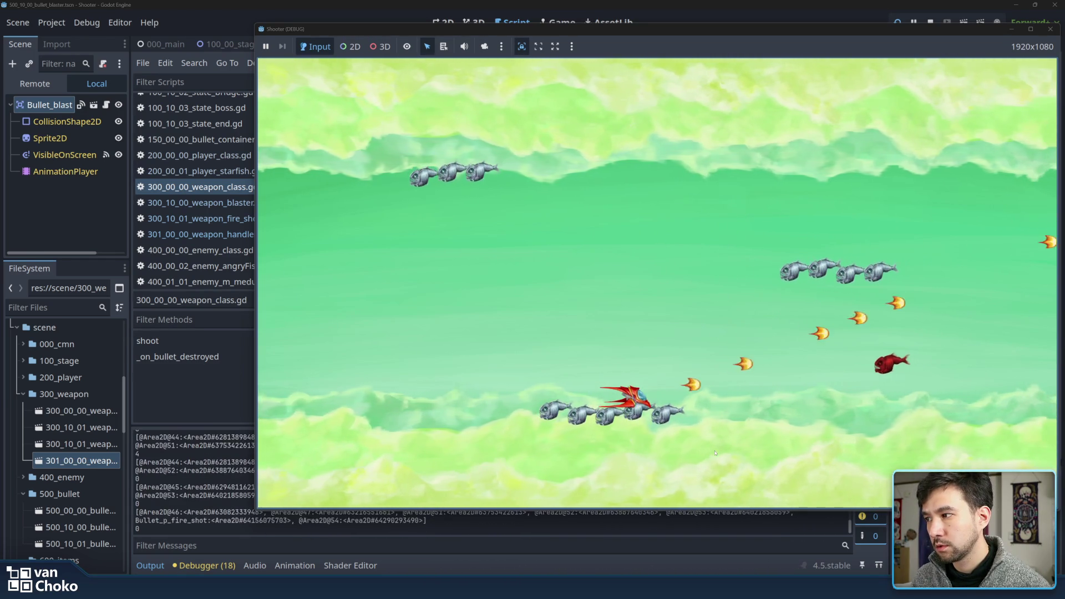
pyautogui.press('Up')
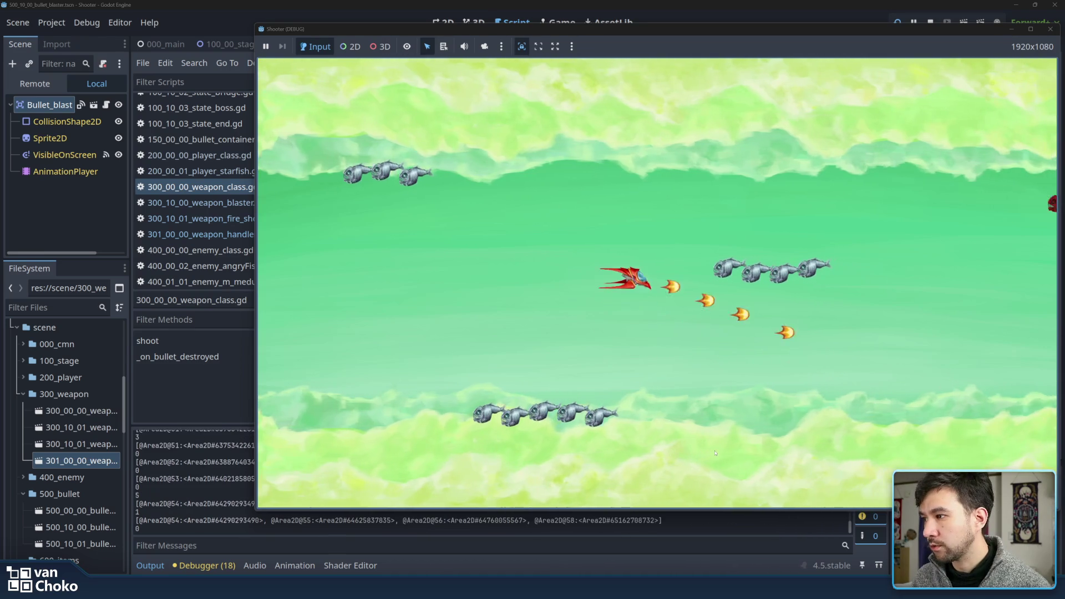
pyautogui.press('Up')
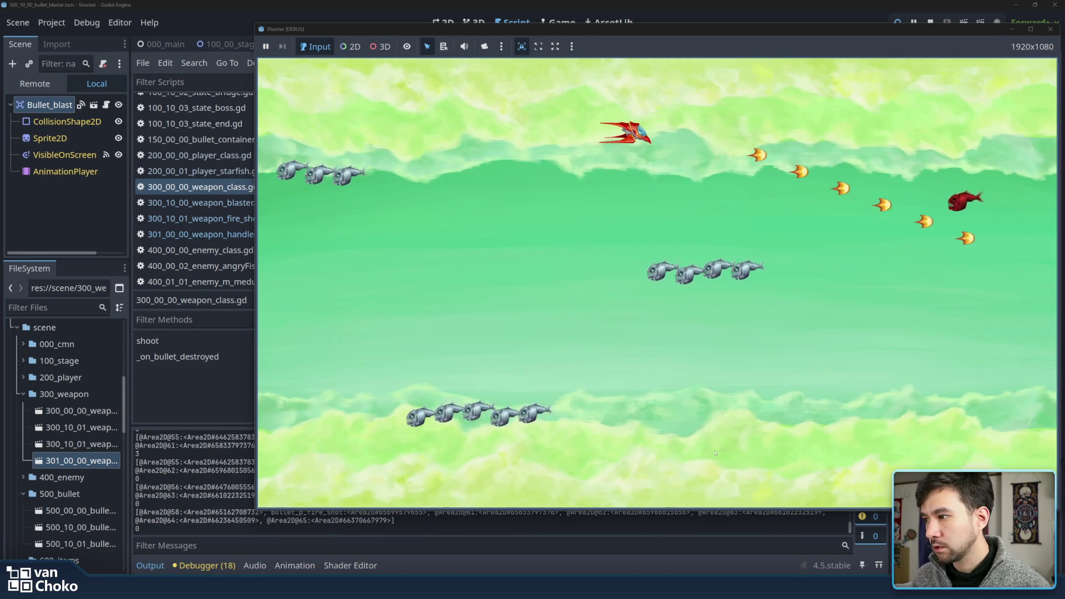
pyautogui.press('Down')
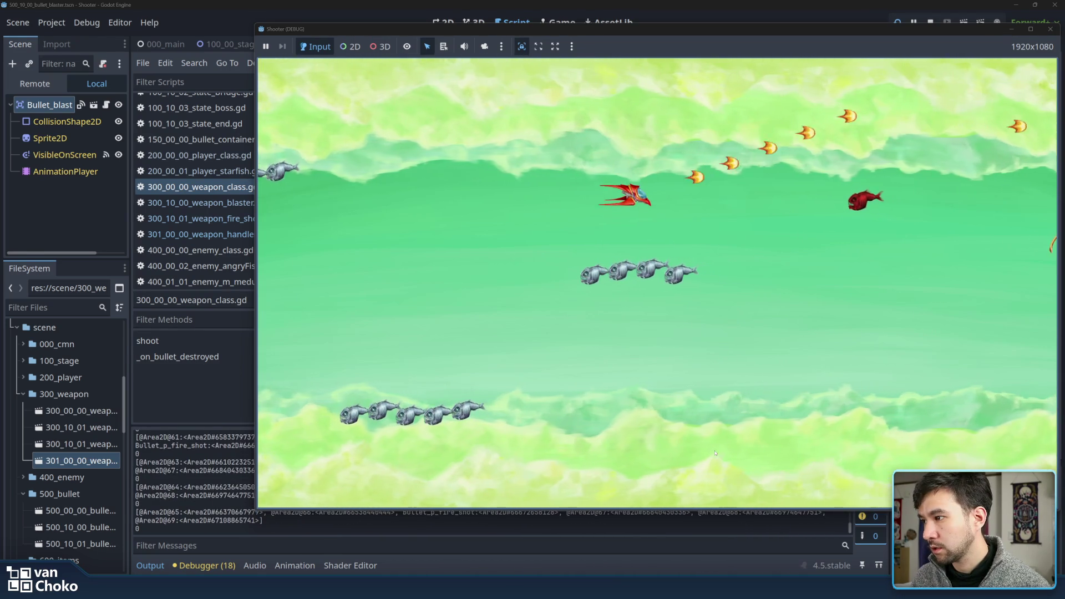
pyautogui.press('Right')
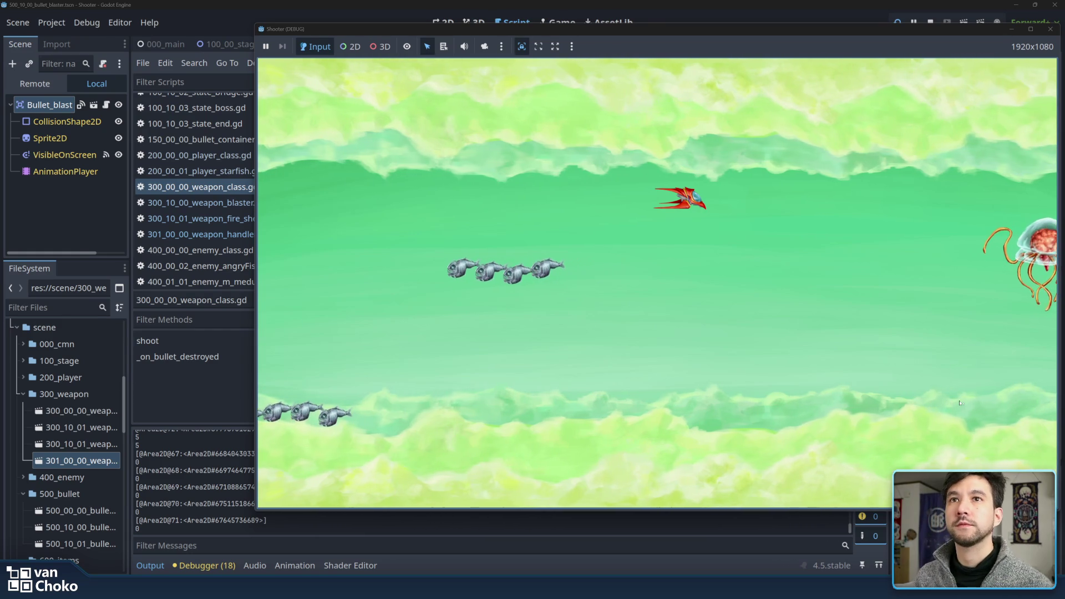
pyautogui.click(1049, 29)
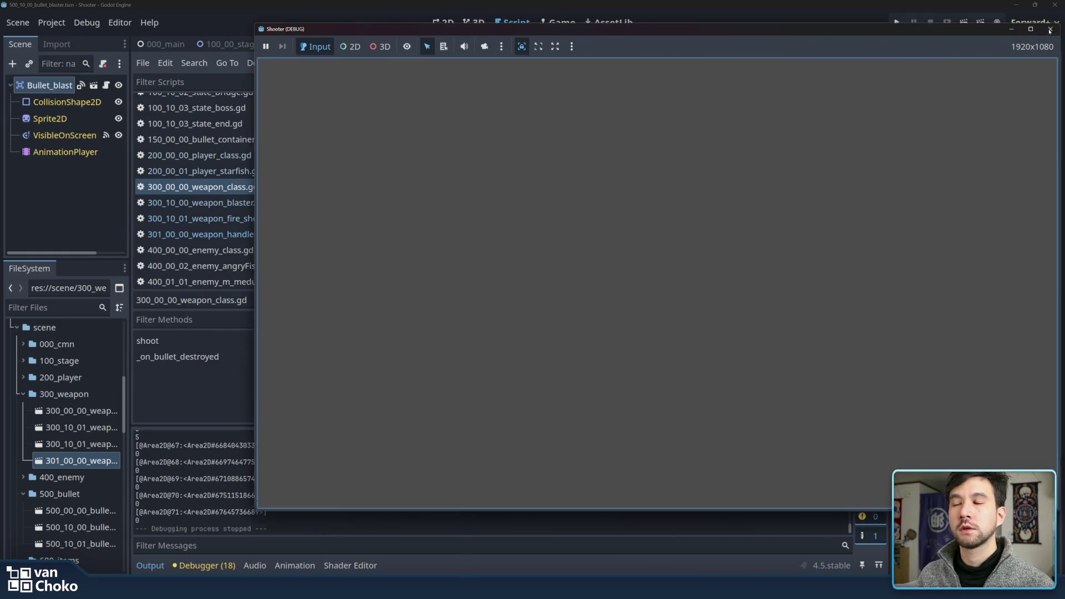
# Delete the two print debug lines from _on_bullet_destroyed, leaving only the pop_at call
pyautogui.moveTo(613, 365); pyautogui.dragTo(583, 341)
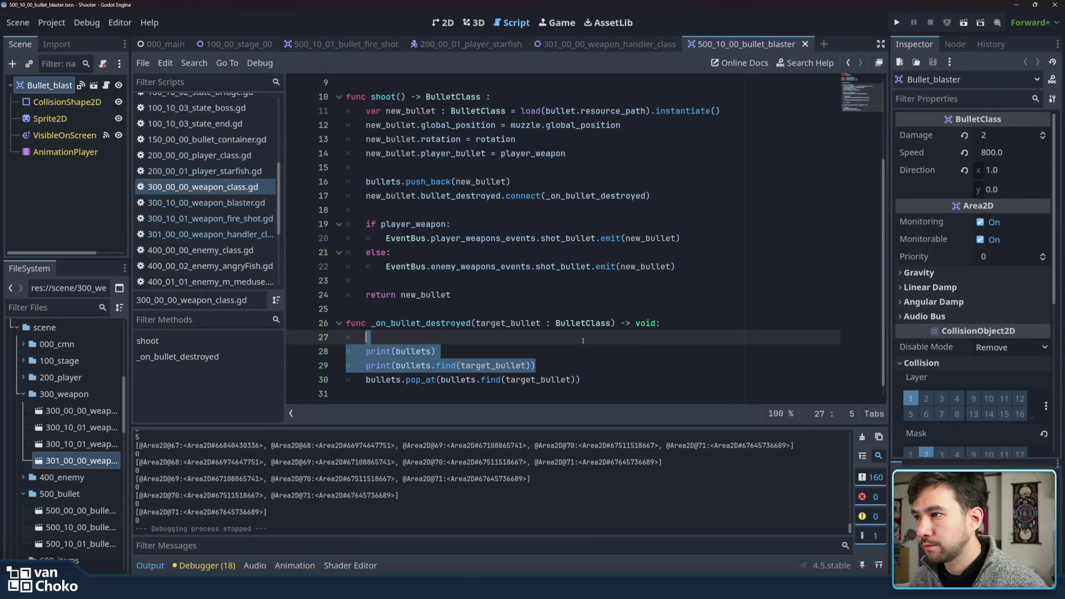
pyautogui.press('BackSpace')
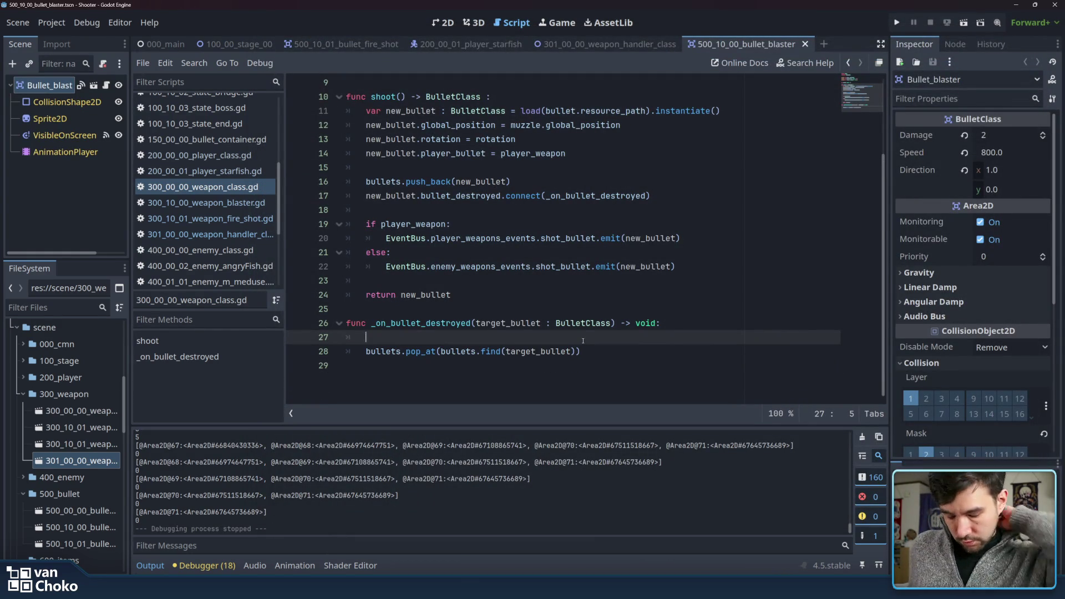
pyautogui.press('BackSpace')
pyautogui.press('BackSpace')
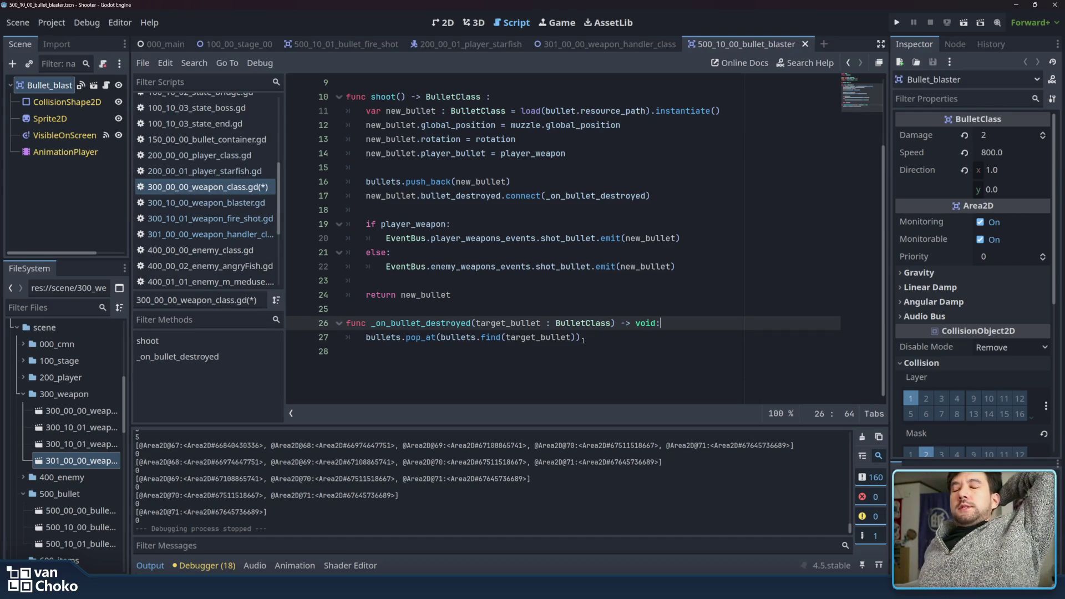
pyautogui.click(583, 341)
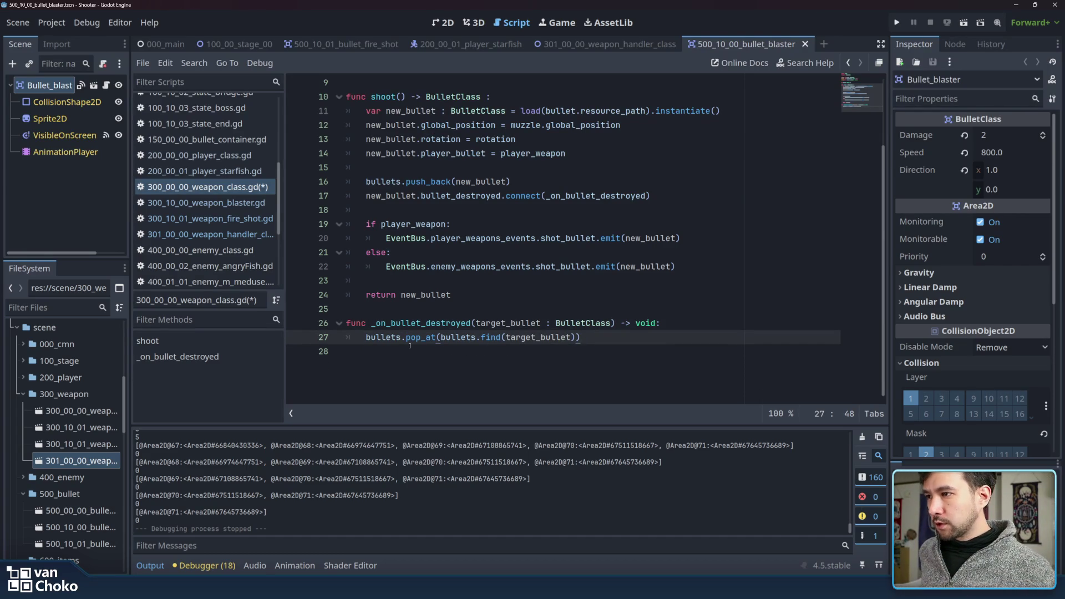
pyautogui.click(368, 339)
# Scroll through the Output log and highlight the logged bullet counts, such as 5
pyautogui.scroll(1, 387, 499)
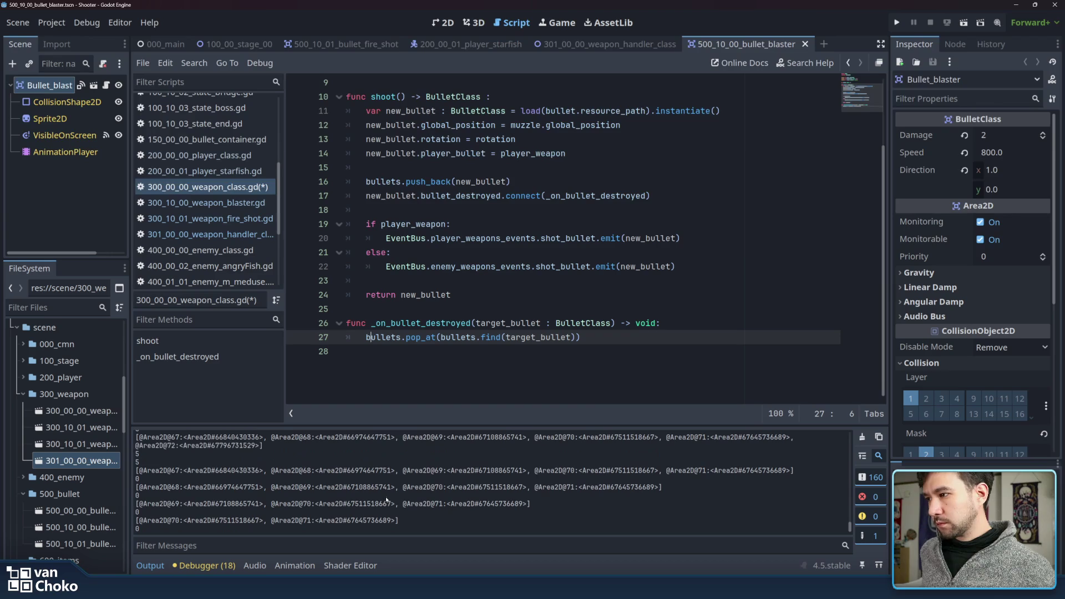
pyautogui.moveTo(140, 463); pyautogui.dragTo(129, 463)
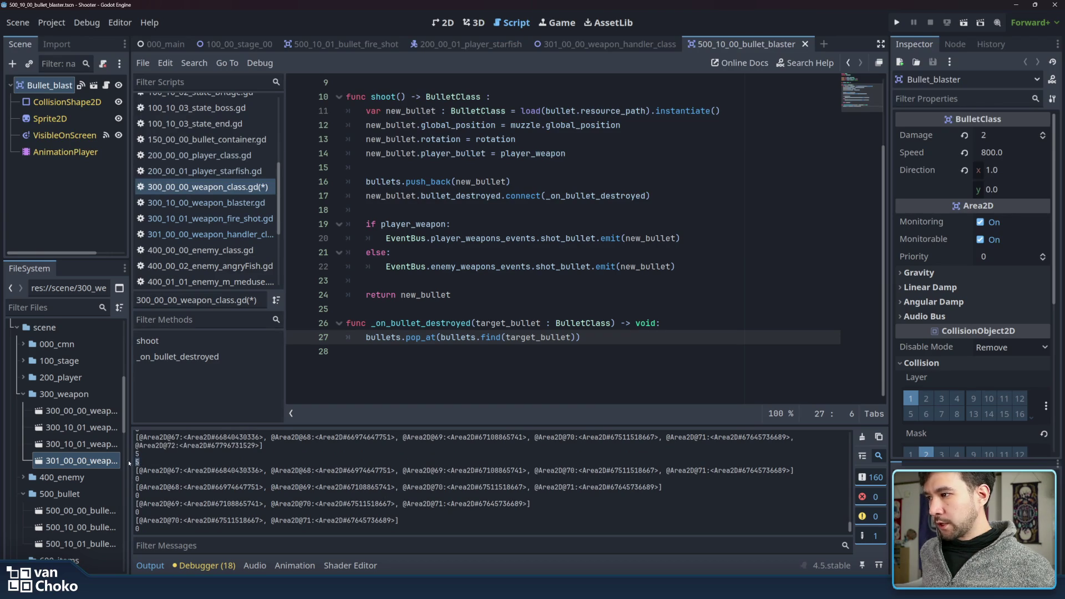
pyautogui.click(185, 458)
pyautogui.scroll(1, 177, 462)
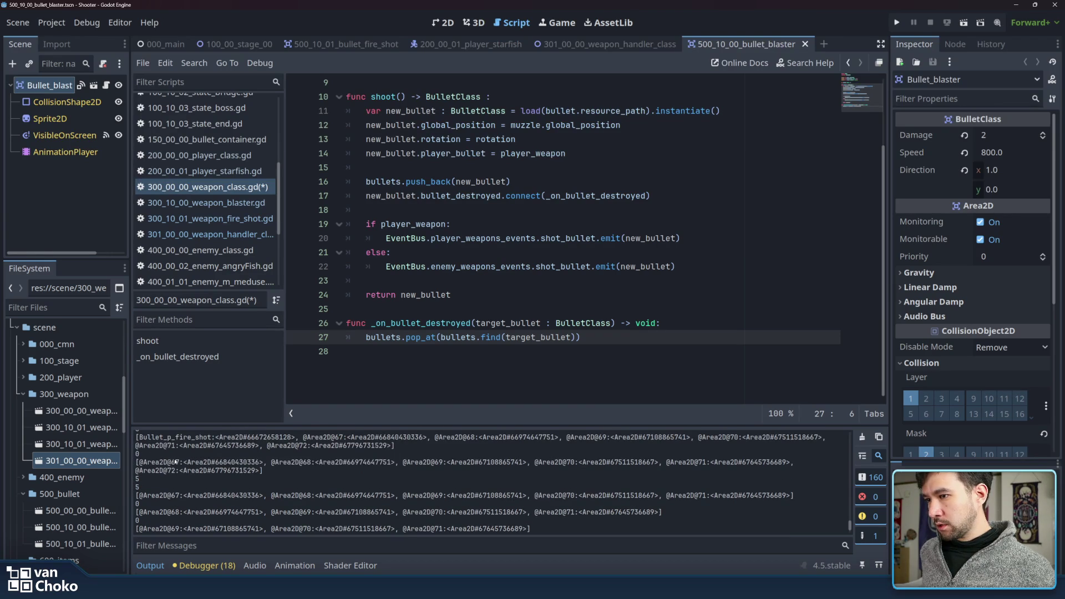
pyautogui.scroll(5, 161, 461)
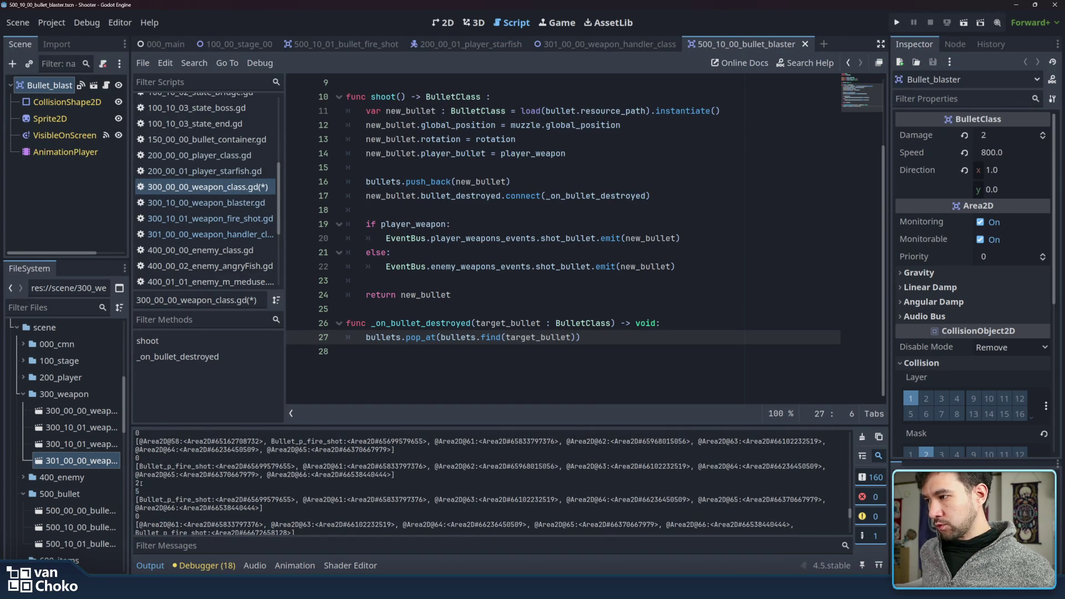
pyautogui.moveTo(133, 491)
pyautogui.mouseDown()
pyautogui.moveTo(153, 491)
pyautogui.moveTo(135, 481)
pyautogui.mouseUp()
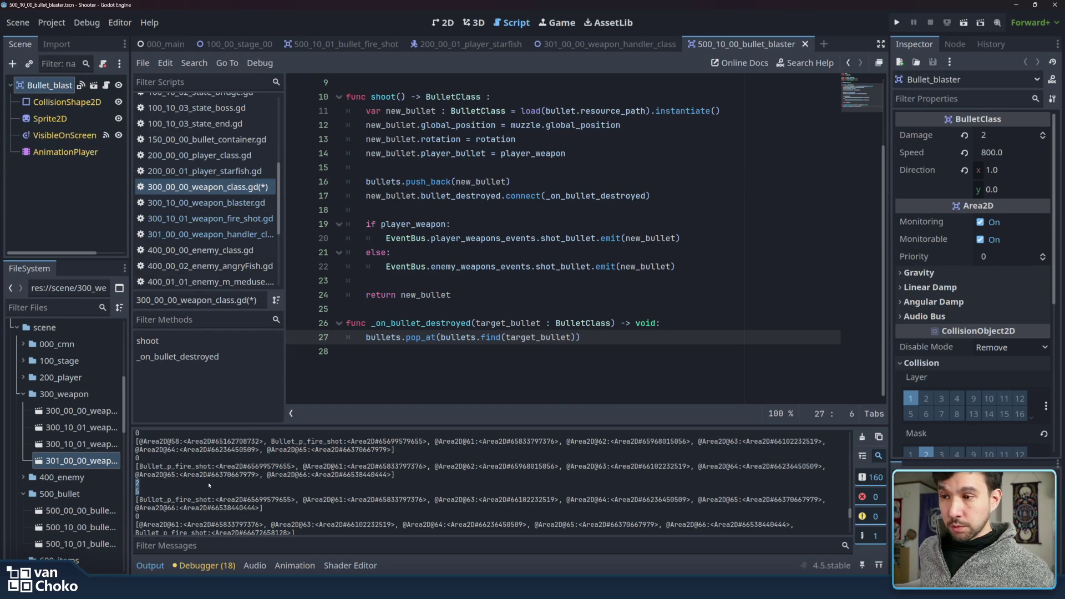
pyautogui.moveTo(208, 481); pyautogui.dragTo(117, 500)
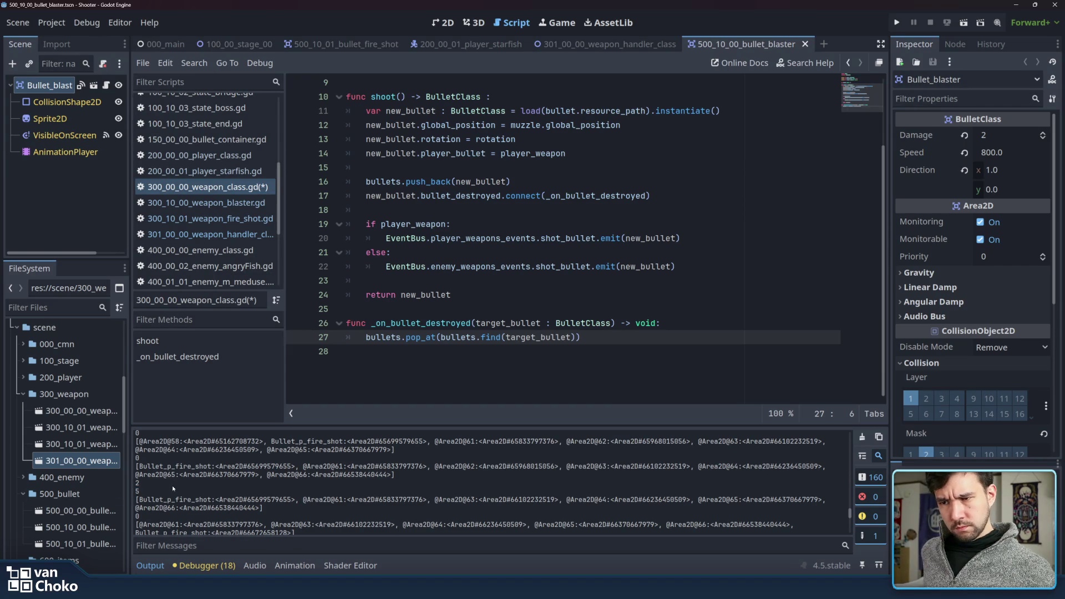
pyautogui.scroll(5, 173, 488)
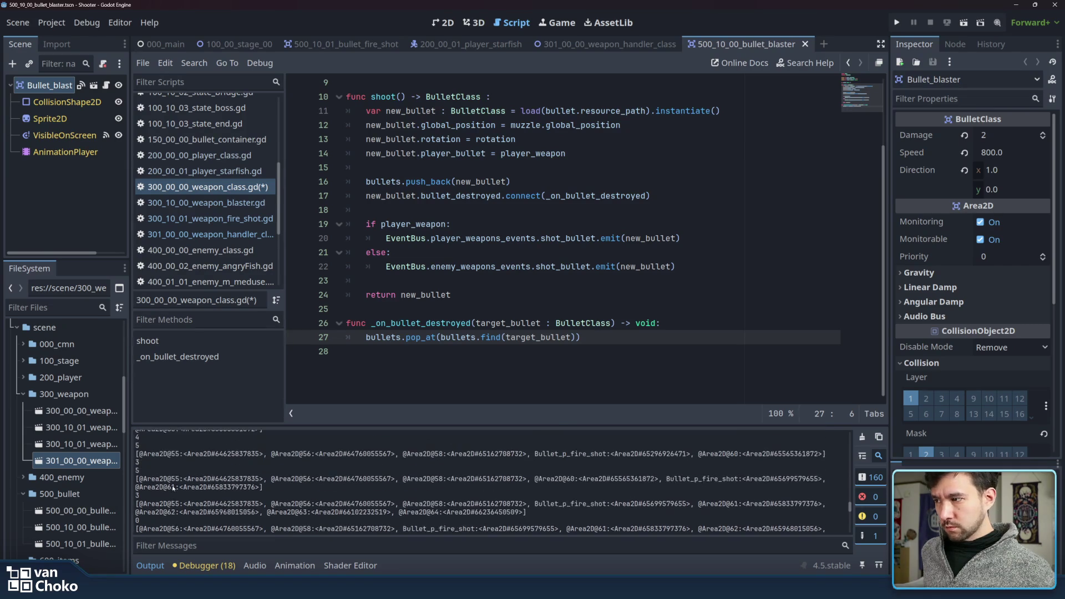
pyautogui.scroll(5, 174, 488)
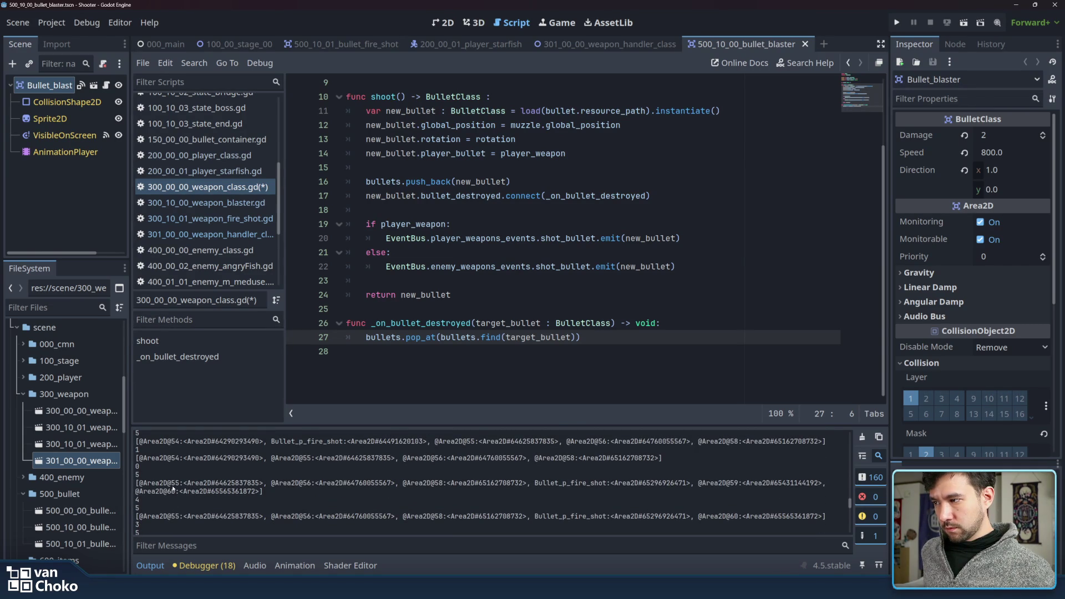
pyautogui.scroll(-3, 173, 488)
pyautogui.scroll(-5, 173, 488)
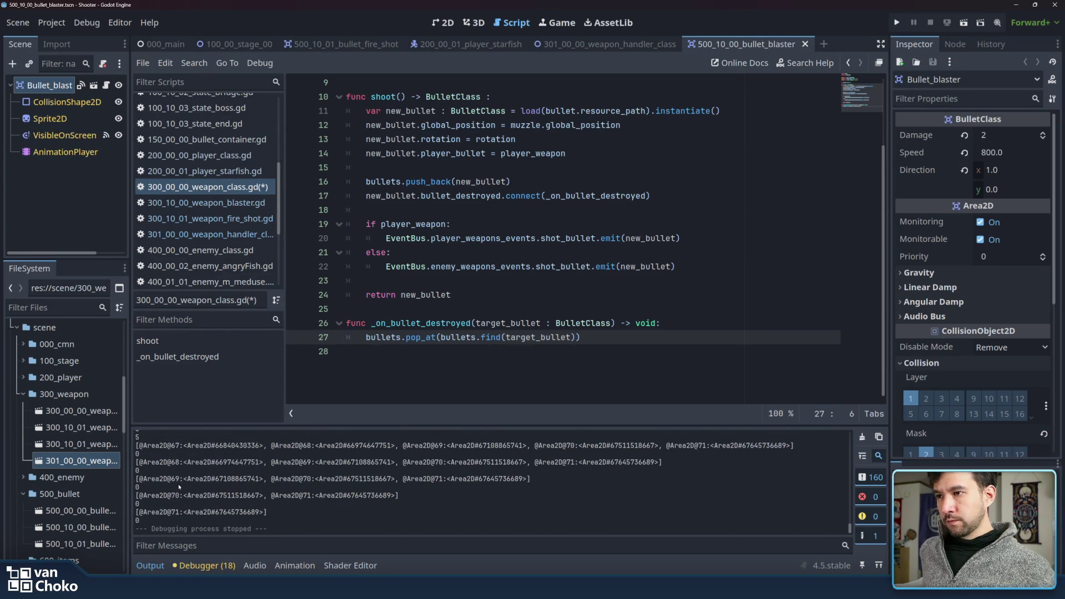
# Add a blank line after the pop_at call and save the weapon class script
pyautogui.click(610, 339)
pyautogui.press('Return')
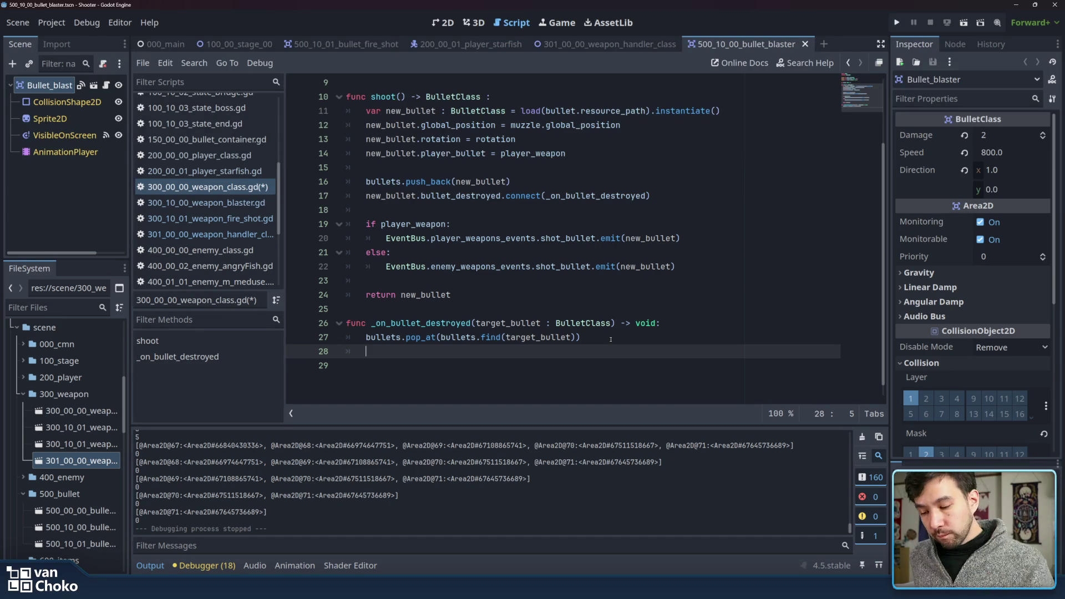
pyautogui.click(495, 361)
pyautogui.hotkey('ctrl', 's')
pyautogui.click(482, 355)
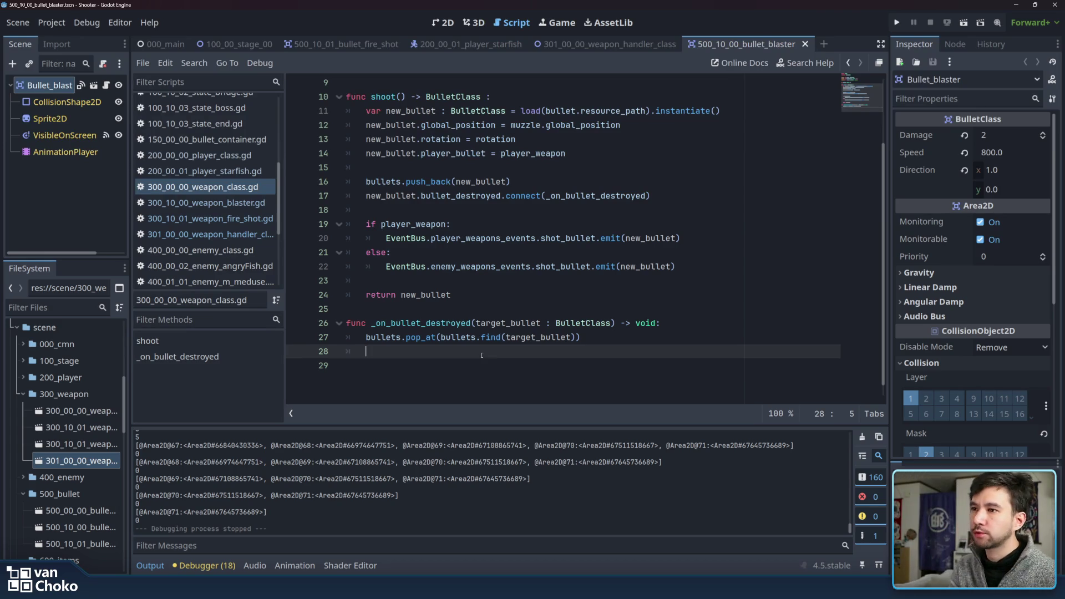
# Review the variable declarations, selecting bullet and player_weapon to show their uses
pyautogui.scroll(2, 482, 355)
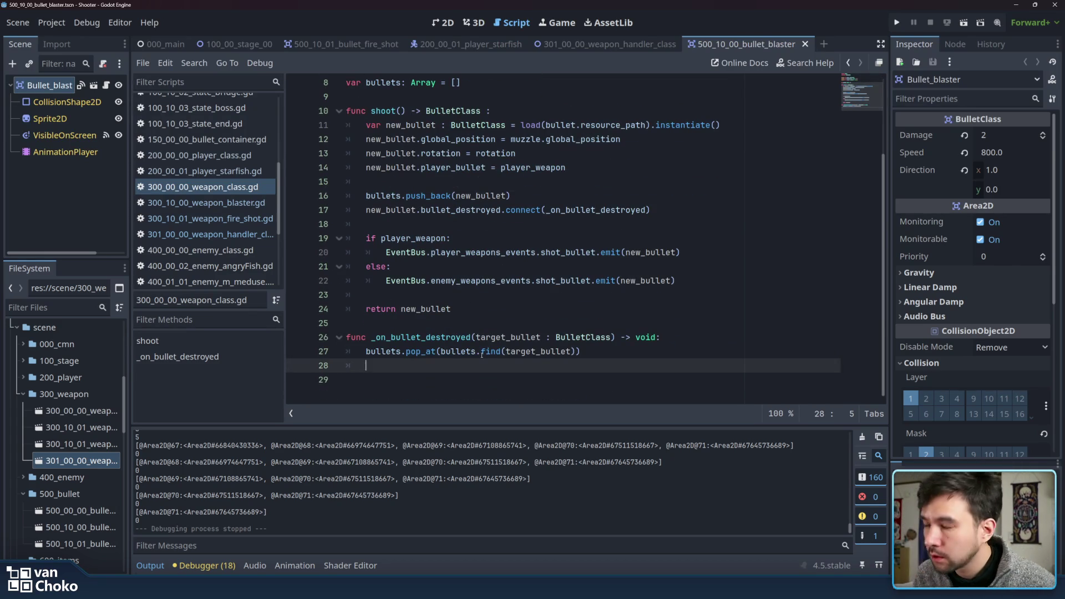
pyautogui.scroll(2, 477, 183)
pyautogui.click(478, 167)
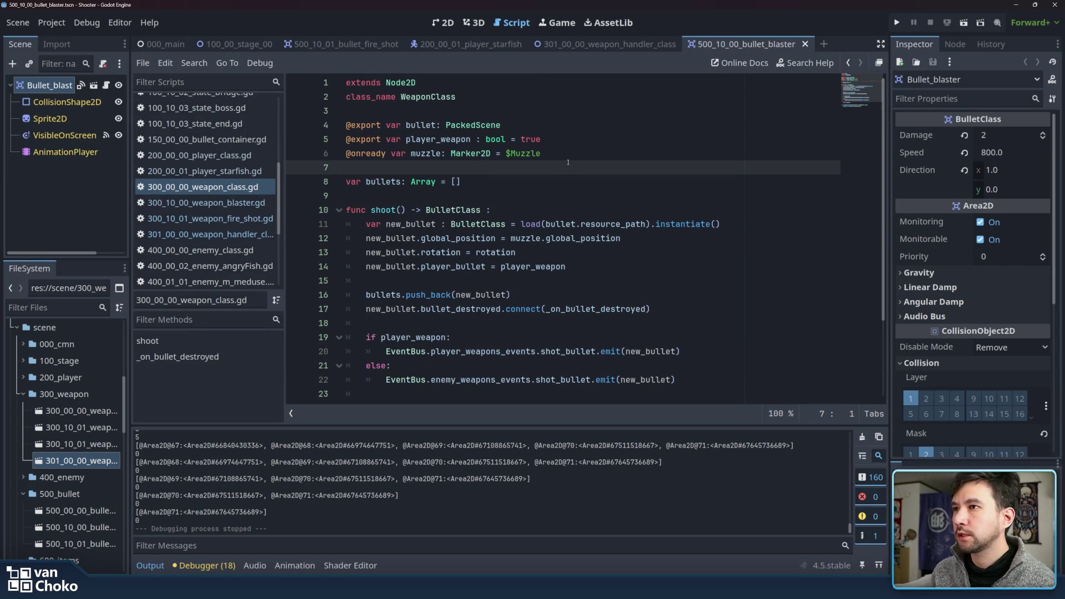
pyautogui.click(549, 183)
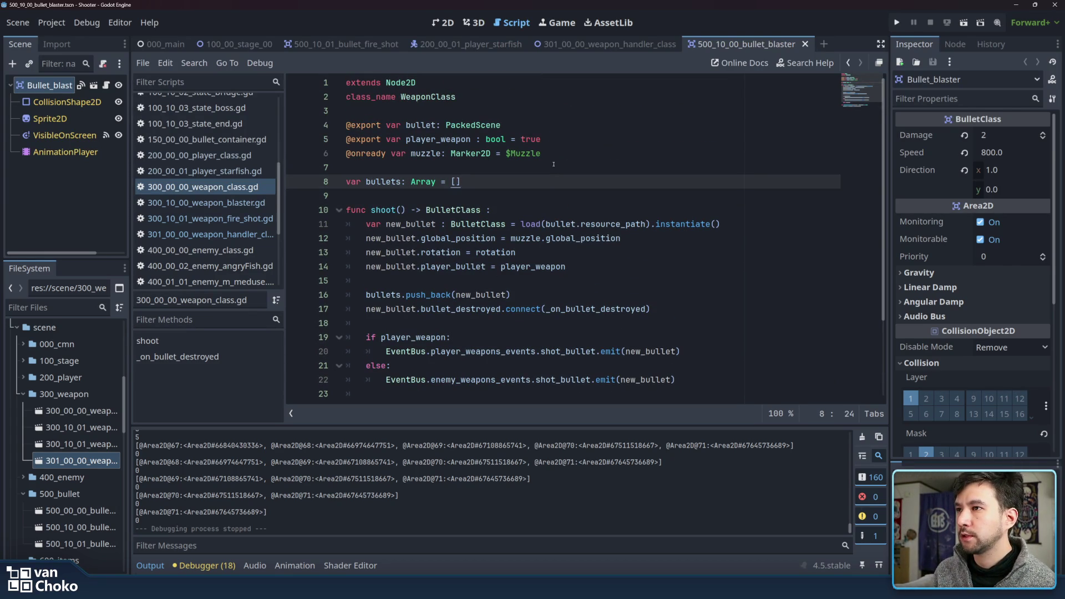
pyautogui.click(563, 150)
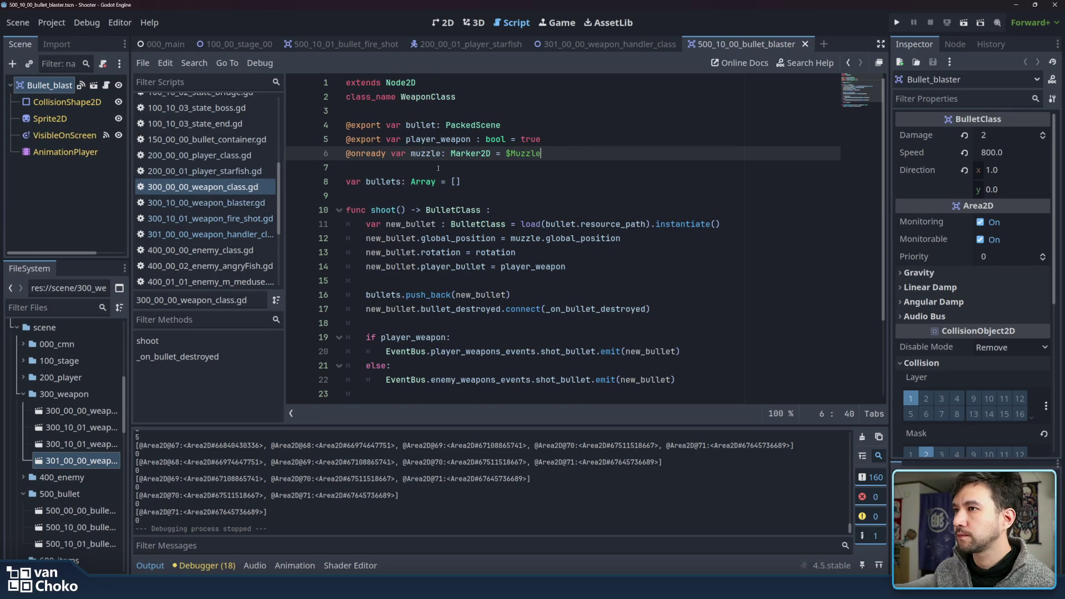
pyautogui.doubleClick(417, 126)
pyautogui.doubleClick(423, 139)
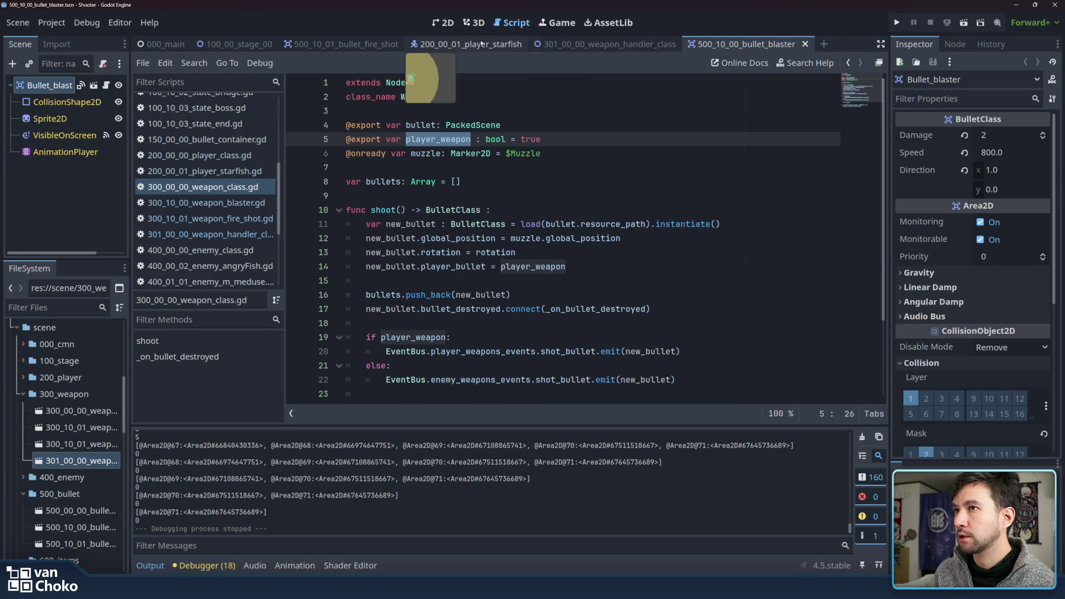
# Switch to the bullet_fire_shot tab and move it after player_starfish
pyautogui.click(718, 48)
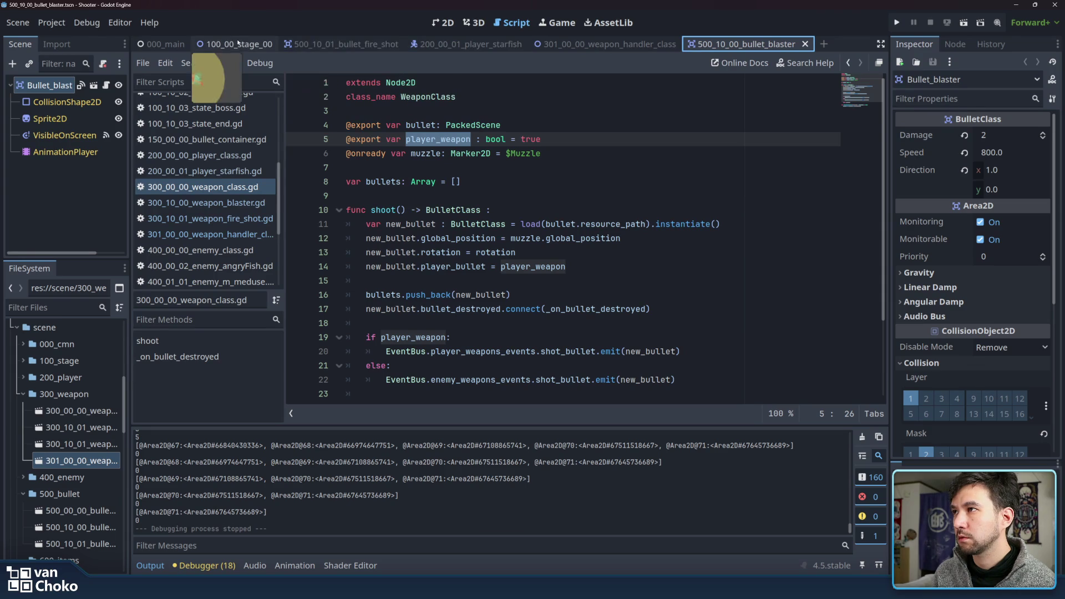
pyautogui.click(325, 45)
pyautogui.moveTo(325, 45); pyautogui.dragTo(508, 52)
pyautogui.click(61, 87)
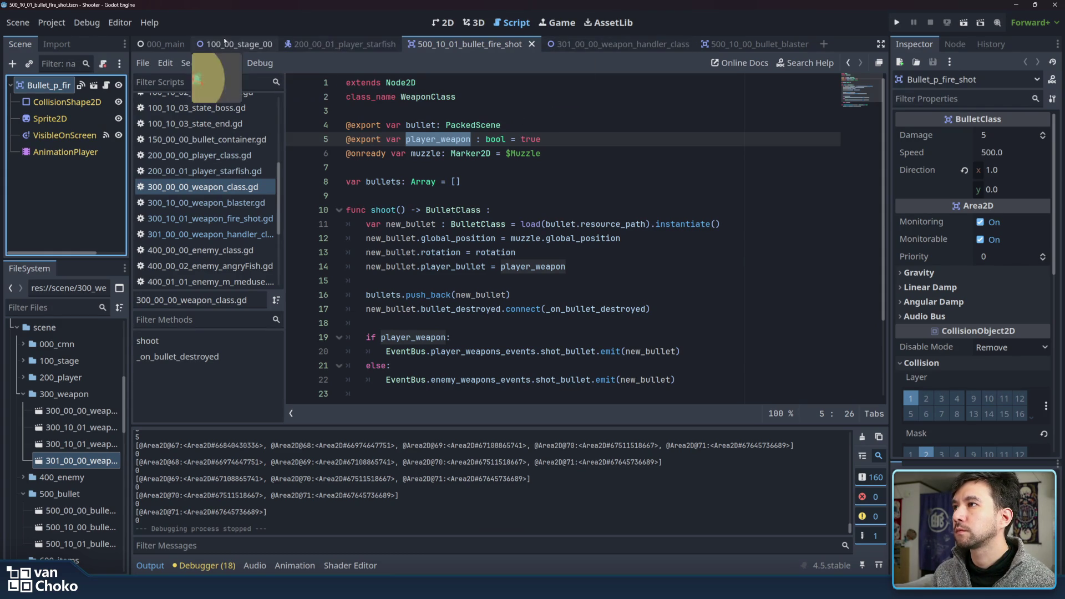
# Browse the FileSystem and open the 300_00_00_weapon_class scene
pyautogui.click(80, 510)
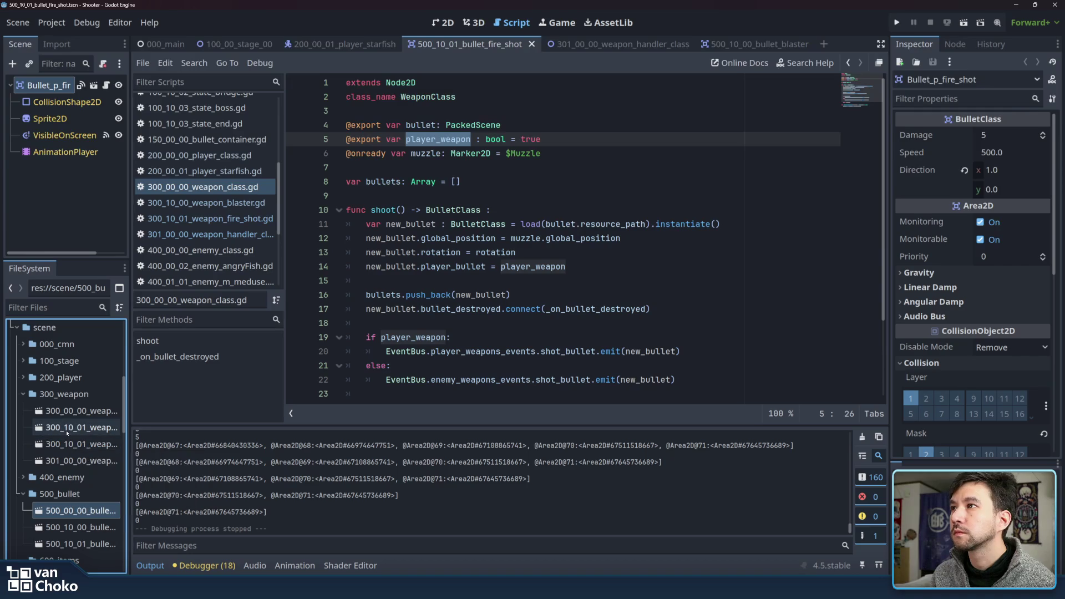
pyautogui.click(98, 413)
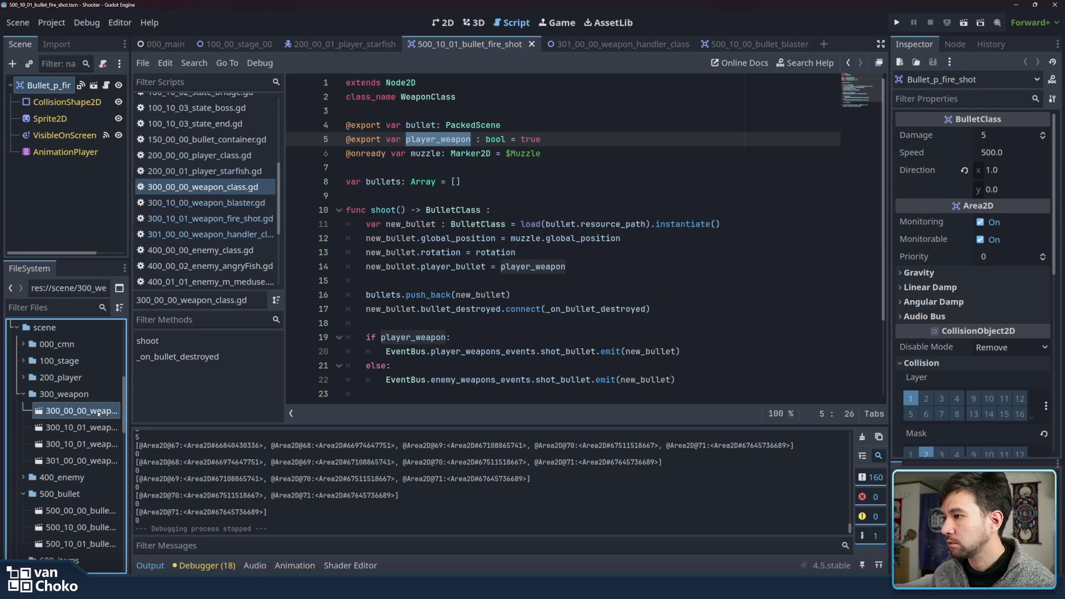
pyautogui.click(89, 428)
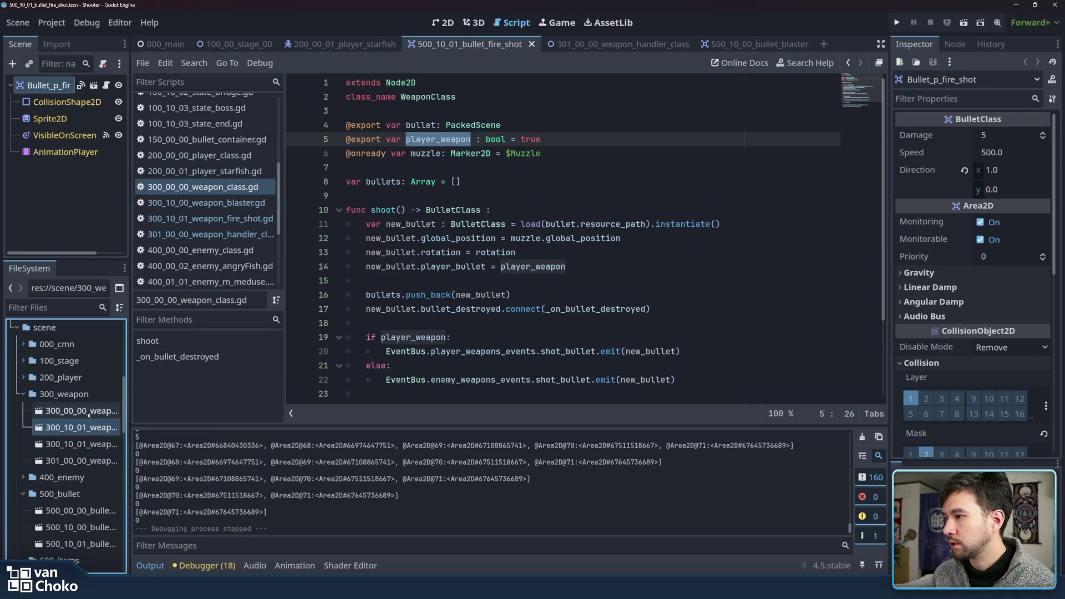
pyautogui.doubleClick(88, 411)
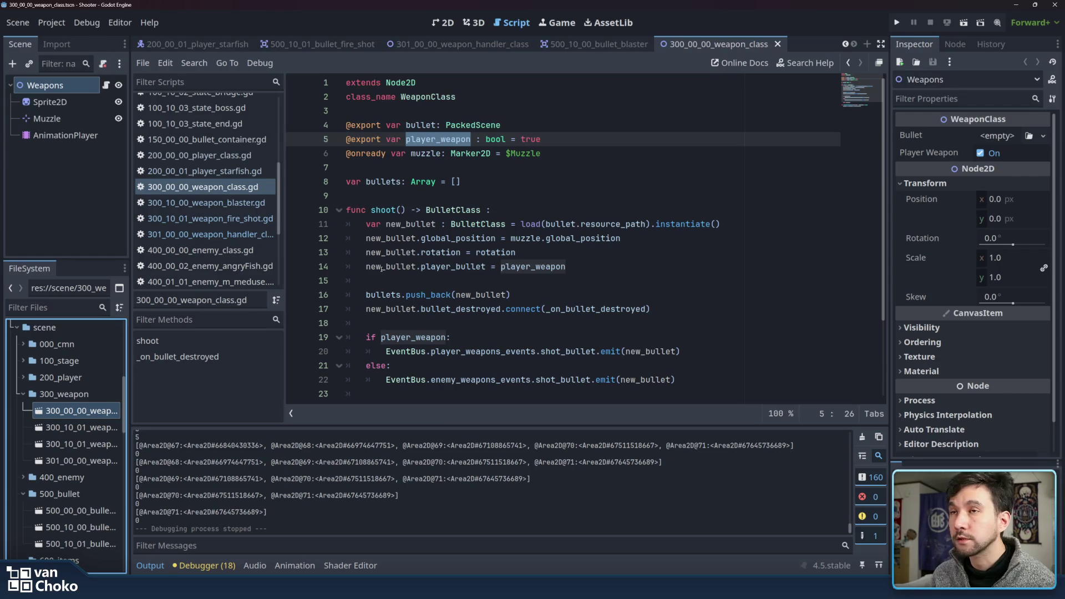
pyautogui.click(570, 144)
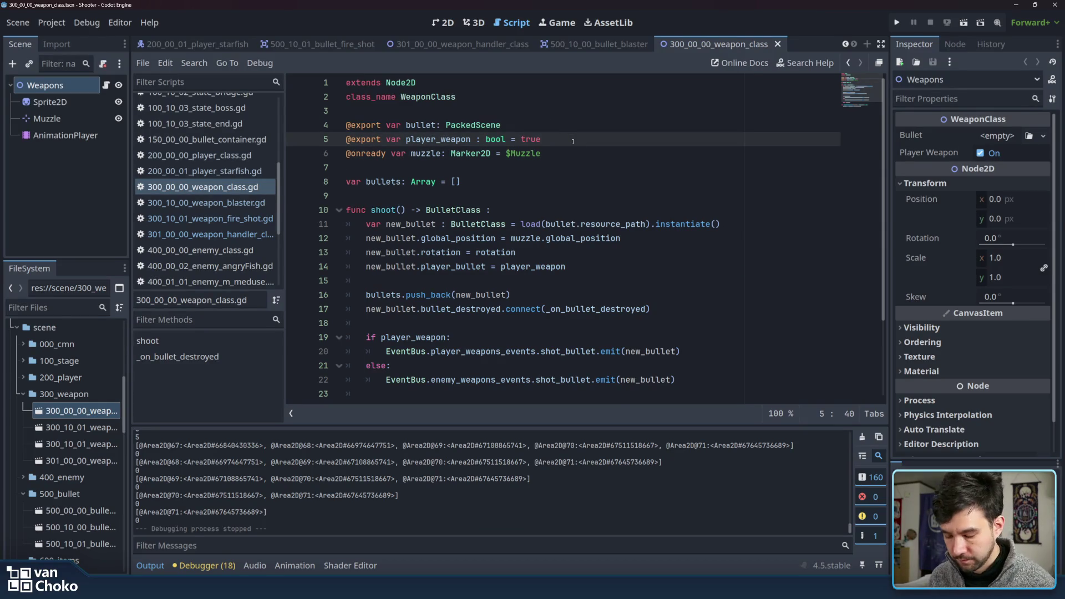
pyautogui.press('Return')
pyautogui.press('Return')
pyautogui.press('Up')
pyautogui.press('Return')
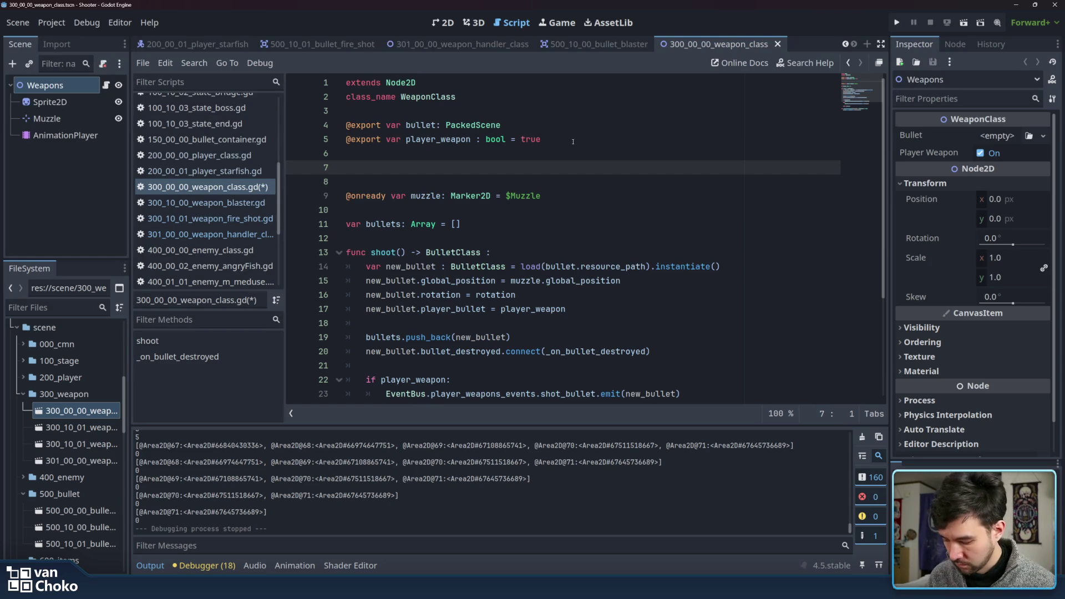
pyautogui.write('@expor')
pyautogui.press('Down')
pyautogui.press('Return')
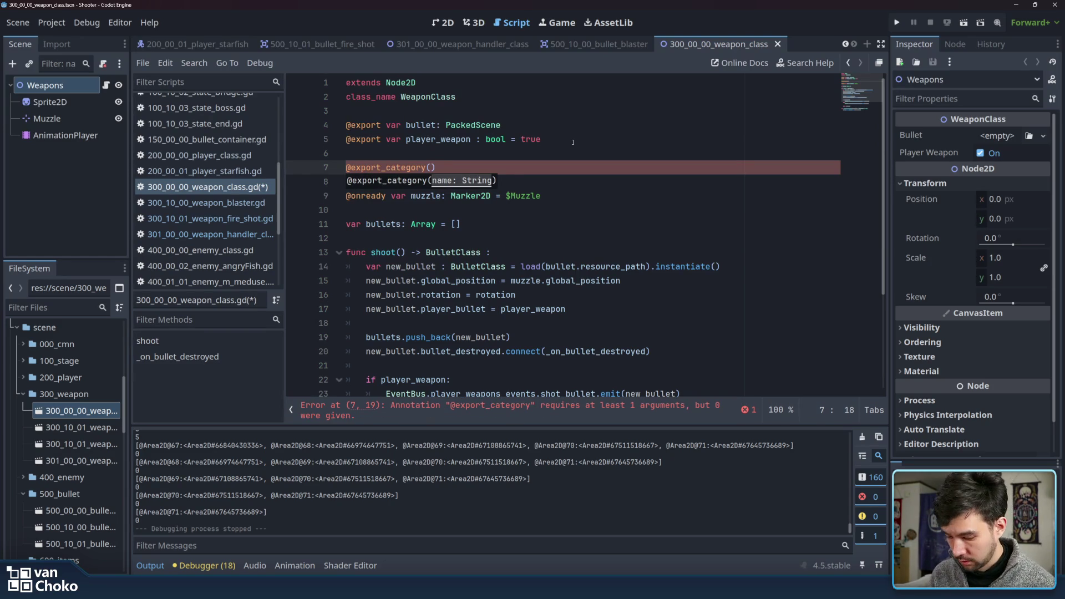
pyautogui.write('"')
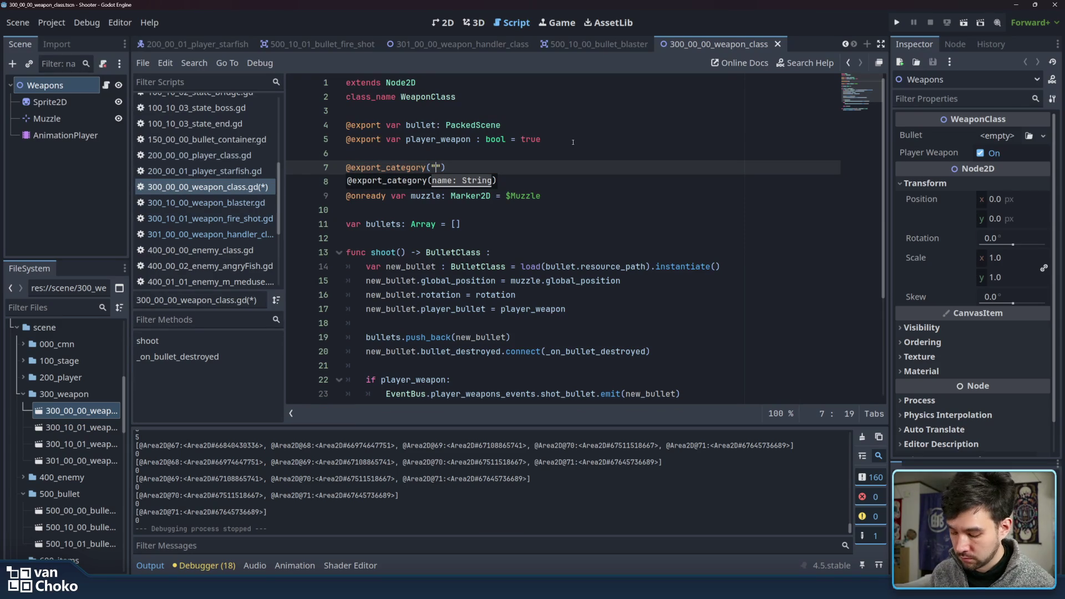
pyautogui.write('wave')
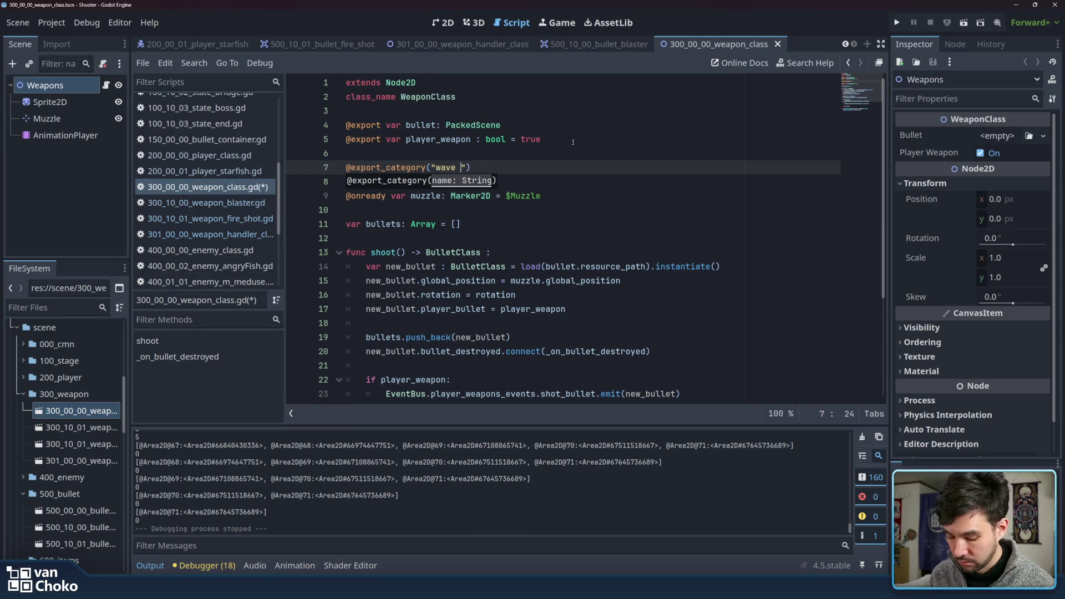
pyautogui.write(' parama')
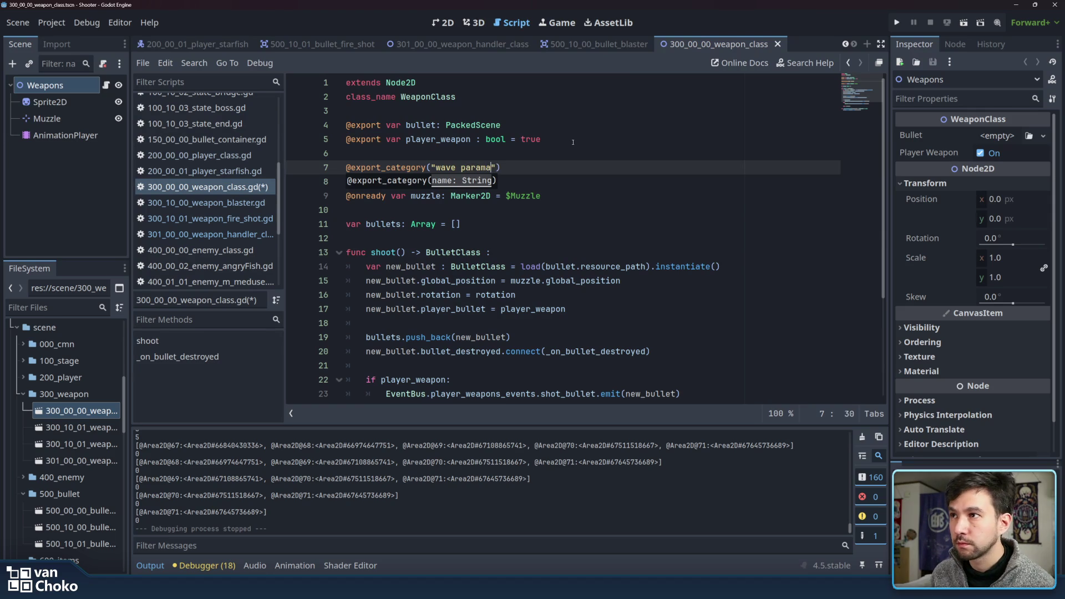
pyautogui.press('BackSpace')
pyautogui.write('eter')
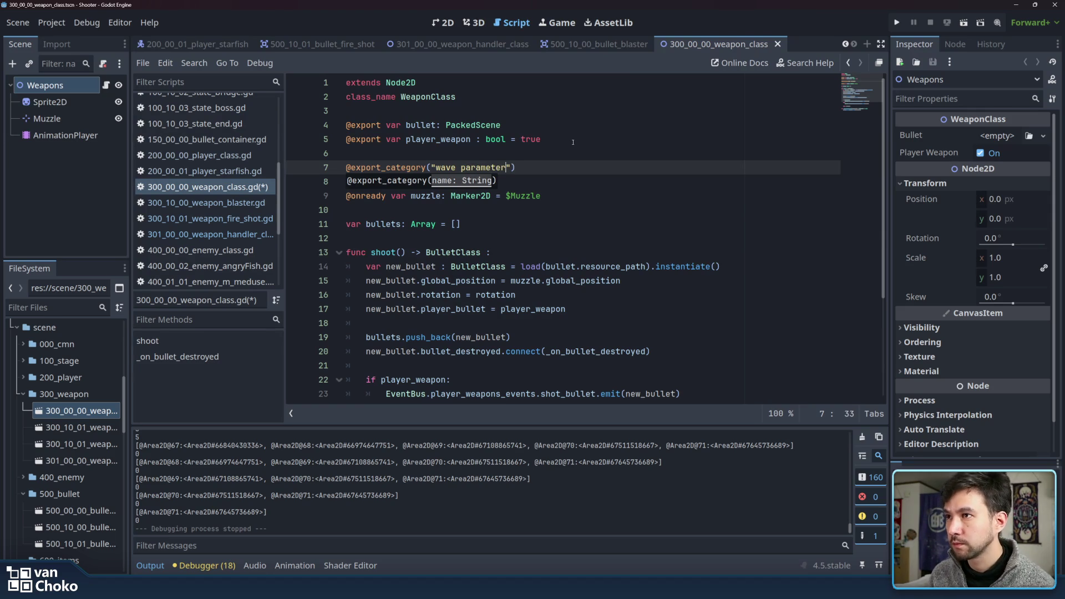
pyautogui.click(438, 168)
# Capitalize the category name to 'Wave parameter' and save the script
pyautogui.press('Delete')
pyautogui.write('W')
pyautogui.click(566, 165)
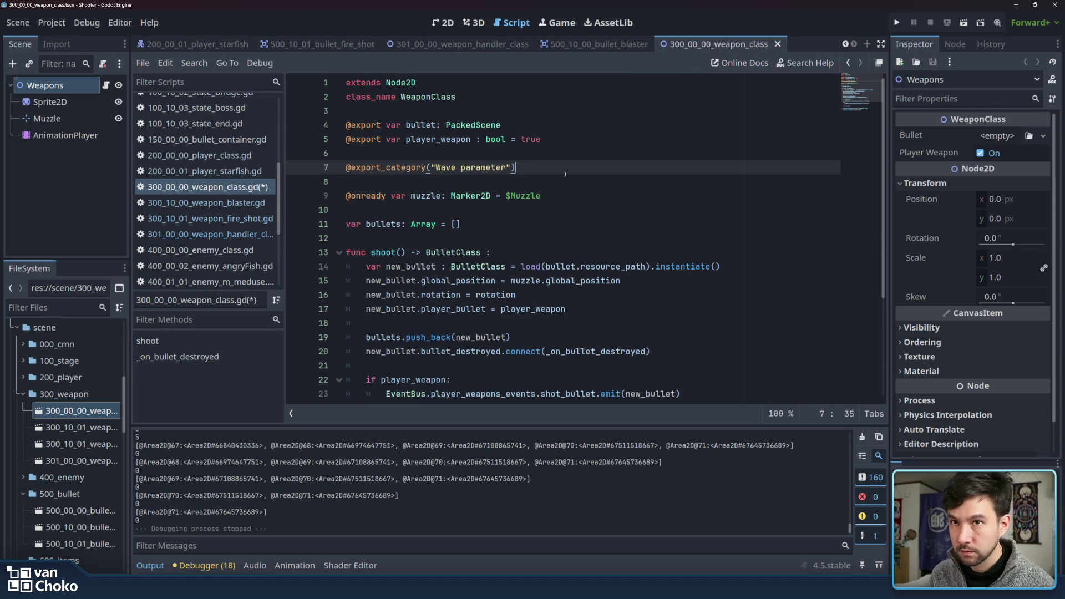
pyautogui.press('Return')
pyautogui.hotkey('ctrl', 's')
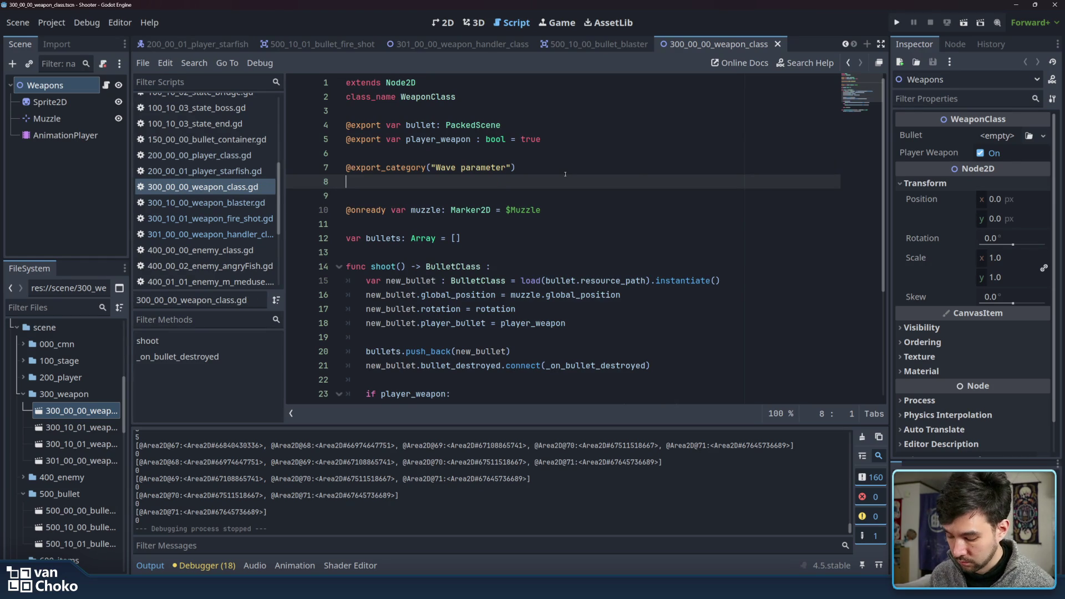
pyautogui.write('@export ')
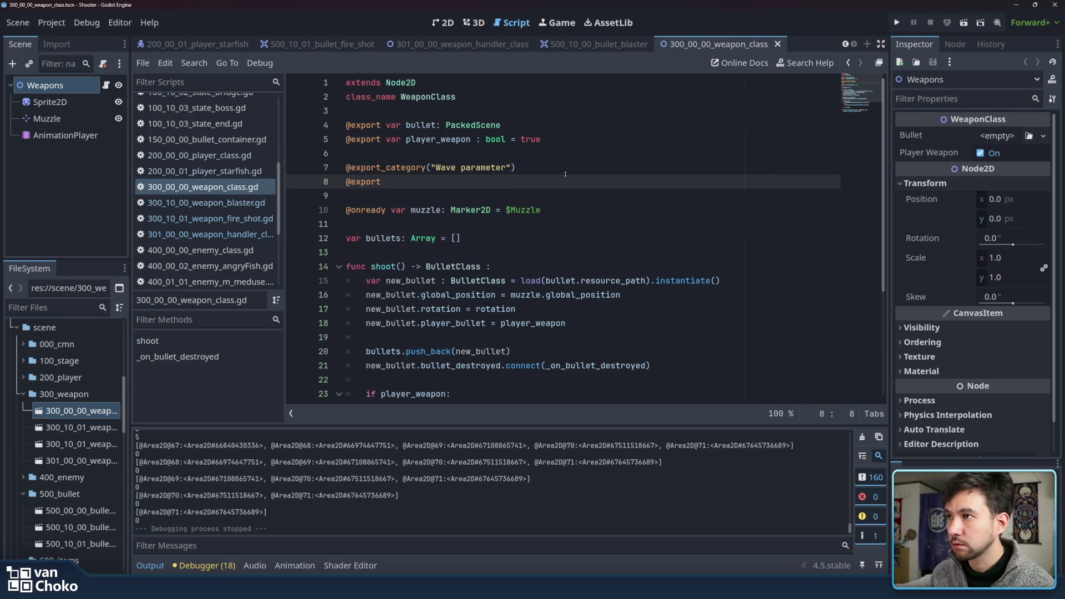
pyautogui.write('var ')
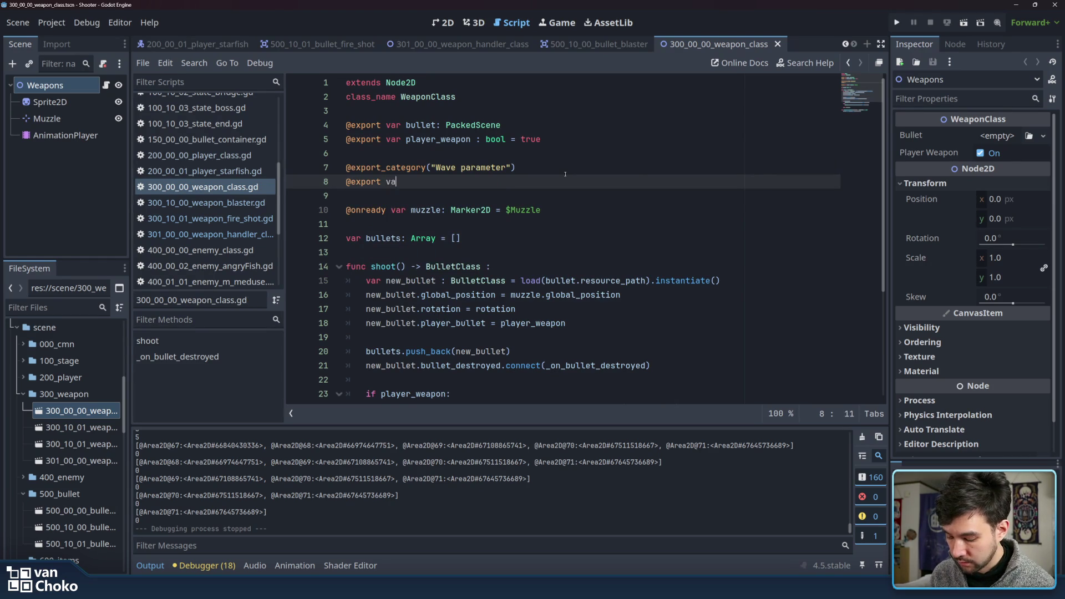
pyautogui.write('wa')
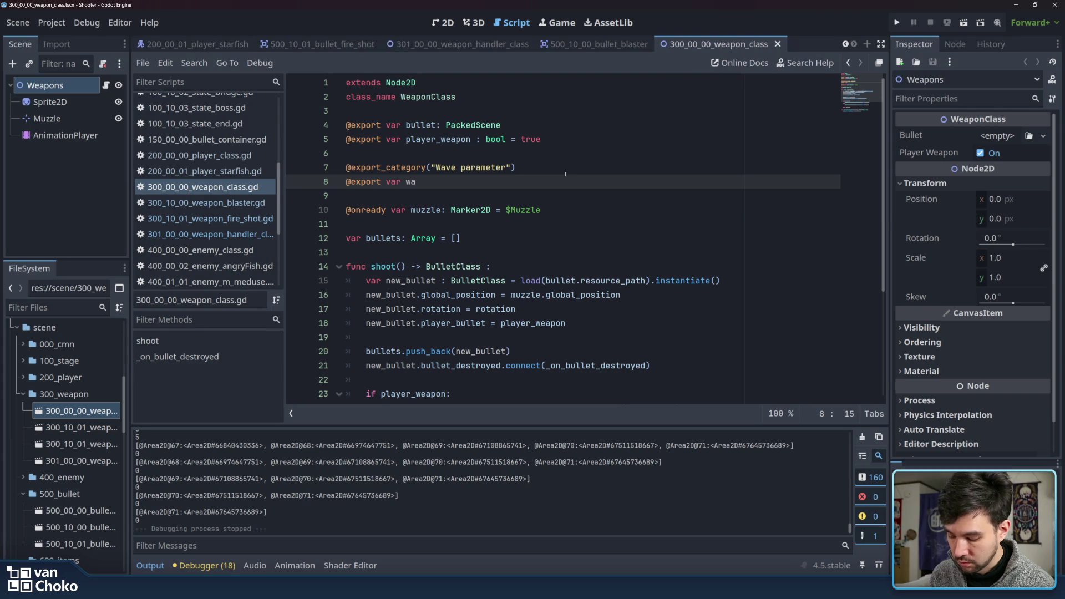
pyautogui.press('BackSpace')
pyautogui.press('BackSpace')
pyautogui.write('bullet_')
pyautogui.write('count')
pyautogui.write('per_')
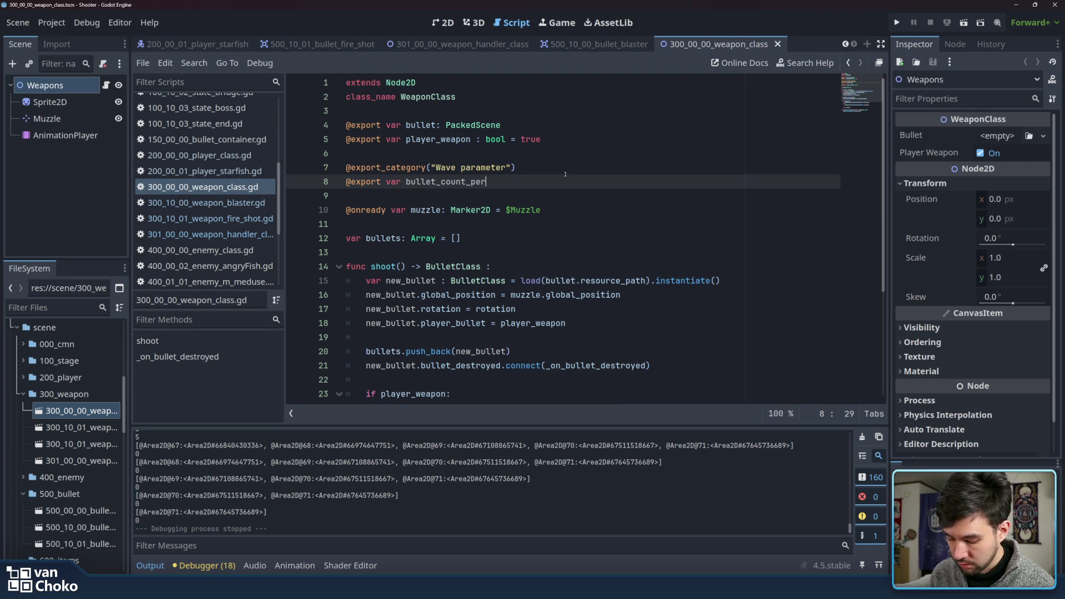
pyautogui.write('wave')
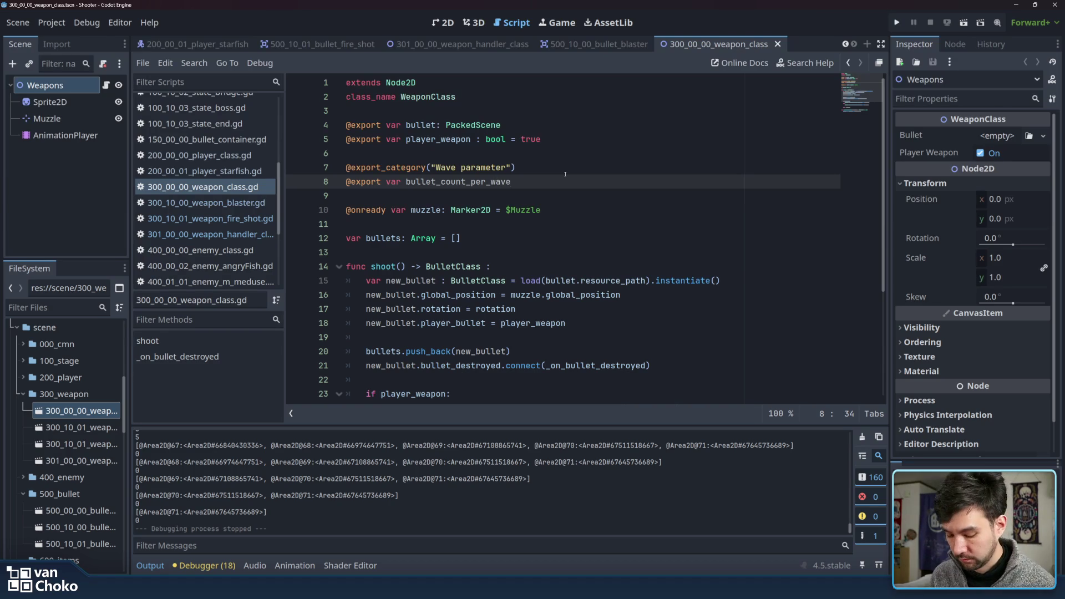
pyautogui.write(' :')
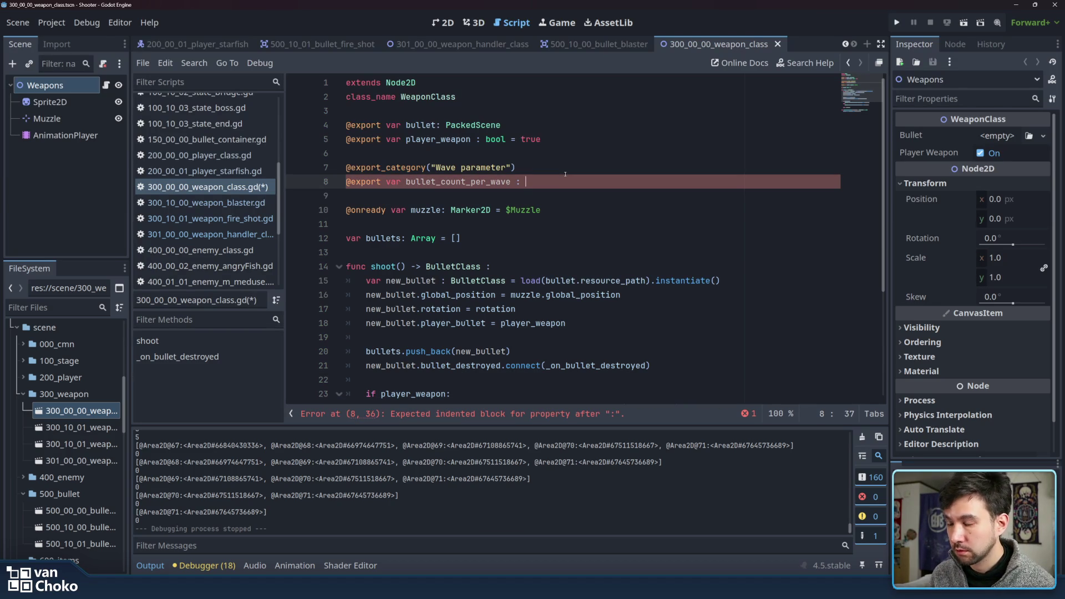
pyautogui.write(' int')
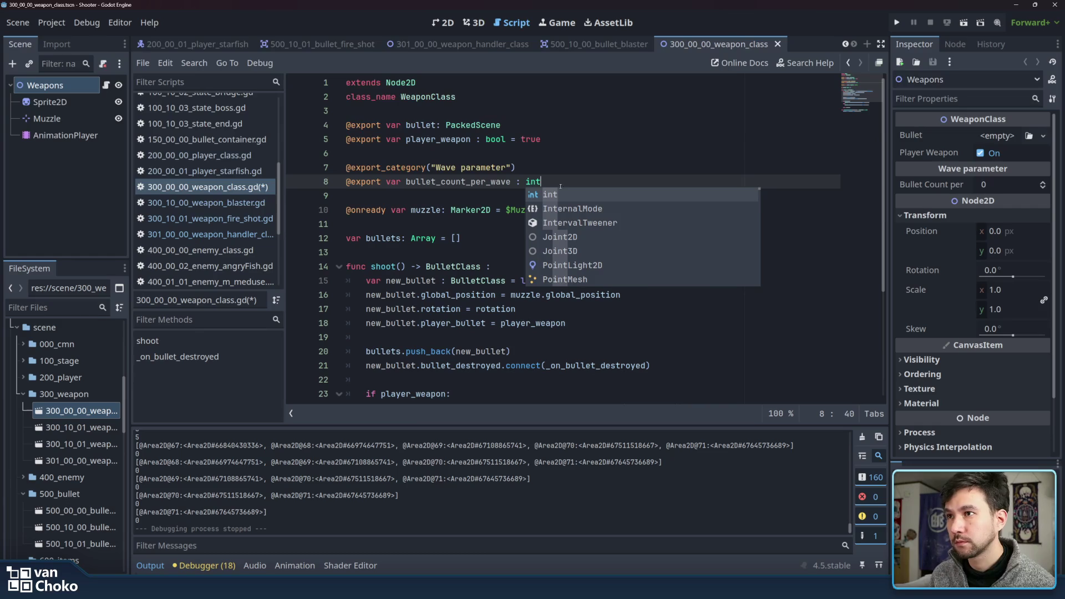
pyautogui.click(559, 192)
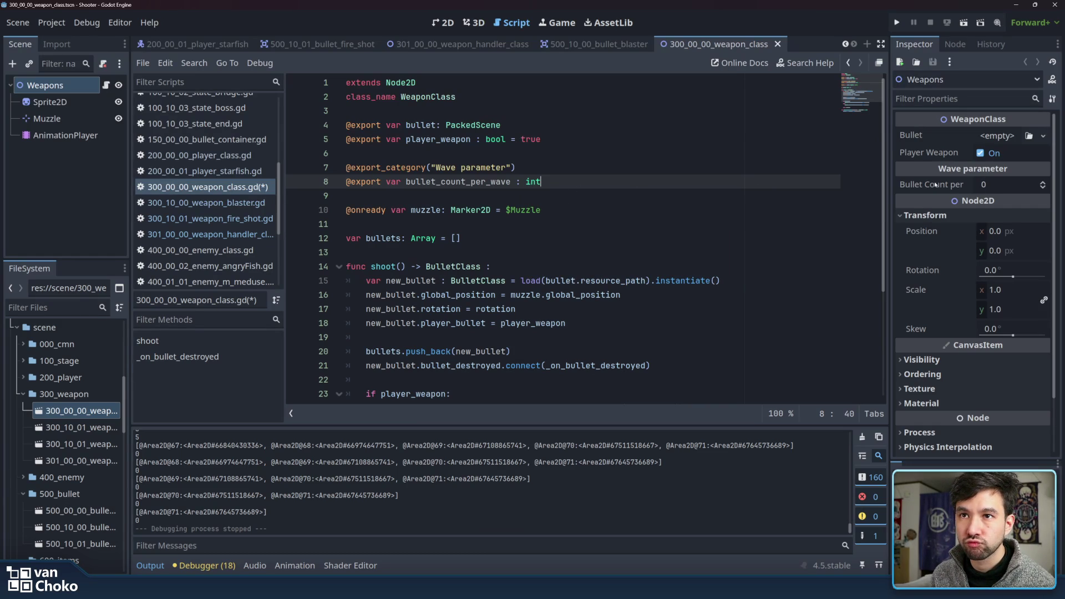
pyautogui.moveTo(936, 185)
pyautogui.hotkey('ctrl', 'shift', 'Return')
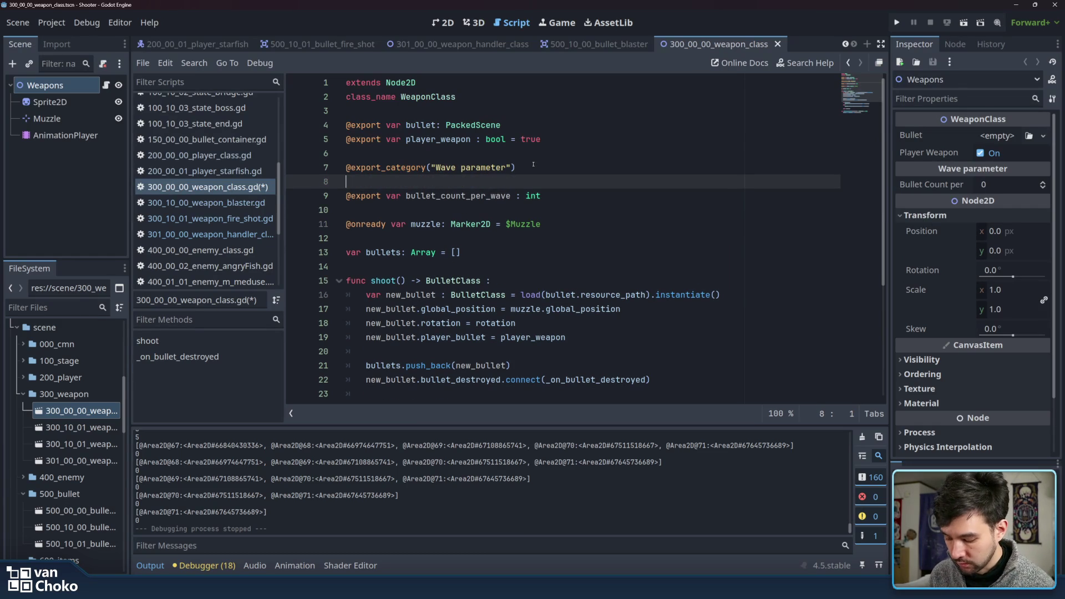
pyautogui.write('@expor')
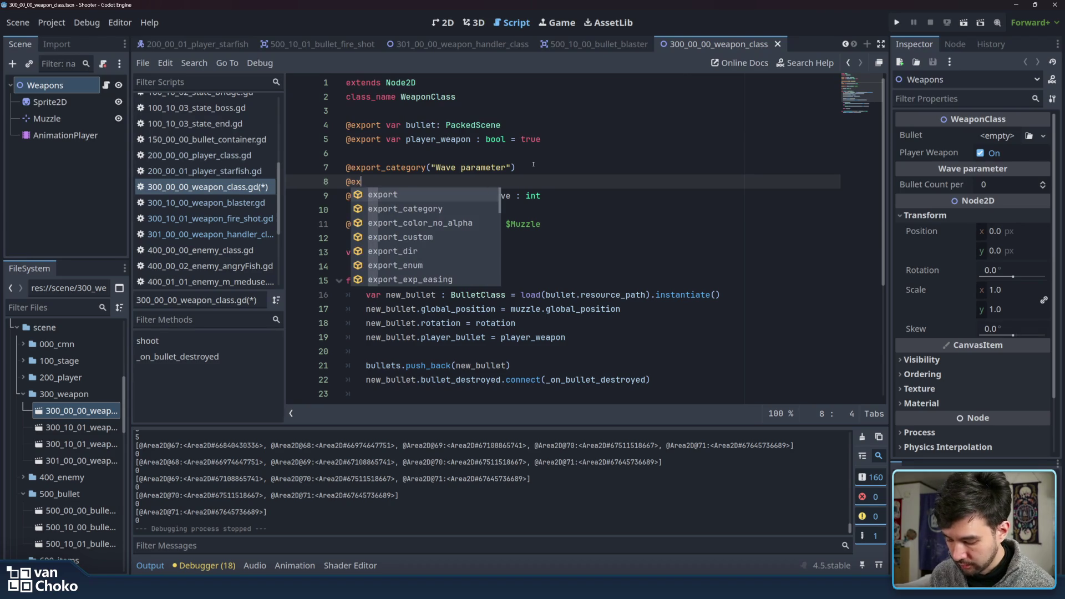
pyautogui.write('t')
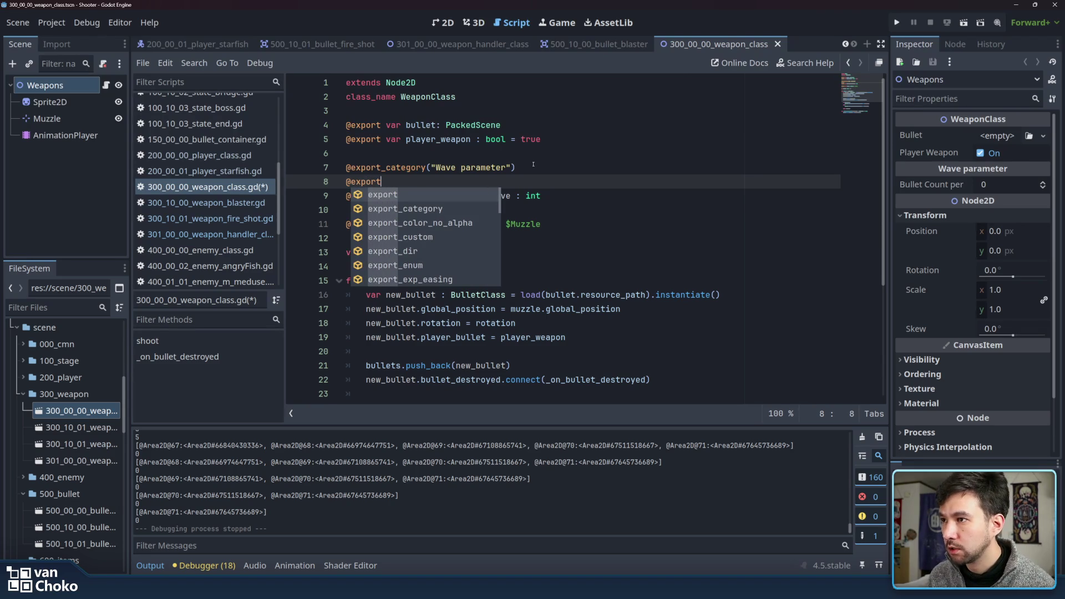
pyautogui.press('Down')
pyautogui.press('Down')
pyautogui.press('Down')
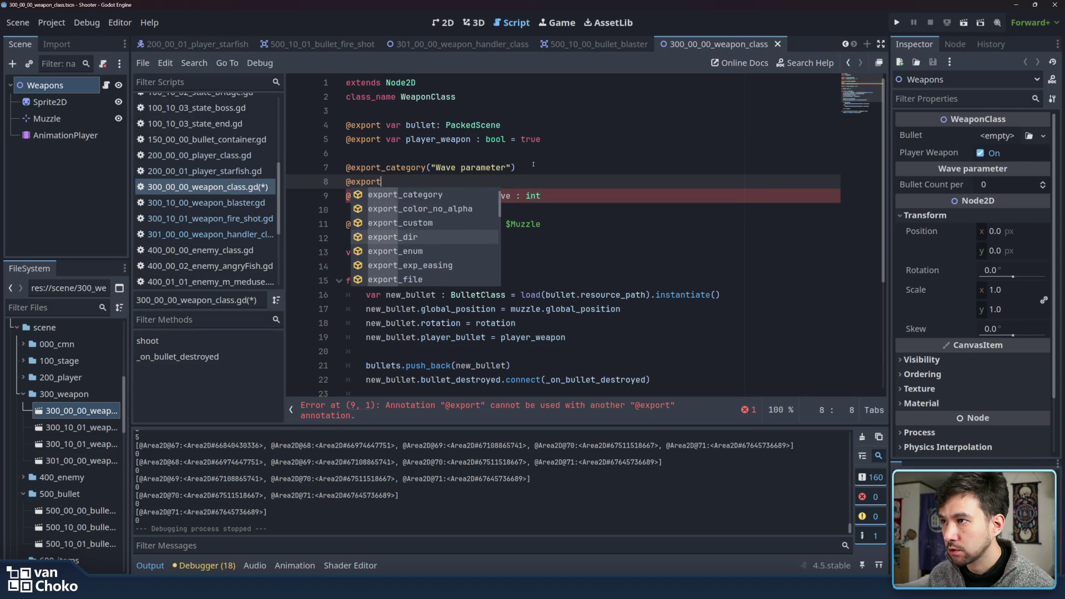
pyautogui.press('Down')
pyautogui.press('Down')
pyautogui.press('Down')
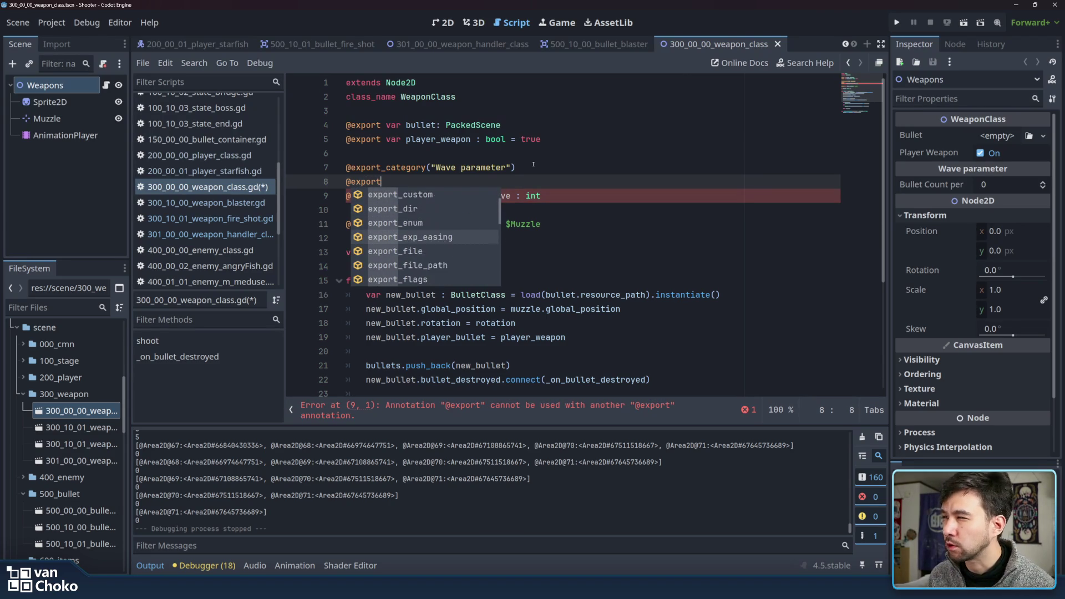
pyautogui.press('Down')
pyautogui.press('Down')
pyautogui.press('Down')
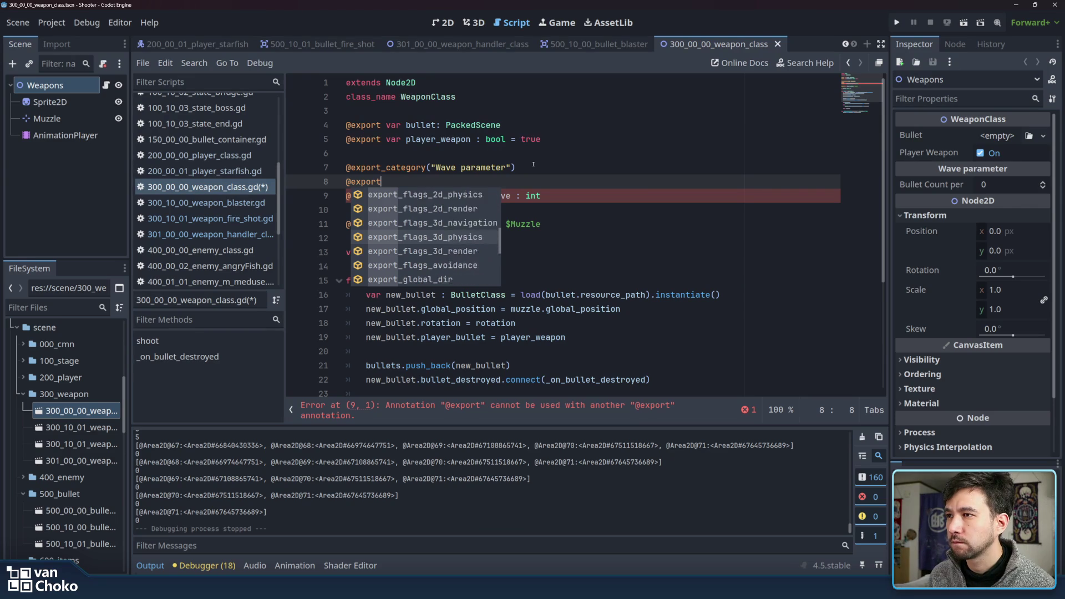
pyautogui.press('Down')
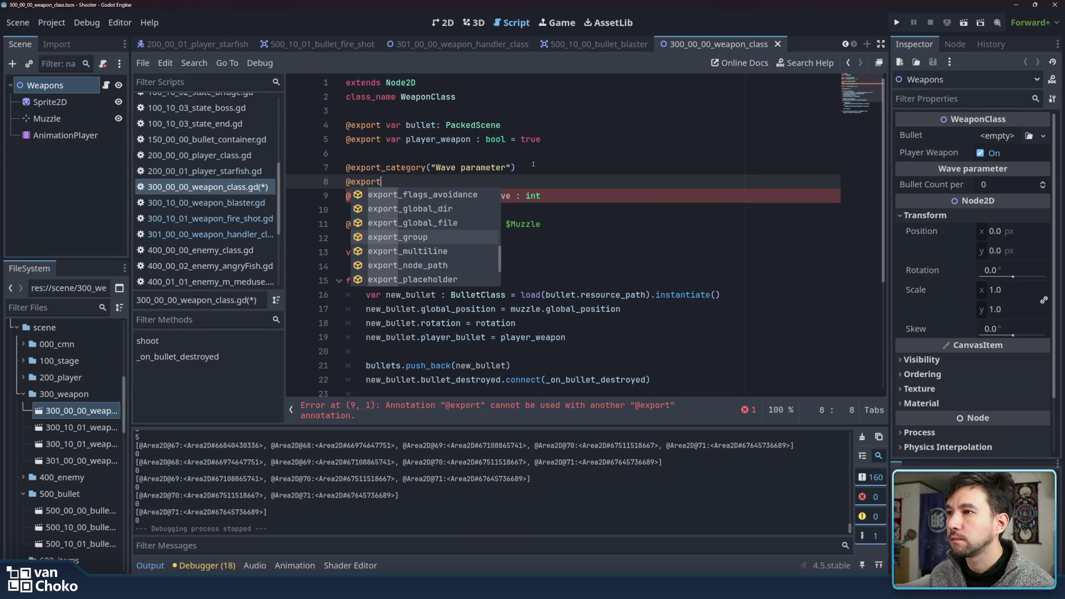
pyautogui.press('Return')
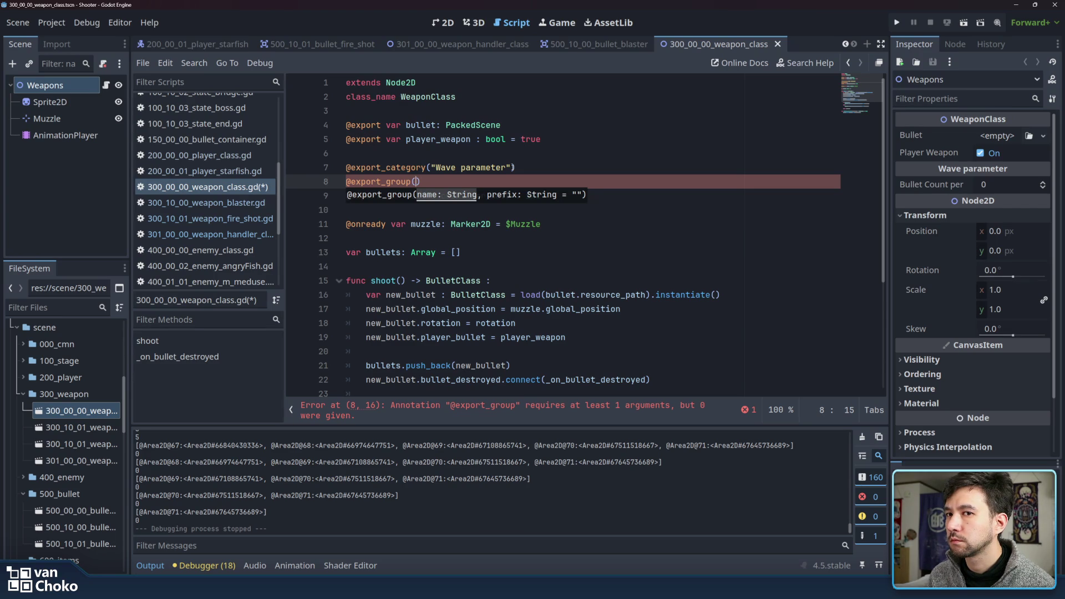
pyautogui.moveTo(511, 167); pyautogui.dragTo(431, 167)
pyautogui.hotkey('ctrl', 'c')
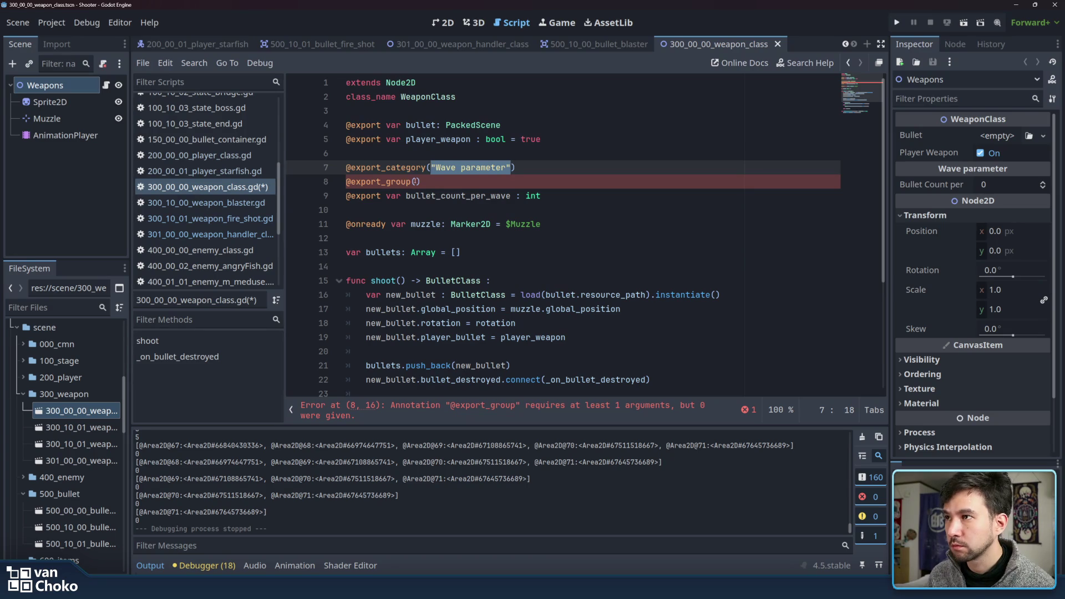
pyautogui.click(417, 182)
pyautogui.hotkey('ctrl', 'v')
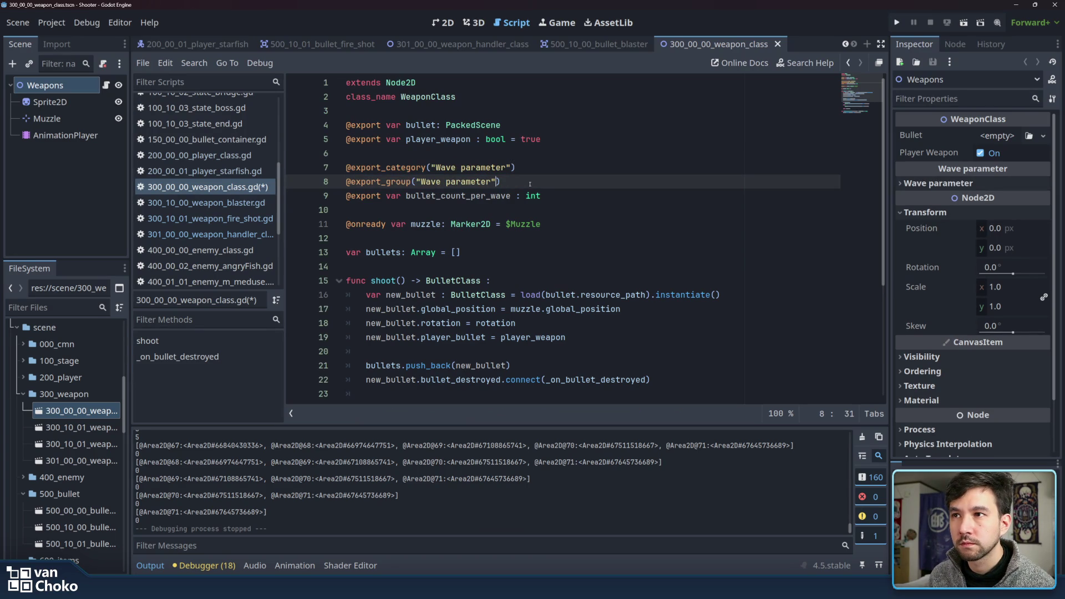
pyautogui.moveTo(516, 167); pyautogui.dragTo(318, 166)
pyautogui.press('BackSpace')
pyautogui.press('BackSpace')
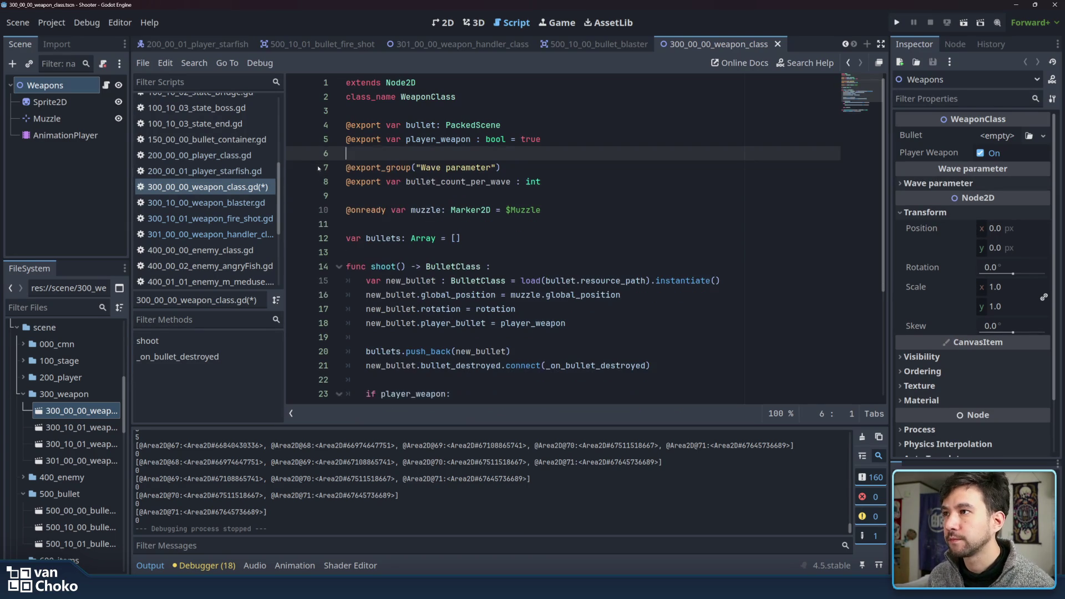
pyautogui.click(555, 209)
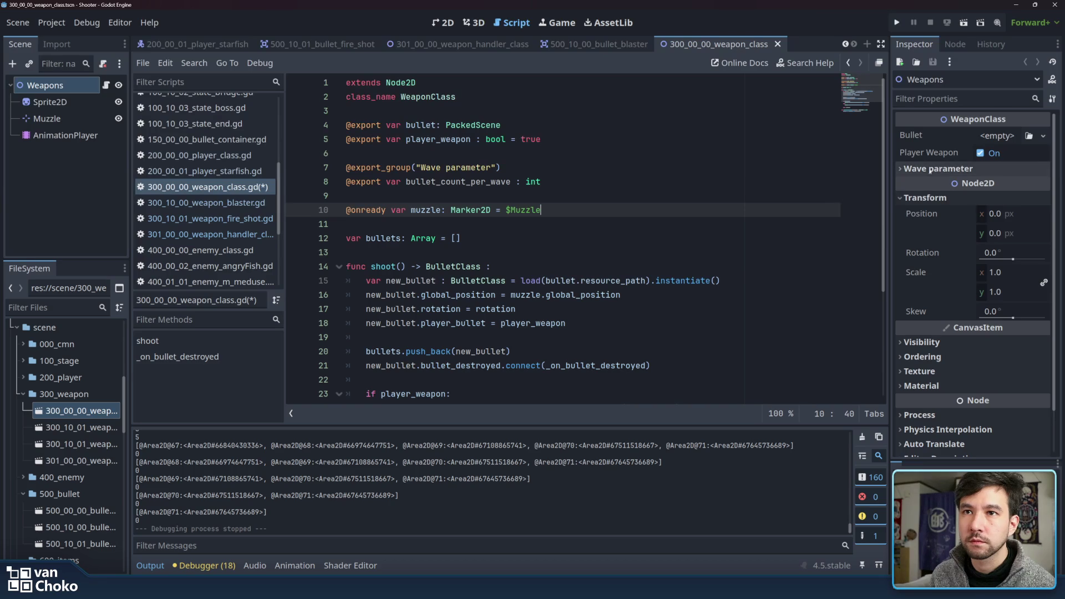
pyautogui.click(929, 169)
pyautogui.click(930, 170)
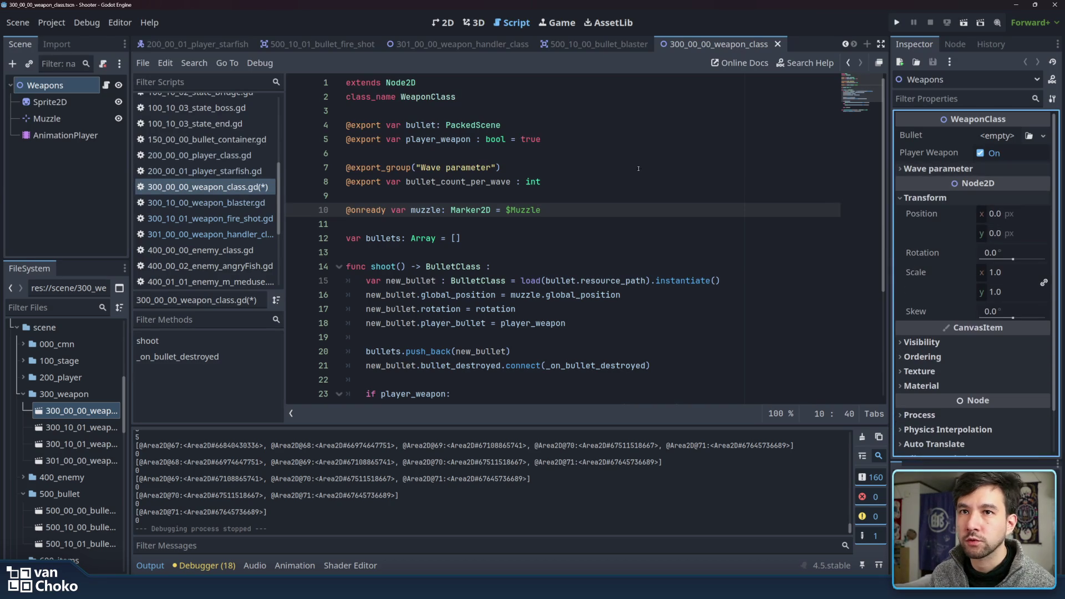
pyautogui.click(577, 179)
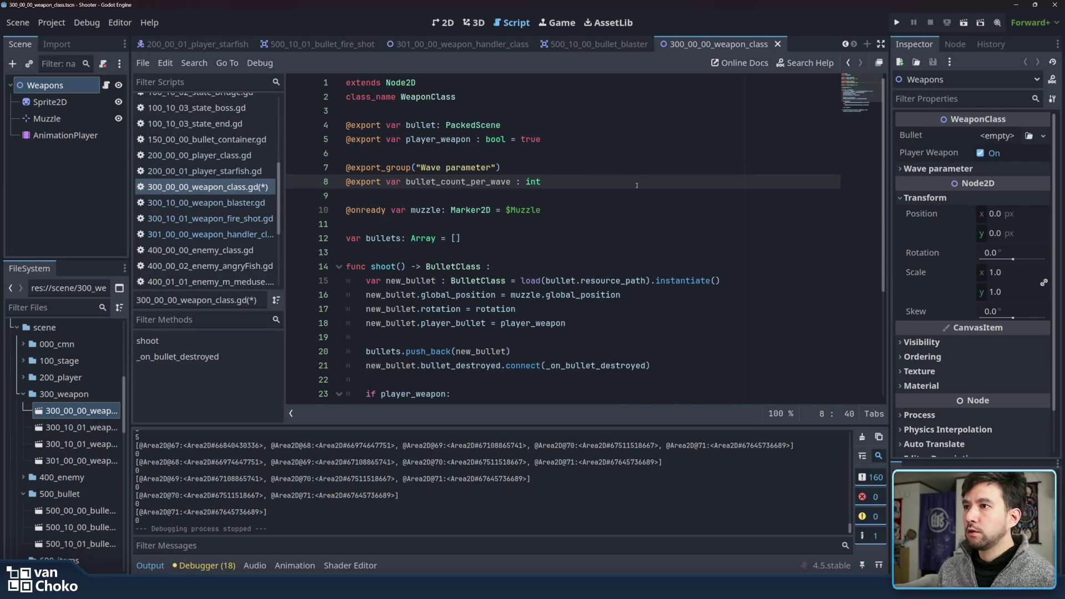
pyautogui.doubleClick(432, 182)
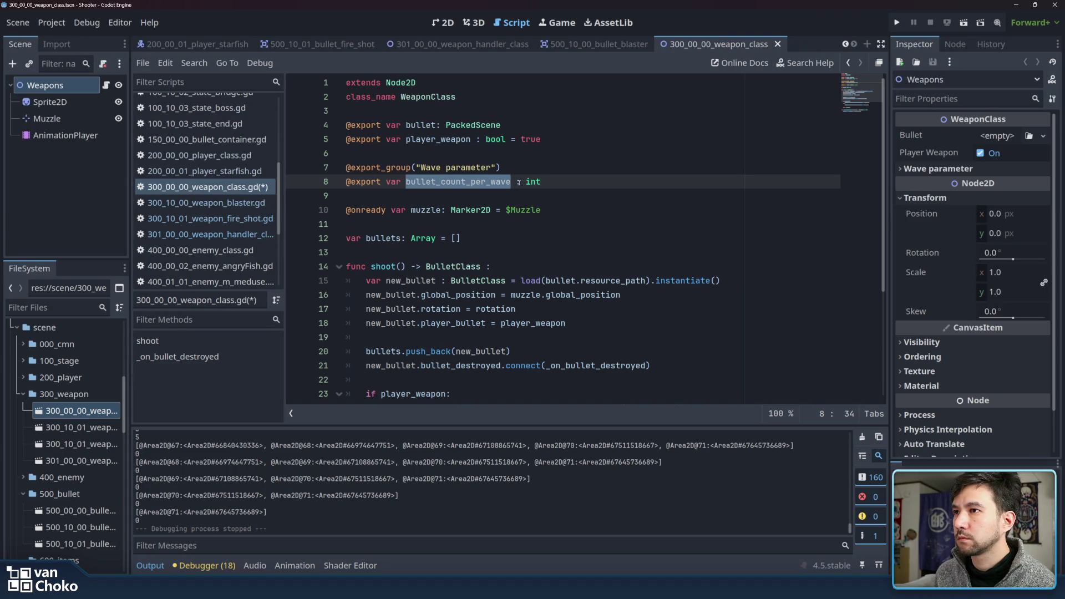
pyautogui.press('End')
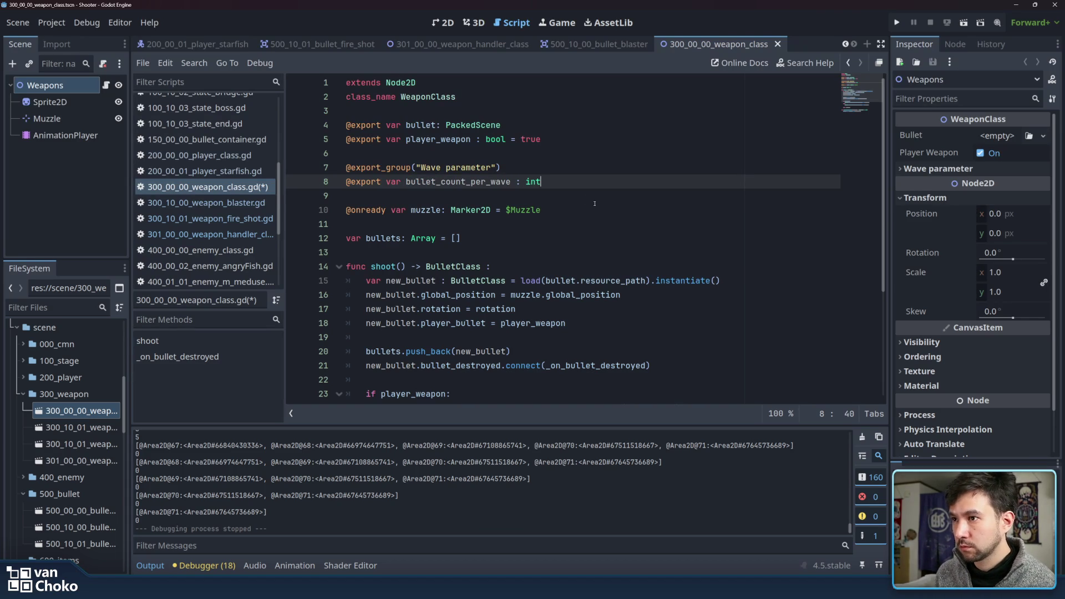
pyautogui.scroll(-1, 547, 183)
pyautogui.click(570, 182)
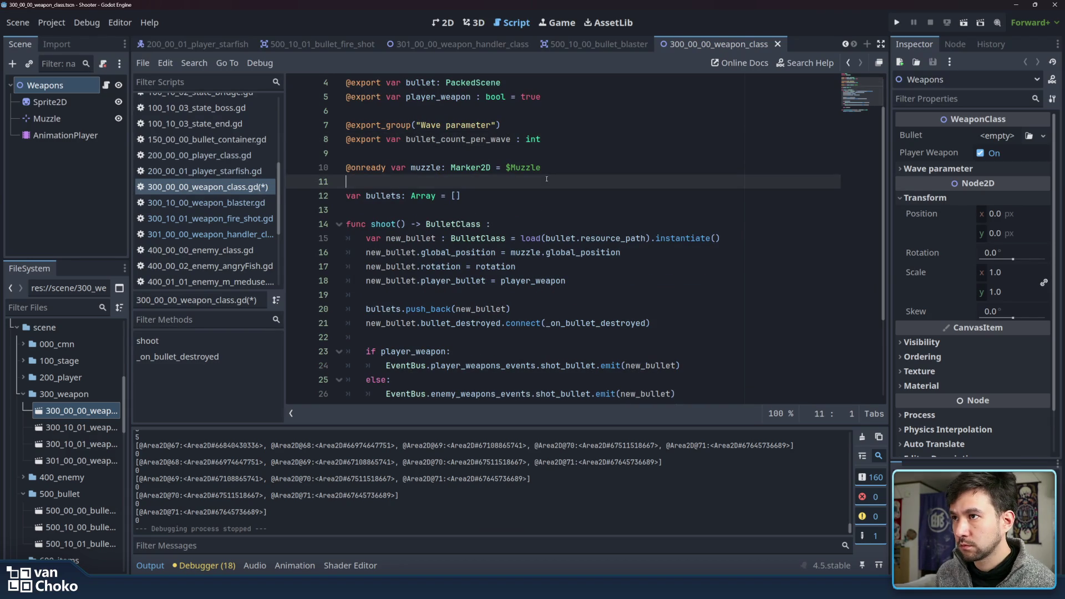
pyautogui.click(572, 171)
pyautogui.click(575, 182)
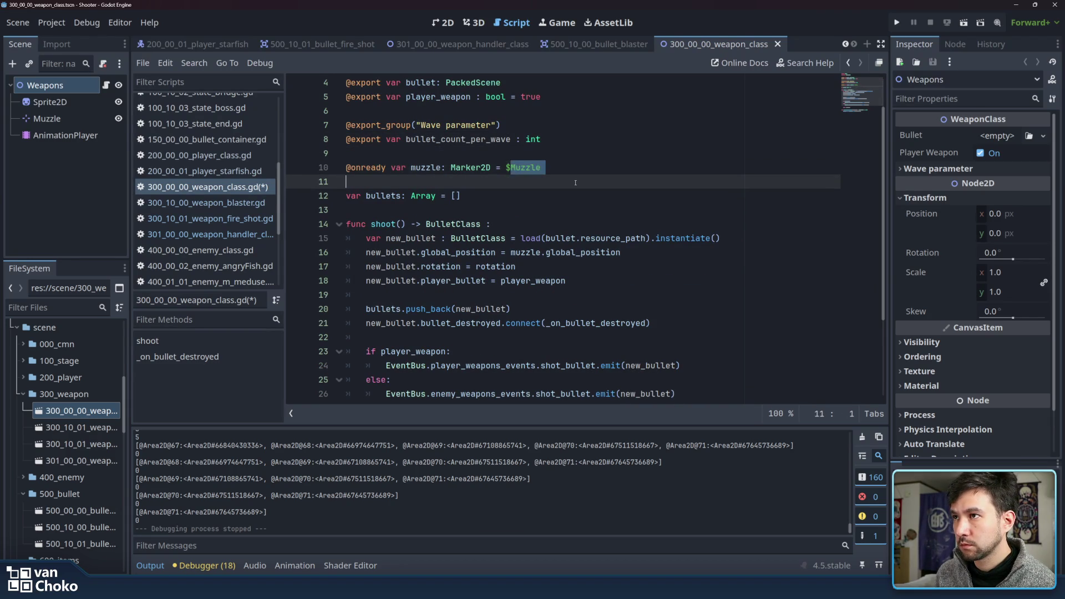
pyautogui.scroll(-2, 575, 182)
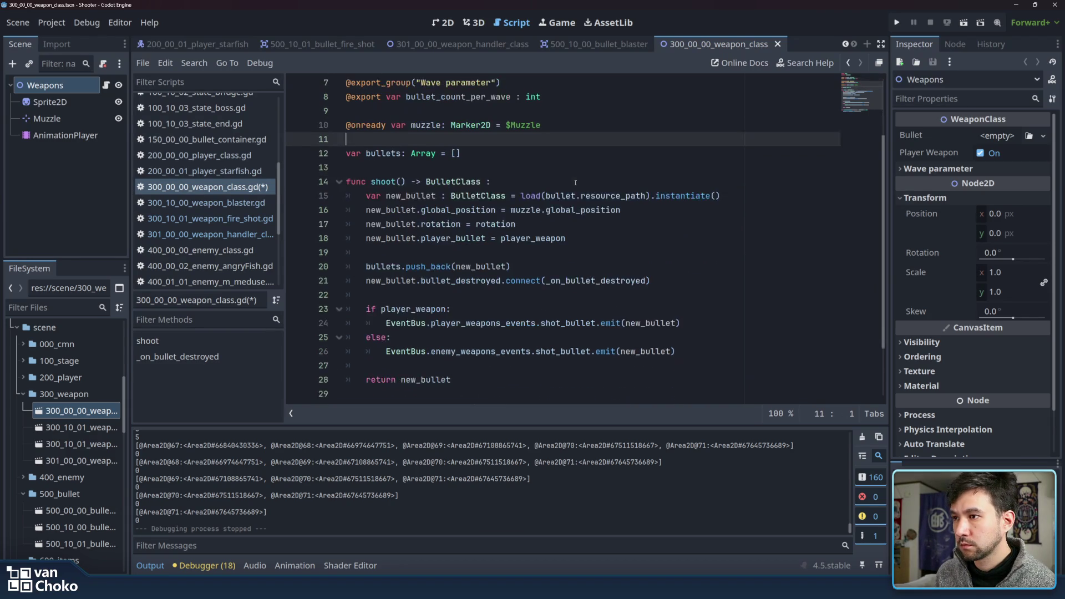
pyautogui.scroll(-1, 575, 182)
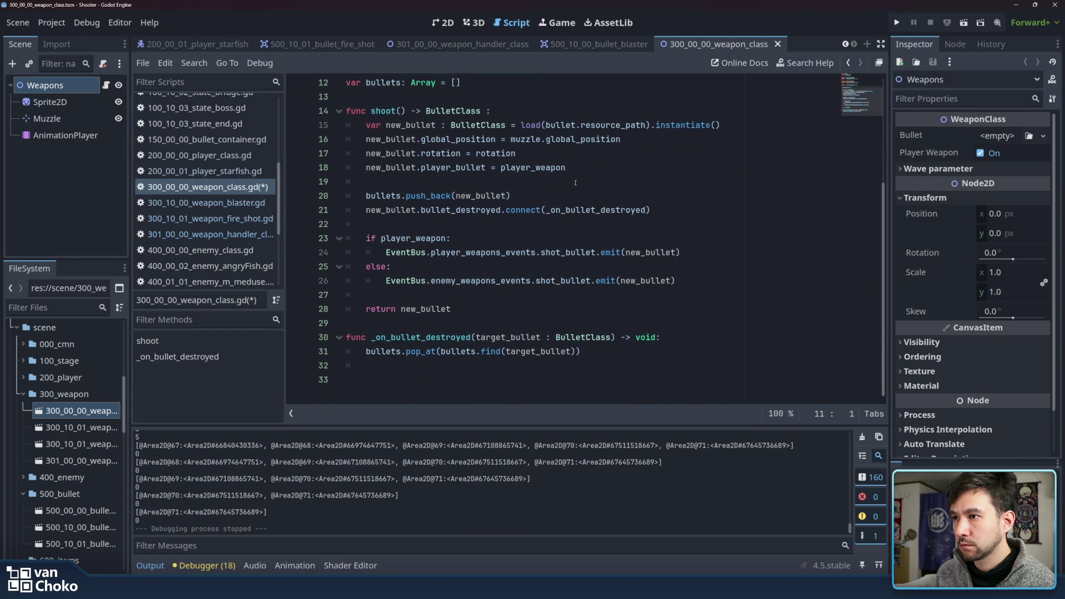
pyautogui.click(538, 295)
pyautogui.press('BackSpace')
pyautogui.press('BackSpace')
pyautogui.scroll(2, 539, 292)
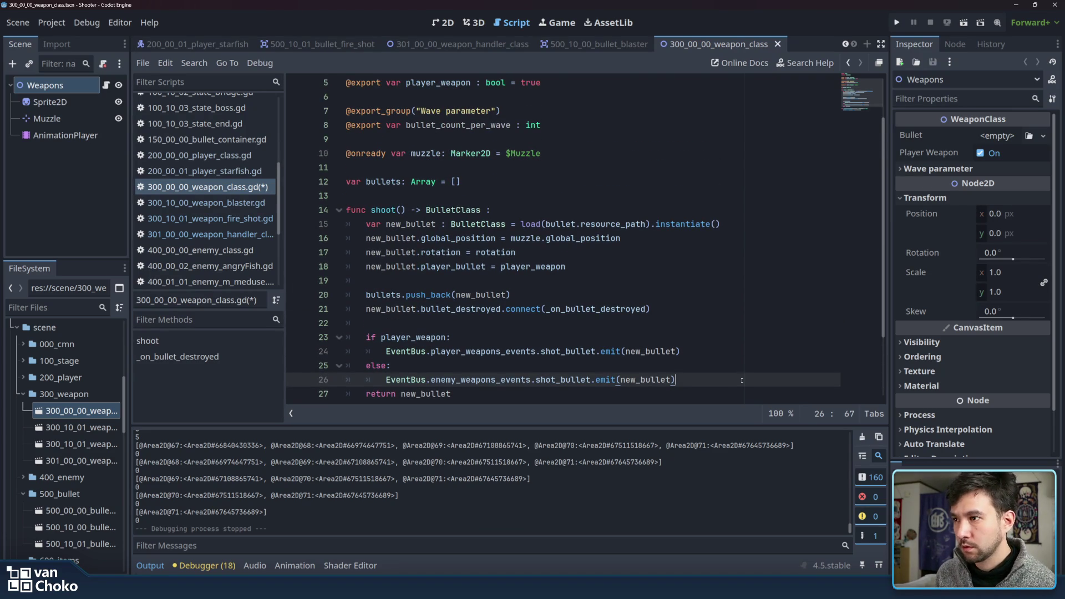
pyautogui.press('Return')
pyautogui.press('BackSpace')
# Rename func shoot to _shoot in the weapon class script and save
pyautogui.click(371, 209)
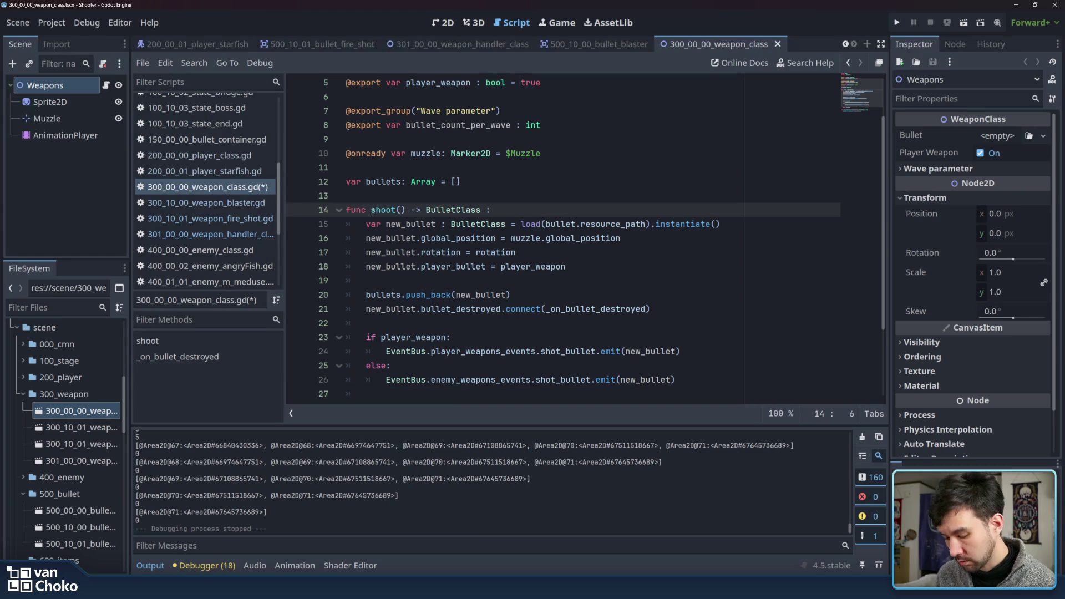
pyautogui.write('_')
pyautogui.press('Escape')
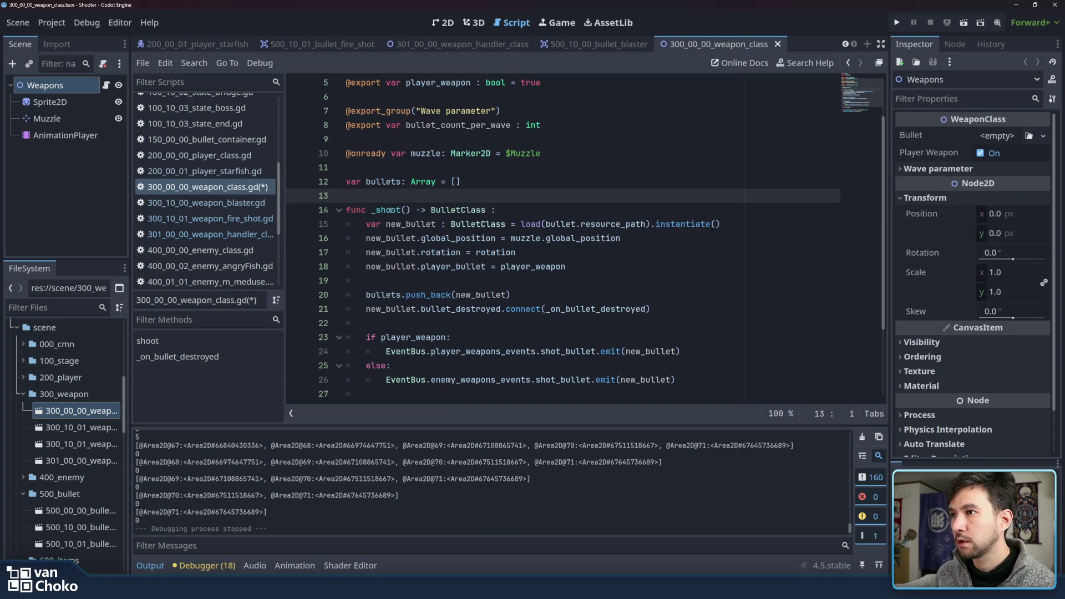
pyautogui.doubleClick(391, 209)
pyautogui.click(471, 224)
pyautogui.hotkey('ctrl', 's')
# Change the shoot() call to _shoot() in 300_10_01_weapon_fire_shot.gd, then return to weapon_class
pyautogui.click(234, 219)
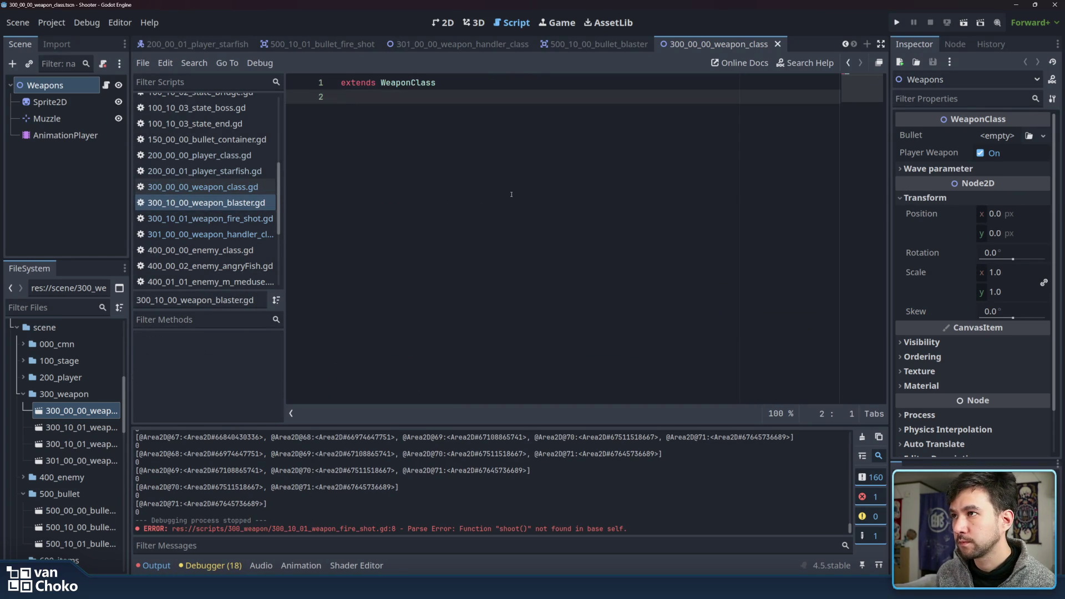
pyautogui.click(382, 181)
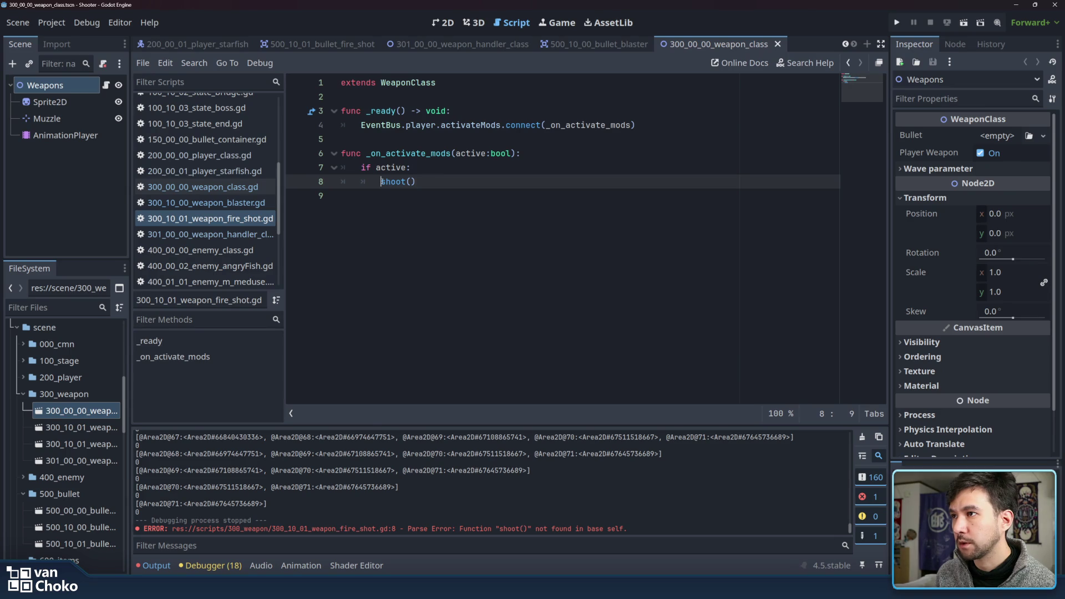
pyautogui.write('_')
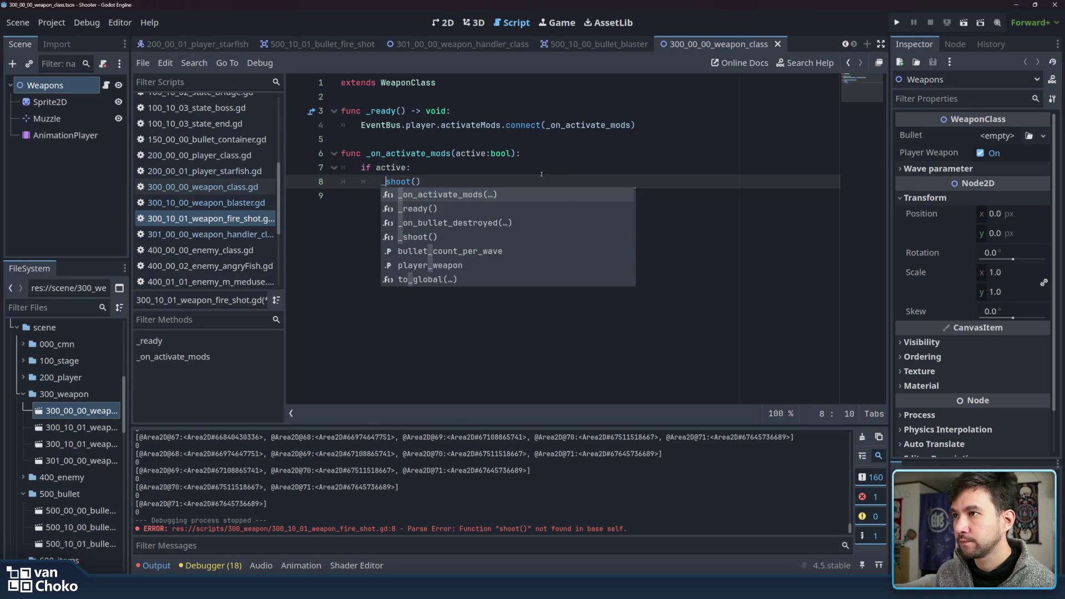
pyautogui.click(541, 175)
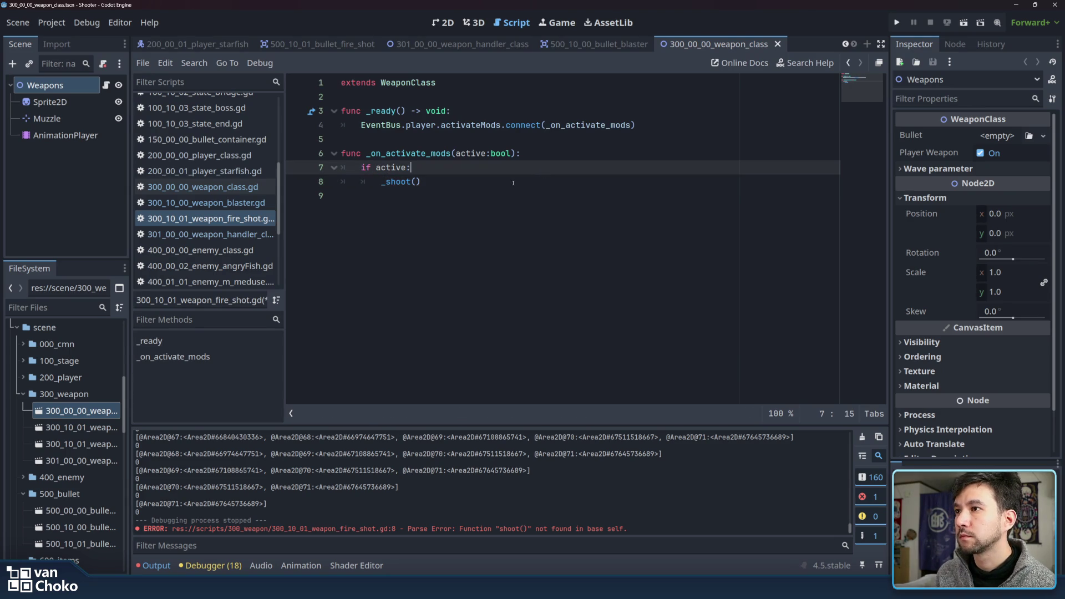
pyautogui.click(236, 188)
pyautogui.click(528, 213)
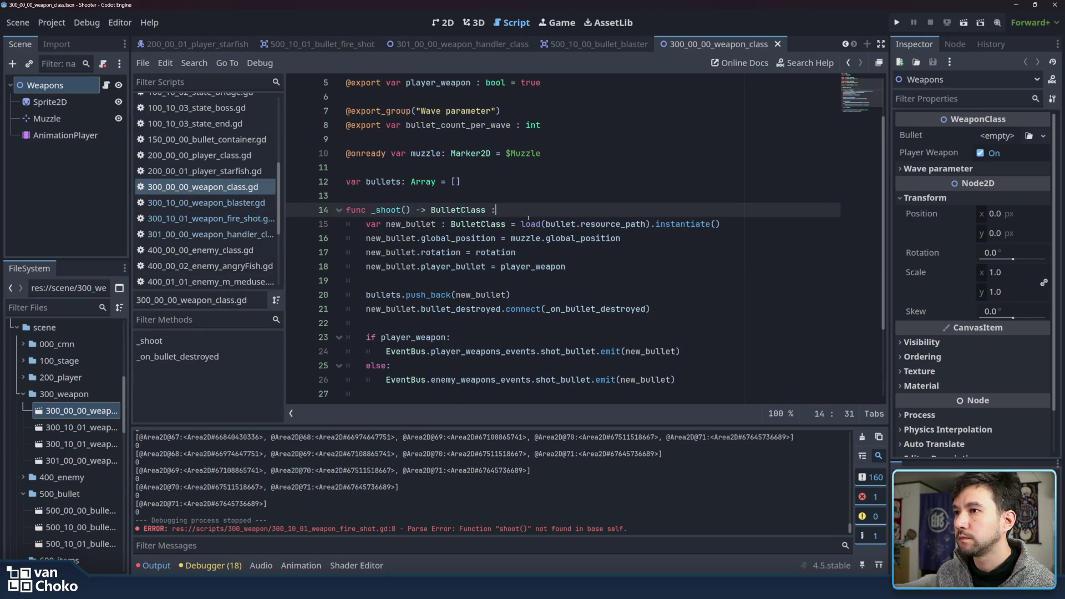
pyautogui.click(525, 183)
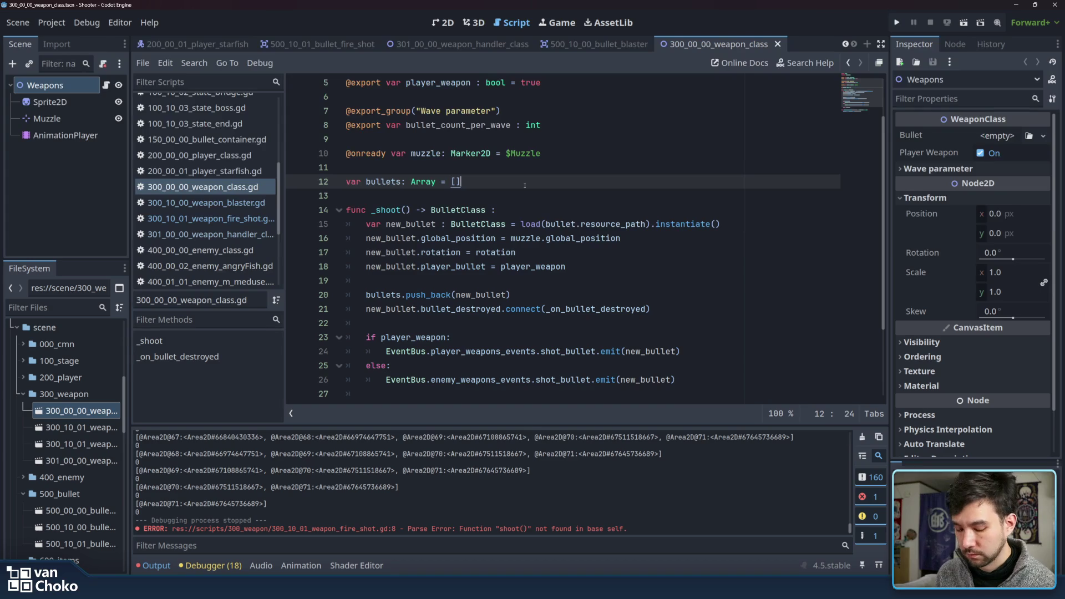
# Write func start_shooting_wave() -> void: below the bullets array line
pyautogui.press('Return')
pyautogui.press('Return')
pyautogui.write('func ')
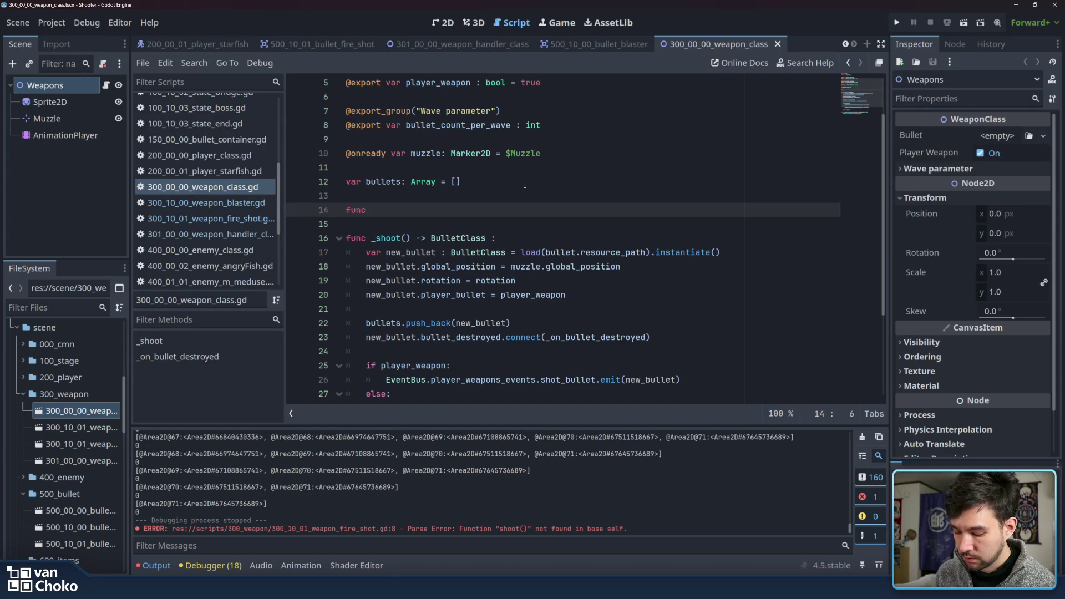
pyautogui.write('start_')
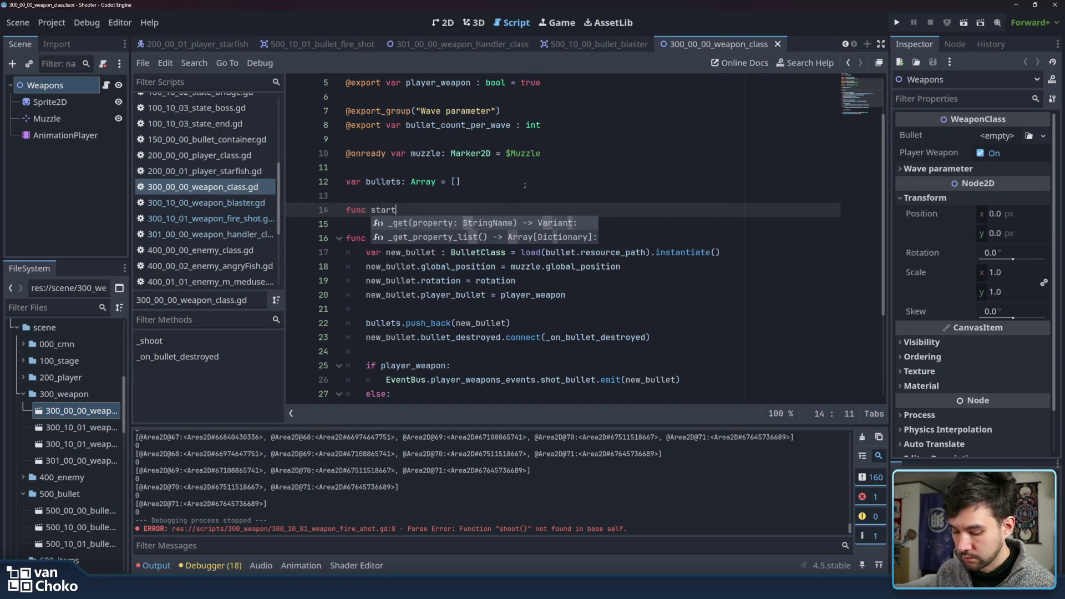
pyautogui.write('shooting_')
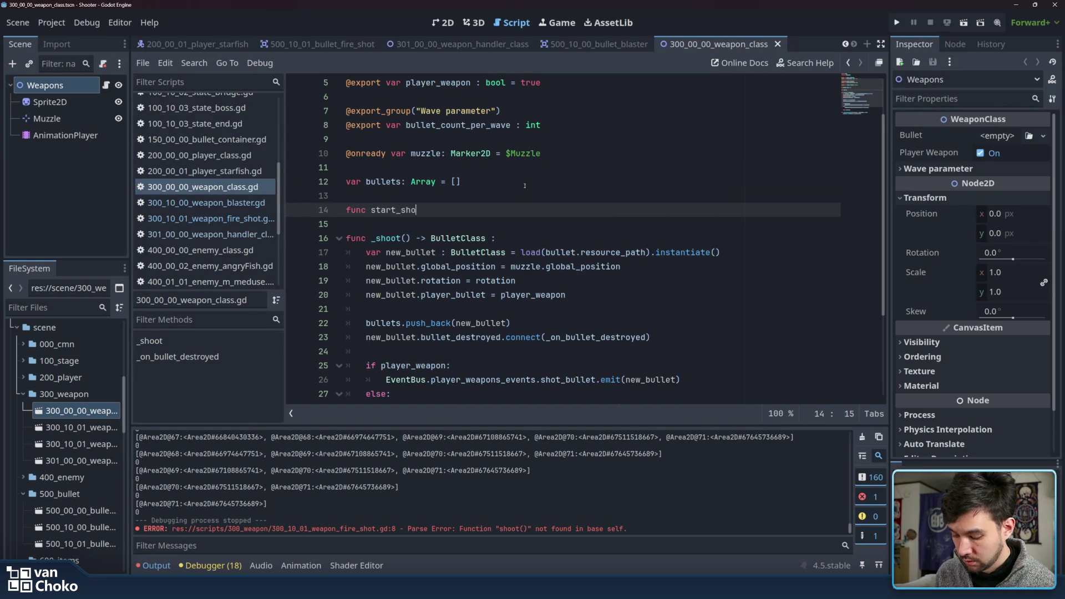
pyautogui.write('wave')
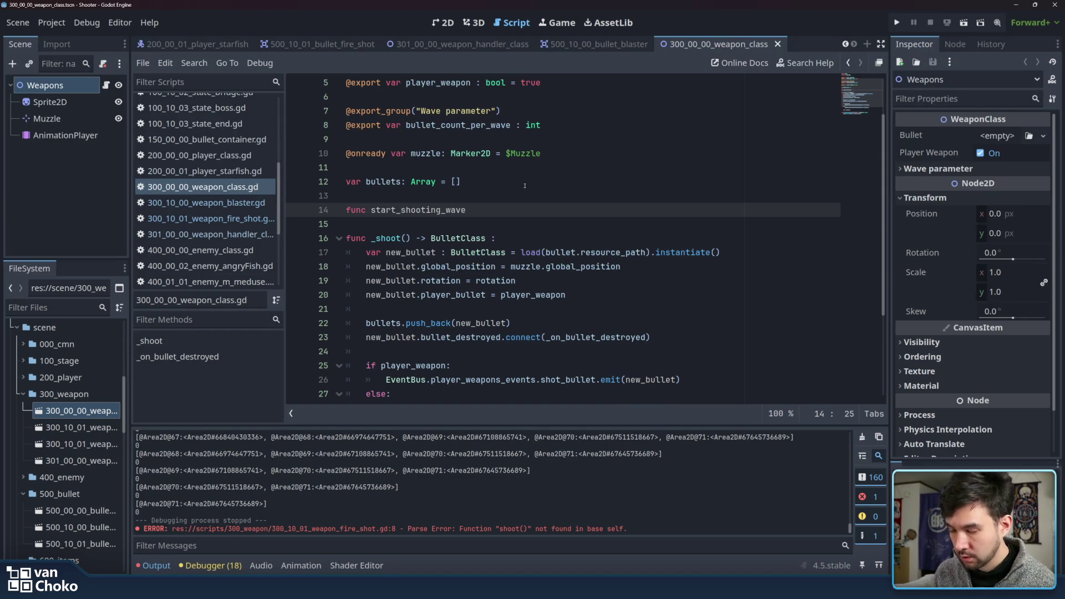
pyautogui.write('() -=')
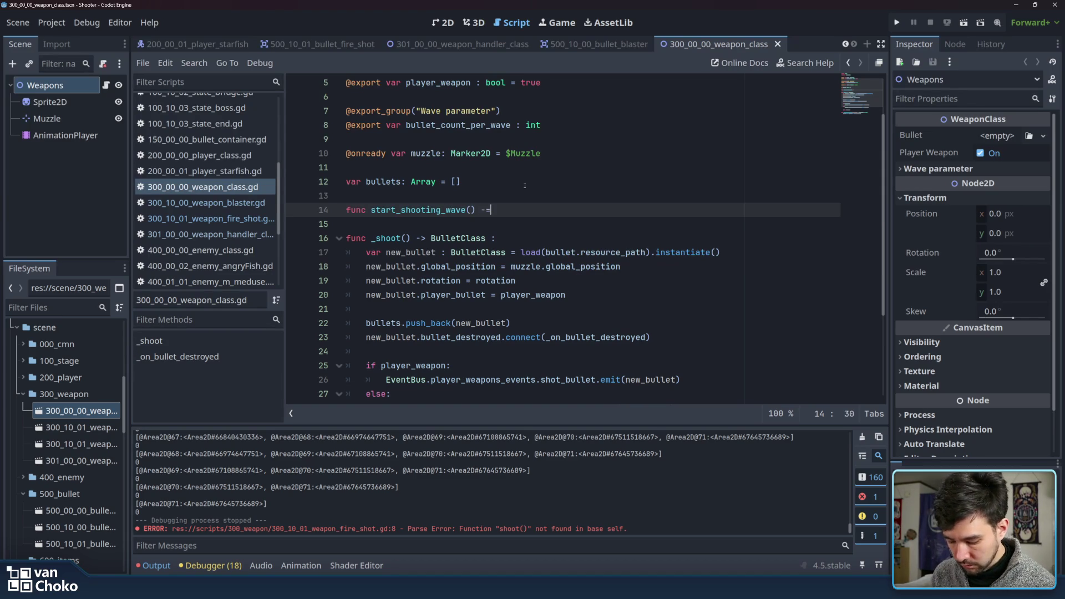
pyautogui.press('BackSpace')
pyautogui.write('> VOI')
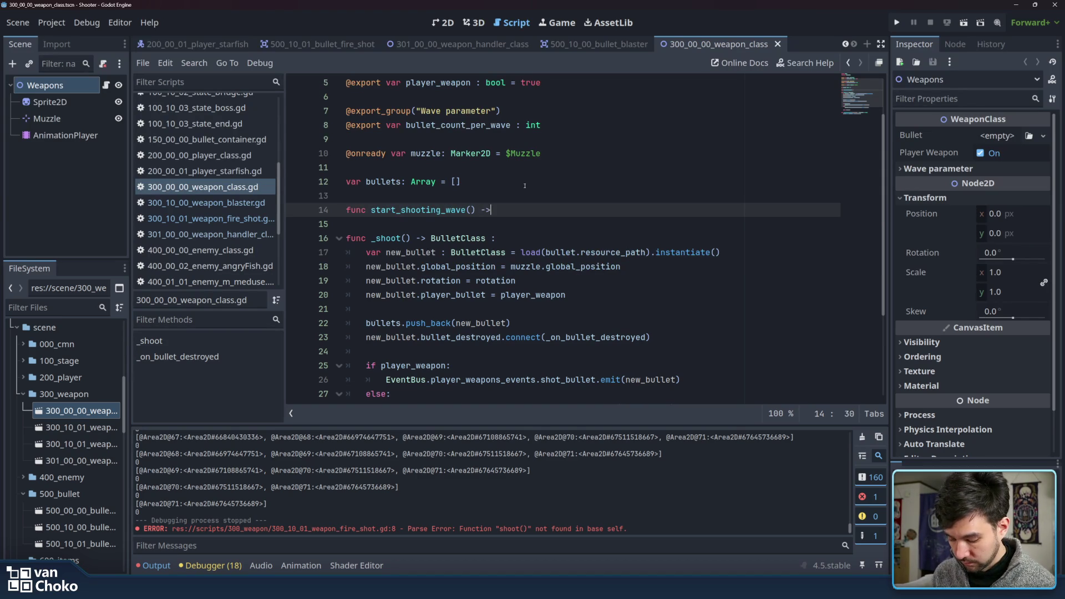
pyautogui.write('D')
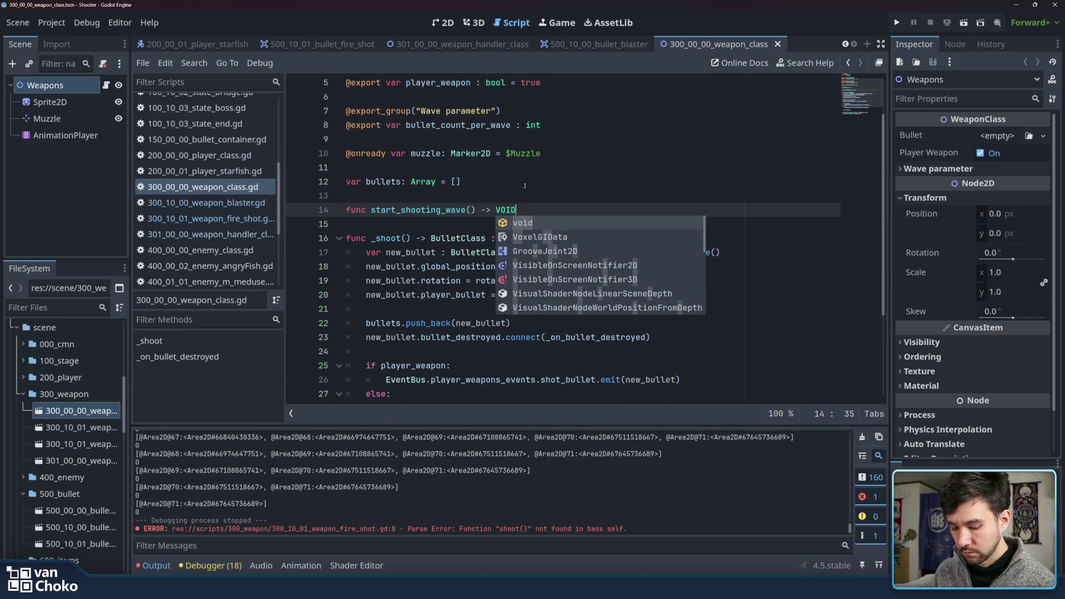
pyautogui.press('Return')
pyautogui.write(':')
pyautogui.press('Return')
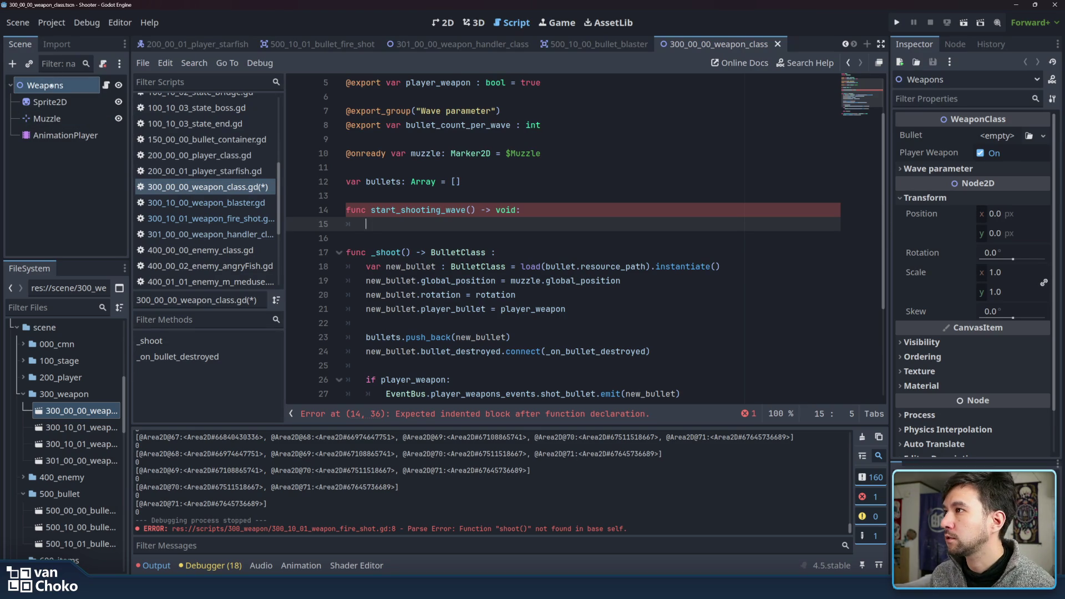
# Add blank lines between start_shooting_wave and the _shoot function
pyautogui.scroll(-3, 463, 276)
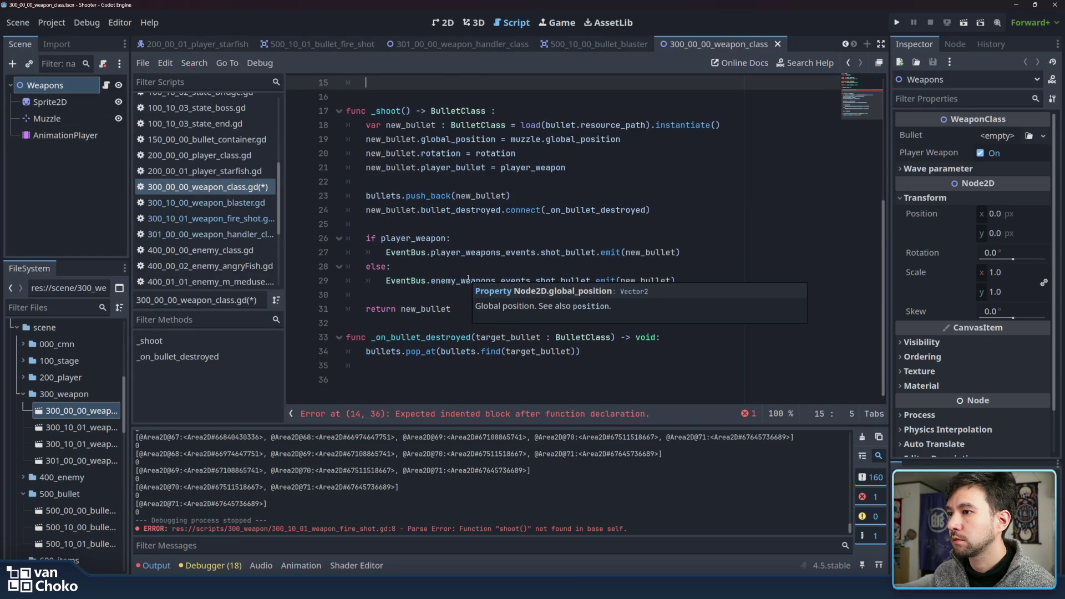
pyautogui.scroll(5, 468, 277)
pyautogui.click(429, 294)
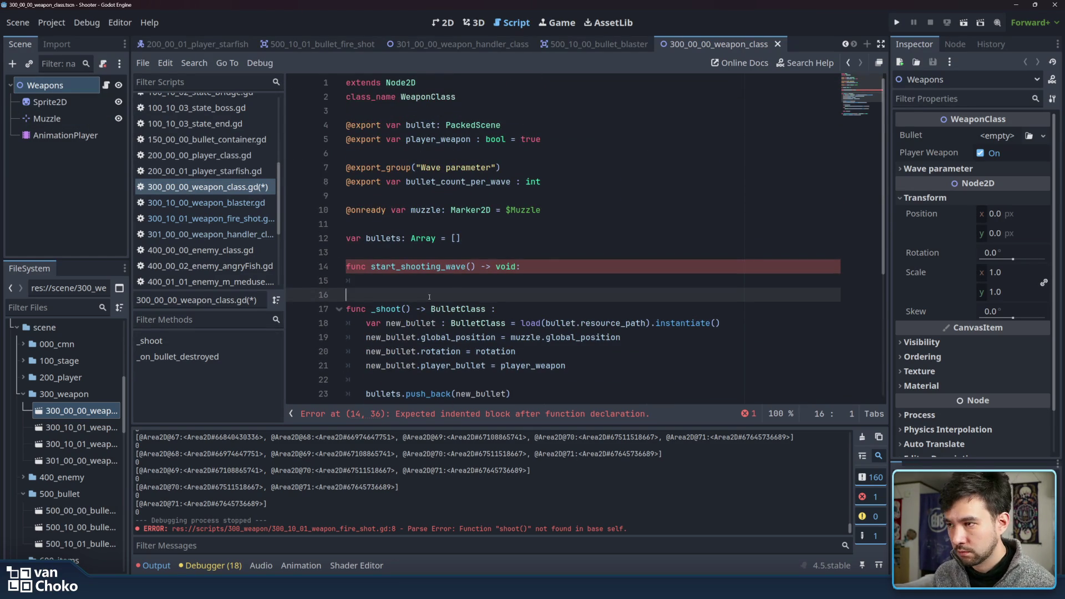
pyautogui.scroll(-5, 429, 296)
pyautogui.press('Return')
pyautogui.press('Return')
pyautogui.press('Return')
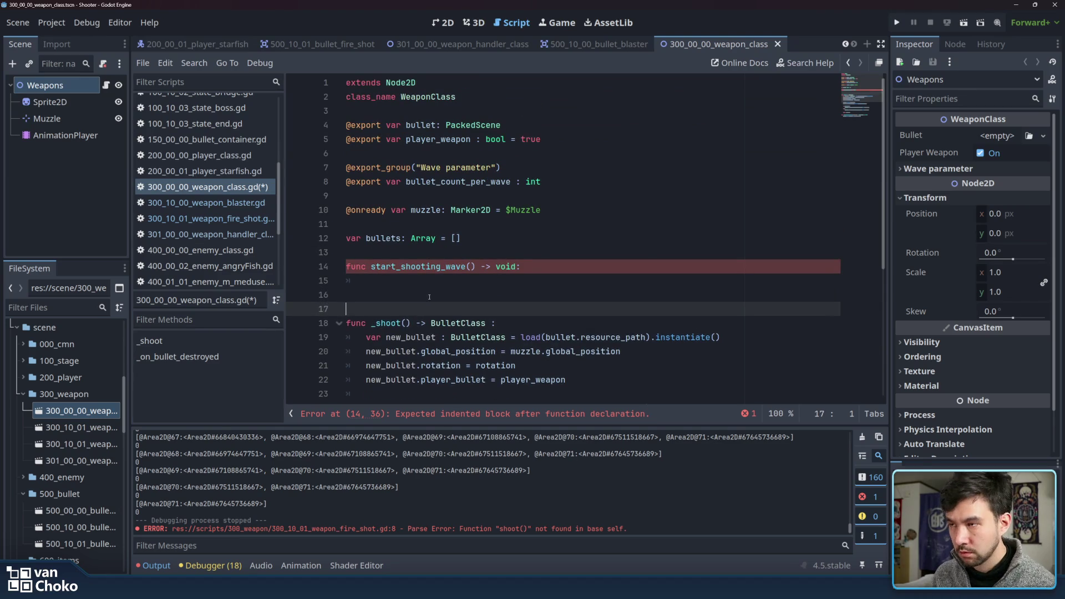
pyautogui.click(429, 297)
pyautogui.click(66, 86)
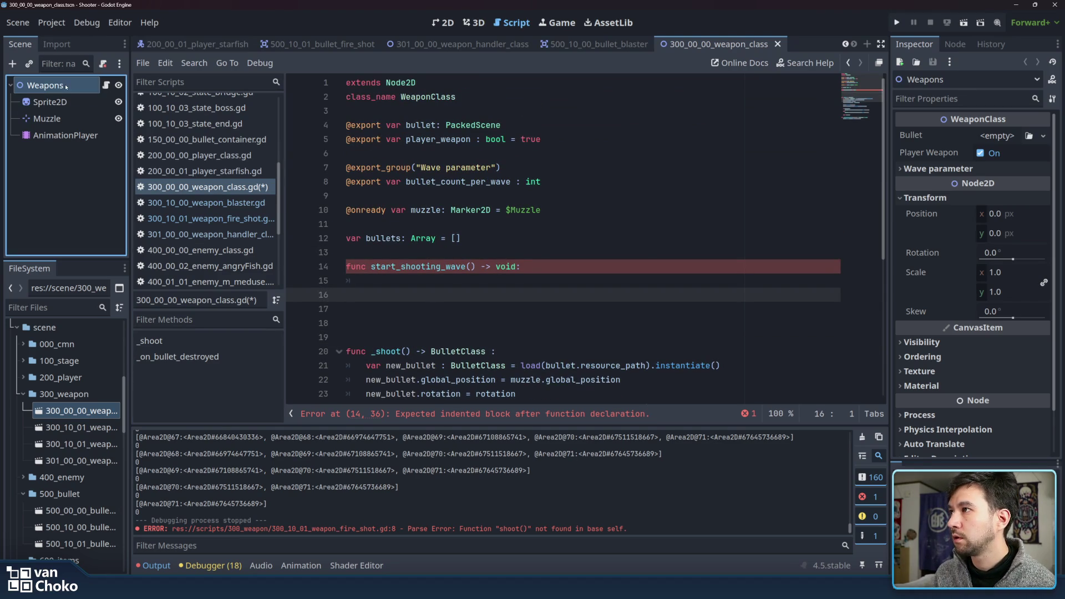
# Add a Timer node under Weapons and rename it ShootingTimer
pyautogui.hotkey('ctrl', 'a')
pyautogui.write('TIM')
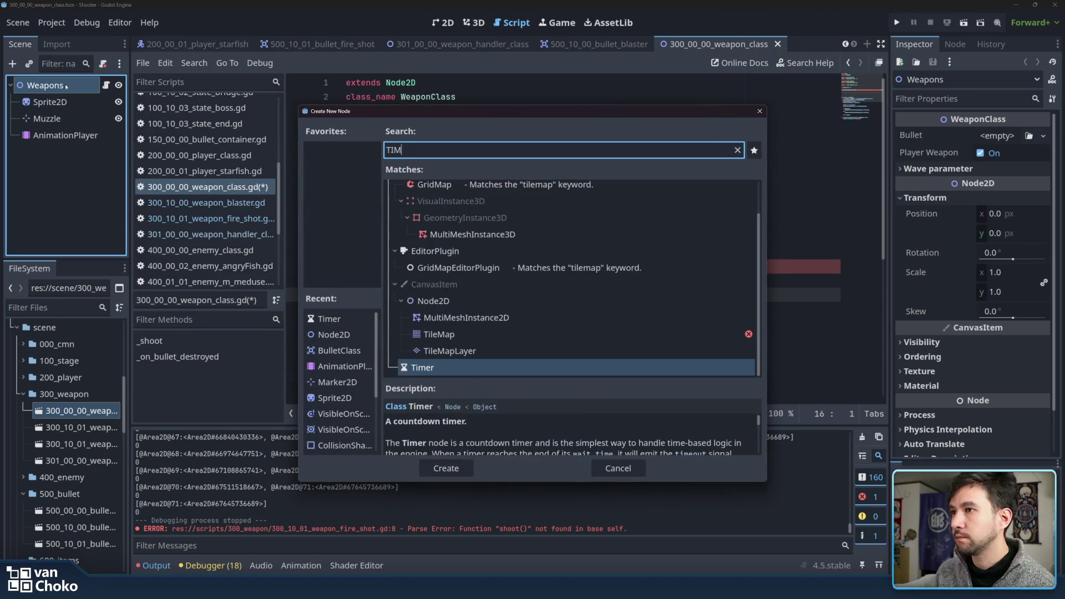
pyautogui.press('Return')
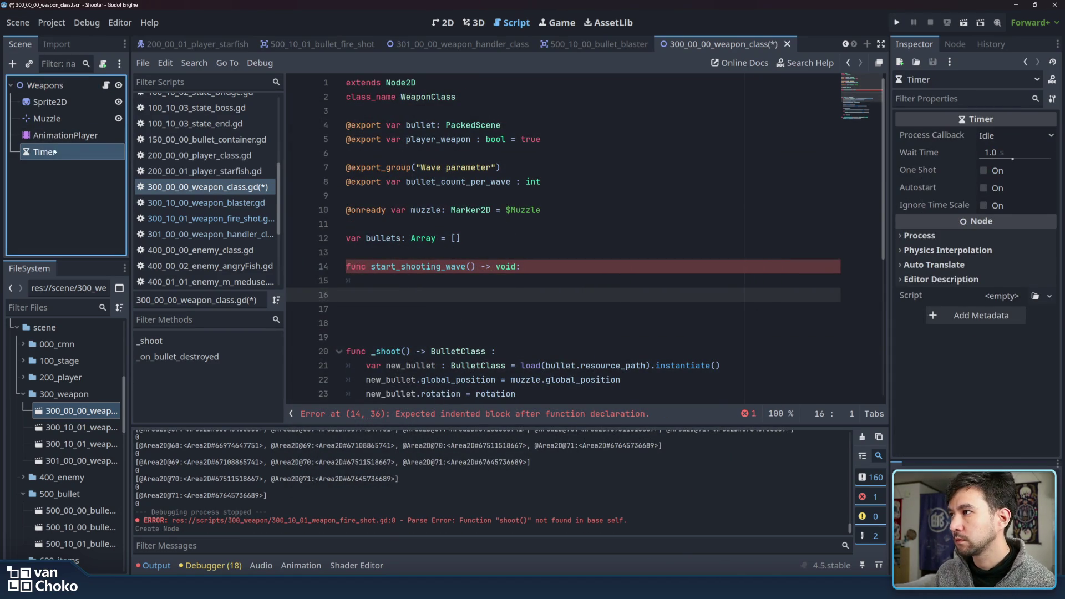
pyautogui.press('F2')
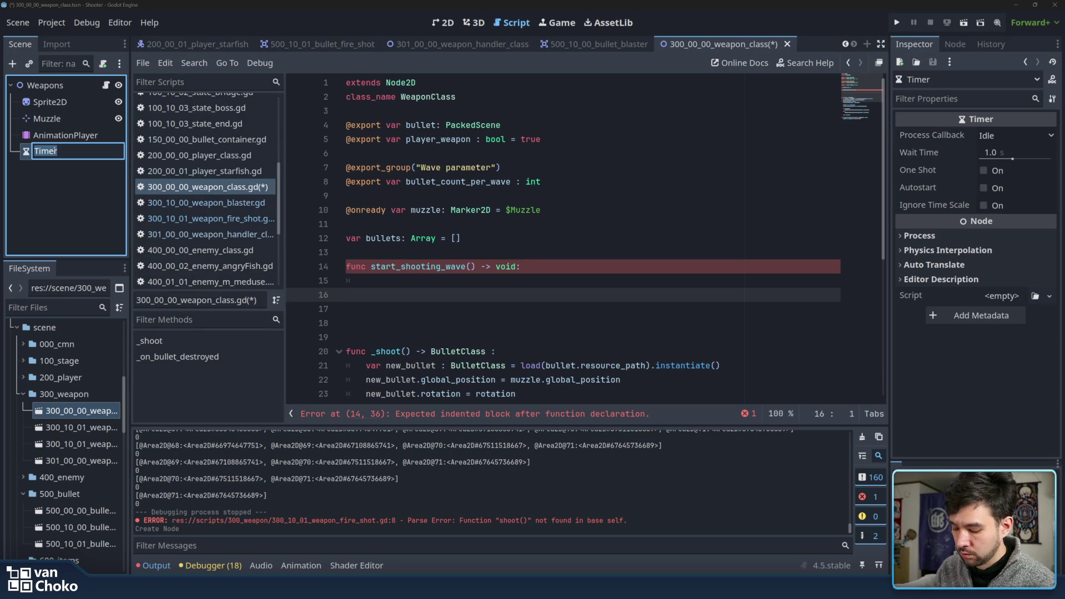
pyautogui.write('WAVA')
pyautogui.press('BackSpace')
pyautogui.press('BackSpace')
pyautogui.press('BackSpace')
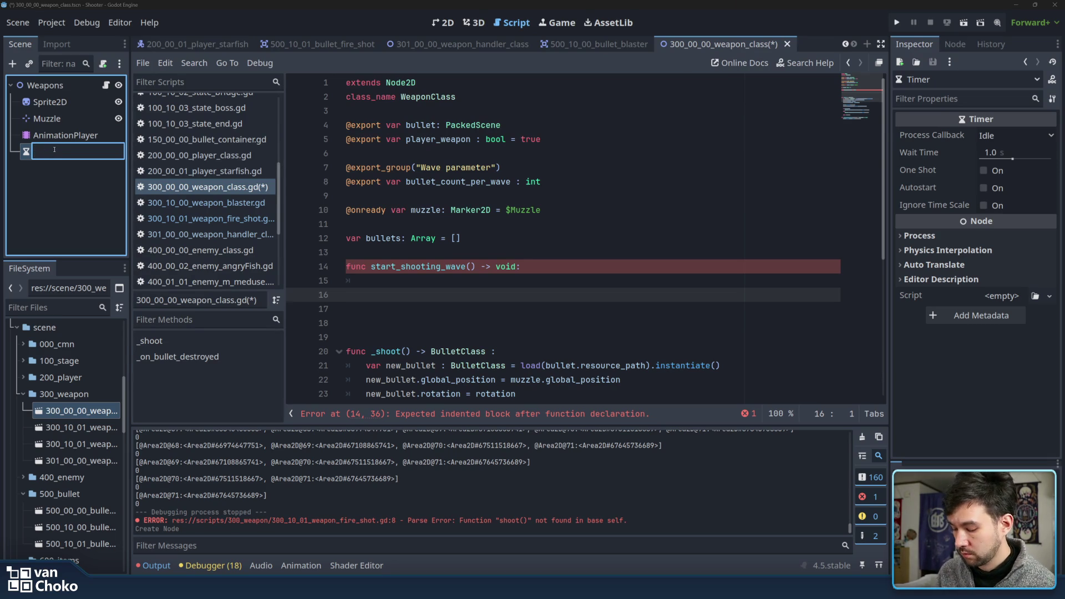
pyautogui.write('wav')
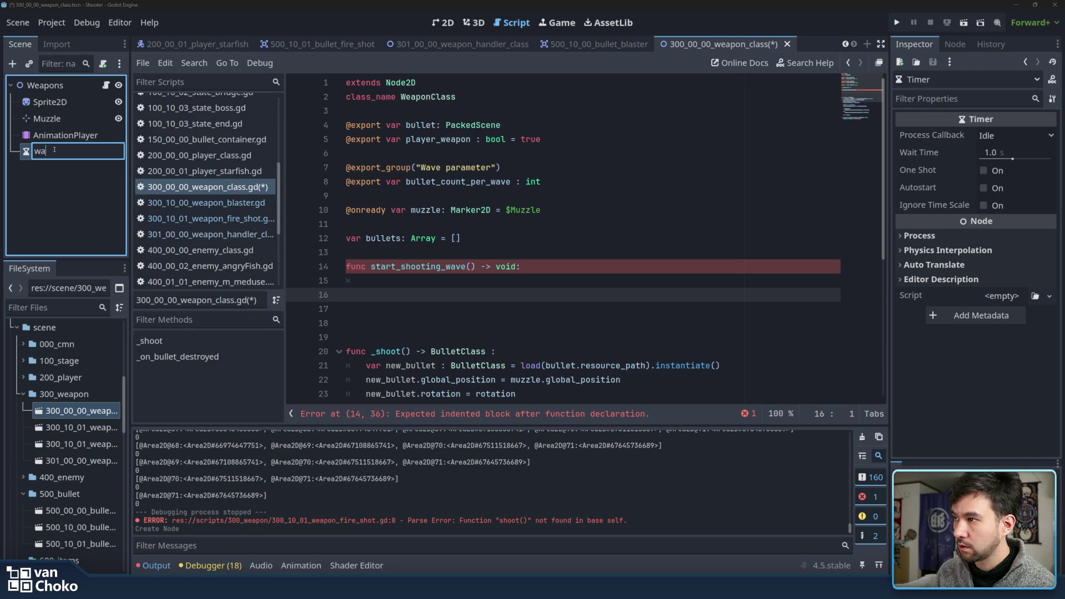
pyautogui.press('BackSpace')
pyautogui.press('BackSpace')
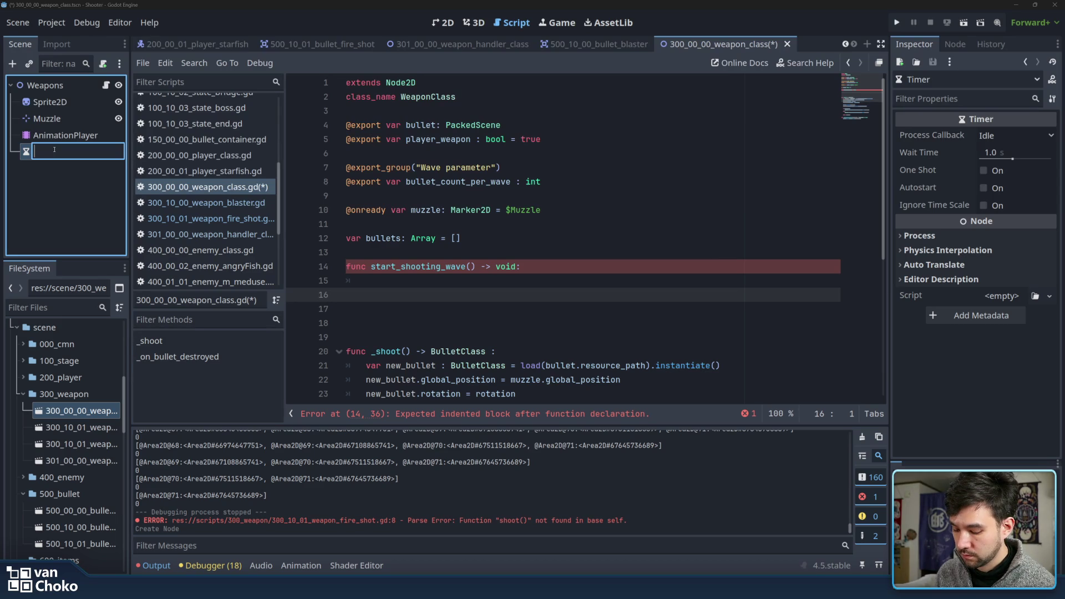
pyautogui.write('Shoo')
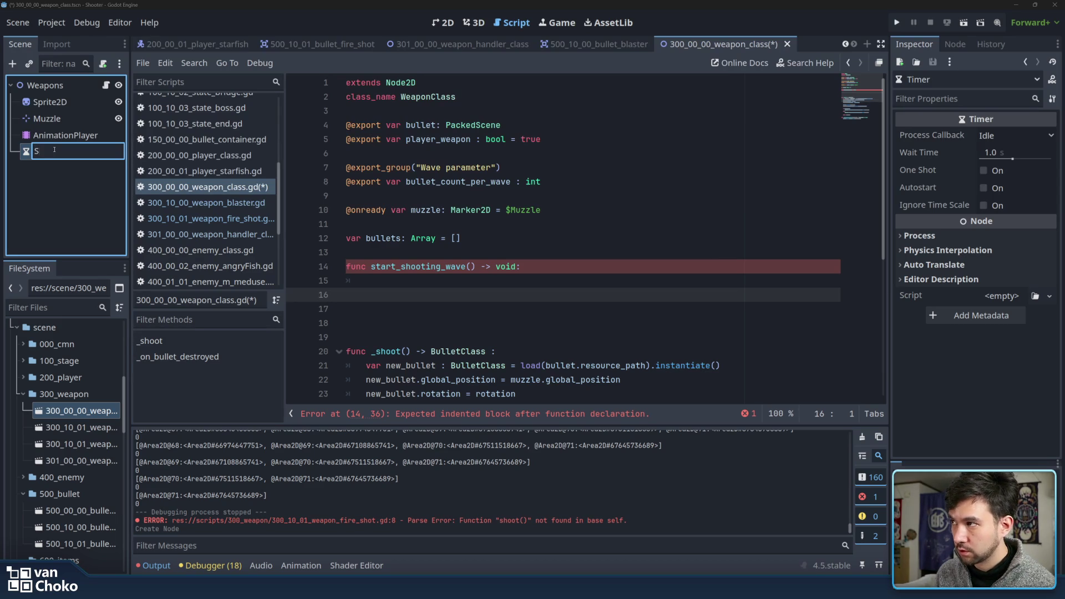
pyautogui.write('ting_T')
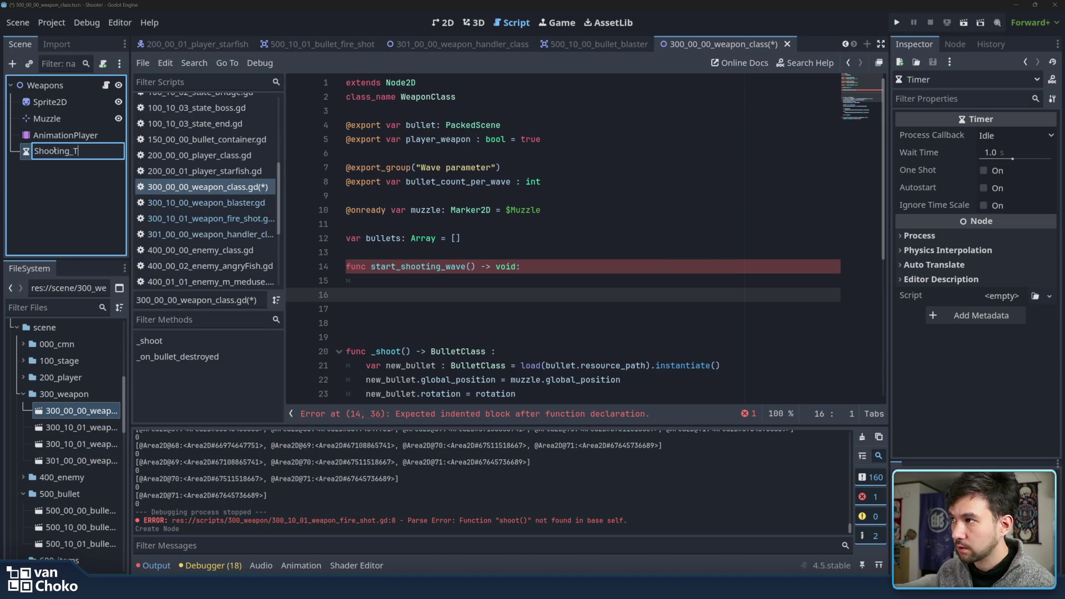
pyautogui.press('BackSpace')
pyautogui.write('Timer')
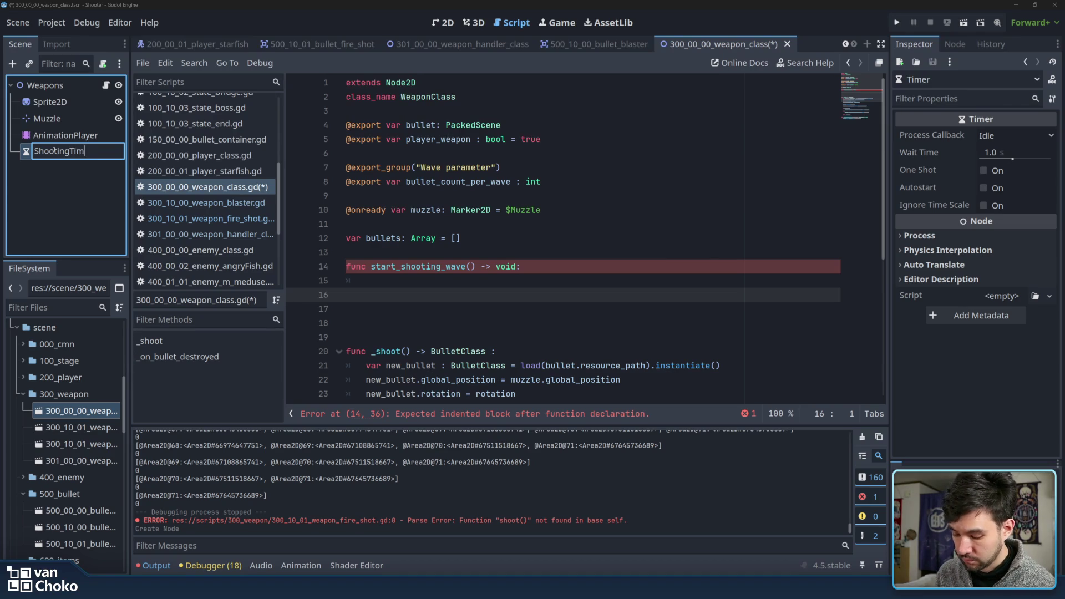
pyautogui.press('Return')
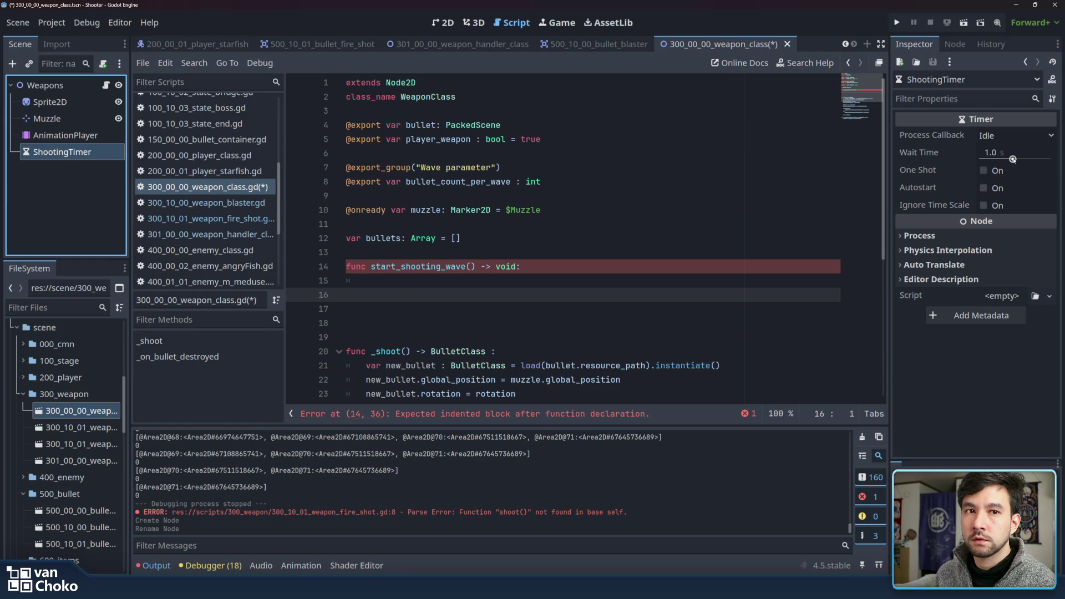
# Inspect the ShootingTimer's One Shot setting, then go back to the wave parameters in the script
pyautogui.click(549, 280)
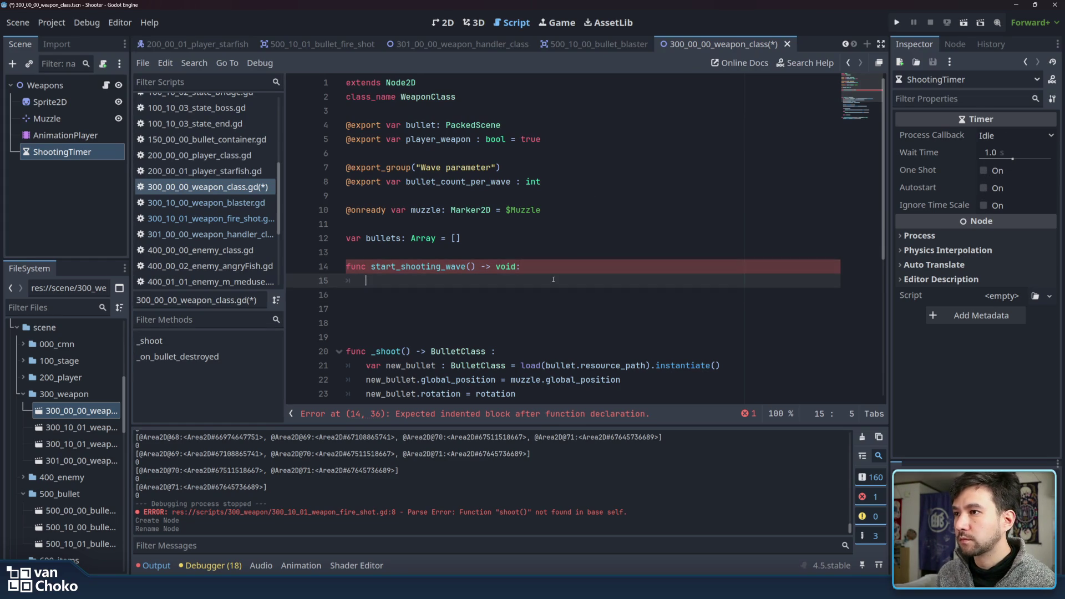
pyautogui.click(941, 176)
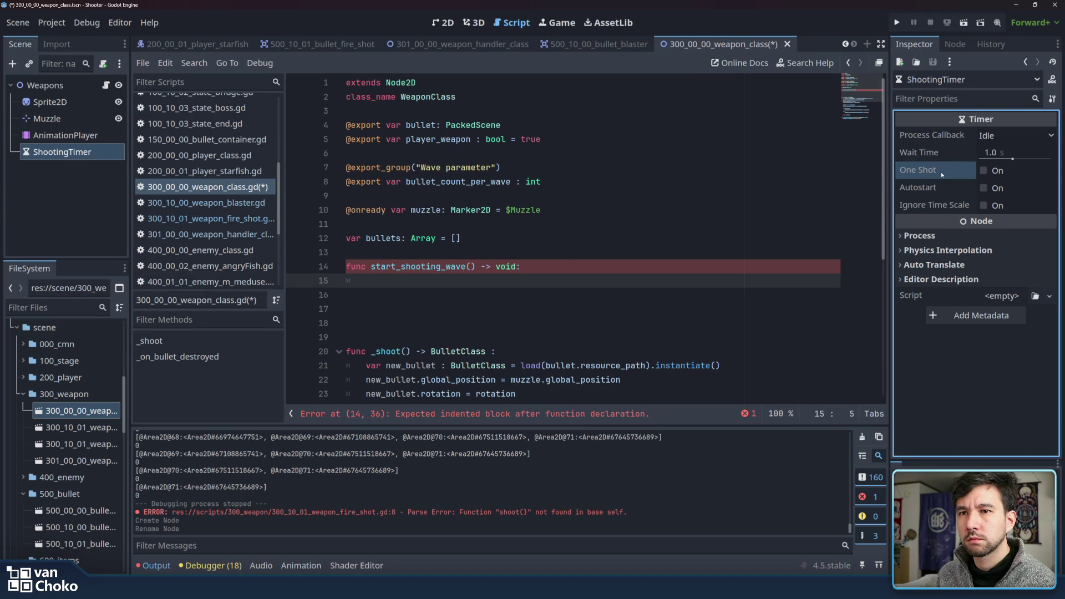
pyautogui.moveTo(941, 174)
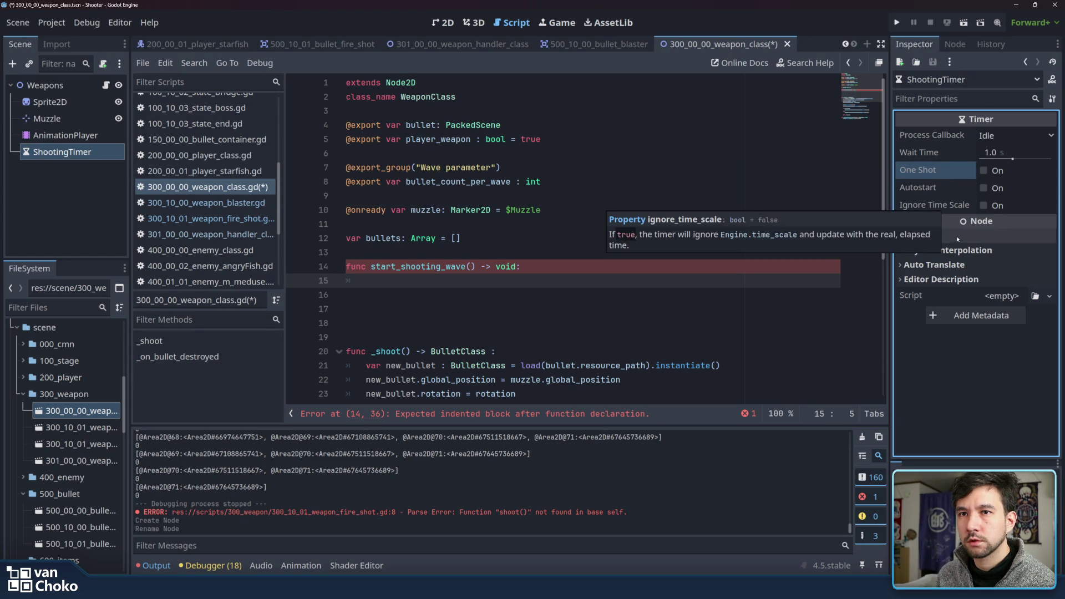
pyautogui.click(449, 284)
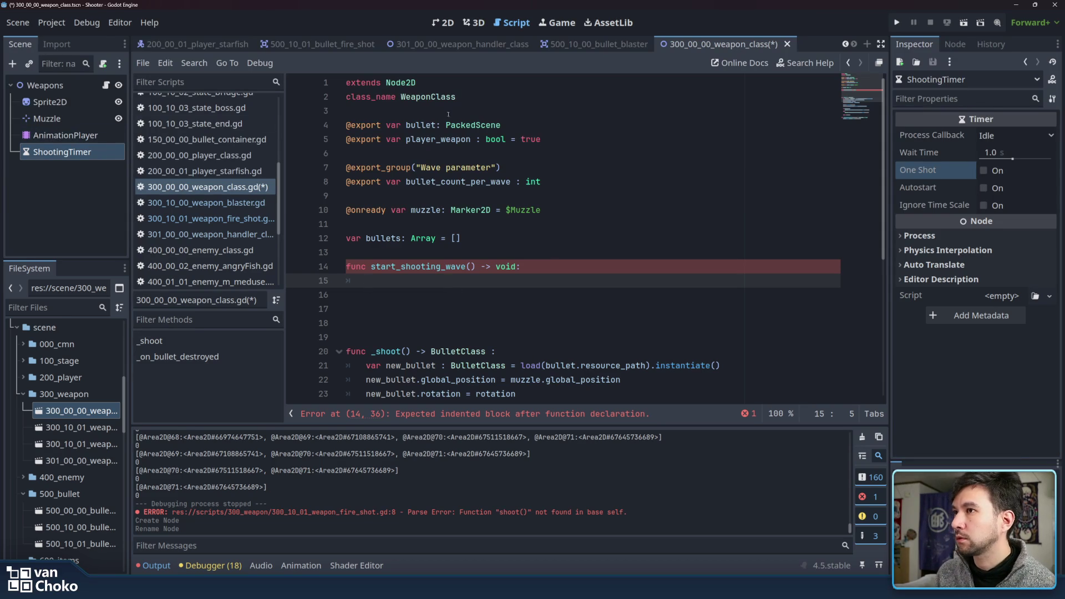
pyautogui.click(571, 183)
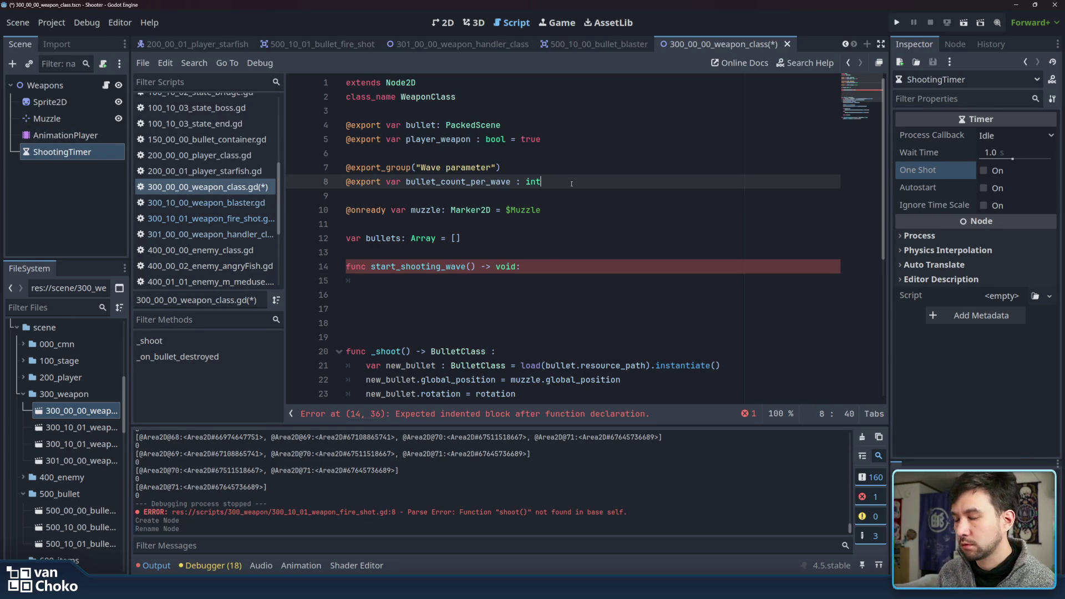
pyautogui.press('Return')
pyautogui.moveTo(62, 152)
pyautogui.mouseDown()
pyautogui.moveTo(435, 205)
pyautogui.moveTo(435, 217)
pyautogui.mouseUp()
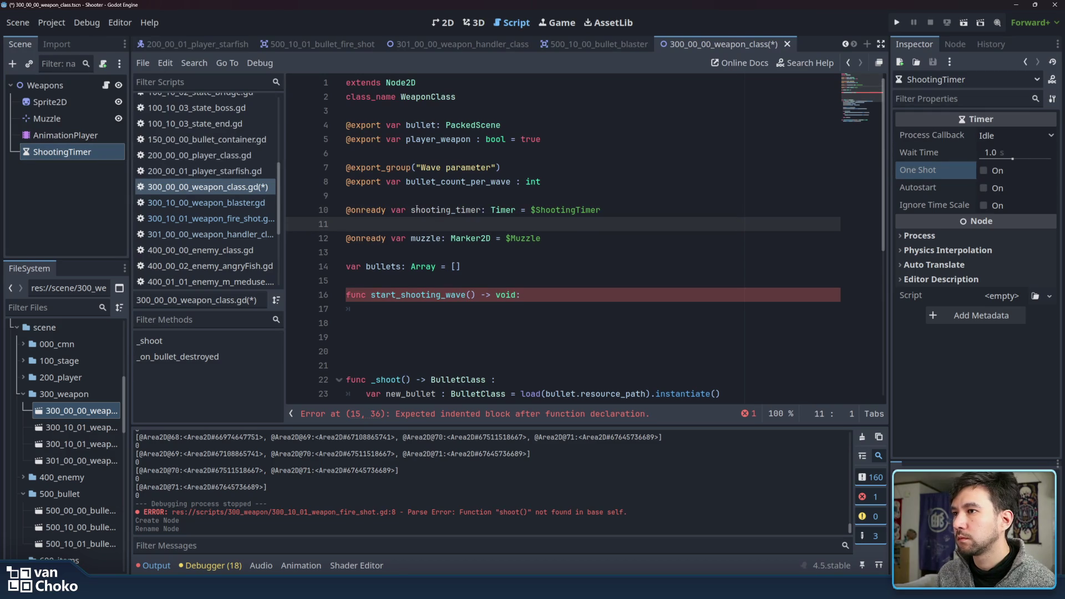
pyautogui.doubleClick(440, 210)
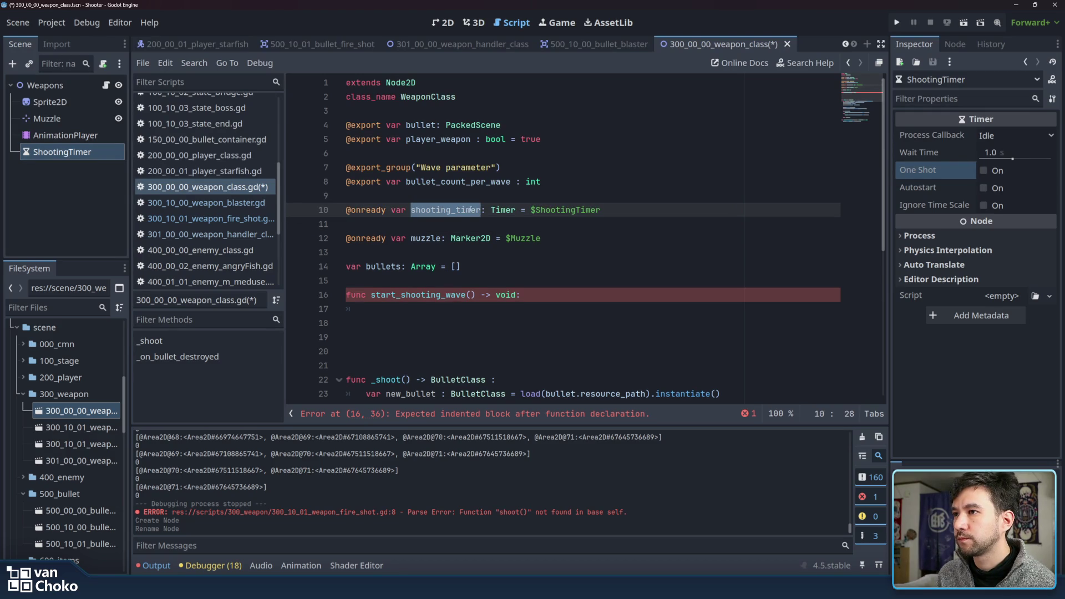
pyautogui.press('Down')
pyautogui.press('BackSpace')
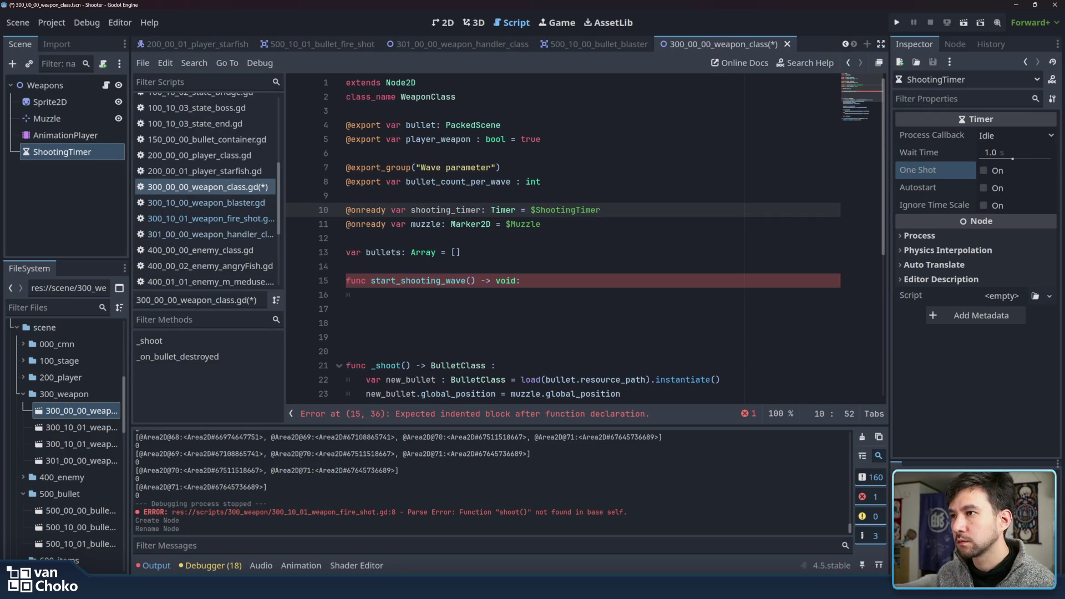
pyautogui.moveTo(600, 209); pyautogui.dragTo(329, 214)
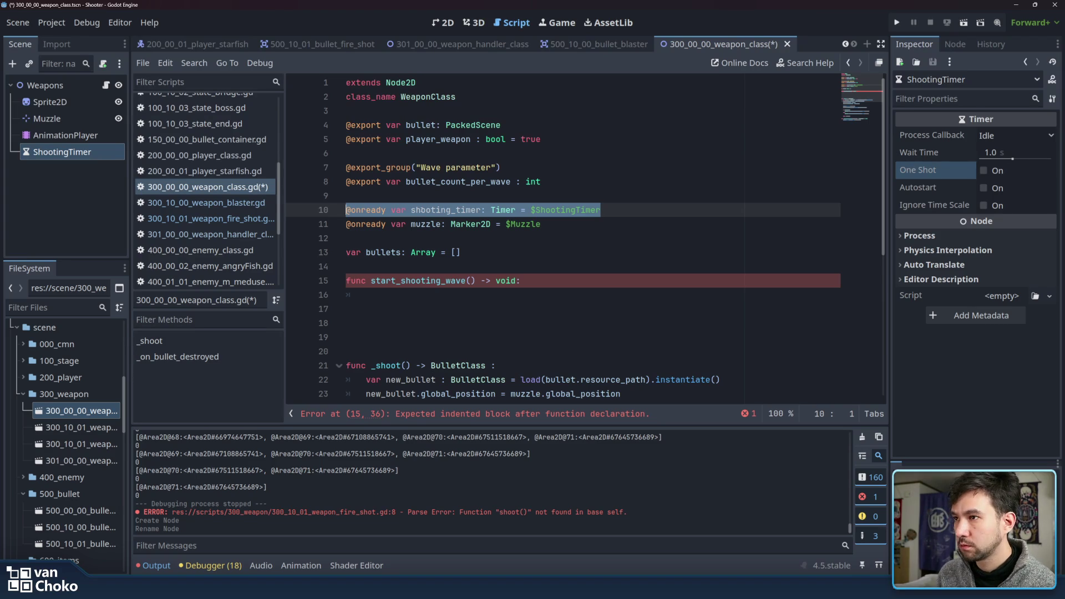
pyautogui.hotkey('ctrl', 'x')
pyautogui.press('Down')
pyautogui.press('Down')
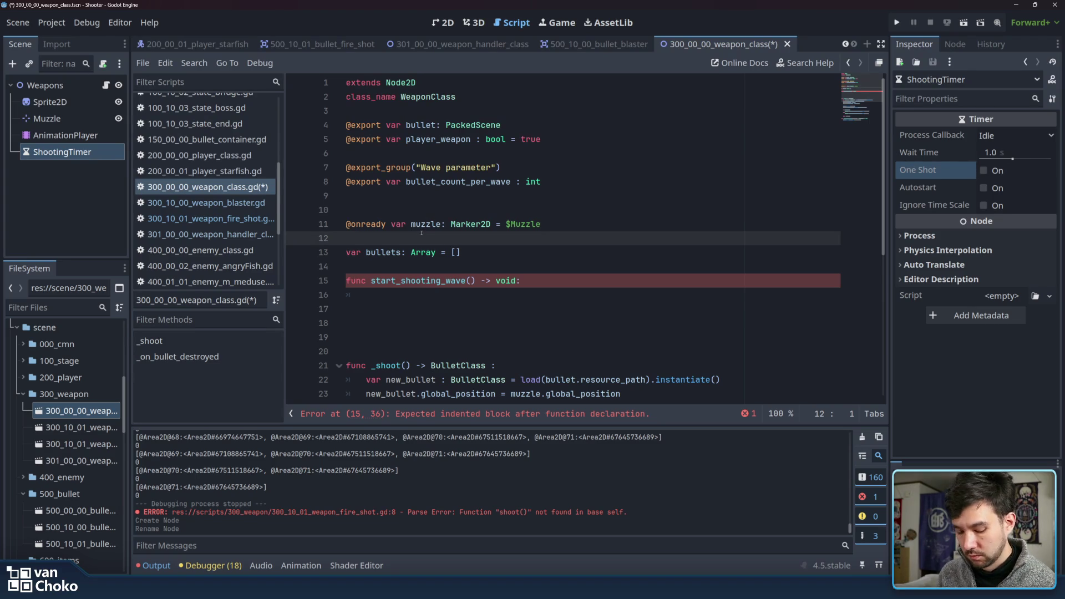
pyautogui.press('Return')
pyautogui.press('Up')
pyautogui.hotkey('ctrl', 'v')
pyautogui.doubleClick(456, 238)
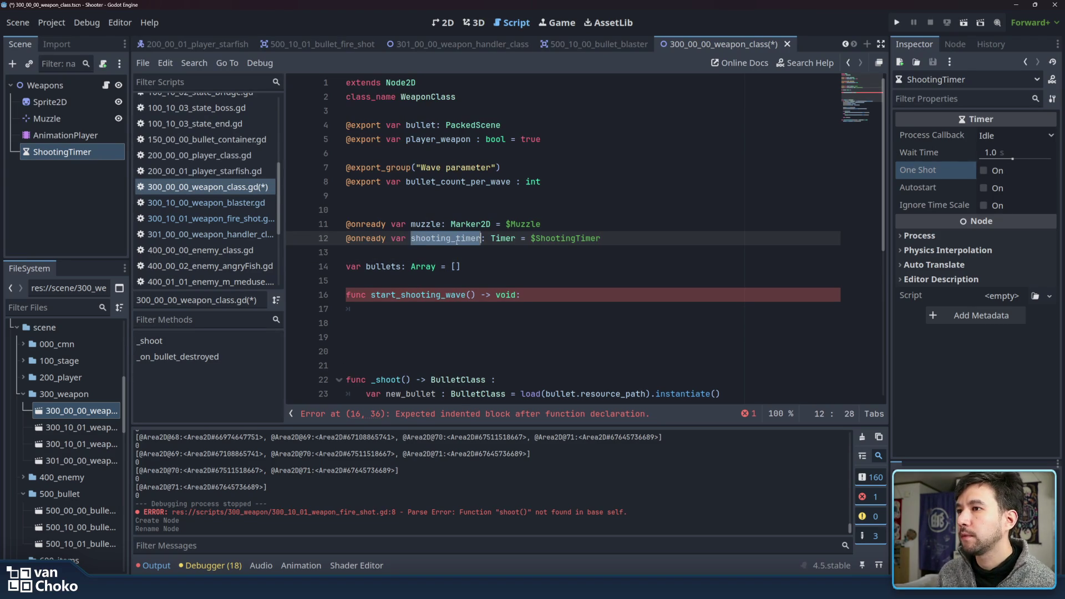
pyautogui.scroll(-5, 455, 239)
pyautogui.scroll(4, 449, 222)
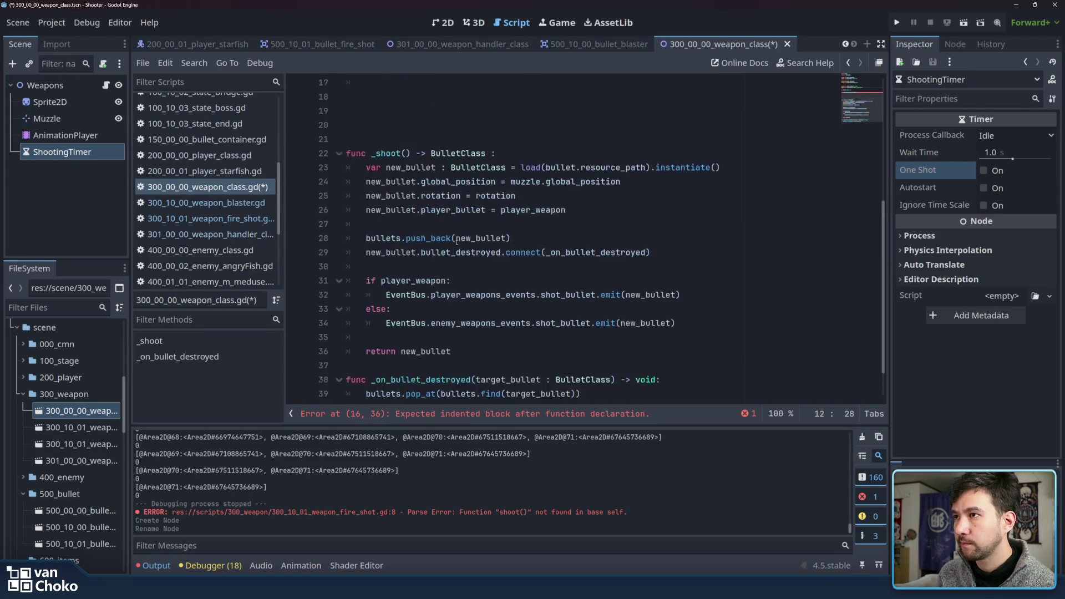
# Add a _shoot() call inside start_shooting_wave
pyautogui.click(445, 210)
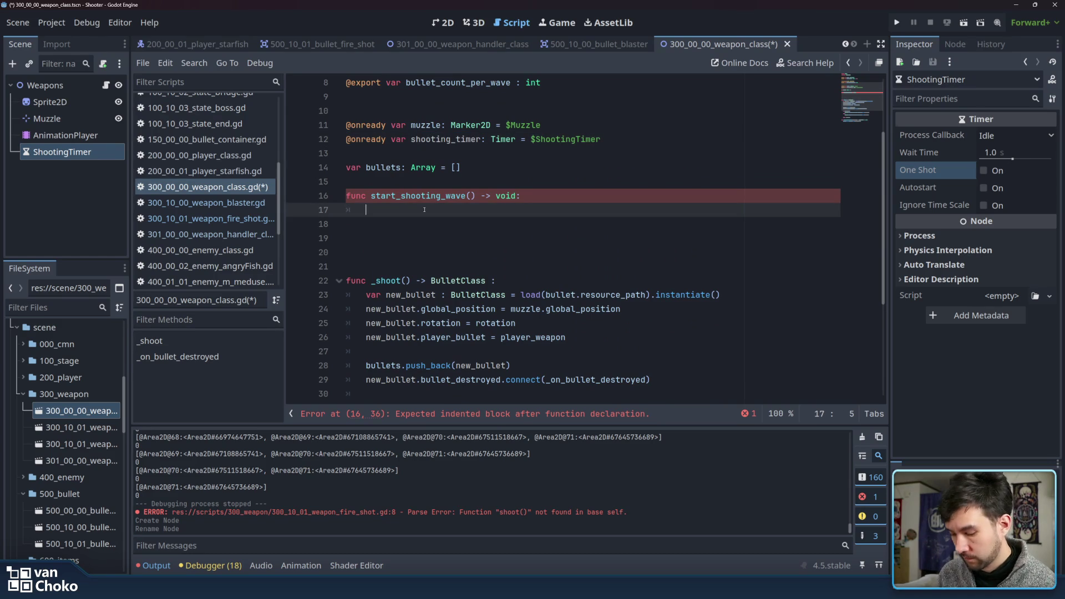
pyautogui.write('s')
pyautogui.press('BackSpace')
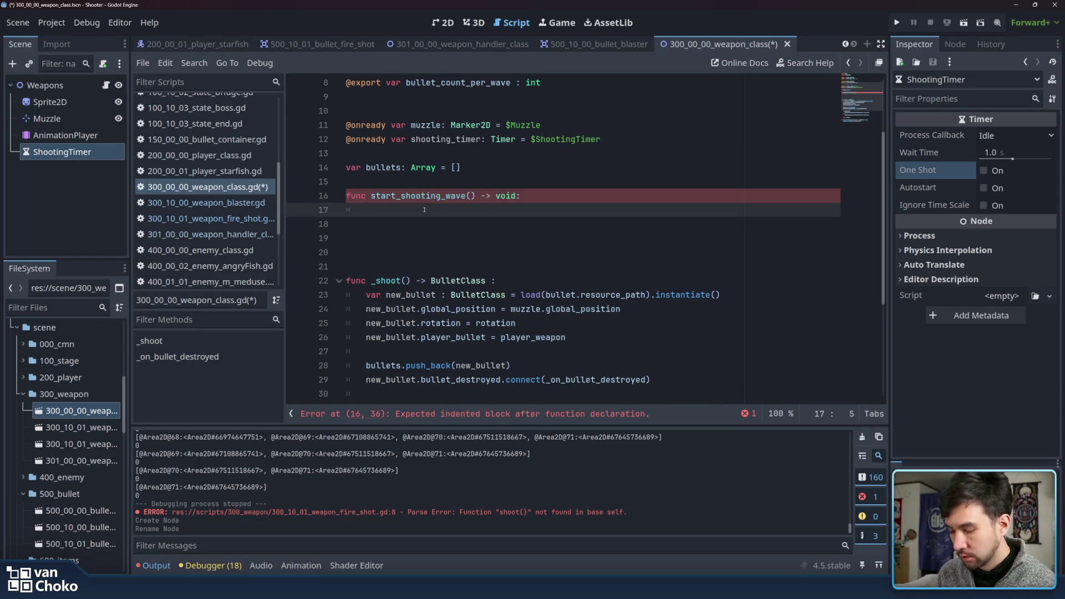
pyautogui.write('_shot')
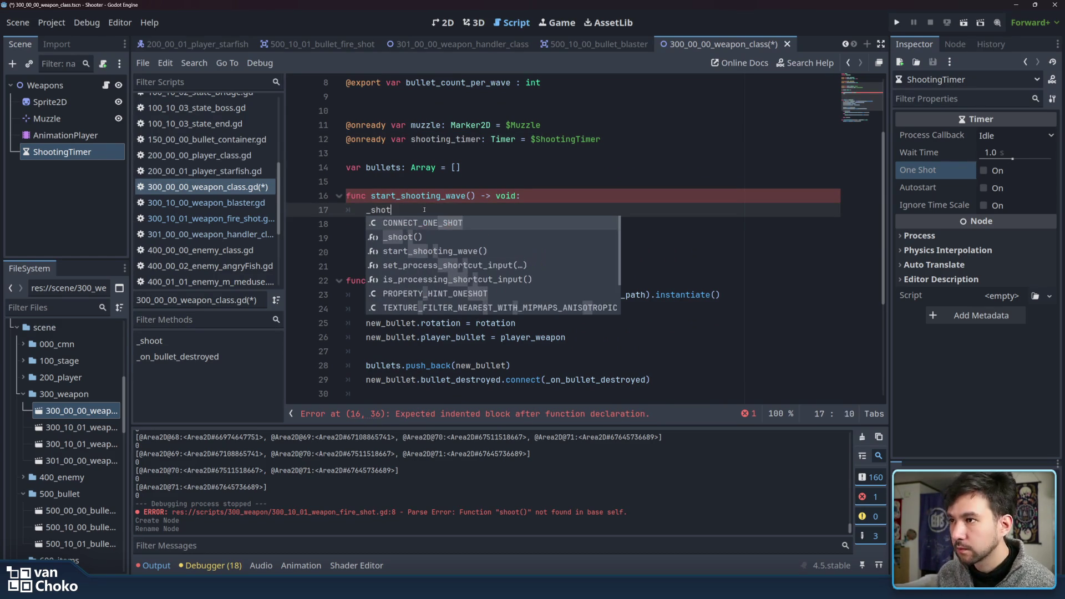
pyautogui.press('Down')
pyautogui.press('Return')
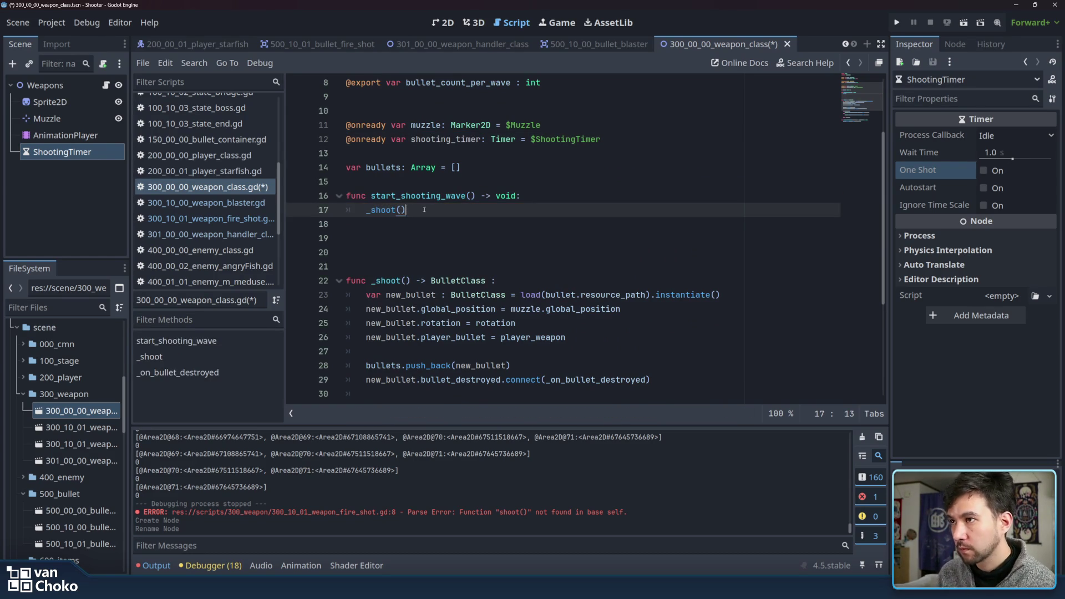
pyautogui.press('Return')
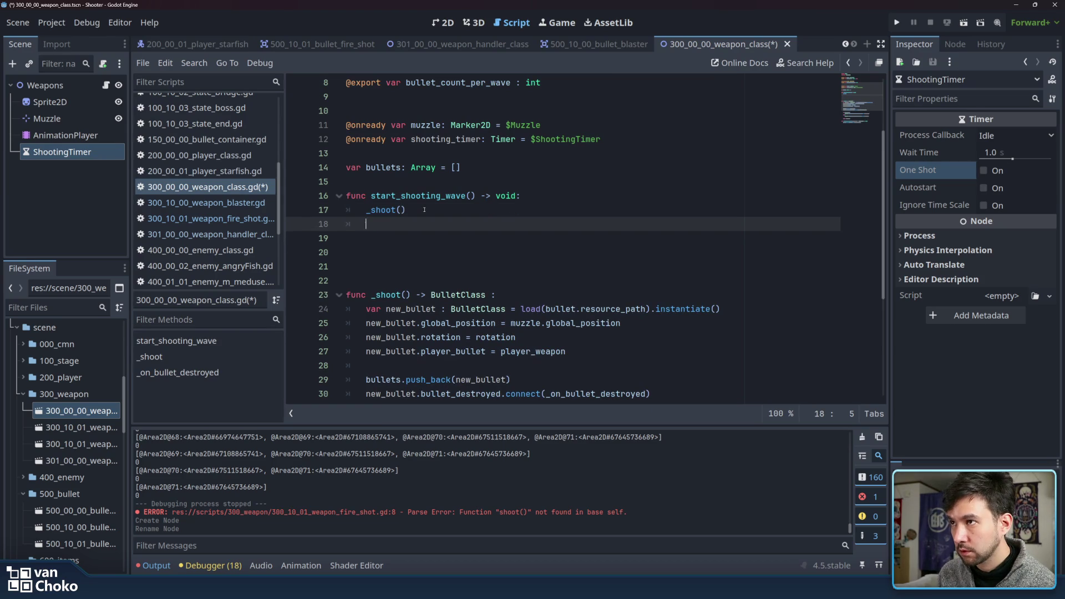
# Add shooting_timer.start() on the line after _shoot() and check its signature hint
pyautogui.write('shootin')
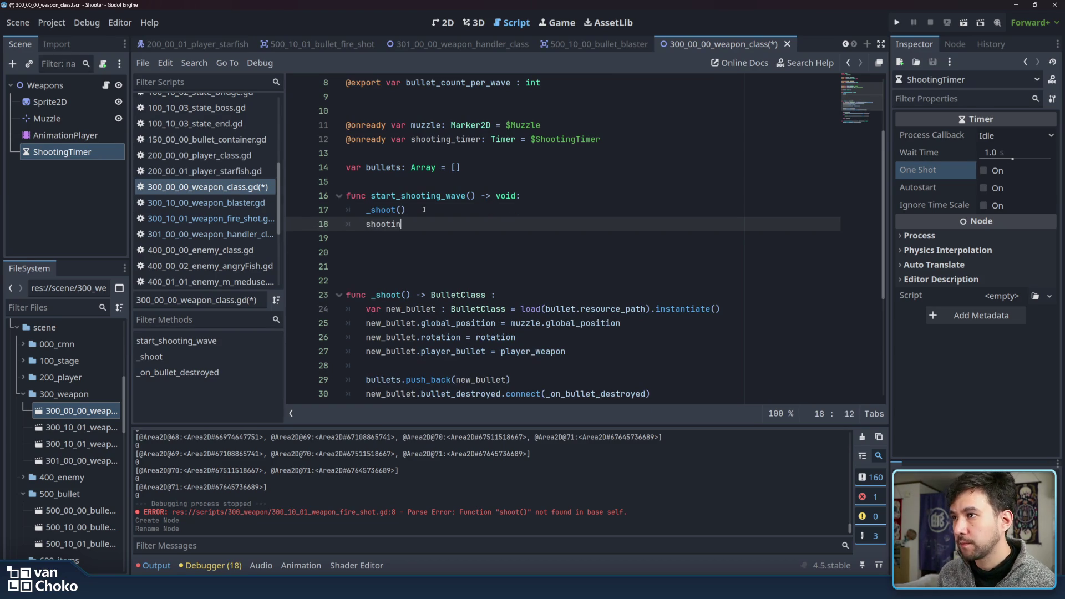
pyautogui.press('Return')
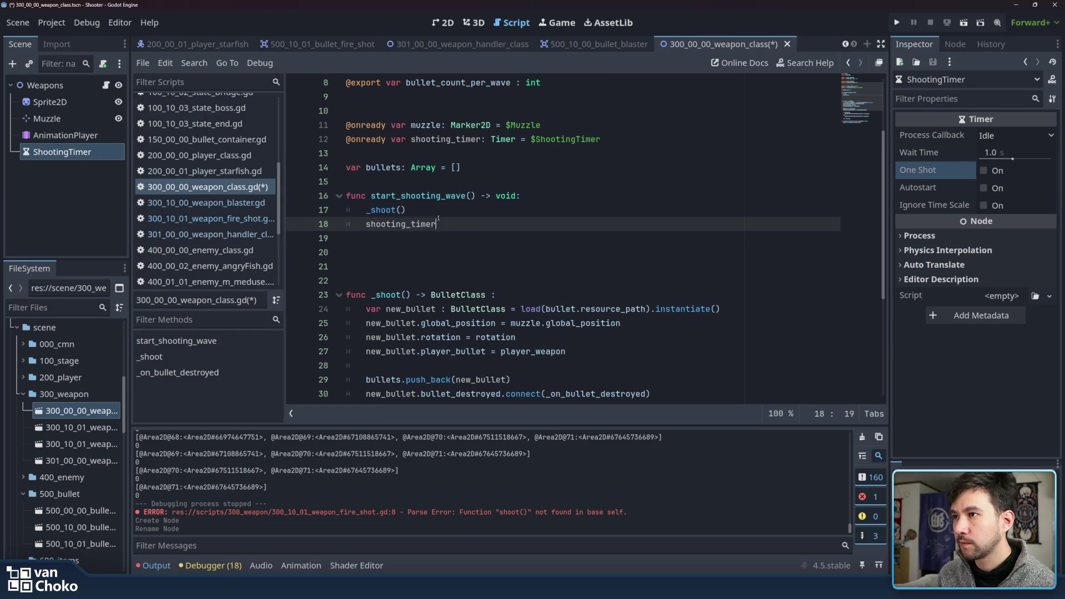
pyautogui.click(428, 265)
pyautogui.press('BackSpace')
pyautogui.press('BackSpace')
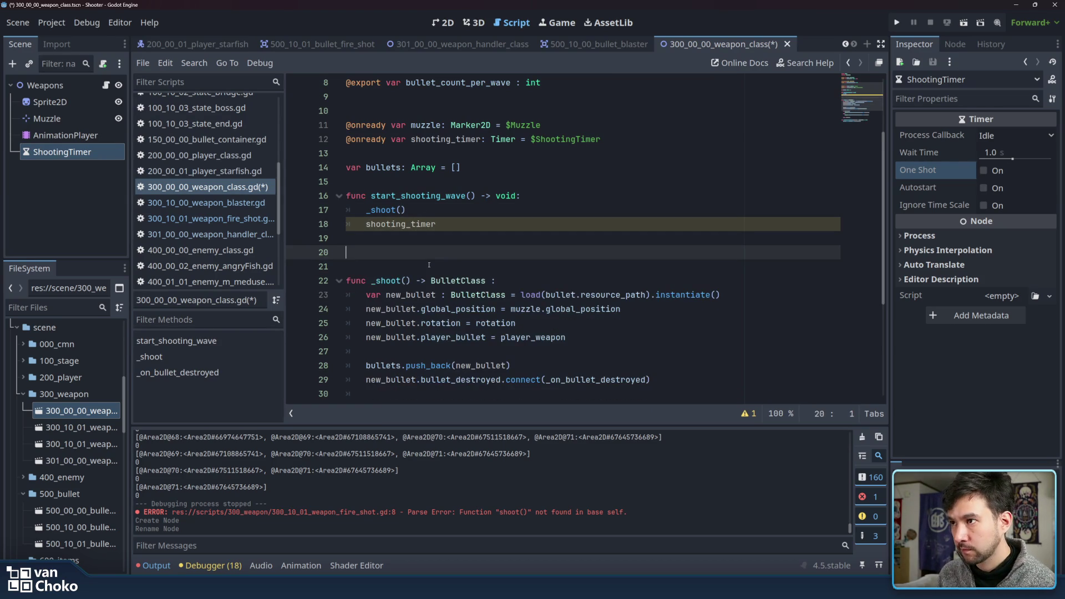
pyautogui.click(452, 226)
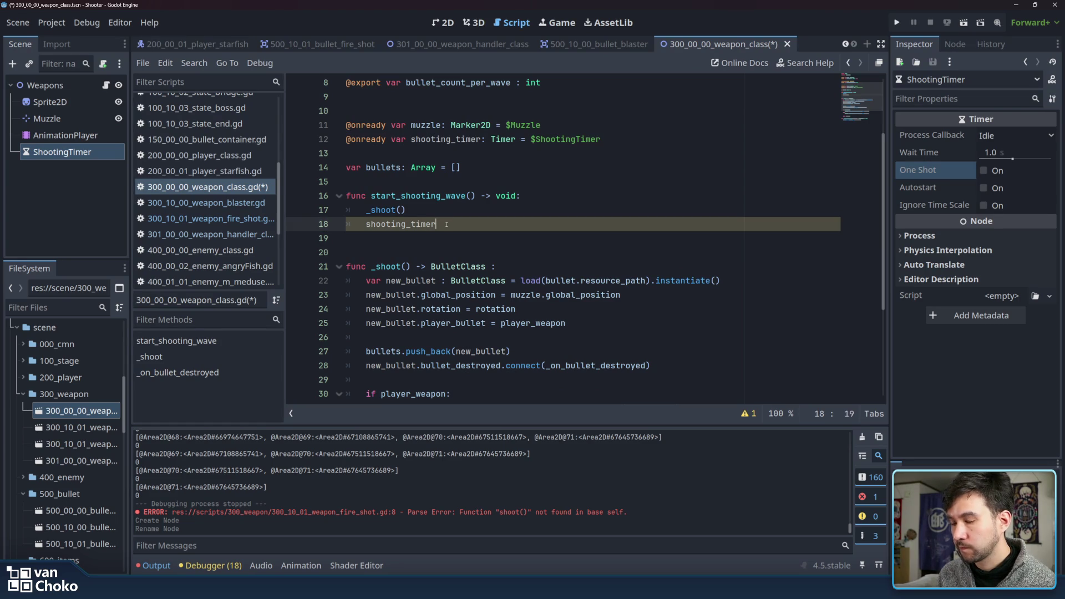
pyautogui.write('.start')
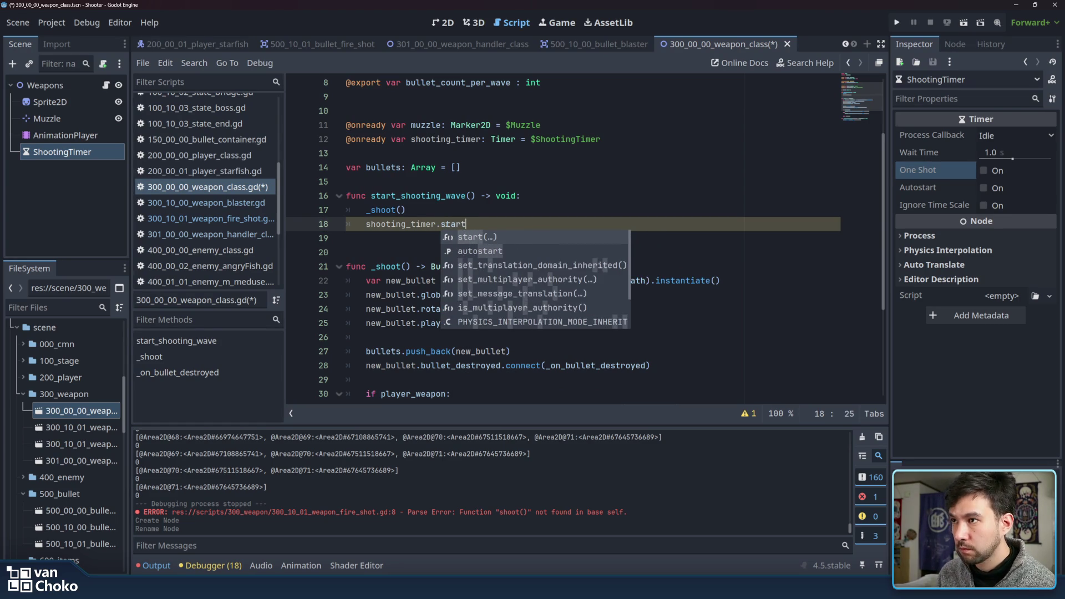
pyautogui.press('Return')
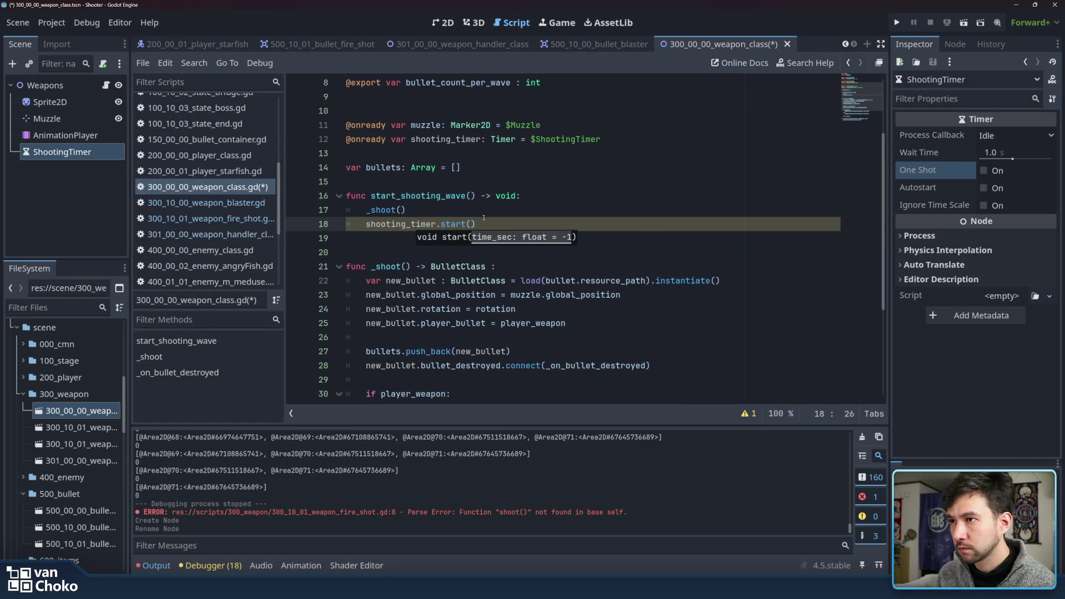
pyautogui.click(484, 220)
pyautogui.click(472, 225)
pyautogui.click(478, 225)
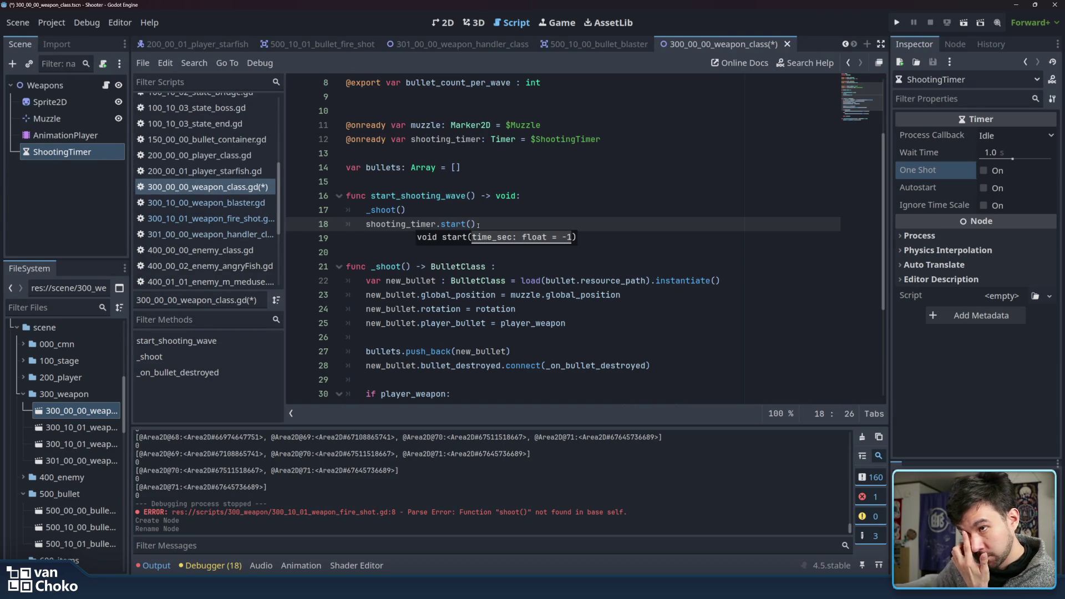
pyautogui.click(647, 140)
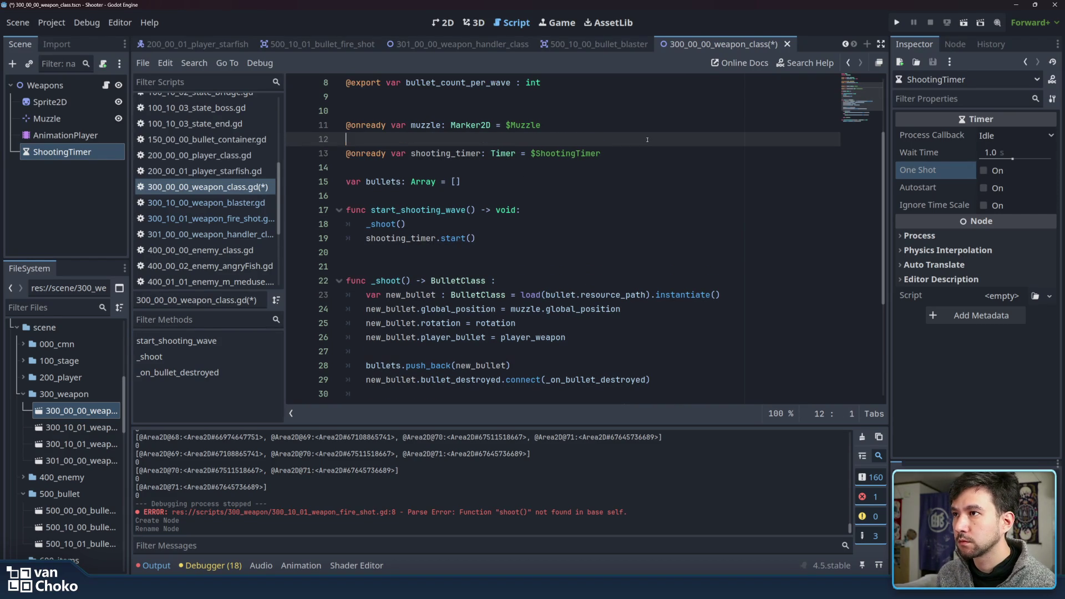
# Duplicate bullet_count_per_wave into a new exported time_between_shot variable typed float
pyautogui.click(626, 129)
pyautogui.scroll(2, 626, 129)
pyautogui.scroll(1, 626, 130)
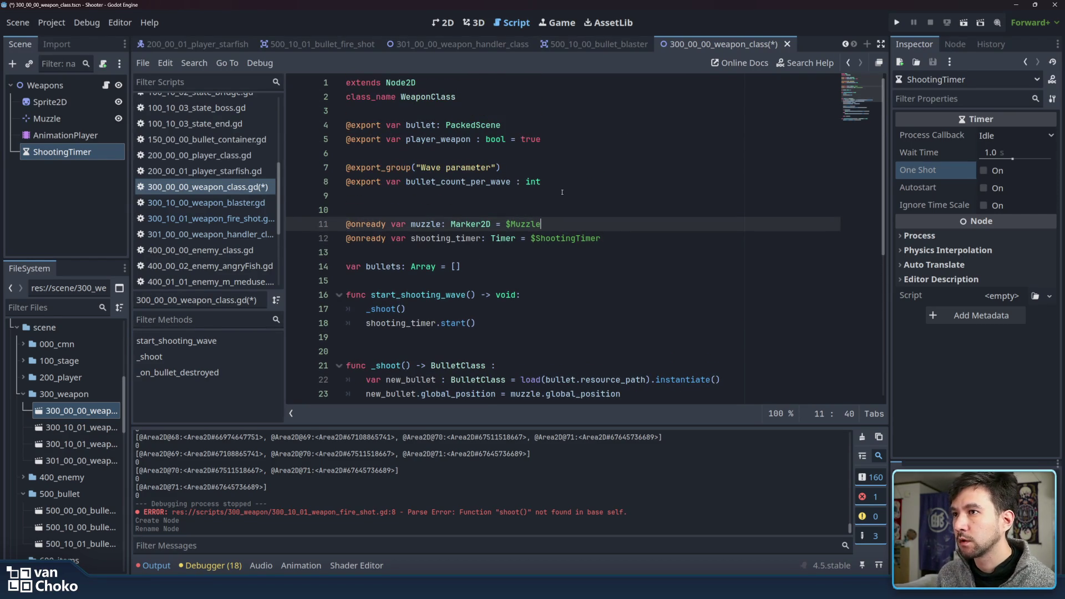
pyautogui.click(566, 184)
pyautogui.hotkey('ctrl', 'shift', 'd')
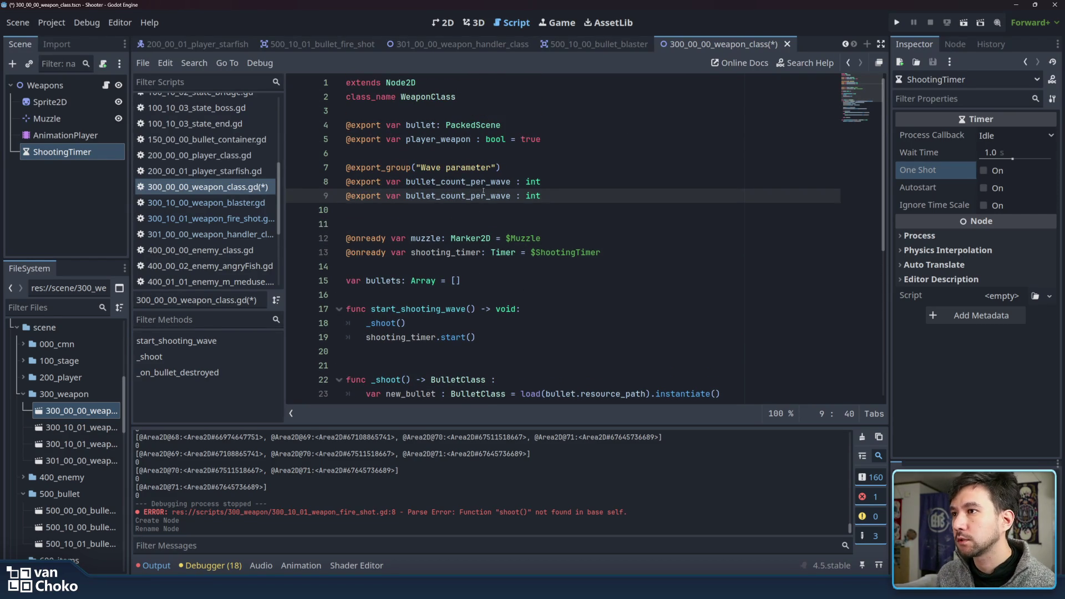
pyautogui.click(451, 196)
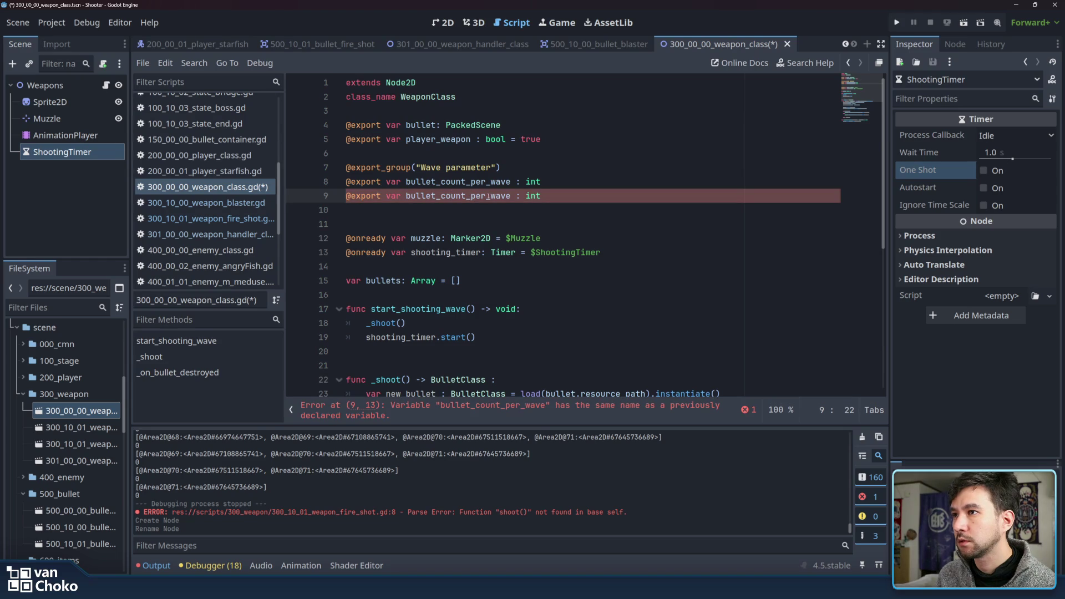
pyautogui.moveTo(511, 196); pyautogui.dragTo(405, 195)
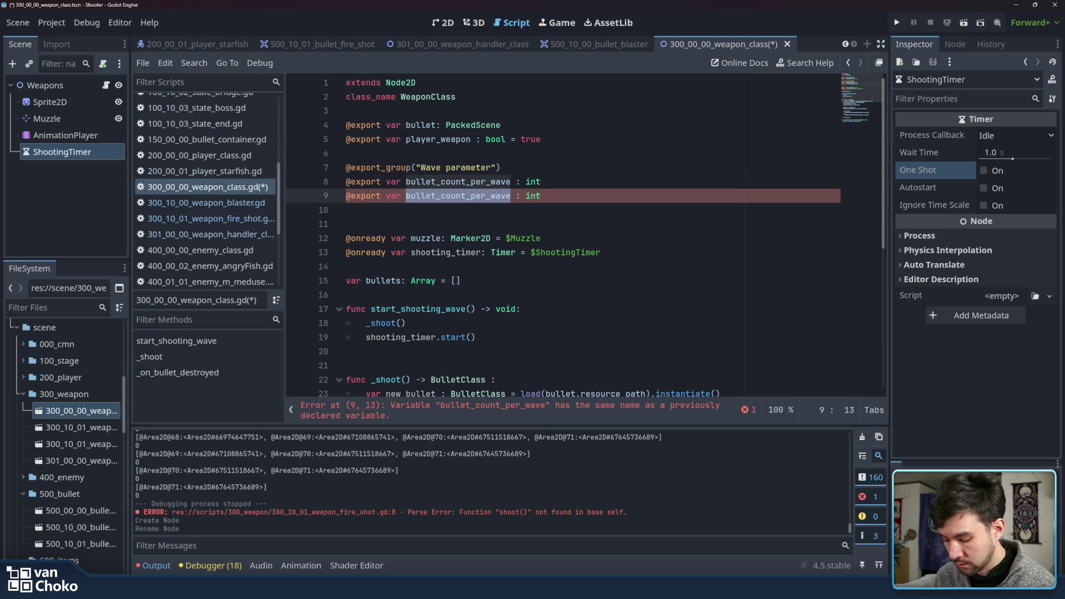
pyautogui.write('timeb')
pyautogui.write('etween')
pyautogui.press('BackSpace')
pyautogui.press('BackSpace')
pyautogui.press('BackSpace')
pyautogui.write('_between_shot')
pyautogui.doubleClick(542, 200)
pyautogui.write('float')
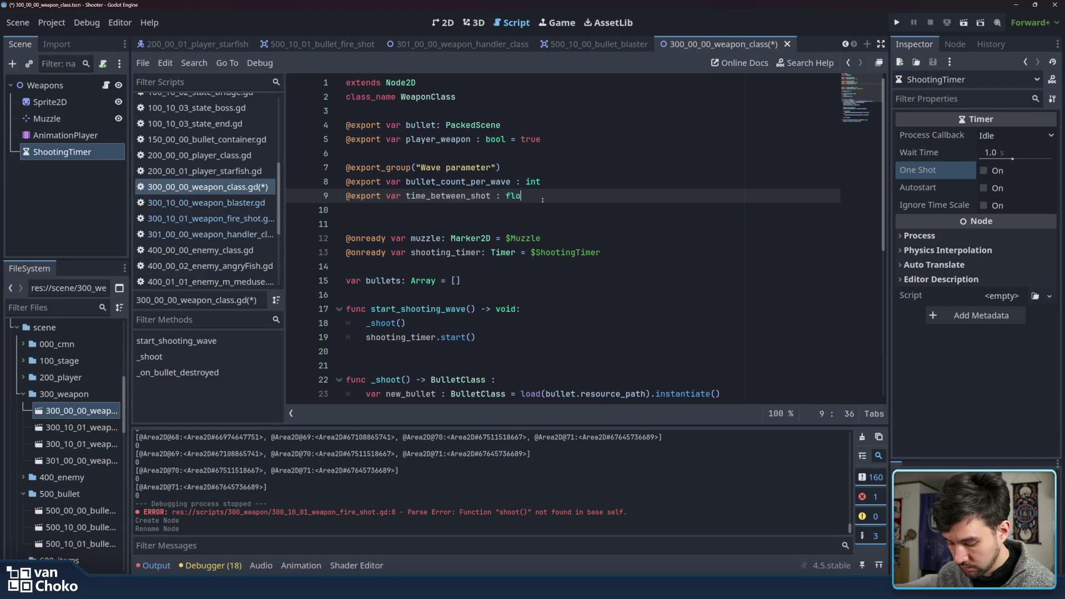
pyautogui.press('Escape')
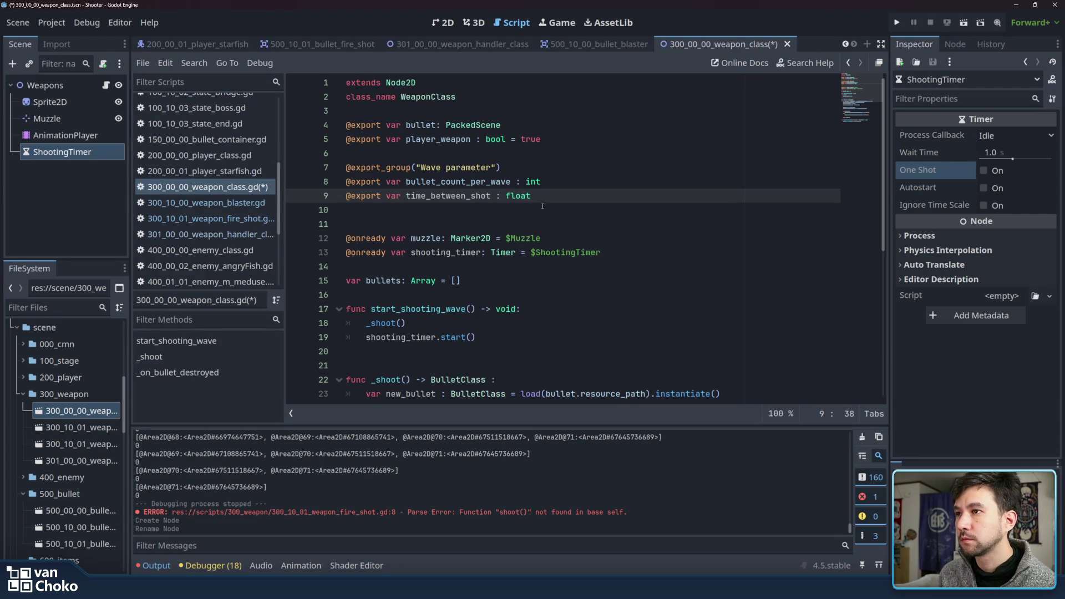
# Give bullet_count_per_wave a default of 4 and time_between_shot a default of 0.5
pyautogui.click(560, 184)
pyautogui.write('= 4')
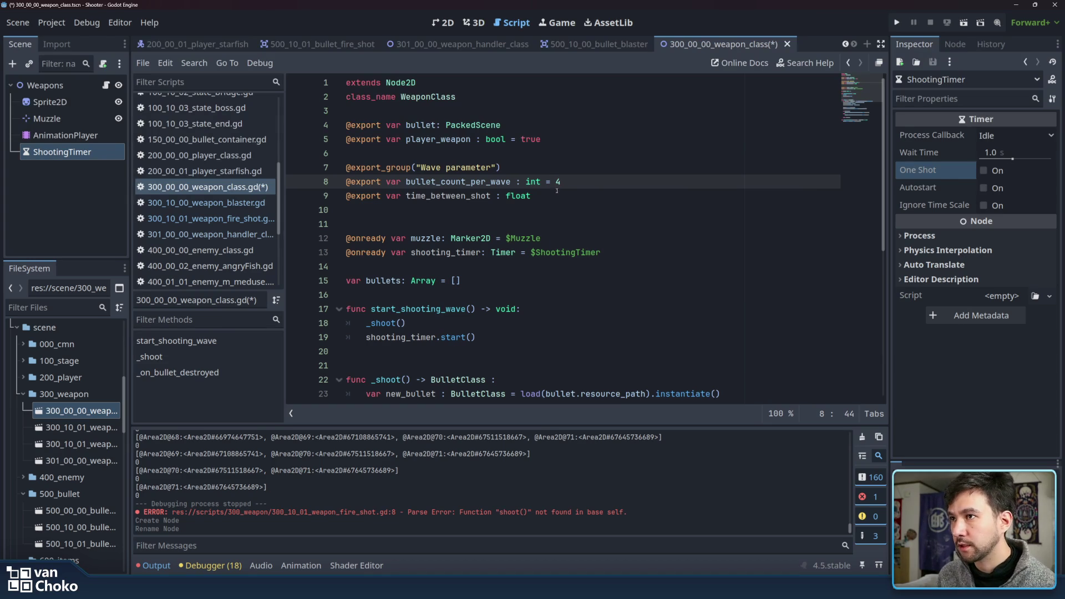
pyautogui.click(553, 194)
pyautogui.write('=')
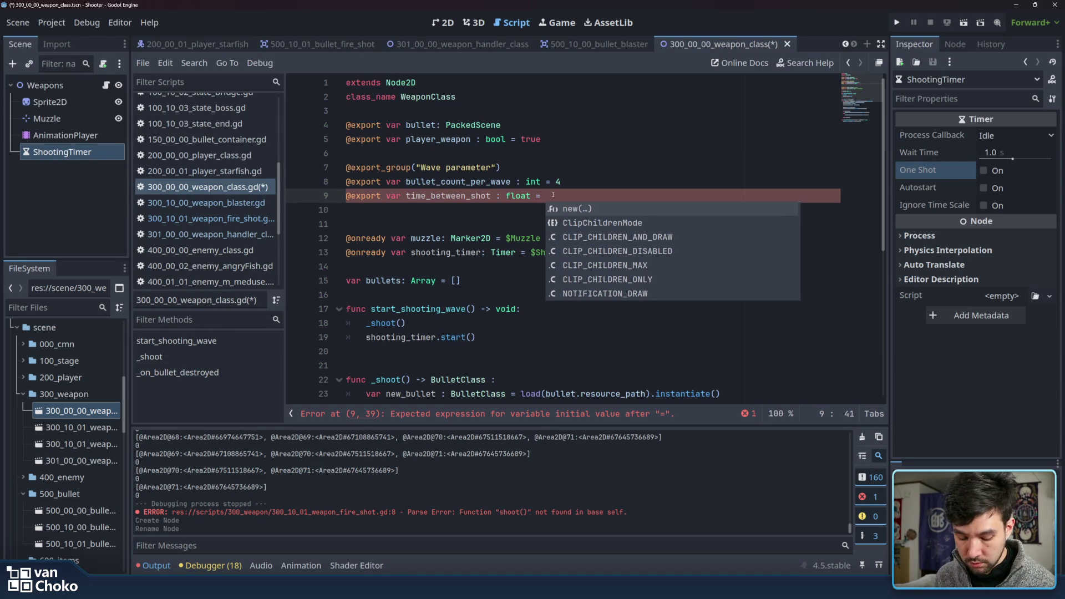
pyautogui.write(' 0.5')
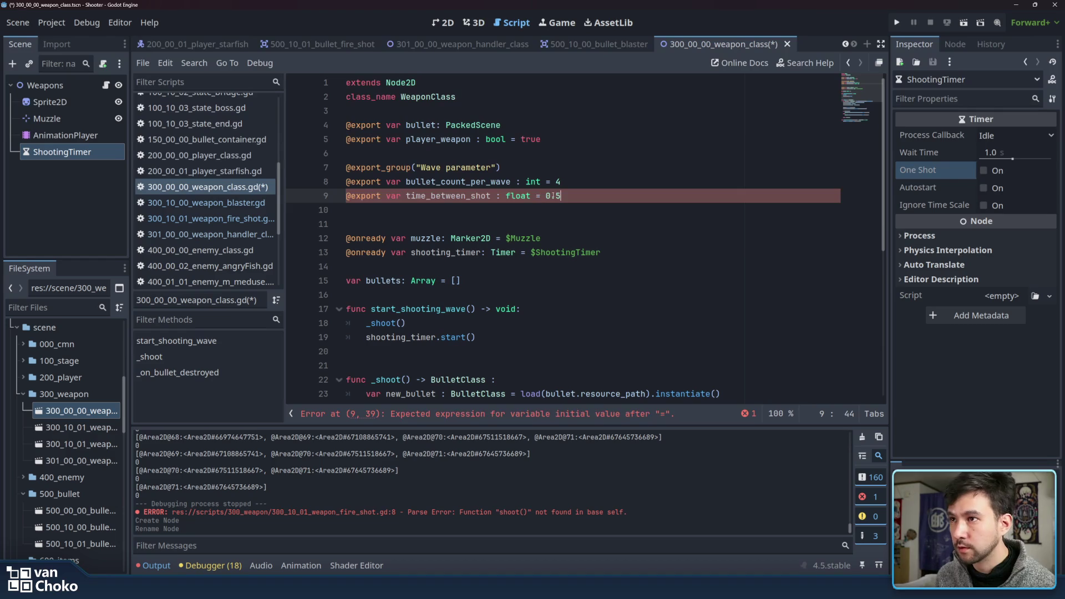
# Paste shooting_timer as the argument inside the shooting_timer.start() call
pyautogui.scroll(-3, 570, 197)
pyautogui.click(504, 209)
pyautogui.scroll(2, 503, 211)
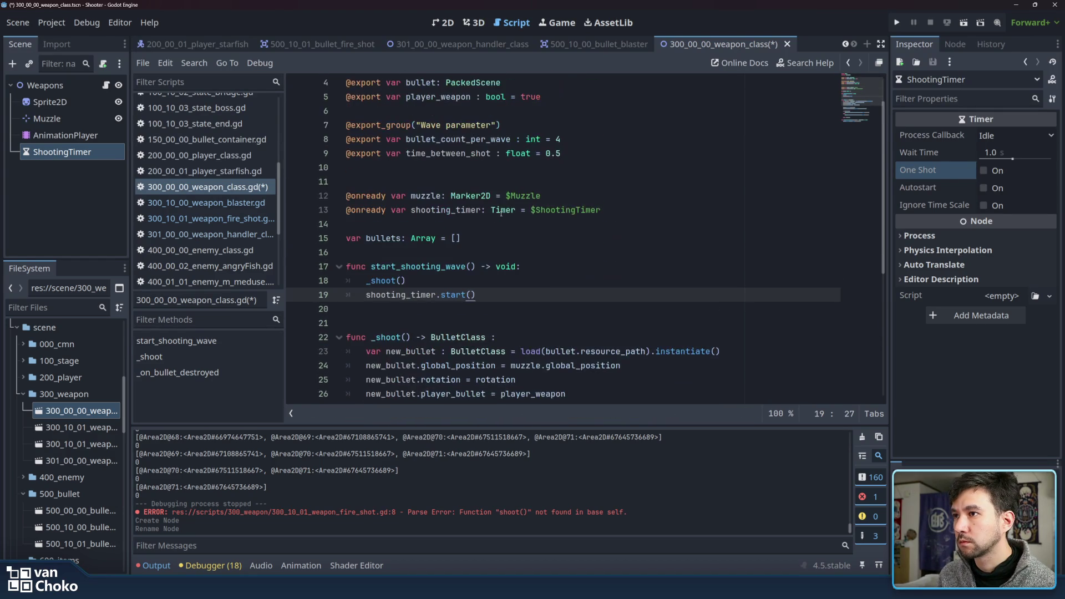
pyautogui.click(381, 281)
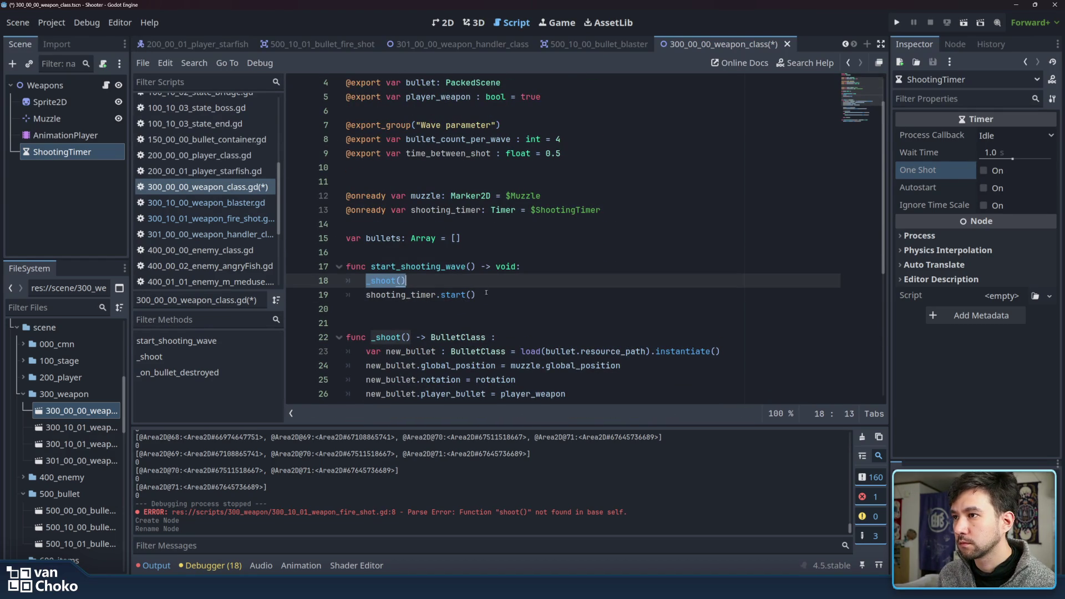
pyautogui.click(375, 294)
pyautogui.moveTo(375, 295); pyautogui.dragTo(488, 294)
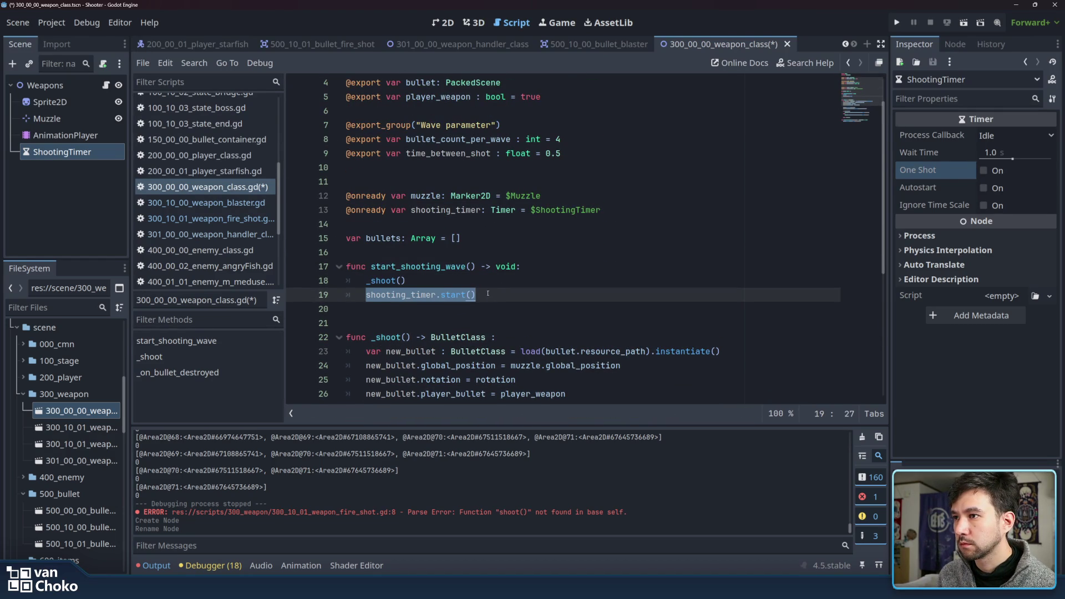
pyautogui.click(487, 295)
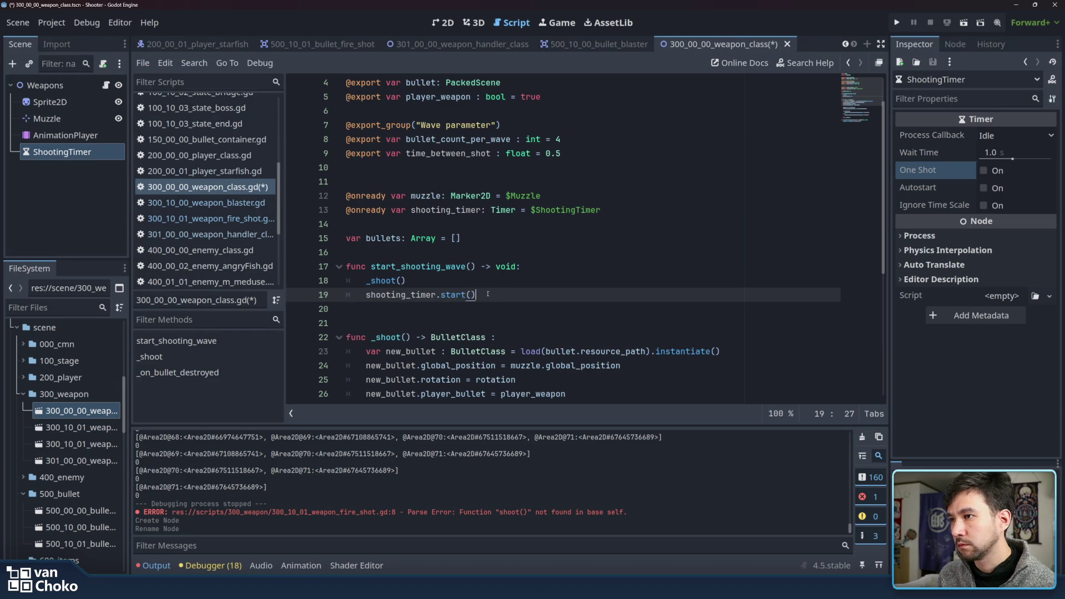
pyautogui.scroll(-2, 487, 296)
pyautogui.scroll(-4, 487, 296)
pyautogui.click(422, 380)
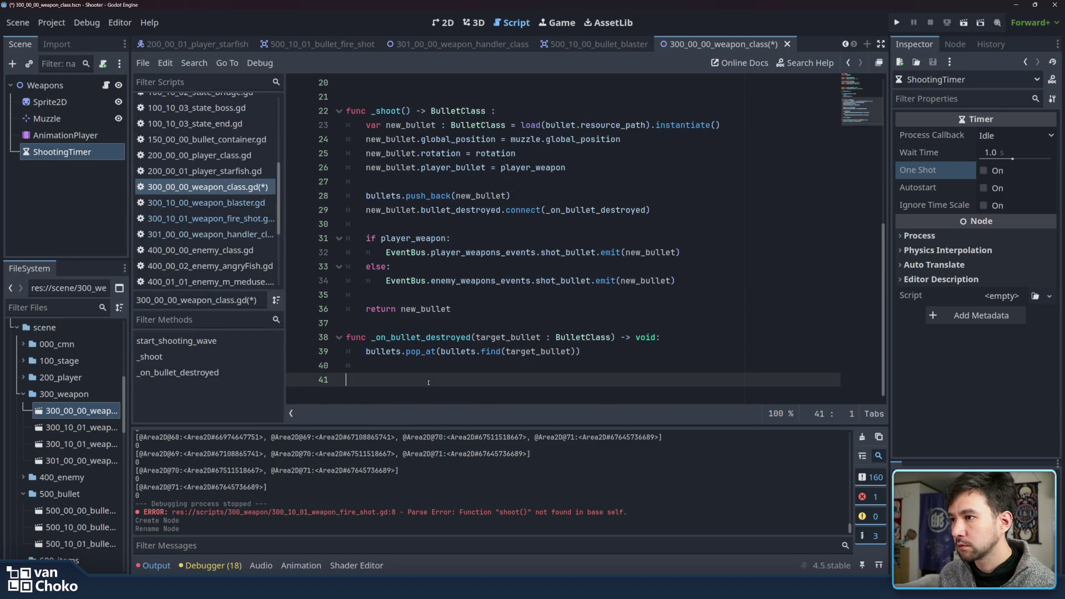
pyautogui.click(103, 205)
pyautogui.scroll(4, 470, 239)
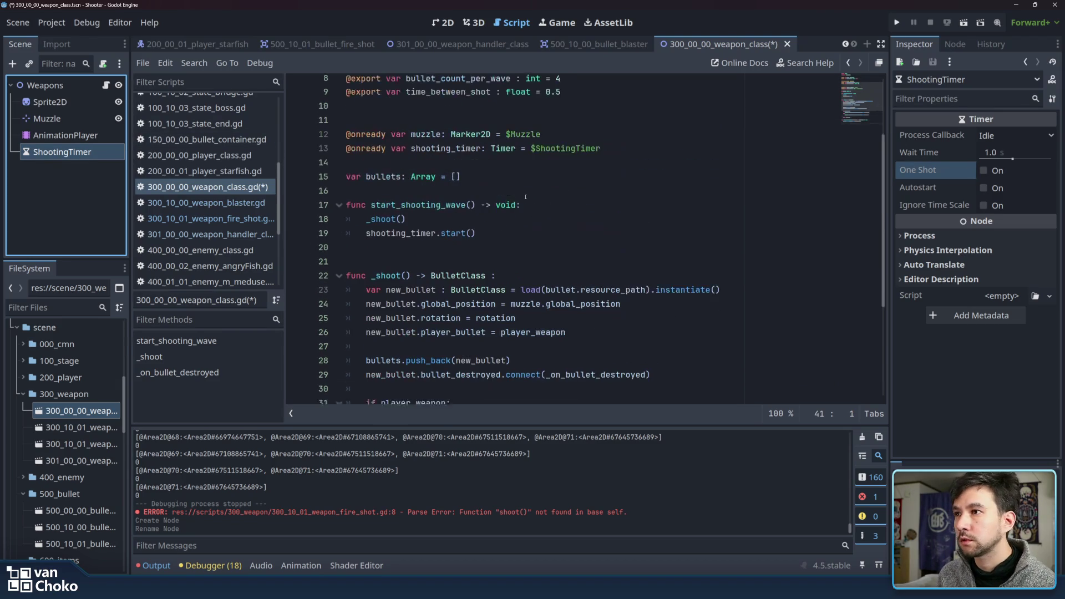
pyautogui.doubleClick(431, 155)
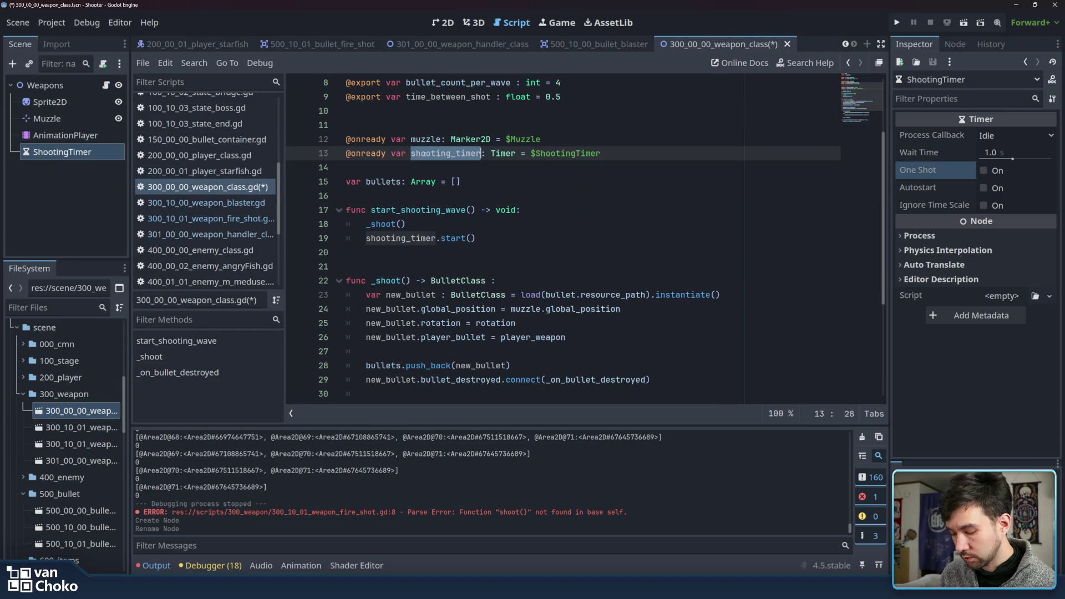
pyautogui.middleClick(471, 239)
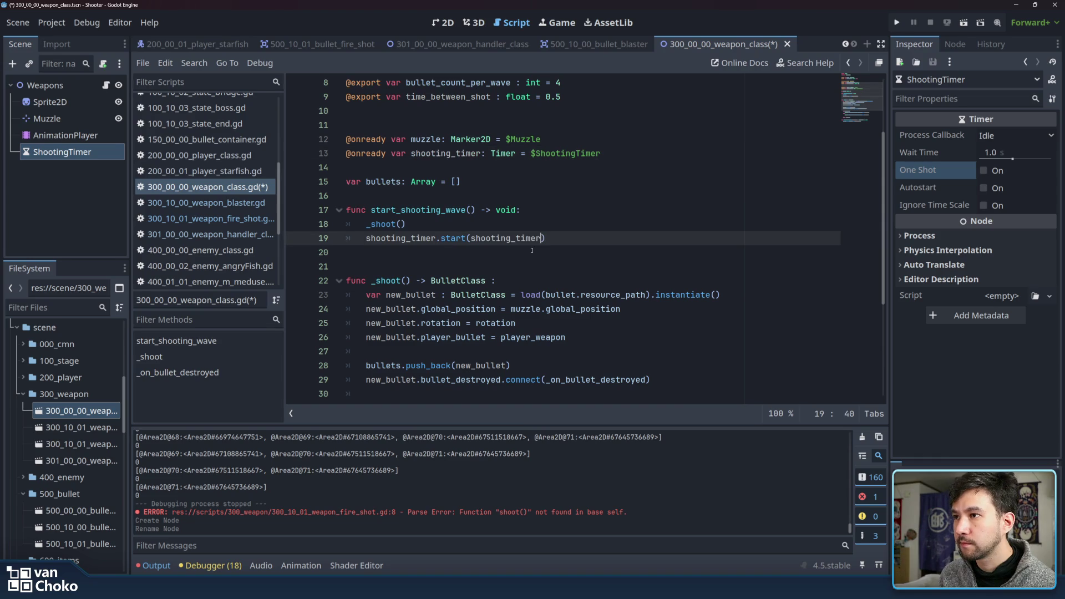
pyautogui.click(577, 252)
# Replace the start() argument with time_between_shot and show the ShootingTimer's signals
pyautogui.scroll(-4, 577, 253)
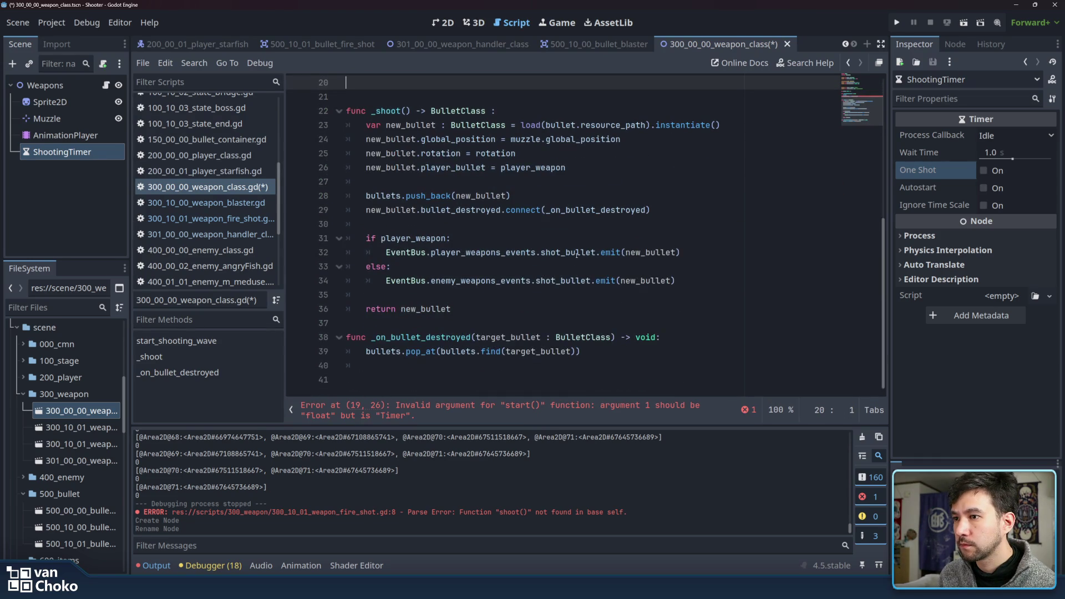
pyautogui.scroll(6, 577, 254)
pyautogui.scroll(-1, 610, 332)
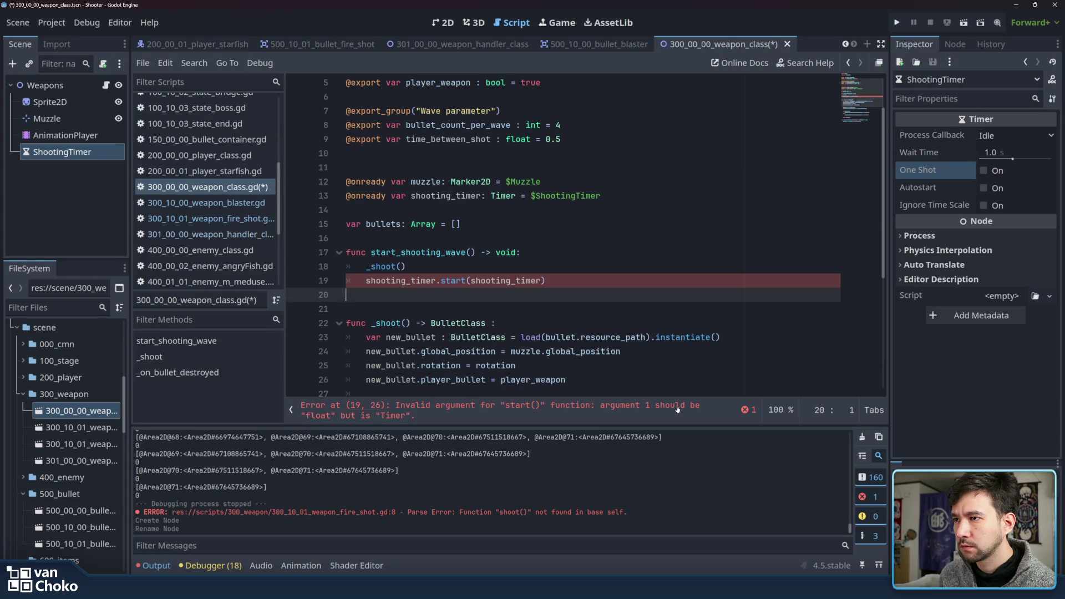
pyautogui.doubleClick(458, 141)
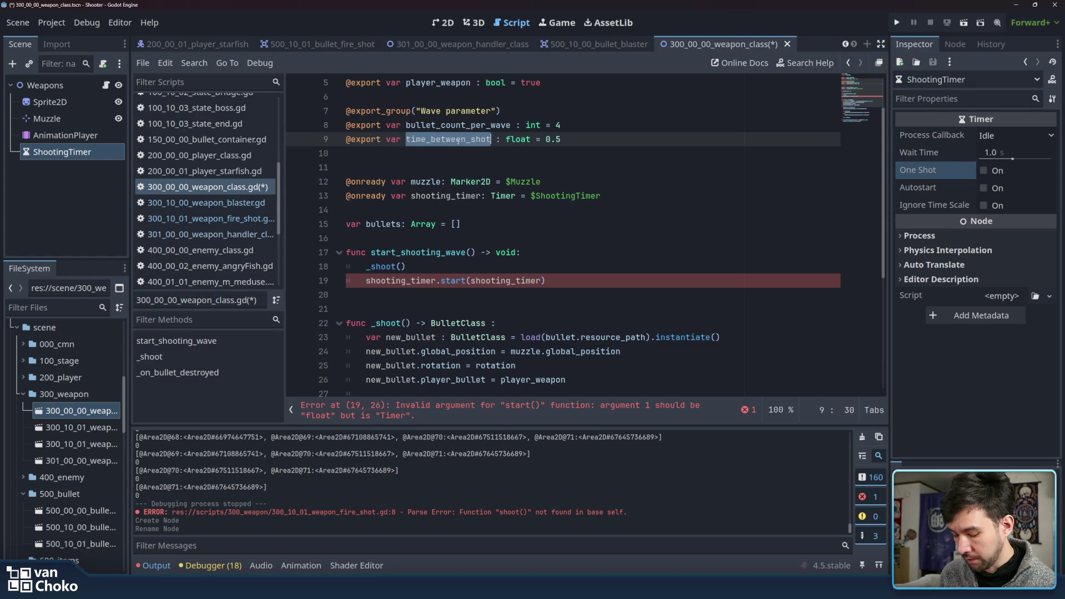
pyautogui.hotkey('ctrl', 'c')
pyautogui.doubleClick(502, 280)
pyautogui.hotkey('ctrl', 'v')
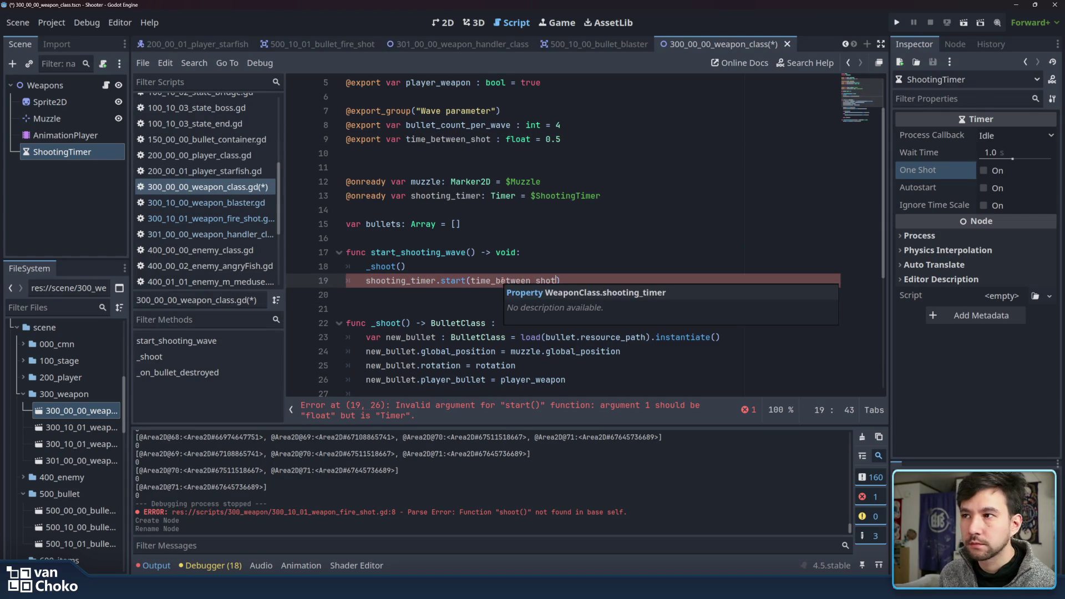
pyautogui.hotkey('ctrl', 'End')
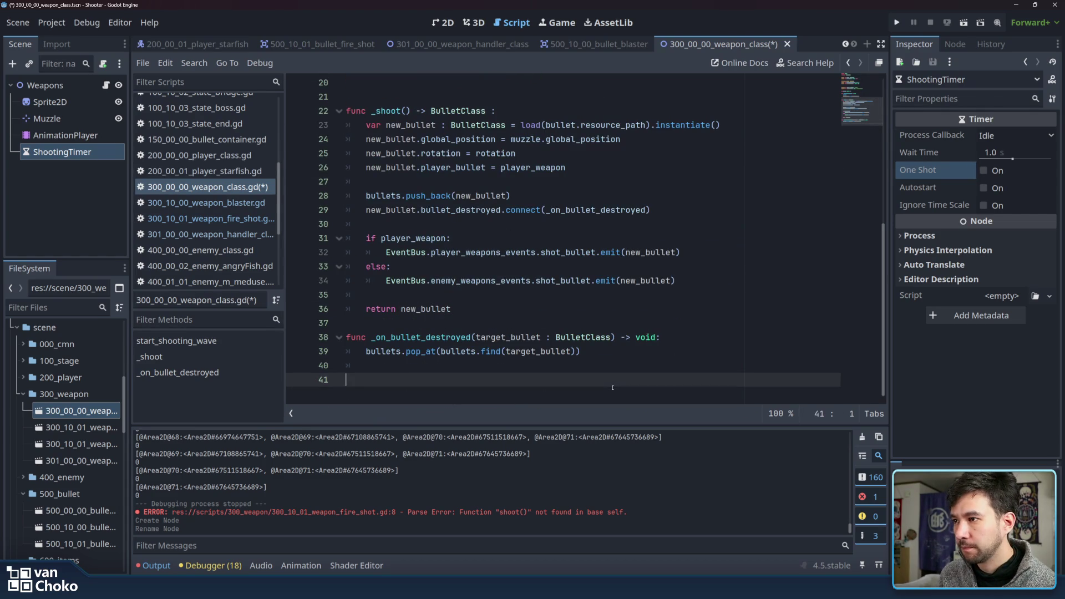
pyautogui.click(954, 44)
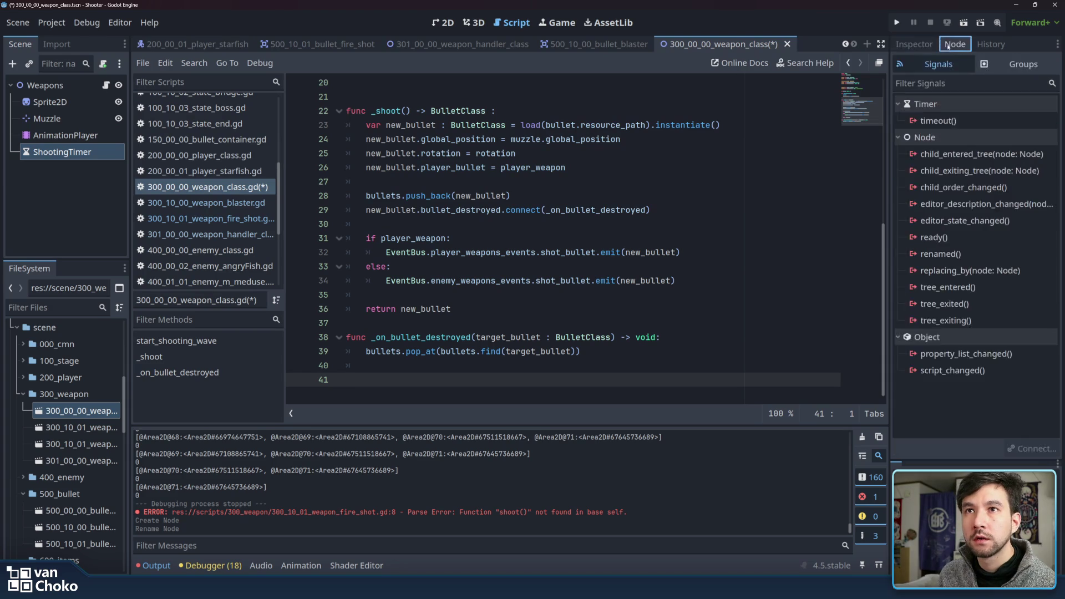
pyautogui.doubleClick(938, 121)
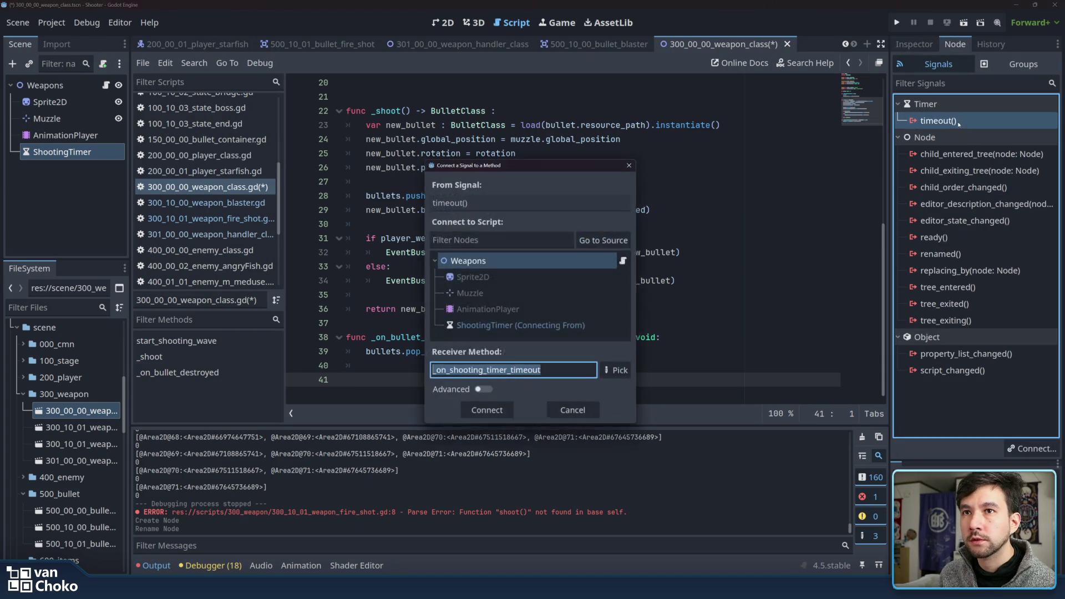
pyautogui.click(508, 418)
pyautogui.click(490, 379)
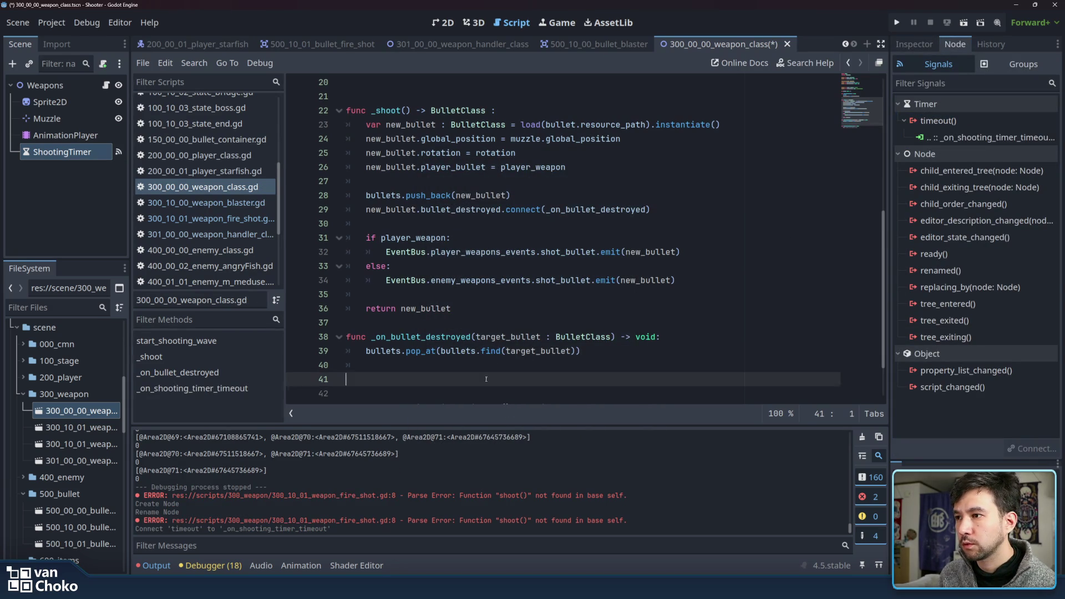
pyautogui.scroll(-2, 490, 364)
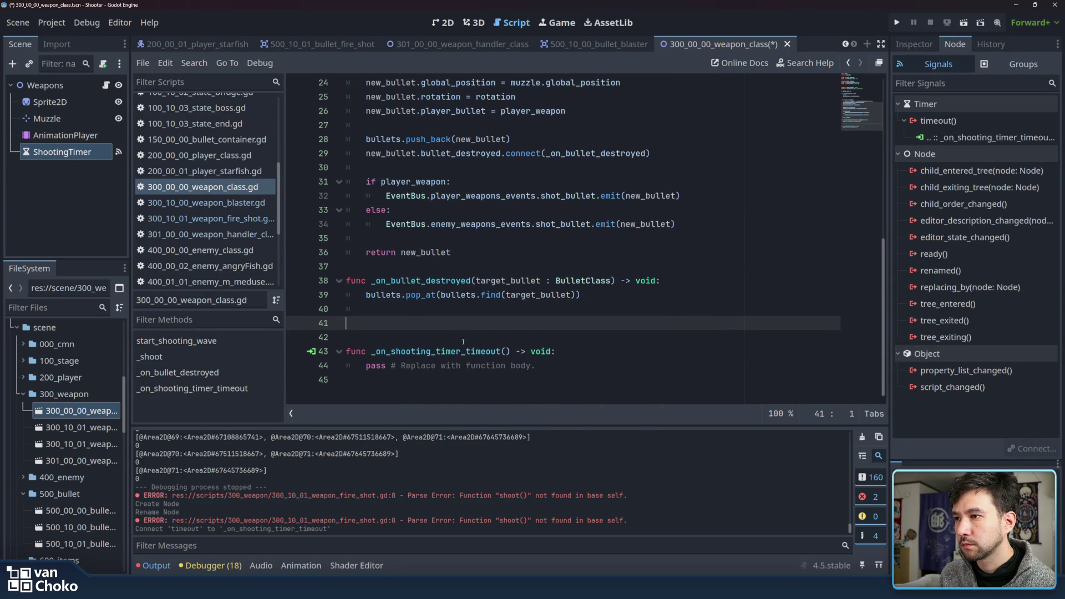
pyautogui.moveTo(536, 365); pyautogui.dragTo(366, 367)
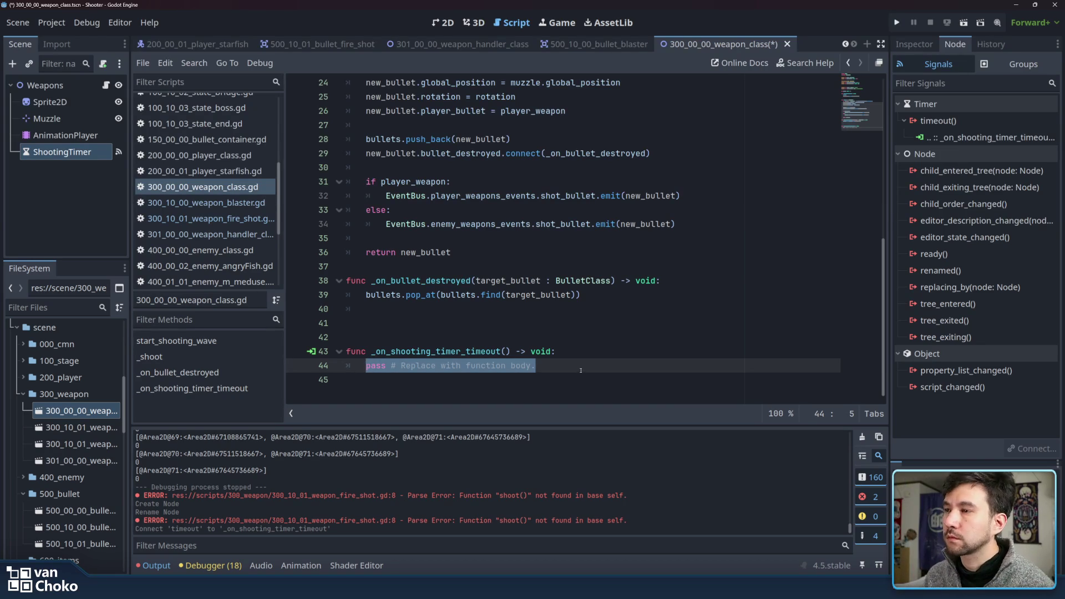
pyautogui.press('Up')
pyautogui.press('Up')
pyautogui.press('Up')
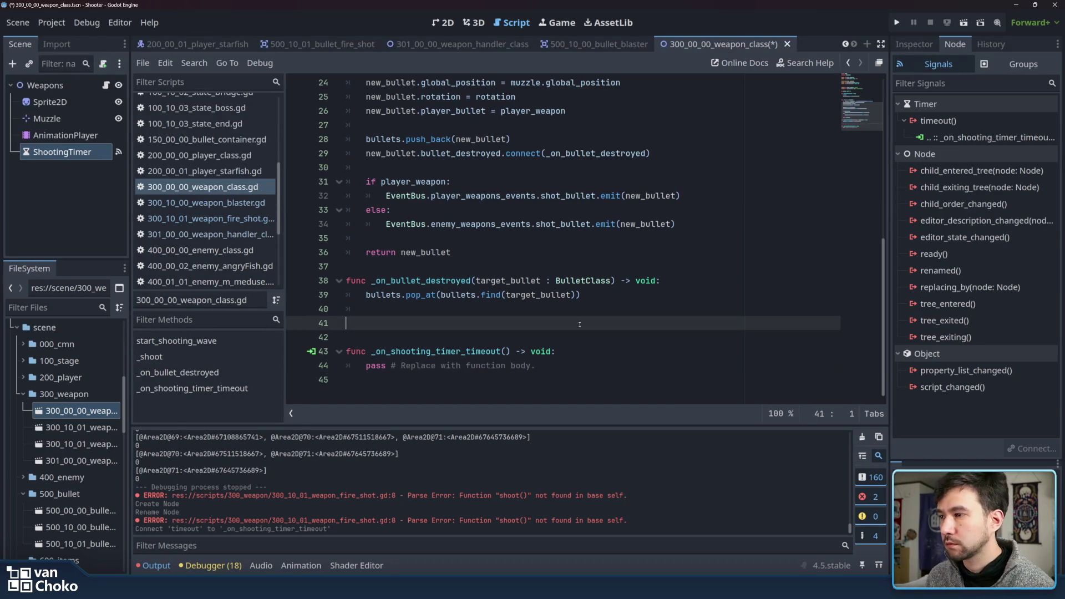
pyautogui.scroll(5, 579, 328)
pyautogui.scroll(-7, 579, 324)
pyautogui.scroll(-1, 580, 325)
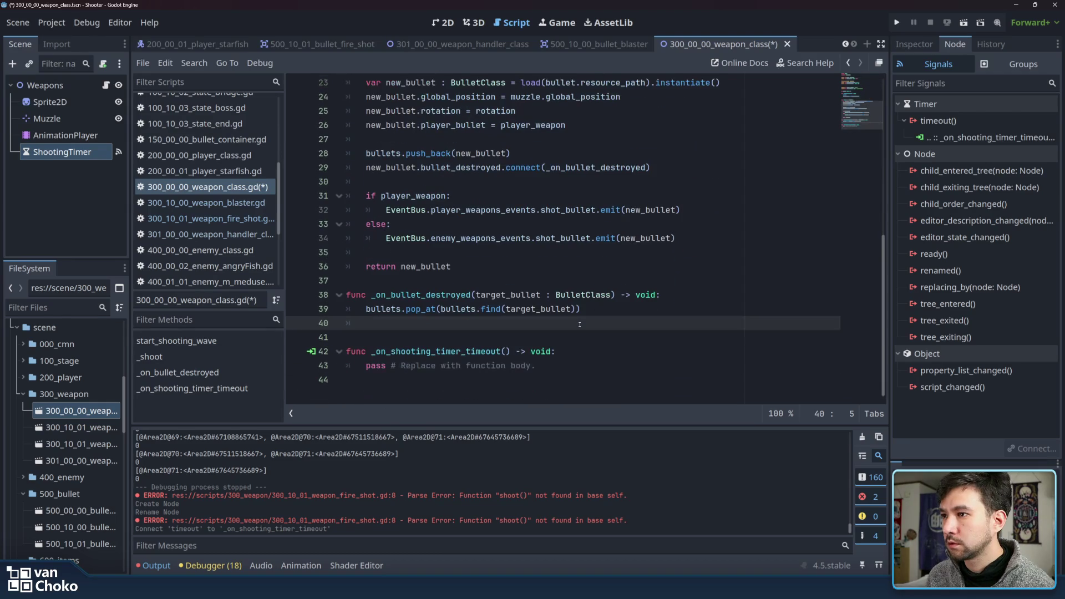
pyautogui.click(575, 364)
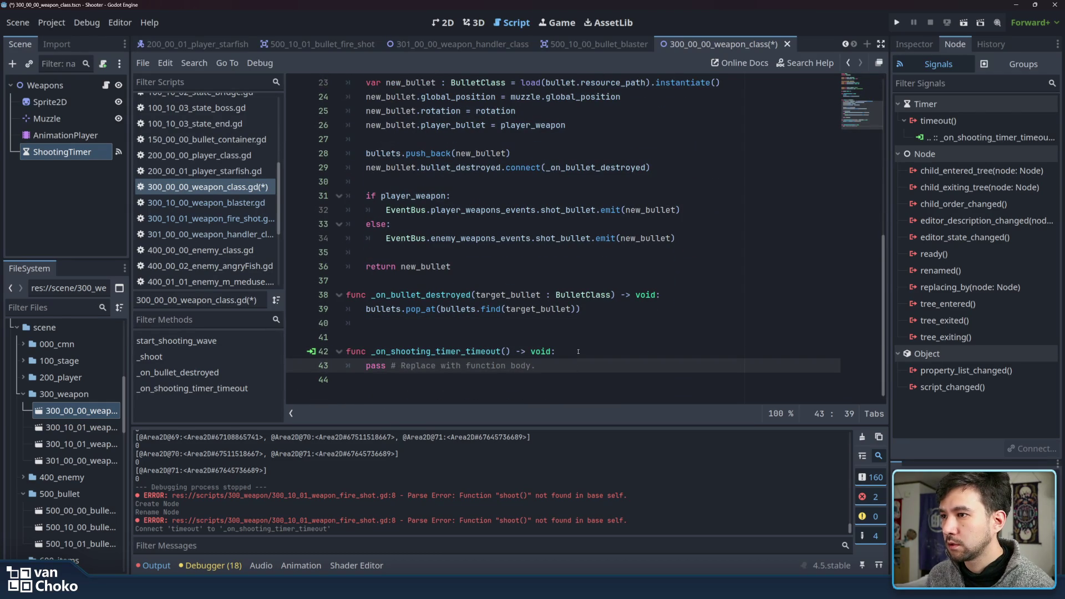
pyautogui.scroll(7, 578, 352)
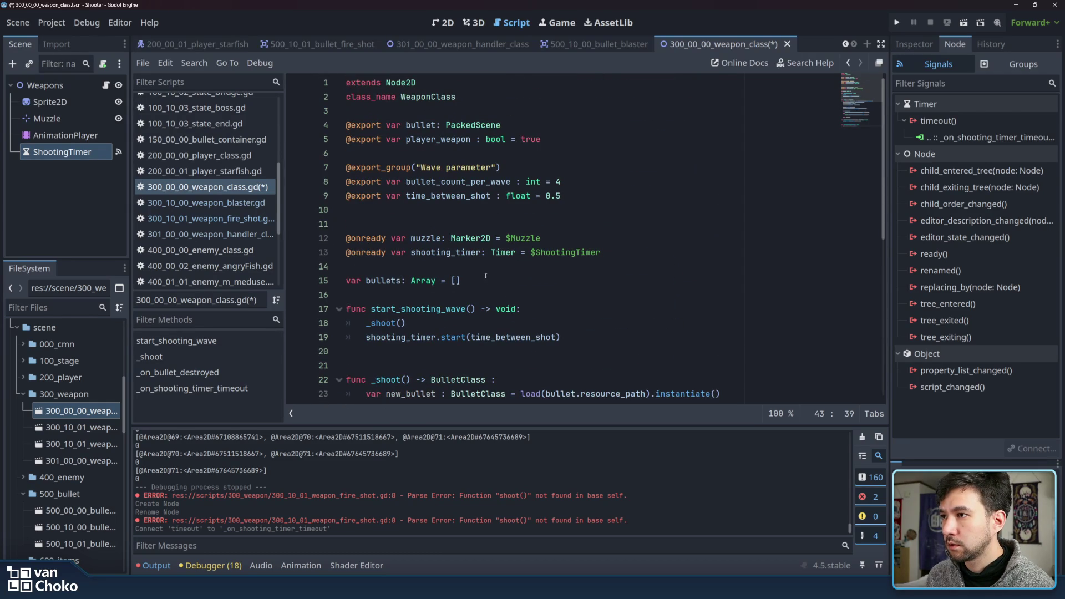
pyautogui.click(486, 281)
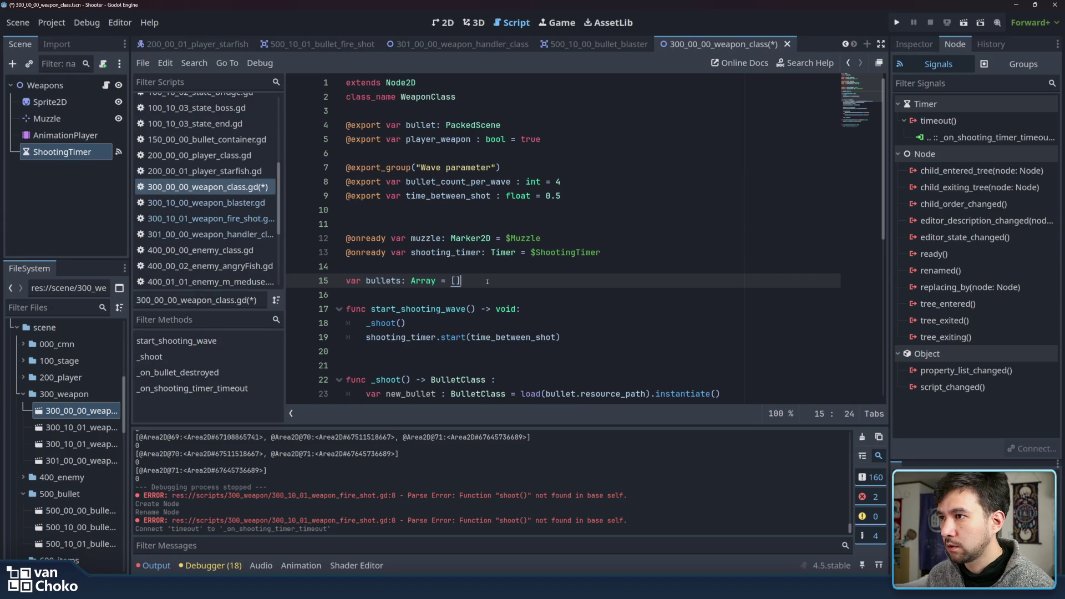
pyautogui.hotkey('ctrl', 'shift', 'Left')
pyautogui.hotkey('ctrl', 'shift', 'Left')
pyautogui.hotkey('ctrl', 'shift', 'Left')
pyautogui.press('Left')
pyautogui.hotkey('ctrl', 'shift', 'Right')
pyautogui.hotkey('ctrl', 'shift', 'Right')
pyautogui.hotkey('ctrl', 'shift', 'Right')
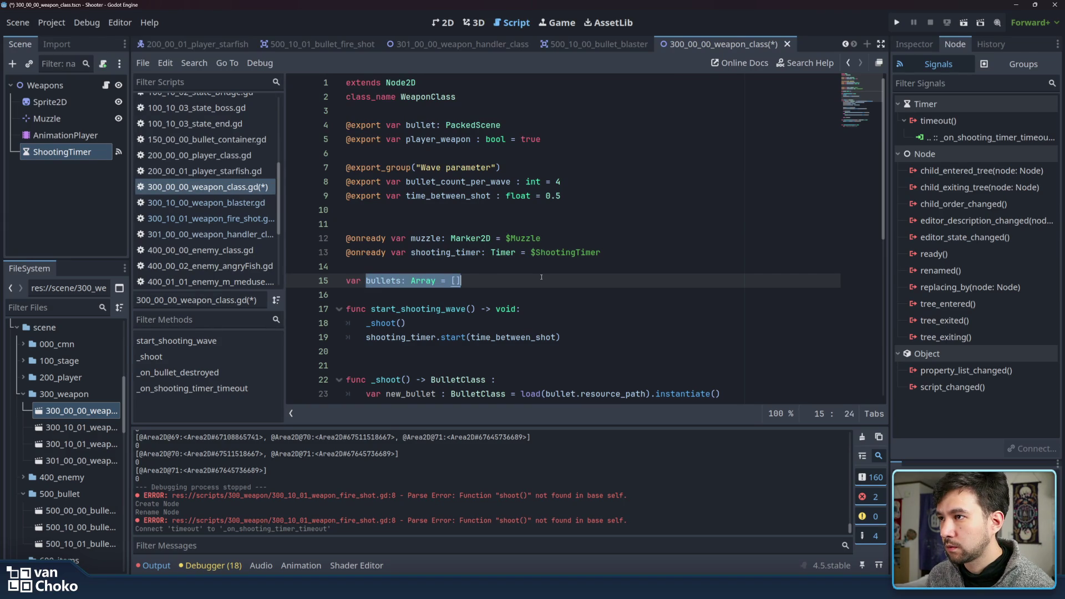
pyautogui.press('Right')
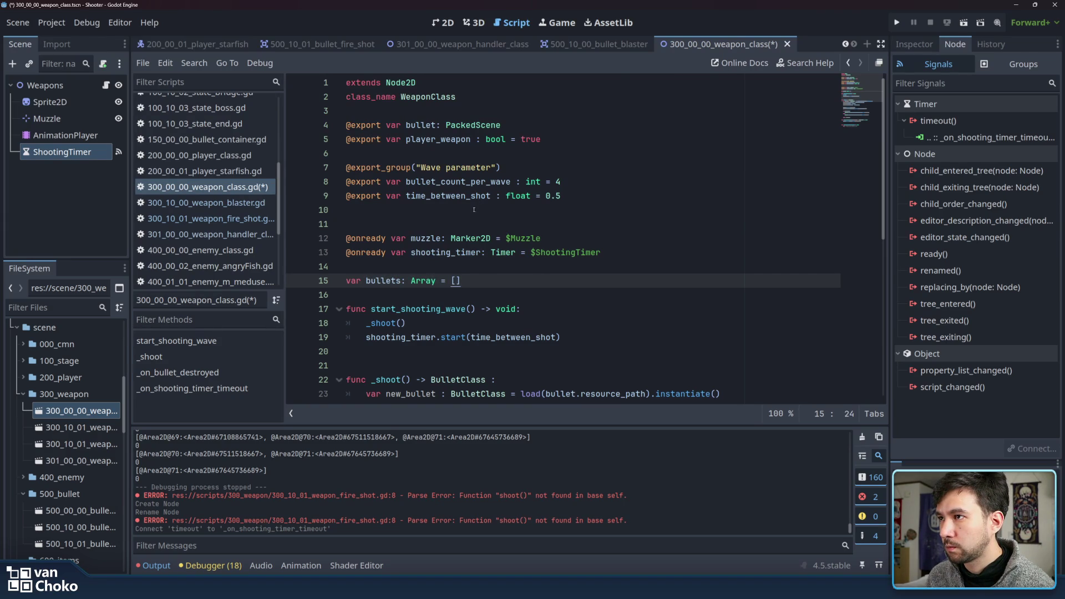
pyautogui.click(475, 210)
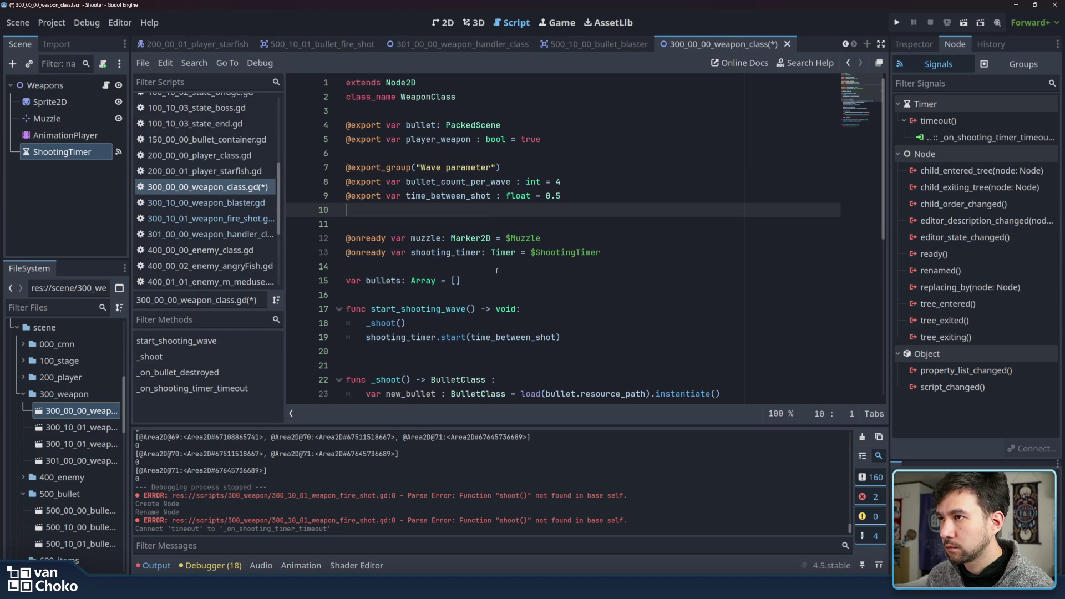
pyautogui.doubleClick(431, 183)
pyautogui.moveTo(366, 280); pyautogui.dragTo(510, 280)
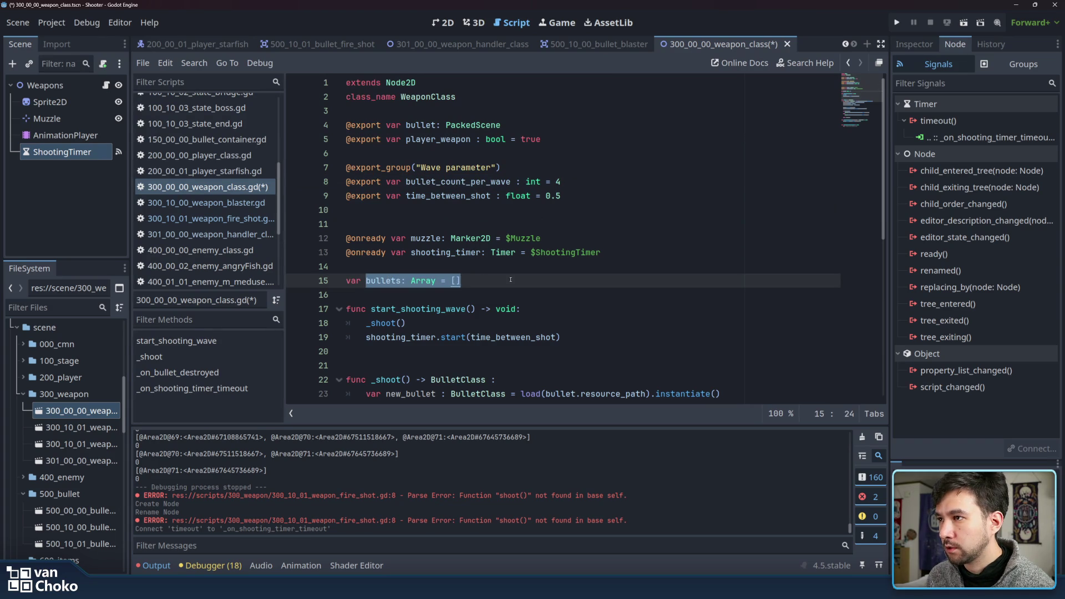
pyautogui.click(510, 279)
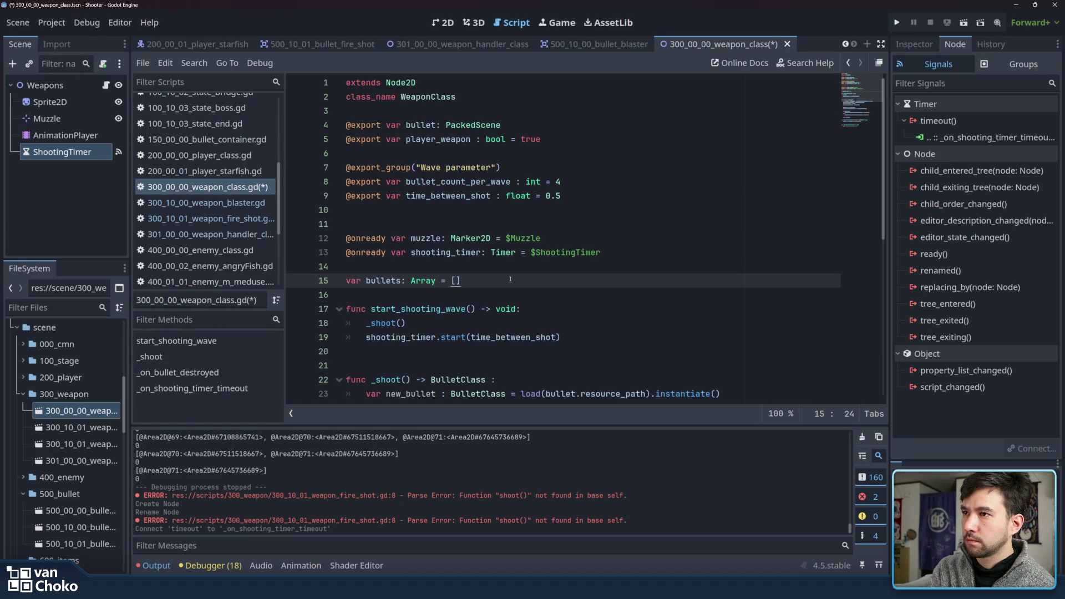
pyautogui.click(472, 211)
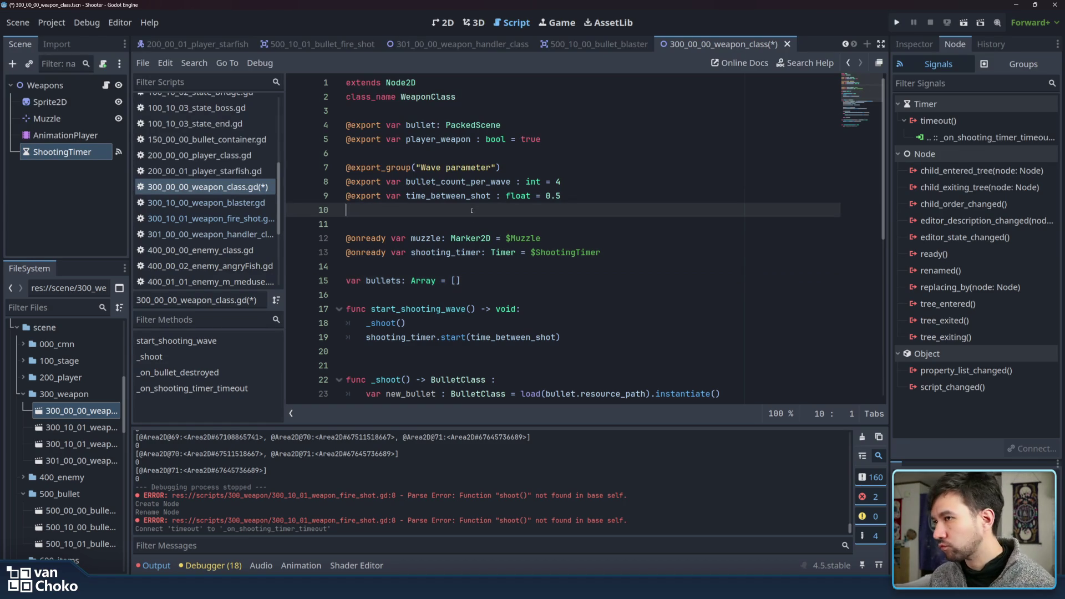
# Declare var wave_bullet_count : int = 0 on line 10
pyautogui.write('var')
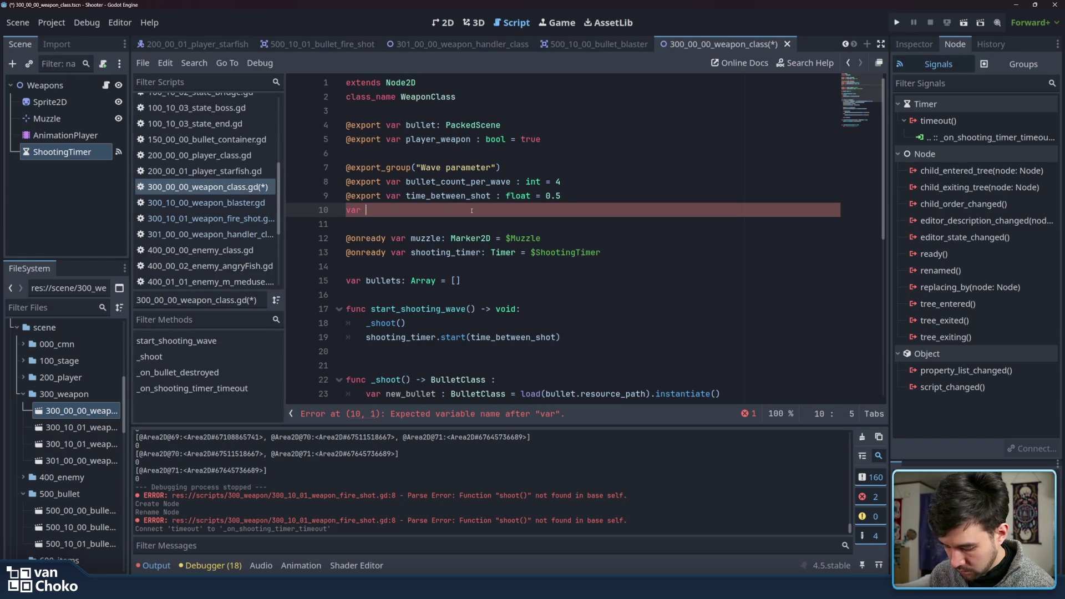
pyautogui.write('wave')
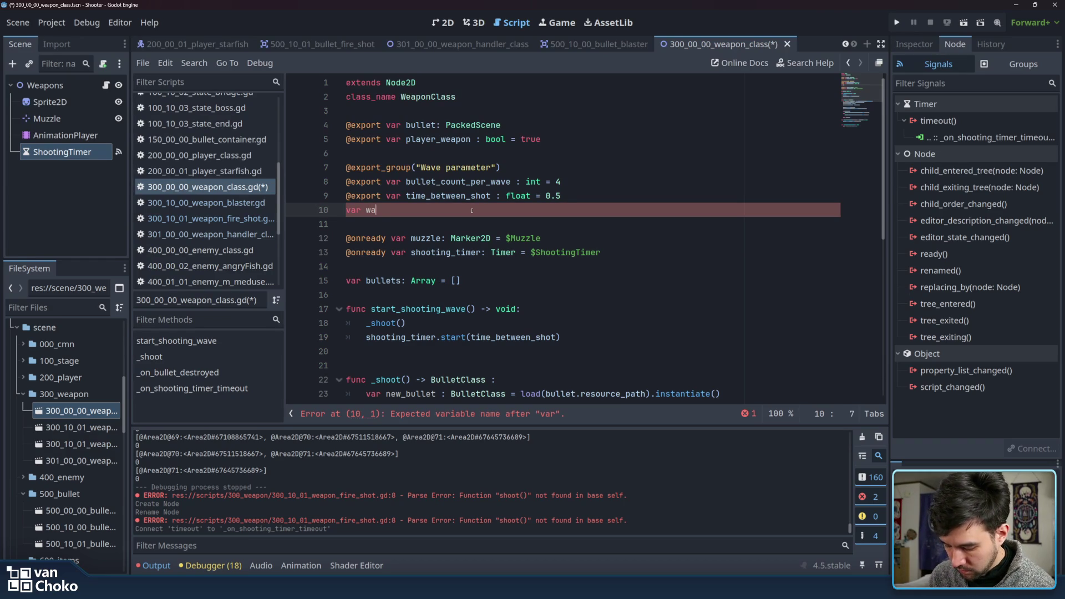
pyautogui.write('_')
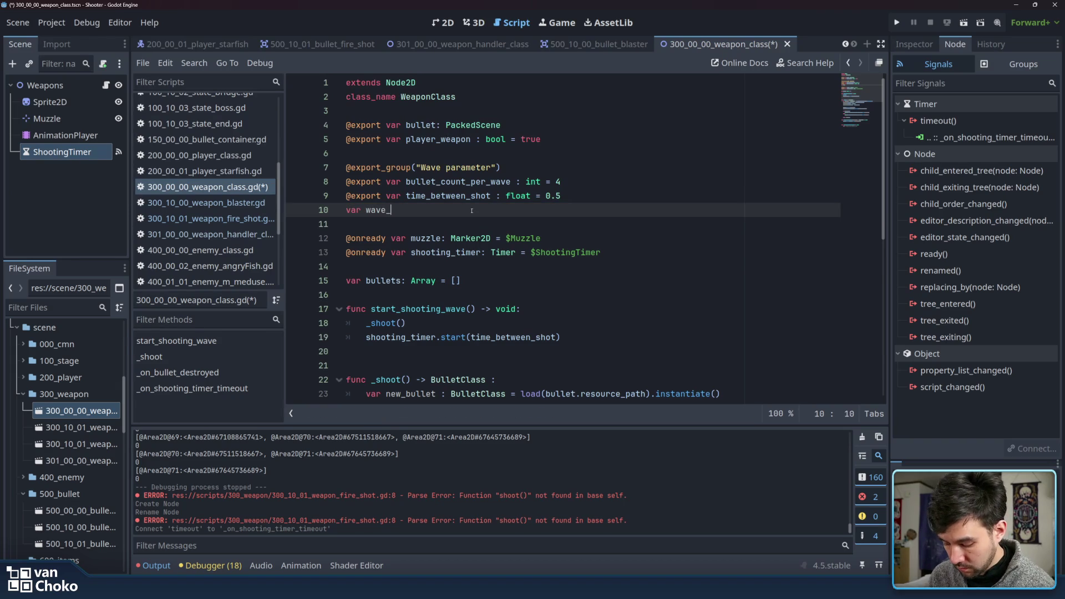
pyautogui.write('count')
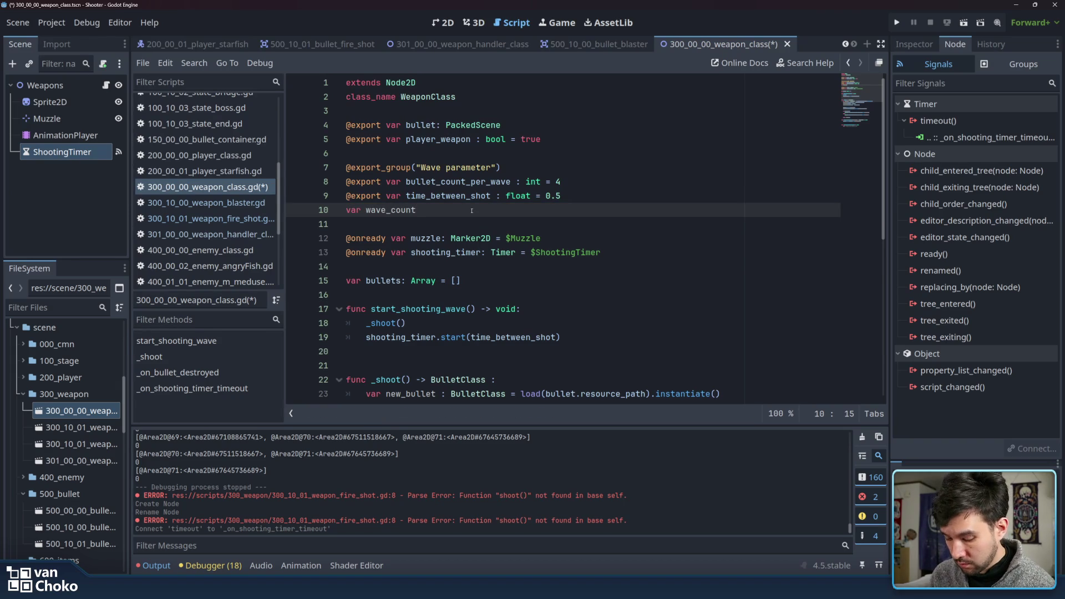
pyautogui.press('BackSpace')
pyautogui.press('BackSpace')
pyautogui.press('BackSpace')
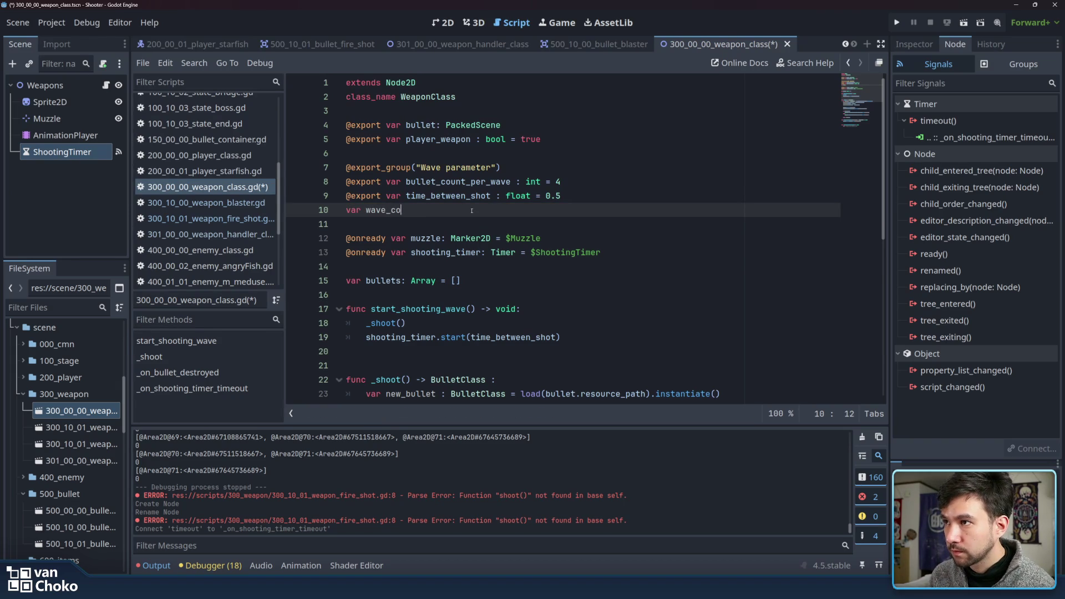
pyautogui.press('BackSpace')
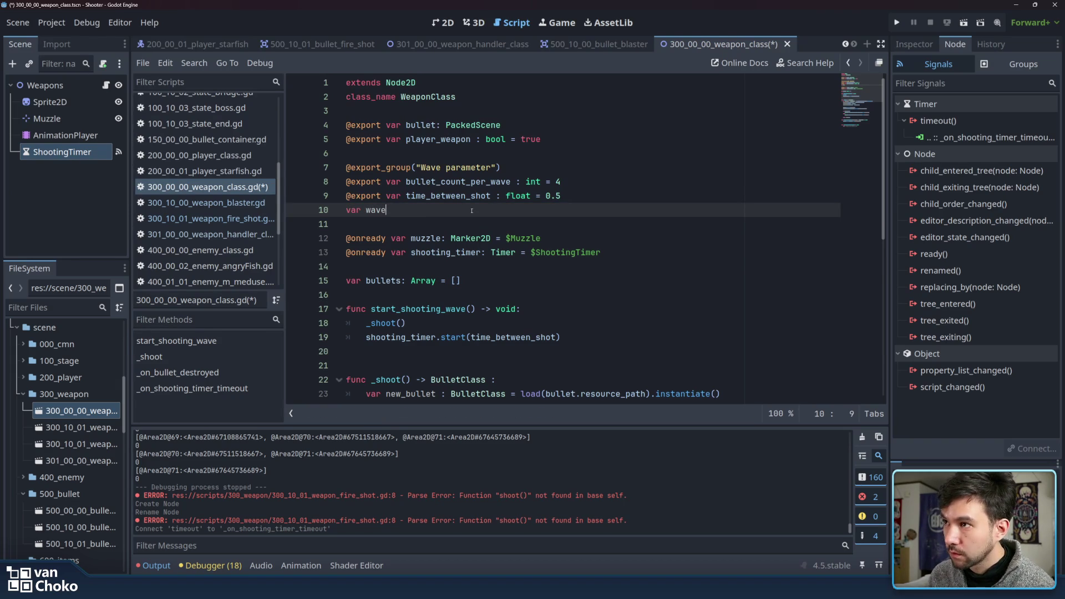
pyautogui.write('_bul')
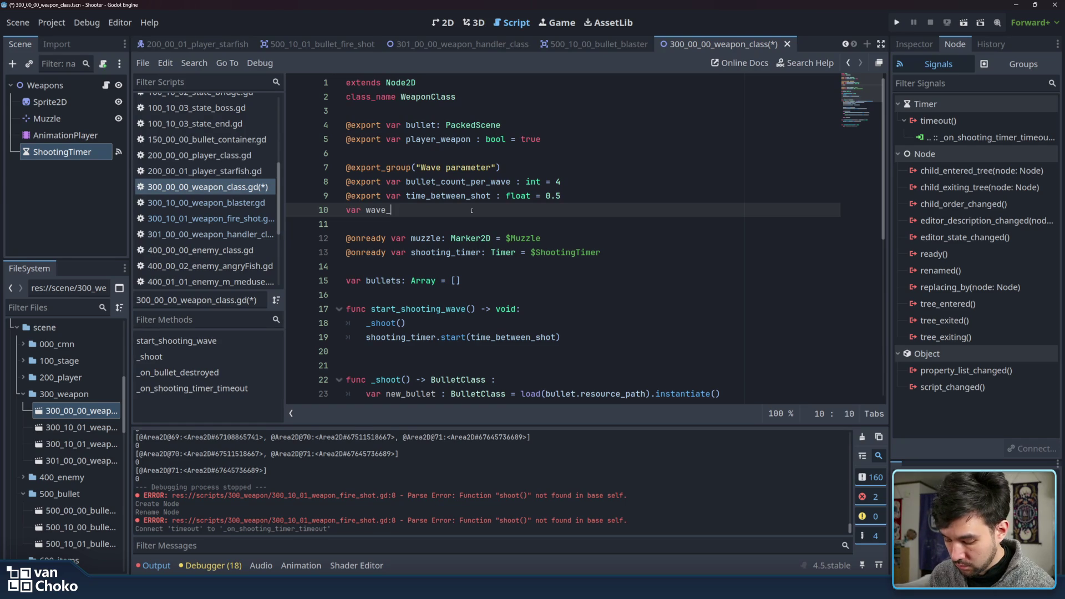
pyautogui.write('let_count')
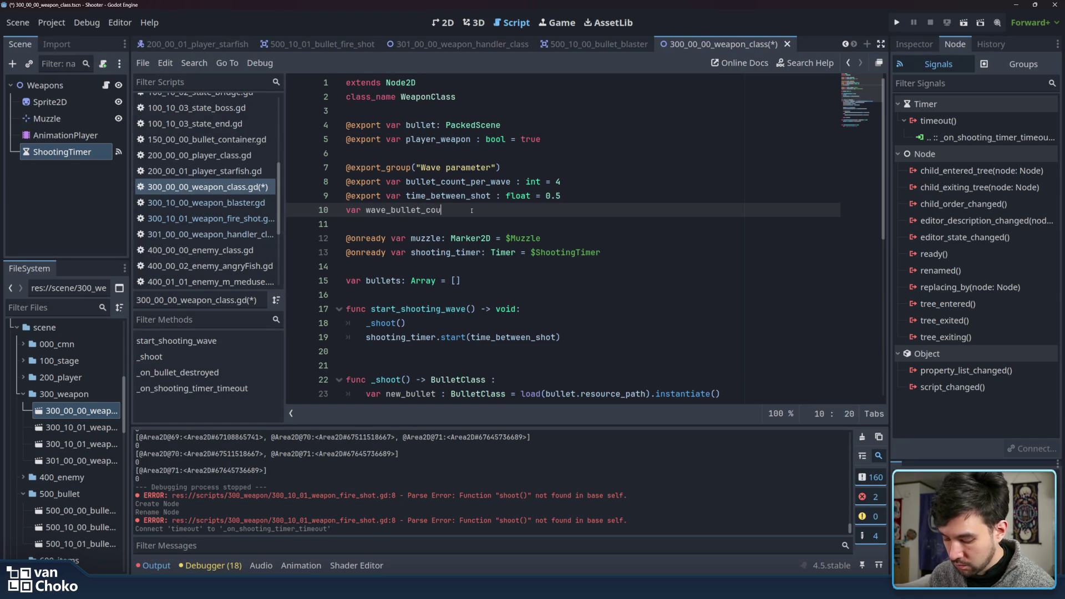
pyautogui.write(' : int')
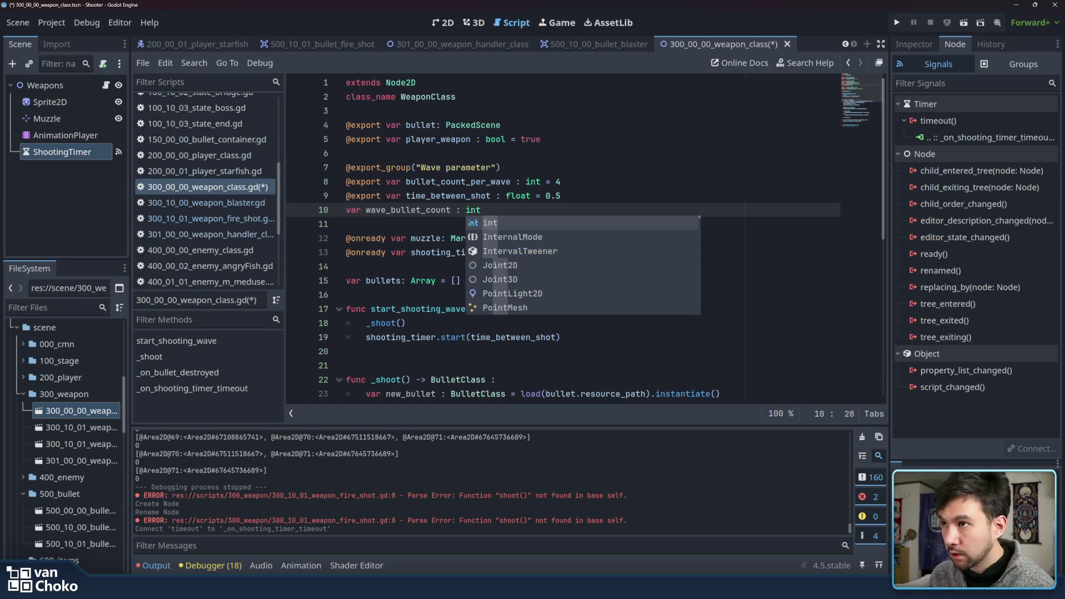
pyautogui.press('Escape')
pyautogui.write('=0')
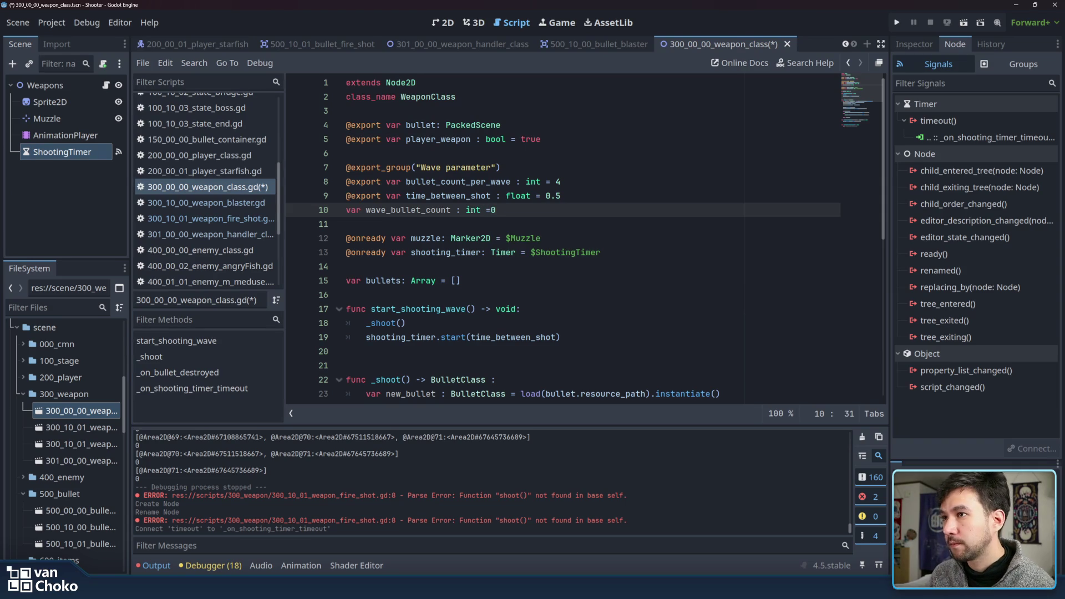
pyautogui.press('BackSpace')
pyautogui.write('0')
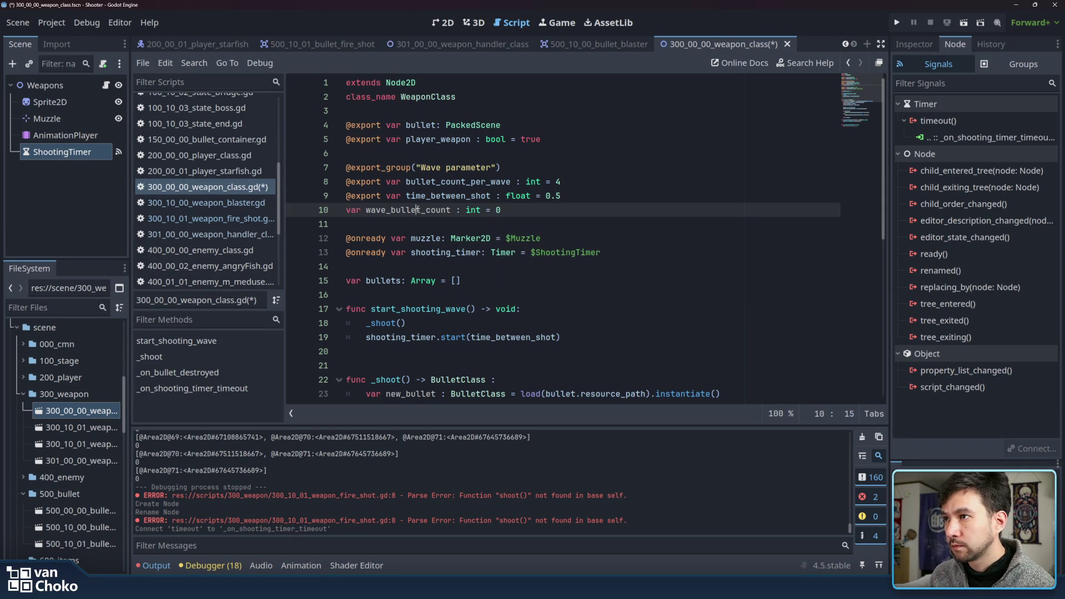
pyautogui.doubleClick(408, 210)
pyautogui.press('BackSpace')
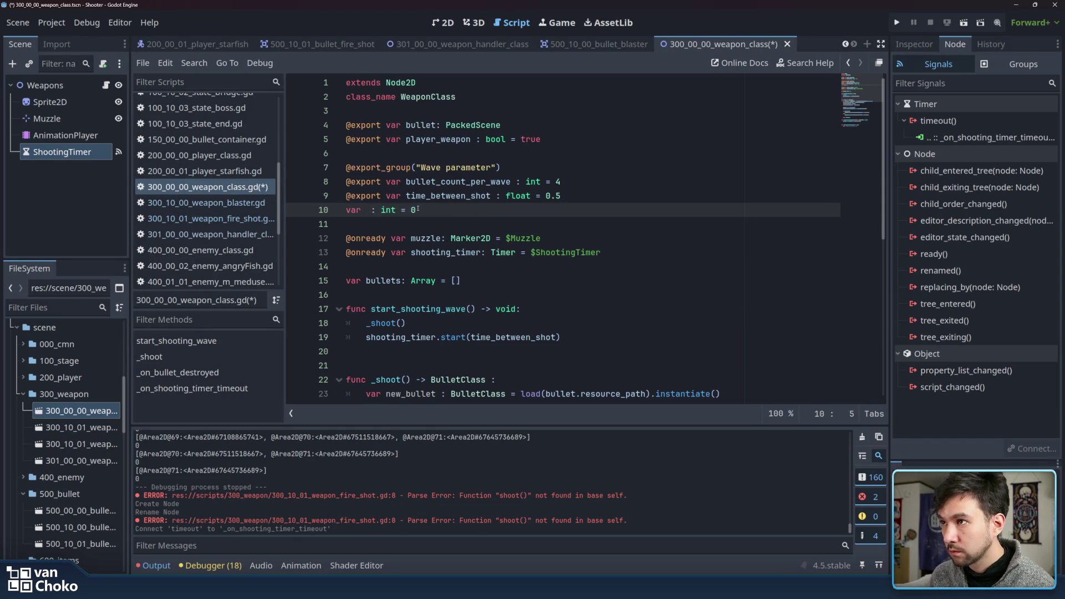
pyautogui.hotkey('ctrl', 'z')
# Insert blank lines above pass in _on_shooting_timer_timeout
pyautogui.scroll(-6, 444, 249)
pyautogui.click(465, 266)
pyautogui.press('Down')
pyautogui.press('Down')
pyautogui.press('Down')
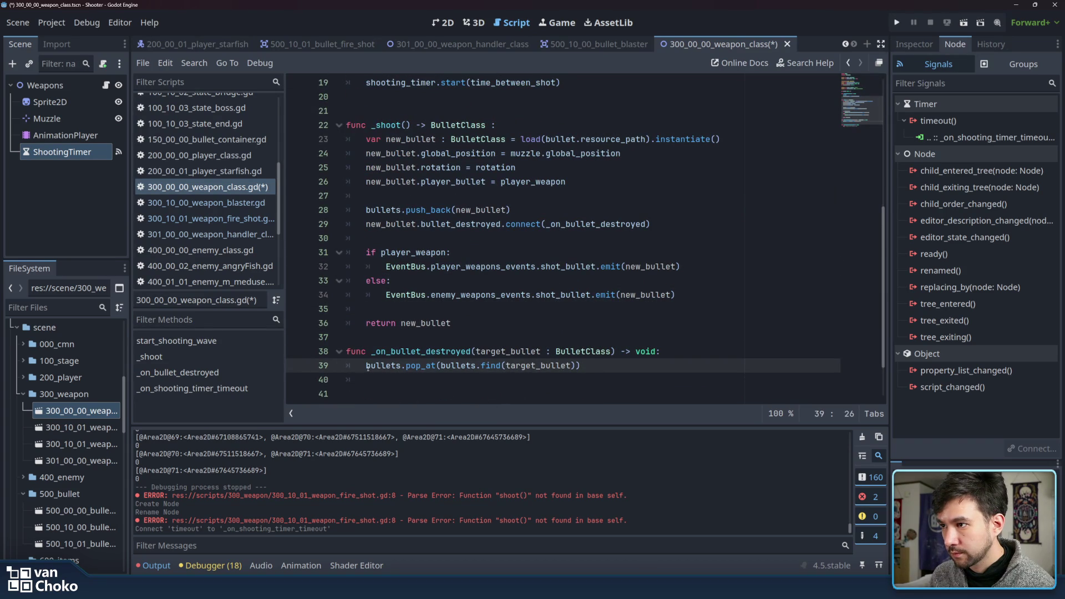
pyautogui.scroll(4, 447, 286)
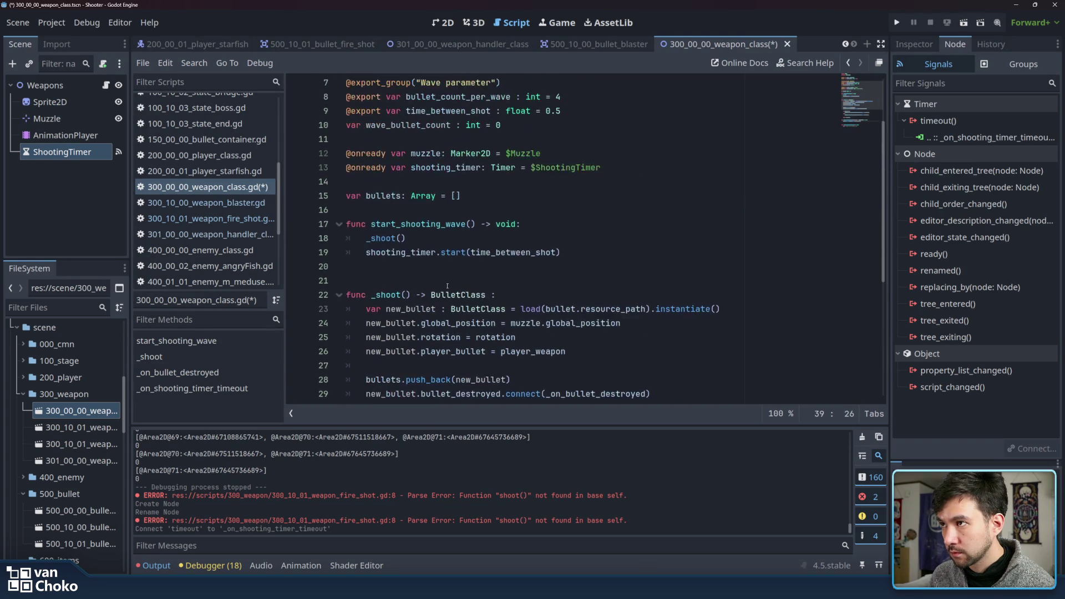
pyautogui.scroll(-5, 447, 286)
pyautogui.click(366, 365)
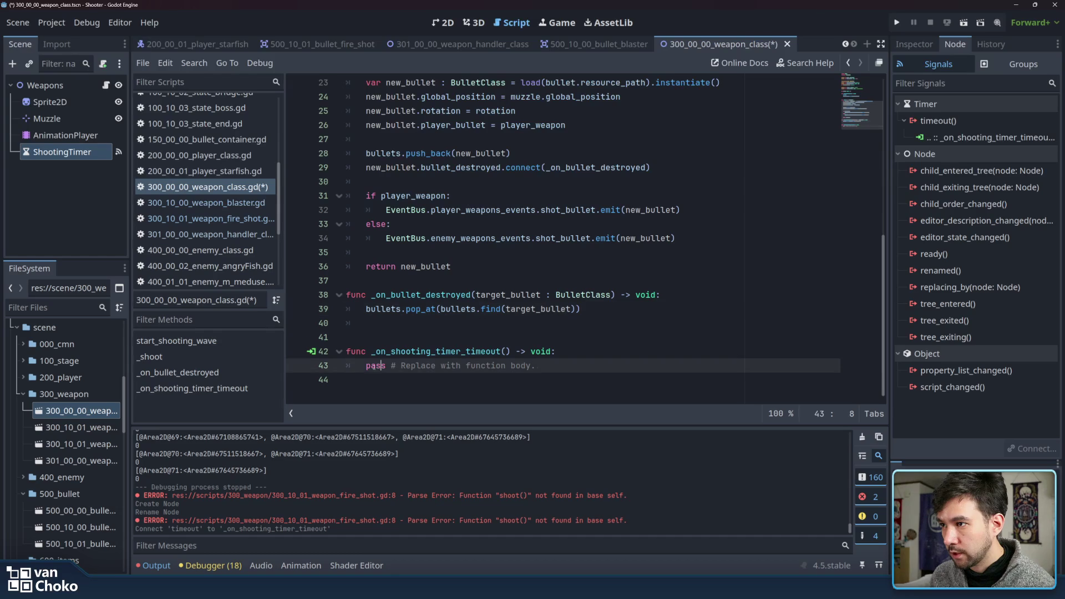
pyautogui.press('Return')
pyautogui.press('Return')
pyautogui.press('Up')
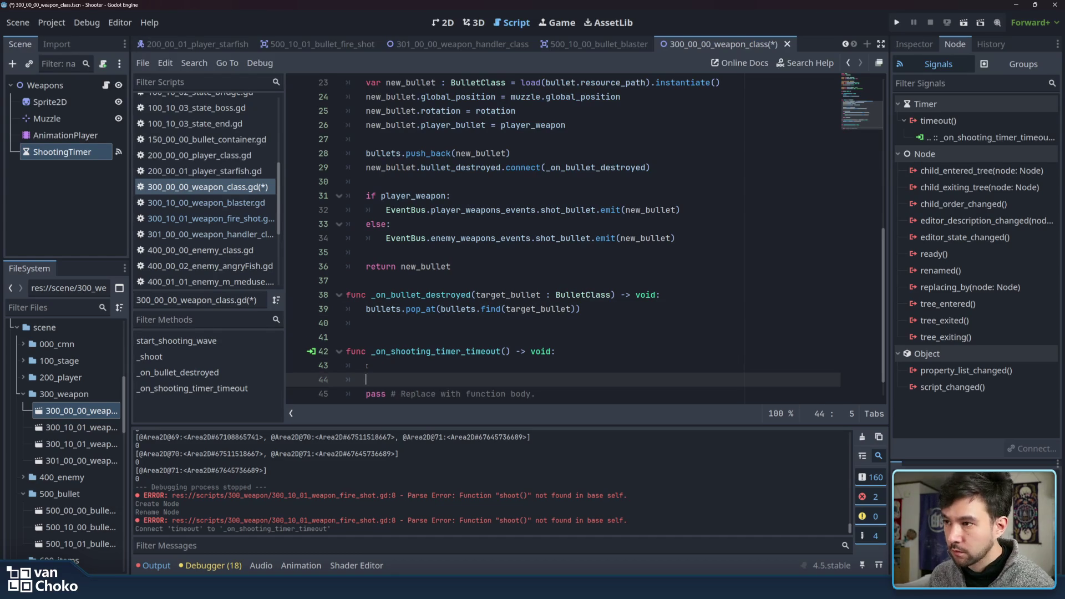
pyautogui.press('Up')
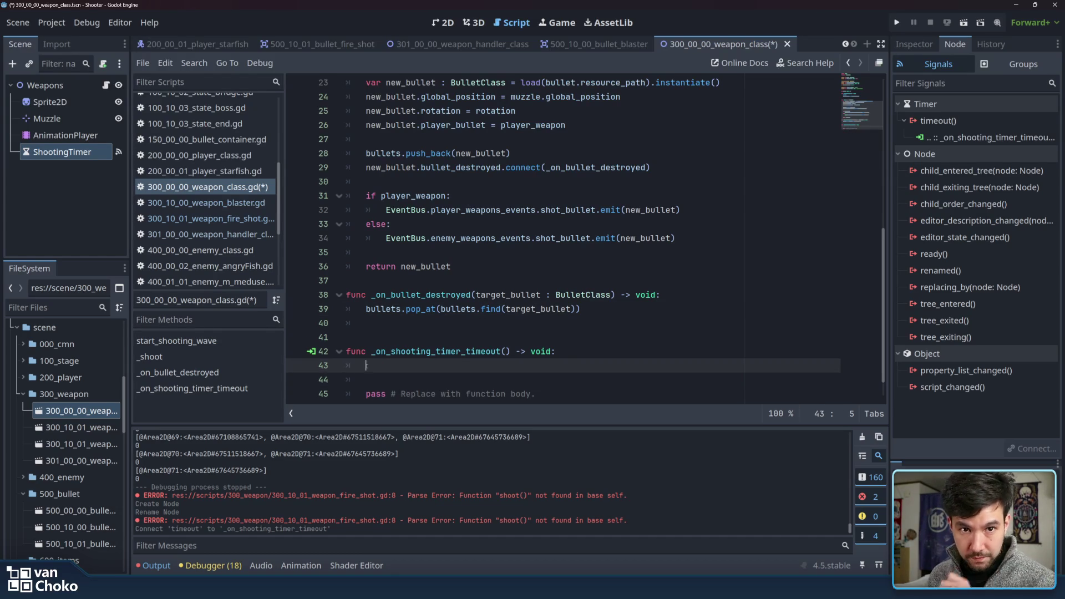
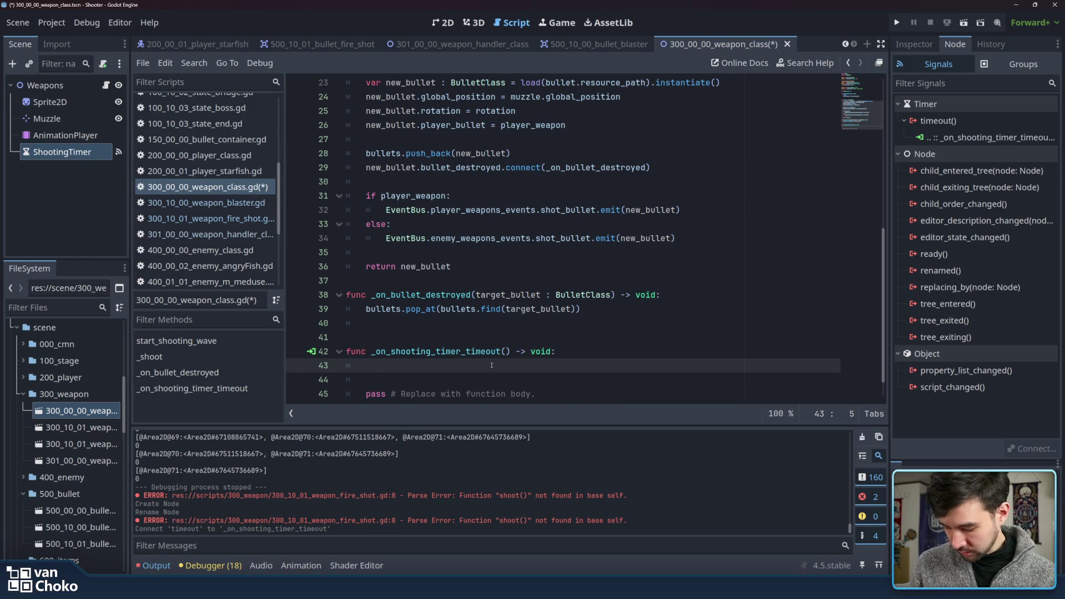
# Add 'wave_bullet_count +=1' to the shooting-timer timeout handler, reusing the copied variable name
pyautogui.write('_')
pyautogui.press('BackSpace')
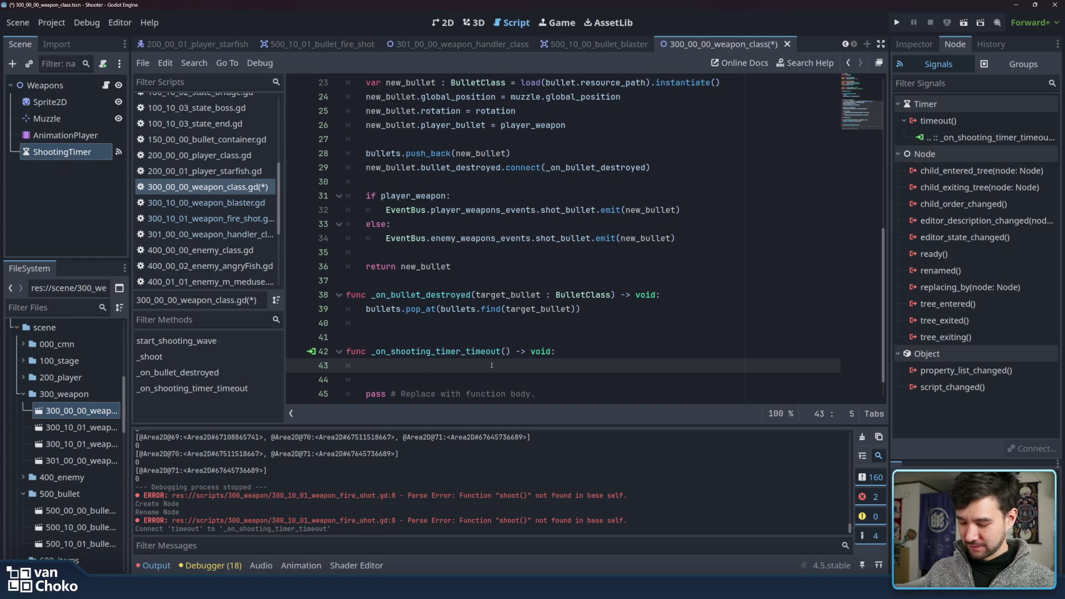
pyautogui.write('sho')
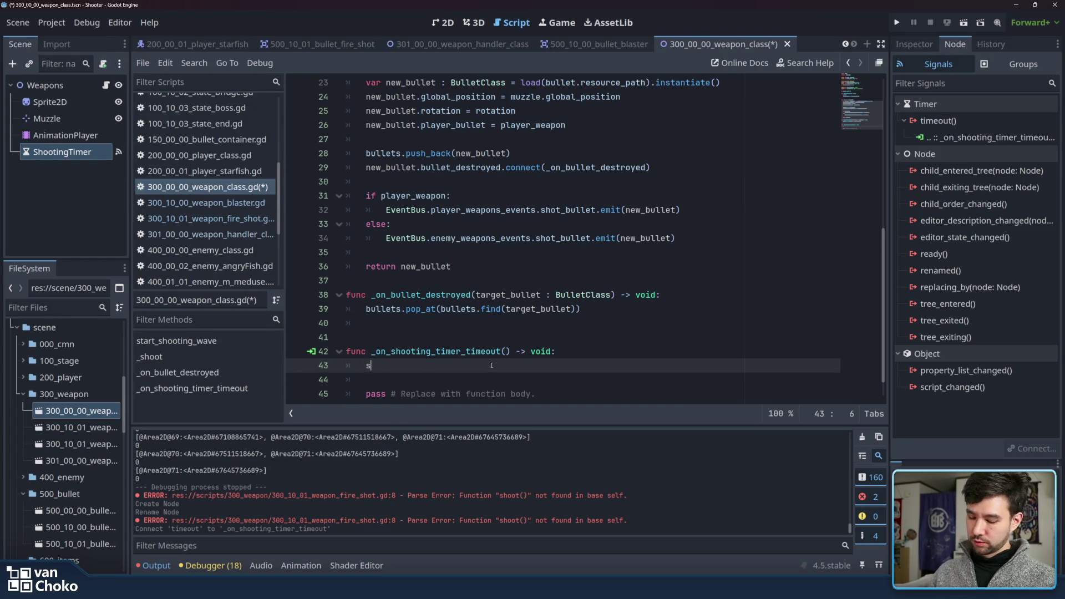
pyautogui.press('BackSpace')
pyautogui.press('BackSpace')
pyautogui.press('BackSpace')
pyautogui.scroll(1, 484, 361)
pyautogui.scroll(6, 483, 361)
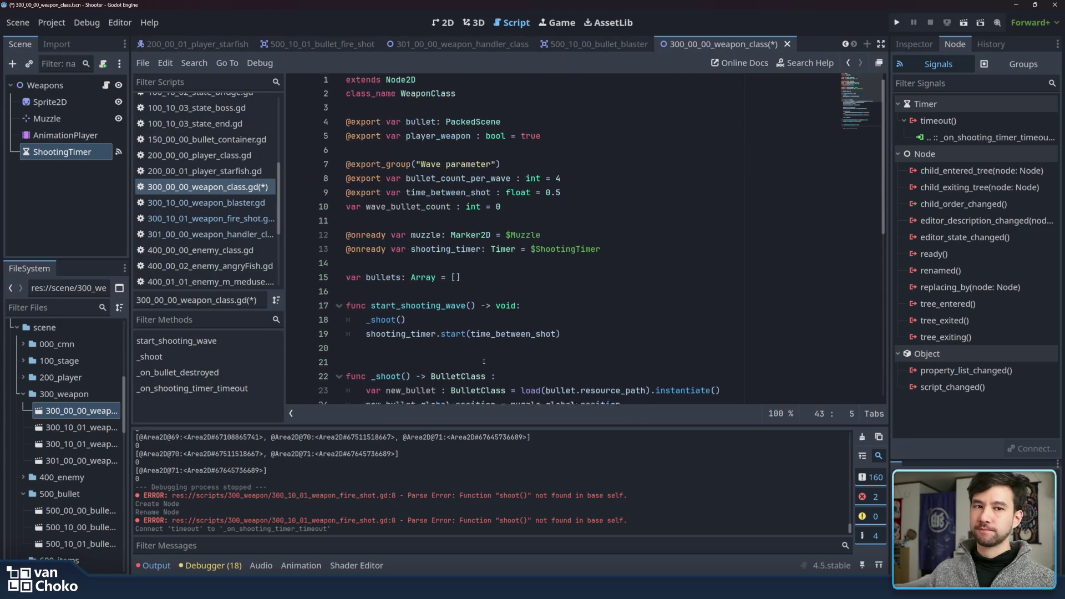
pyautogui.doubleClick(454, 255)
pyautogui.doubleClick(384, 280)
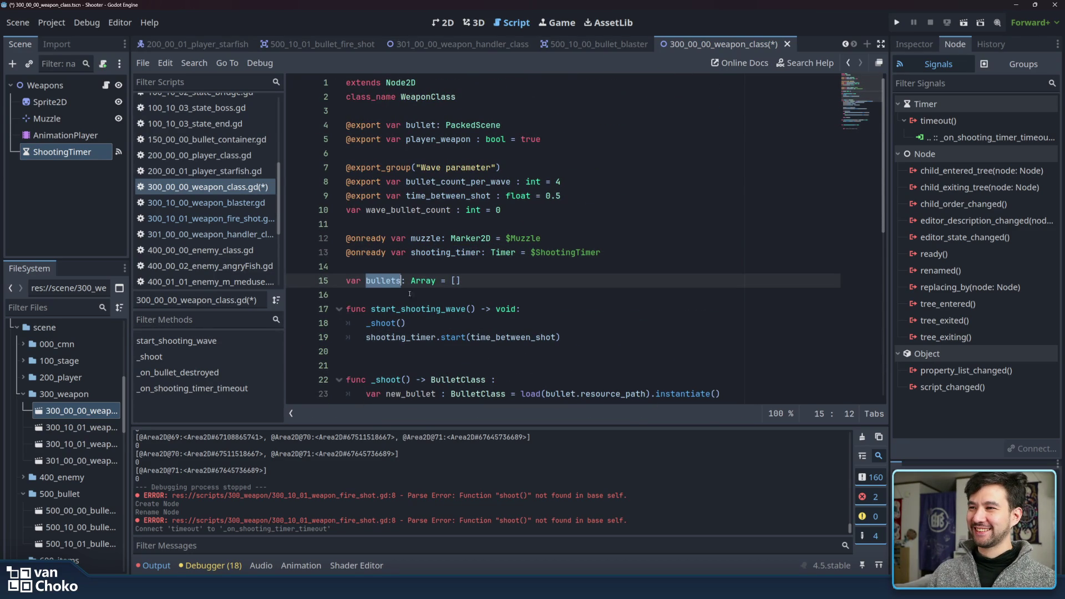
pyautogui.click(407, 337)
pyautogui.click(427, 253)
pyautogui.click(441, 238)
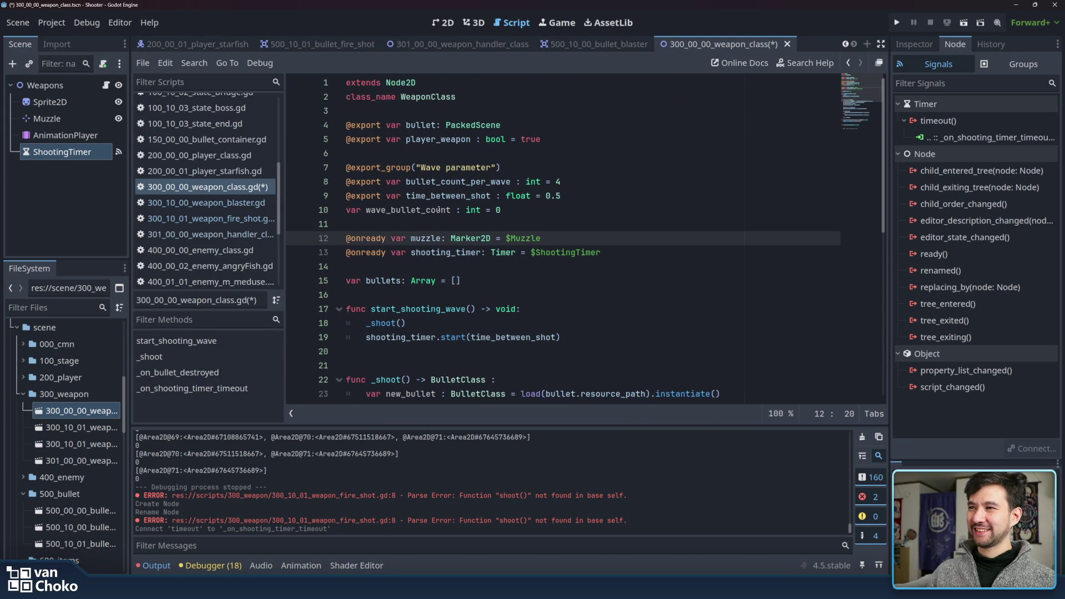
pyautogui.doubleClick(439, 210)
pyautogui.hotkey('ctrl', 'c')
pyautogui.scroll(-8, 471, 212)
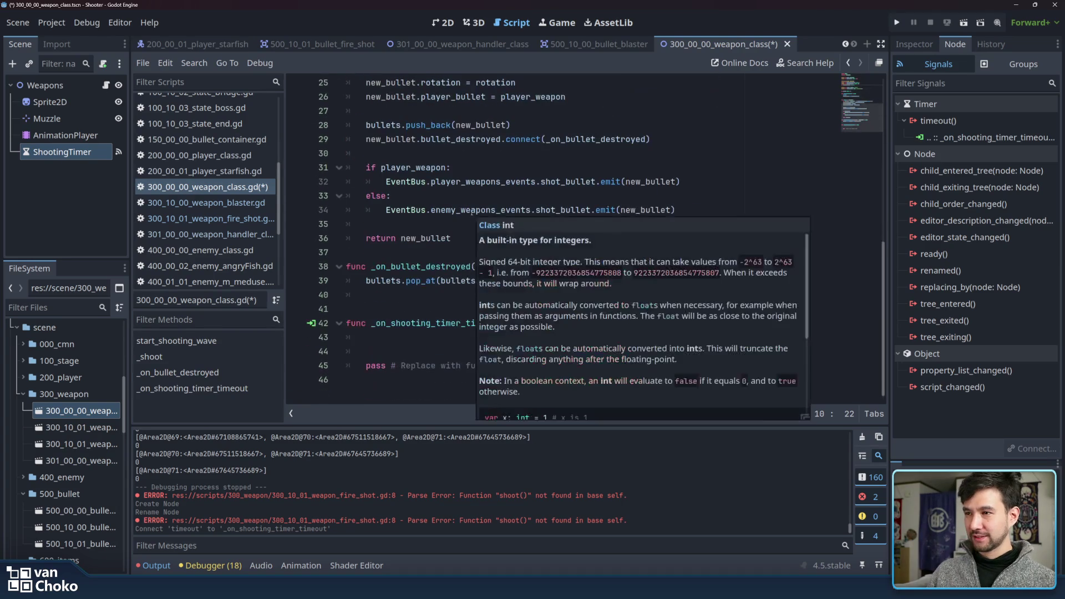
pyautogui.click(449, 337)
pyautogui.hotkey('ctrl', 'v')
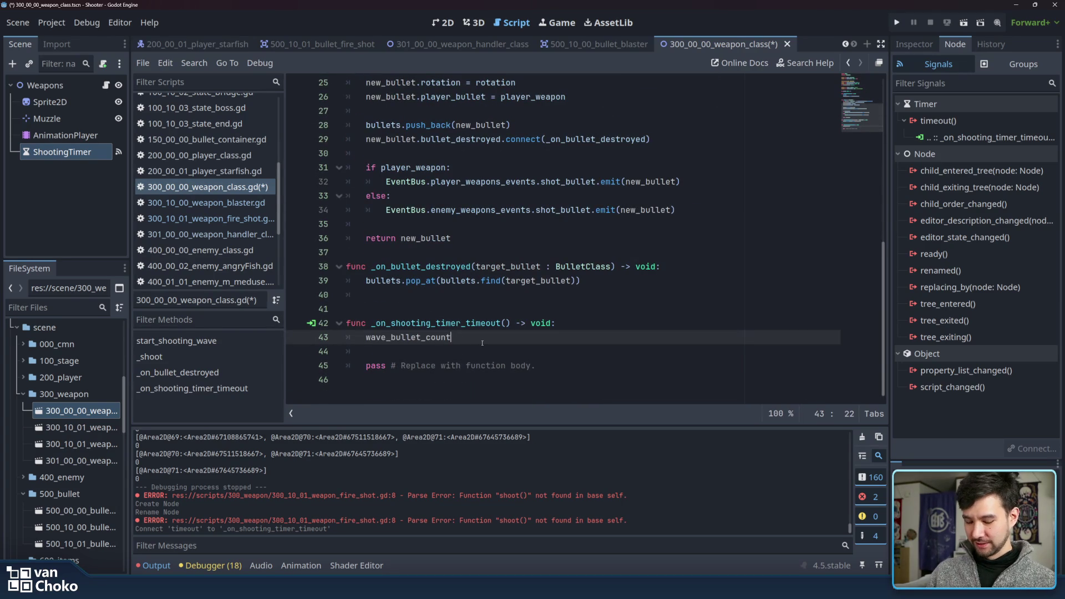
pyautogui.write('+=')
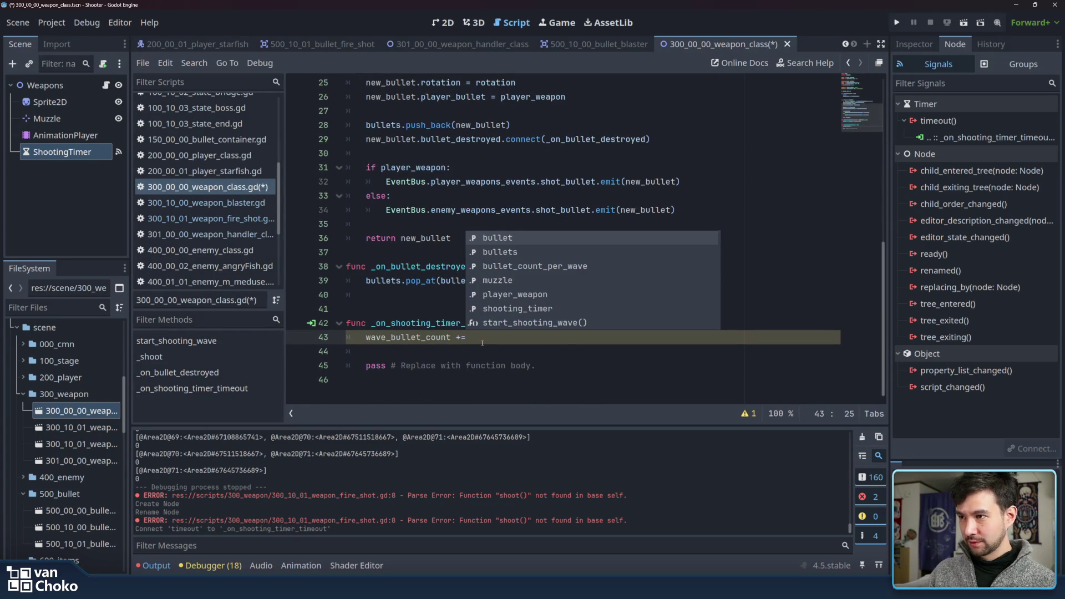
pyautogui.write('1')
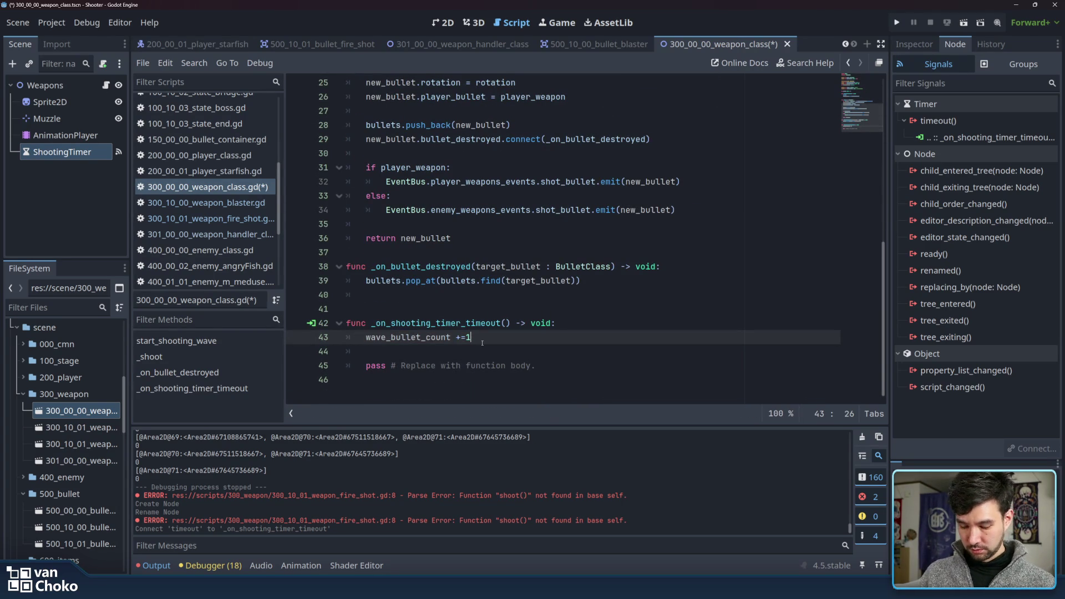
pyautogui.press('Return')
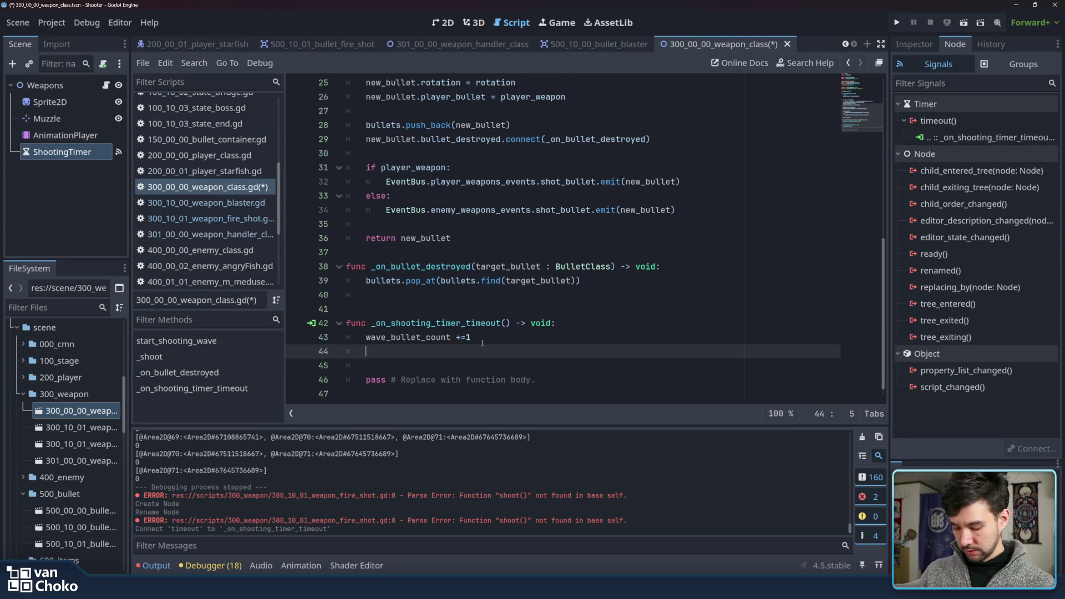
# Add the condition 'if wave_bullet_count >= bullet_count_per_wave:' and open its indented body
pyautogui.write('if')
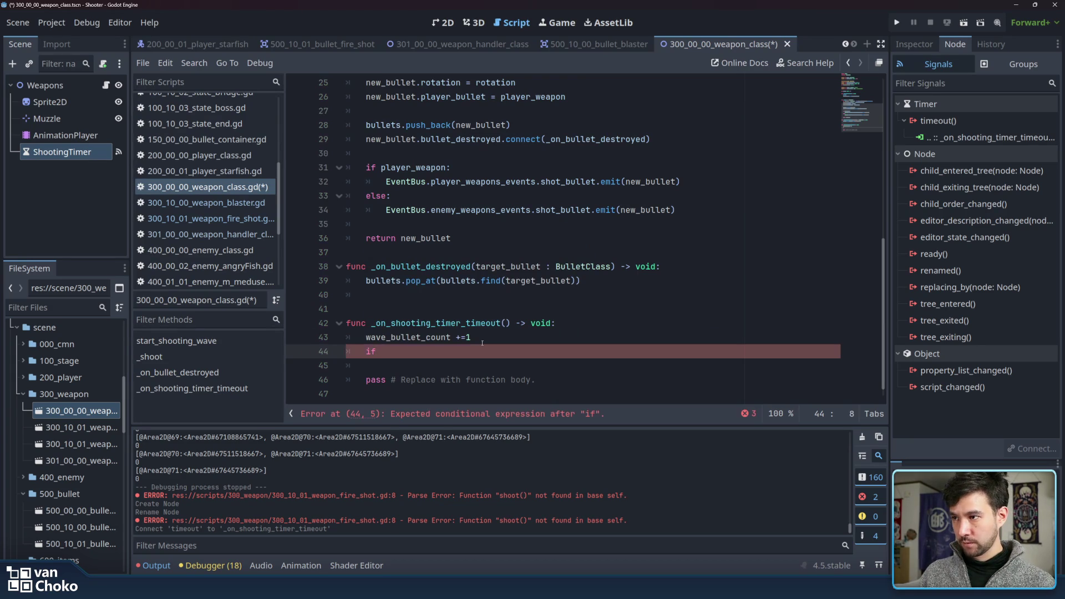
pyautogui.write('wave')
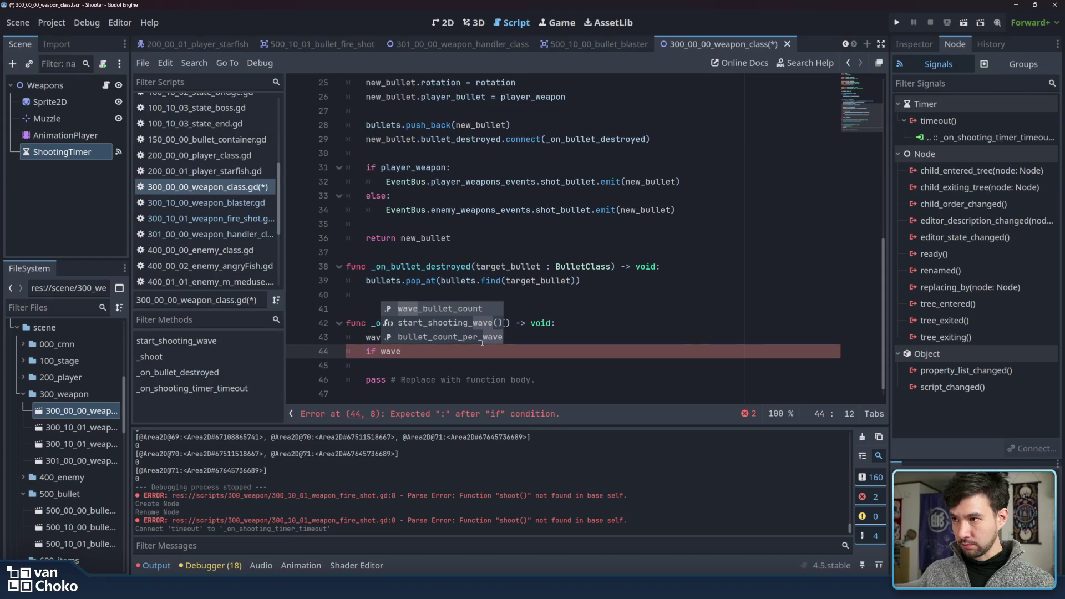
pyautogui.press('Return')
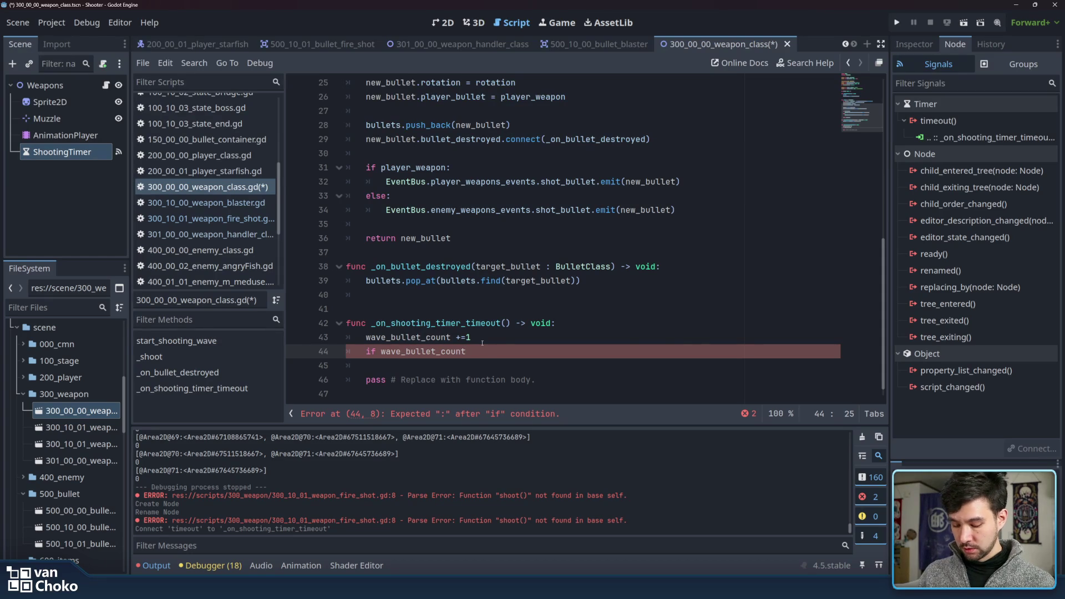
pyautogui.write('>=')
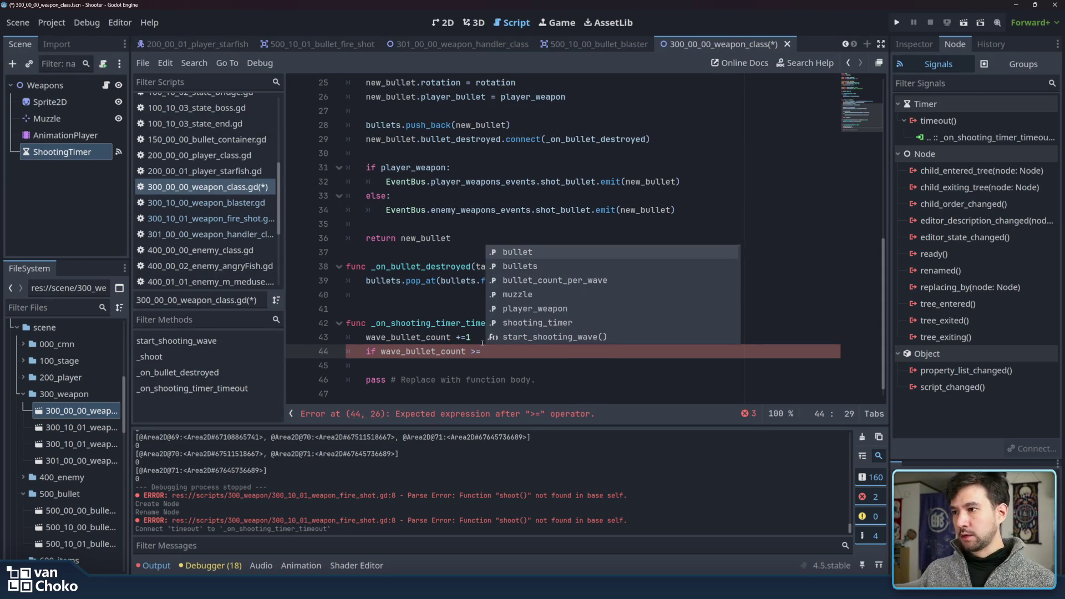
pyautogui.scroll(8, 482, 342)
pyautogui.doubleClick(446, 182)
pyautogui.hotkey('ctrl', 'c')
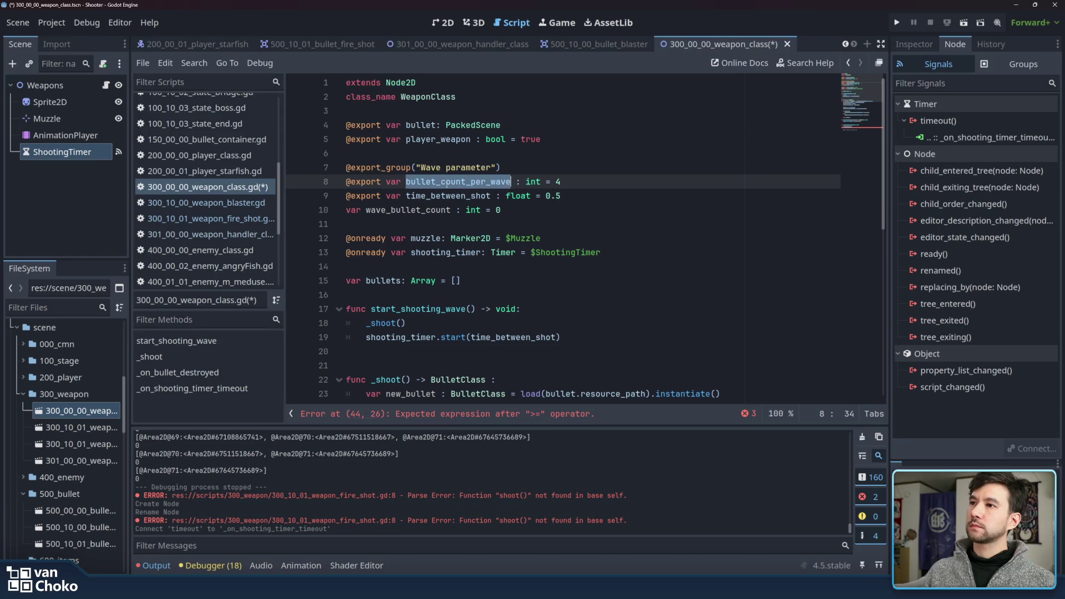
pyautogui.scroll(-8, 474, 197)
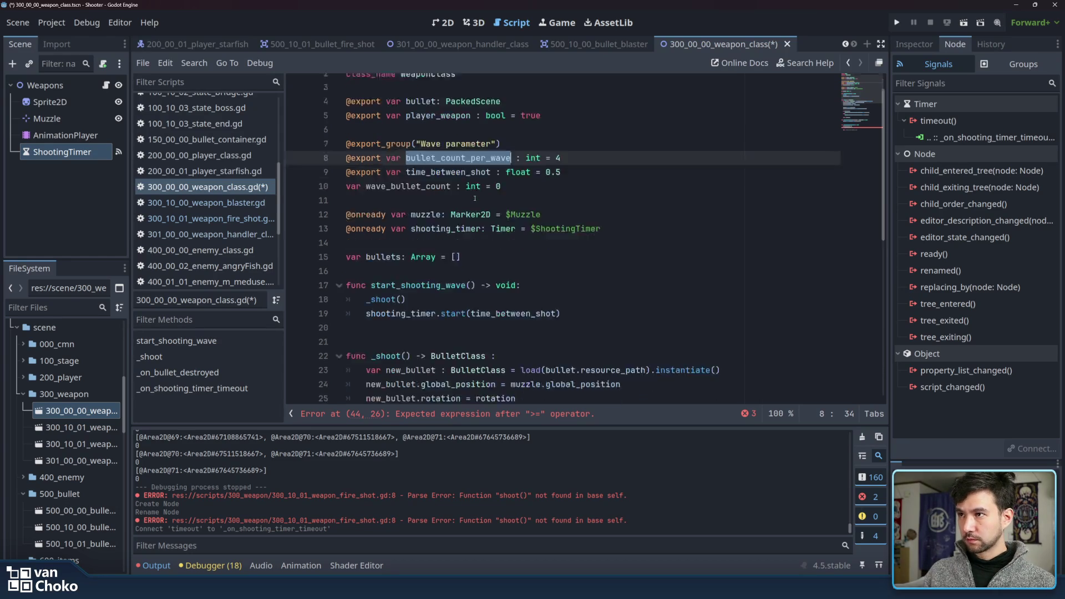
pyautogui.click(492, 333)
pyautogui.hotkey('ctrl', 'v')
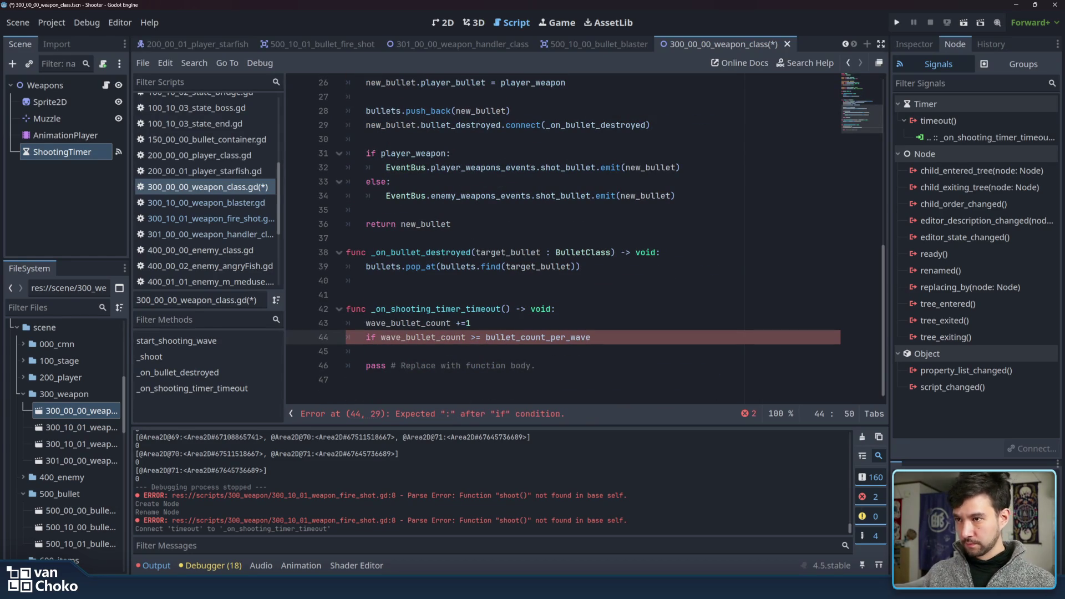
pyautogui.write(':')
pyautogui.press('Return')
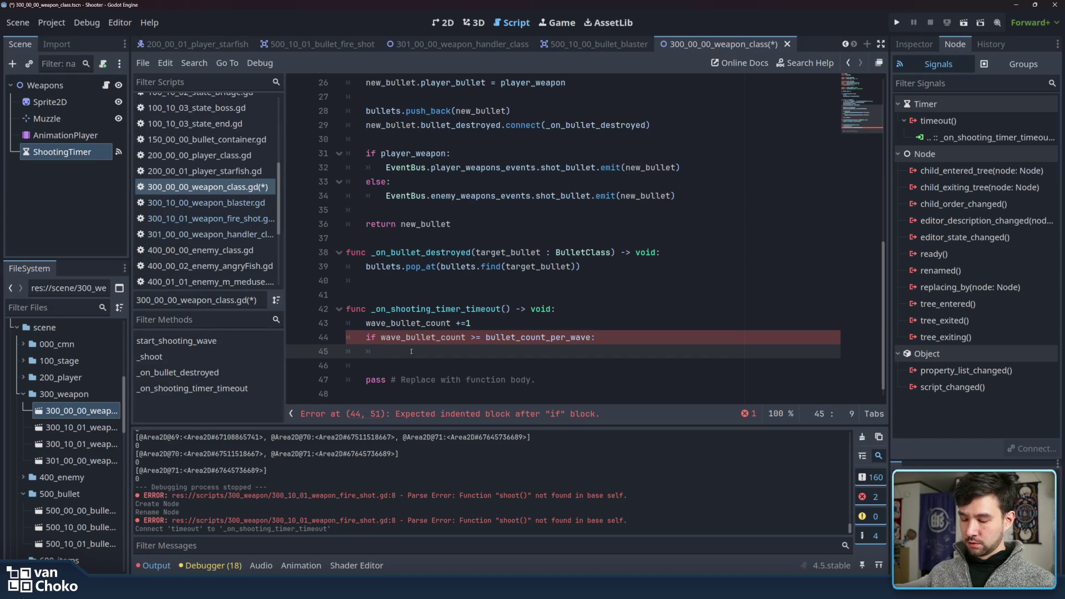
# Inside the if block, stop the timer with shooting_timer.stop()
pyautogui.scroll(3, 411, 352)
pyautogui.scroll(-3, 444, 343)
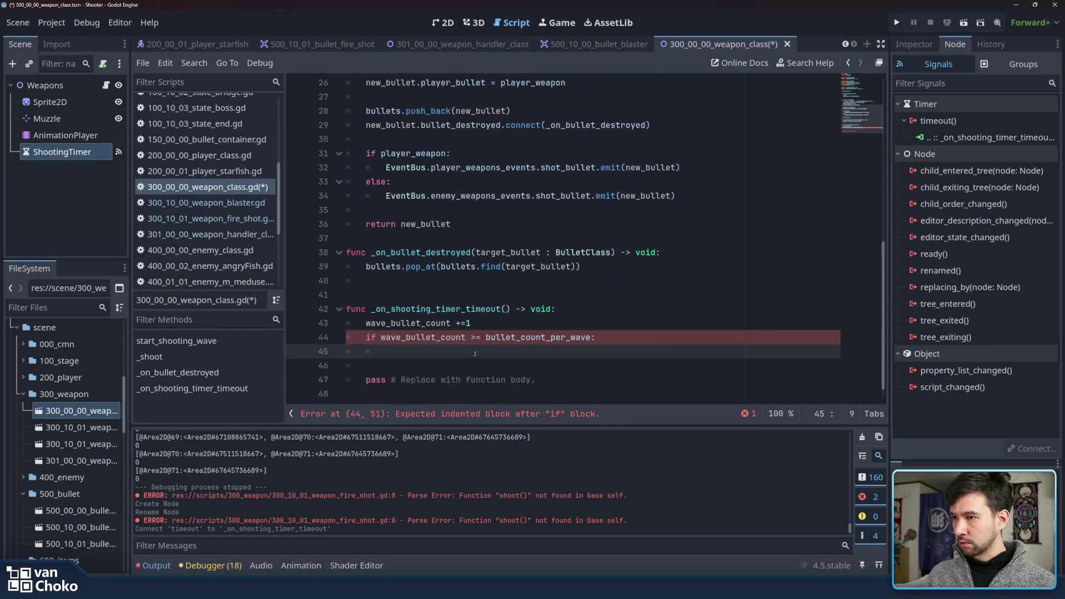
pyautogui.click(476, 337)
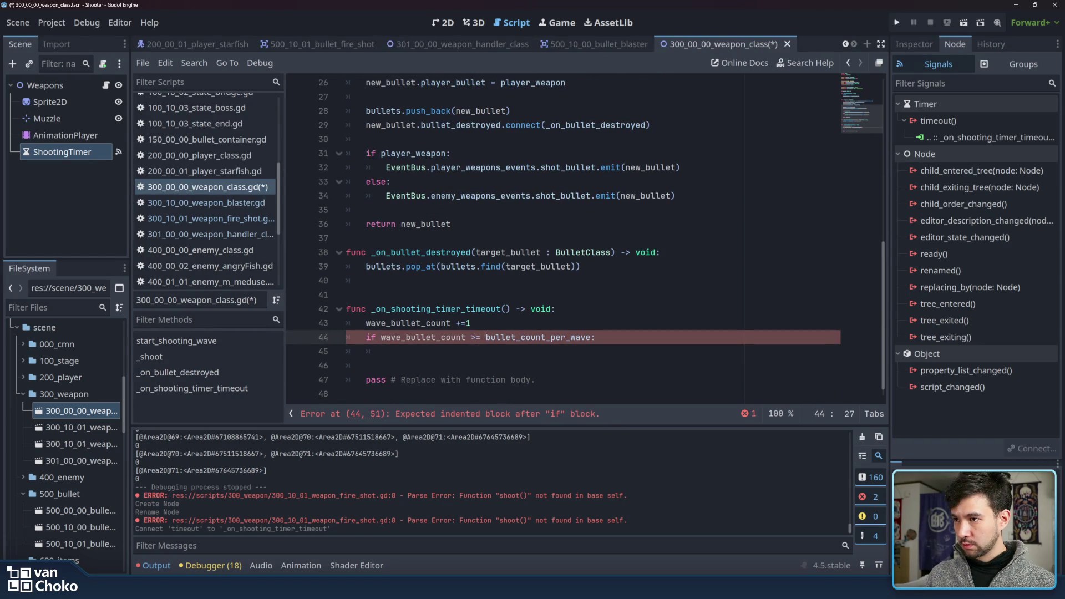
pyautogui.moveTo(481, 336); pyautogui.dragTo(470, 336)
pyautogui.click(471, 353)
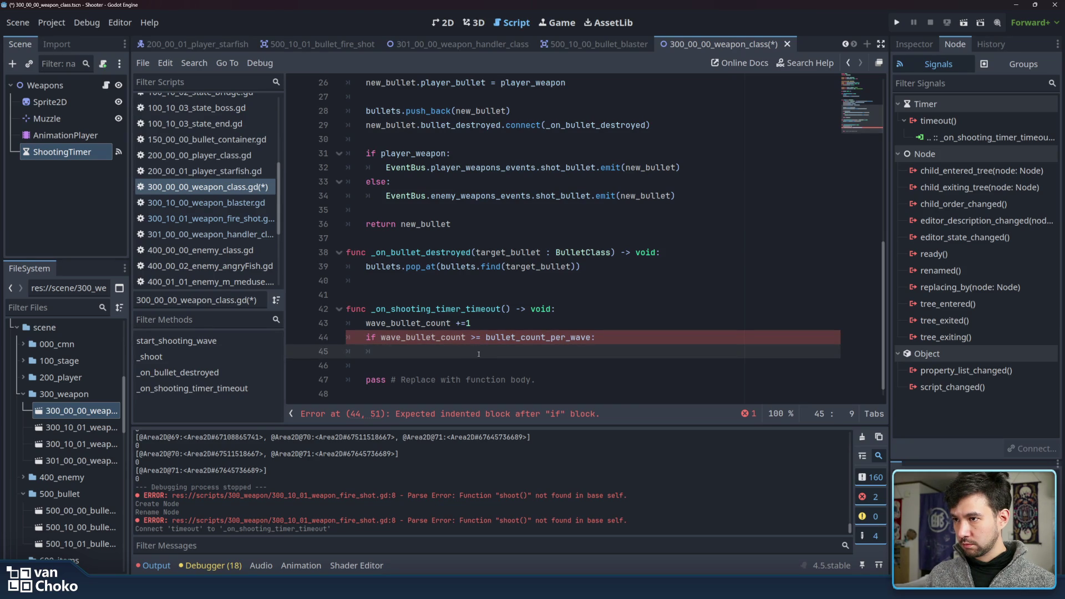
pyautogui.moveTo(464, 327); pyautogui.dragTo(366, 325)
pyautogui.click(425, 350)
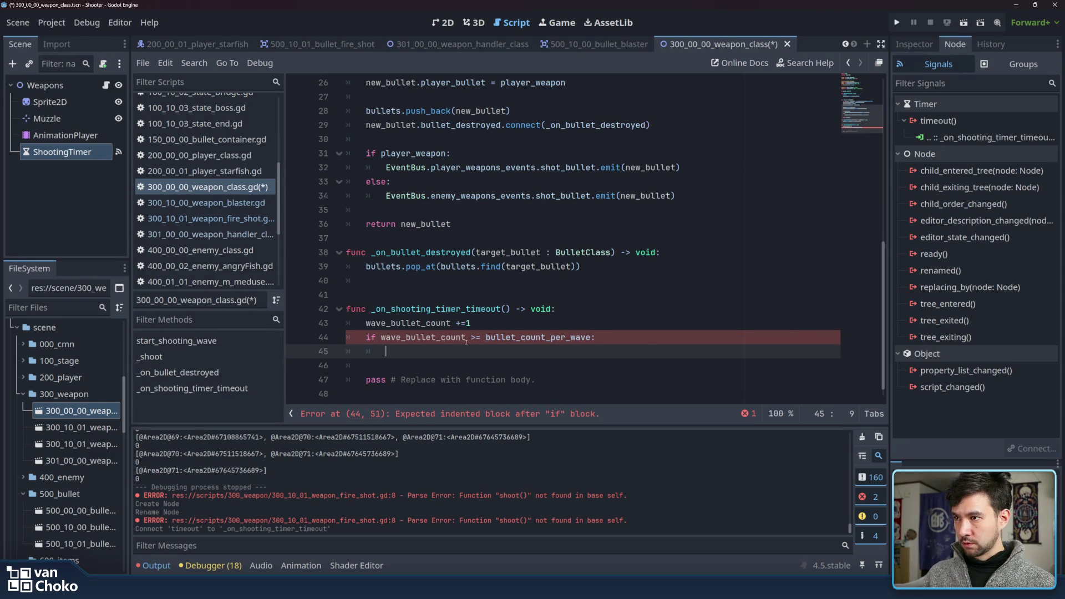
pyautogui.write('shoo')
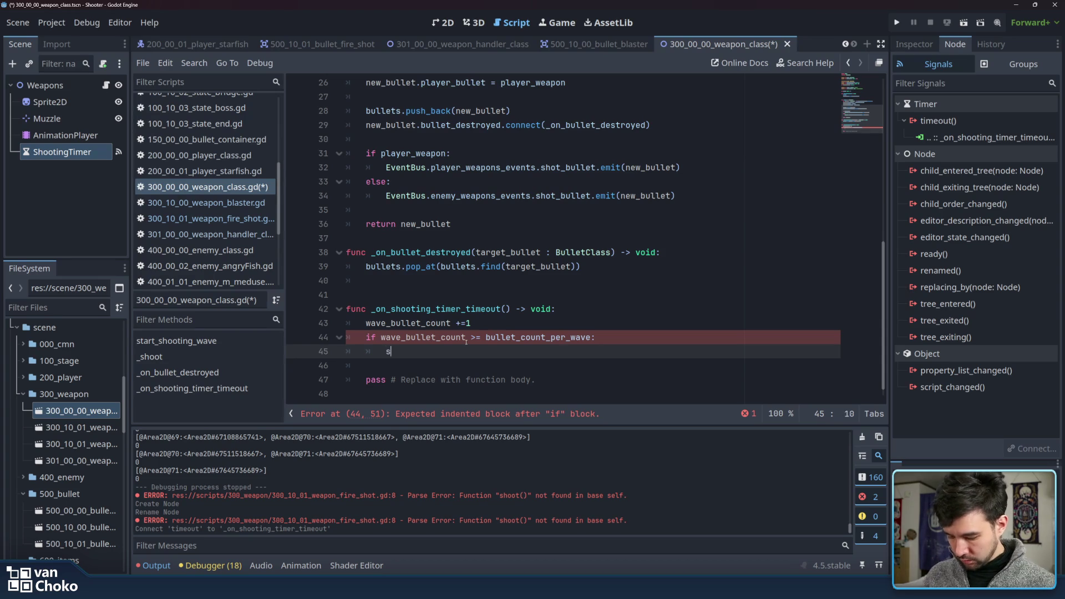
pyautogui.press('Return')
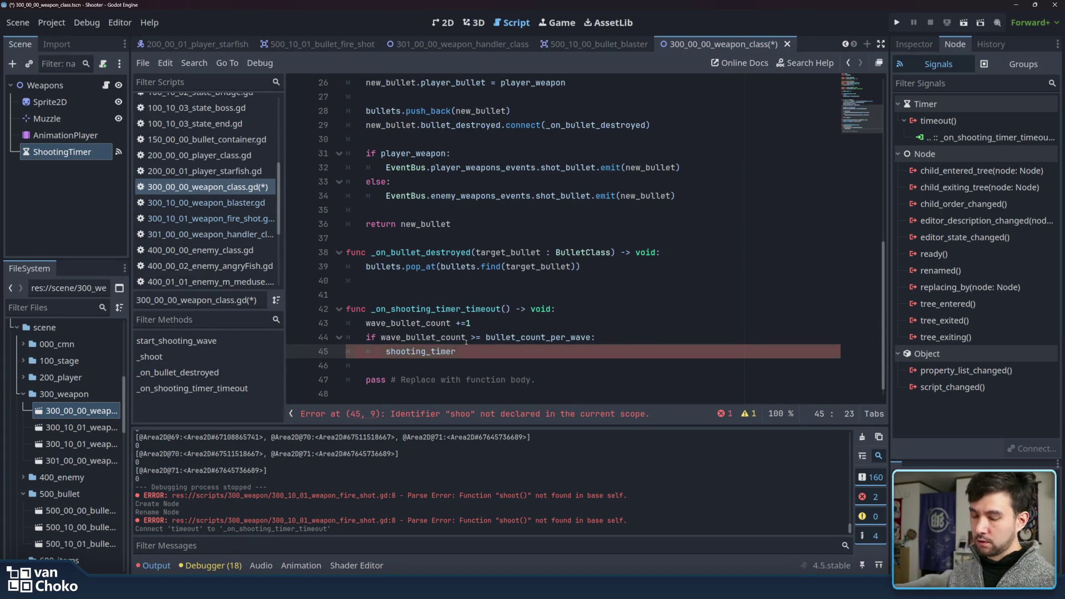
pyautogui.write('.stop')
pyautogui.press('Return')
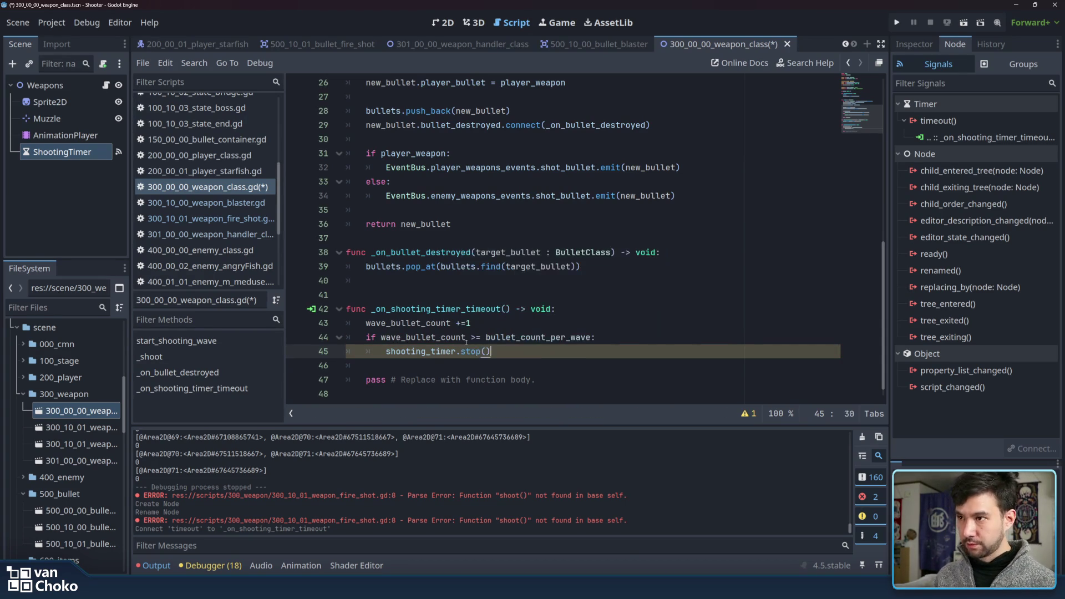
pyautogui.press('Return')
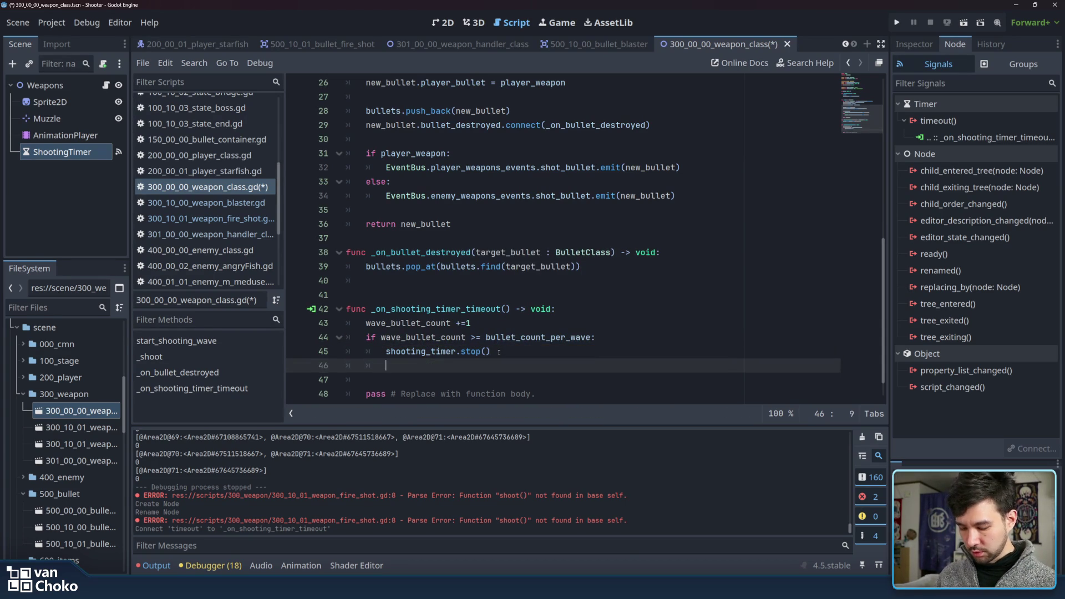
# Add an else branch that calls _shoot() to fire the next bullet
pyautogui.write('else:')
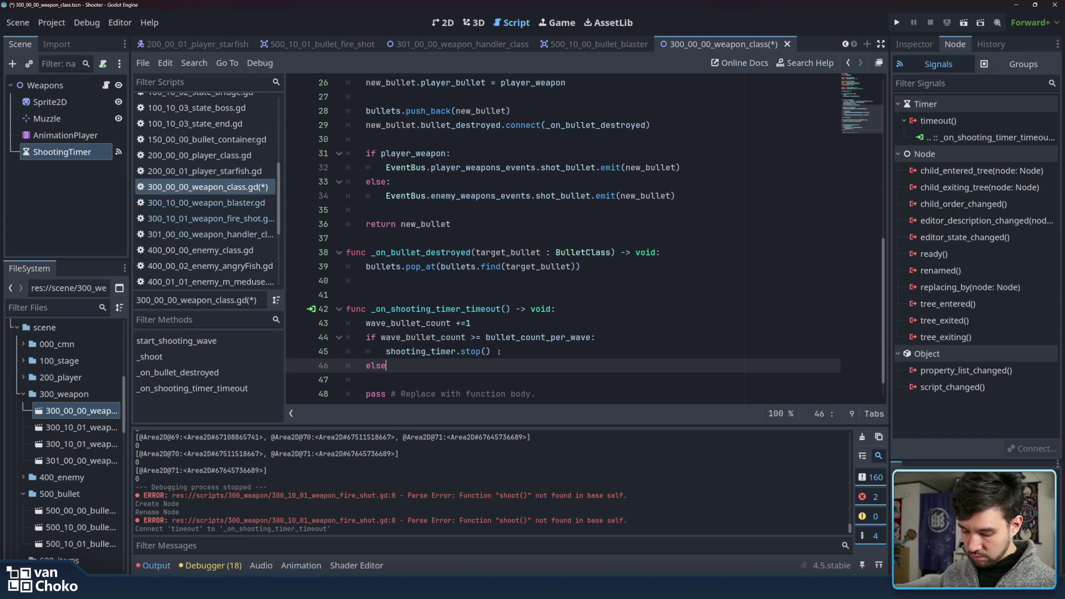
pyautogui.press('Return')
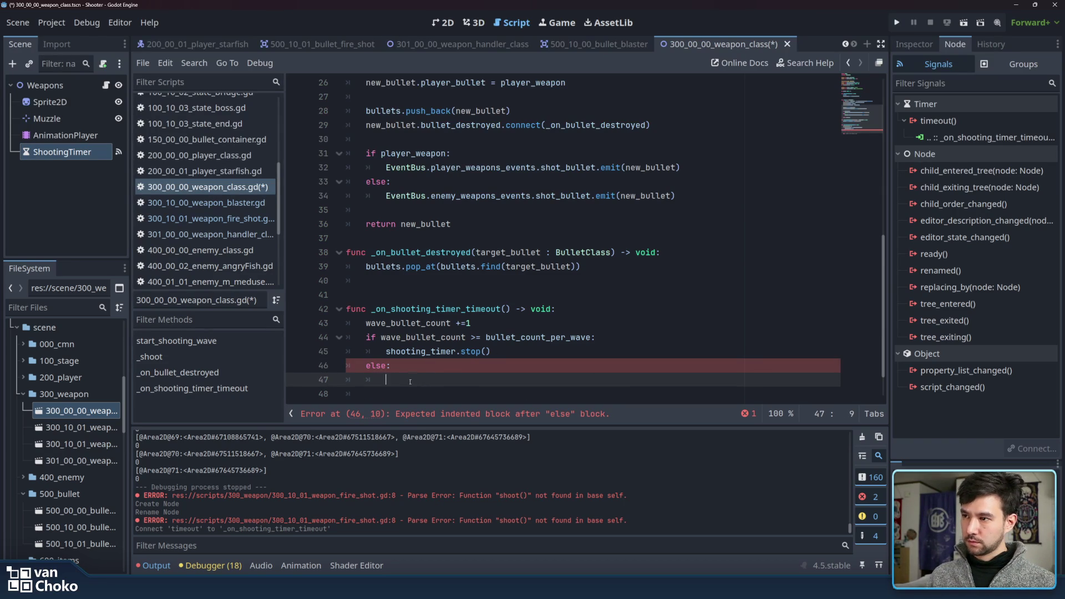
pyautogui.write('shoo')
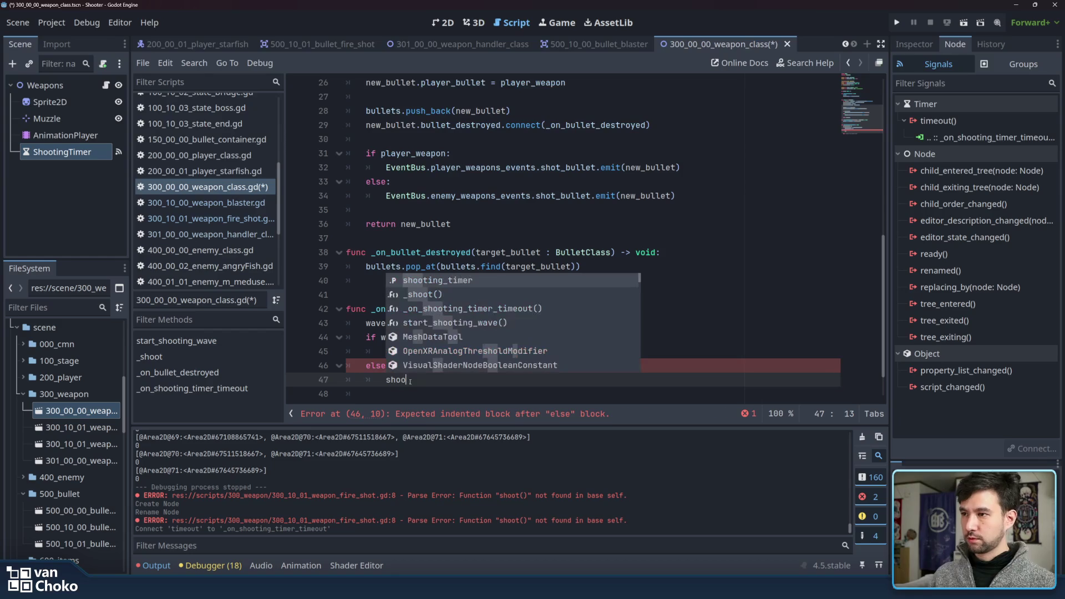
pyautogui.press('Down')
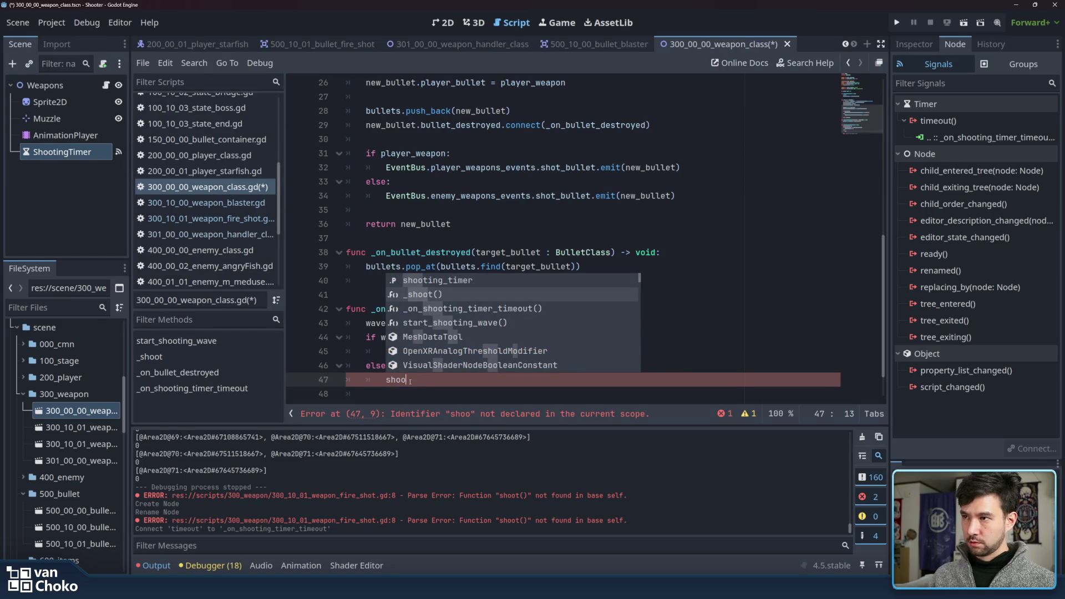
pyautogui.press('Return')
pyautogui.click(498, 353)
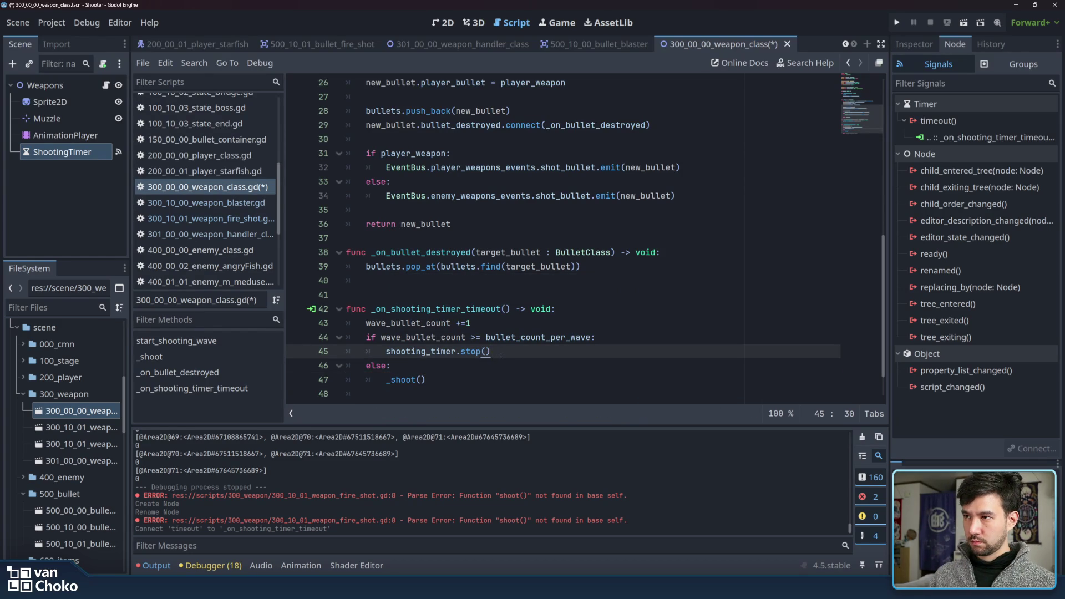
pyautogui.scroll(8, 487, 276)
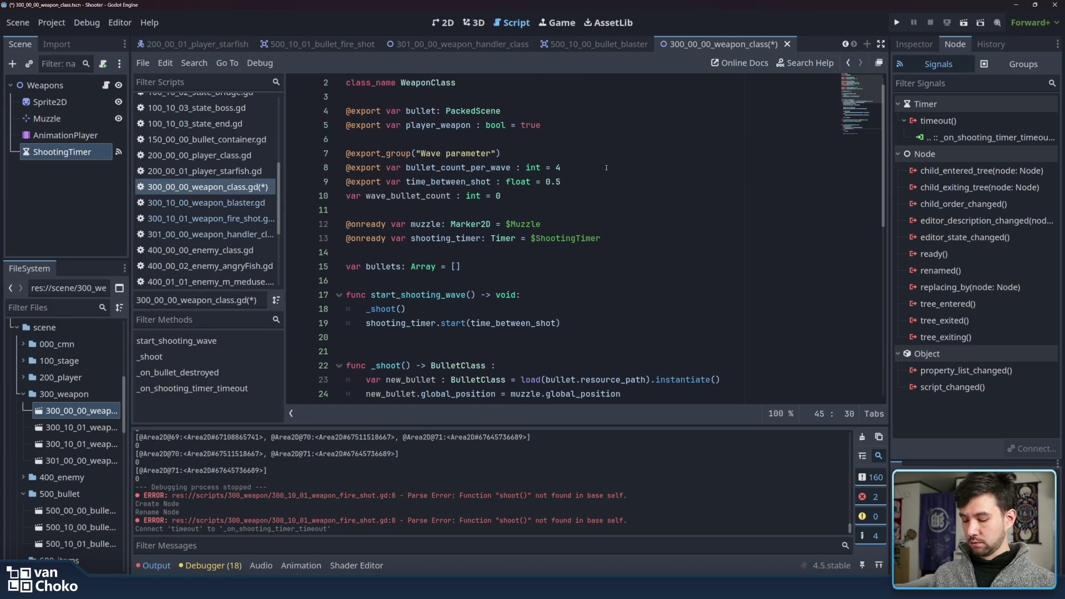
# Save, replace _shoot() with start_shooting_wave() in _on_activate_mods, and run the project with F5
pyautogui.hotkey('ctrl', 's')
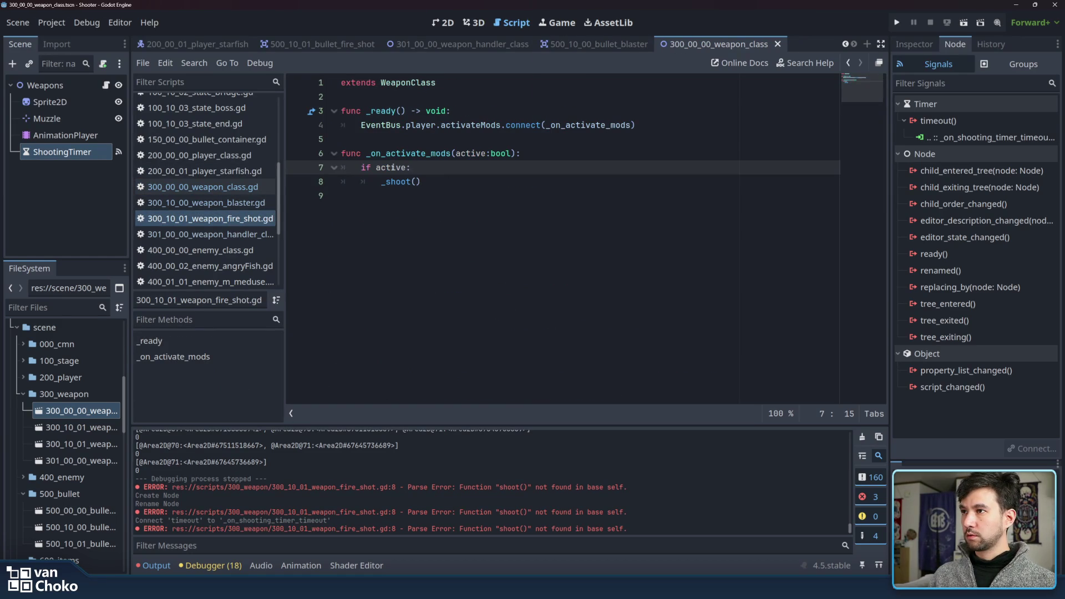
pyautogui.click(390, 153)
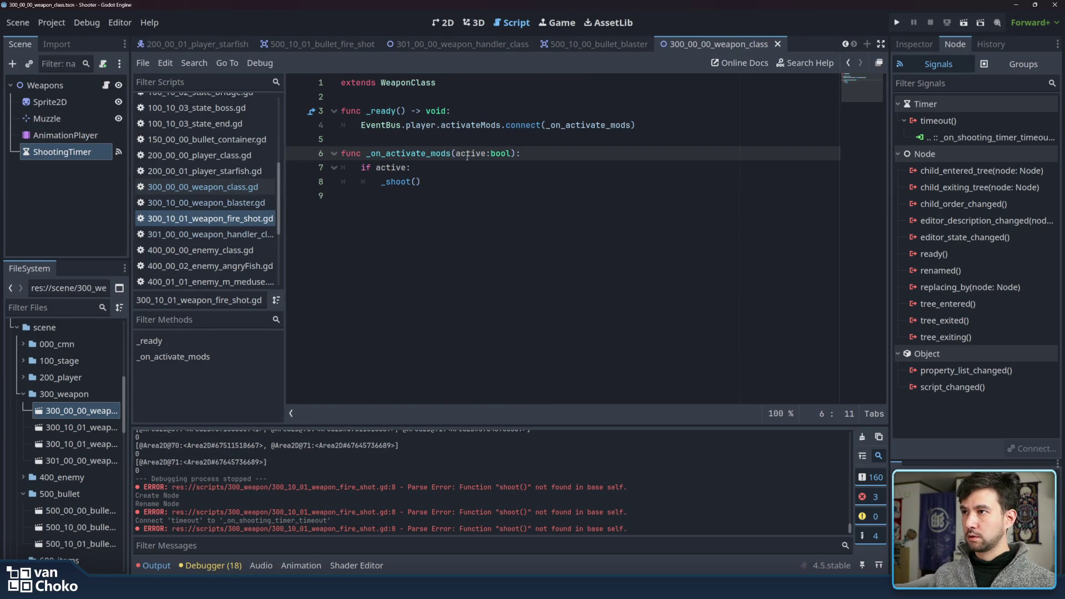
pyautogui.moveTo(423, 181); pyautogui.dragTo(382, 186)
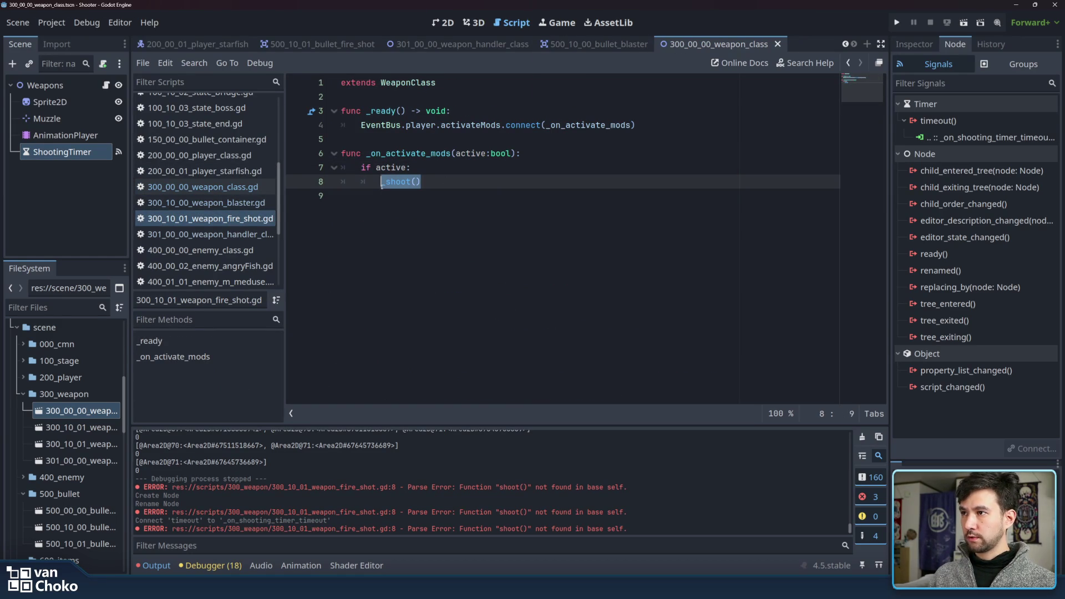
pyautogui.write('sta')
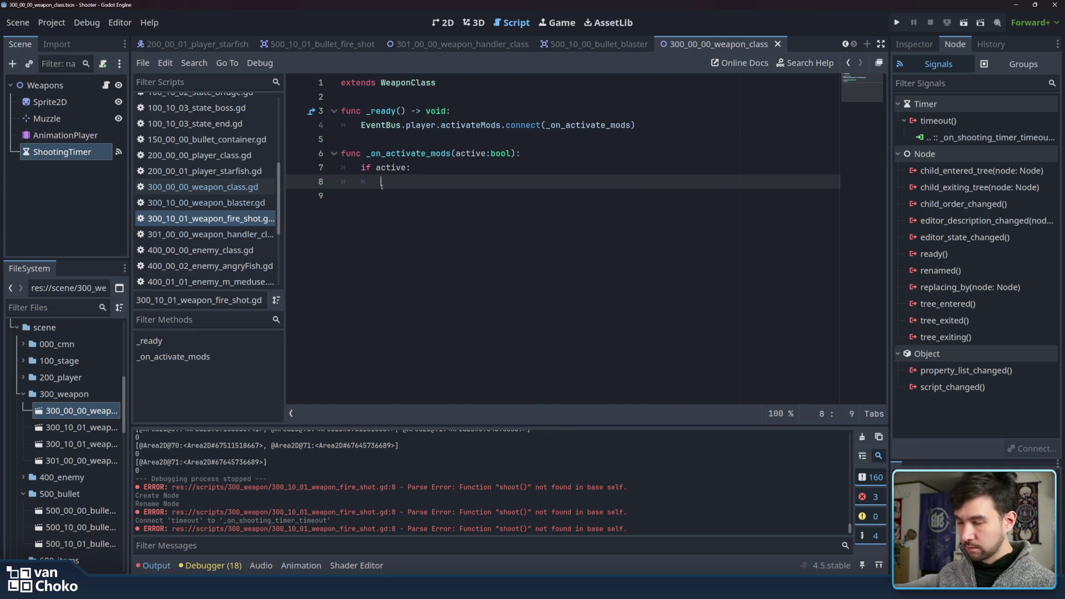
pyautogui.write('rt')
pyautogui.press('Return')
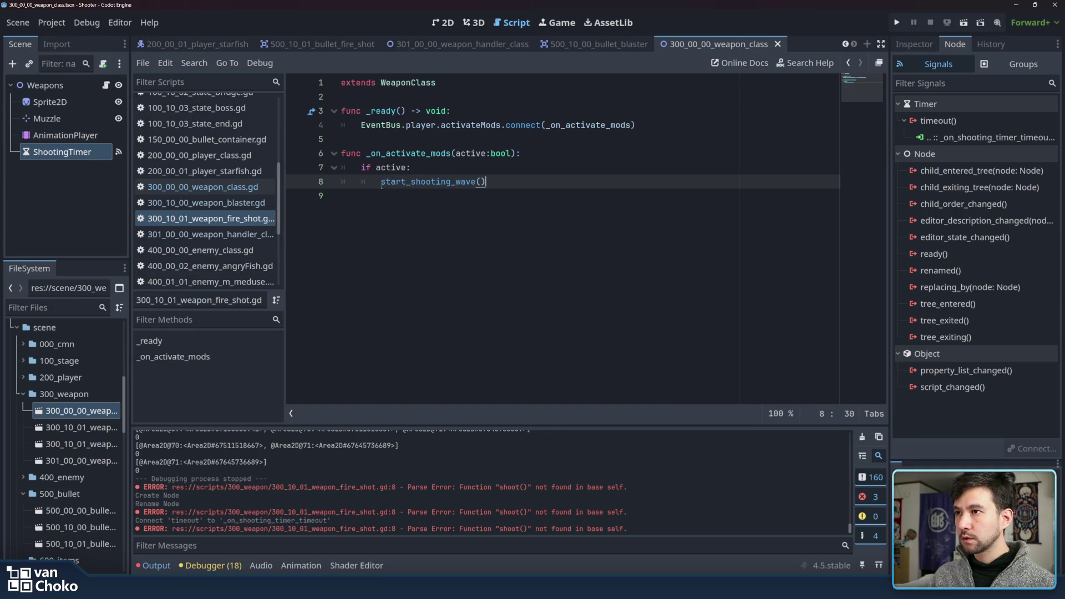
pyautogui.click(403, 199)
pyautogui.press('F5')
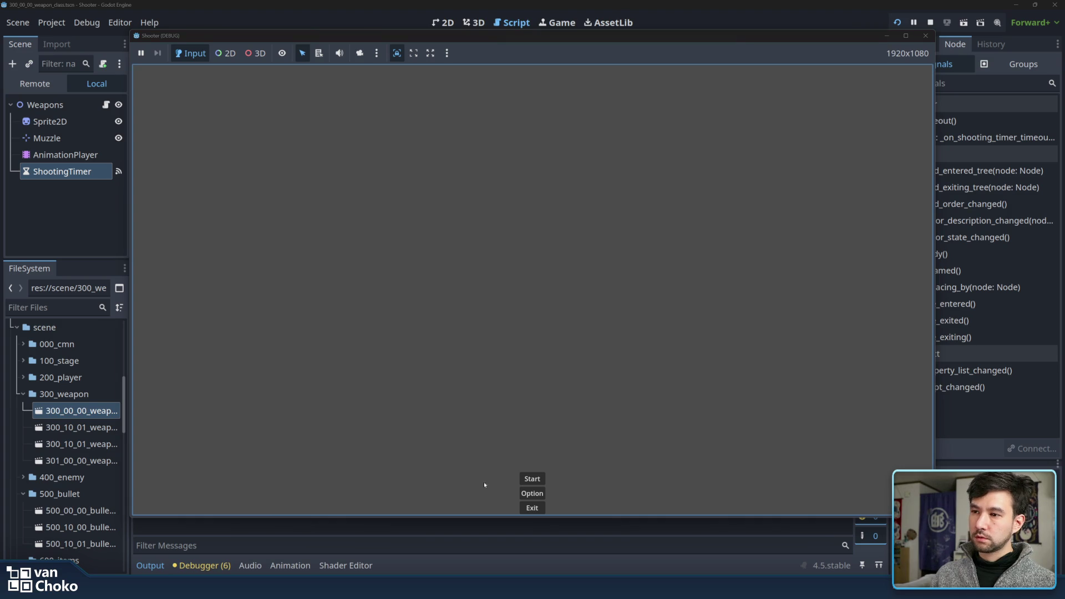
# Start the game, fire two bullet waves with space, and close the game window
pyautogui.click(532, 479)
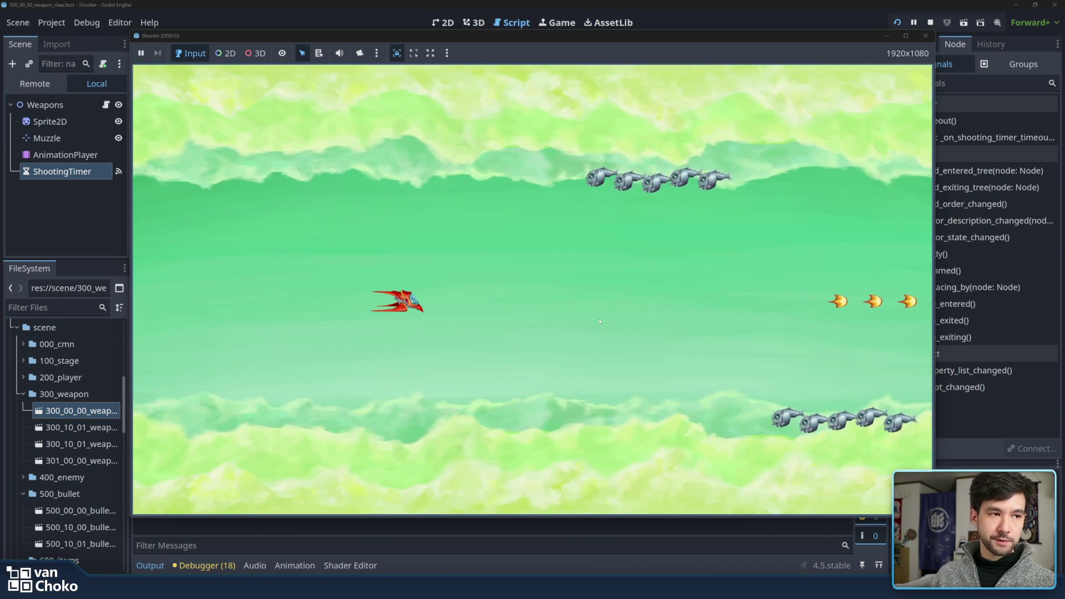
pyautogui.press('space')
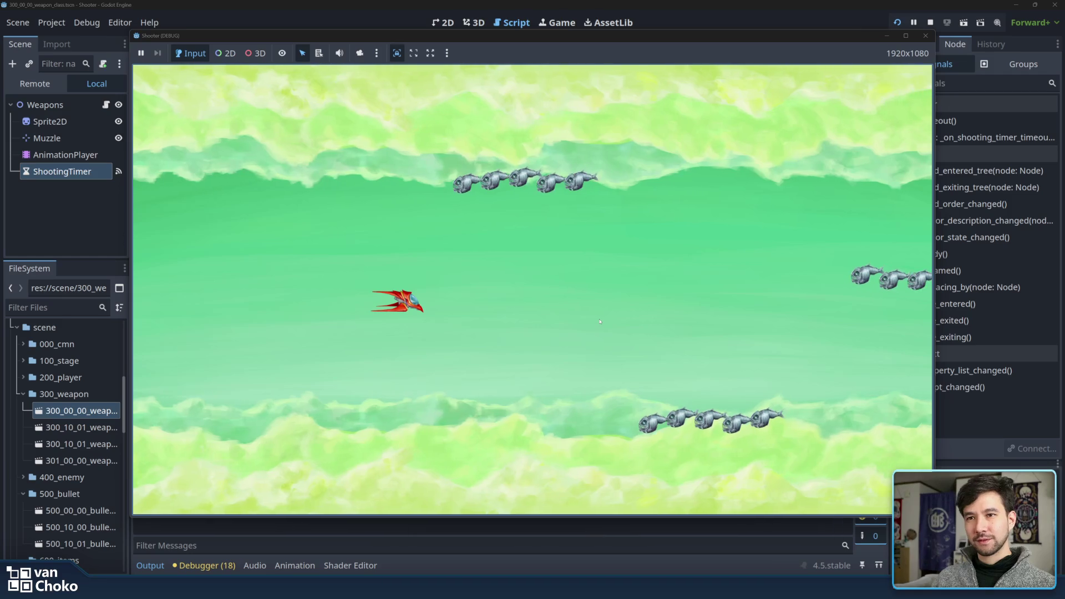
pyautogui.press('space')
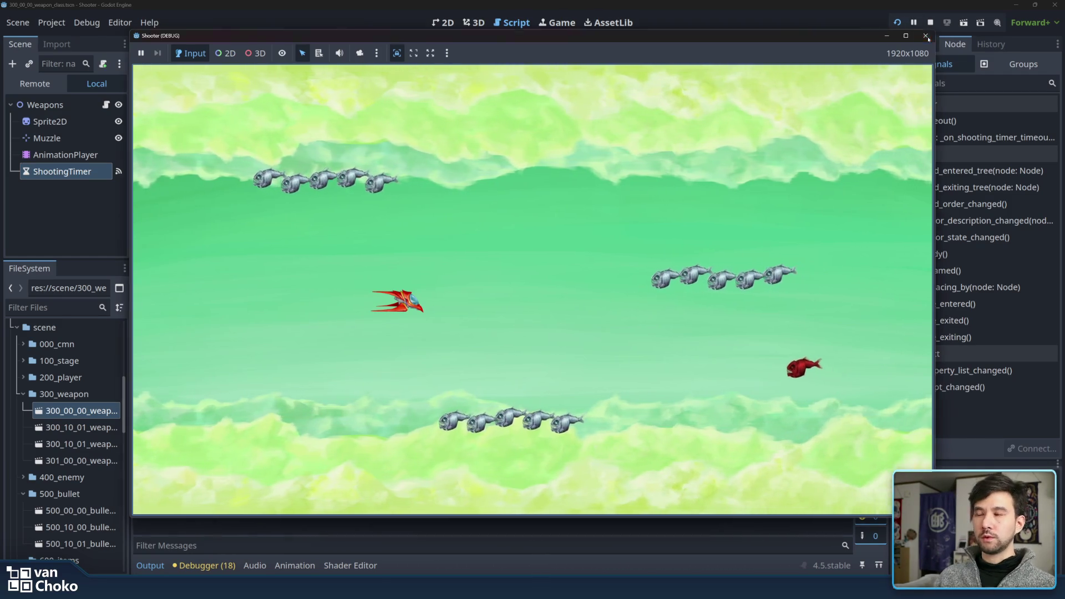
pyautogui.click(925, 36)
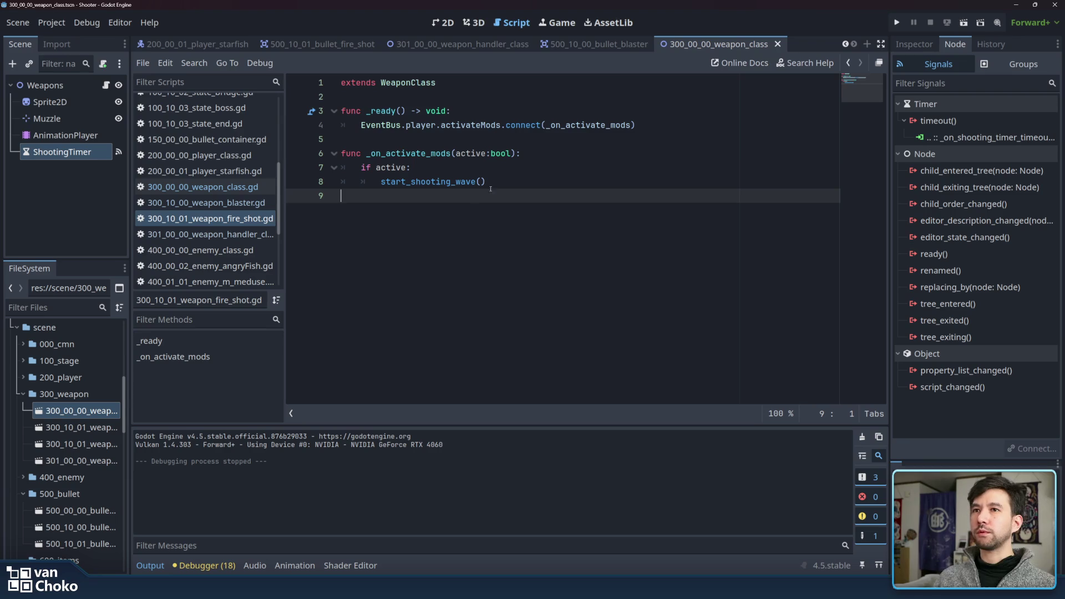
# Relaunch and start the game, stop it with F8, and open the blaster weapon script
pyautogui.press('F5')
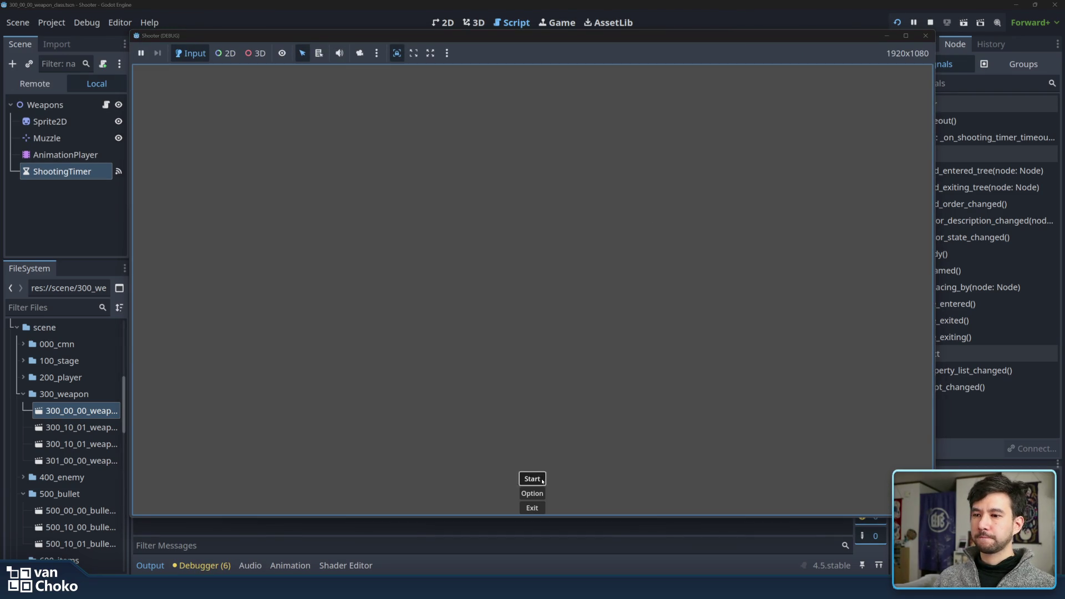
pyautogui.click(532, 479)
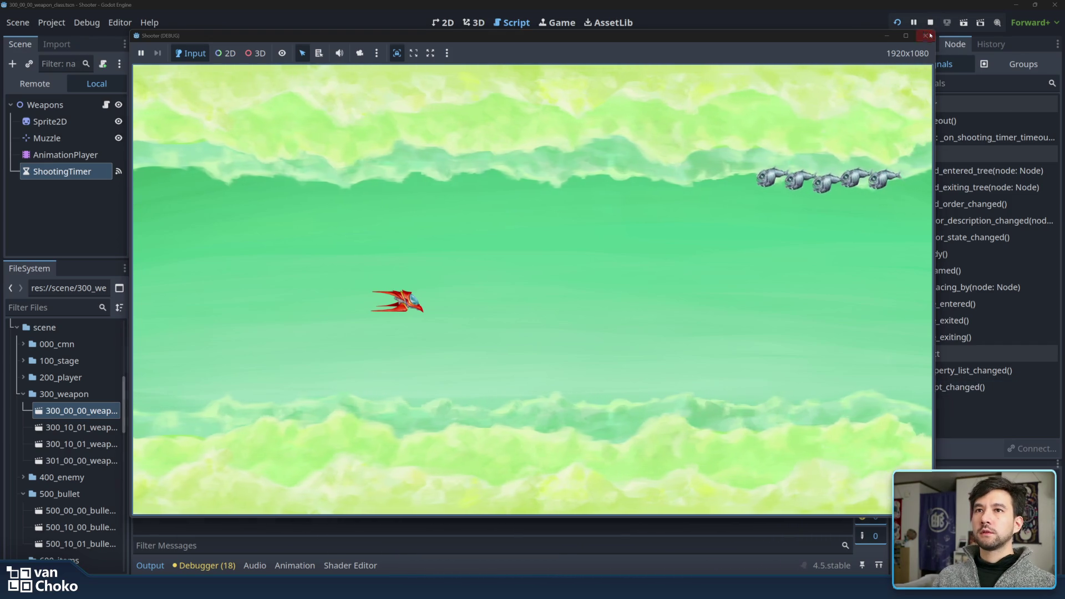
pyautogui.press('F8')
pyautogui.click(200, 202)
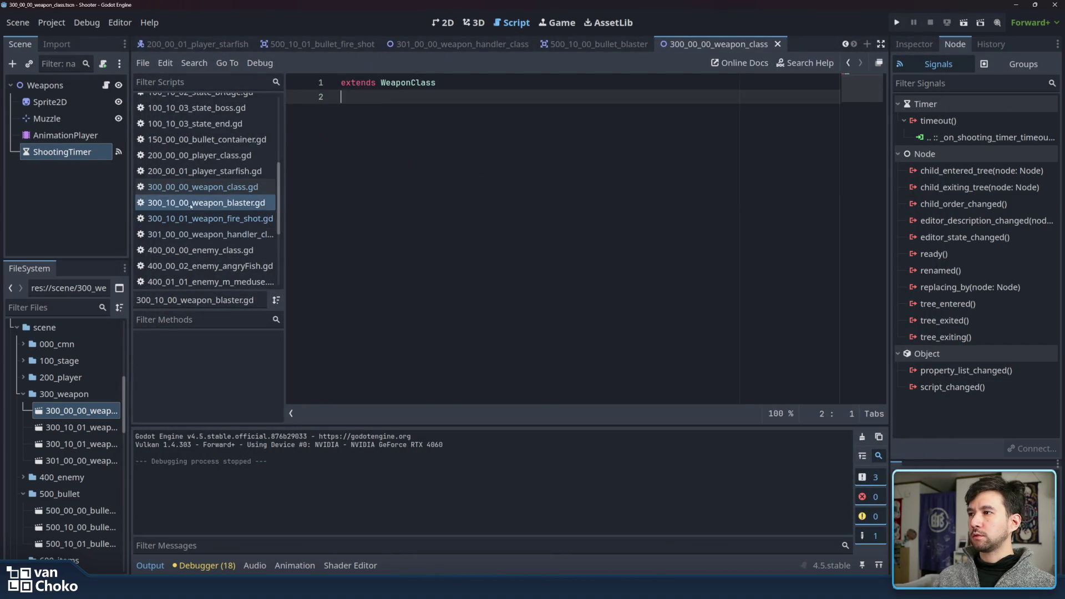
# Set the Weapons node's Time Between Shot to 0.1 in the Inspector, save, and test it in-game
pyautogui.click(199, 188)
pyautogui.click(566, 181)
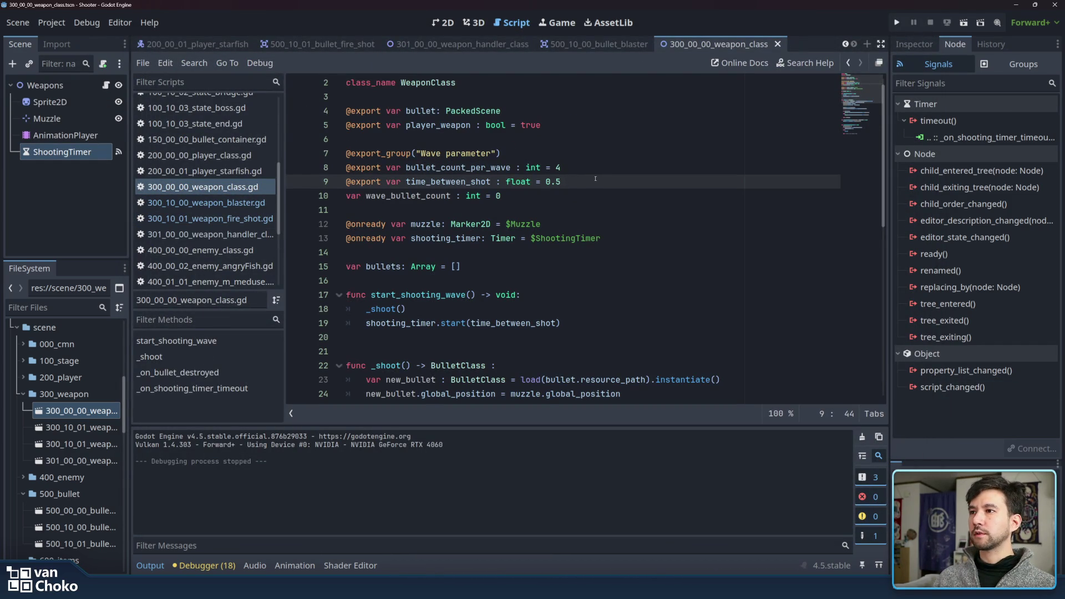
pyautogui.click(47, 85)
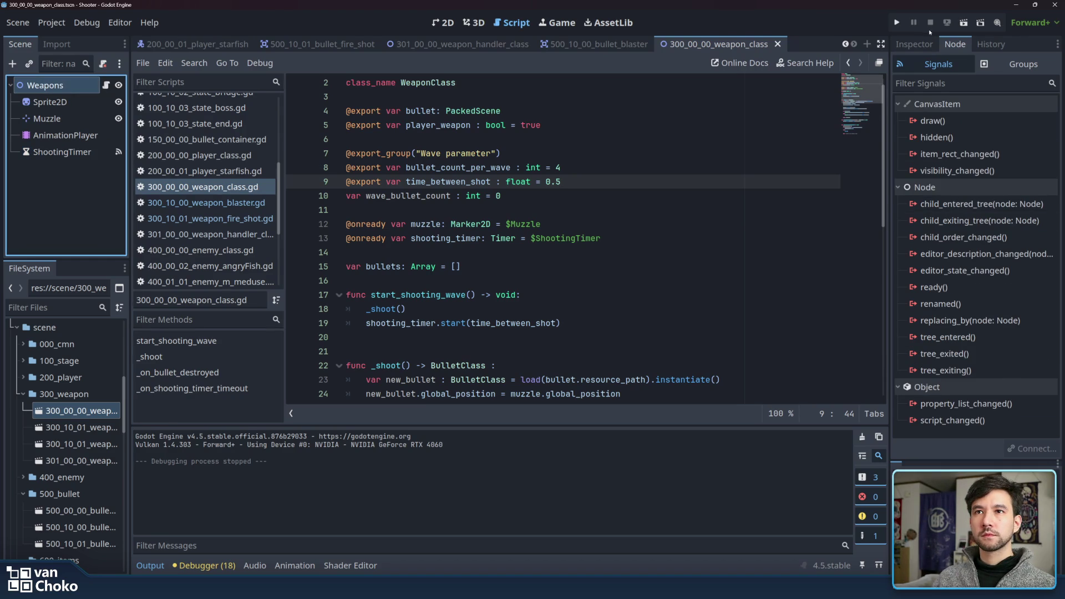
pyautogui.click(914, 44)
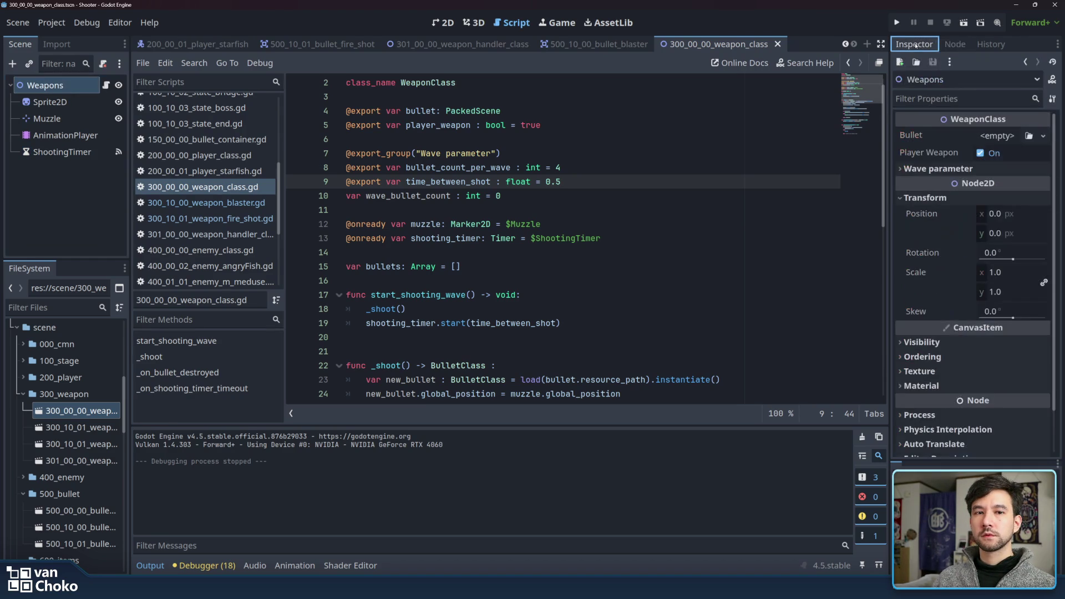
pyautogui.click(993, 168)
pyautogui.click(997, 205)
pyautogui.doubleClick(1026, 205)
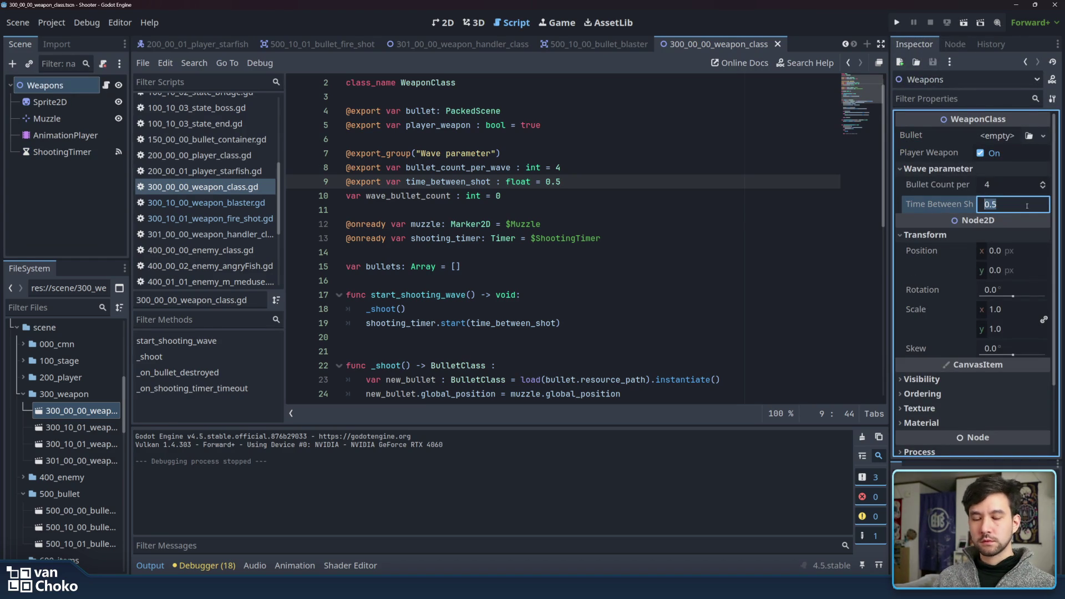
pyautogui.write('0.1')
pyautogui.press('Return')
pyautogui.hotkey('ctrl', 's')
pyautogui.click(896, 23)
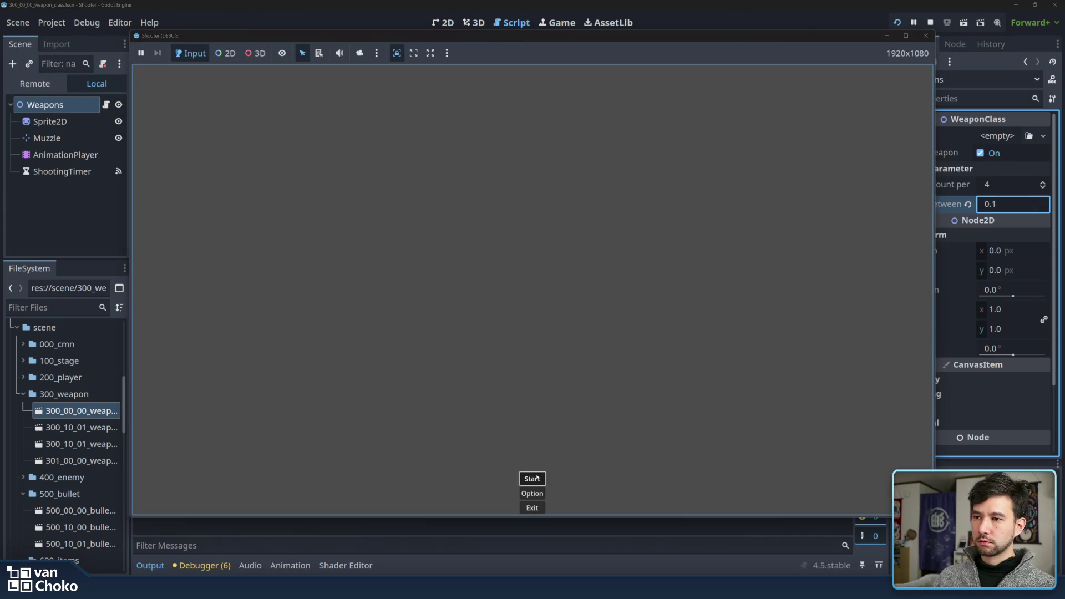
pyautogui.click(532, 478)
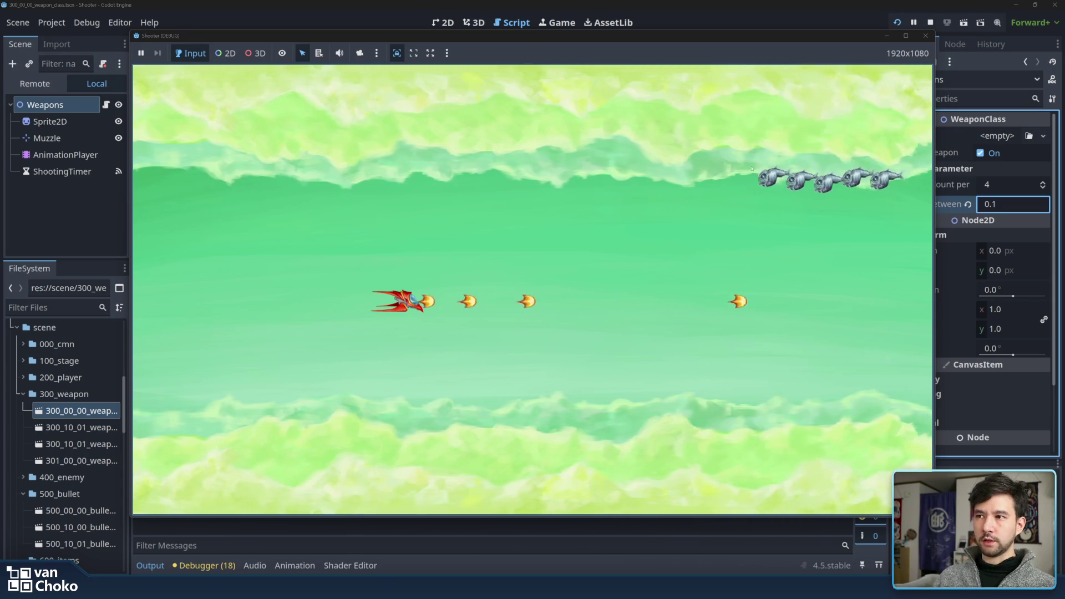
pyautogui.click(925, 35)
# Change Time Between Shot to 0.15 and play-test the game again
pyautogui.click(1012, 203)
pyautogui.click(1015, 205)
pyautogui.write('5')
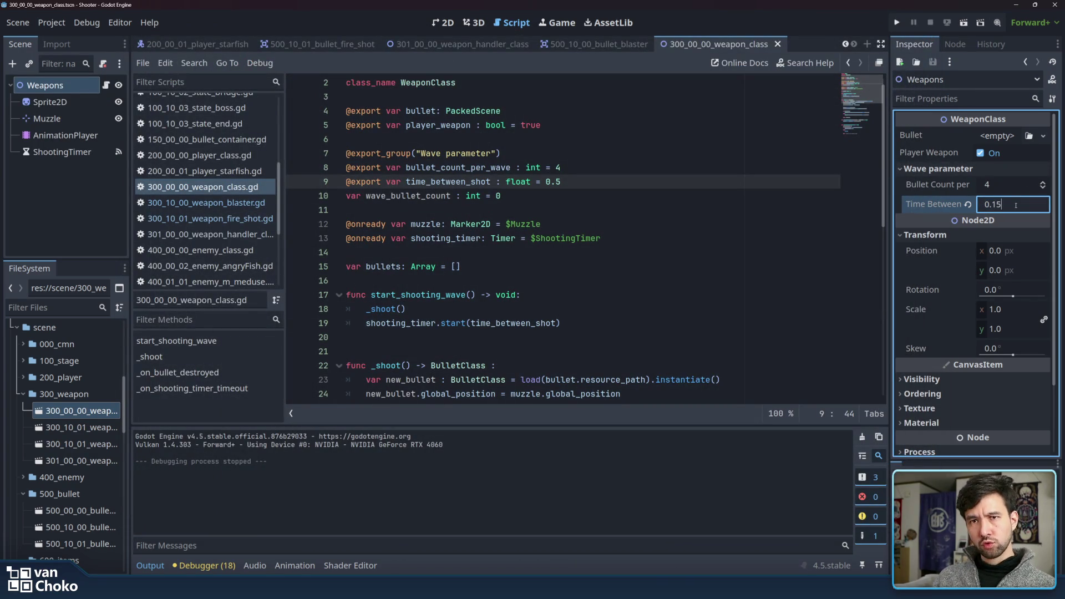
pyautogui.click(804, 224)
pyautogui.click(894, 23)
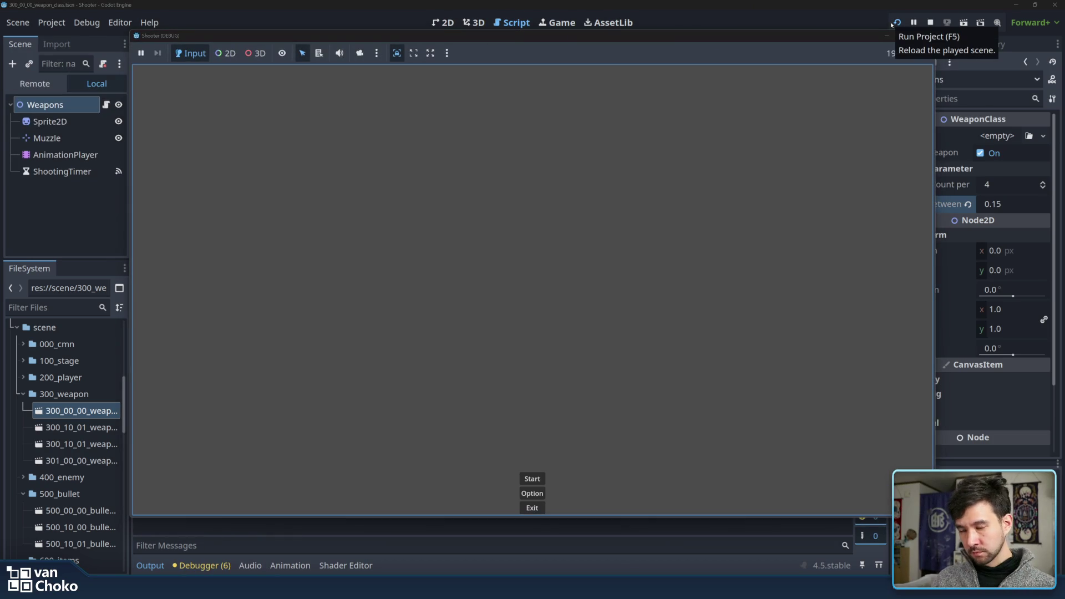
pyautogui.click(531, 478)
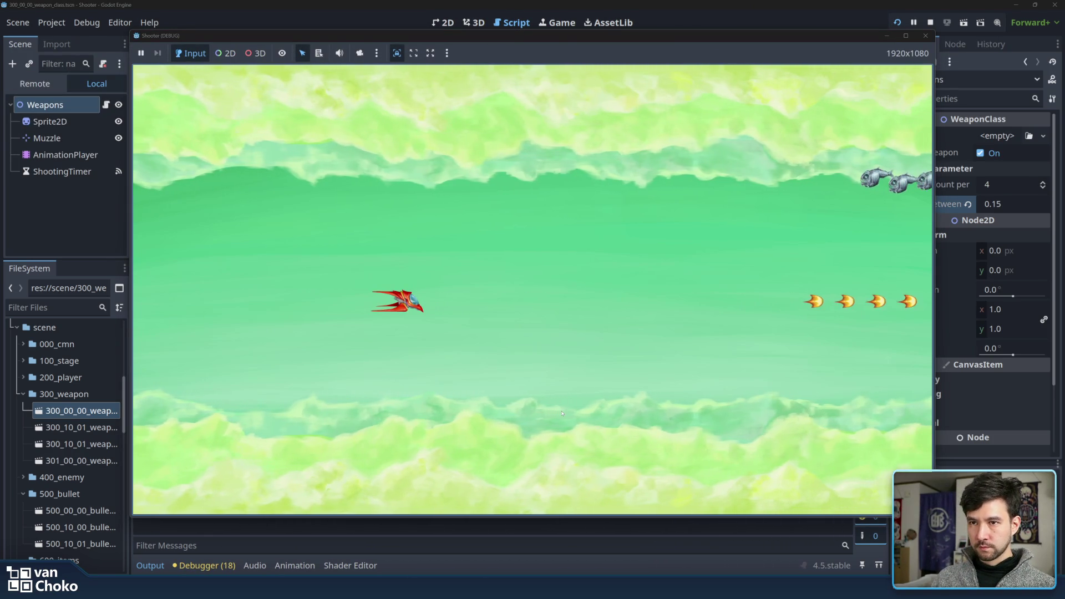
pyautogui.click(926, 36)
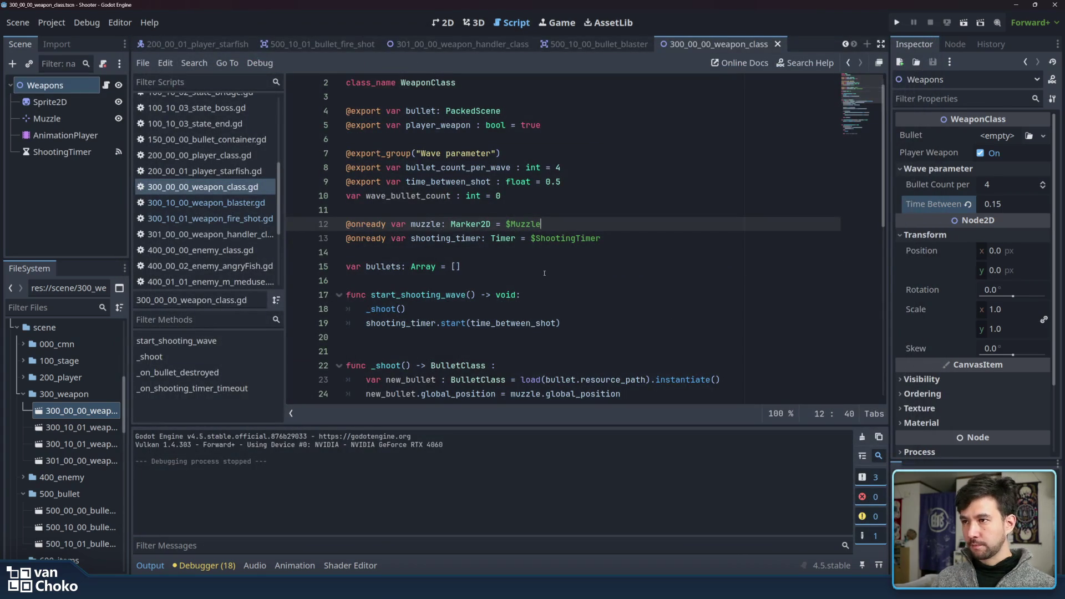
pyautogui.scroll(-5, 542, 244)
pyautogui.scroll(-4, 544, 273)
# Add a Timer child node under Weapons and rename it WaveTimer
pyautogui.click(71, 89)
pyautogui.hotkey('ctrl', 'a')
pyautogui.write('timer')
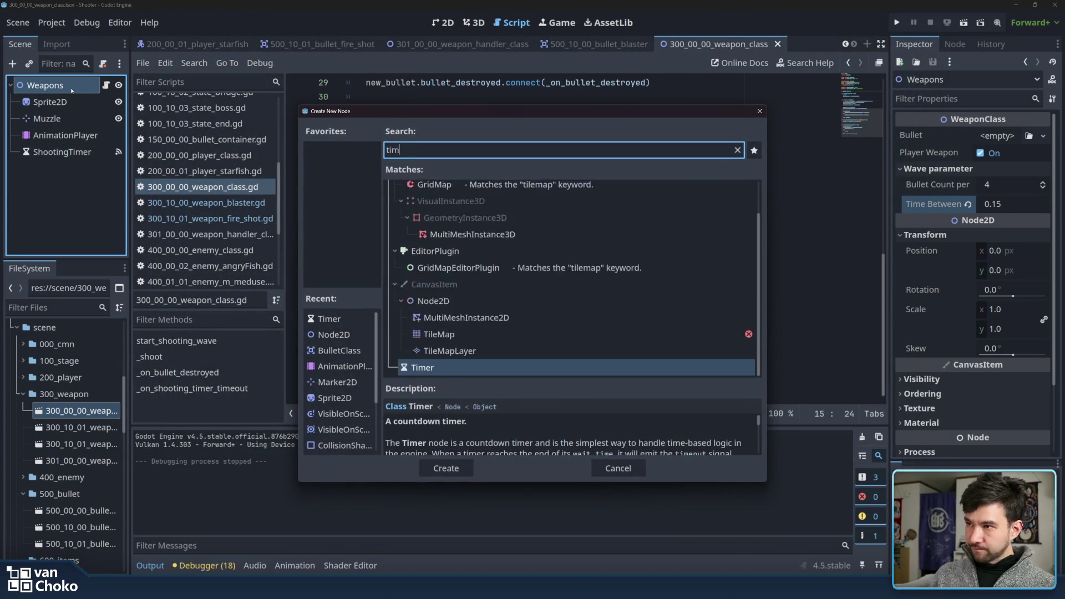
pyautogui.press('Return')
pyautogui.doubleClick(37, 172)
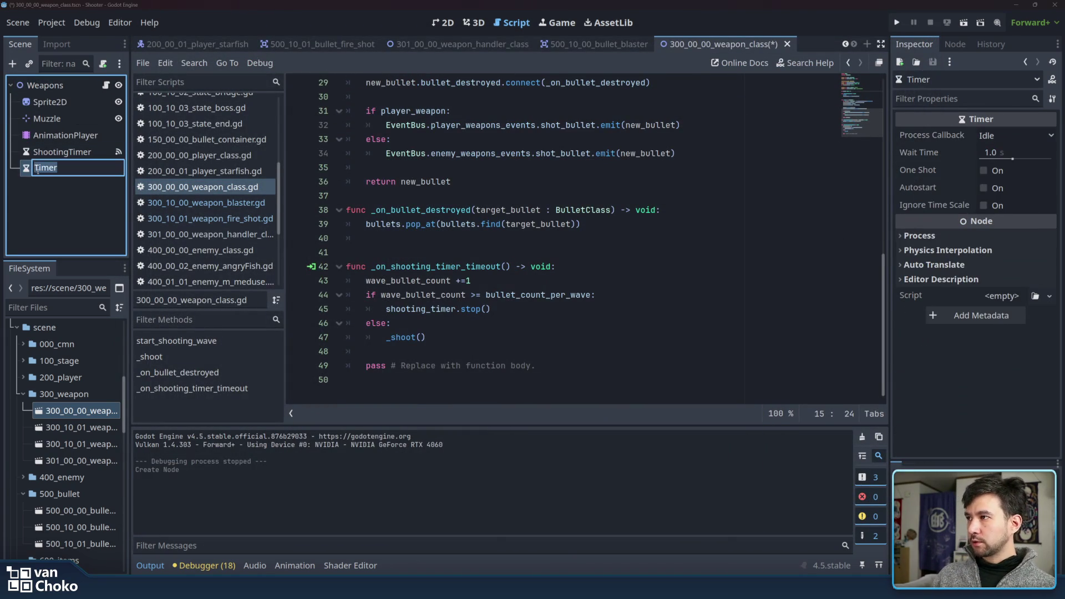
pyautogui.write('Wave')
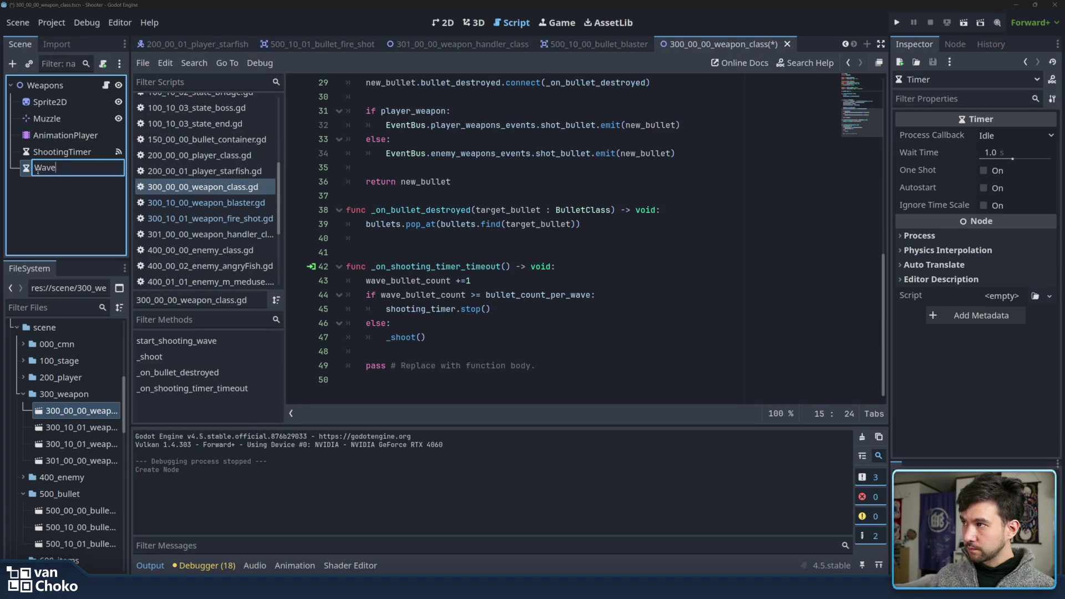
pyautogui.write('Timer')
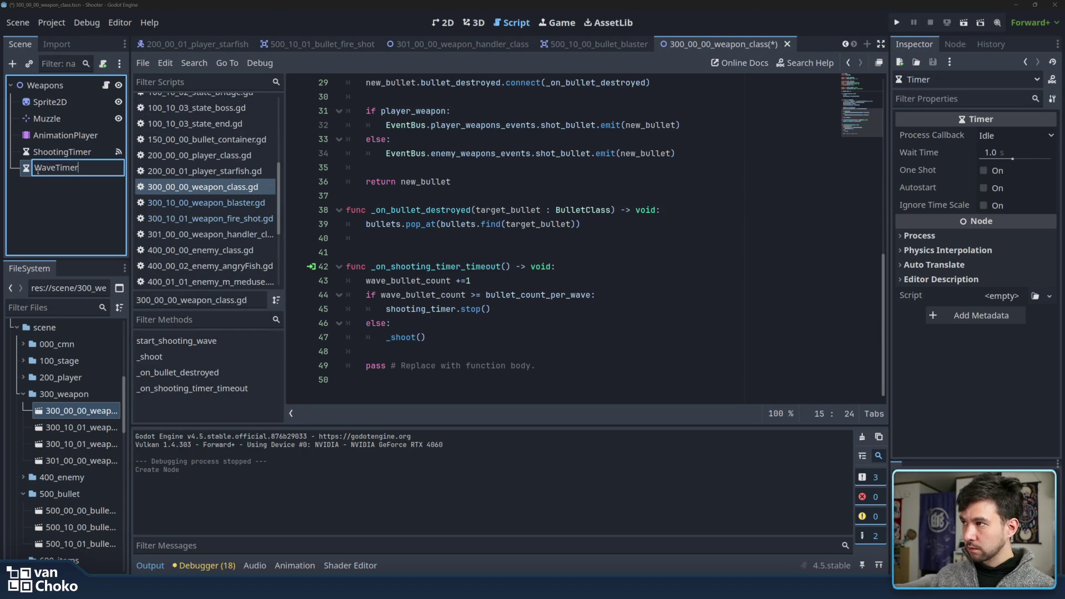
pyautogui.press('Return')
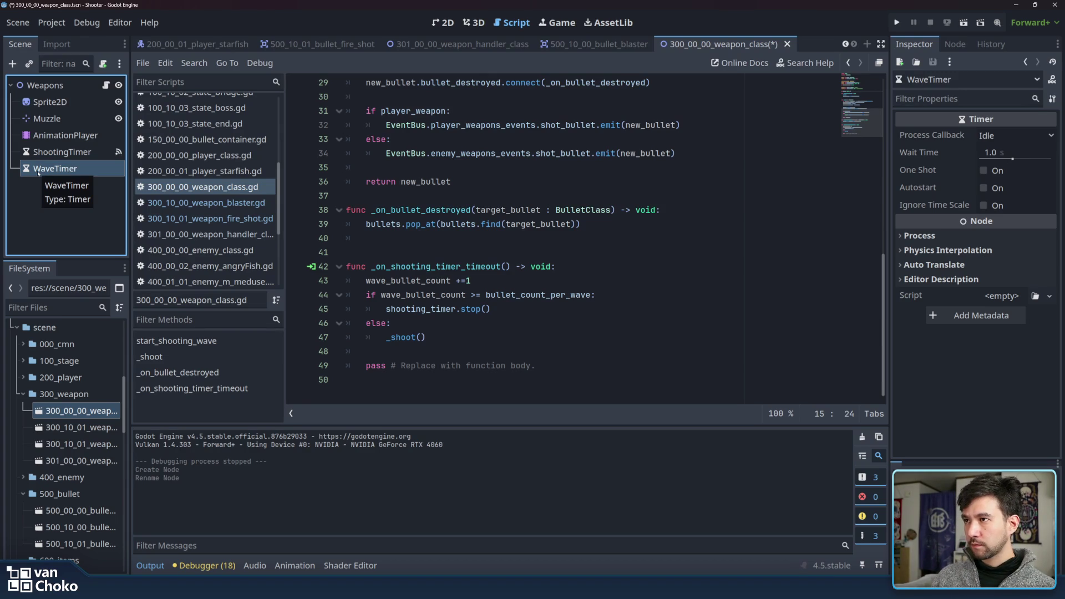
pyautogui.scroll(10, 376, 225)
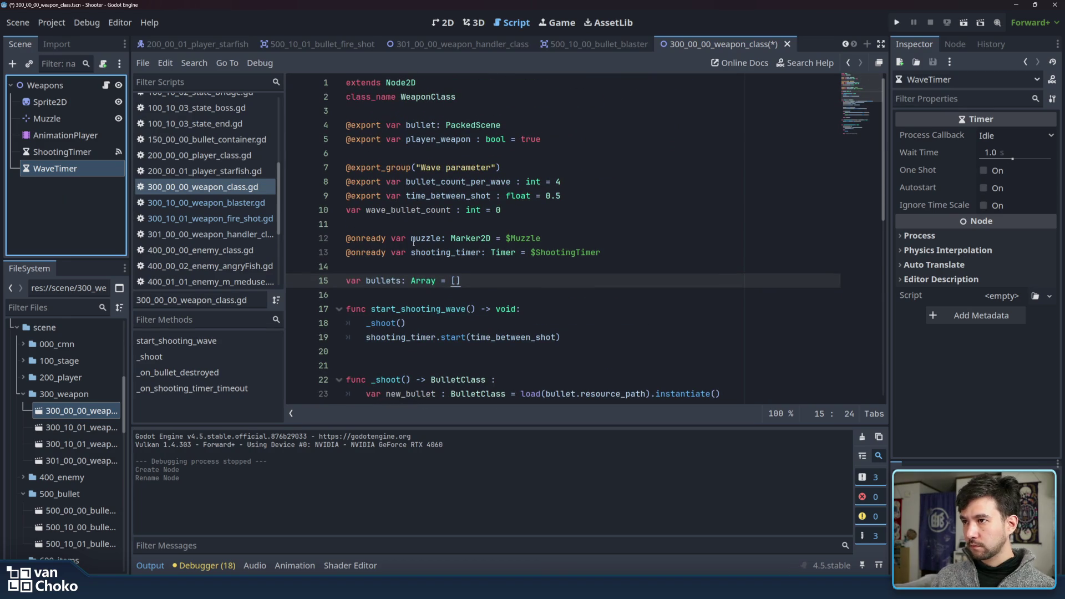
pyautogui.click(615, 261)
pyautogui.press('Return')
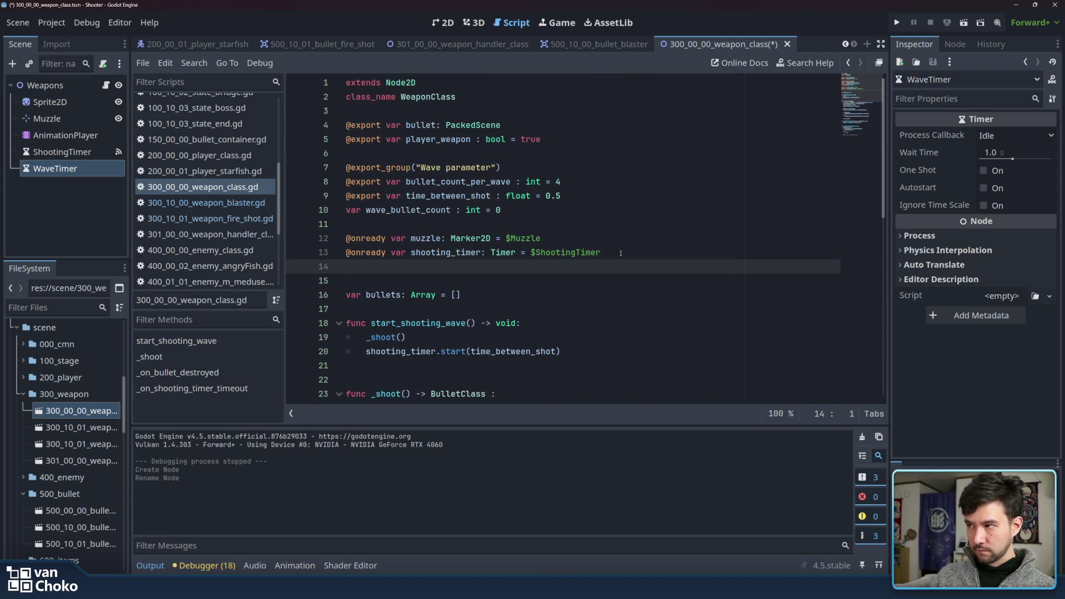
pyautogui.moveTo(70, 173)
pyautogui.mouseDown()
pyautogui.moveTo(358, 300)
pyautogui.moveTo(358, 266)
pyautogui.mouseUp()
pyautogui.tripleClick(323, 265)
pyautogui.press('BackSpace')
pyautogui.moveTo(80, 170)
pyautogui.mouseDown()
pyautogui.moveTo(455, 250)
pyautogui.moveTo(427, 269)
pyautogui.mouseUp()
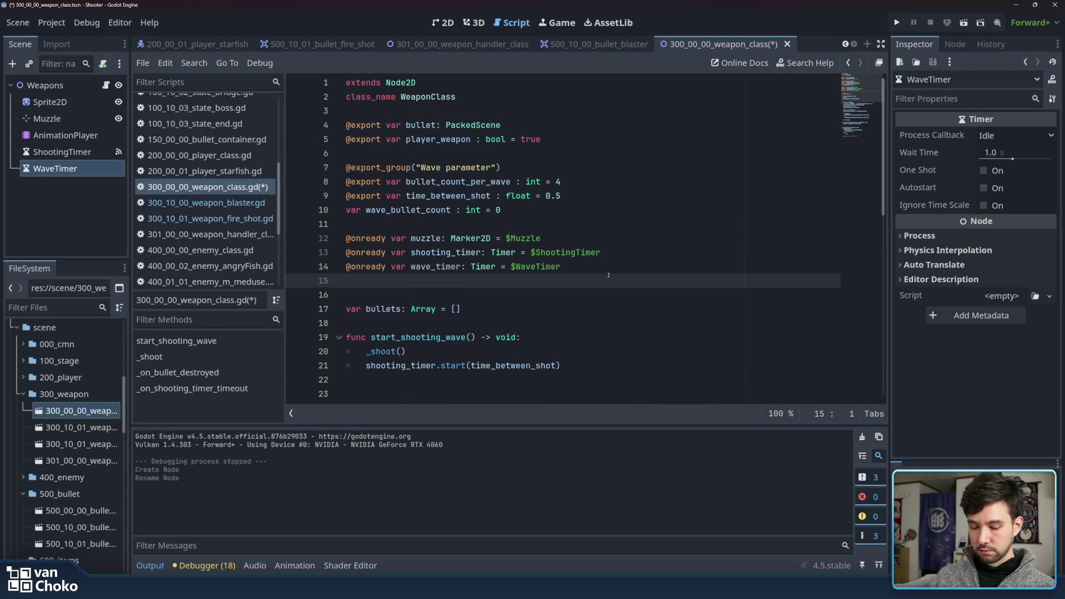
pyautogui.press('BackSpace')
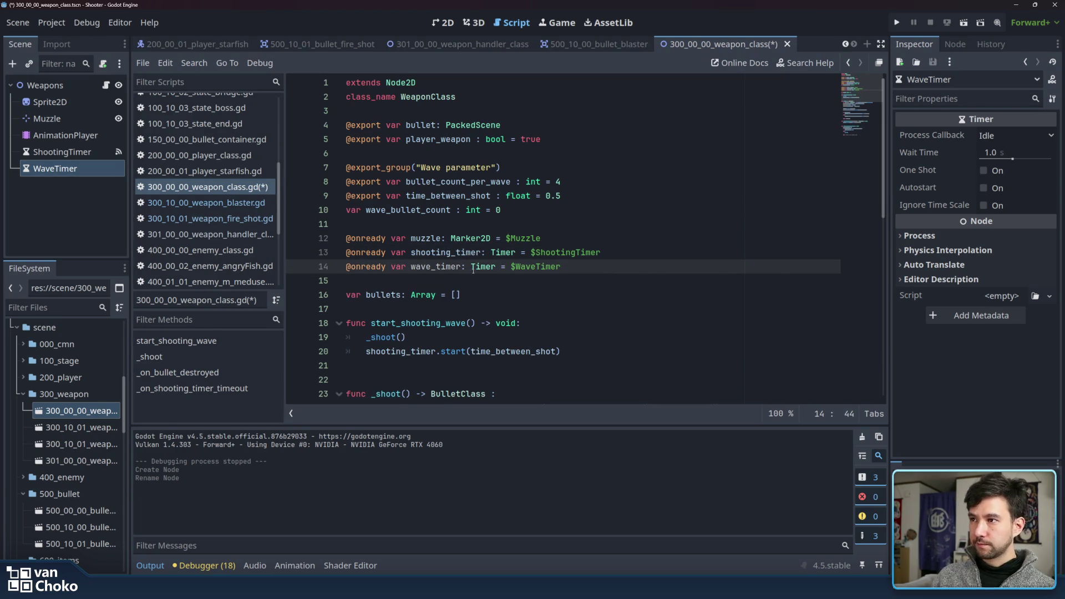
pyautogui.doubleClick(427, 268)
# Call wave_timer.start() right after shooting_timer.stop() in the timeout handler
pyautogui.scroll(-10, 503, 269)
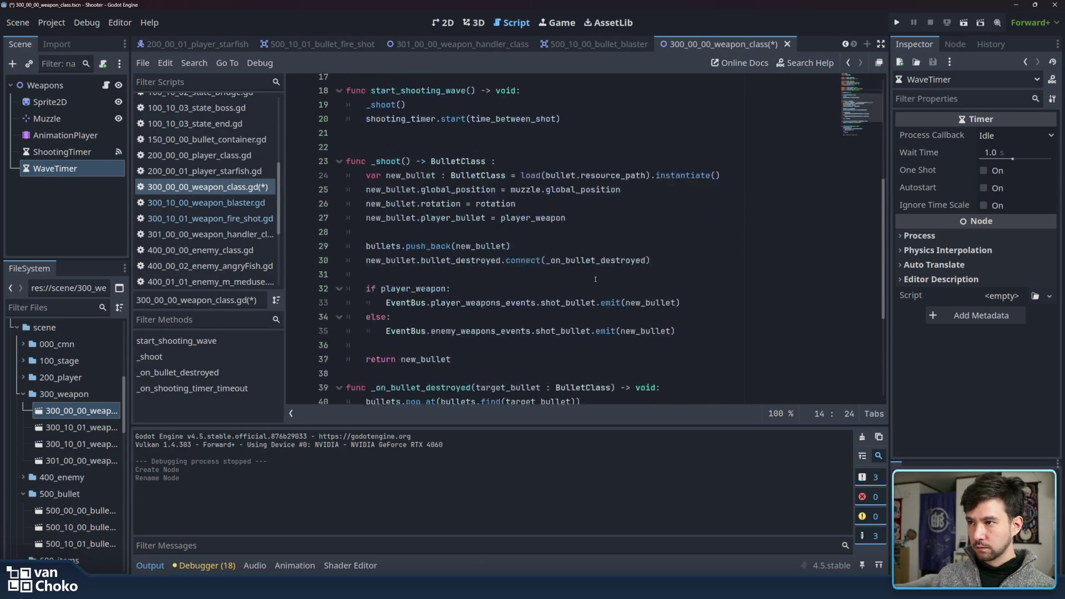
pyautogui.click(530, 353)
pyautogui.click(527, 337)
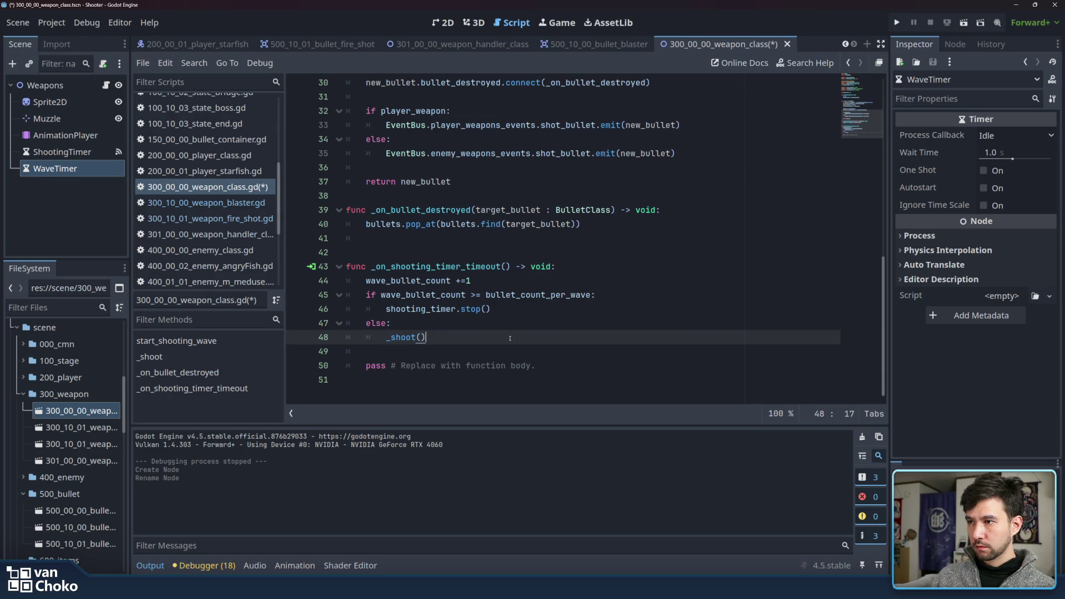
pyautogui.click(523, 309)
pyautogui.press('Return')
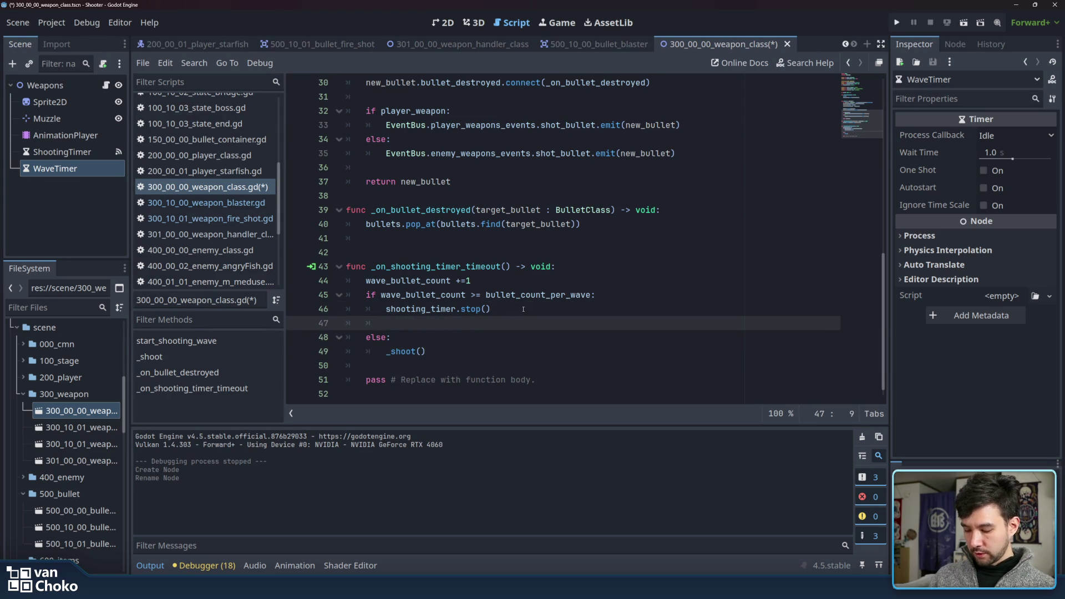
pyautogui.write('wave')
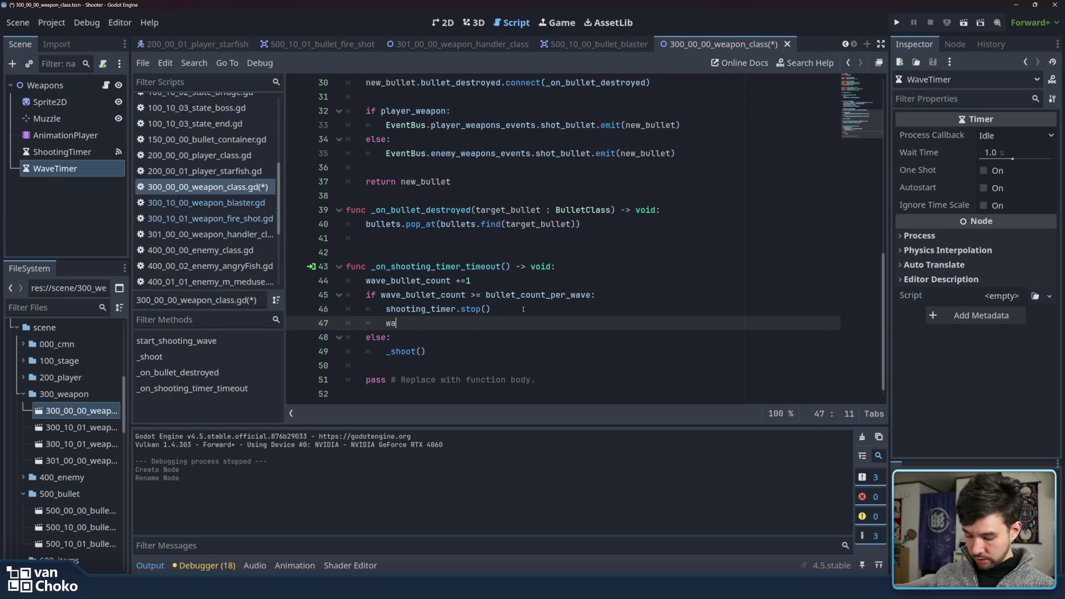
pyautogui.press('Down')
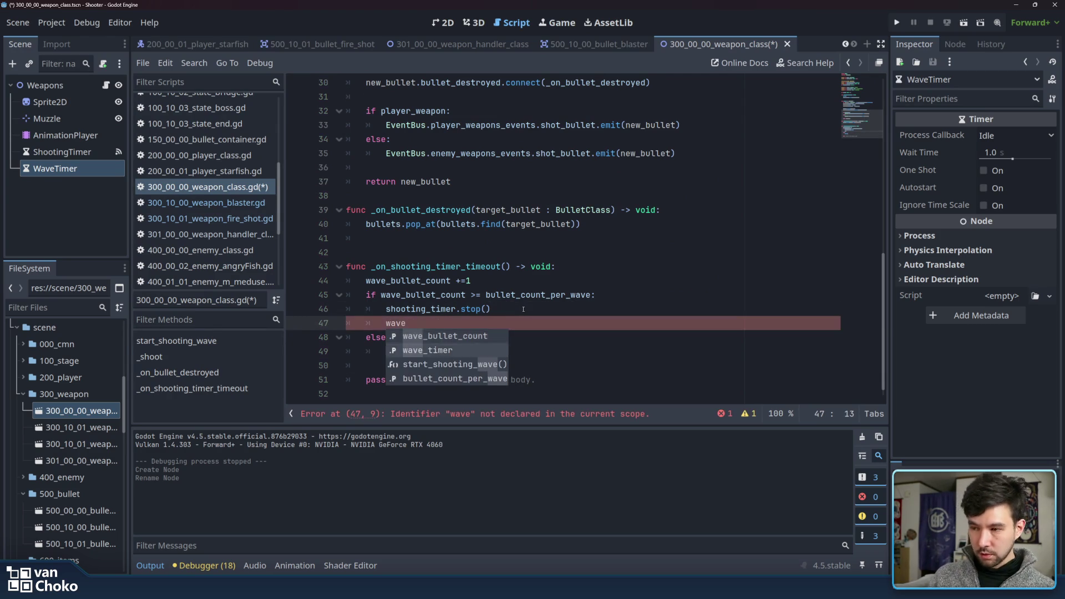
pyautogui.press('Return')
pyautogui.write('.st')
pyautogui.press('Return')
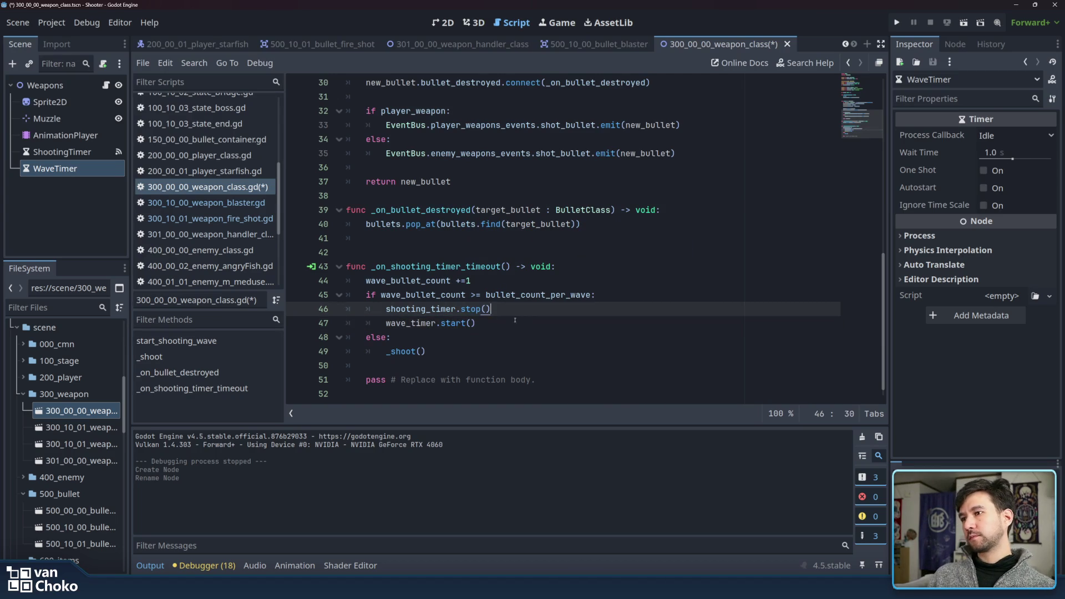
# Delete the placeholder pass line and leave a blank line at the script's end
pyautogui.doubleClick(439, 313)
pyautogui.click(439, 317)
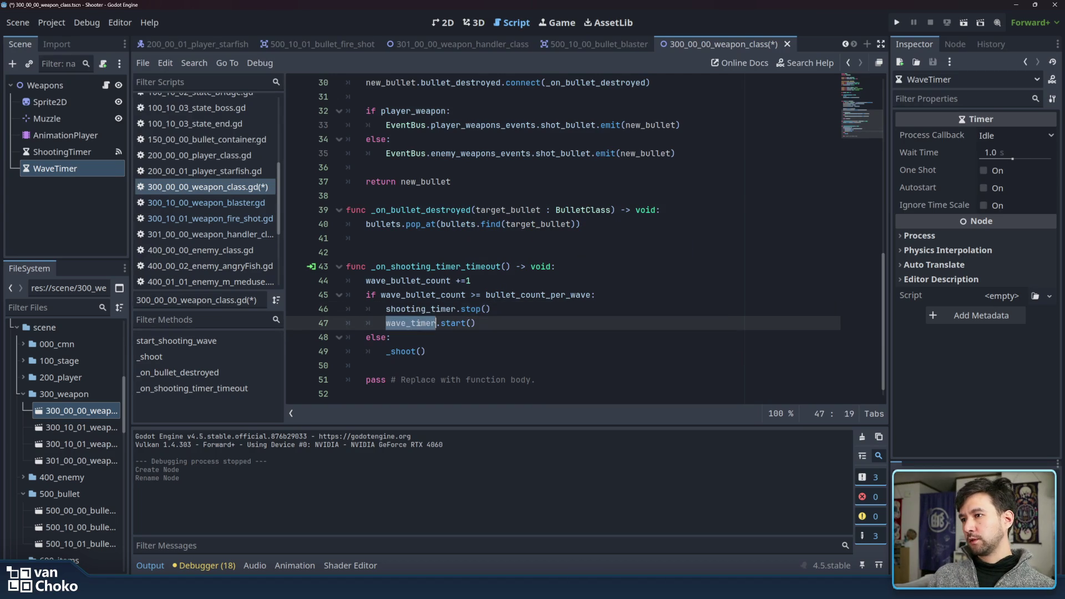
pyautogui.click(488, 324)
pyautogui.click(475, 361)
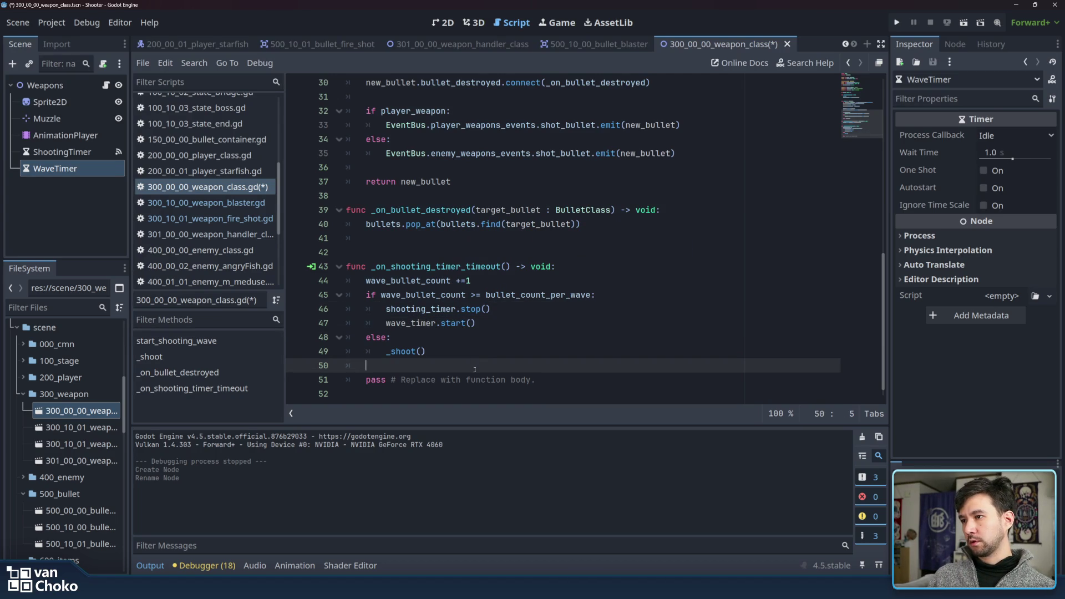
pyautogui.moveTo(536, 380); pyautogui.dragTo(548, 369)
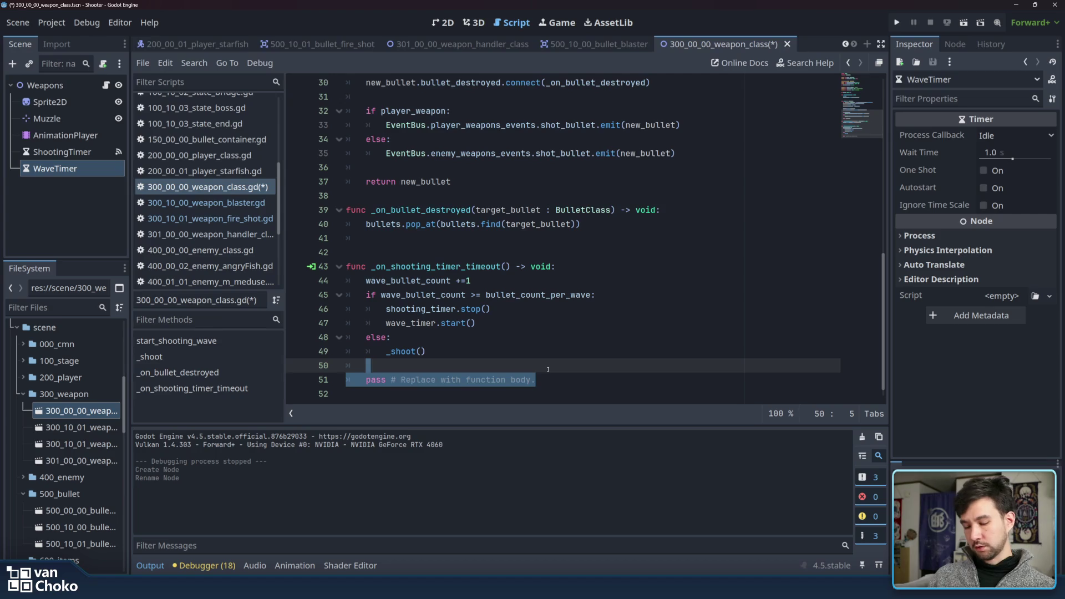
pyautogui.press('BackSpace')
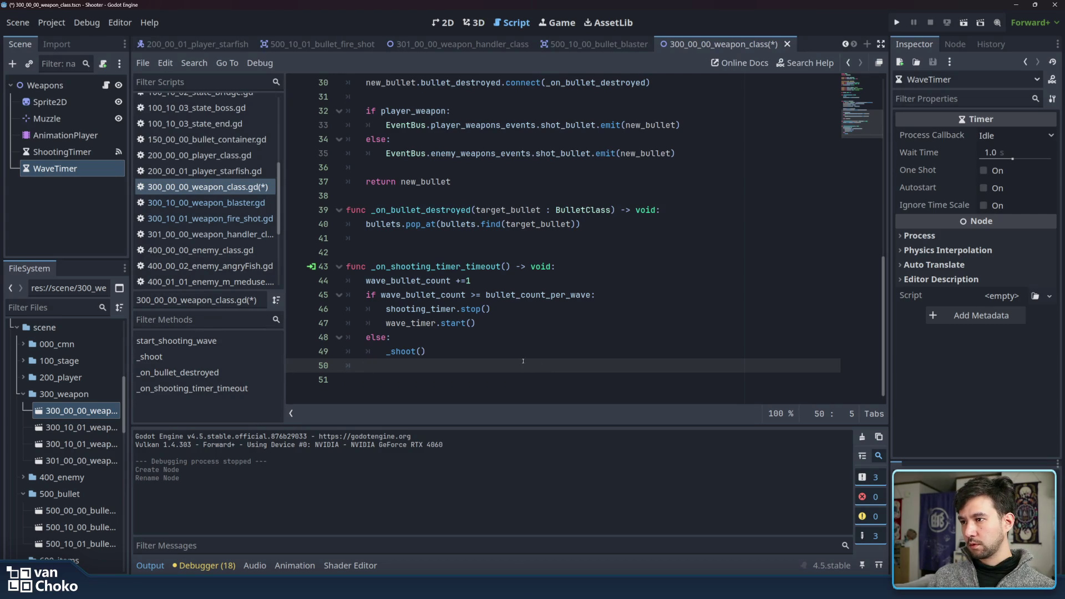
pyautogui.click(498, 377)
pyautogui.press('Return')
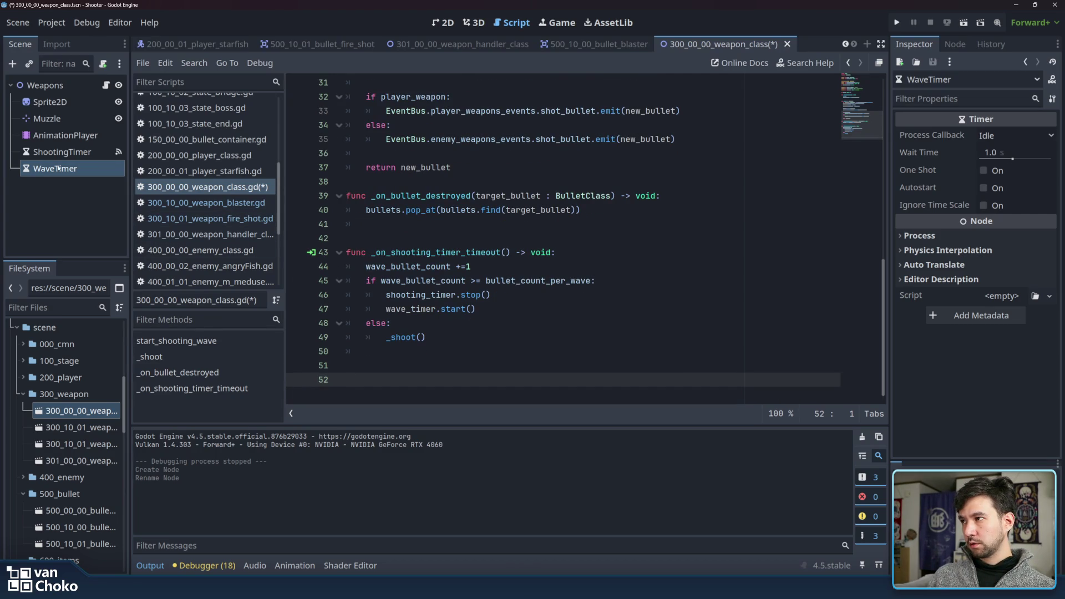
# Connect WaveTimer's timeout() signal to a new _on_wave_timer_timeout function
pyautogui.click(955, 44)
pyautogui.doubleClick(938, 121)
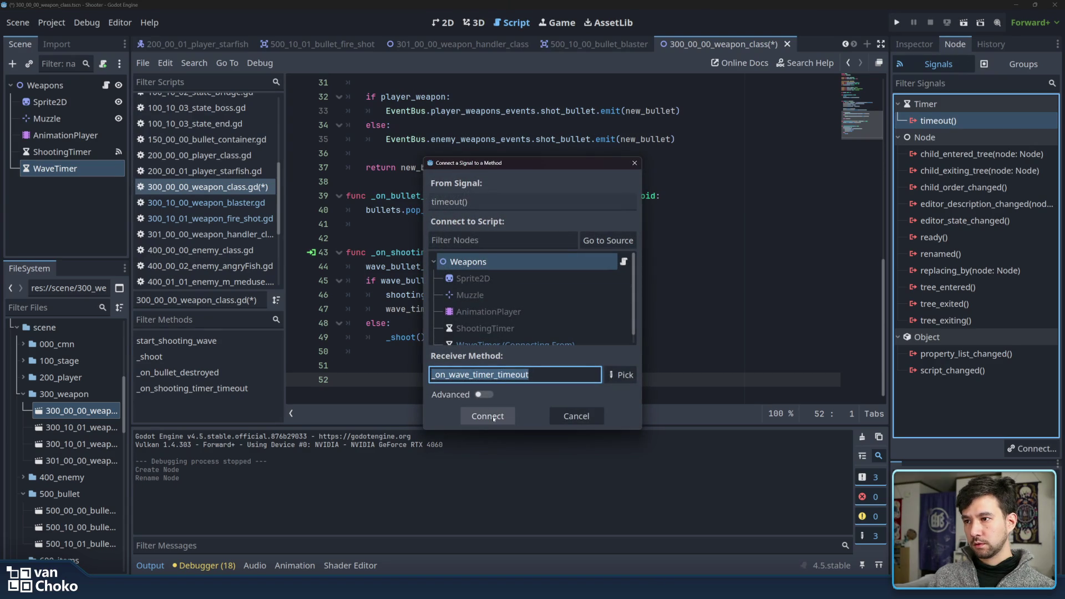
pyautogui.click(493, 418)
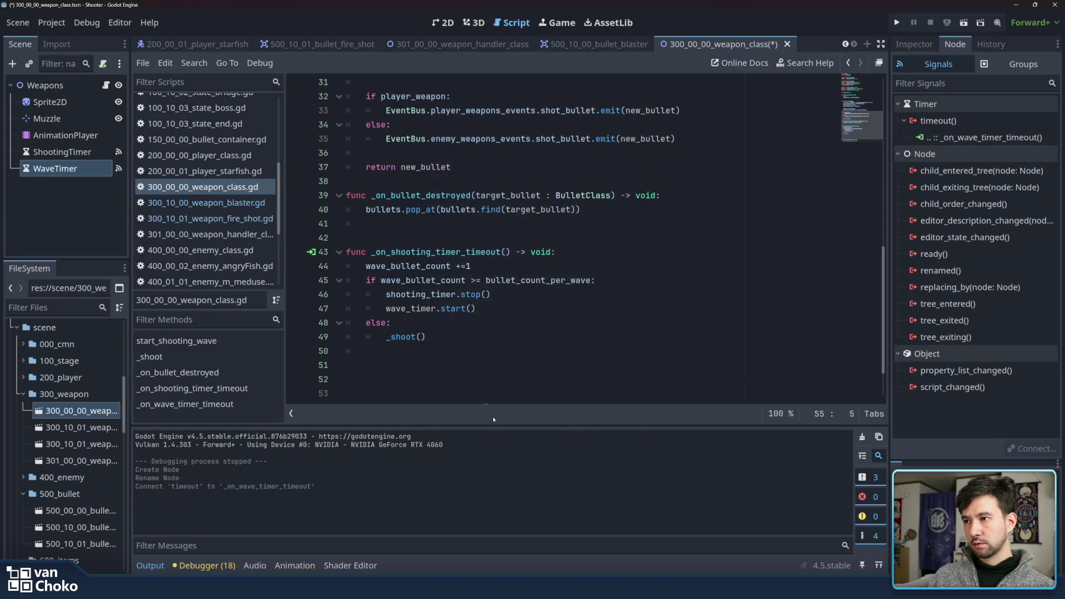
# Remove the extra blank lines above the new handler and select its pass placeholder
pyautogui.click(448, 301)
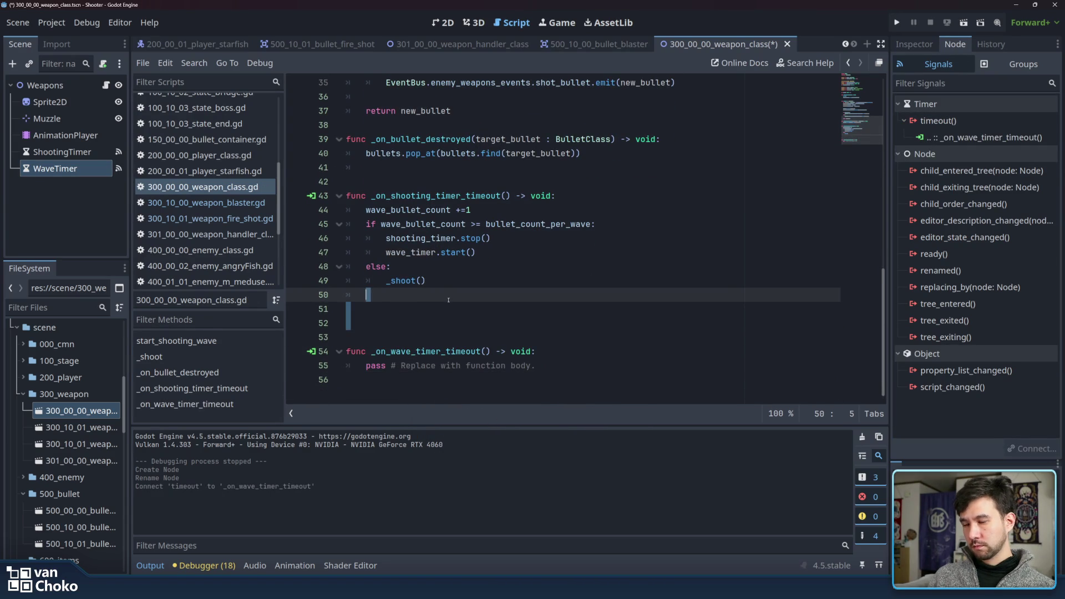
pyautogui.press('Delete')
pyautogui.press('Delete')
pyautogui.press('Delete')
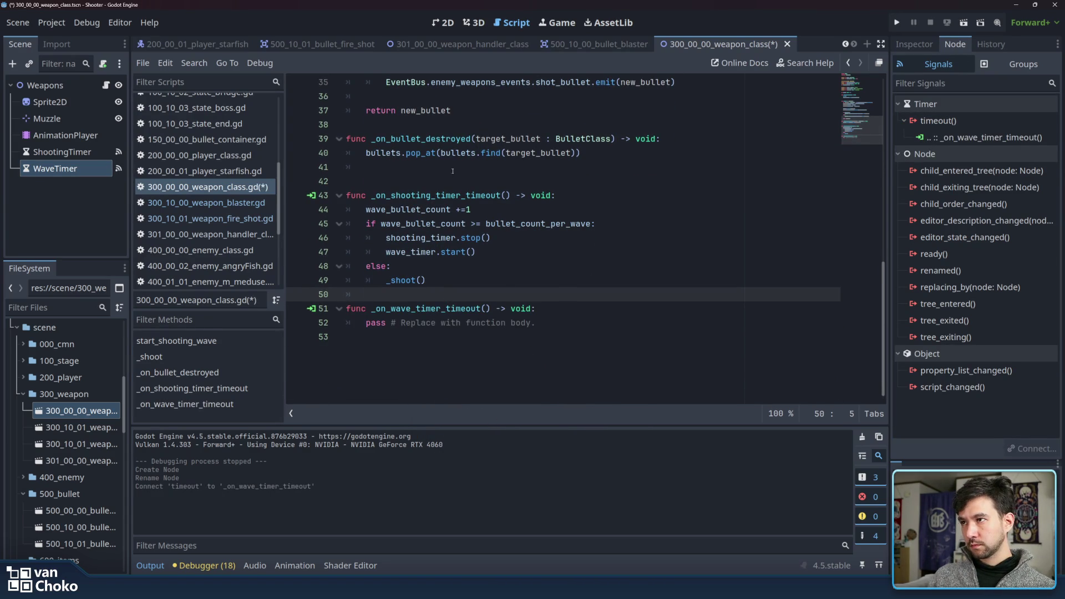
pyautogui.click(557, 325)
pyautogui.hotkey('shift', 'Home')
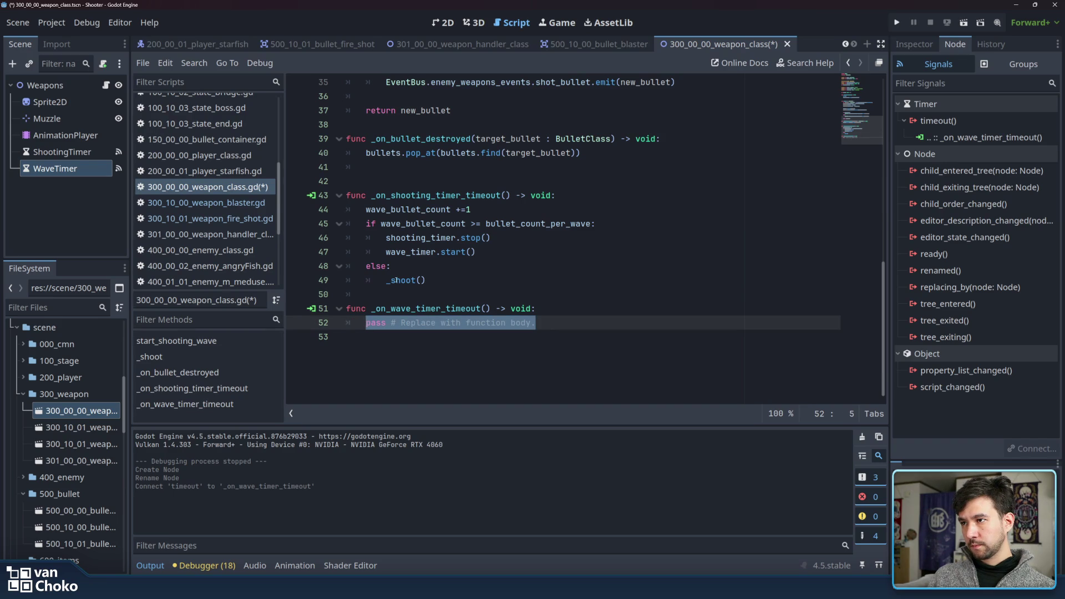
pyautogui.moveTo(386, 280); pyautogui.dragTo(443, 281)
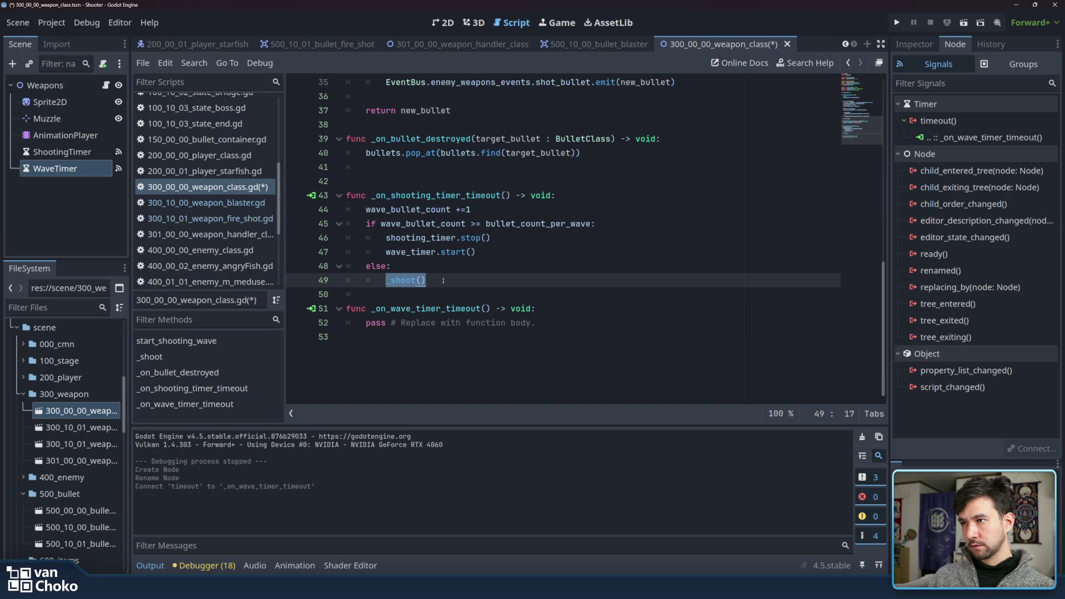